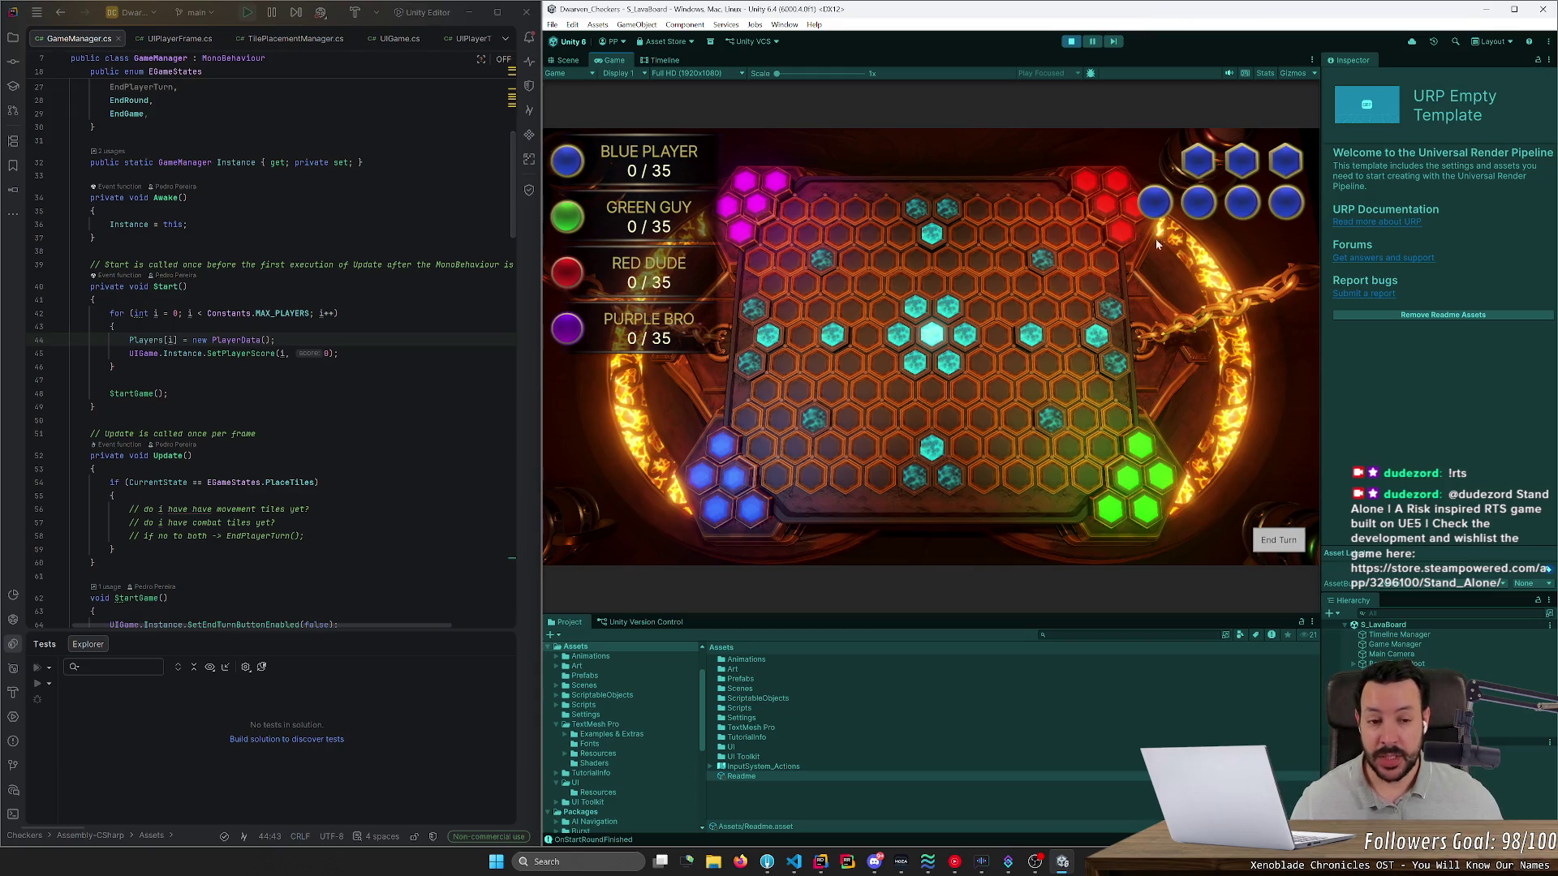
- Claim two more hexes beside the blue player's bottom-left corner in the running game
left_click_drag(772, 482, 845, 485)
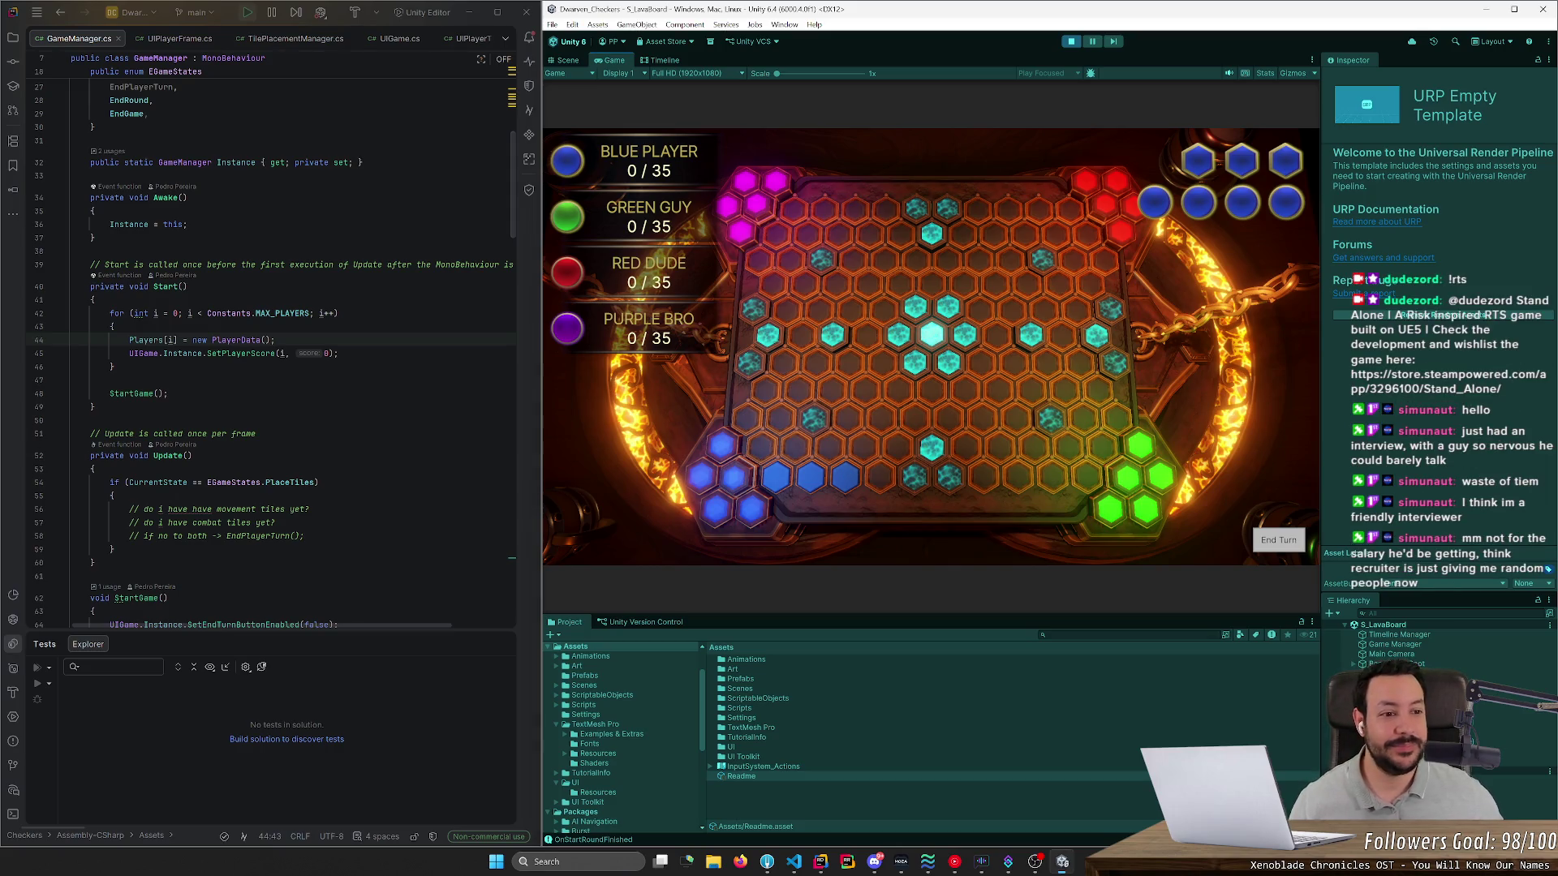
- Widen the Game view by narrowing the side panel
mouse_move(1322, 432)
left_mouse_down()
mouse_move(1452, 436)
mouse_move(1307, 445)
mouse_move(1411, 424)
mouse_move(1363, 415)
left_mouse_up()
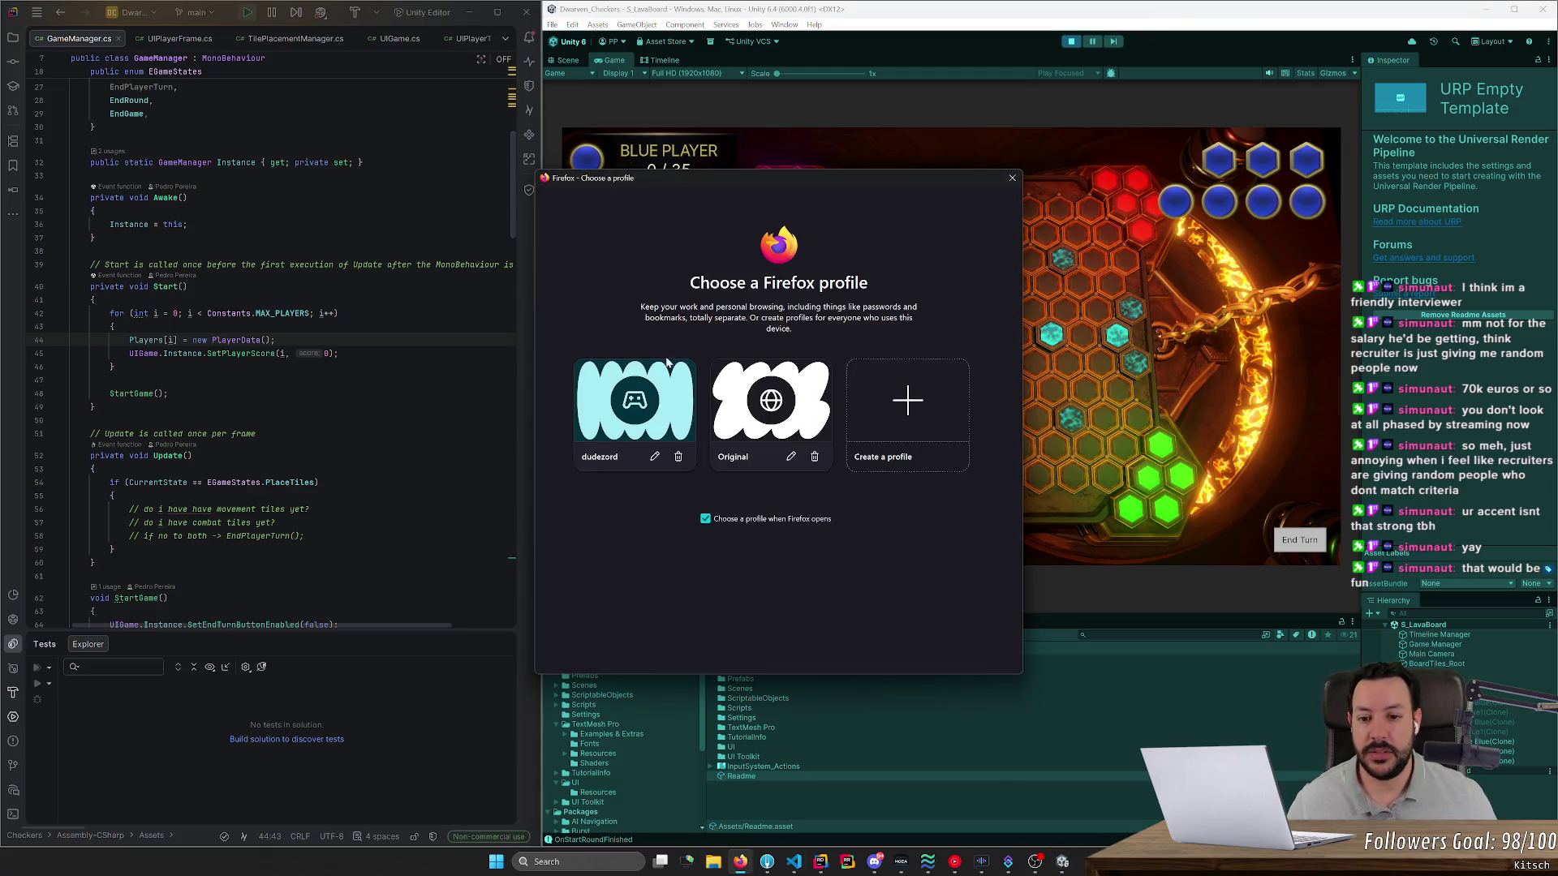
- Launch Firefox with the first profile from the profile chooser
left_click(681, 406)
- Search Google Images for 'd3 dice' and preview two of the results
type("d3 dice")
key("Return")
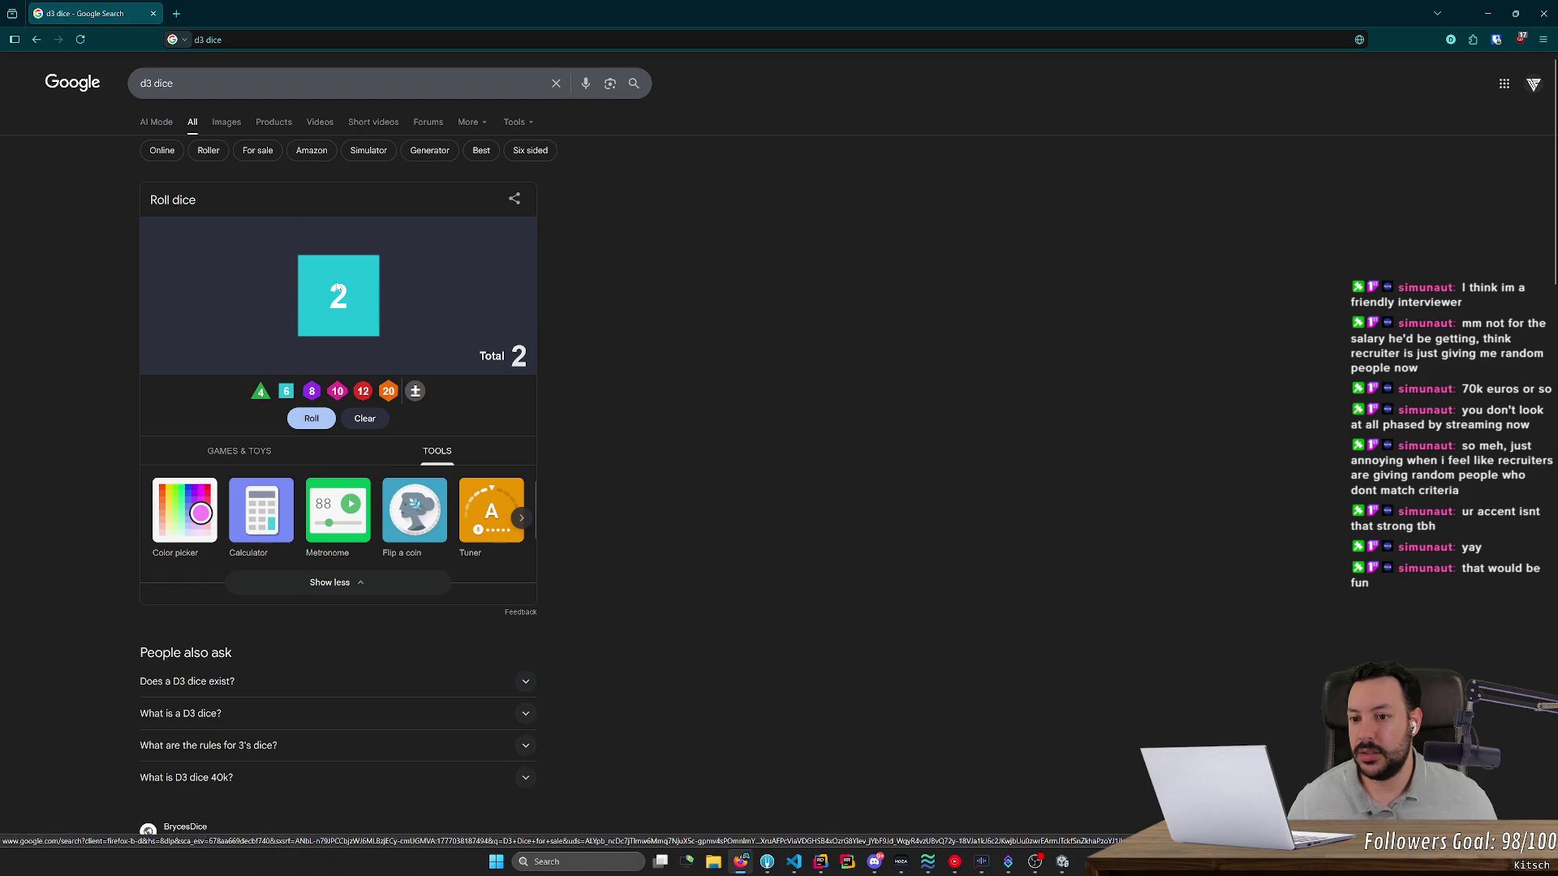
left_click(229, 130)
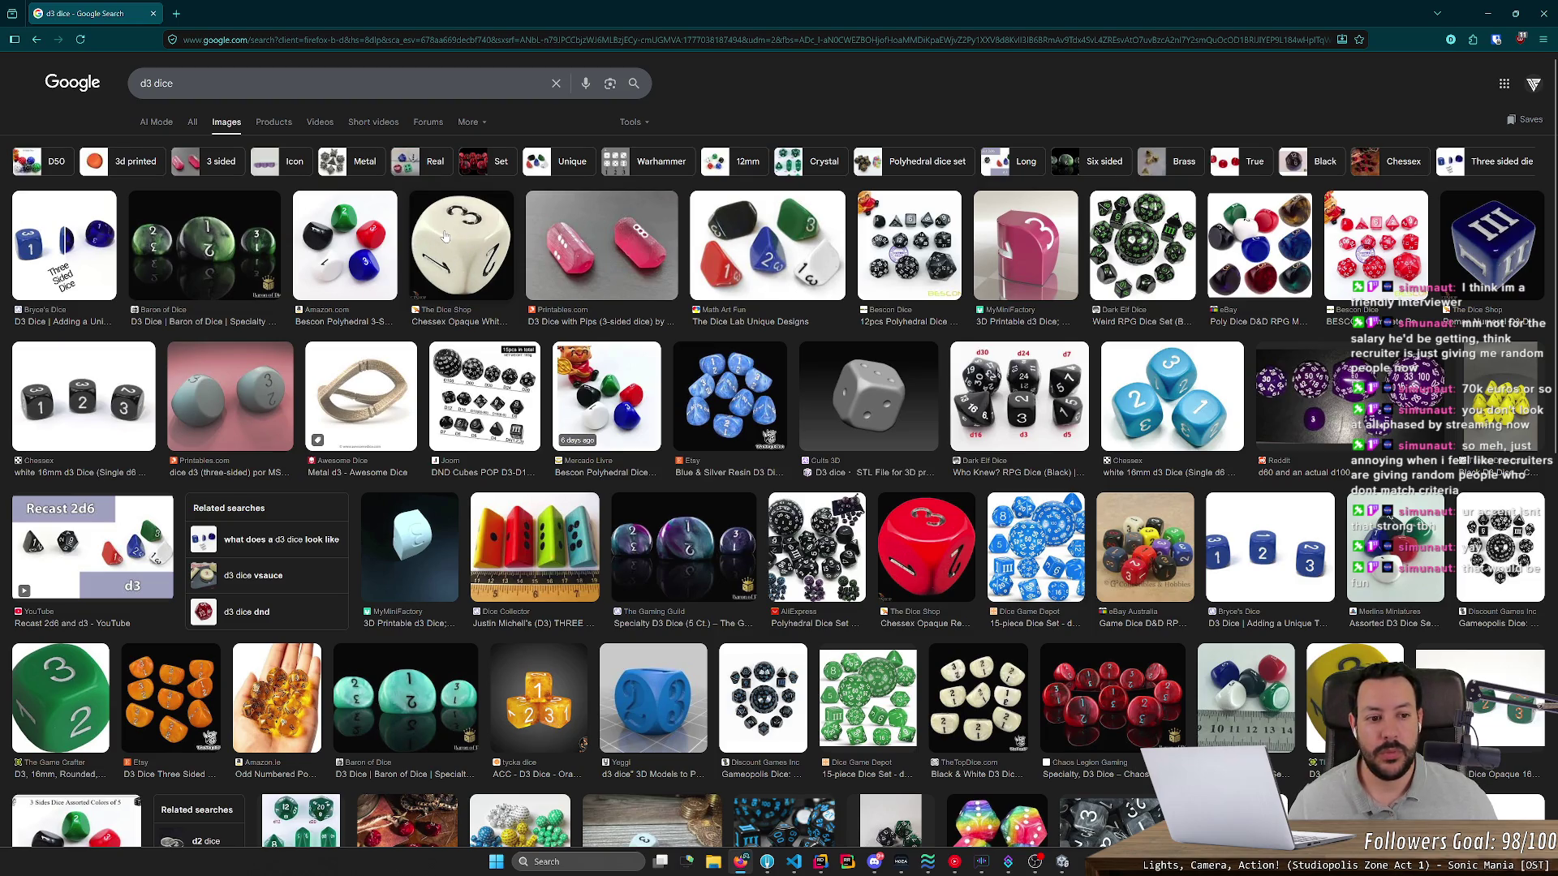
left_click(248, 369)
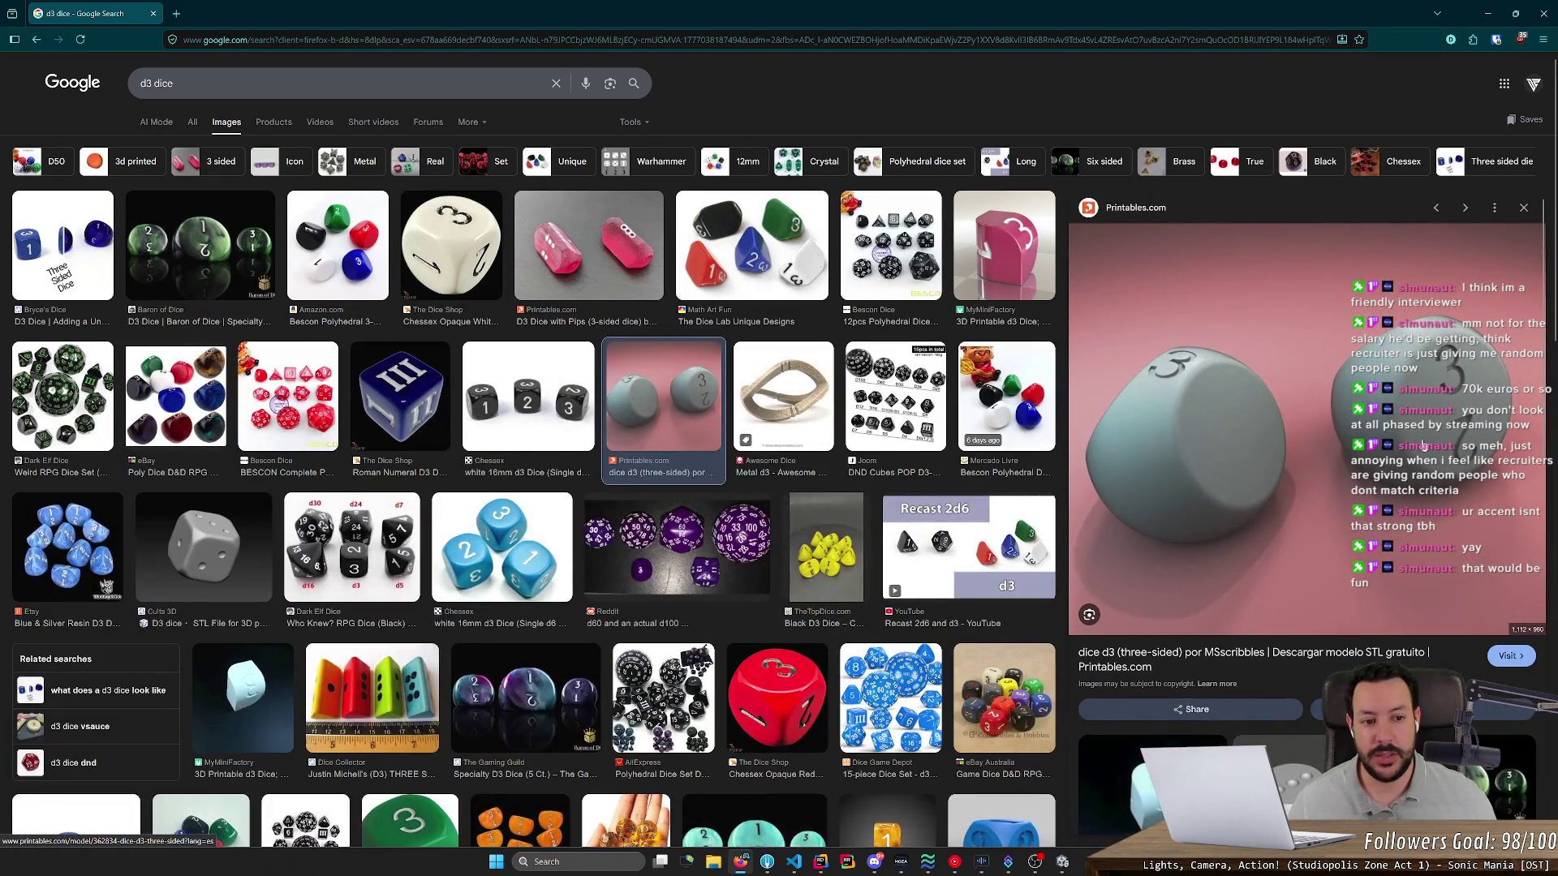
left_click(469, 543)
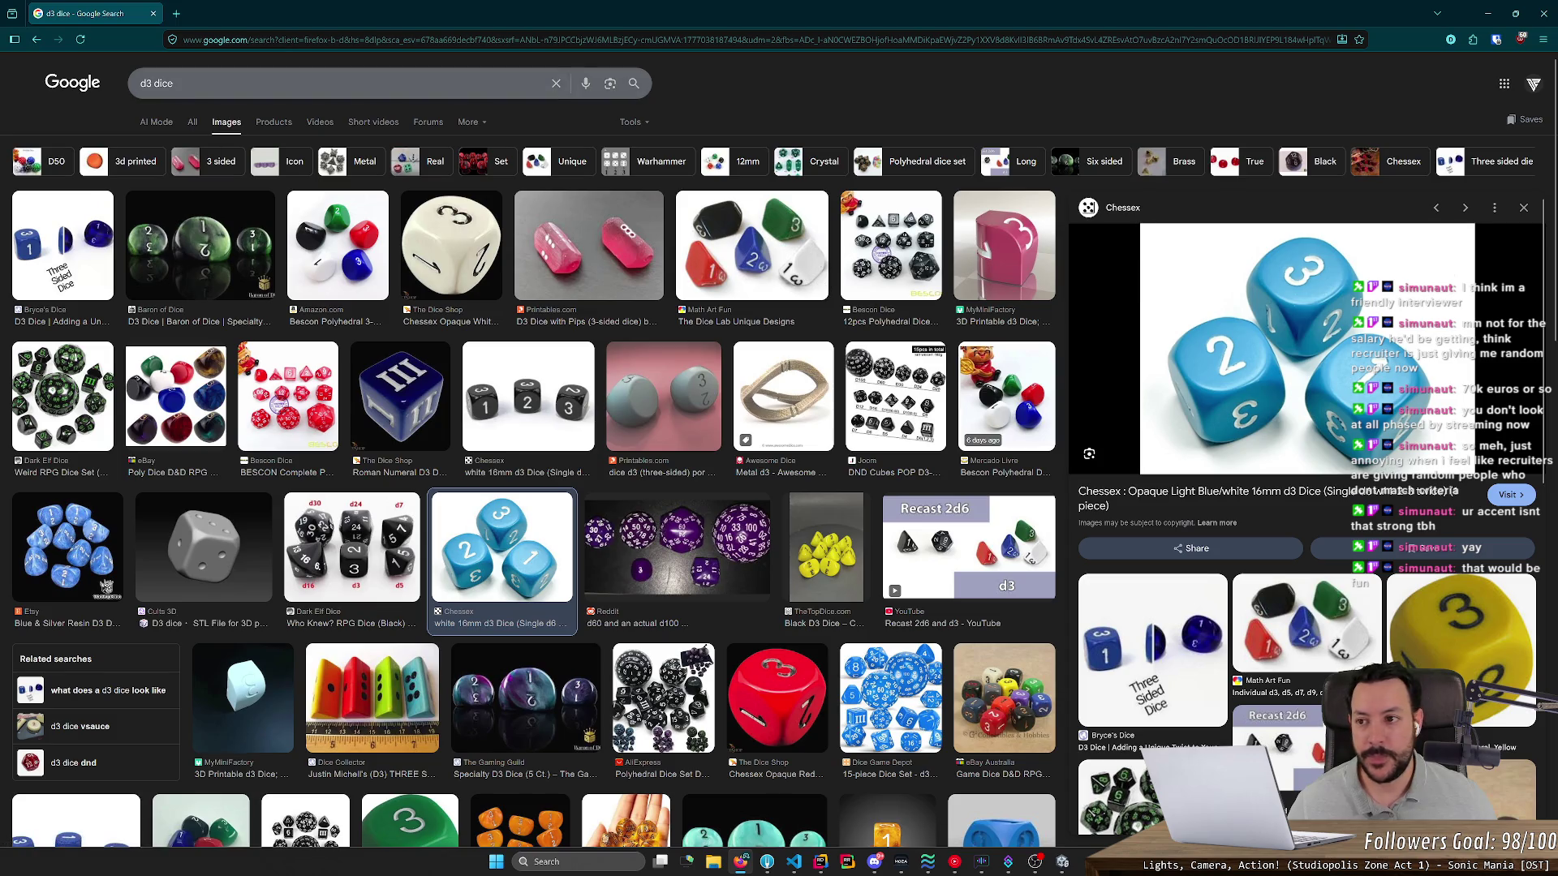
- Change the image search to 'd4 dice'
left_click(143, 83)
key("BackSpace")
type("4")
key("Return")
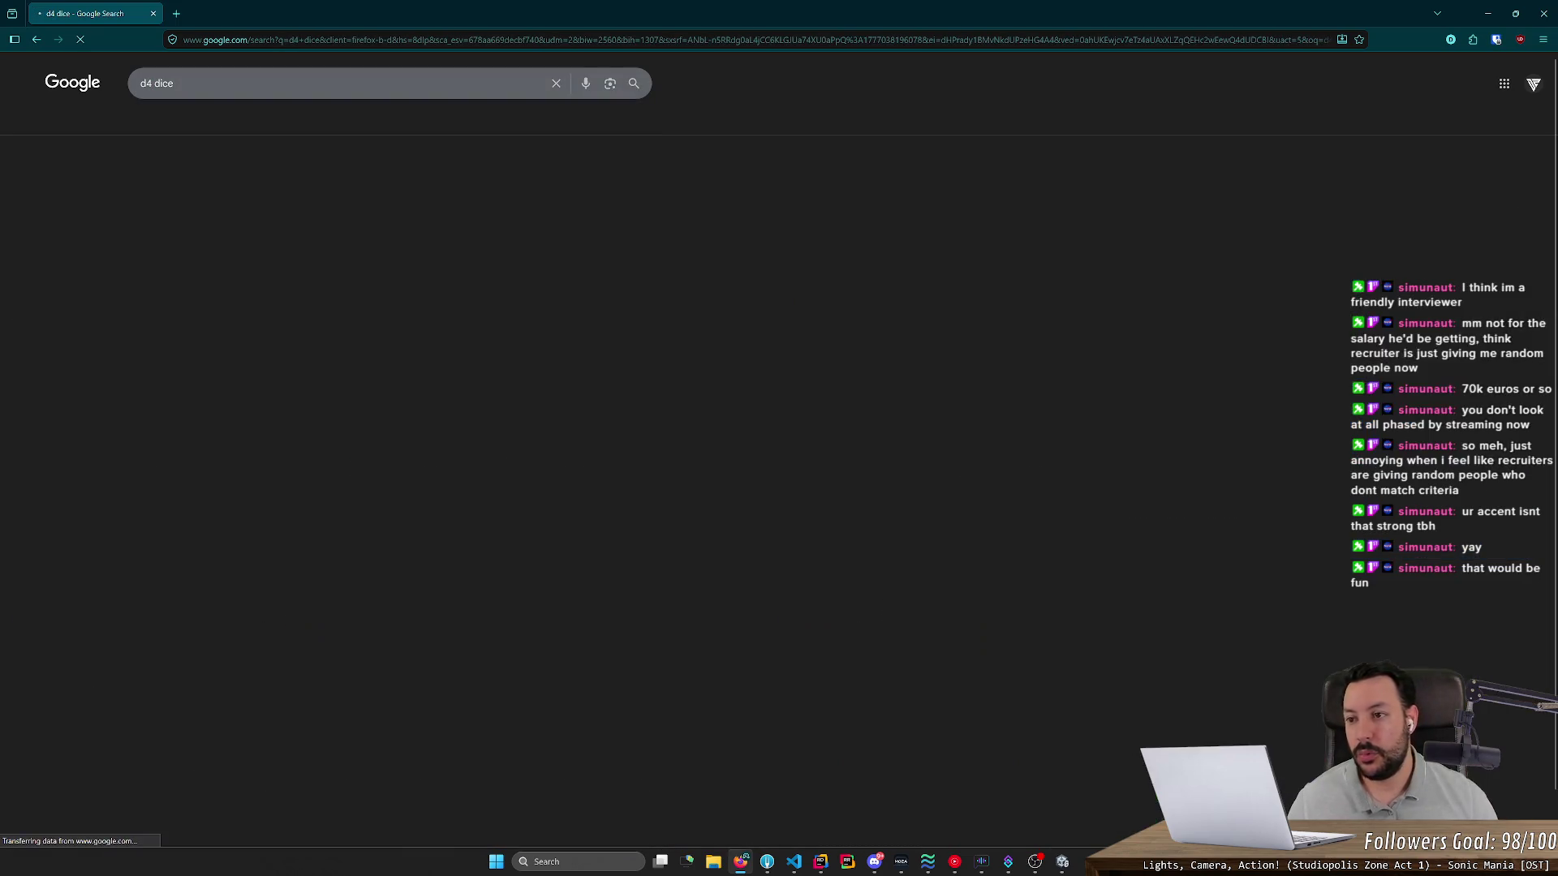
- Minimize Firefox and return to the Unity game view
left_click(1478, 23)
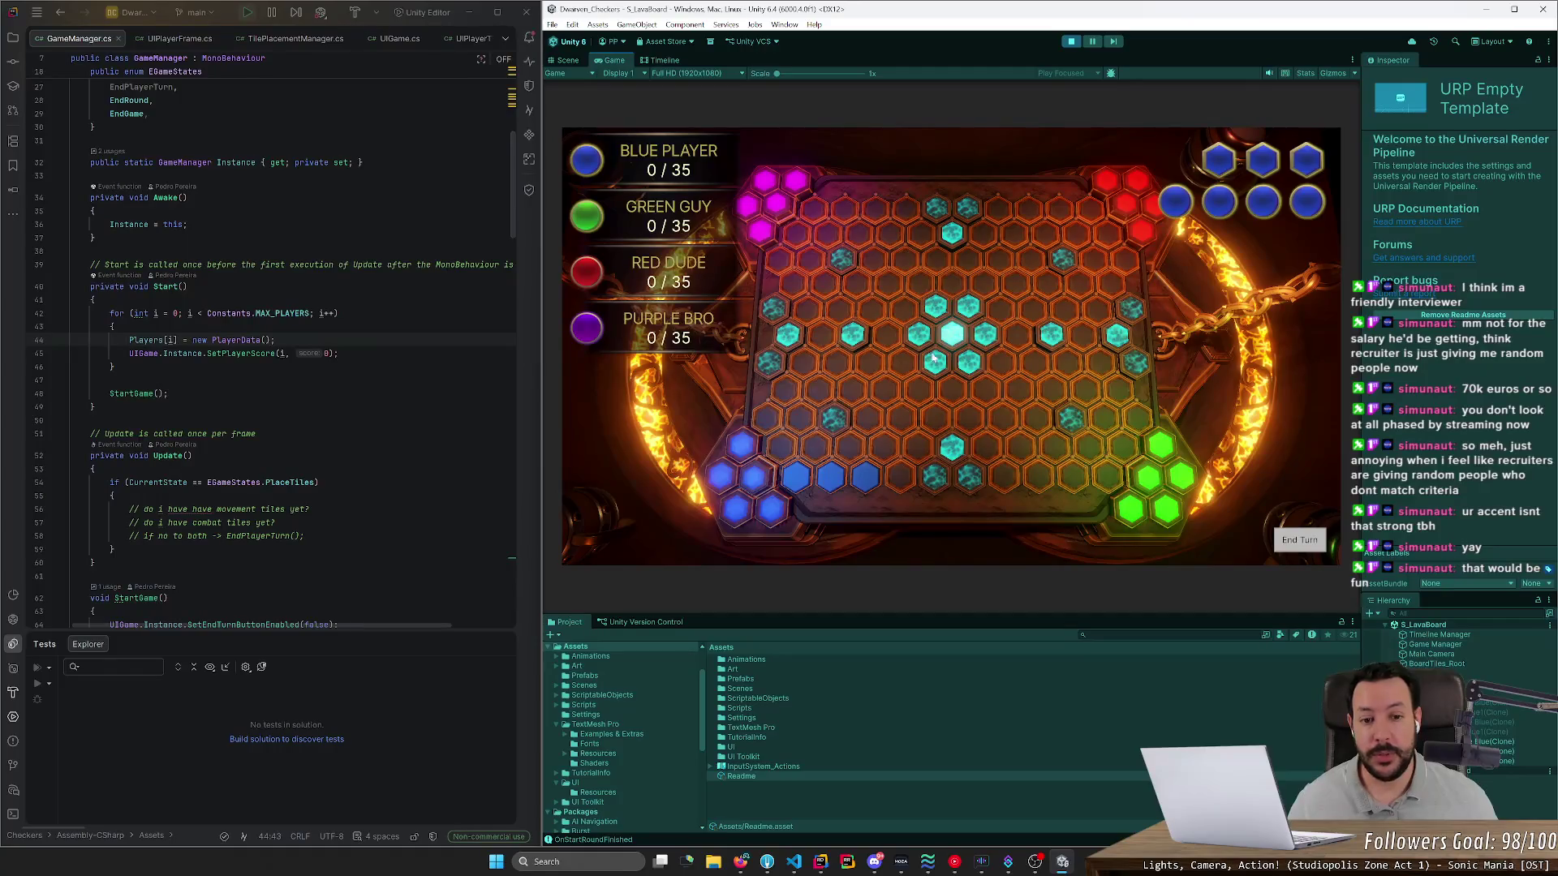
key("alt+Tab")
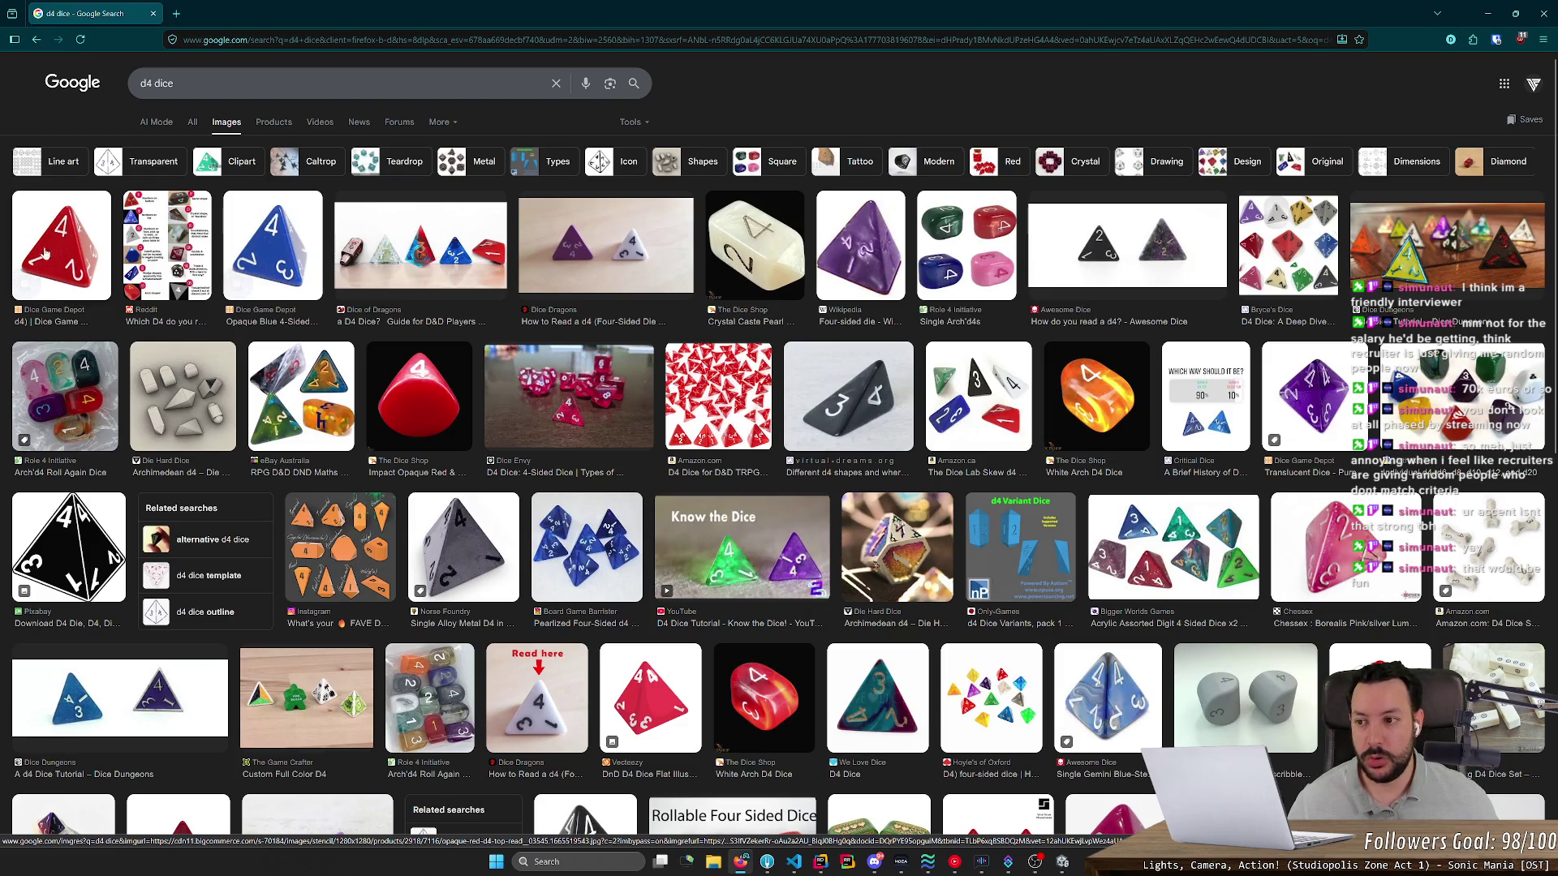
key("alt+Tab")
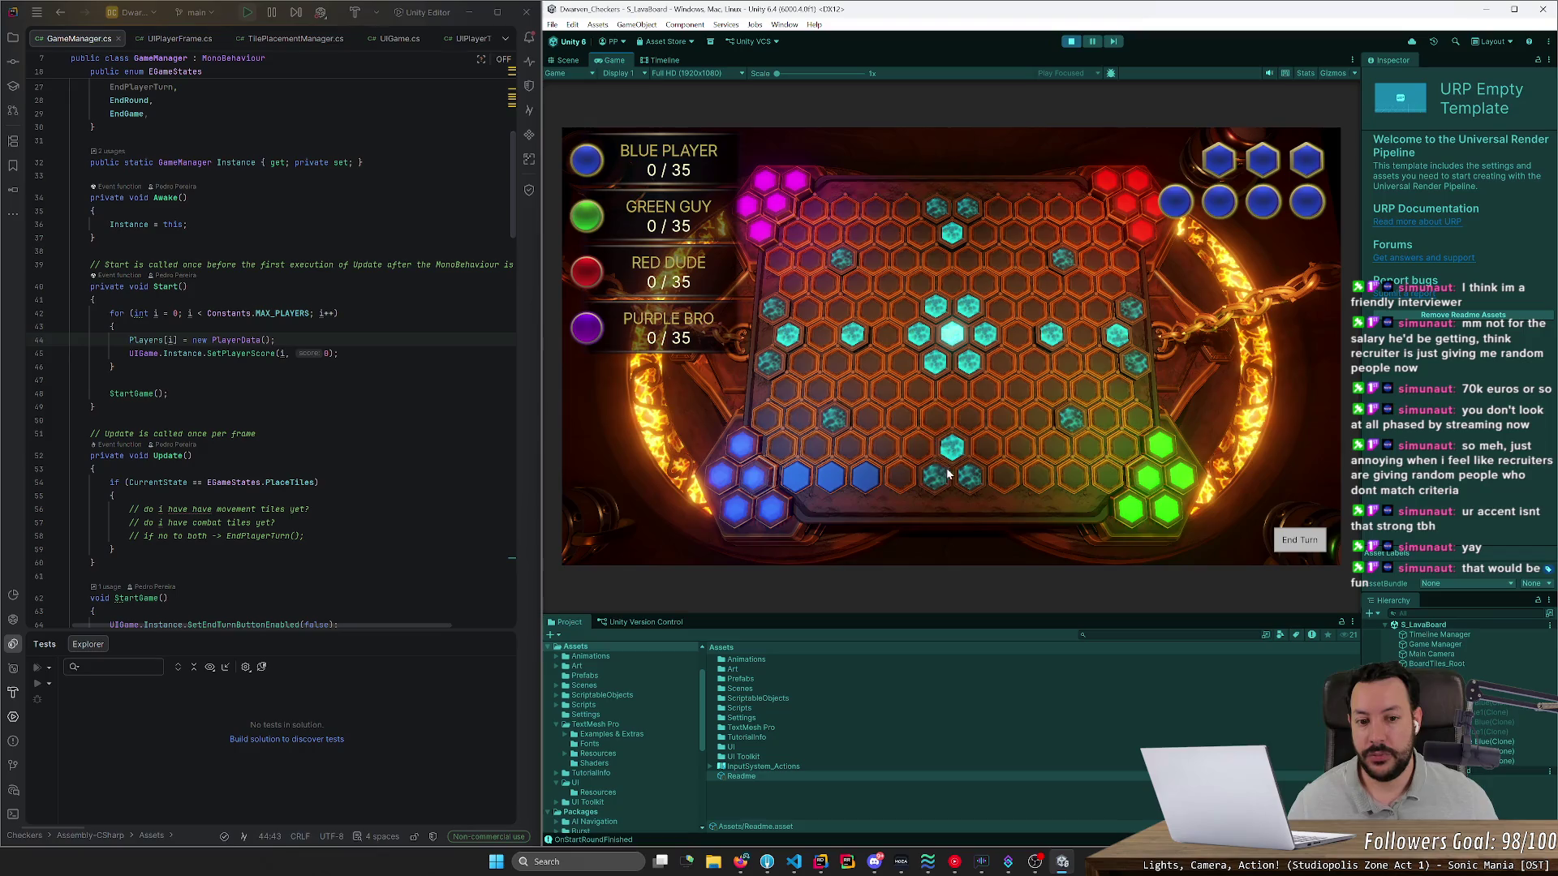
key("super")
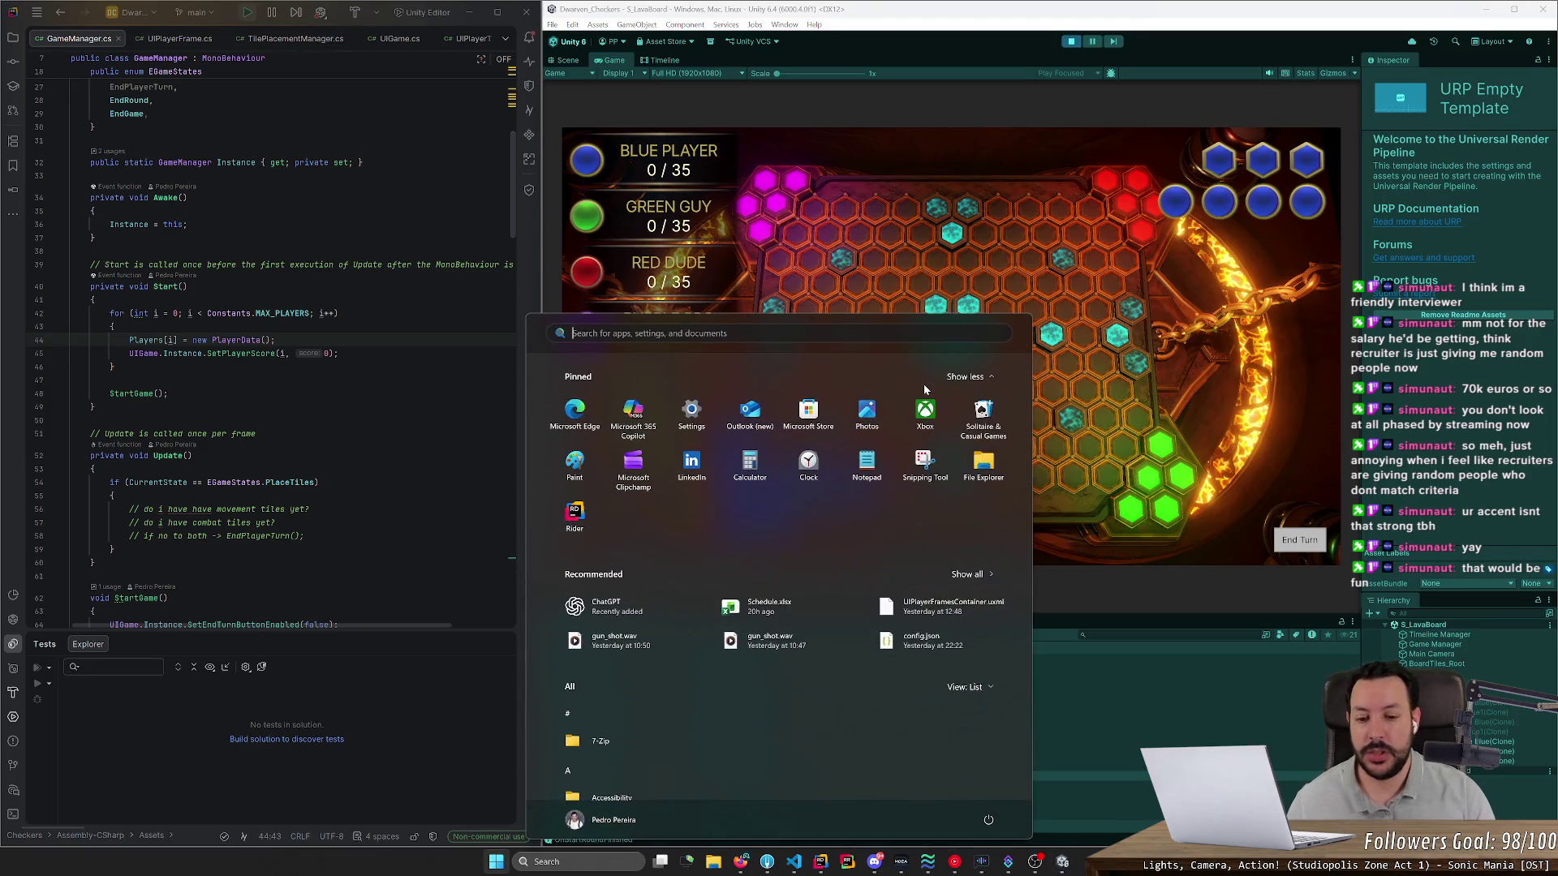
- Launch Paint and enlarge and reposition its window so the game stays visible
type("paint")
key("Return")
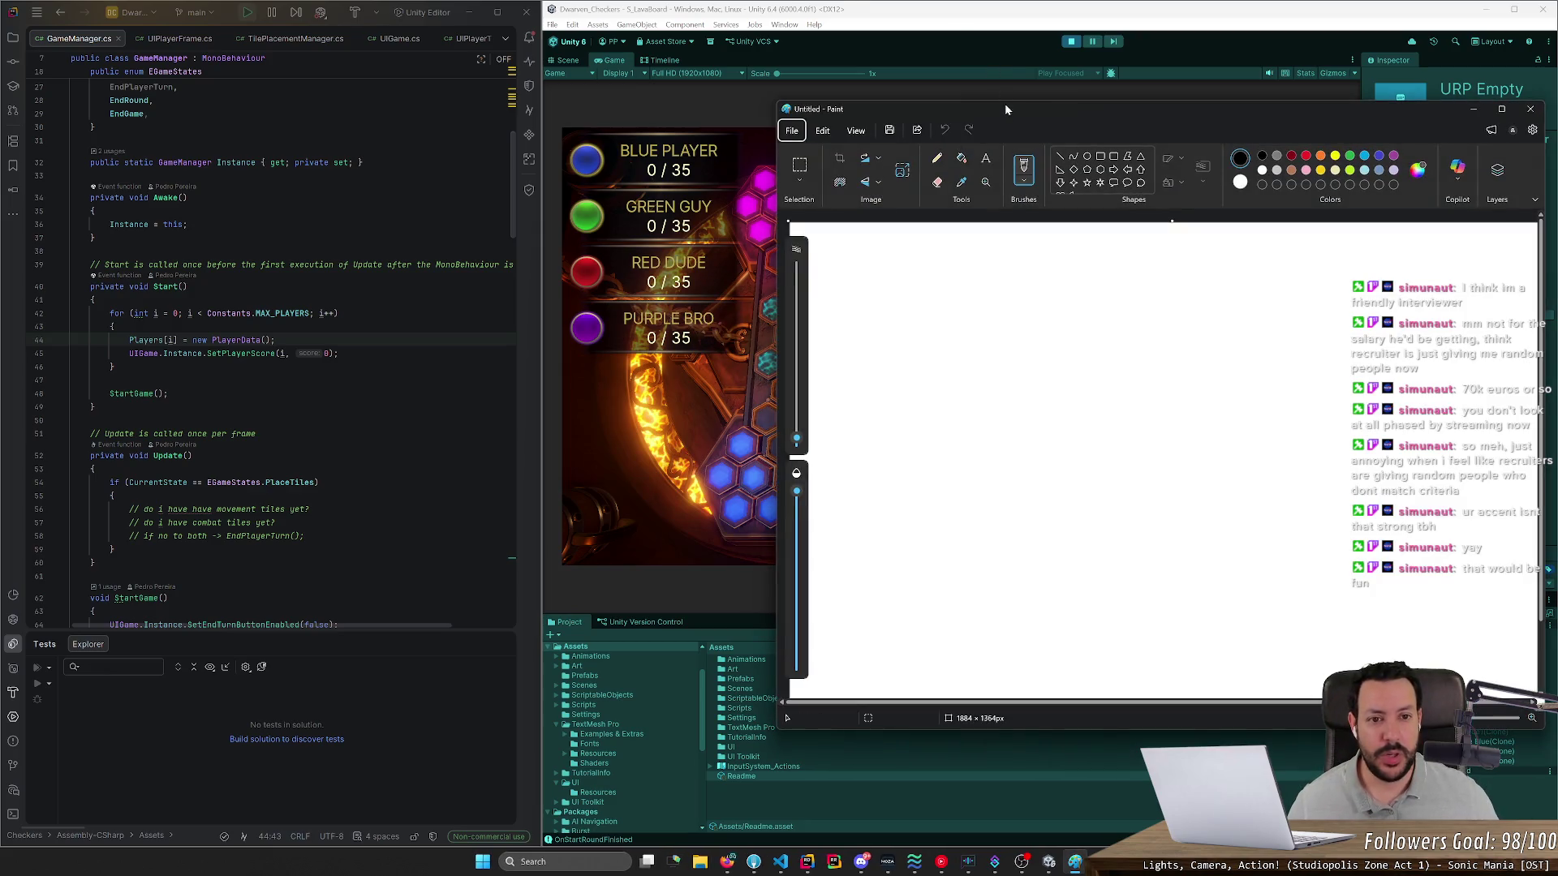
left_click_drag(1004, 104, 584, 90)
mouse_move(1123, 711)
left_mouse_down()
mouse_move(1209, 740)
mouse_move(1275, 816)
left_mouse_up()
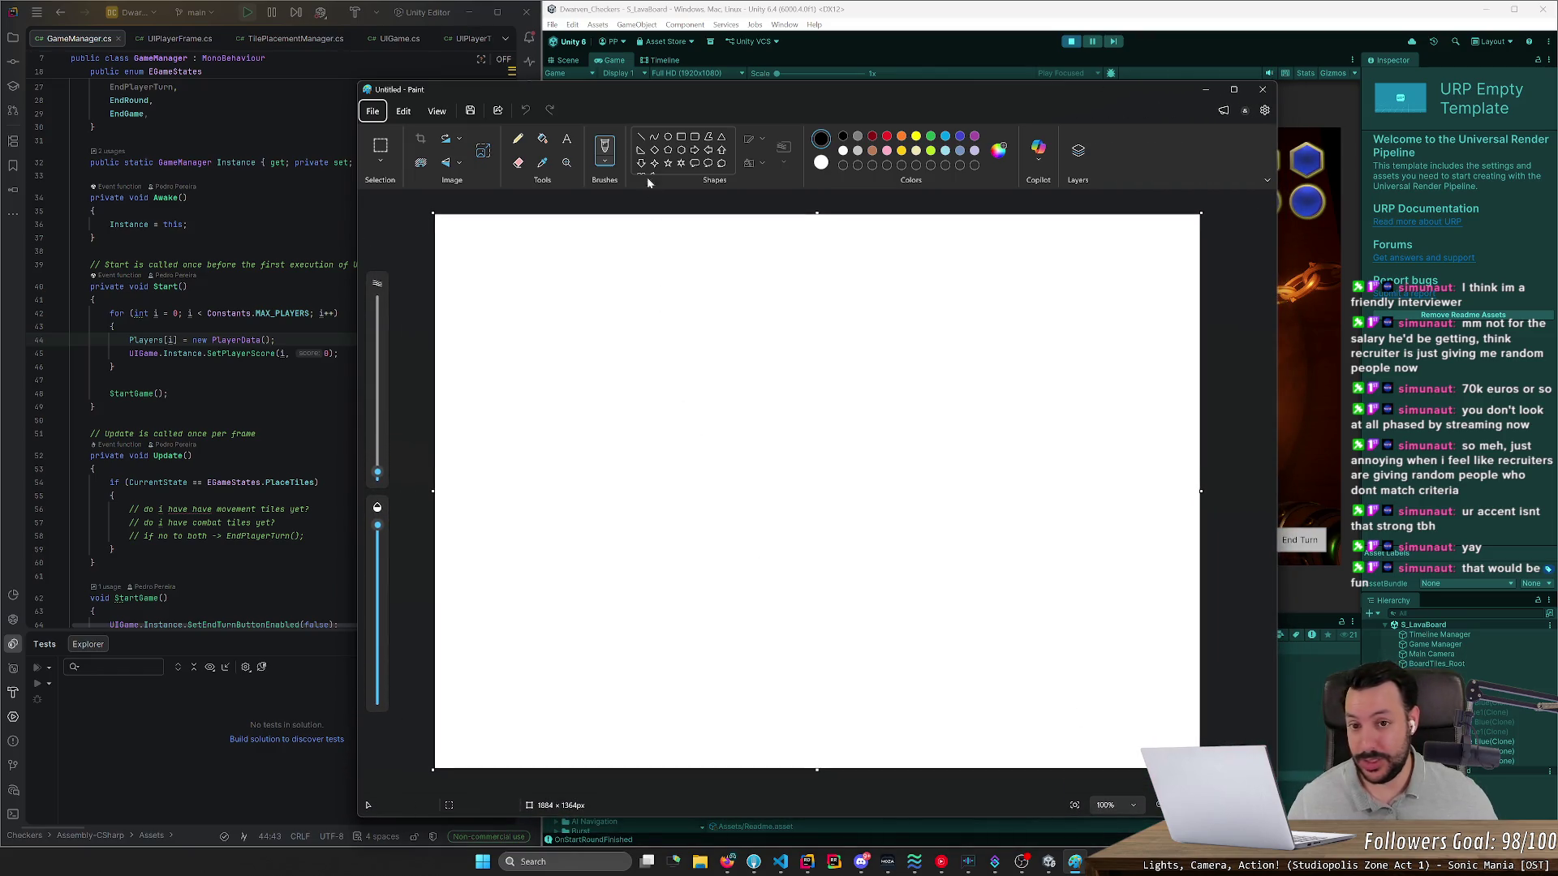
mouse_move(644, 95)
left_mouse_down()
mouse_move(630, 475)
mouse_move(605, 403)
mouse_move(1006, 49)
mouse_move(913, 104)
left_mouse_up()
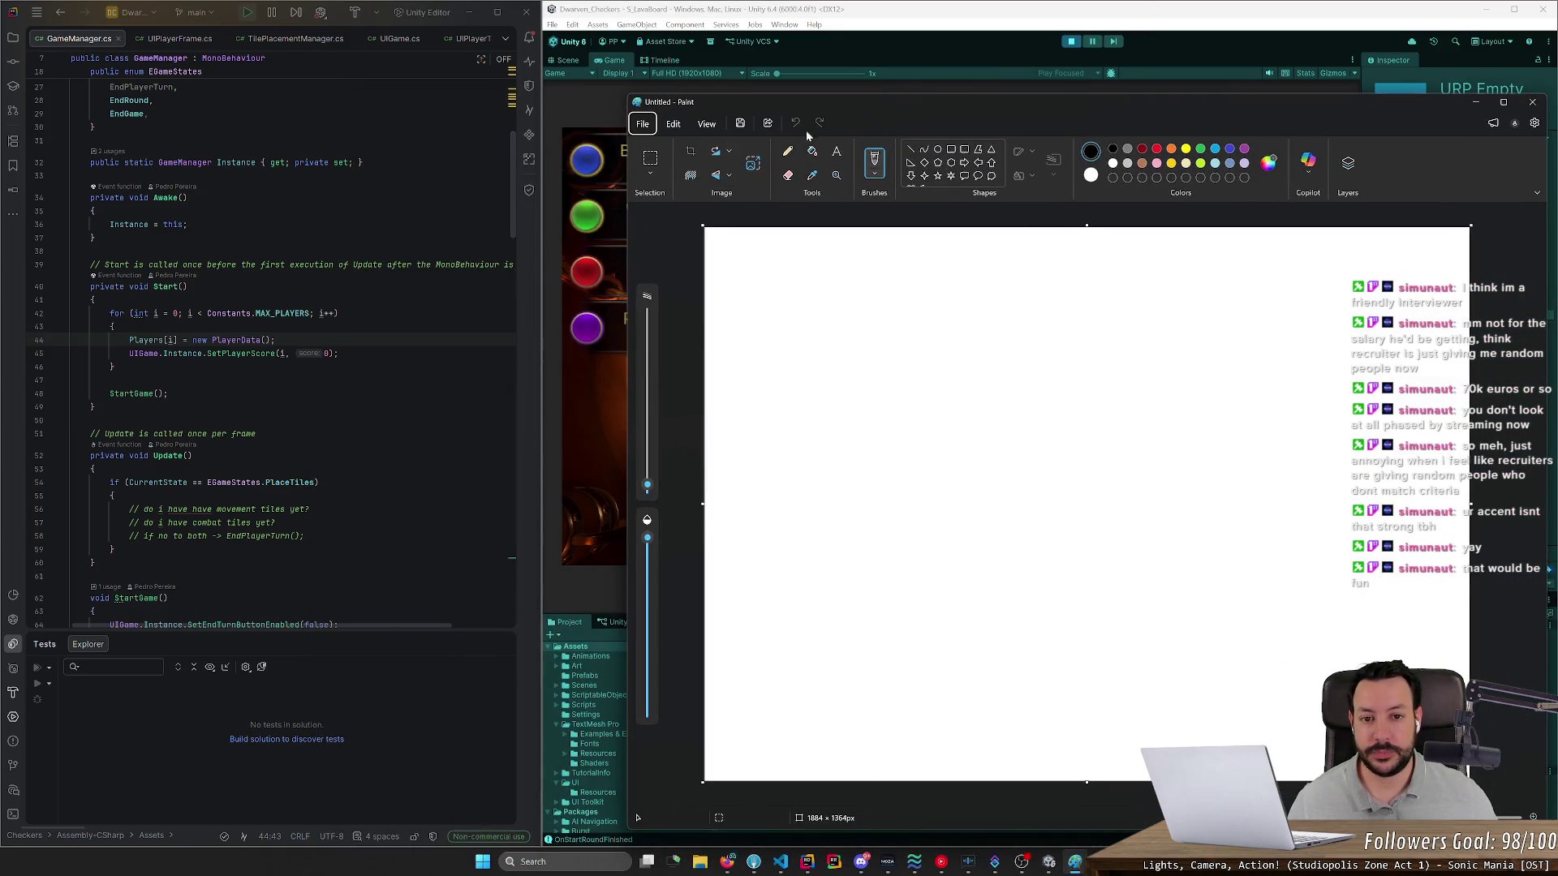
- Snip the blue player ball from the game and paste it onto the Paint canvas
key("super+shift+s")
left_click_drag(566, 132, 610, 188)
key("ctrl+v")
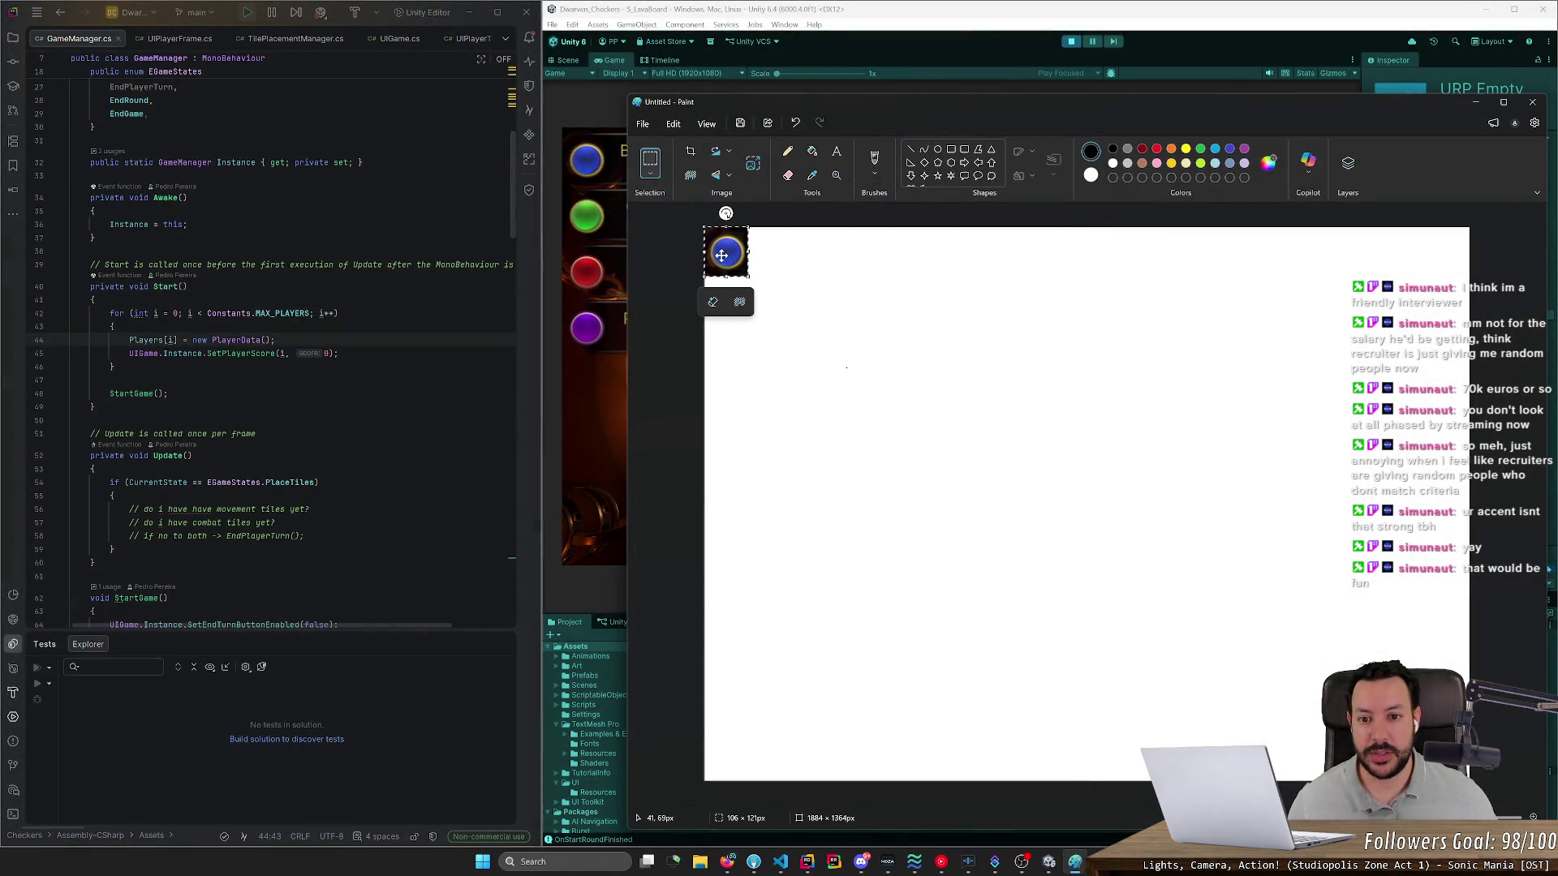
left_click_drag(726, 252, 811, 330)
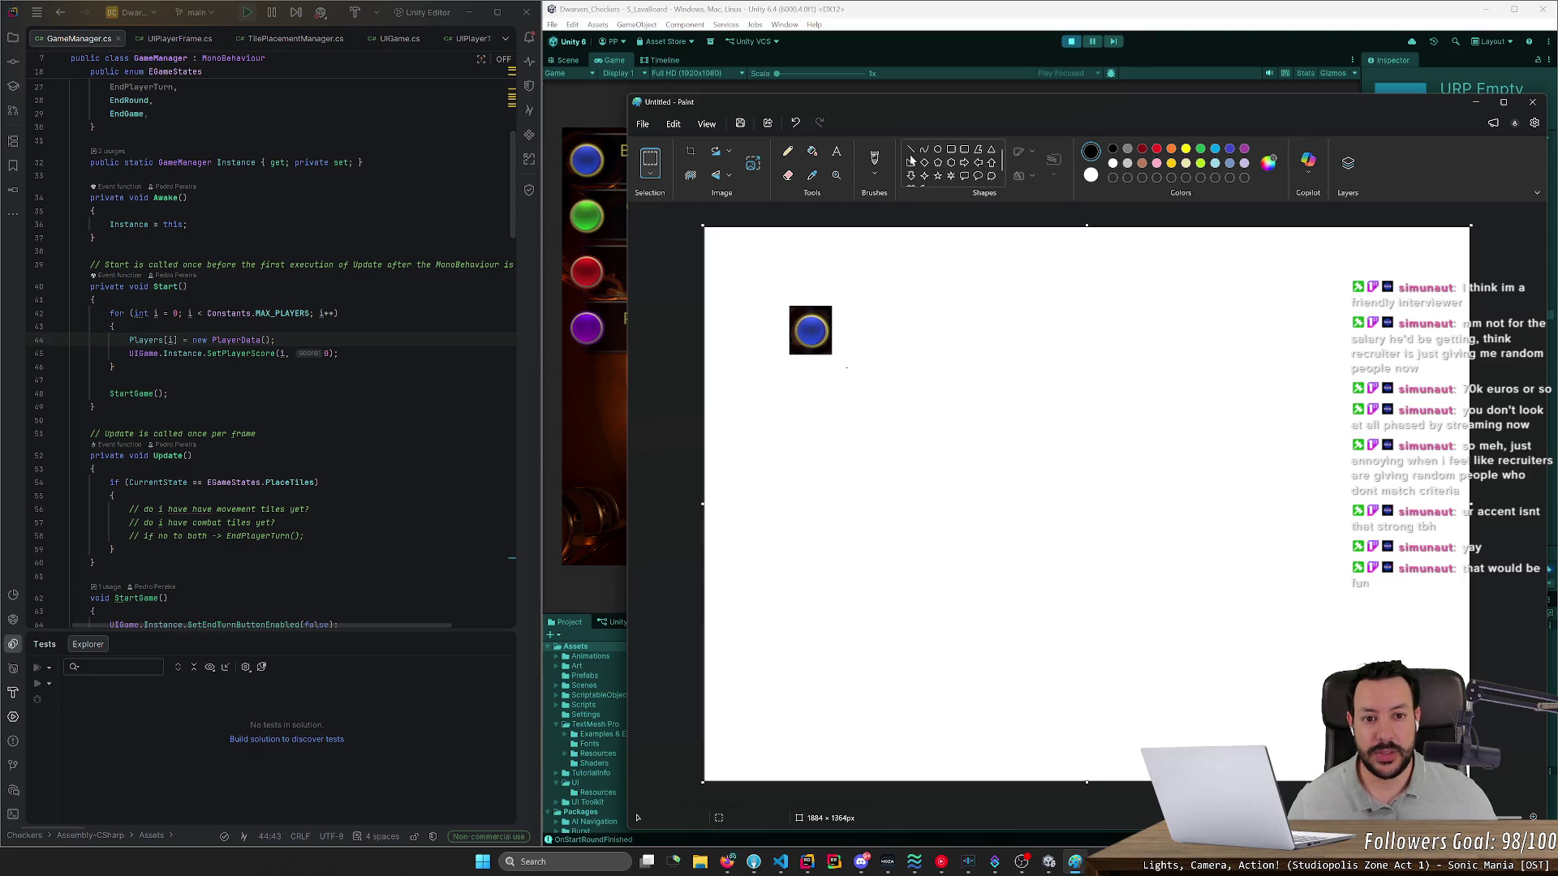
- Set up a white soft brush for painting on the ball
left_click(786, 154)
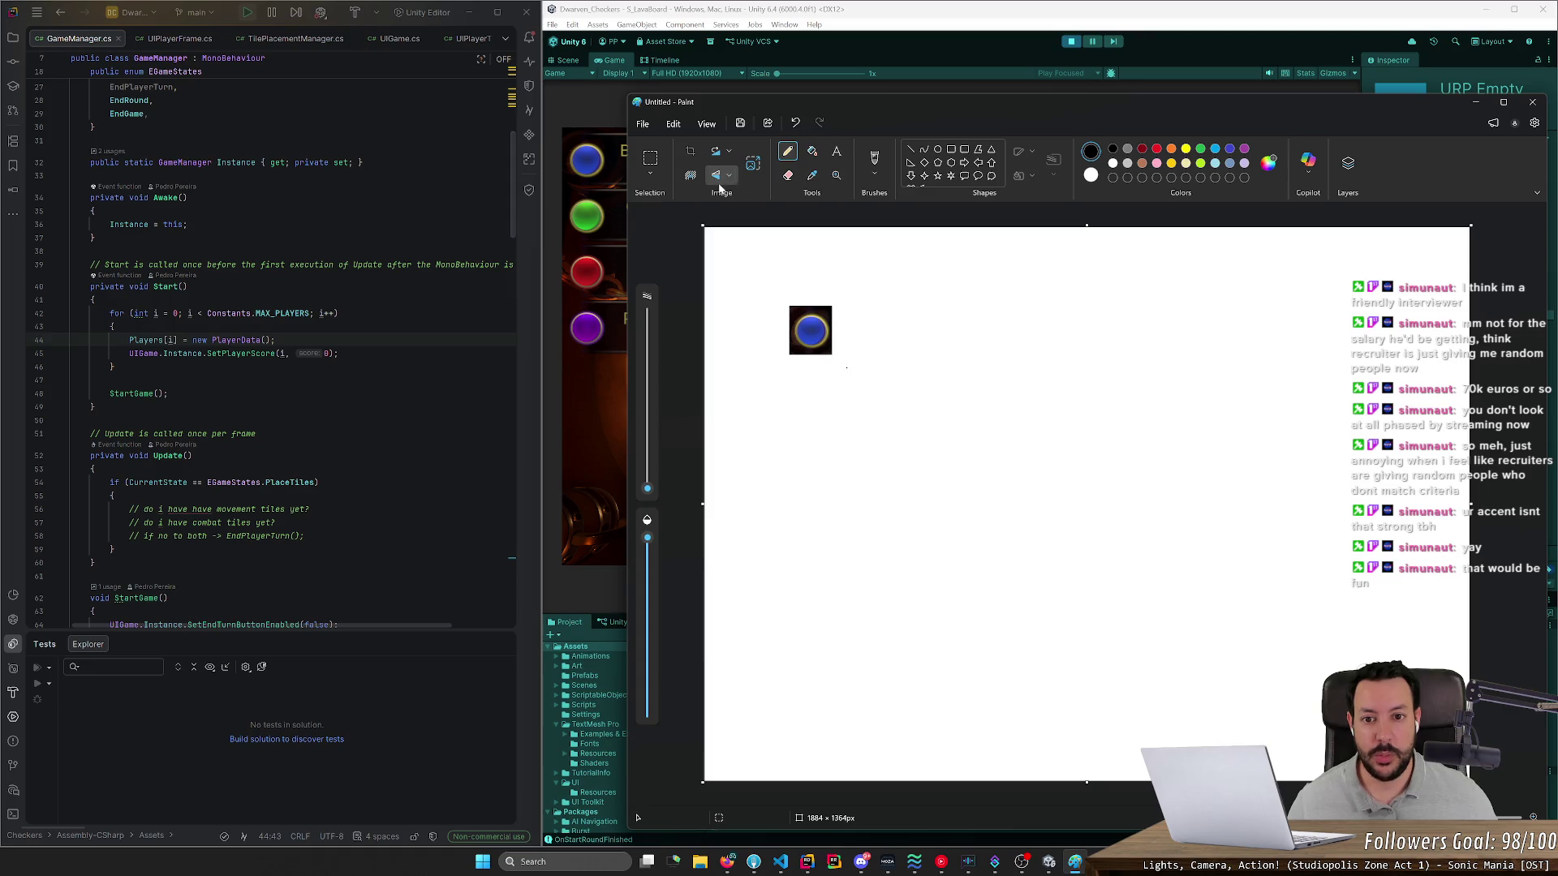
left_click(1091, 175)
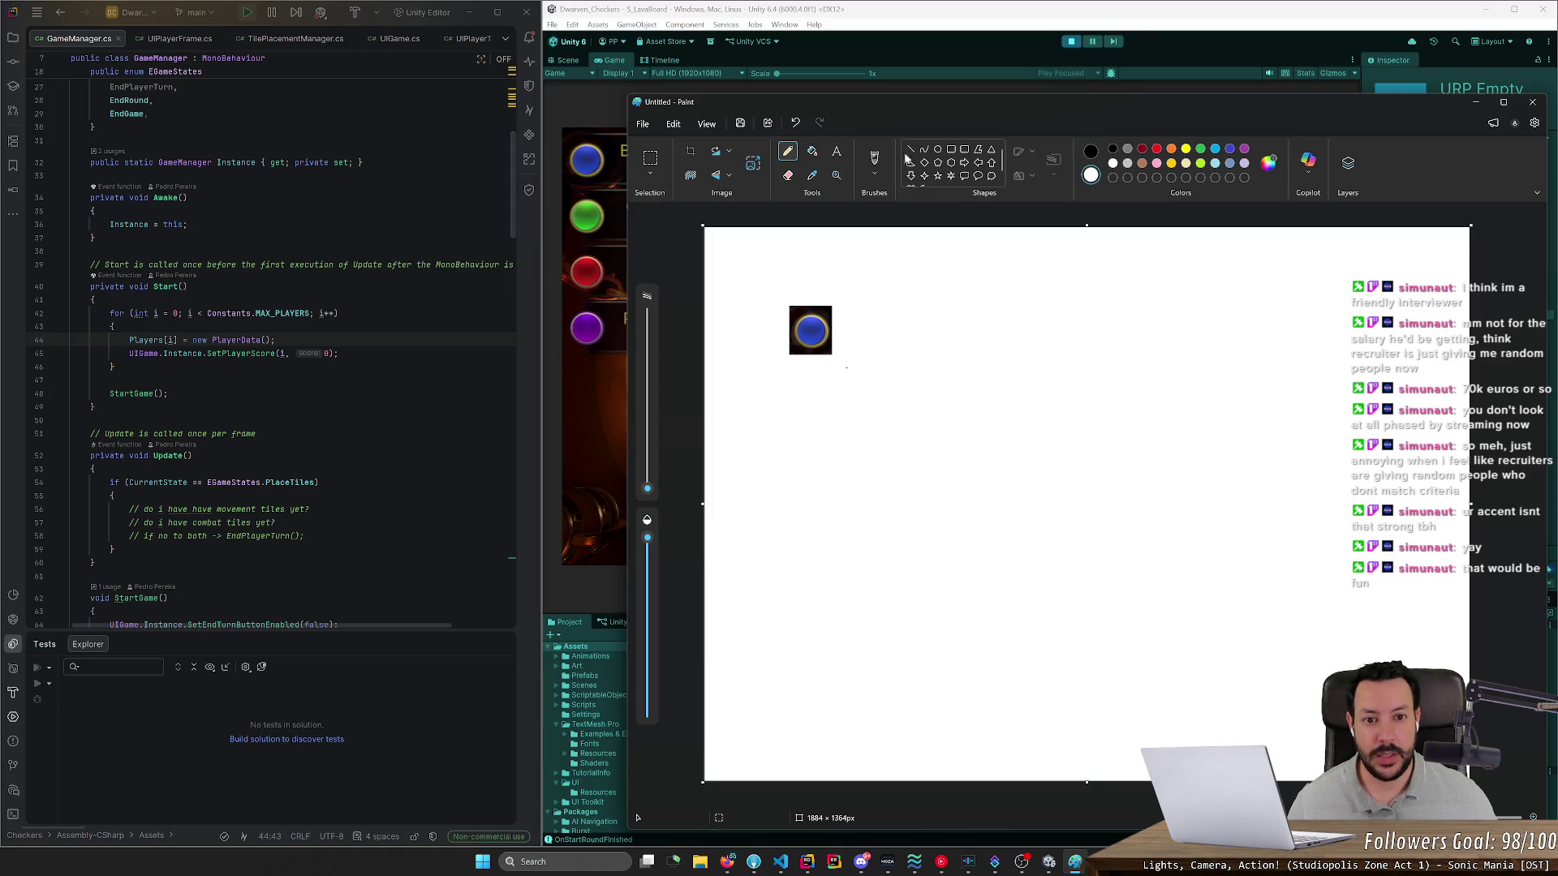
left_click(874, 167)
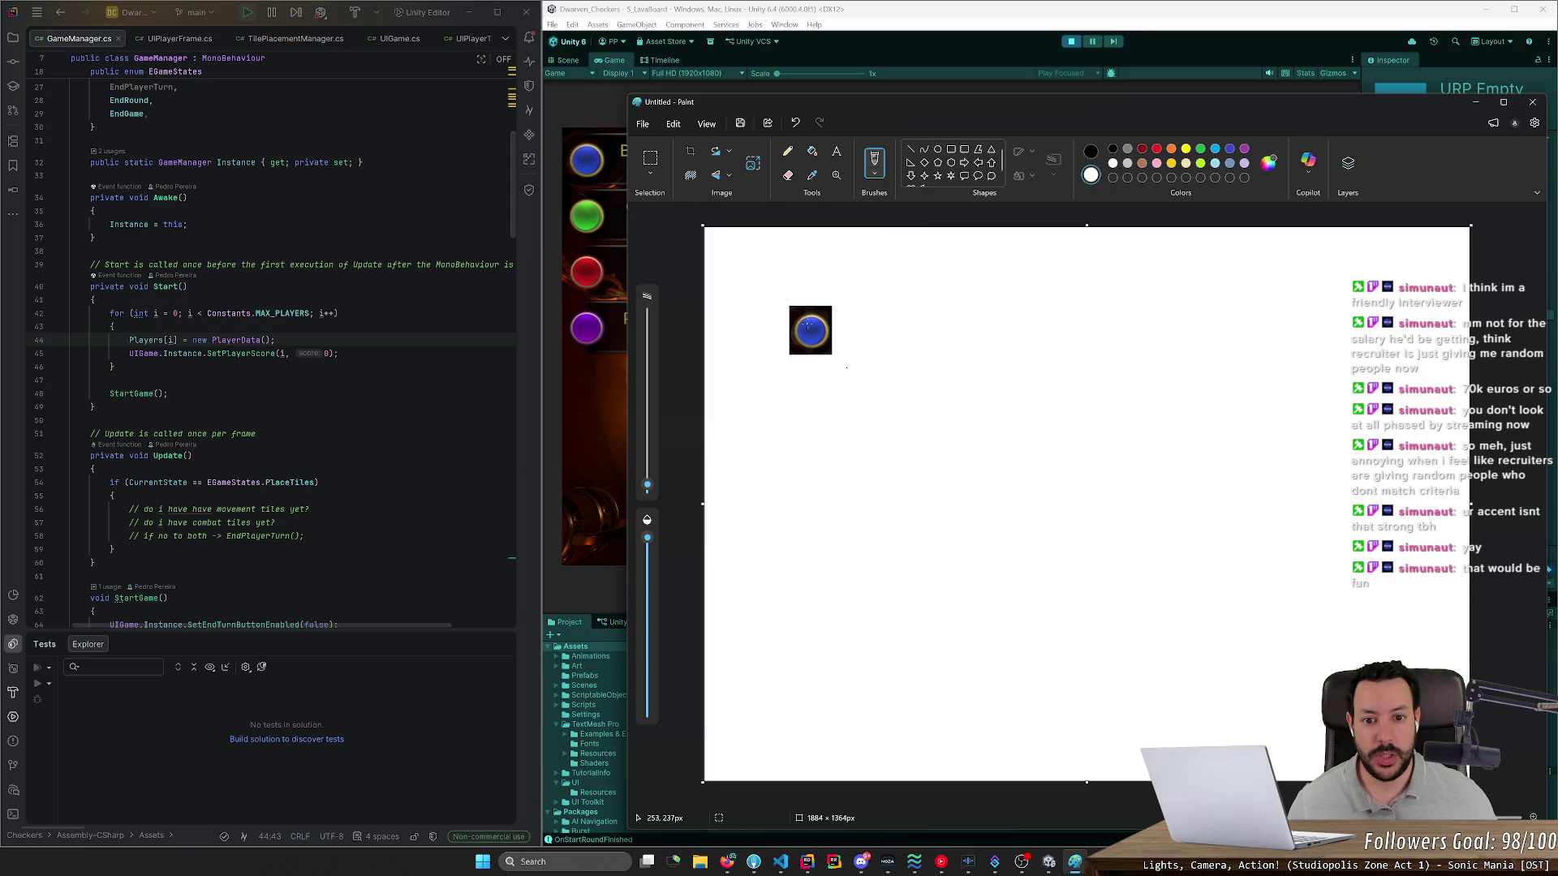
left_click_drag(809, 326, 816, 328)
key("ctrl+z")
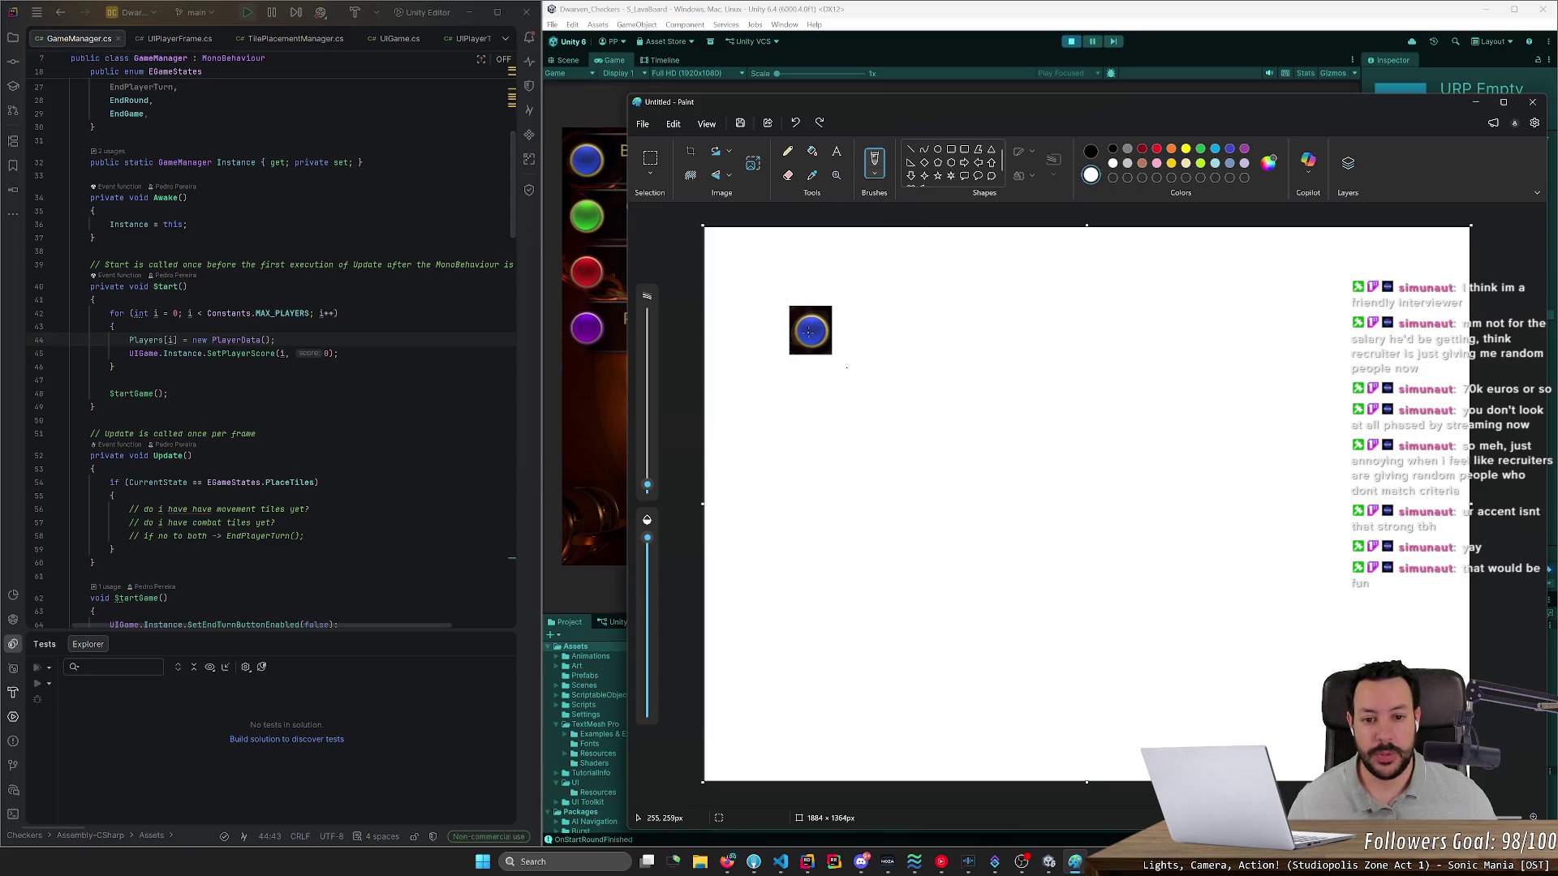
scroll(809, 332, "up", 8)
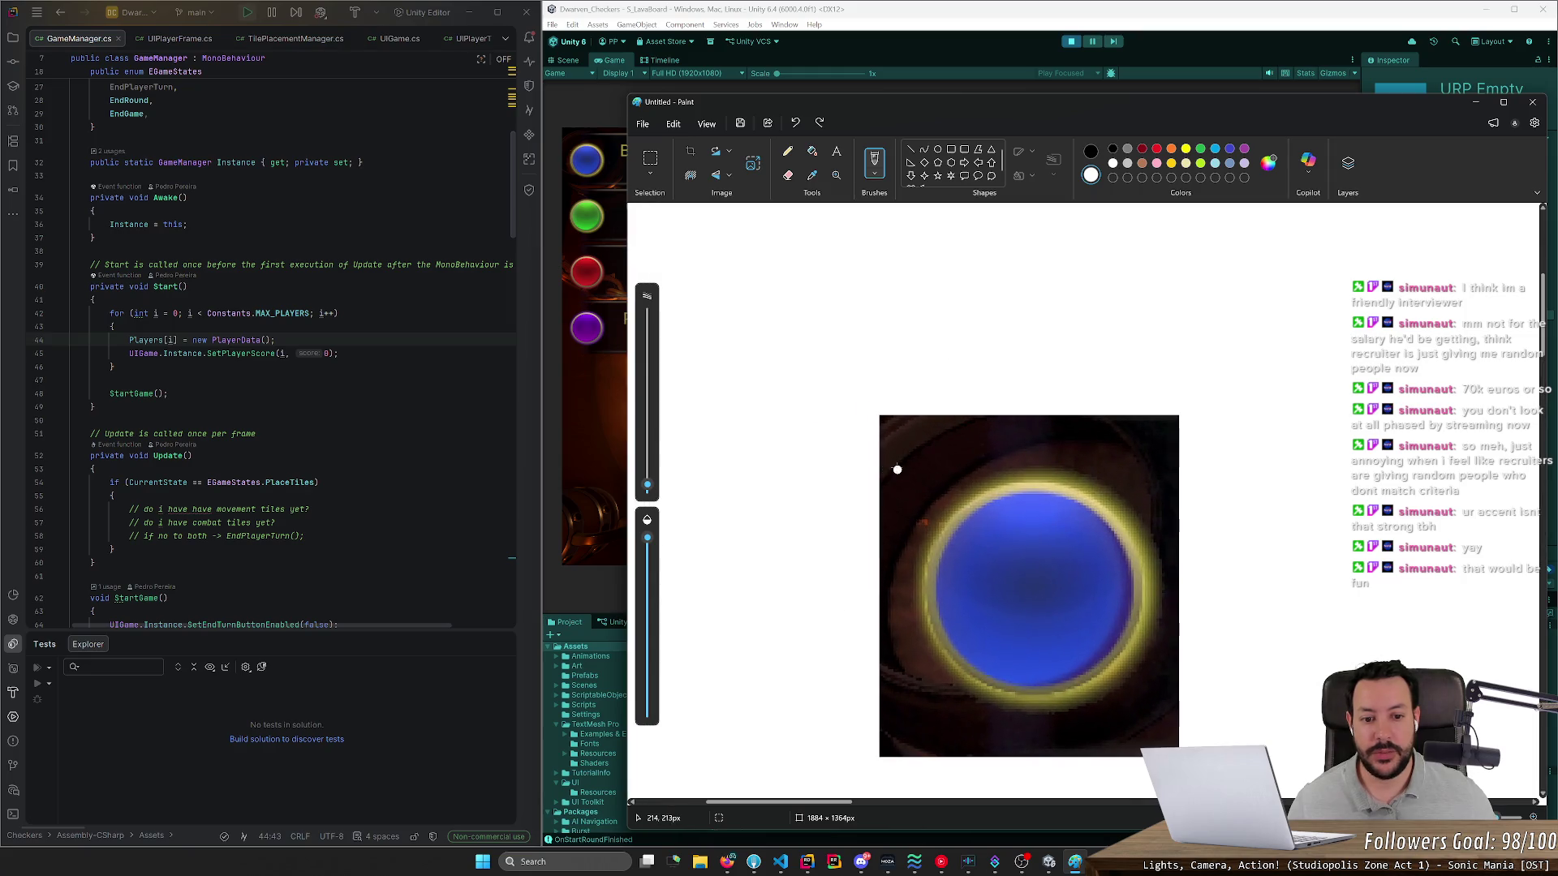
- Paint a white Roman numeral II on the blue ball, then minimize Paint
left_click_drag(1016, 549, 1015, 614)
left_click_drag(1051, 552, 1045, 609)
left_click_drag(989, 546, 1075, 546)
left_click_drag(989, 619, 1097, 619)
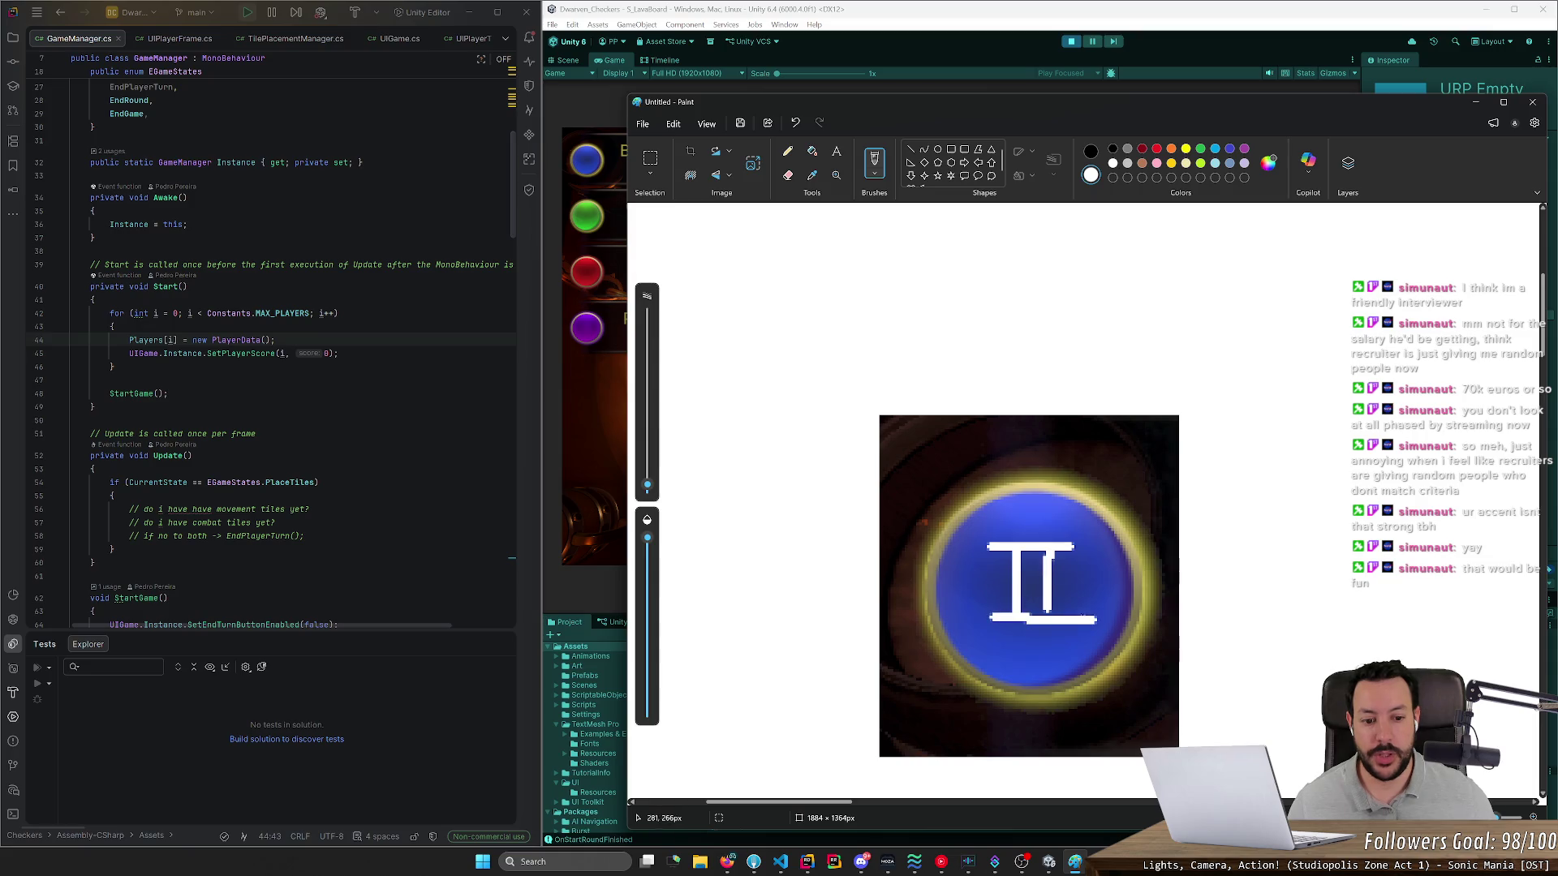
left_click(605, 485)
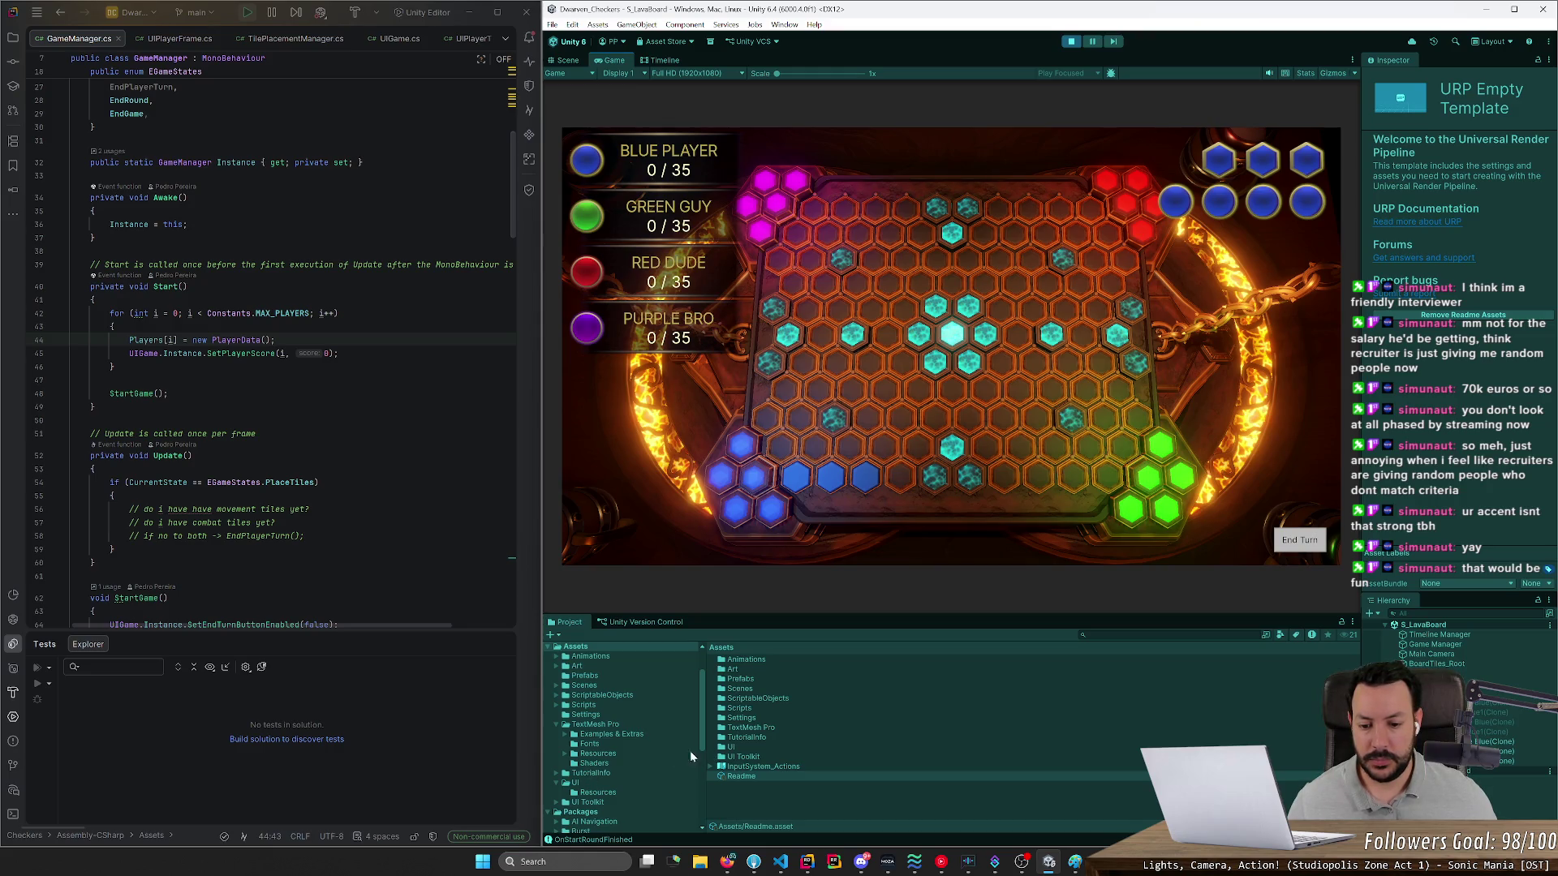
- Switch to the Scene view showing the lava board and I/II/III buttons
left_click(568, 60)
scroll(800, 230, "up", 10)
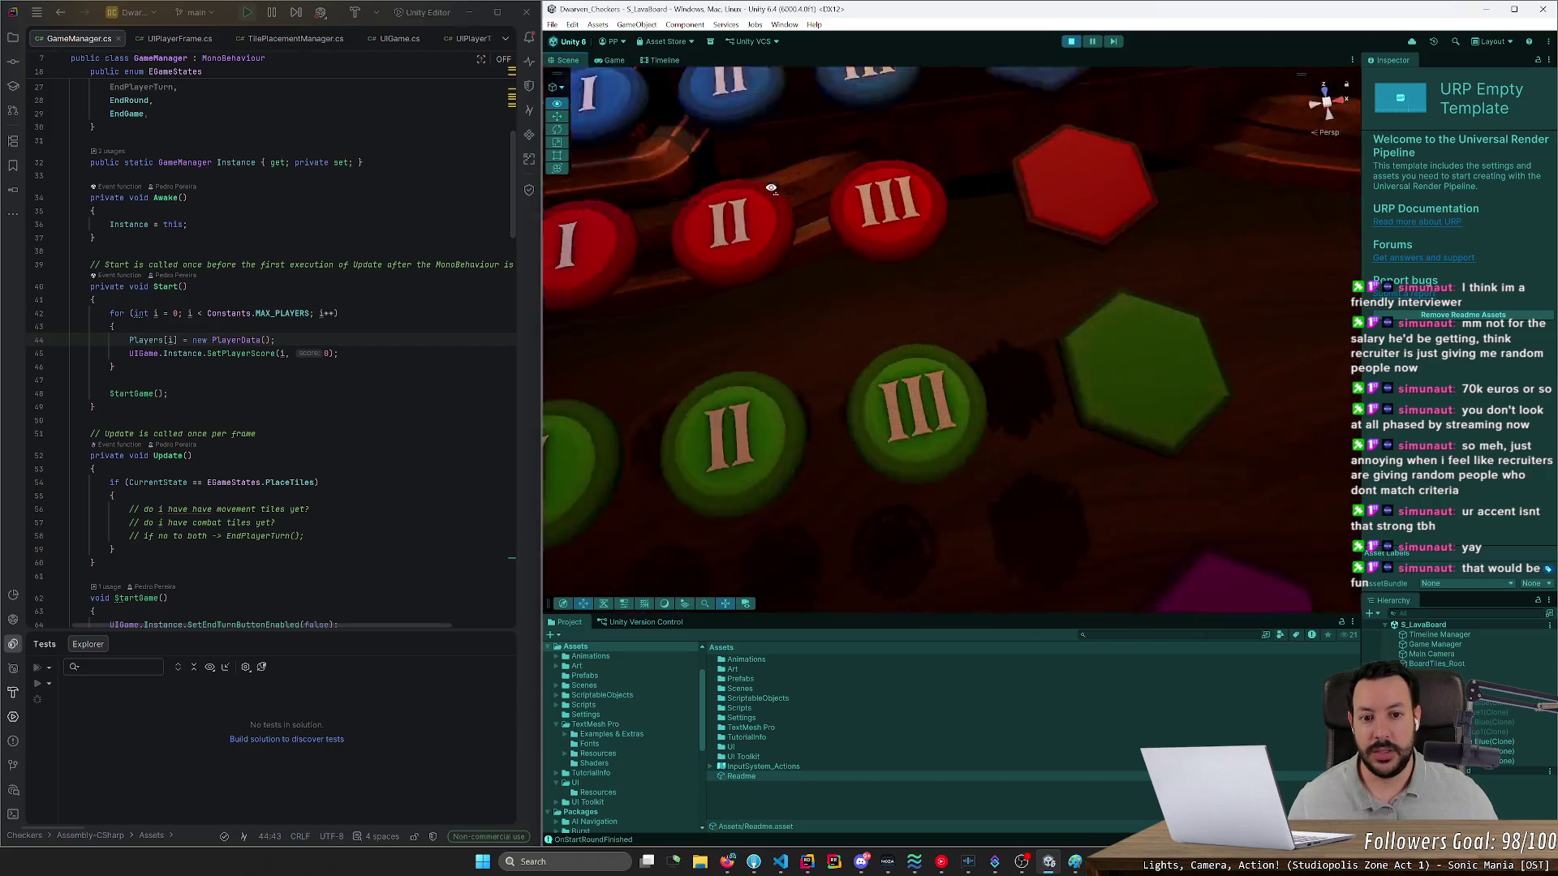
scroll(771, 188, "down", 6)
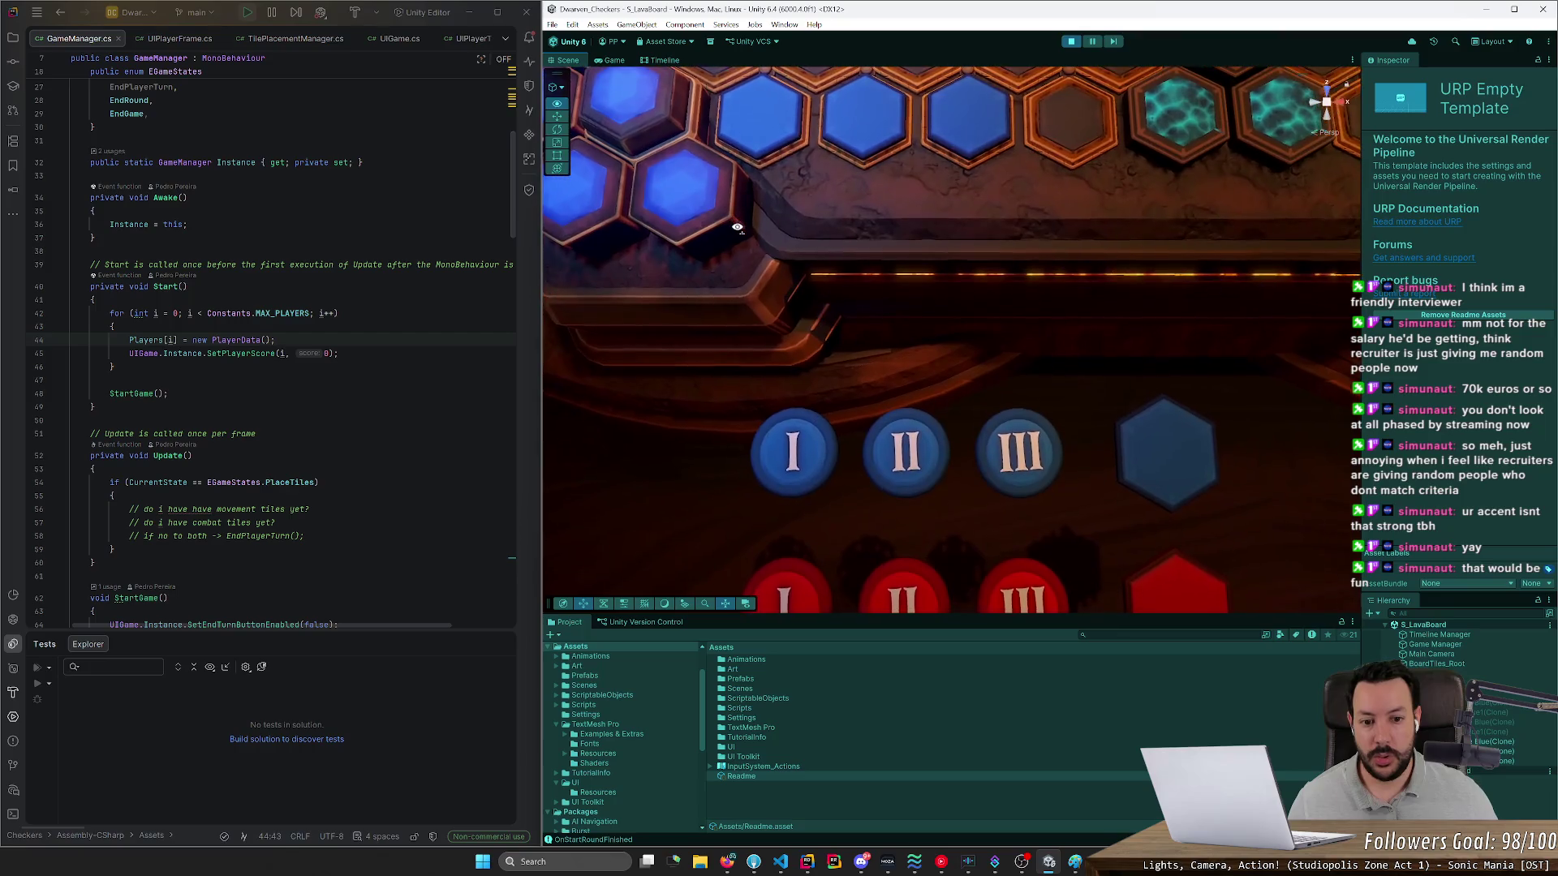
- Snip the blue II piece from the scene into Paint and return to Unity
key("super+shift+s")
left_click_drag(857, 395, 953, 516)
scroll(997, 458, "up", 3)
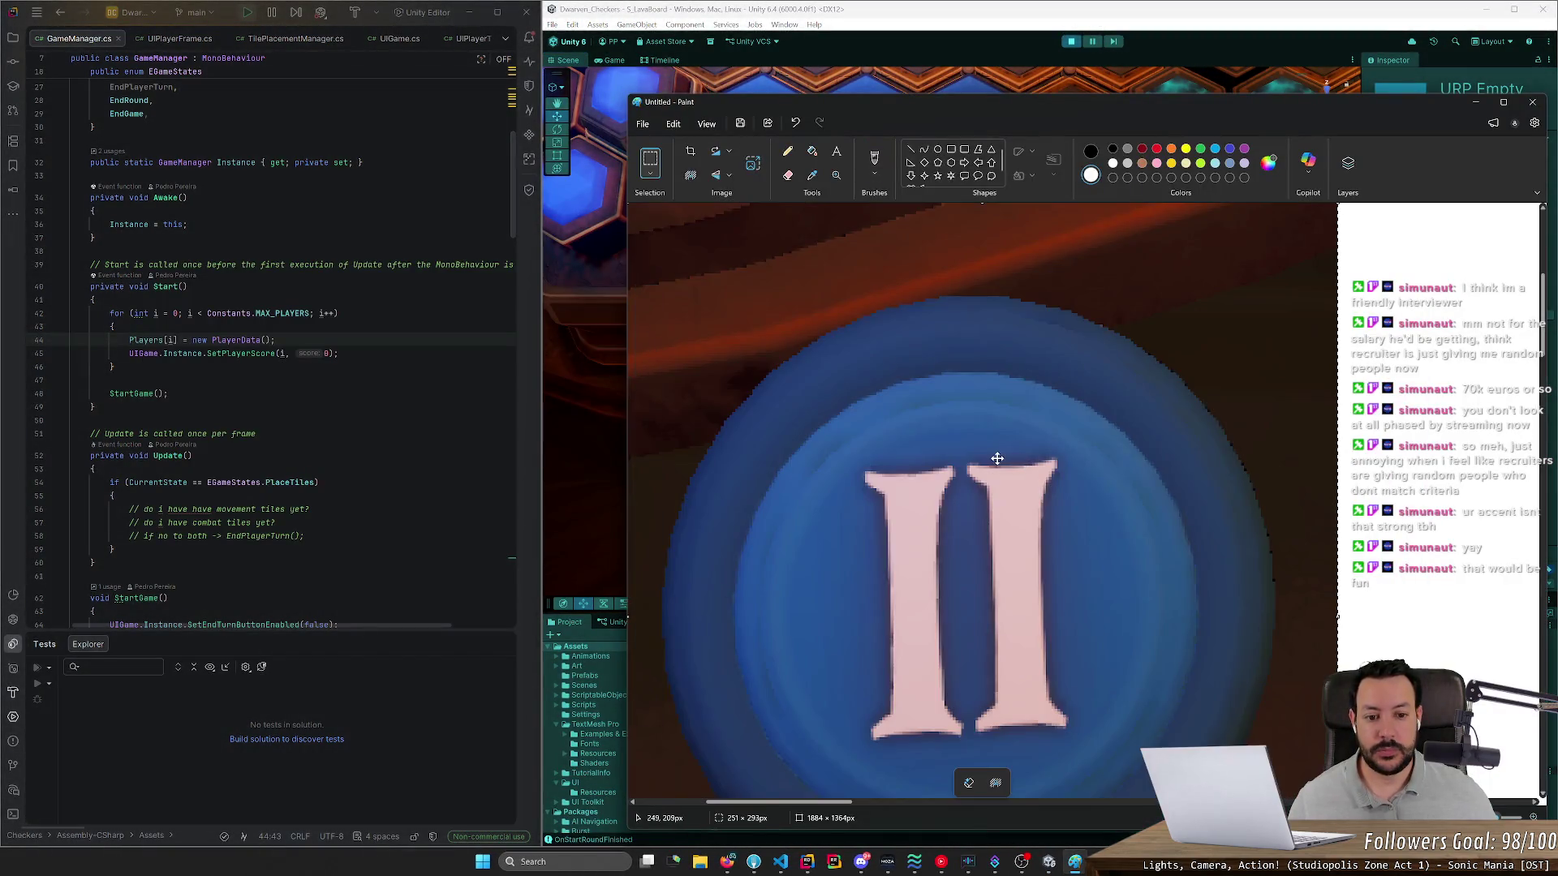
scroll(997, 459, "down", 5)
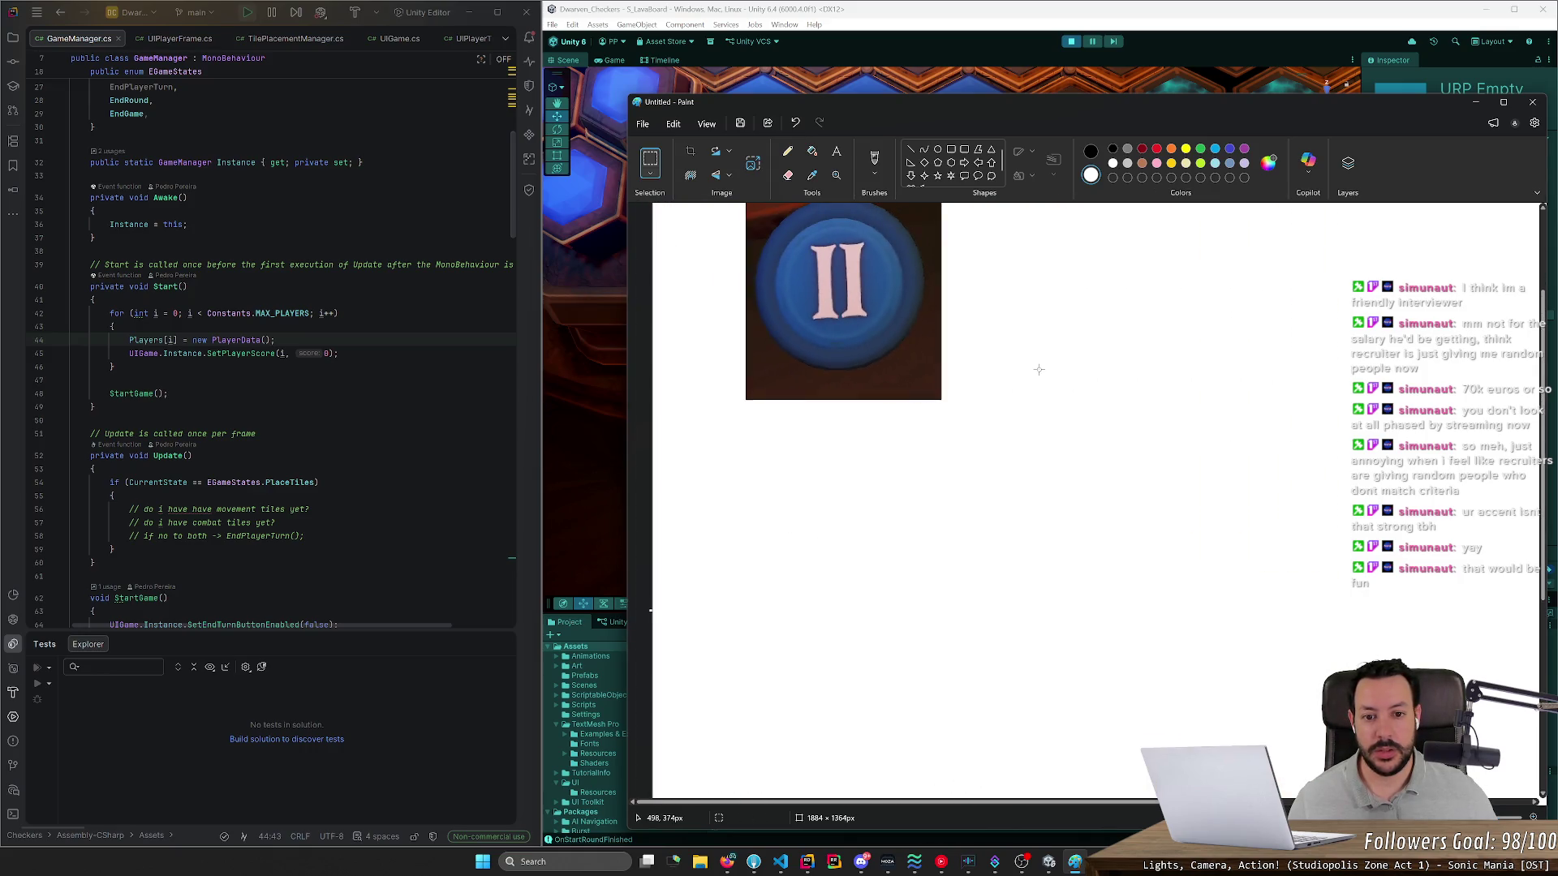
scroll(977, 301, "up", 2)
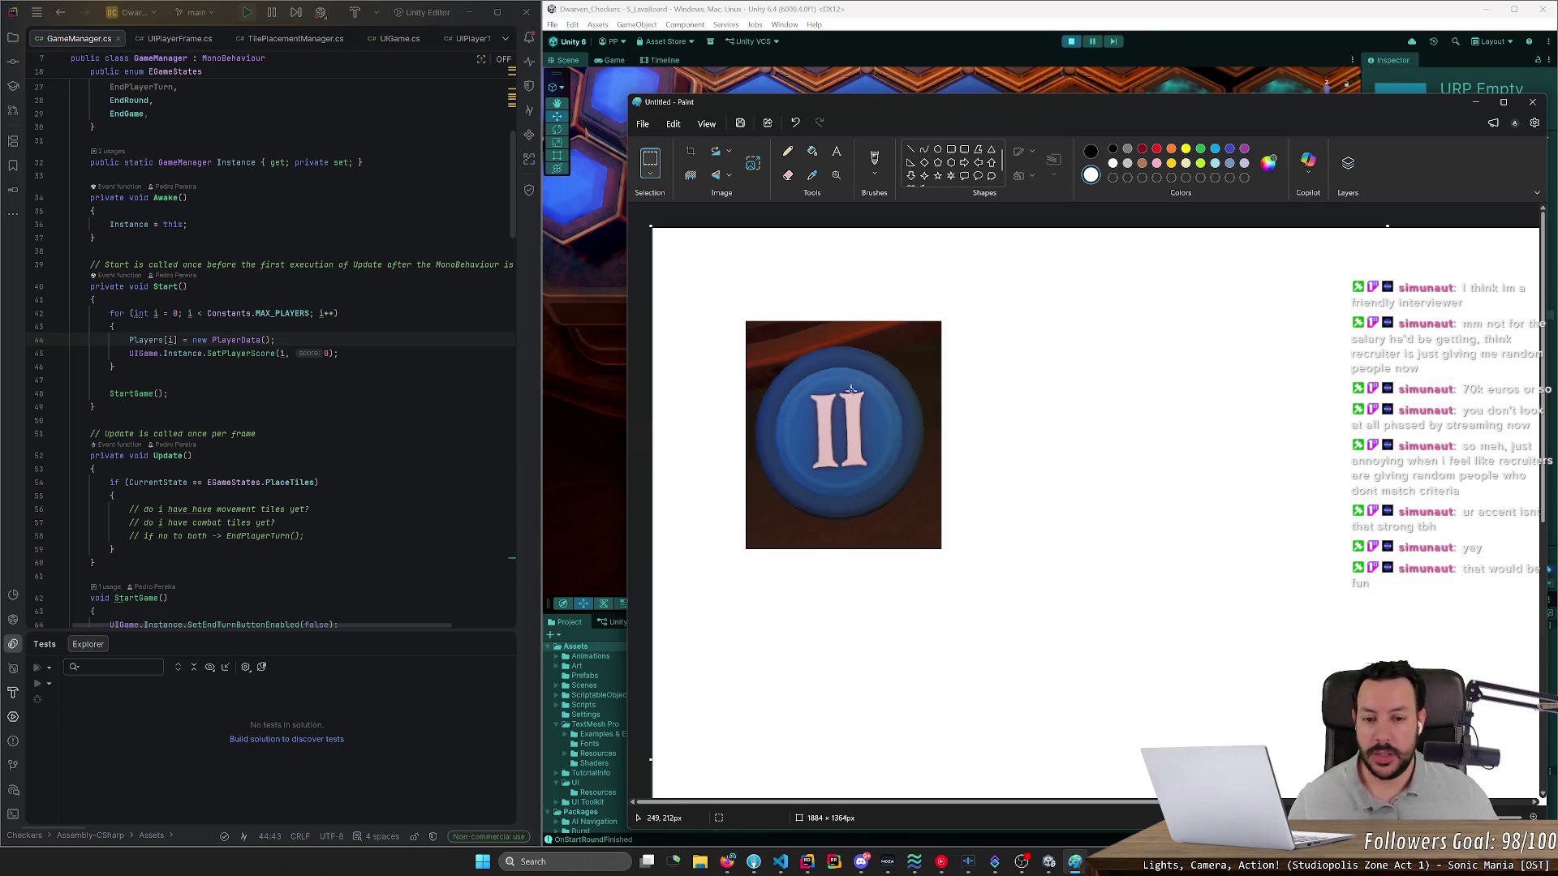
scroll(977, 439, "down", 1)
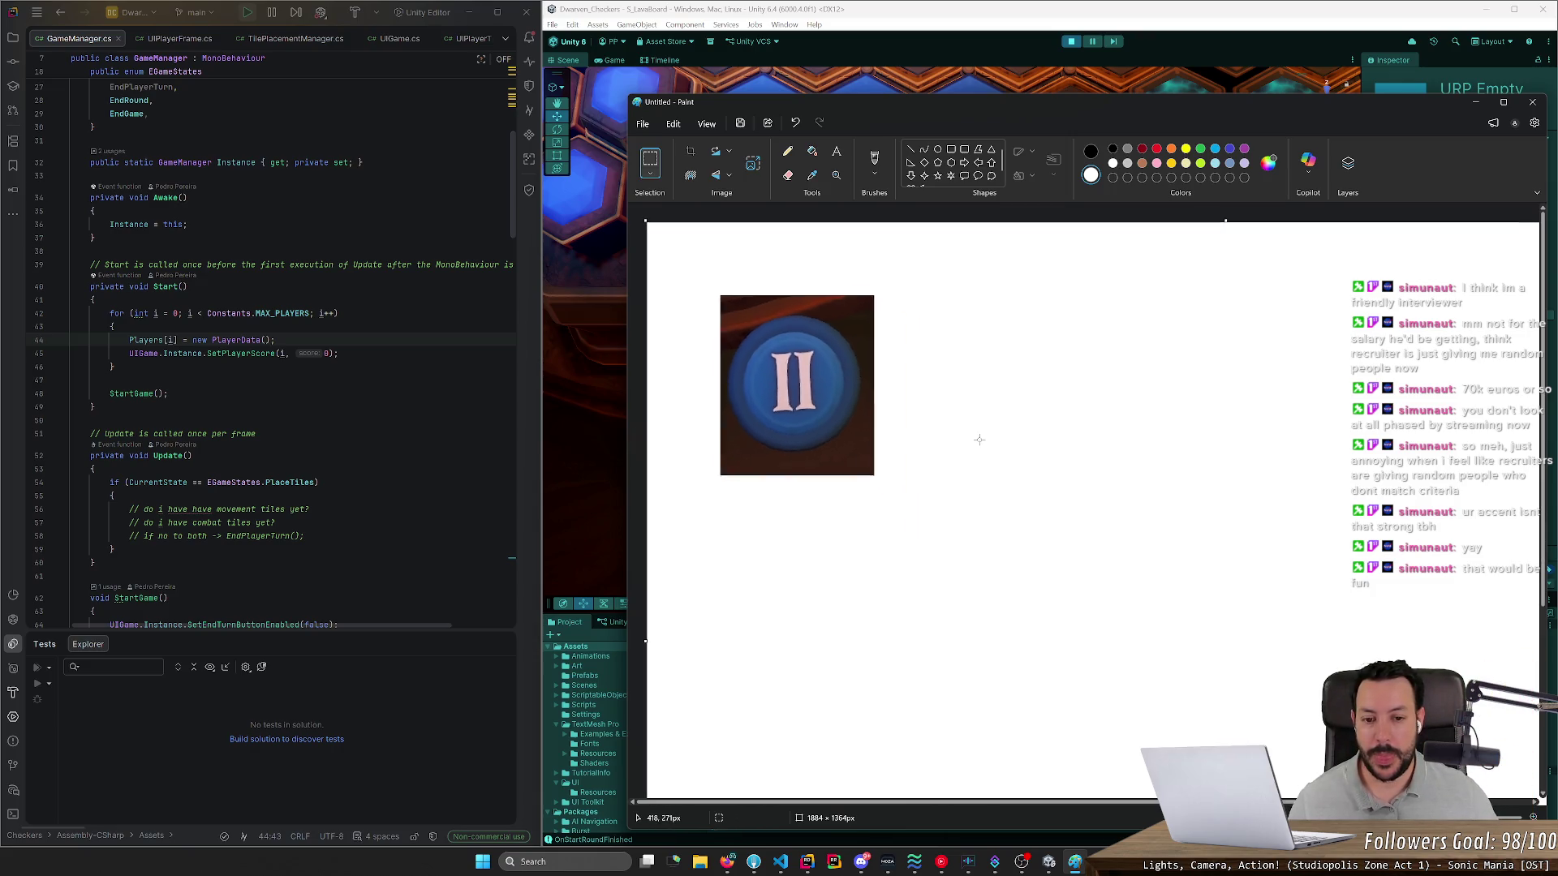
key("alt+Tab")
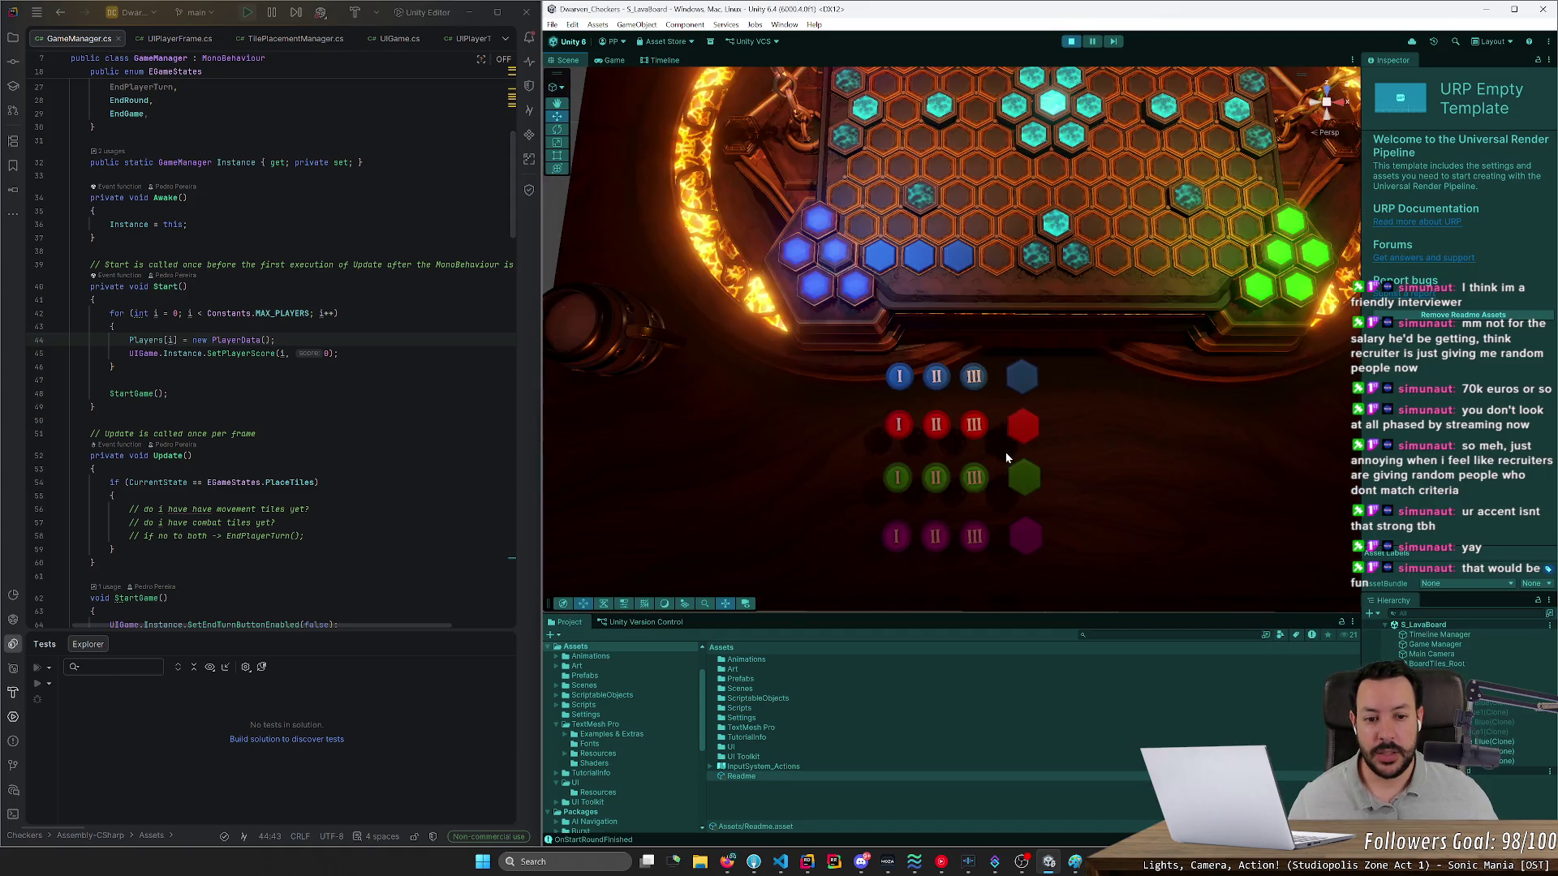
- Select the red I button and frame the I/II/III buttons in the Scene view
scroll(998, 451, "up", 5)
scroll(995, 457, "up", 3)
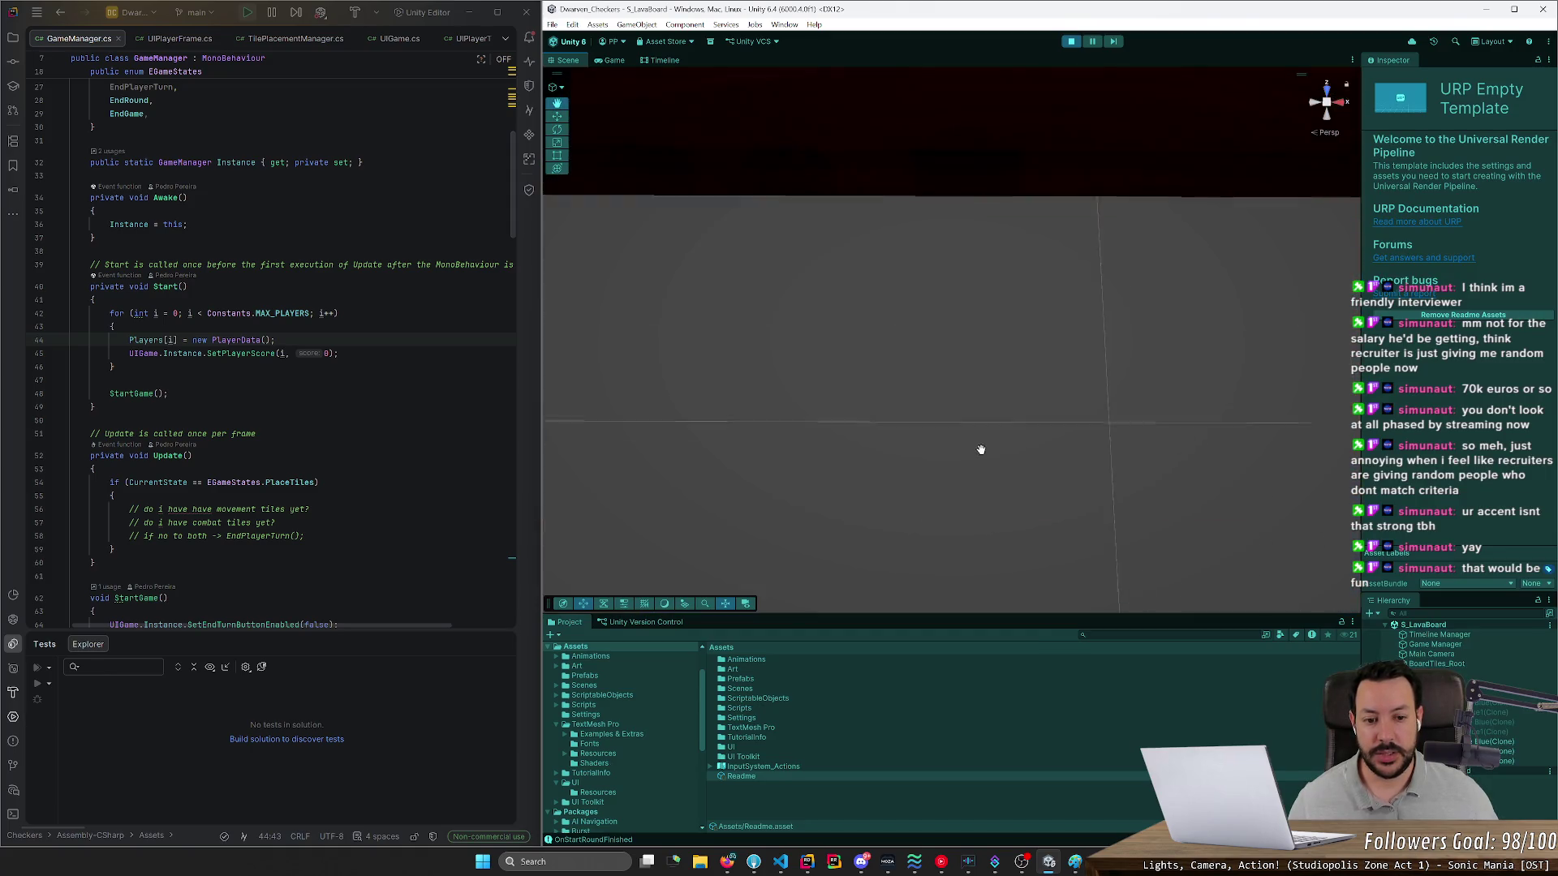
scroll(978, 462, "down", 5)
scroll(893, 454, "up", 4)
scroll(827, 465, "down", 3)
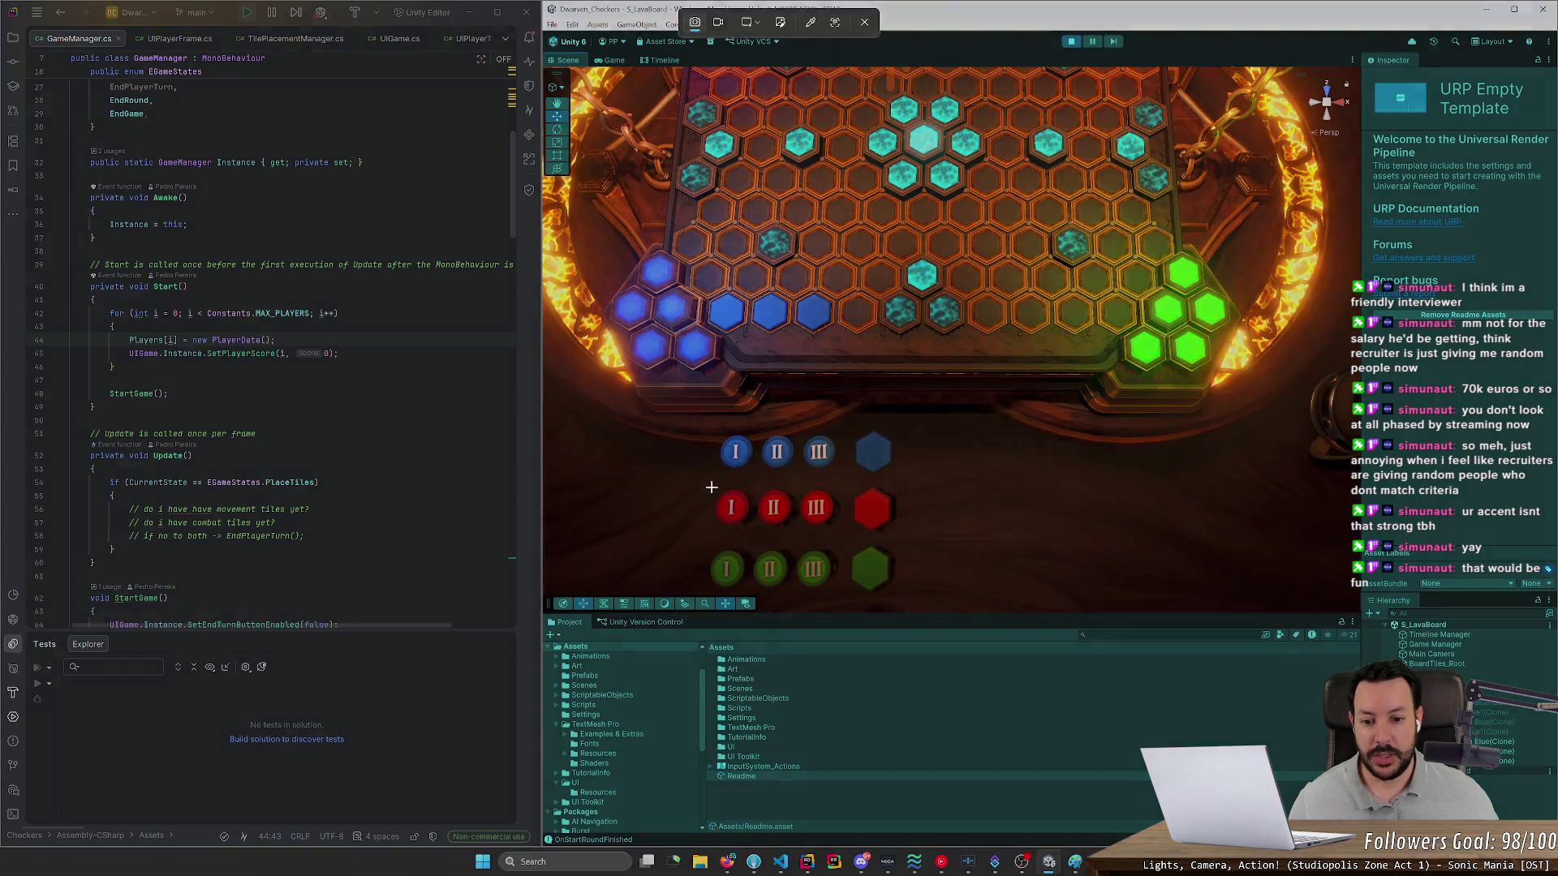
left_click(733, 518)
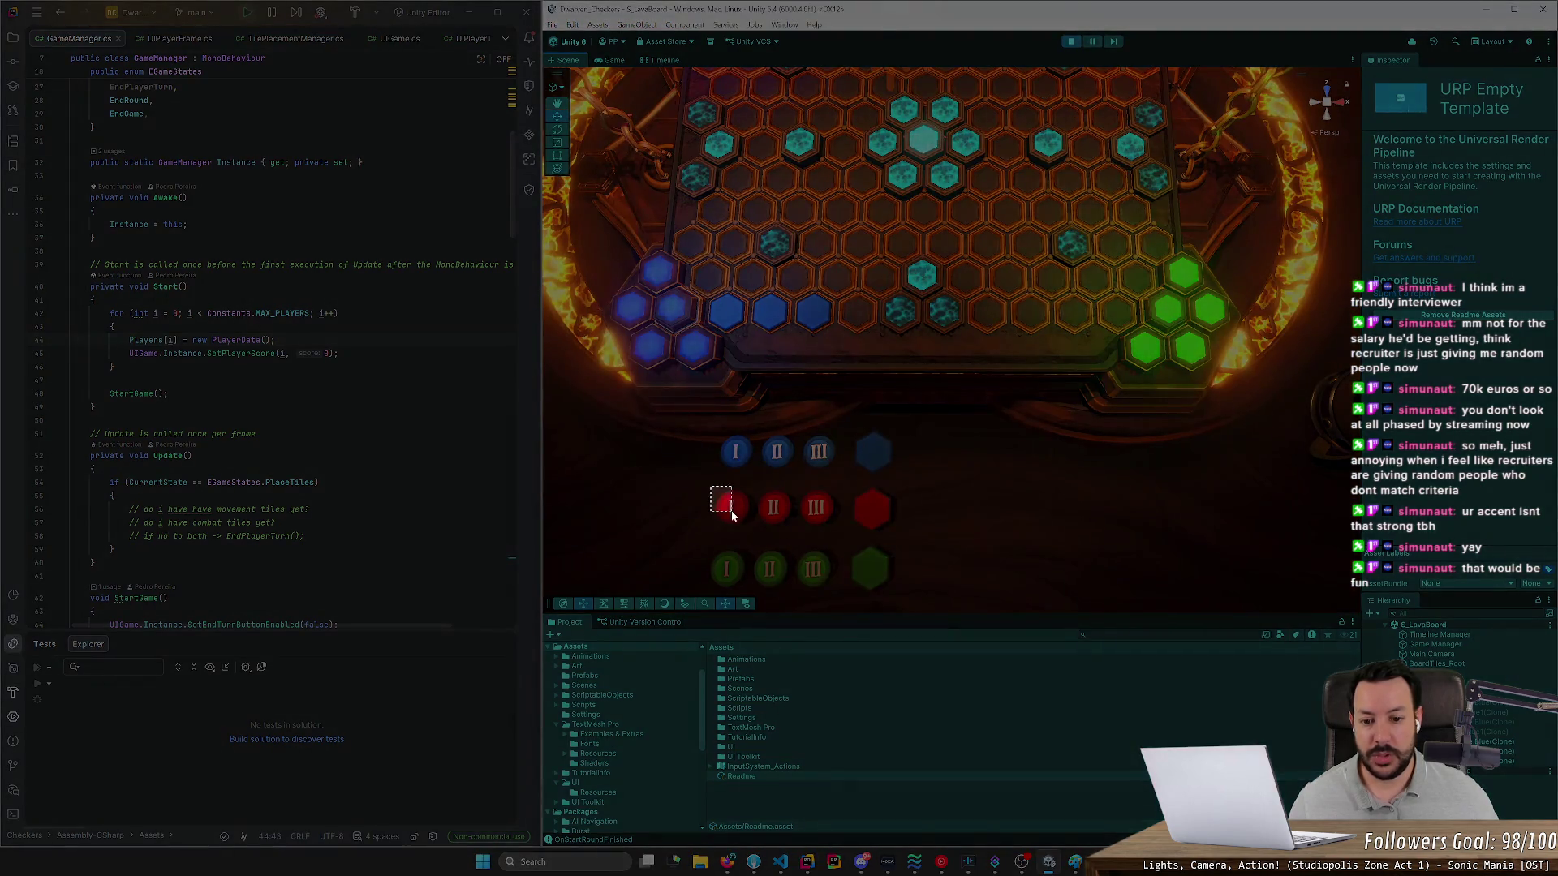
scroll(726, 517, "up", 3)
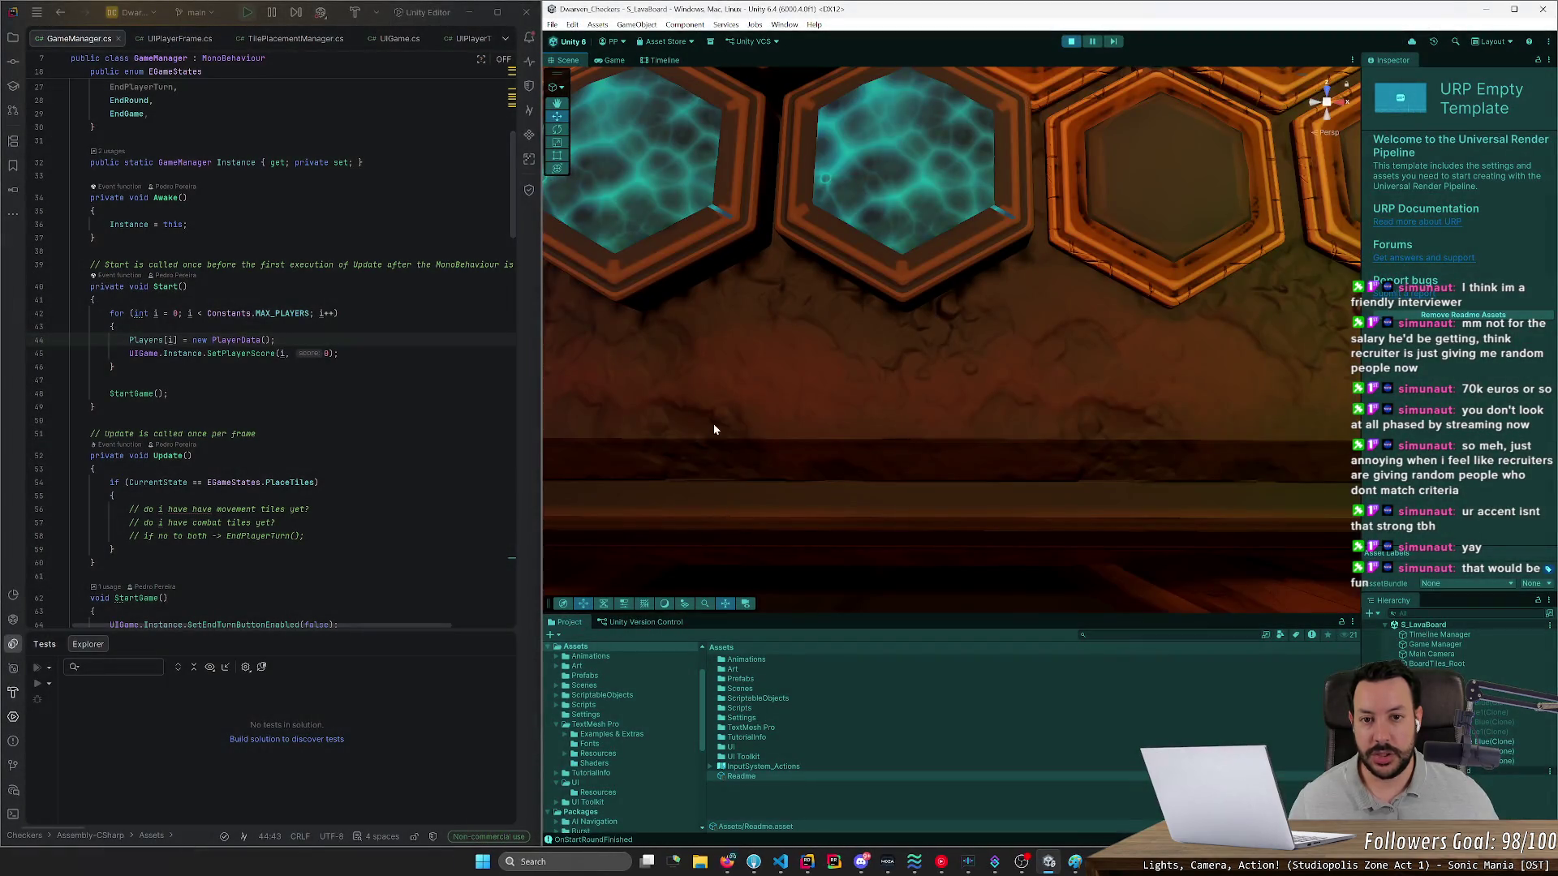
scroll(713, 423, "up", 3)
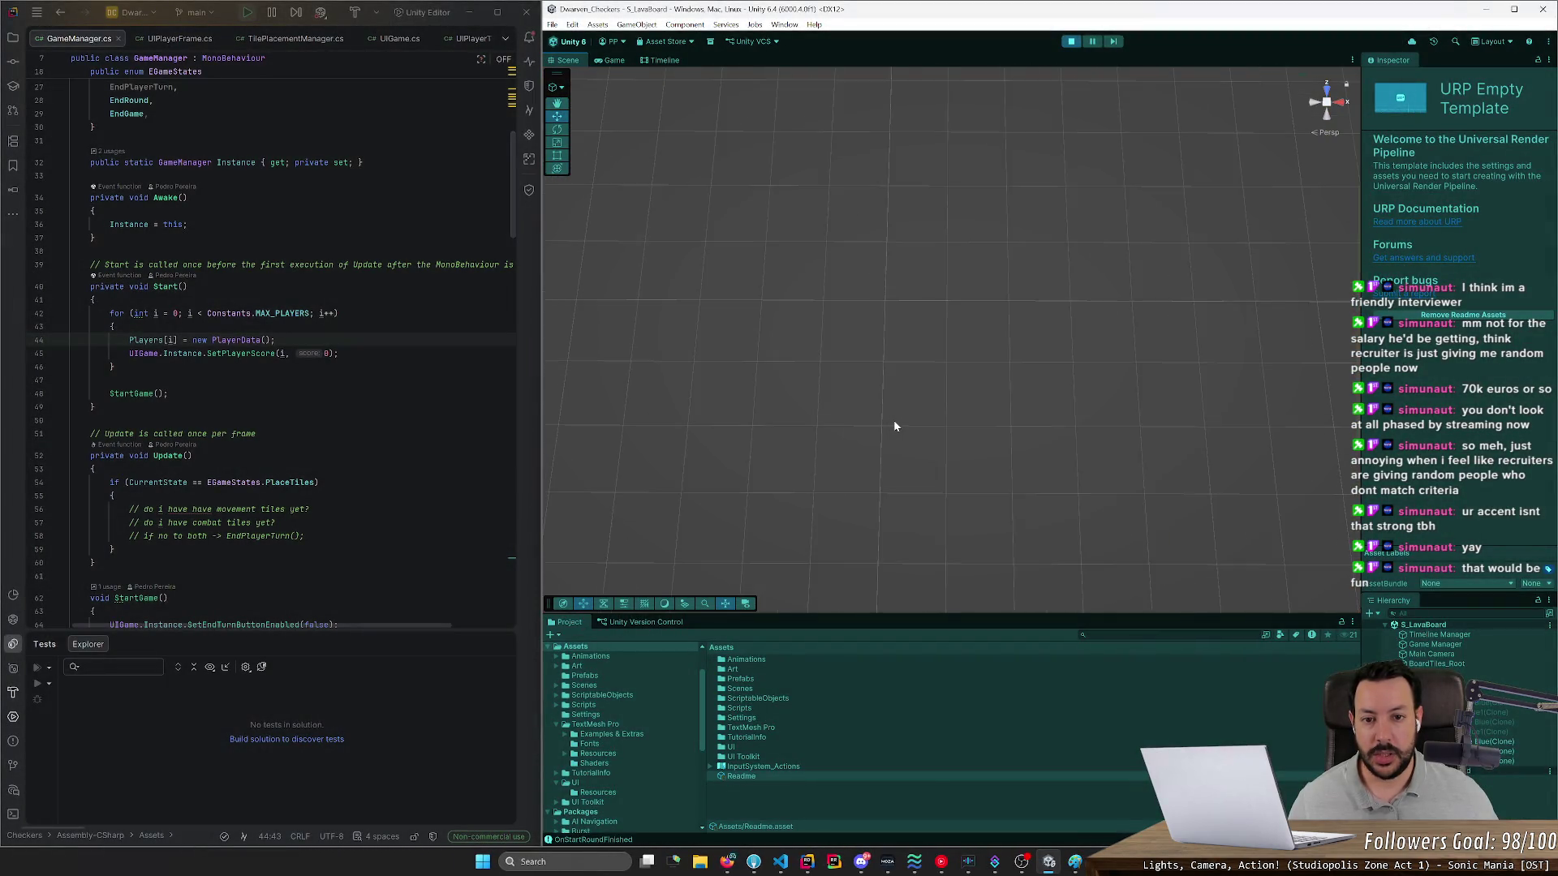
scroll(836, 359, "down", 2)
scroll(960, 362, "down", 5)
scroll(985, 409, "up", 5)
key("Down")
key("Down")
key("Down")
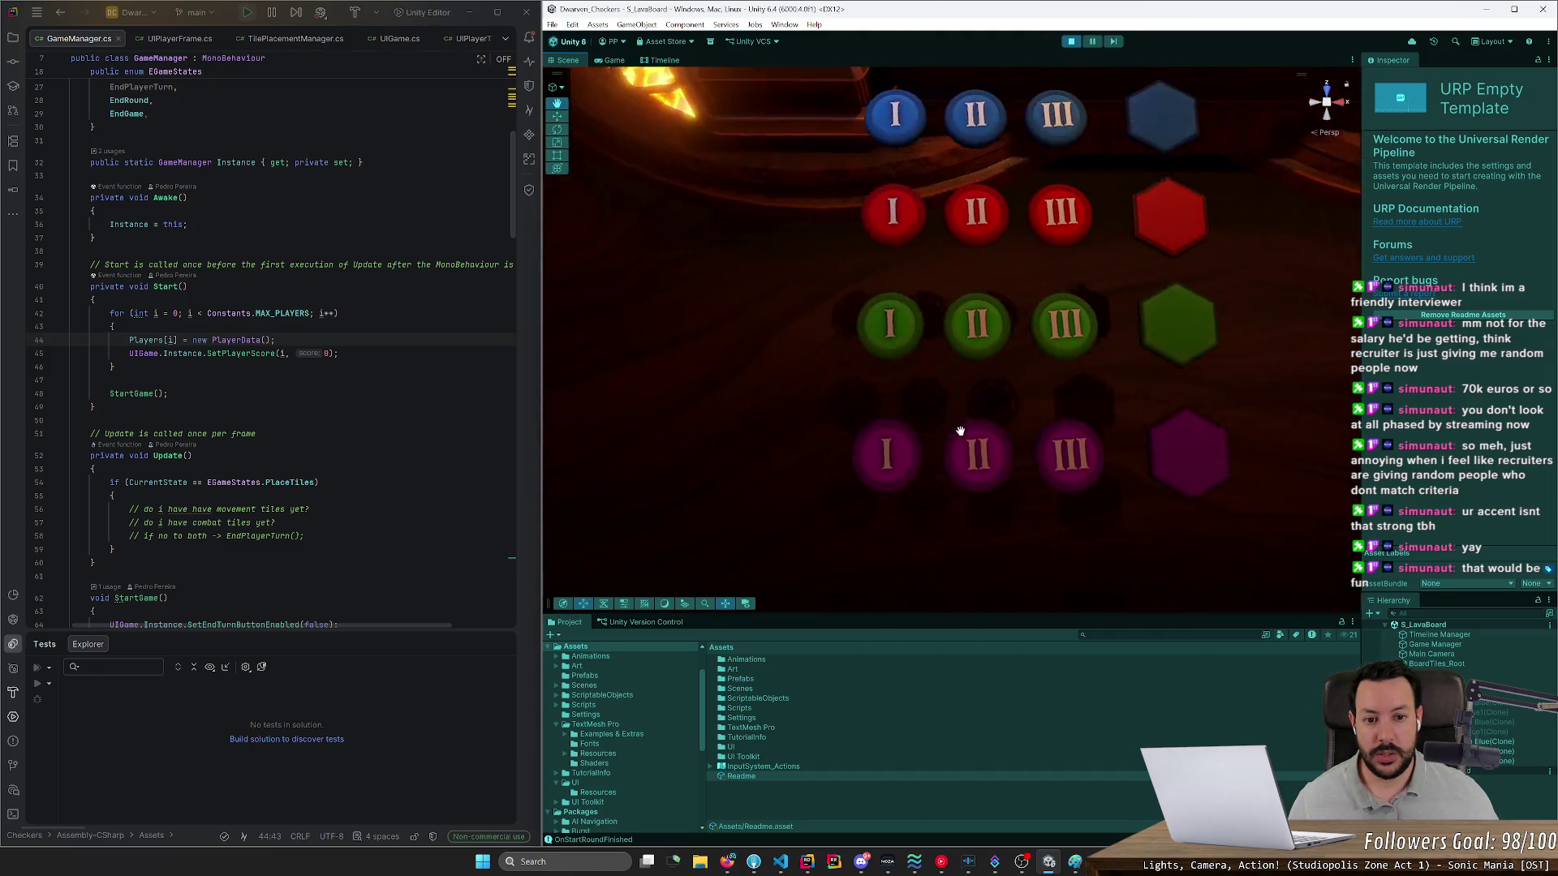
- Snip the red I button and paste it into Paint beside the II image
key("super+shift+s")
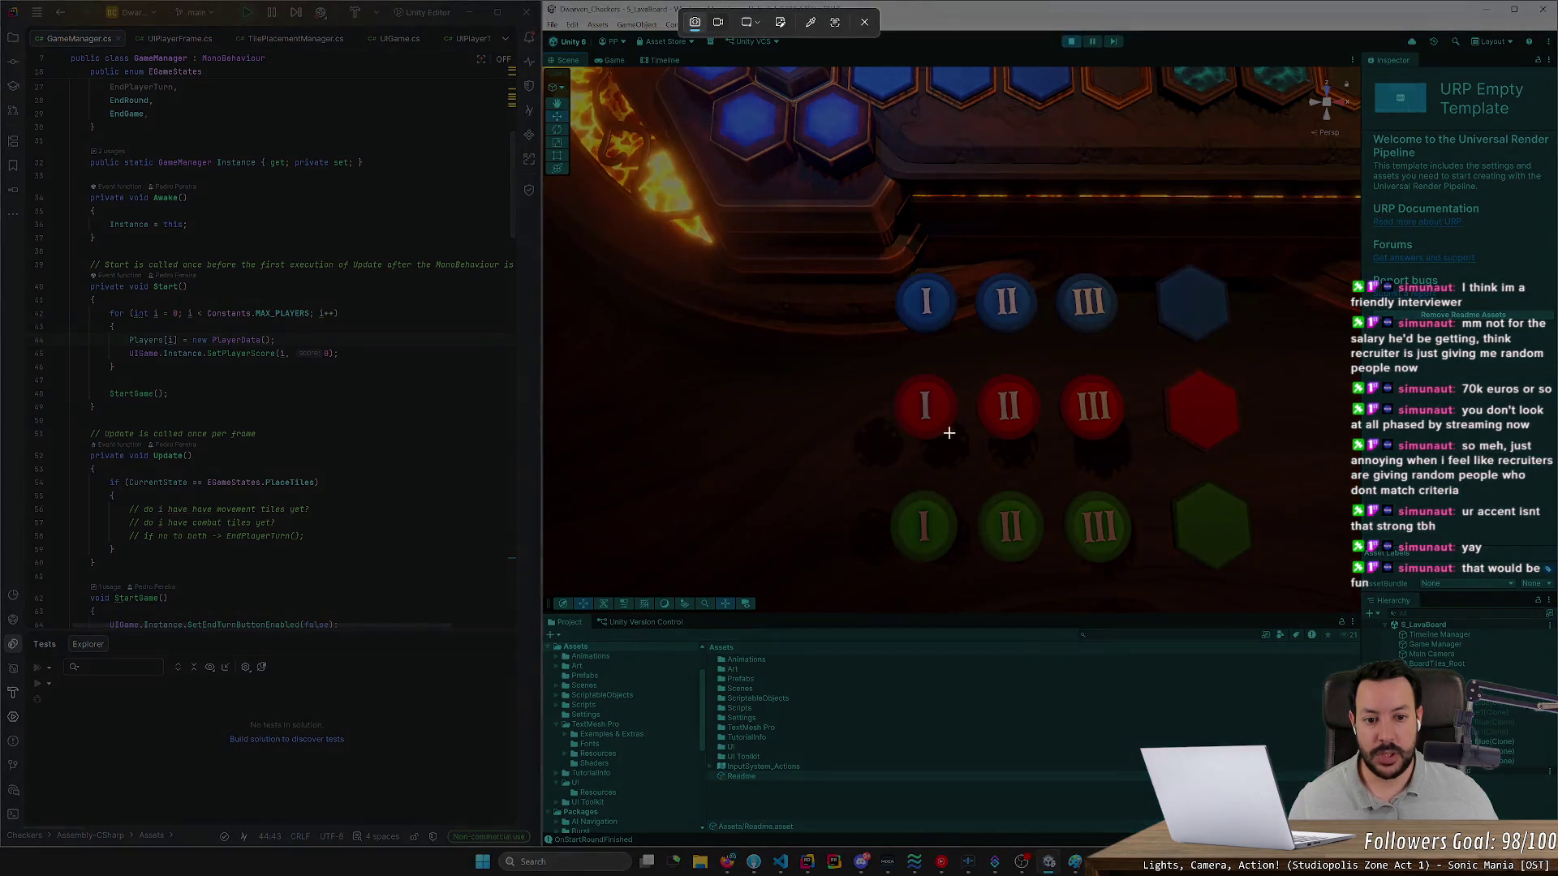
left_click_drag(884, 358, 965, 447)
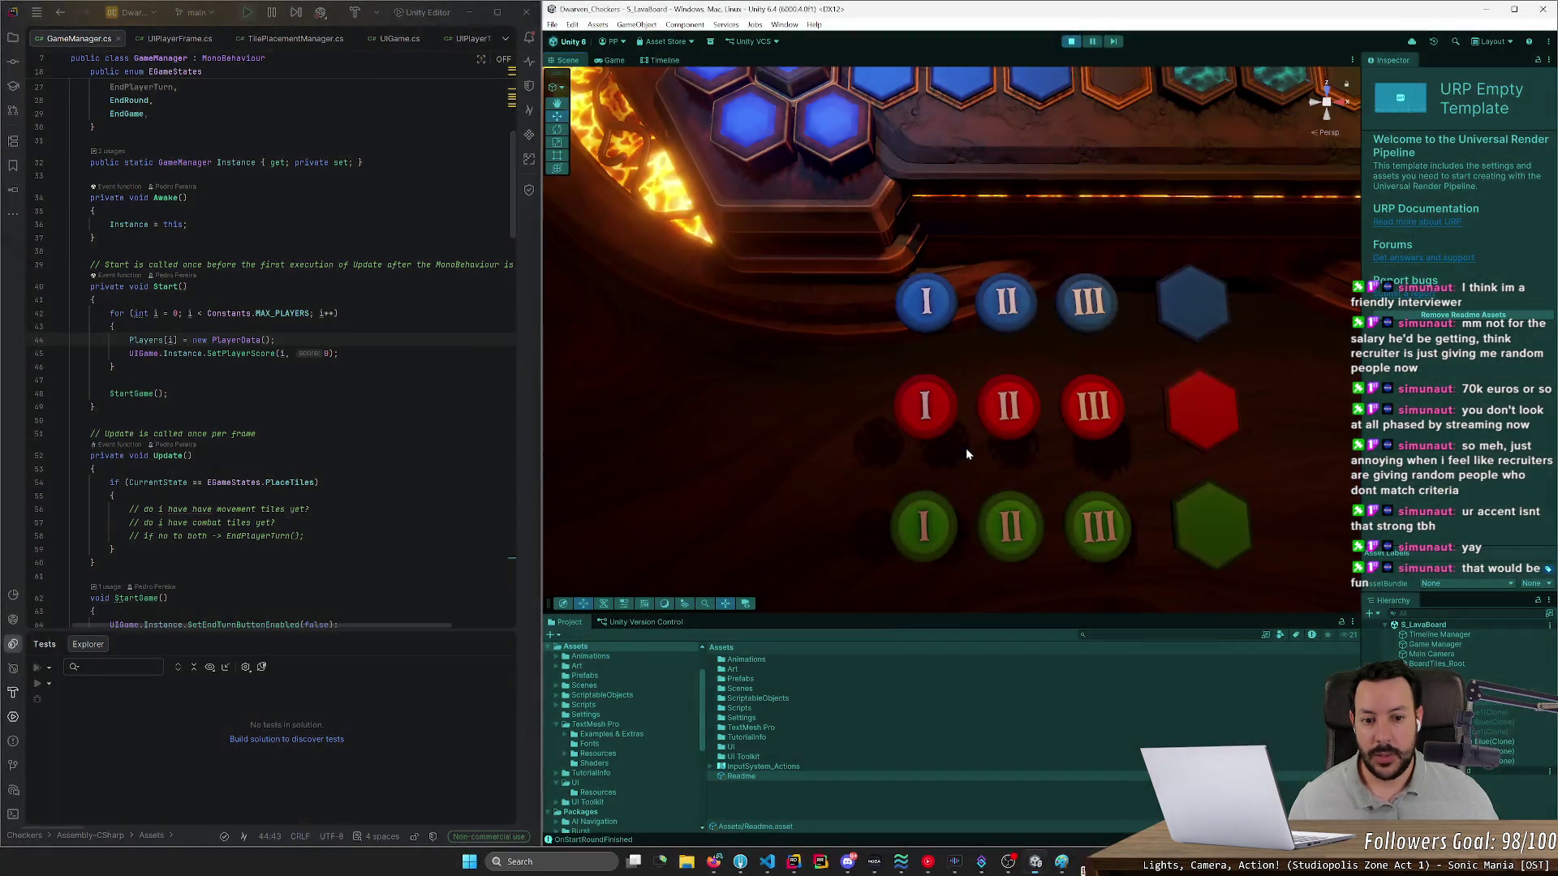
key("alt+Tab")
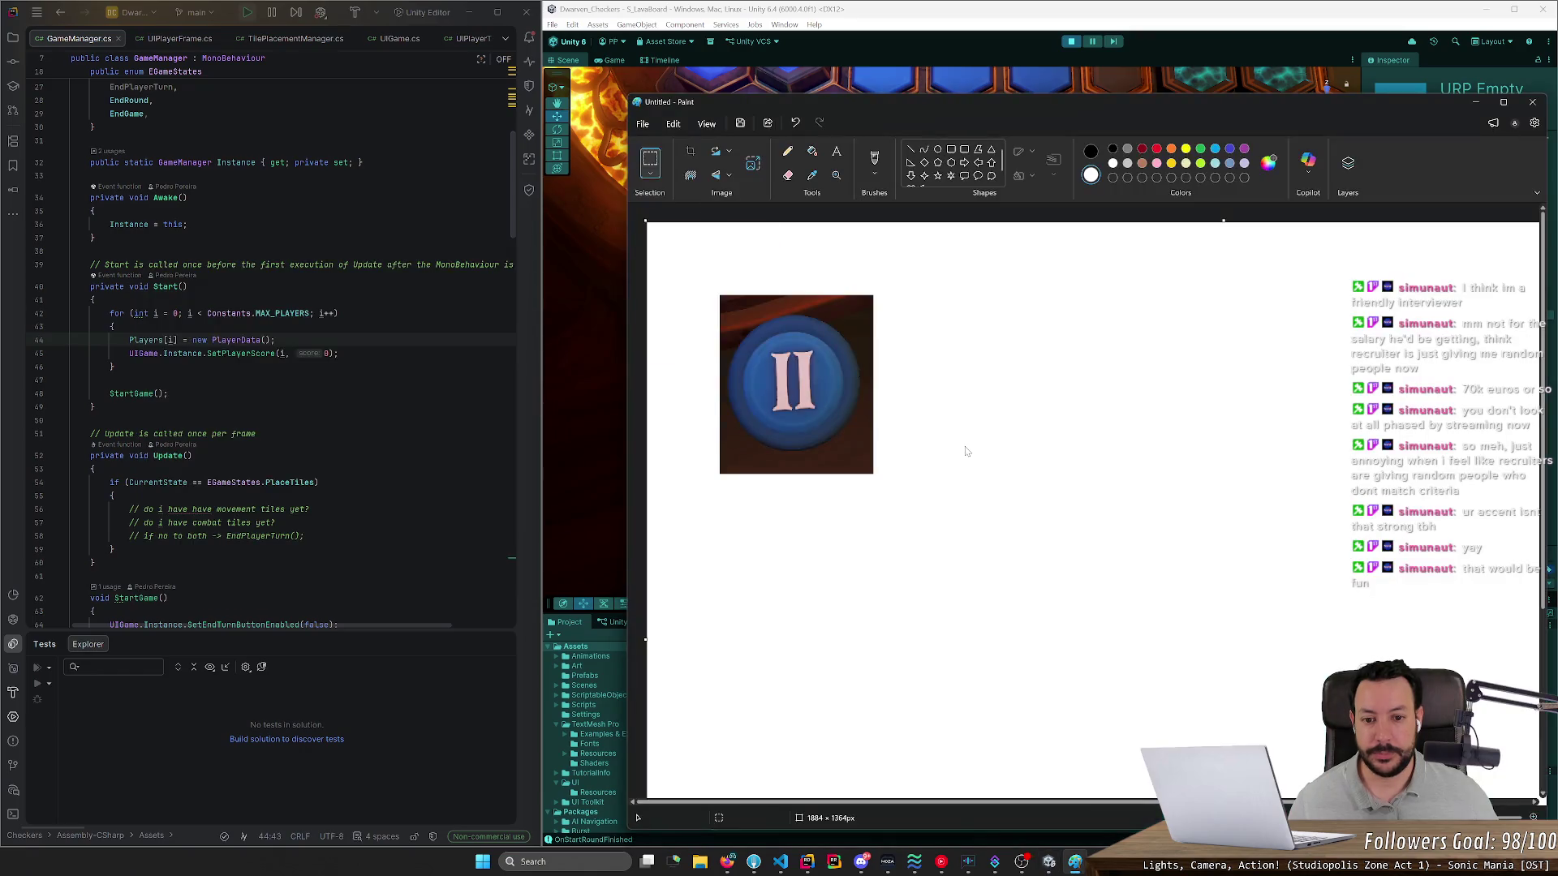
key("ctrl+v")
mouse_move(754, 326)
left_mouse_down()
mouse_move(847, 381)
mouse_move(1031, 406)
mouse_move(1095, 488)
mouse_move(1083, 447)
left_mouse_up()
- Commit the red I image and hand-write '2 D4 vs. 1D4' beneath the images with a brush
left_click(1020, 552)
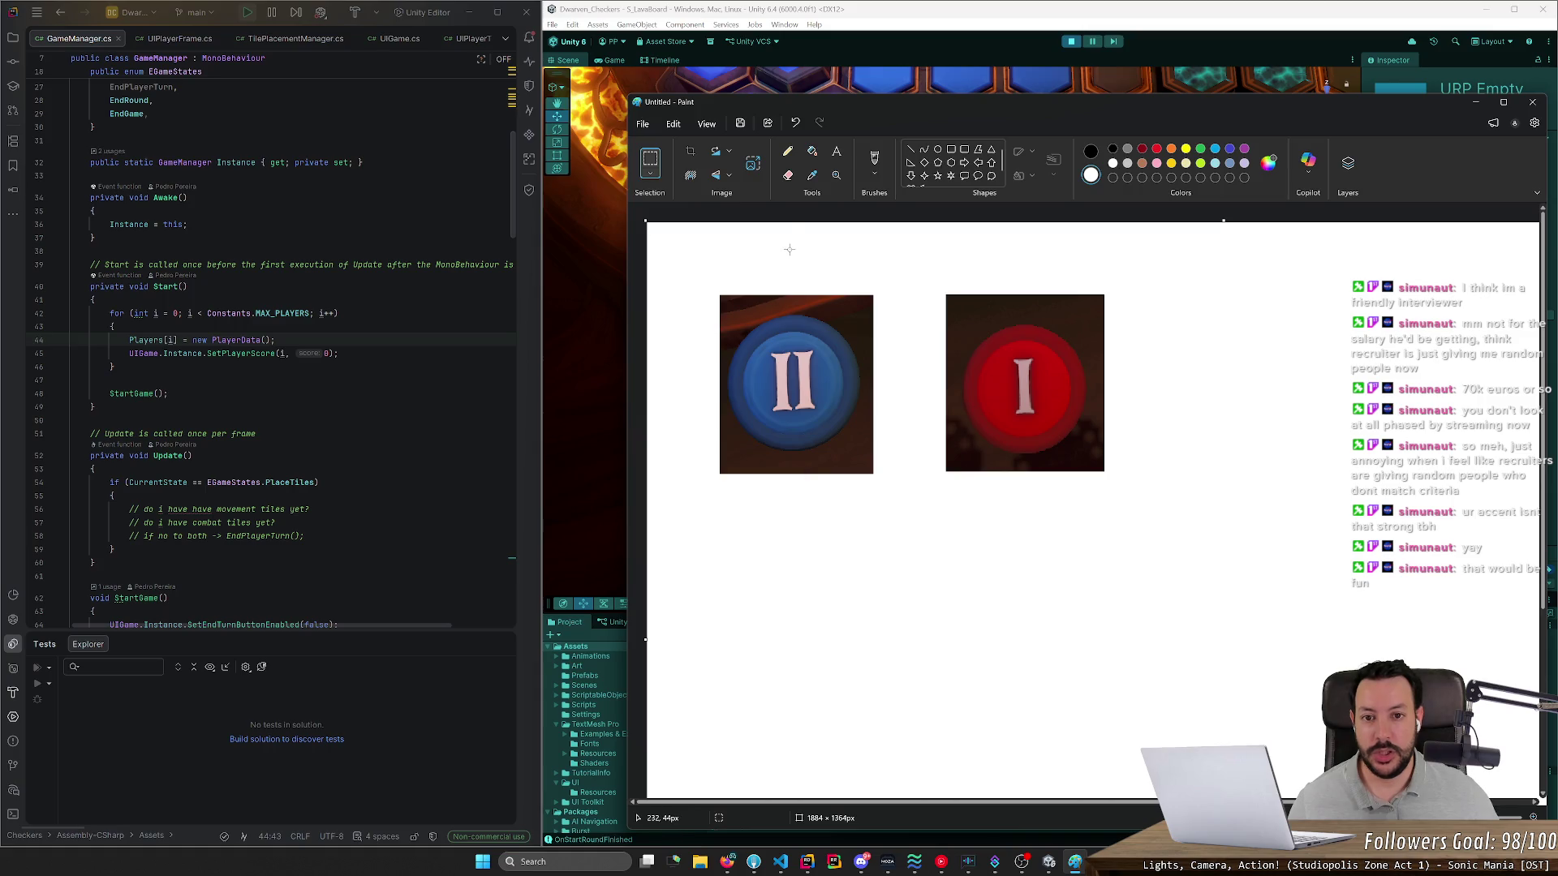
left_click(784, 161)
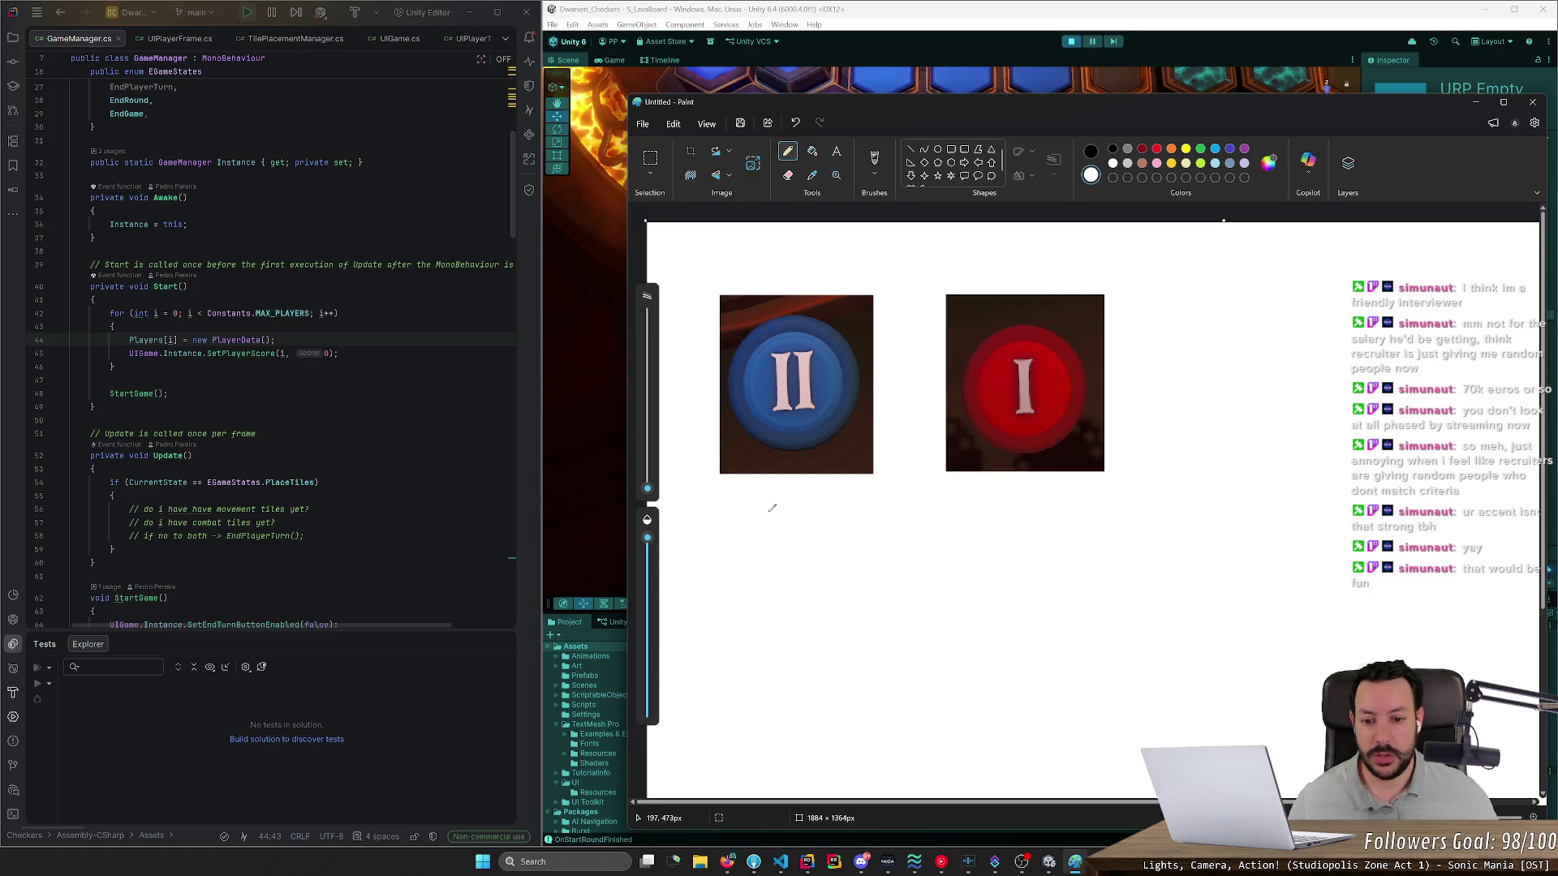
left_click(876, 162)
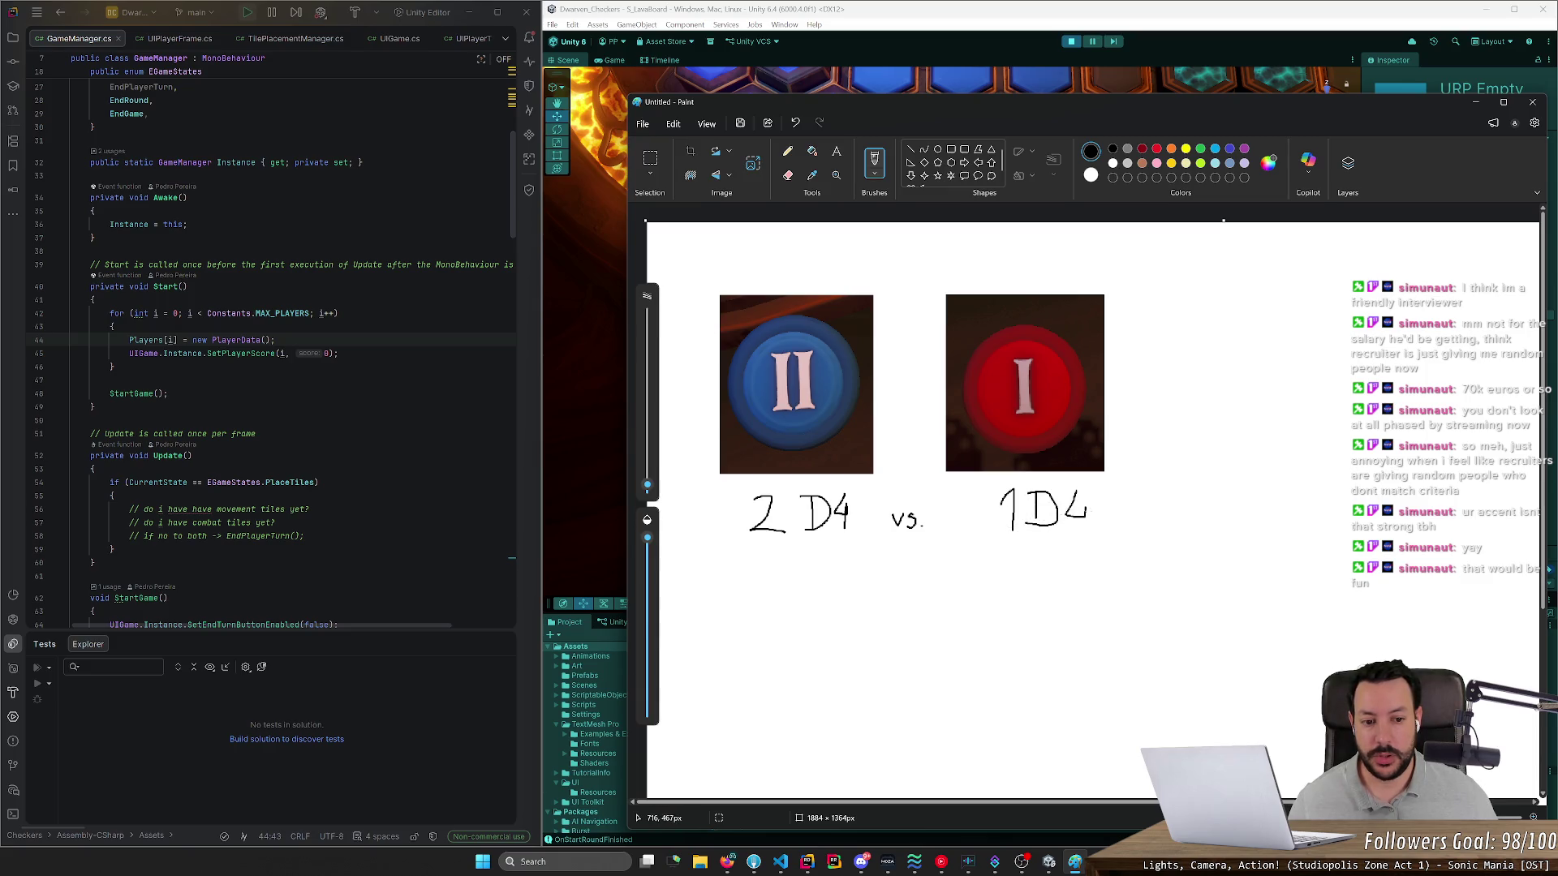
scroll(1087, 529, "down", 3)
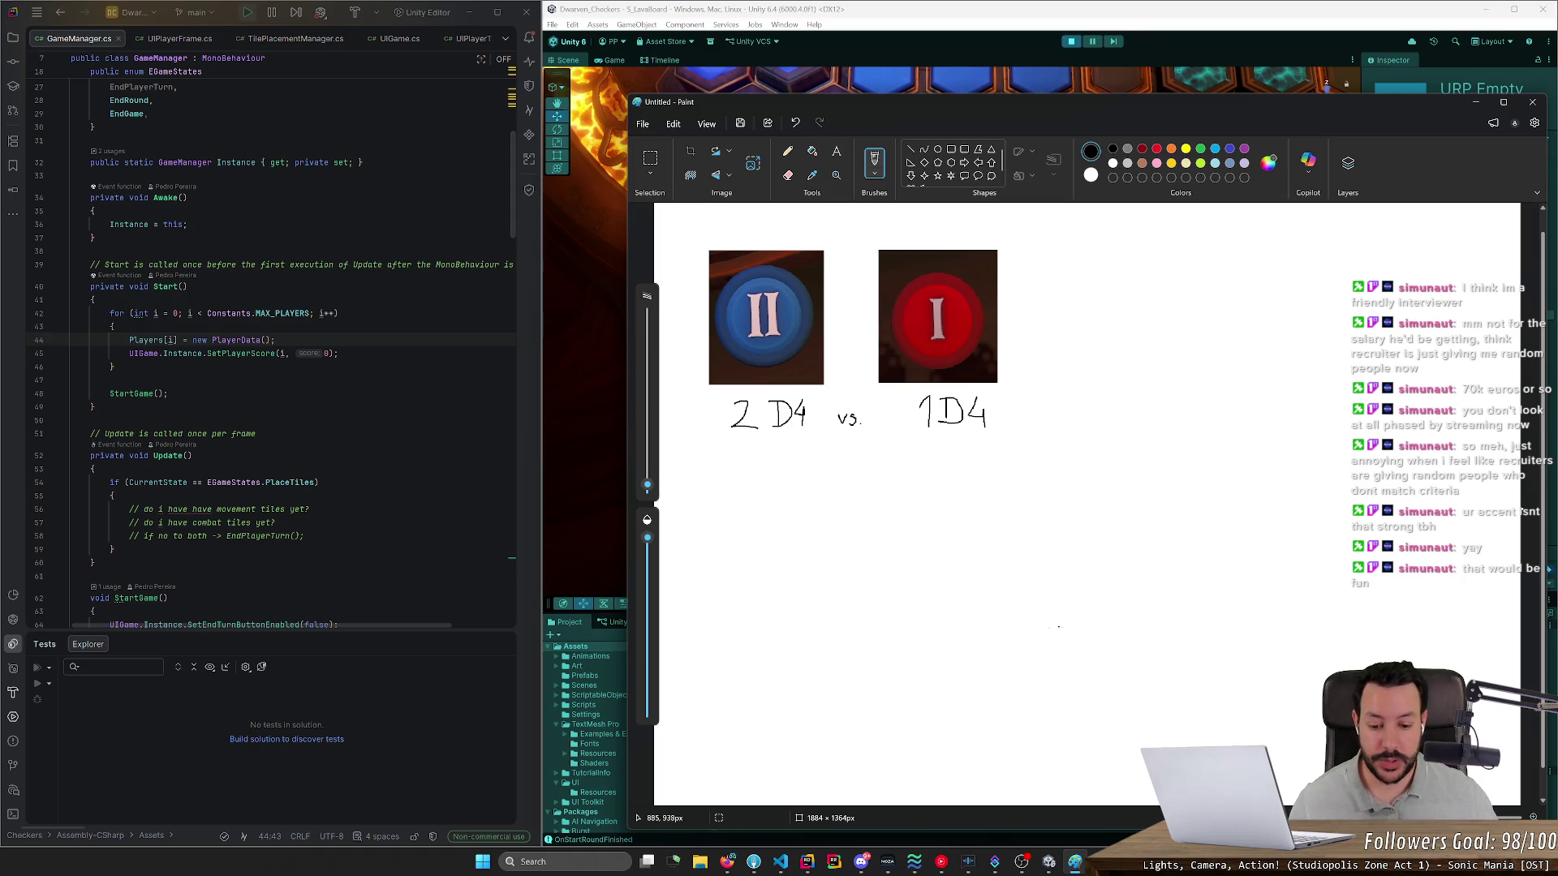
- Preview the opaque blue, speckled blue and pink d4 dice image results
left_click(727, 861)
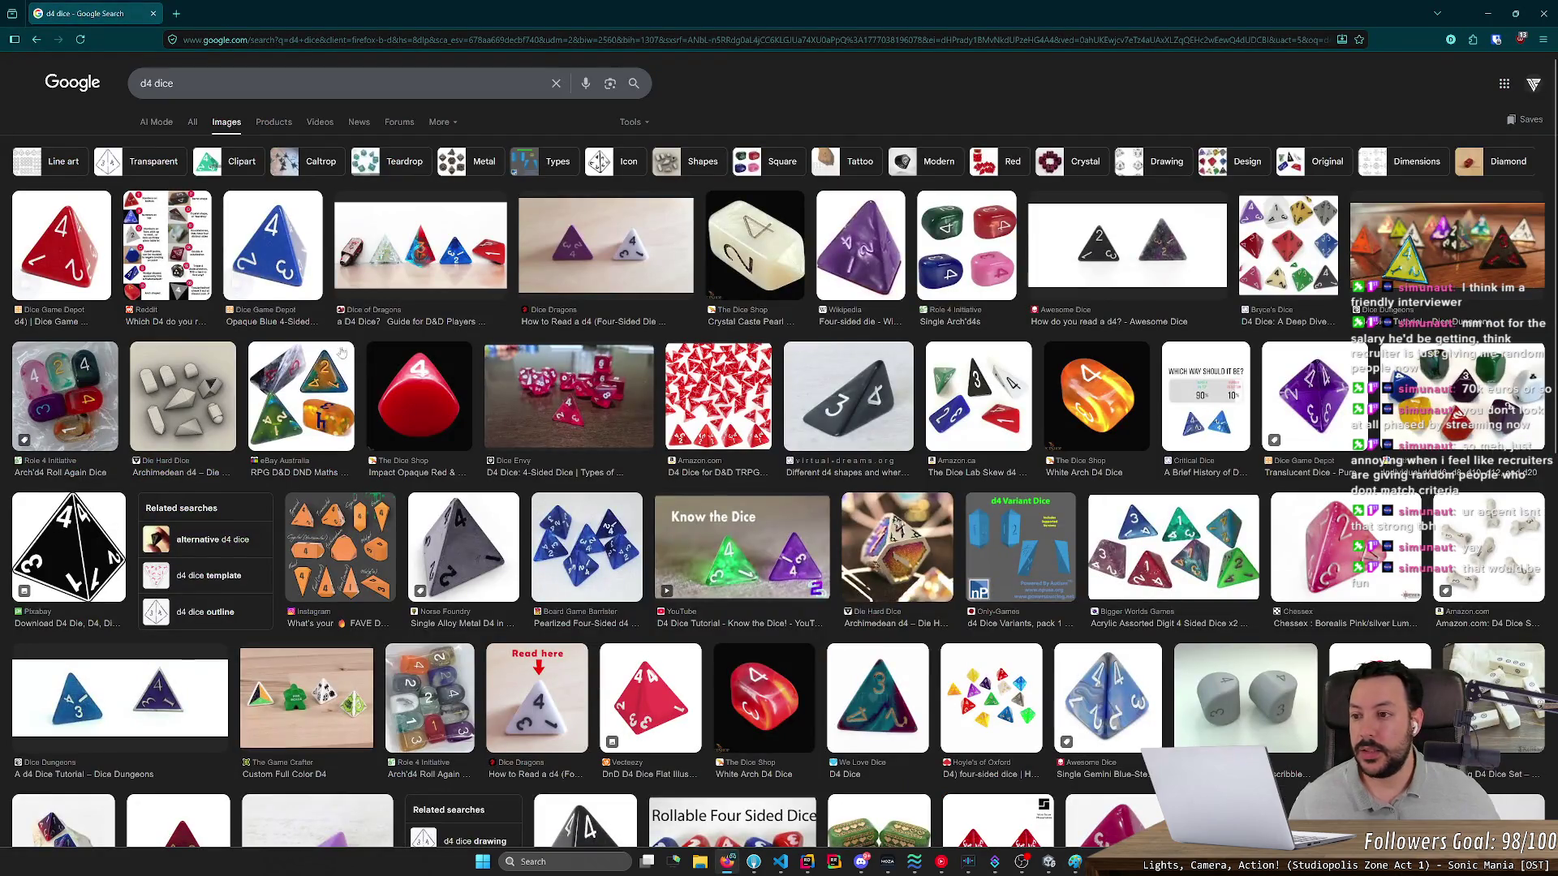
left_click(253, 281)
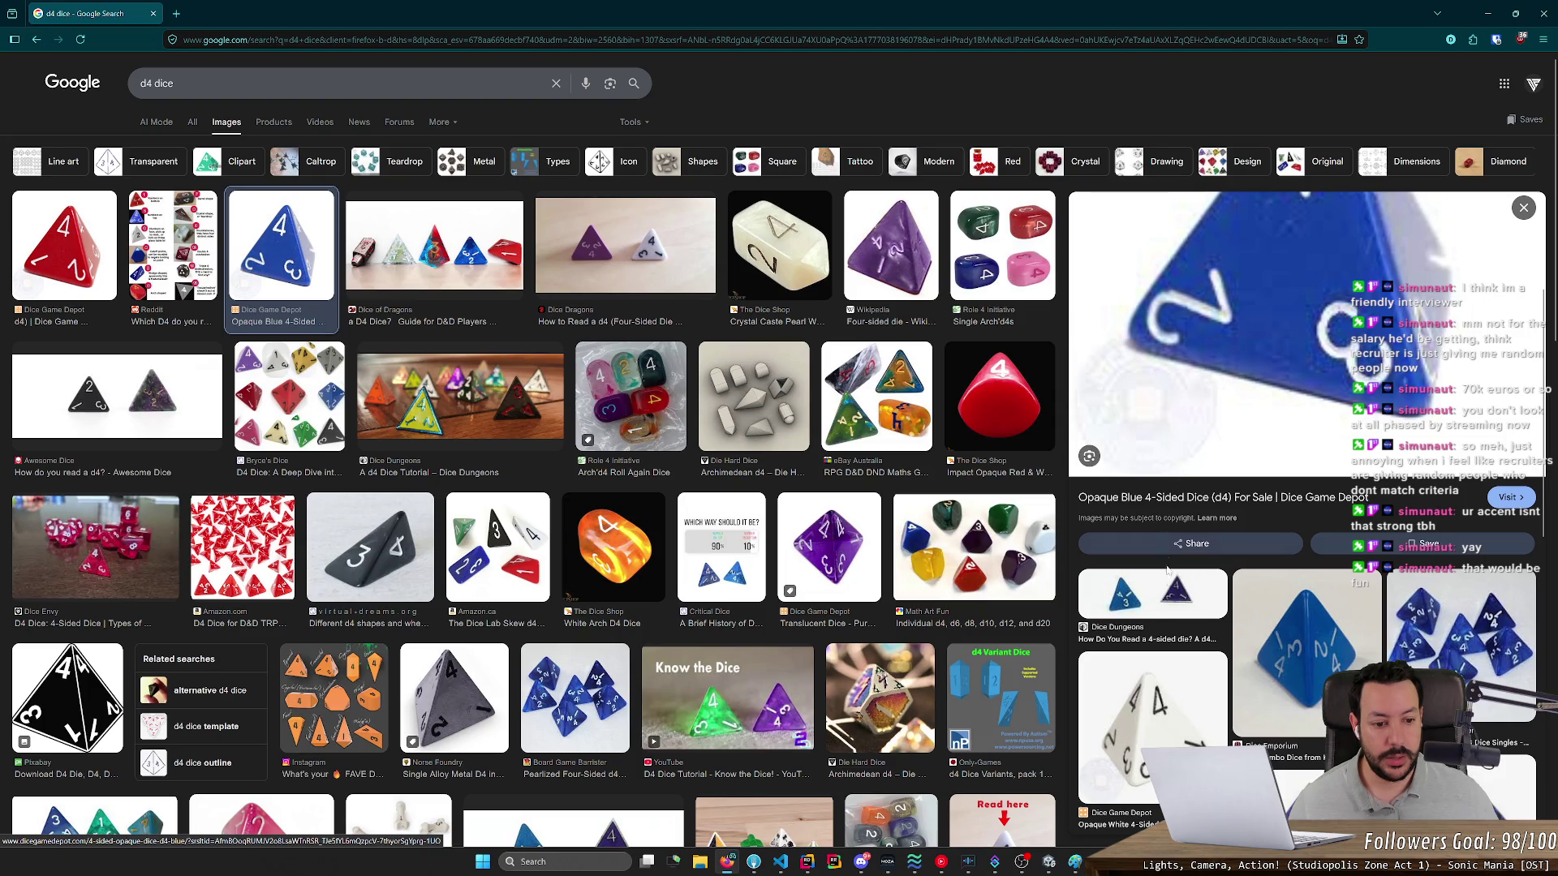
scroll(1184, 519, "down", 5)
scroll(1243, 593, "down", 3)
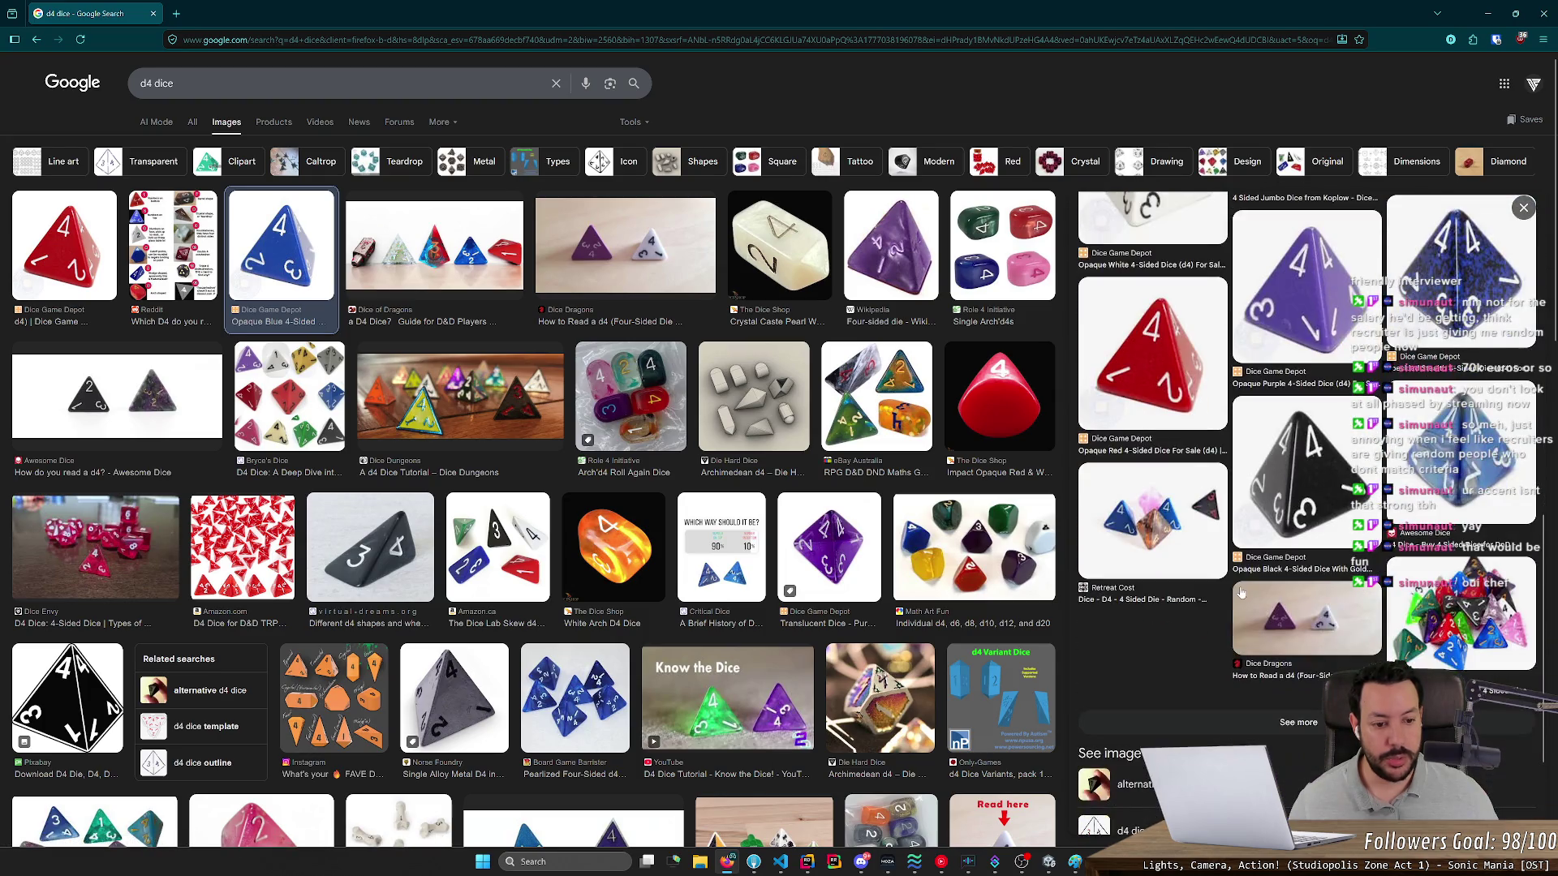
scroll(1270, 590, "up", 1)
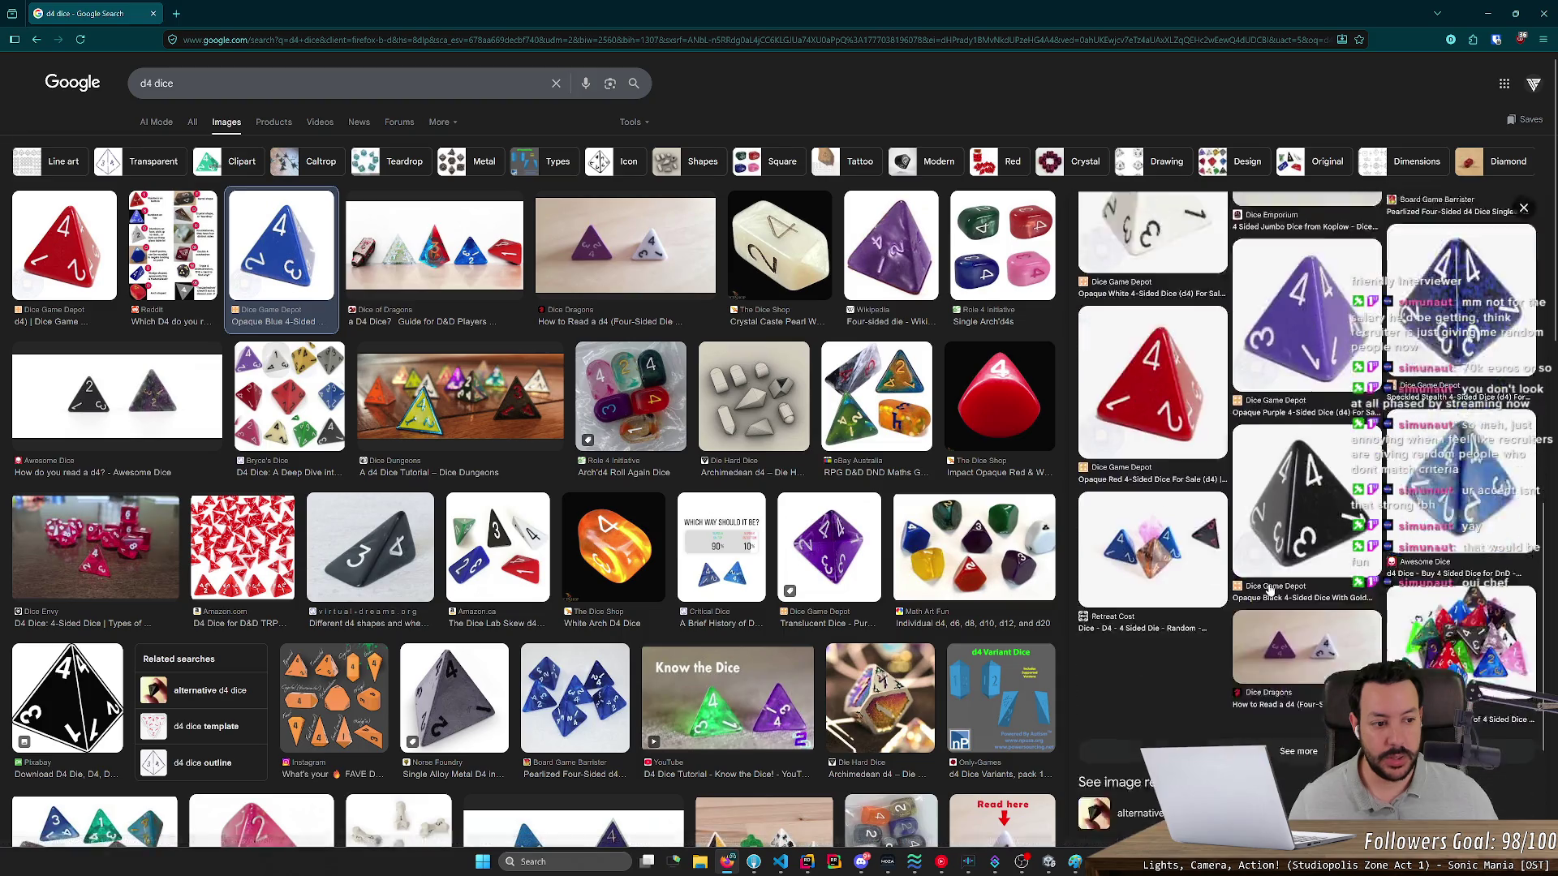
scroll(1269, 590, "down", 3)
scroll(1266, 585, "up", 5)
scroll(1263, 584, "up", 2)
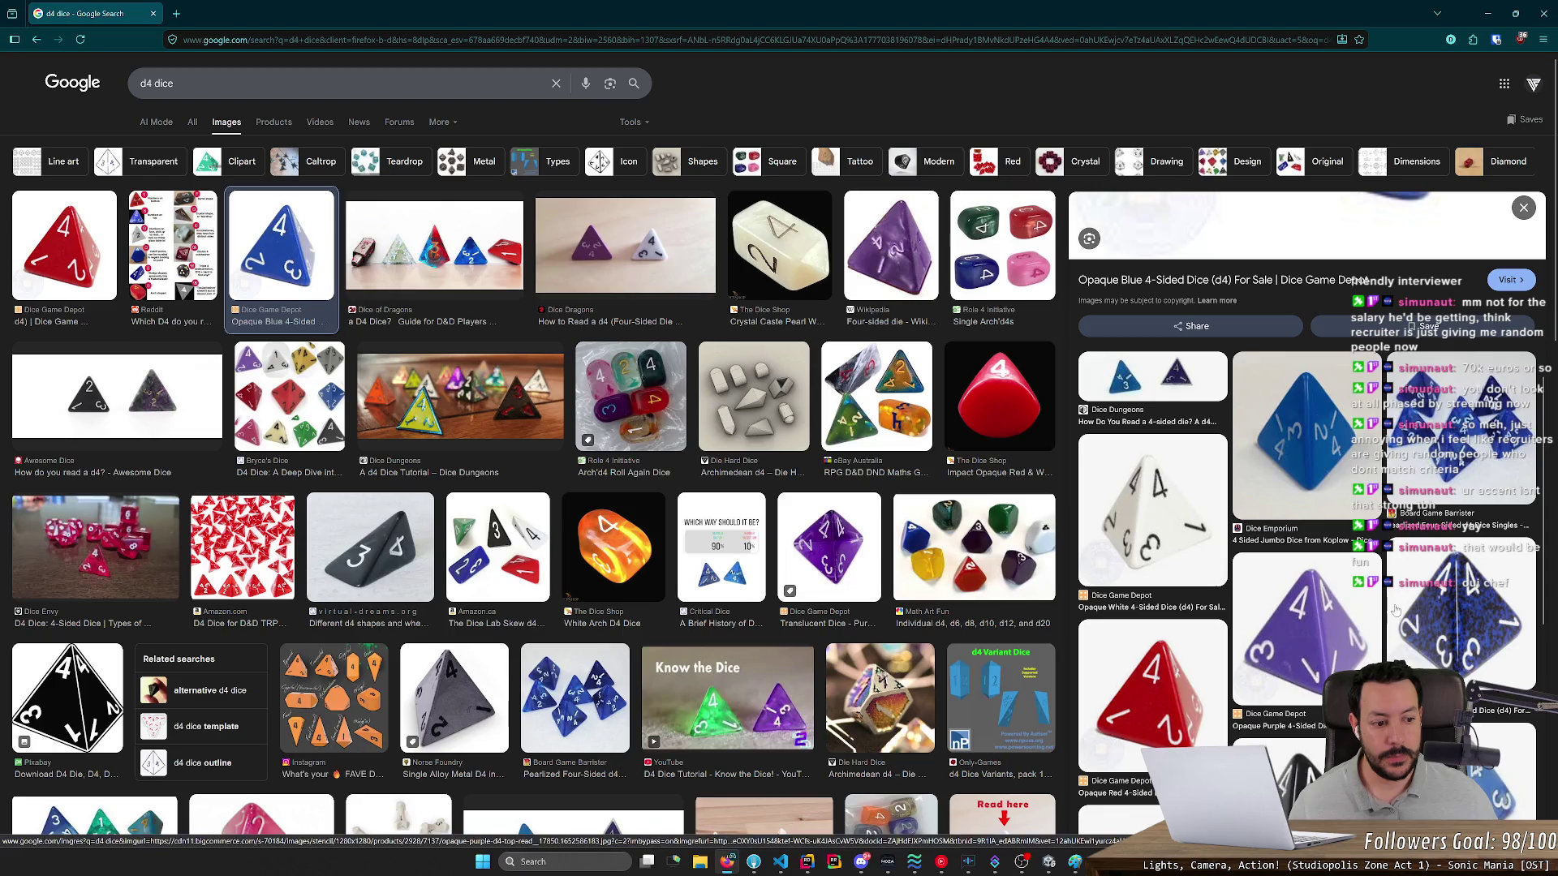
left_click(1456, 620)
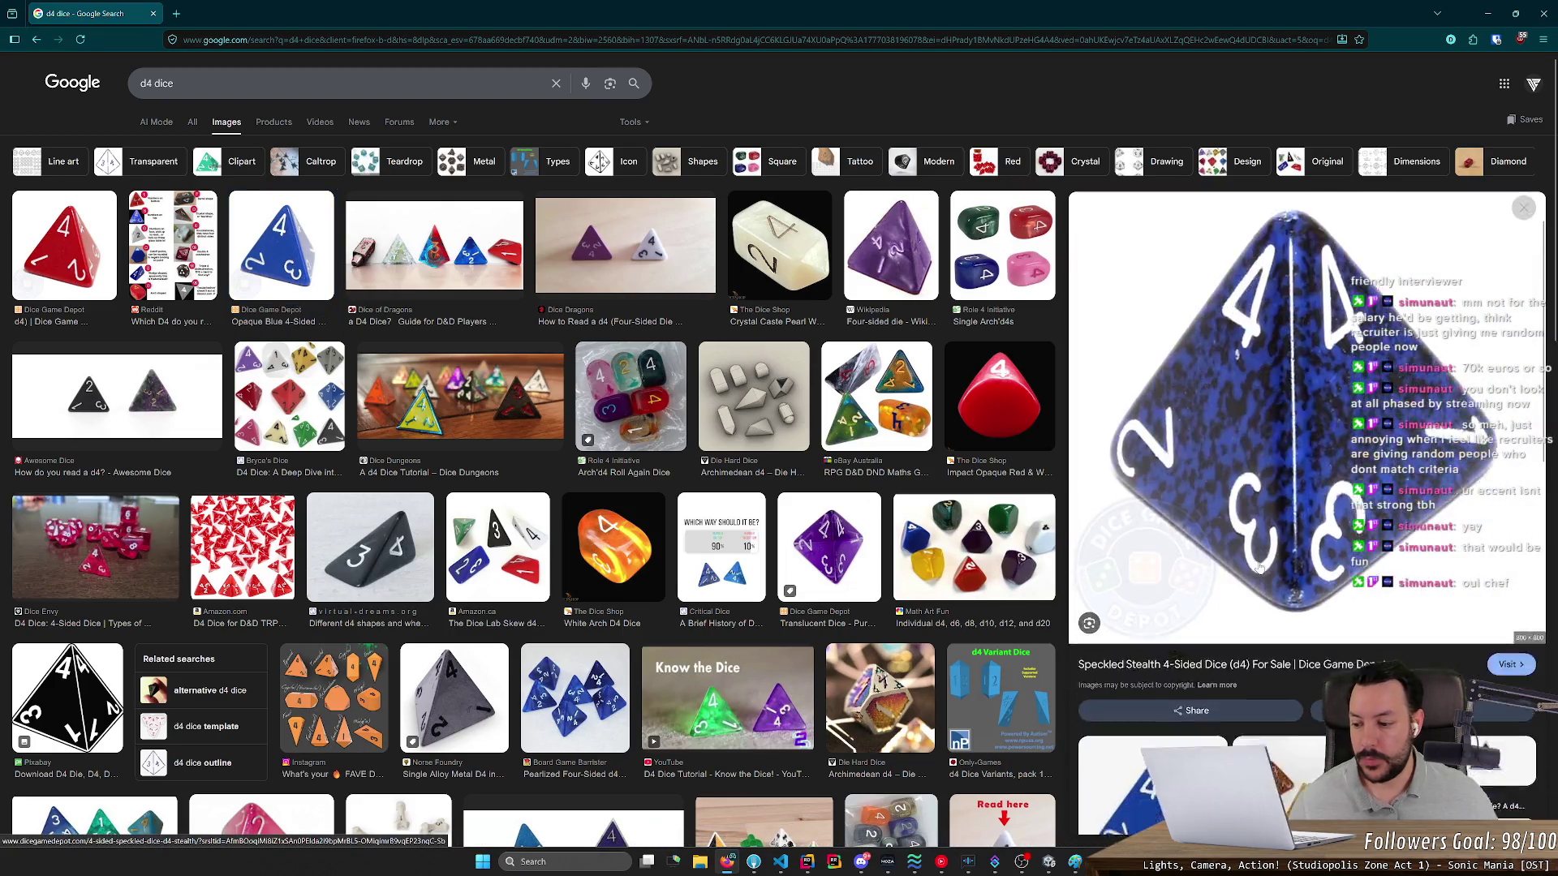
scroll(1261, 576, "down", 5)
scroll(1264, 588, "up", 2)
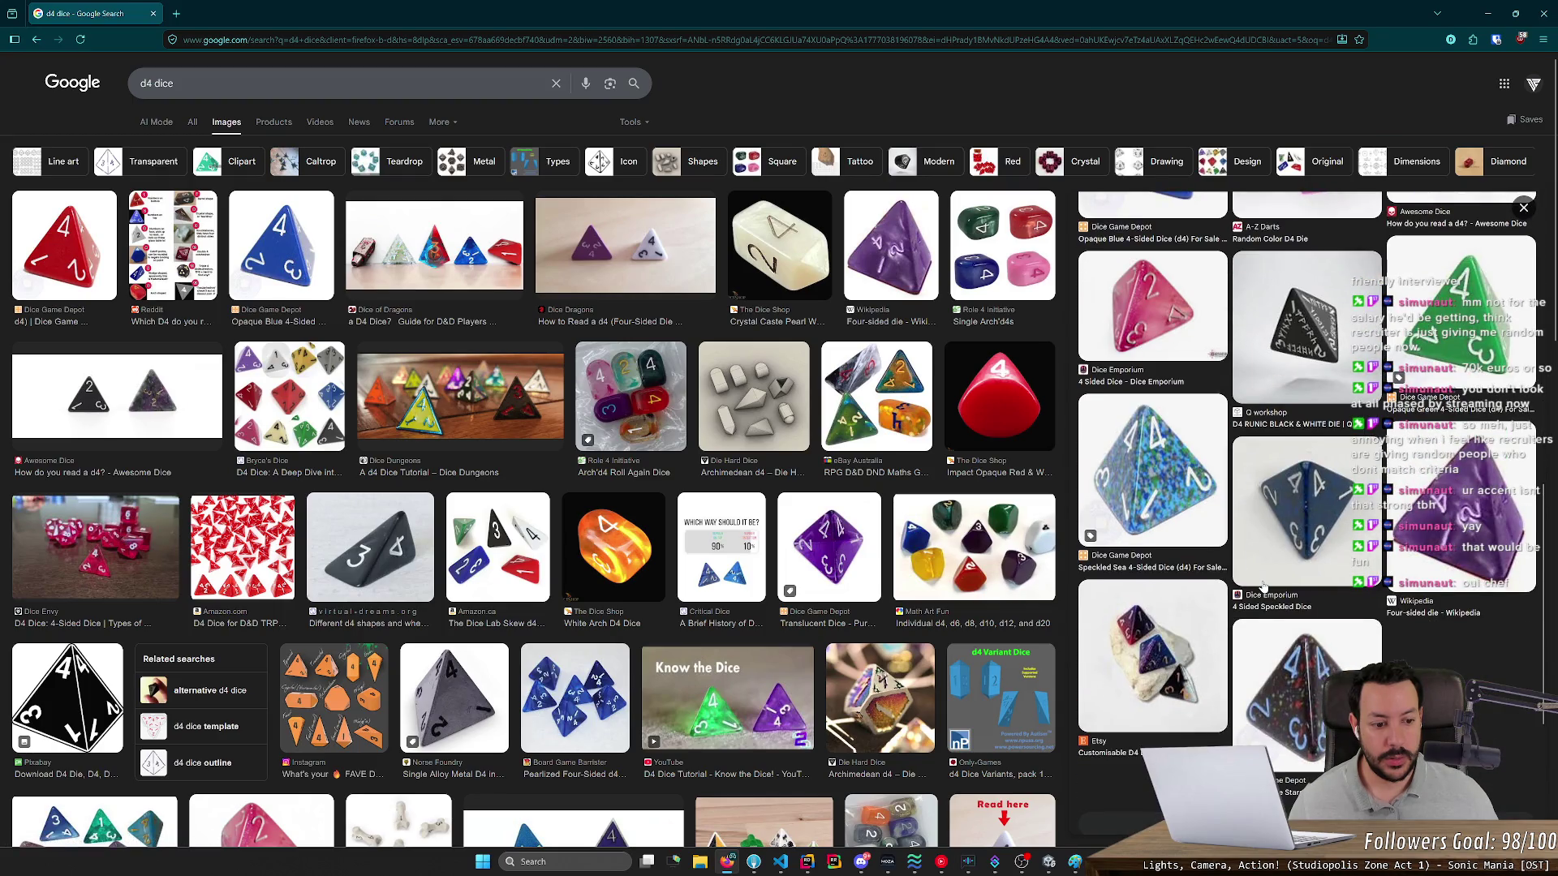
left_click(1161, 260)
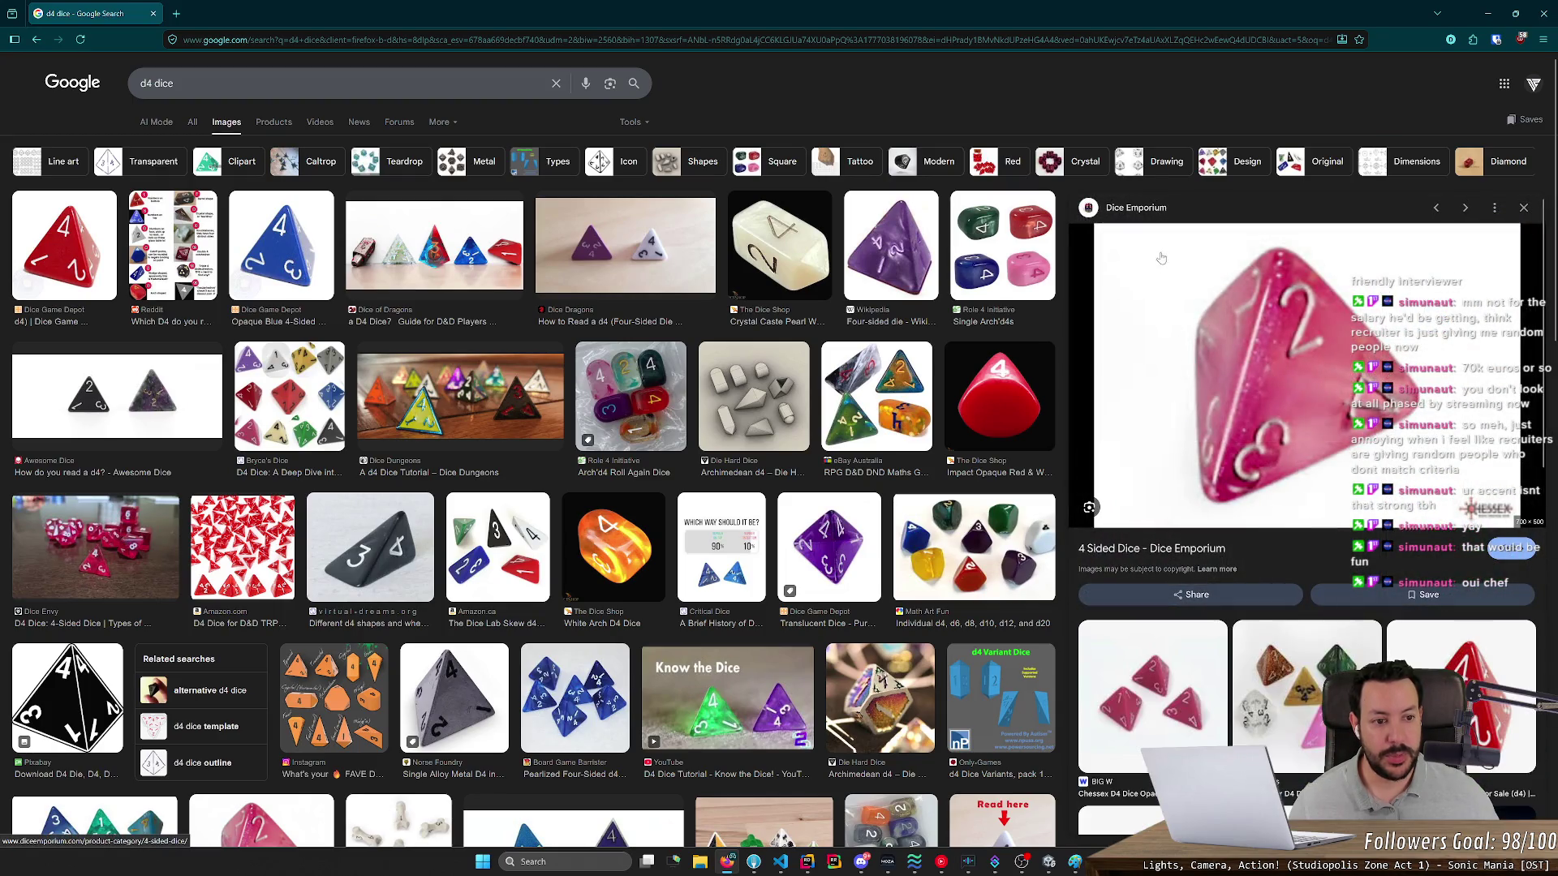
- Preview another blue d4 image and show its related images
key("alt+Tab")
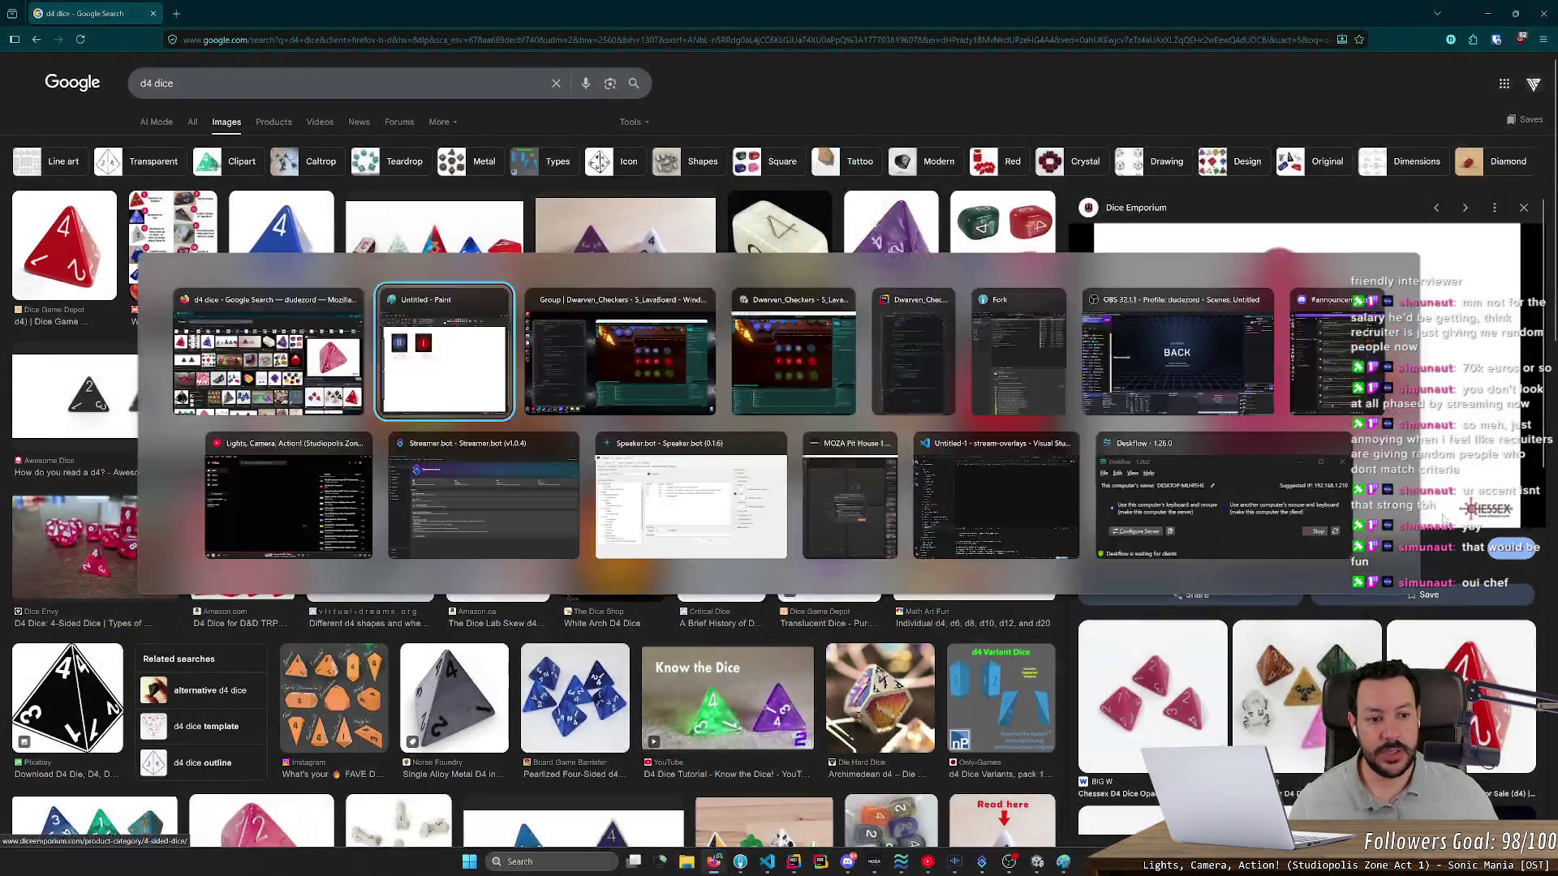
key("alt+Tab")
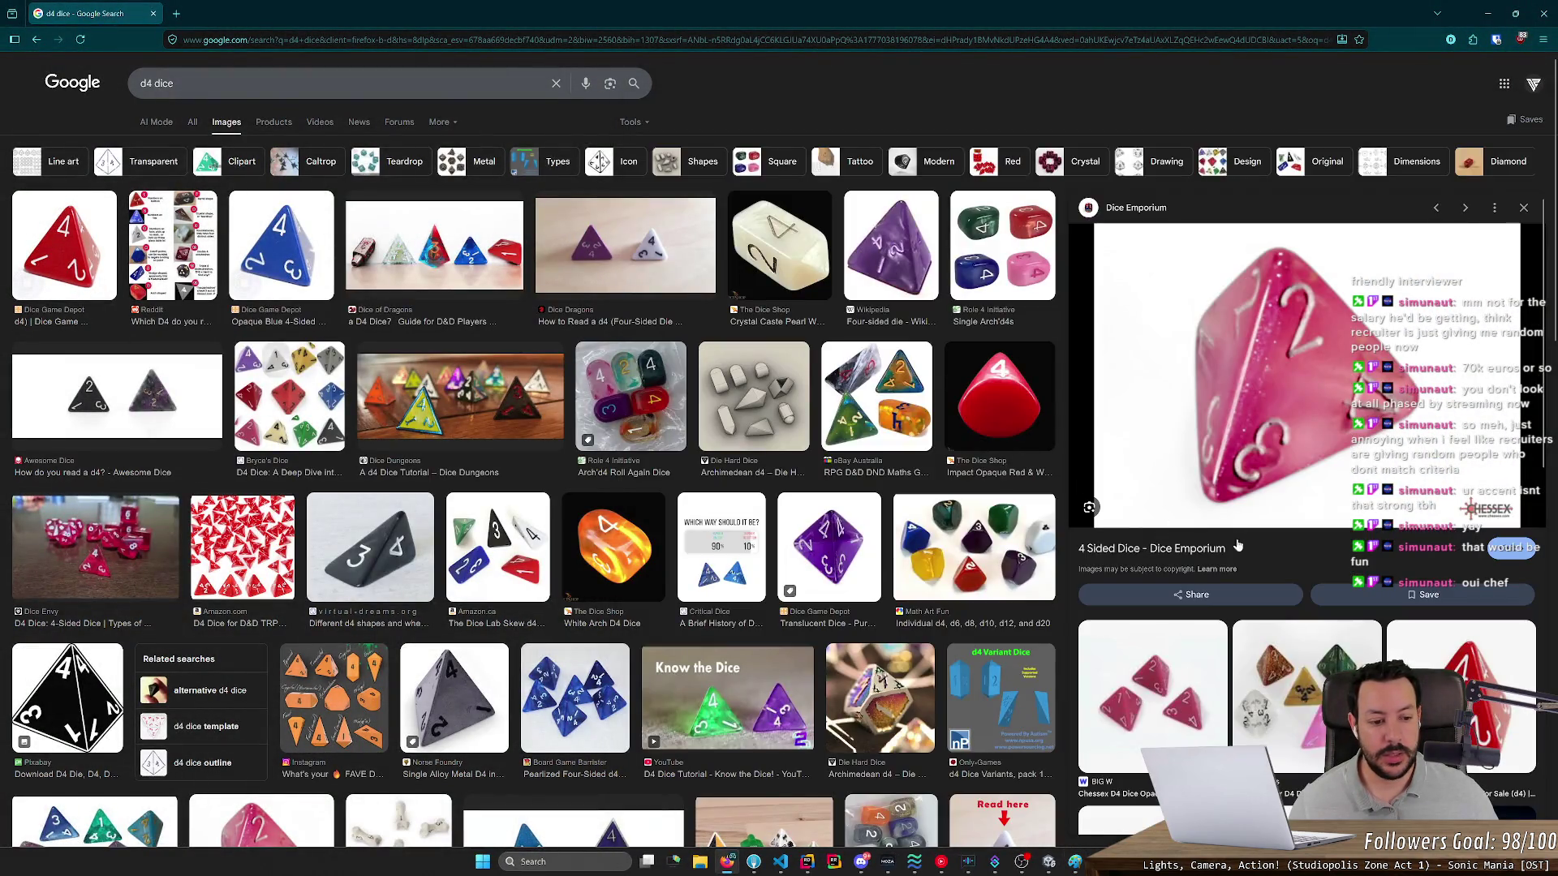
scroll(1237, 546, "down", 8)
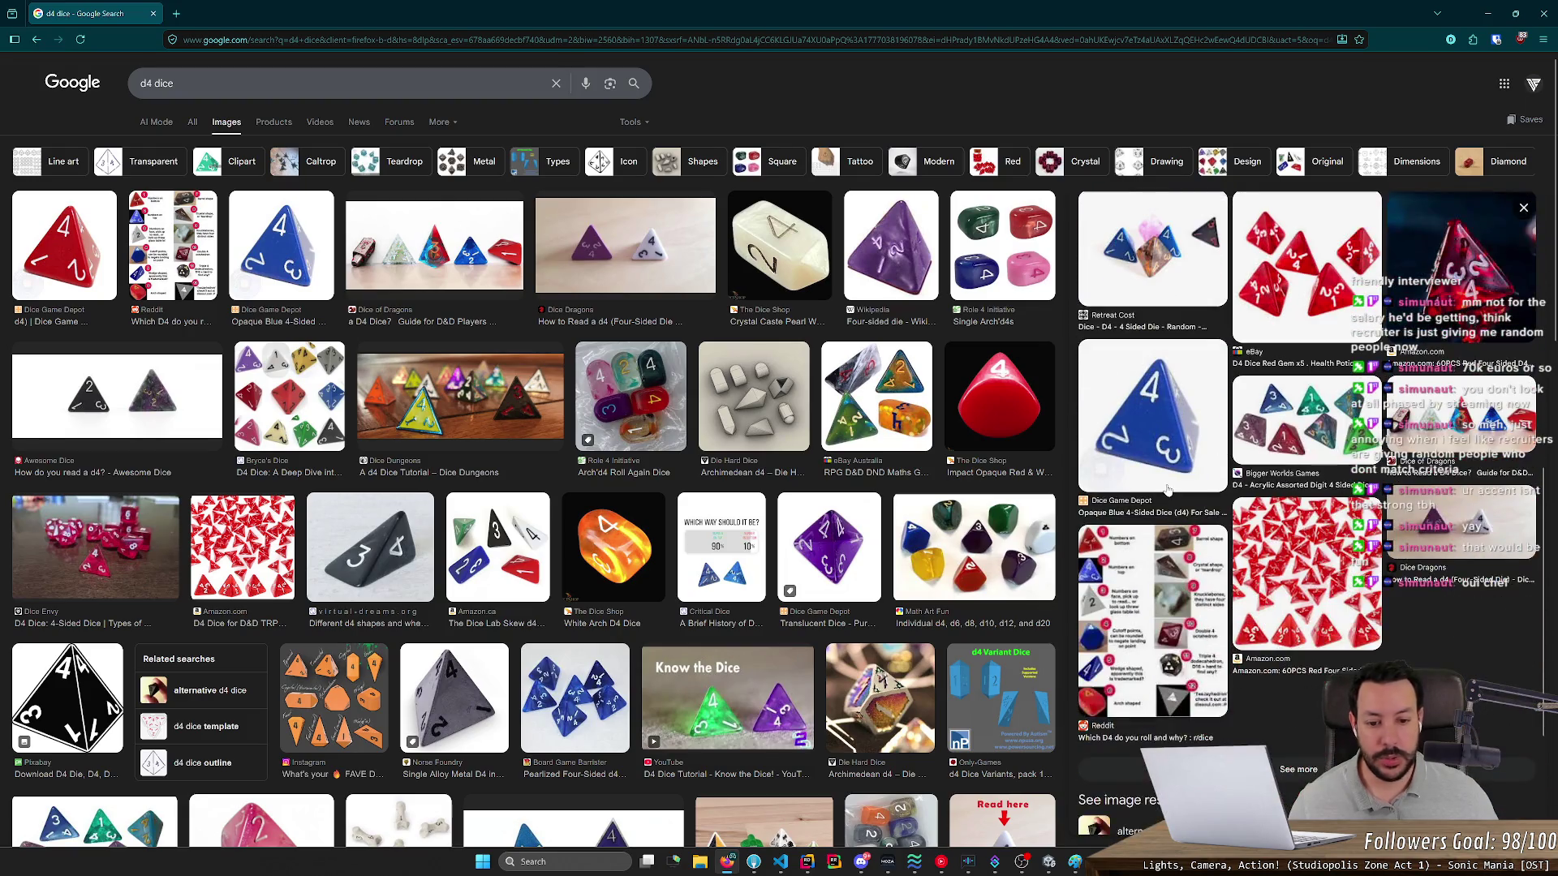
left_click(1166, 489)
scroll(1209, 568, "down", 10)
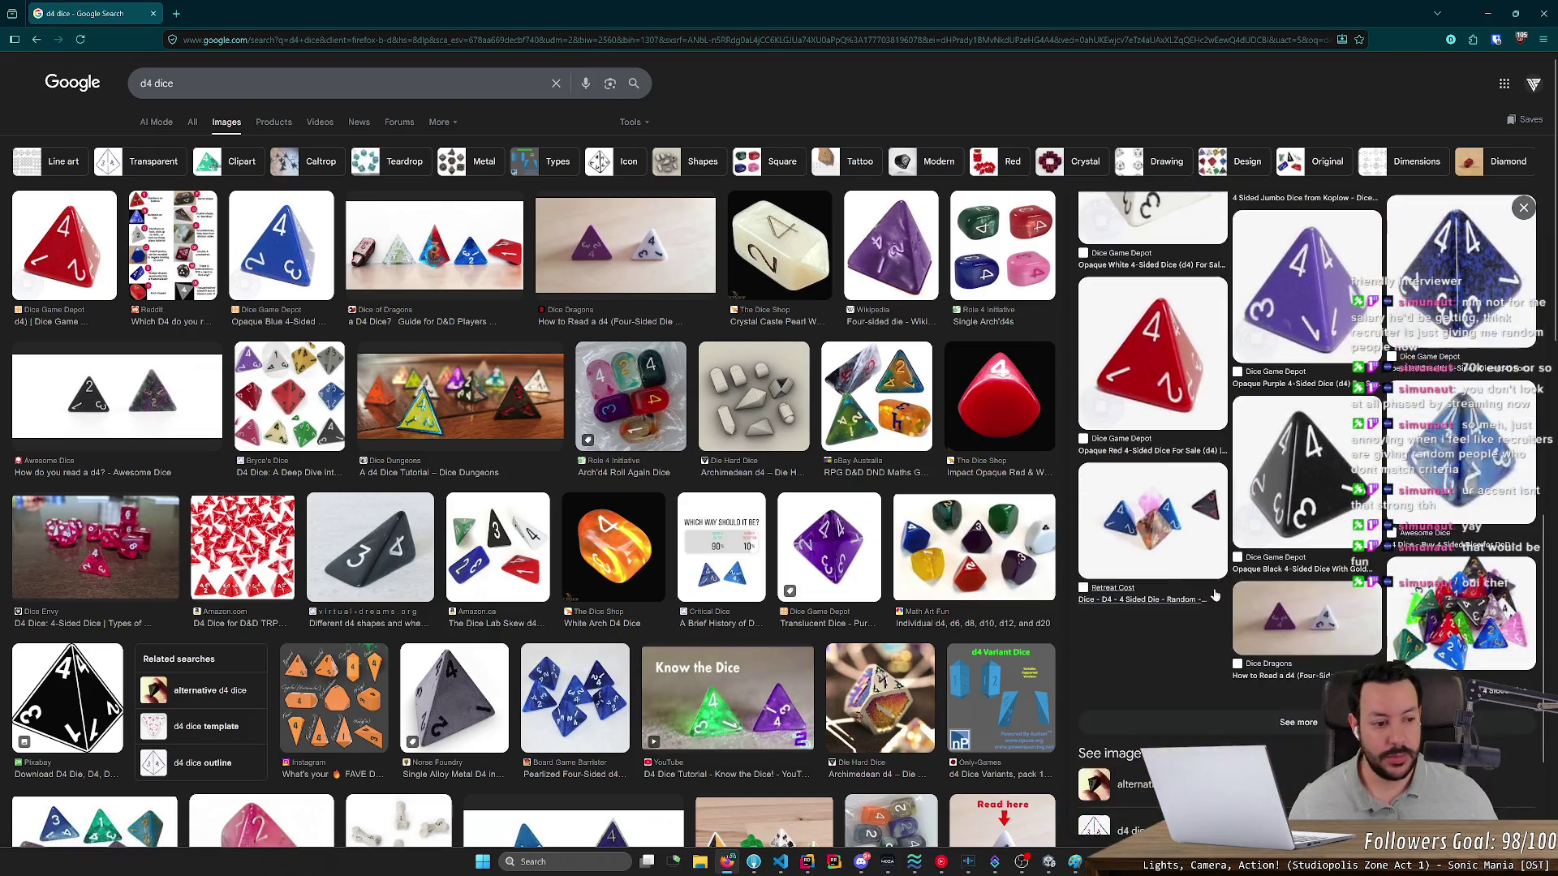
left_click(1298, 722)
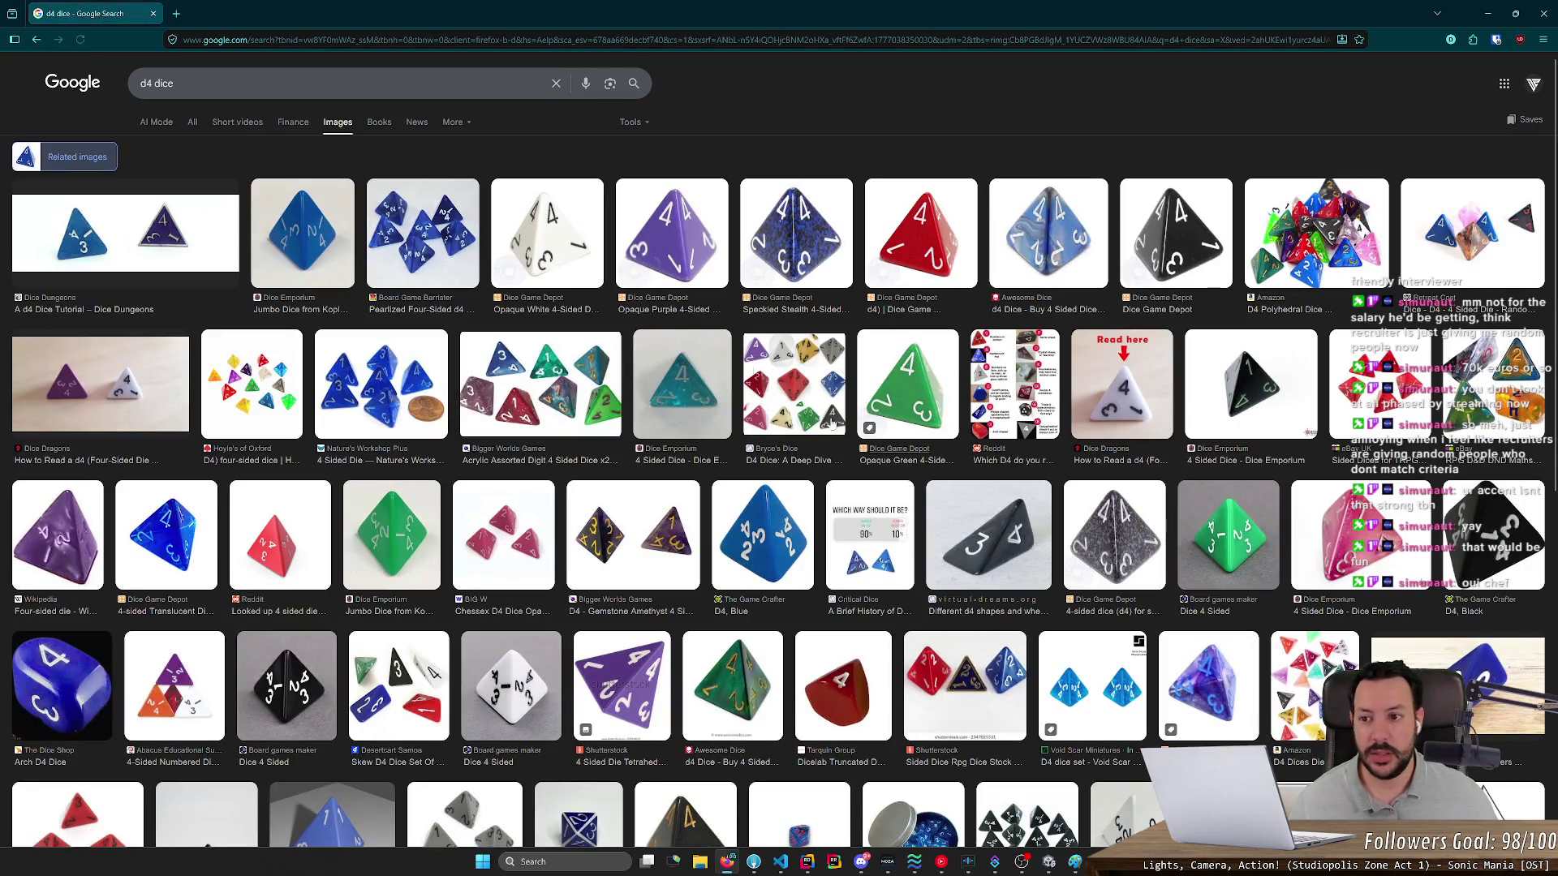
- Refine the image search to 'd4 dice blue'
left_click(365, 83)
type("bk")
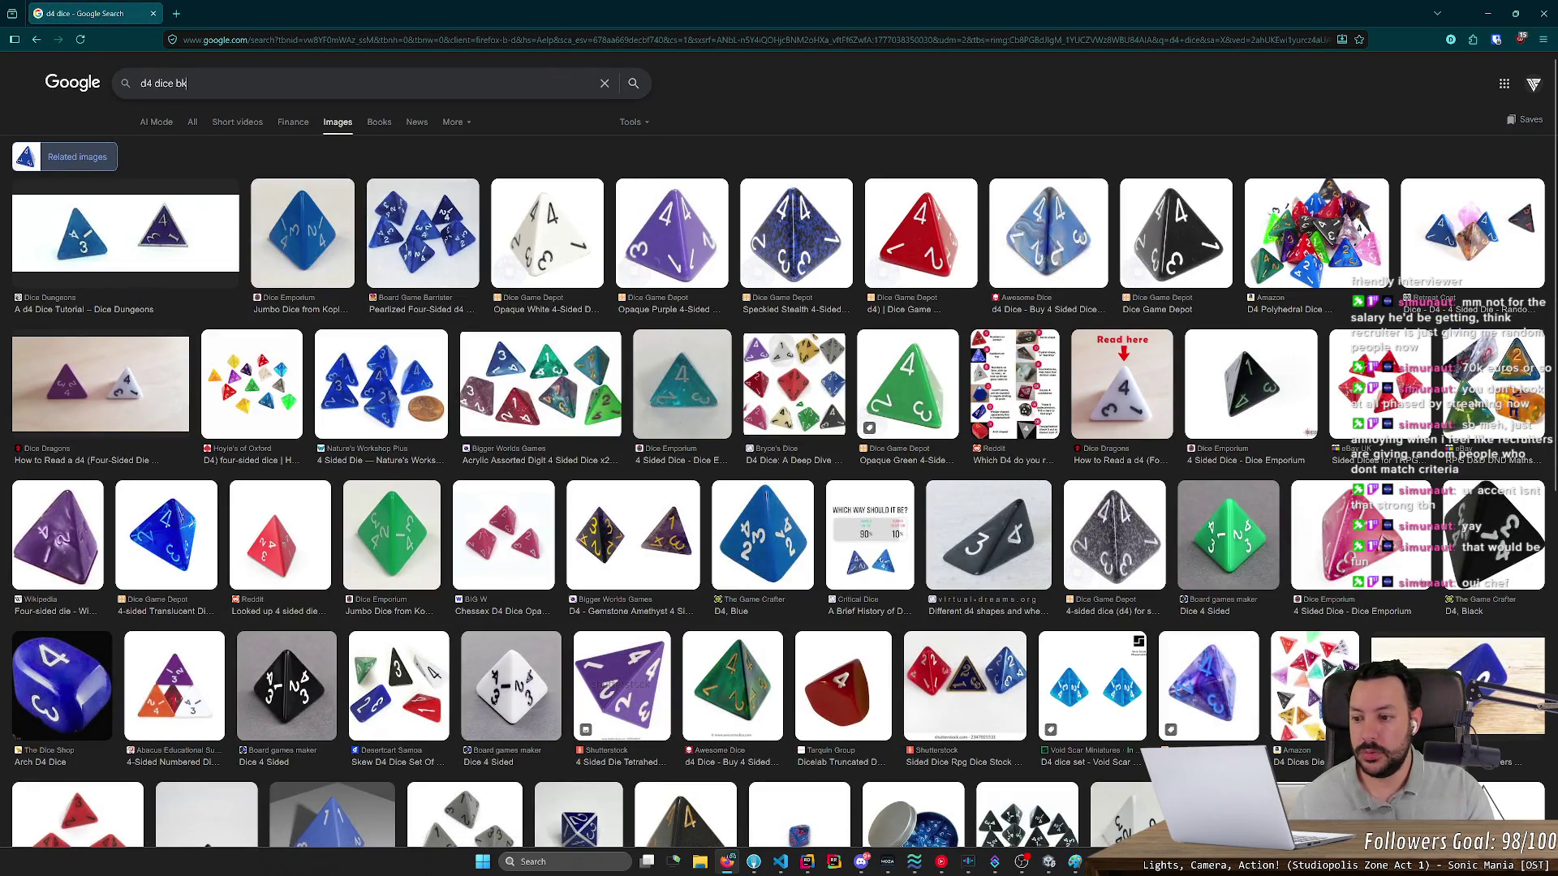
key("BackSpace")
type("lue")
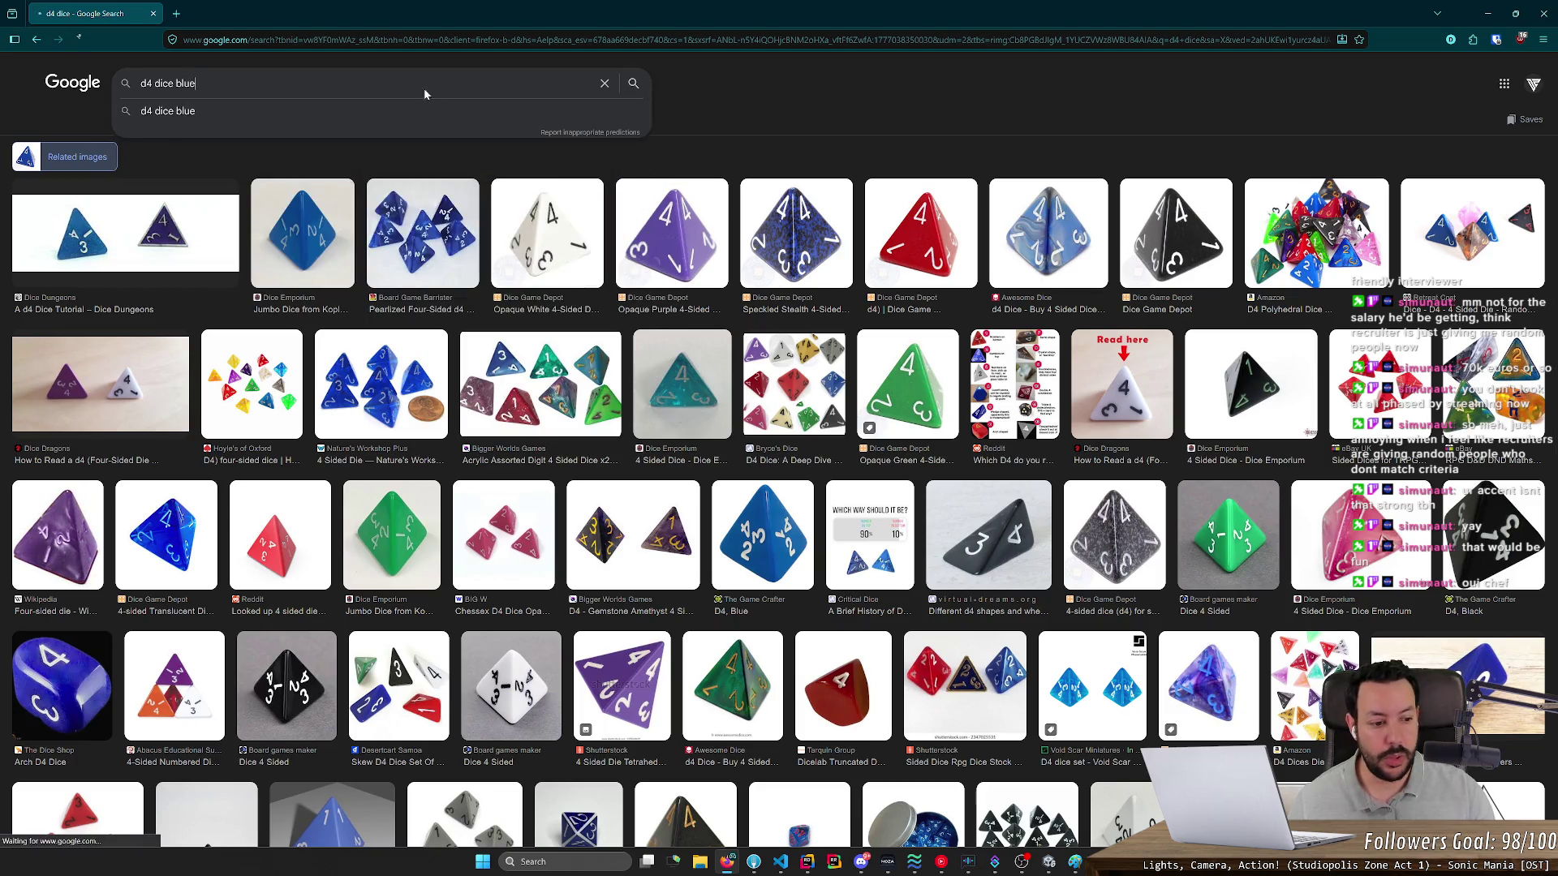
key("Return")
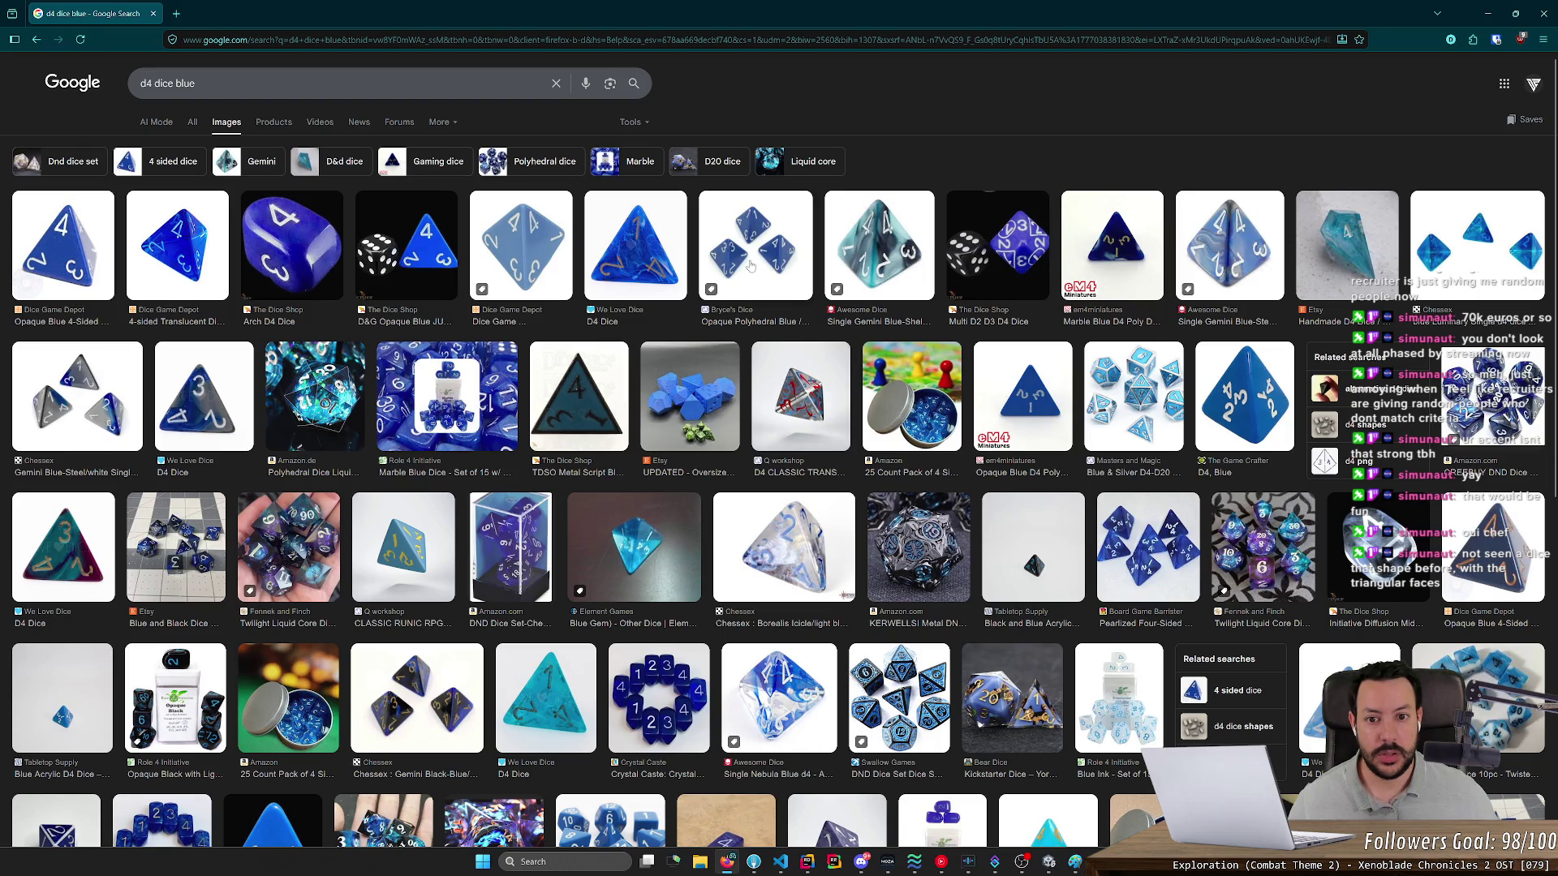
- Open the Bryce's Dice photo of three blue dice full-size in a new tab
left_click(758, 268)
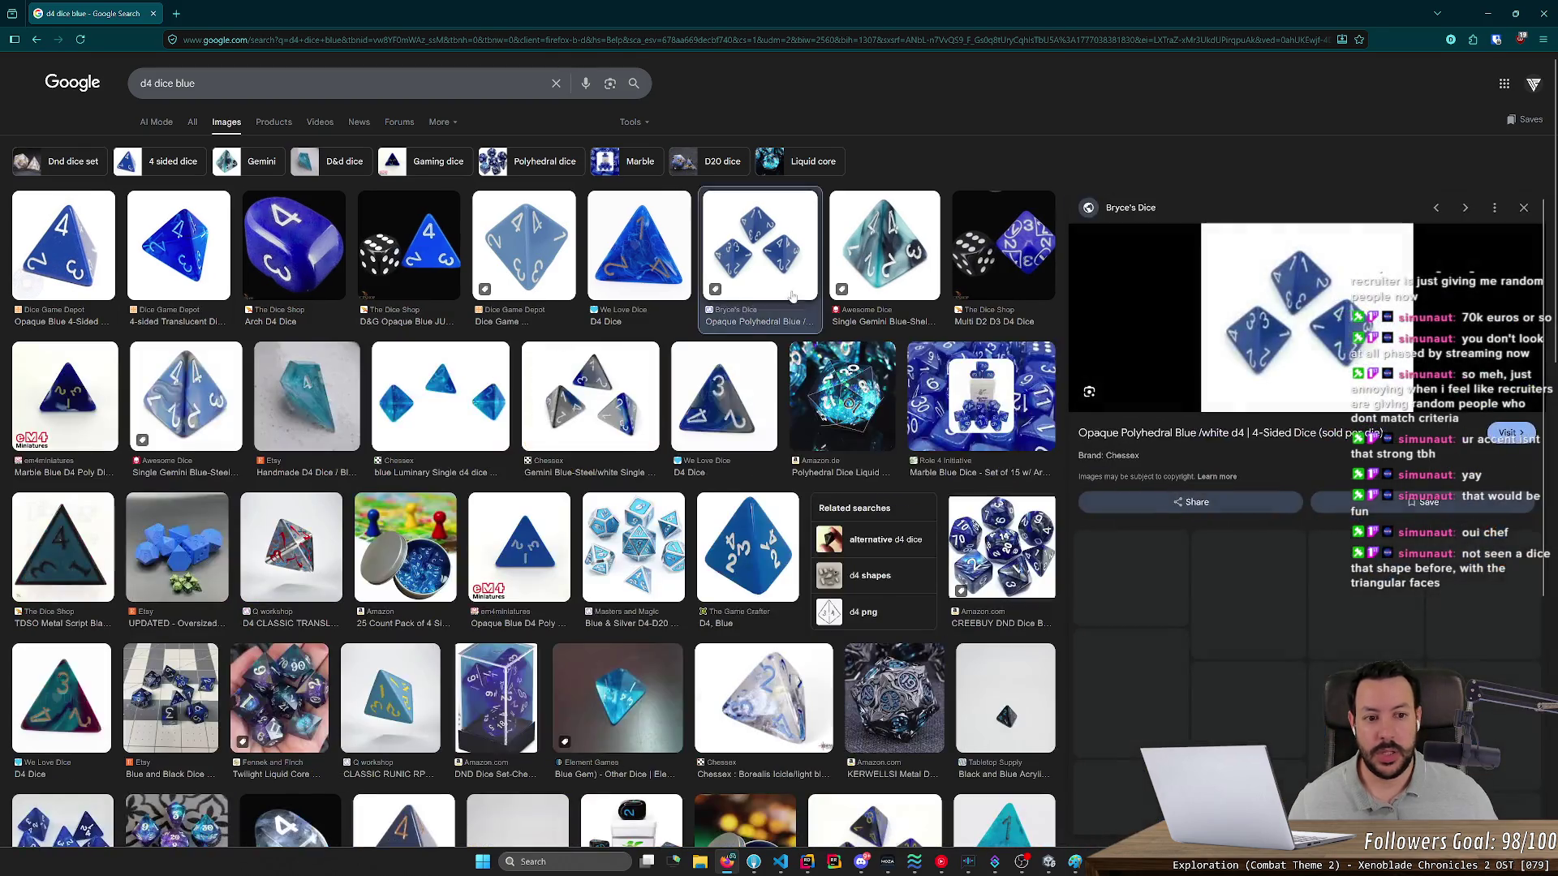
key("ctrl+plus")
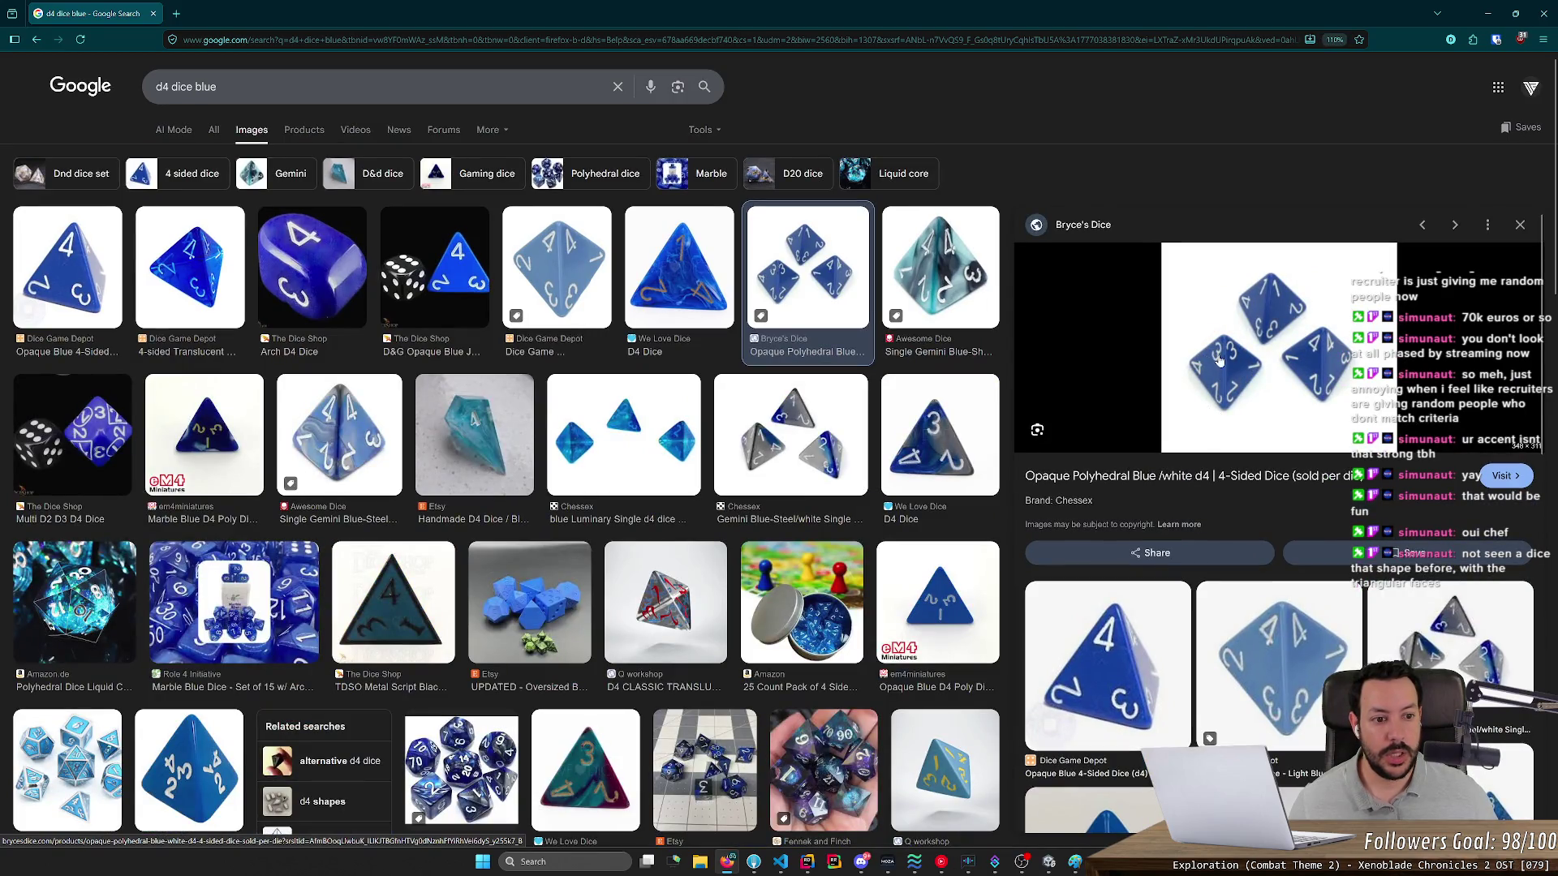
left_click(1237, 374)
key("ctrl+w")
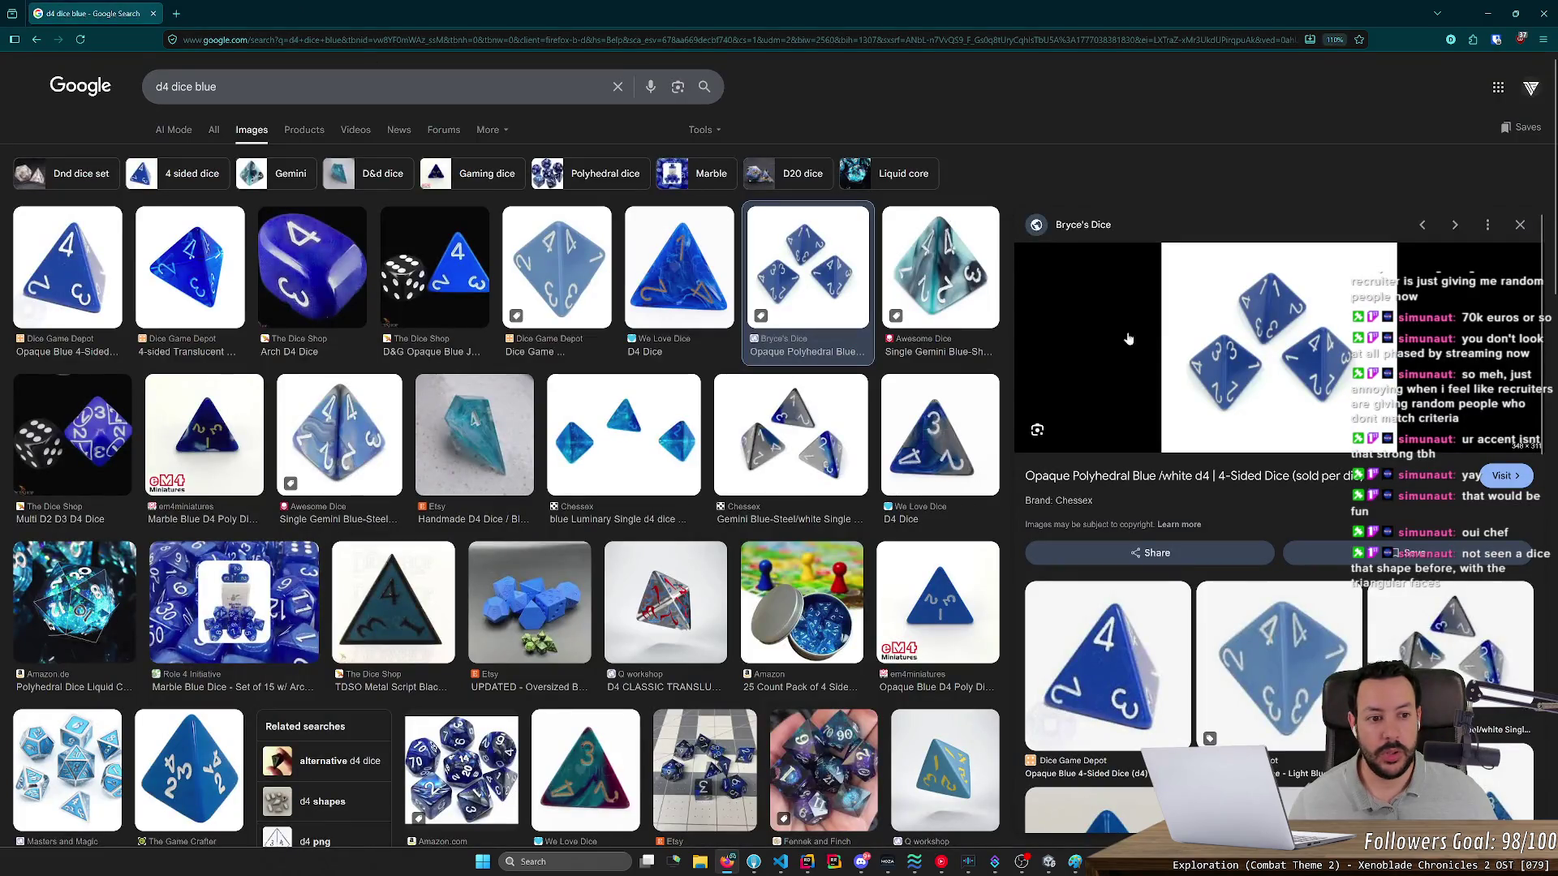
right_click(1198, 342)
left_click(1244, 524)
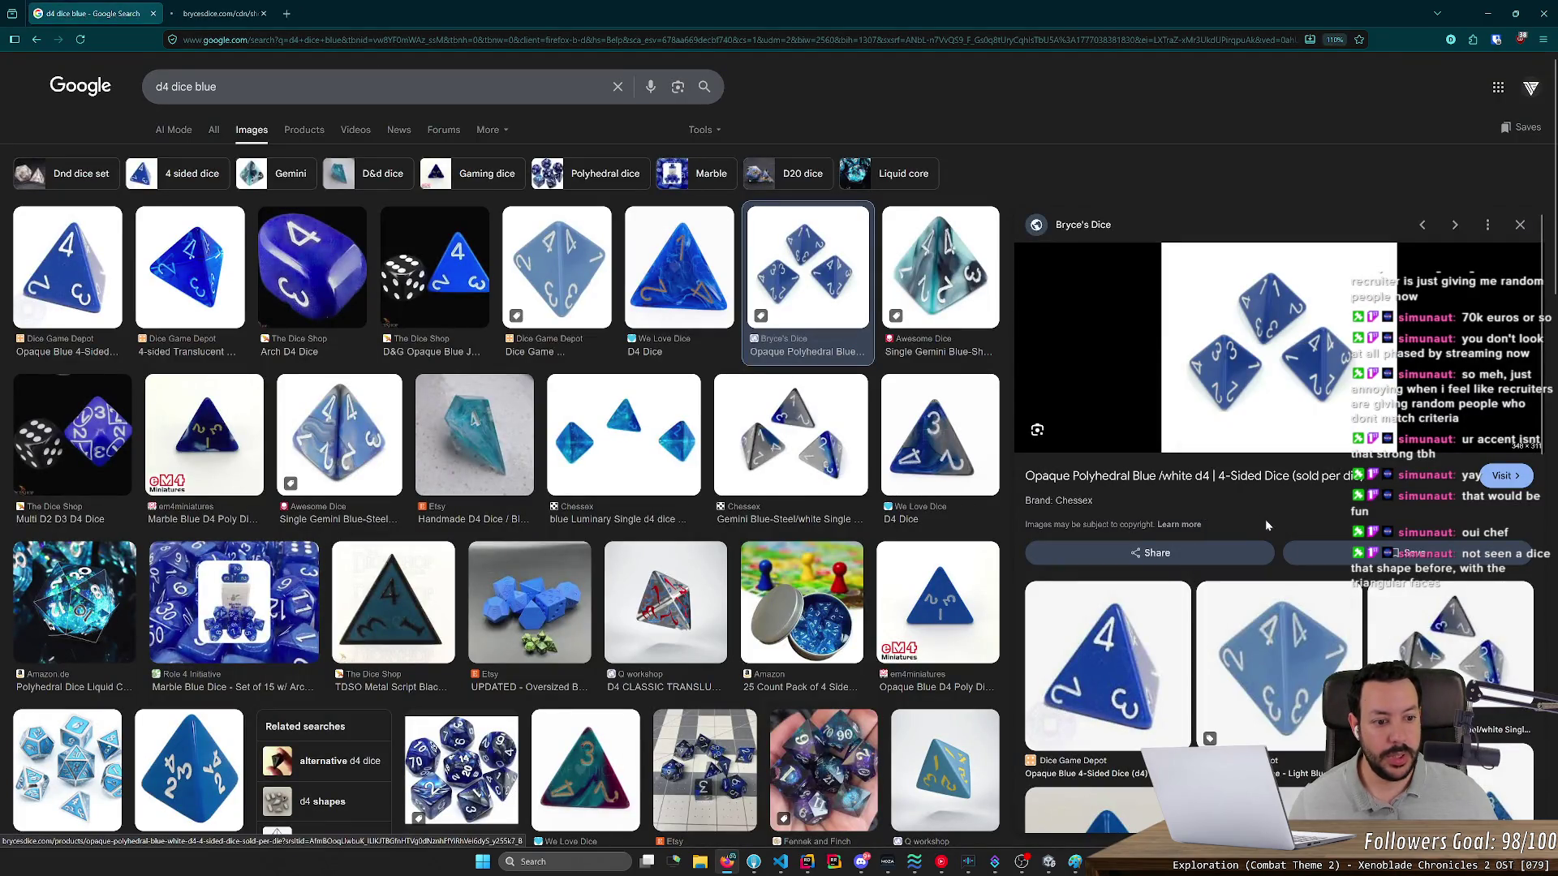
left_click(226, 13)
- Snip the three blue dice from the full-size photo
scroll(650, 392, "up", 6)
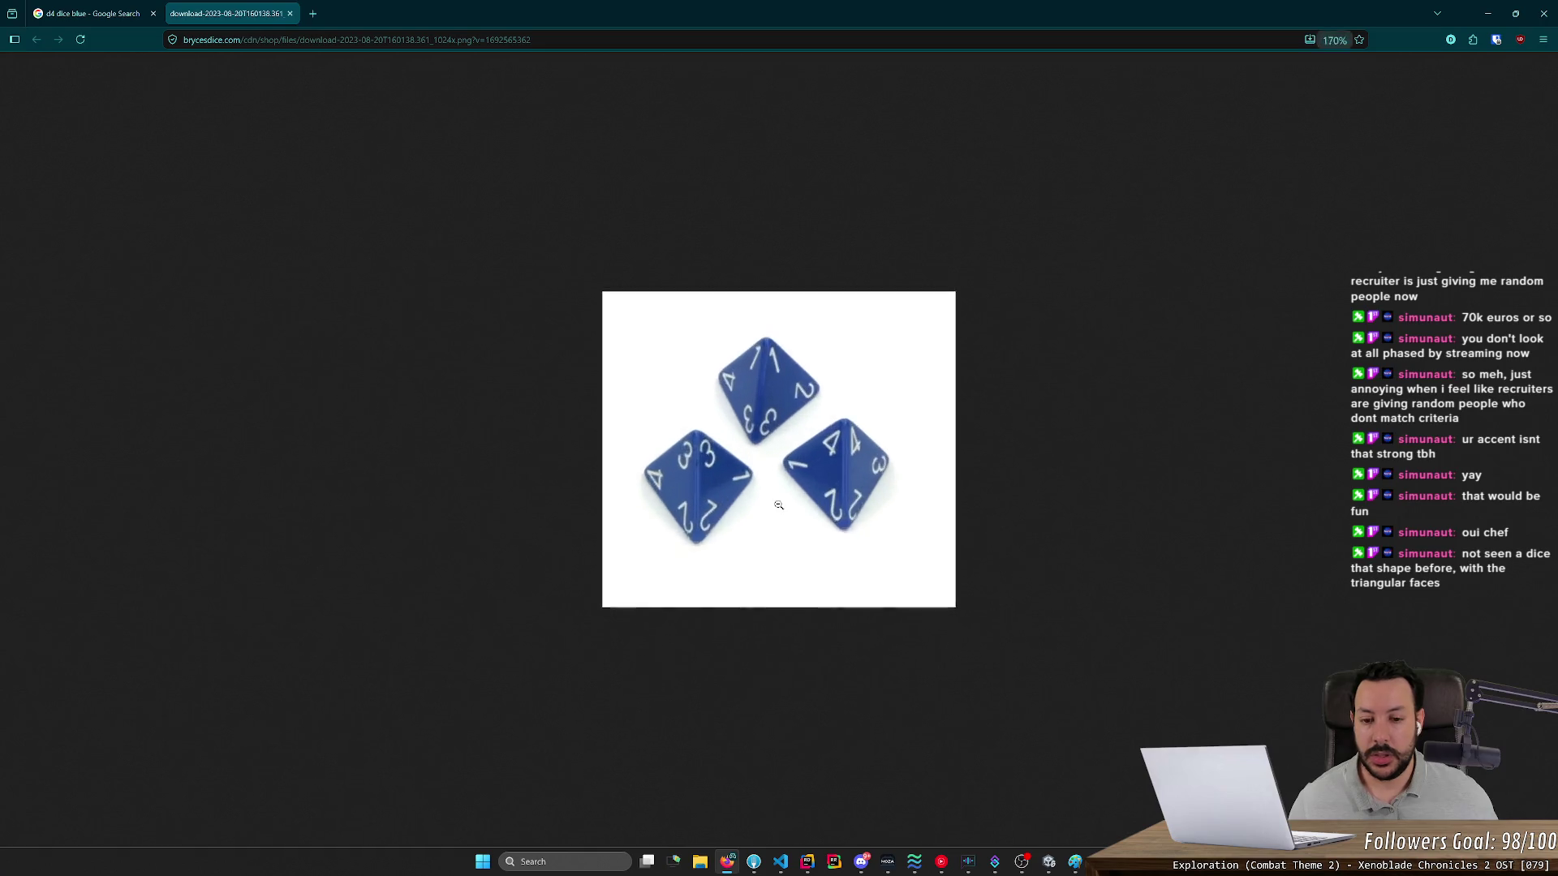
key("super+shift+s")
mouse_move(599, 416)
left_mouse_down()
mouse_move(680, 549)
mouse_move(757, 617)
mouse_move(762, 577)
left_mouse_up()
key("alt+Tab")
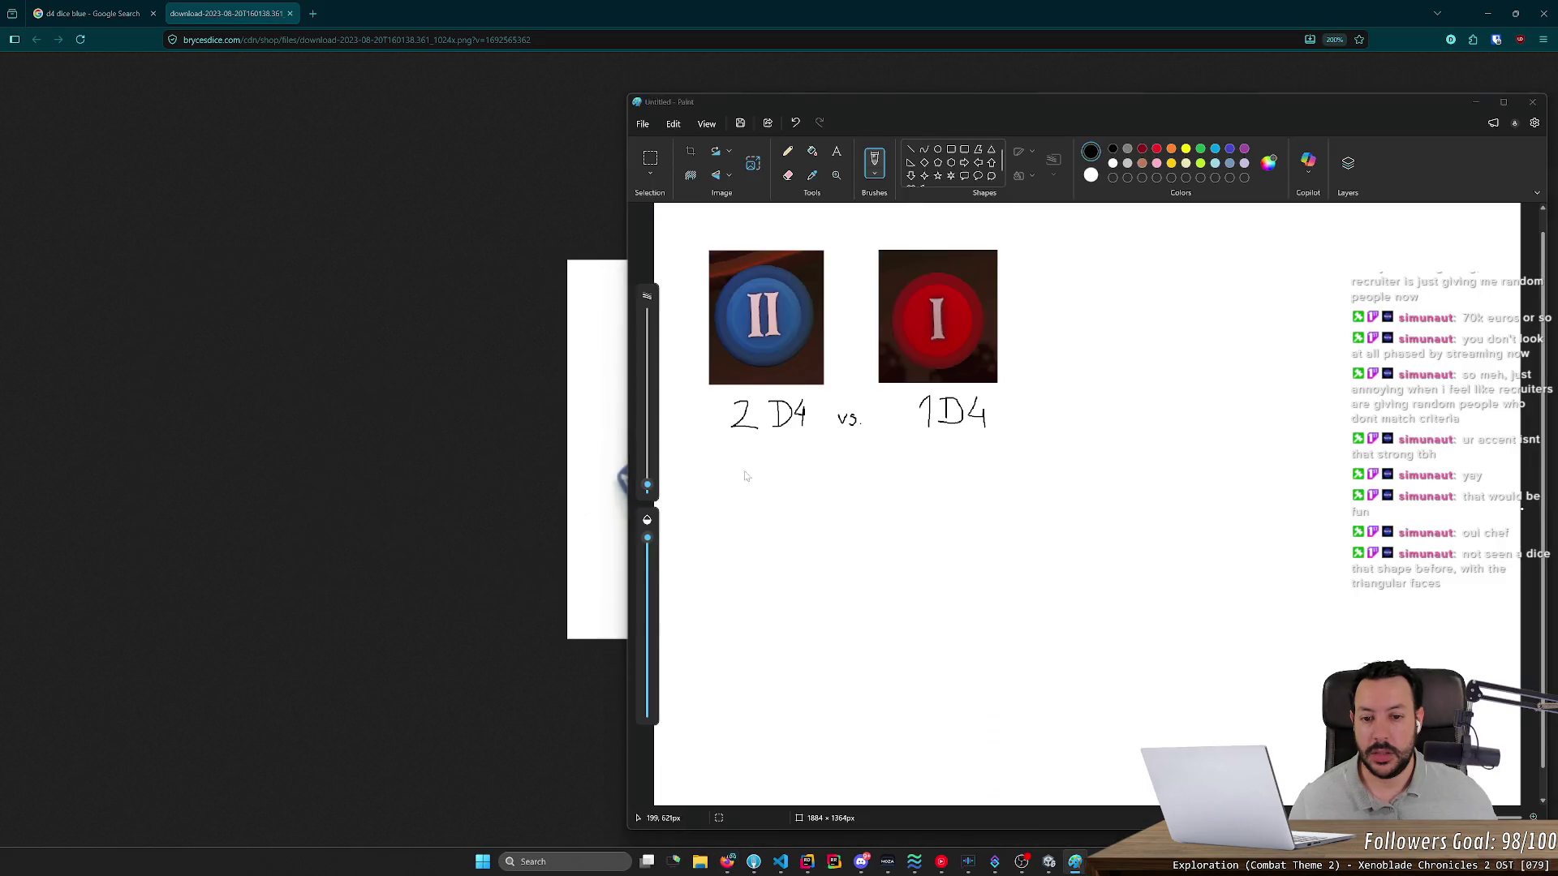
key("alt+Tab")
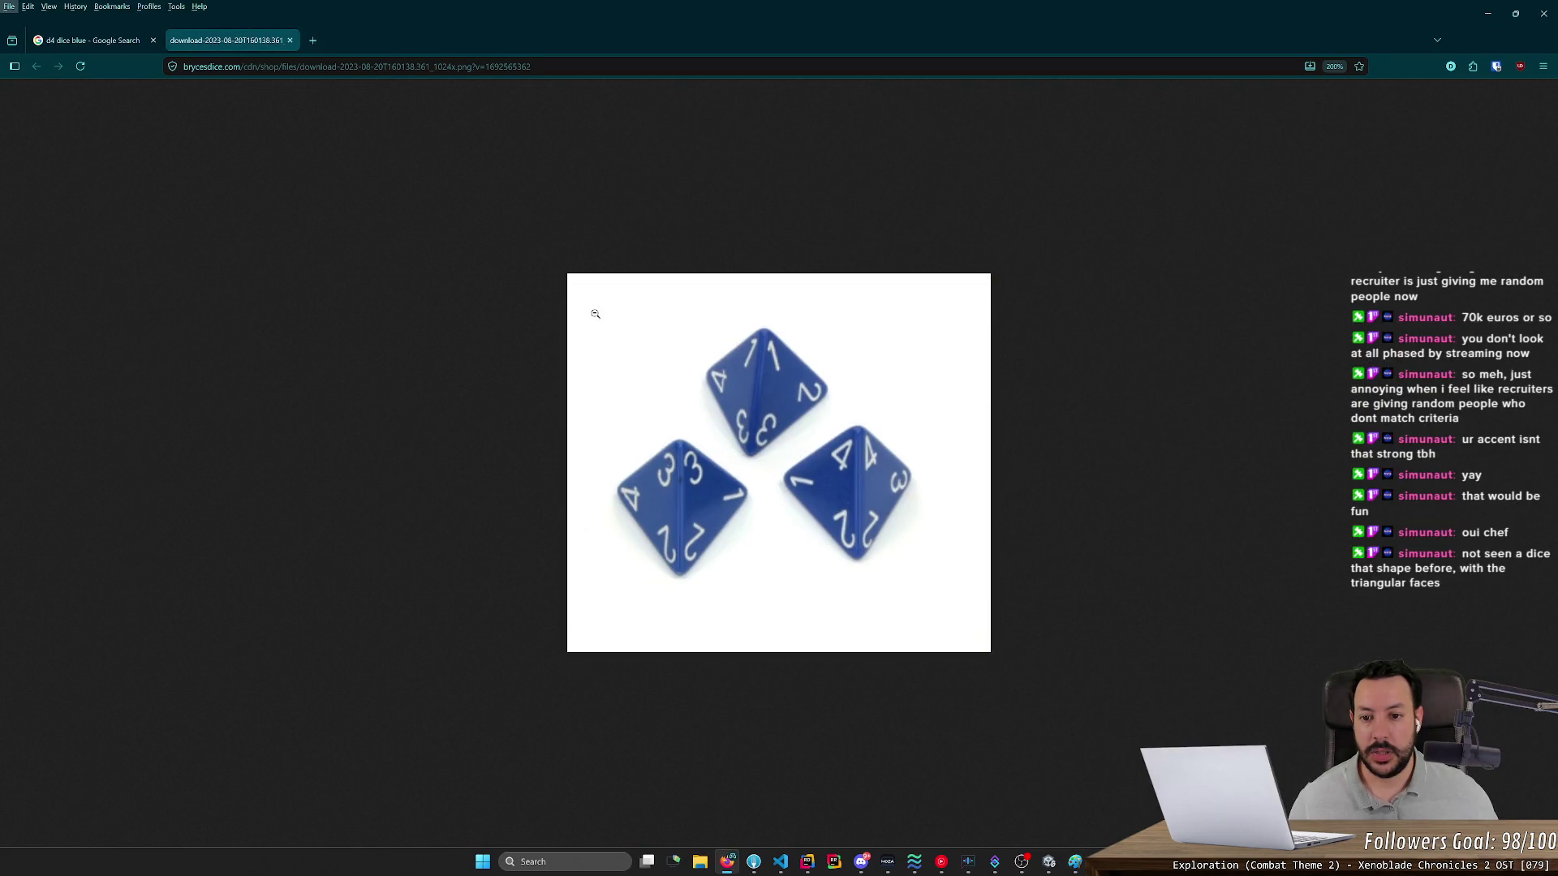
key("super+shift+s")
mouse_move(594, 307)
left_mouse_down()
mouse_move(880, 594)
mouse_move(847, 603)
left_mouse_up()
- Paste the dice snip into Paint below the 2D4 vs 1D4 sketch
left_click(1075, 866)
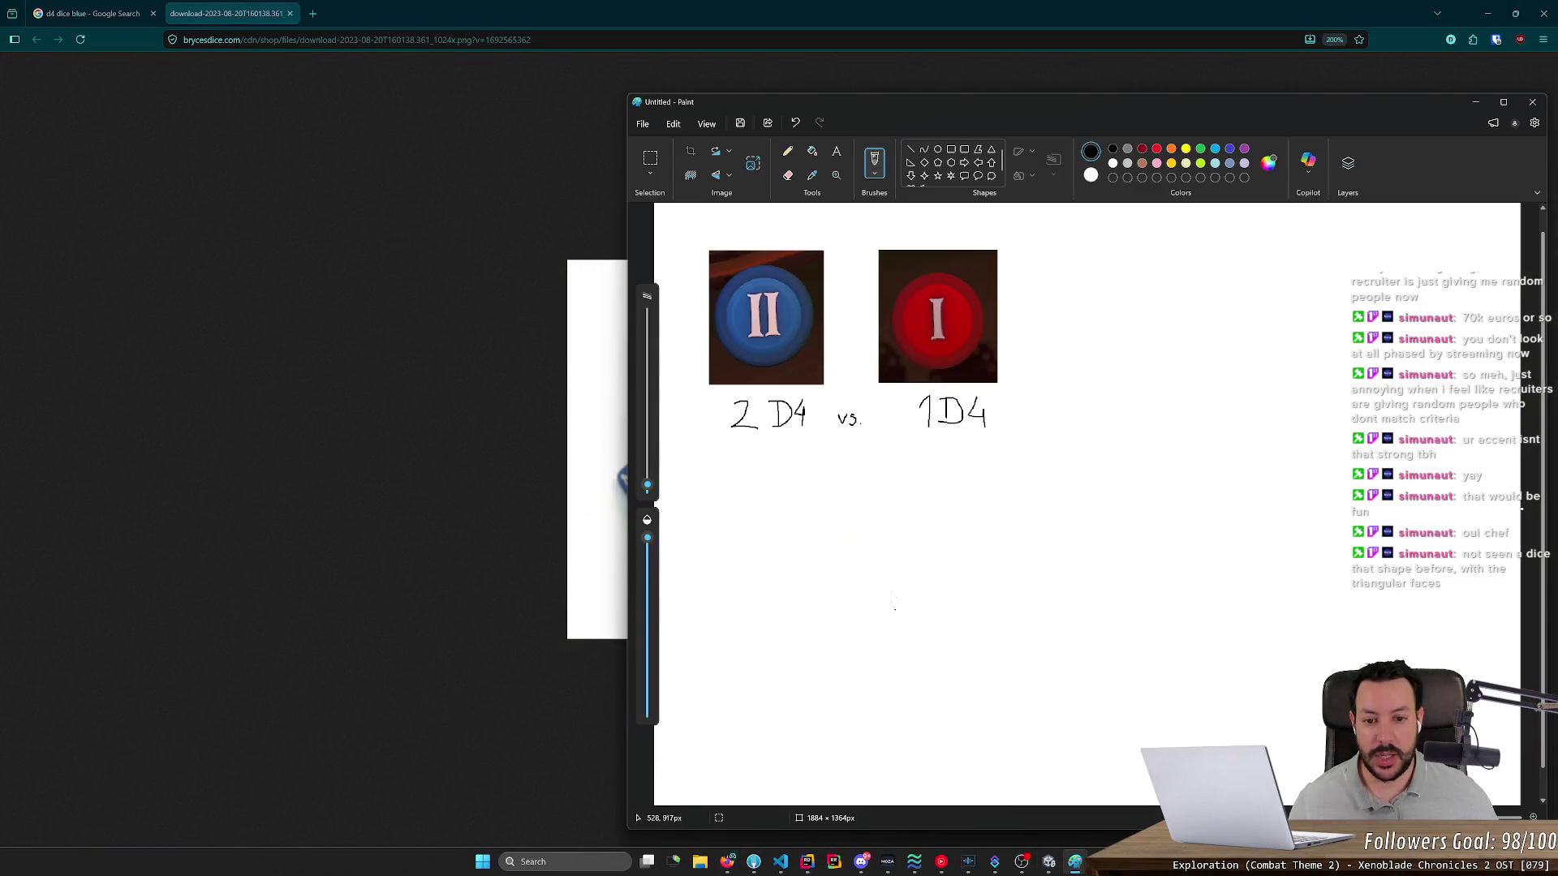
key("ctrl+v")
mouse_move(850, 340)
left_mouse_down()
mouse_move(863, 568)
mouse_move(877, 567)
left_mouse_up()
scroll(863, 568, "down", 1)
left_click(1019, 549)
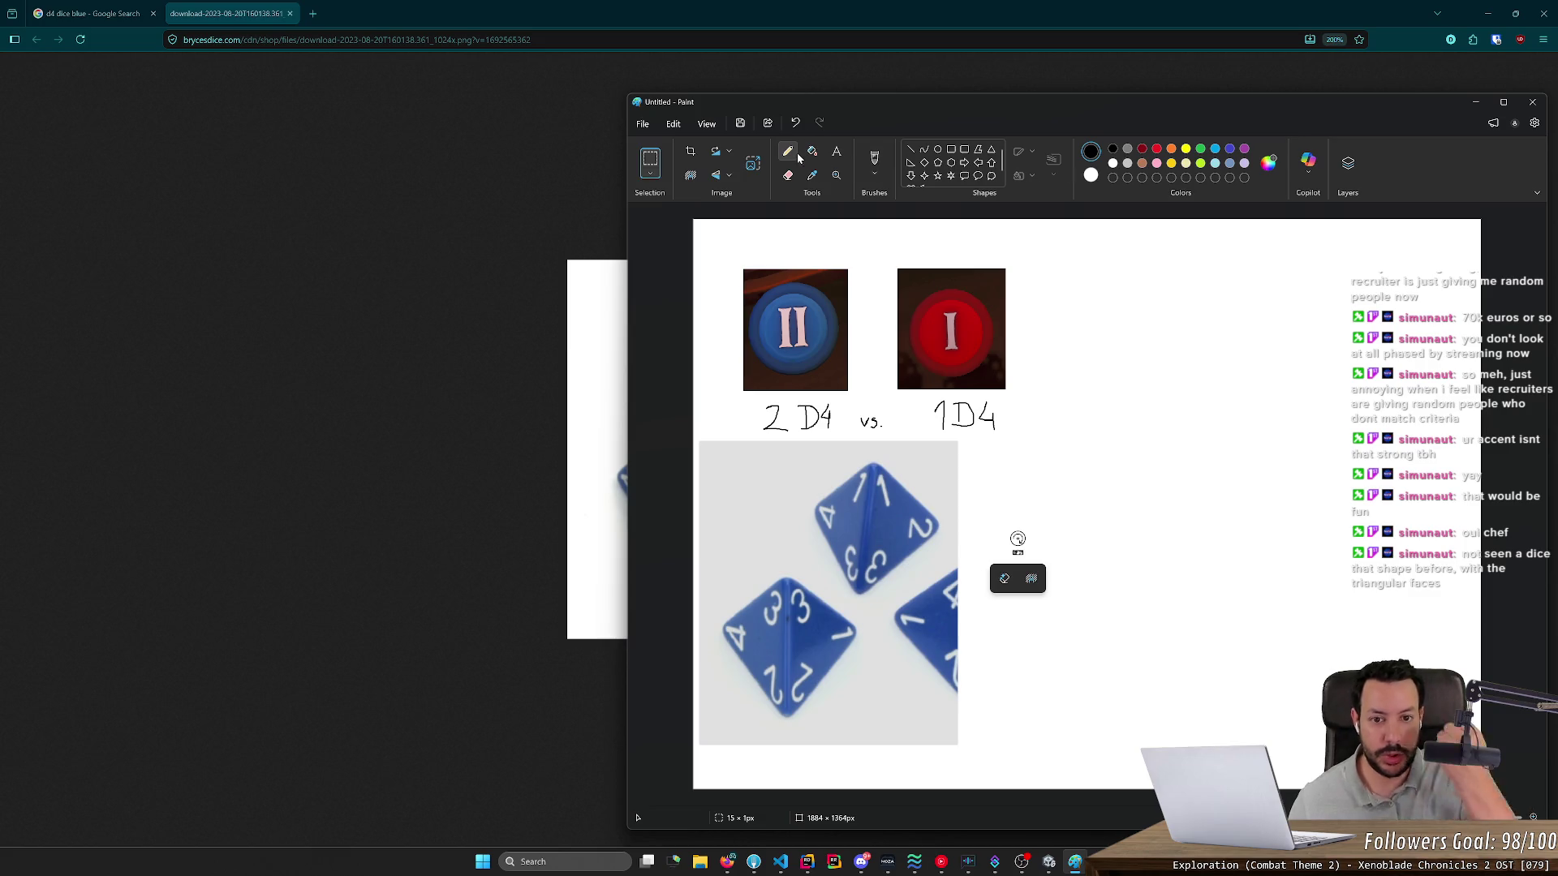
- Remove the cut-off right die with the Eraser and a free-form selection delete
left_click(787, 175)
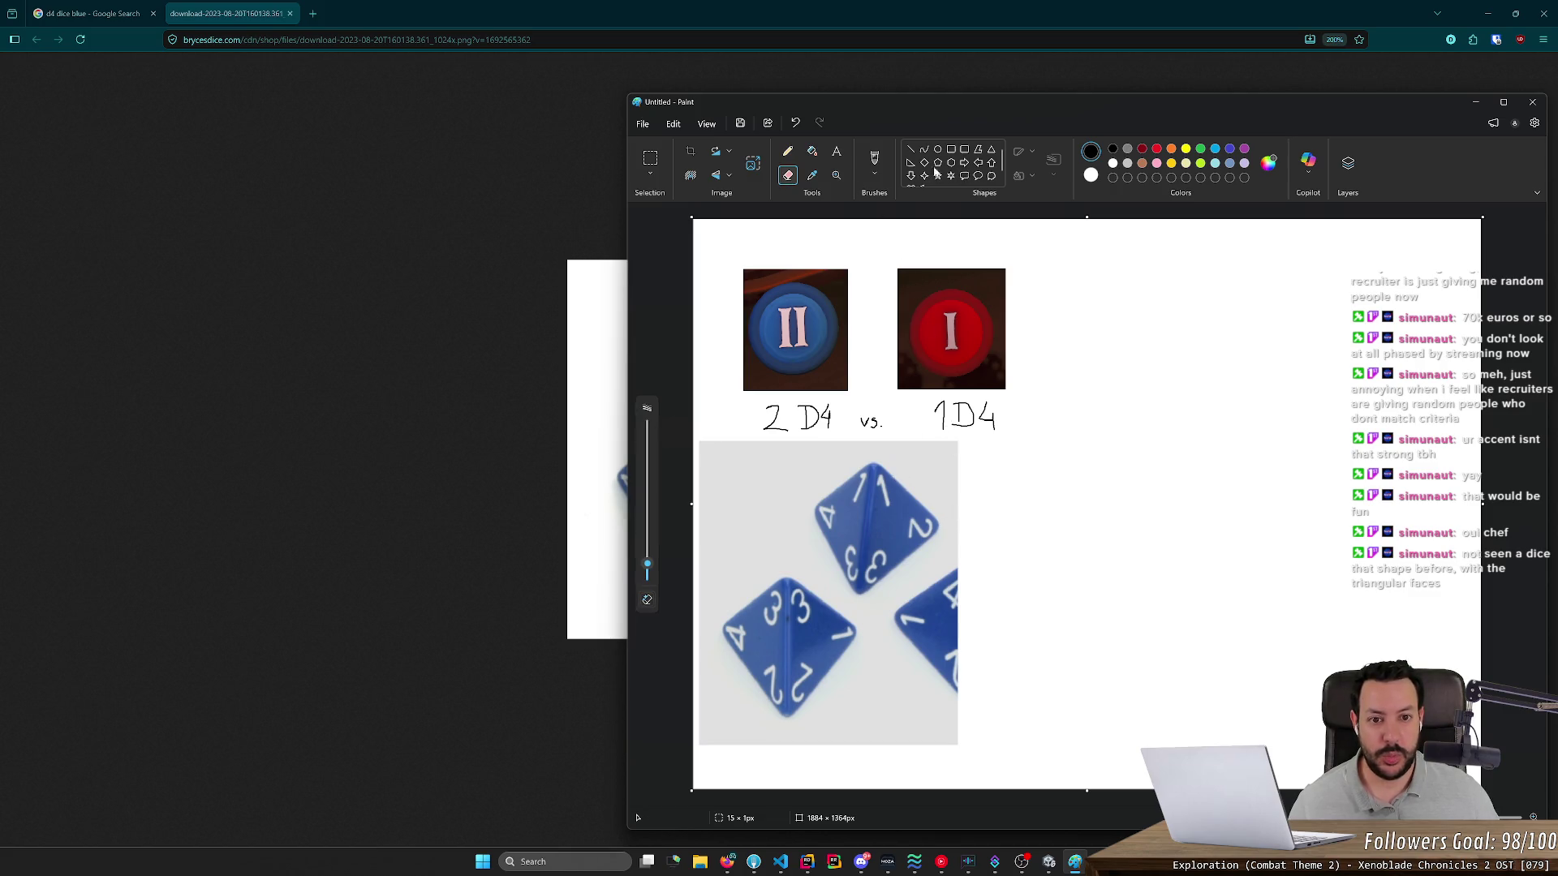
left_click(875, 175)
left_click(875, 175)
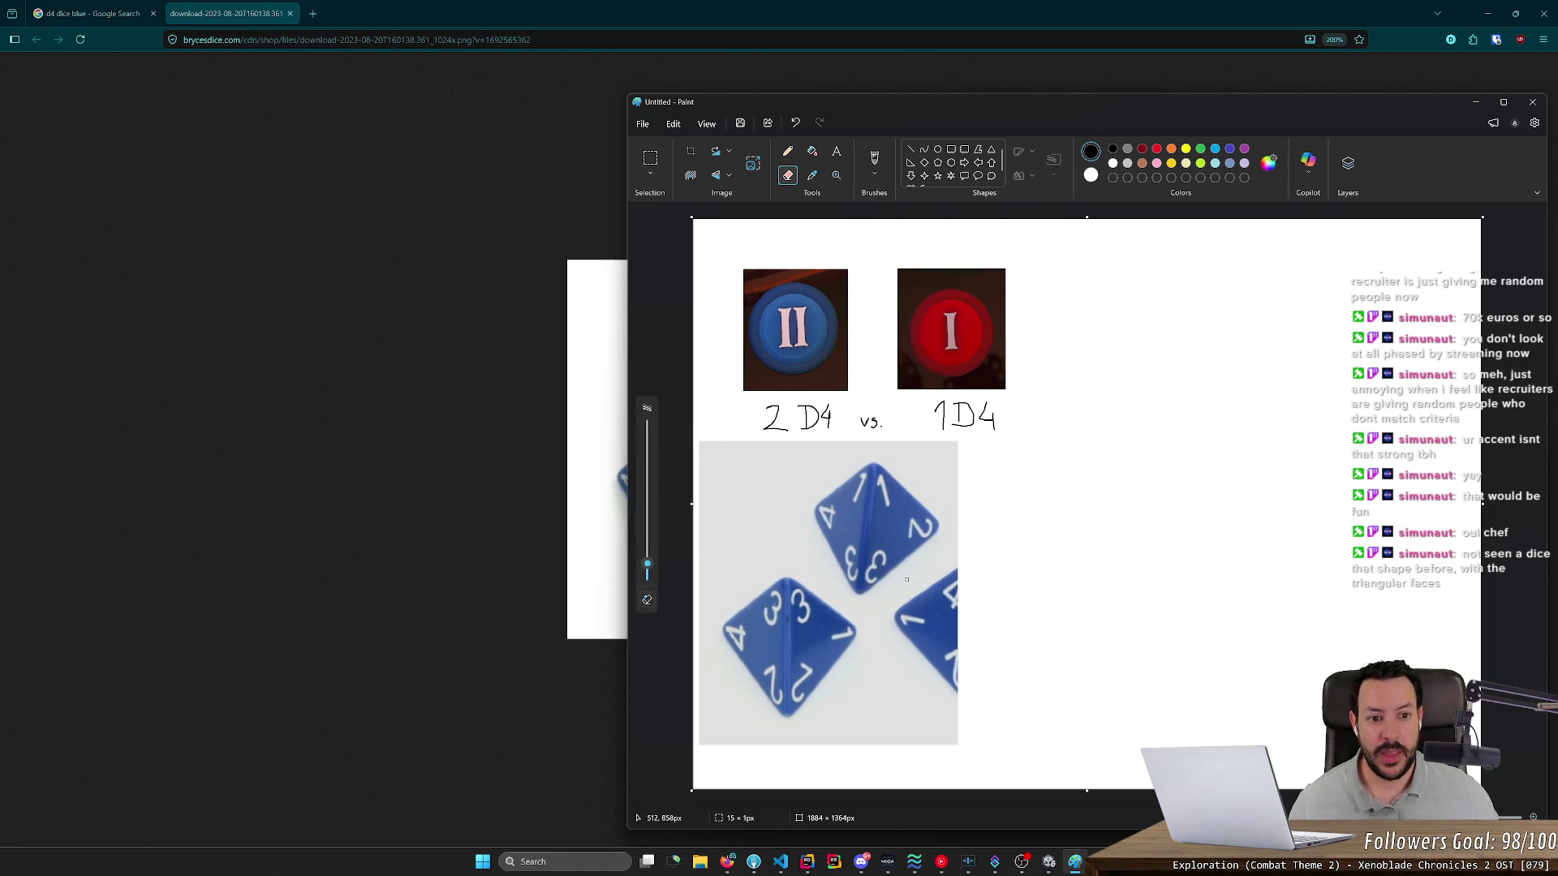
mouse_move(924, 609)
left_mouse_down()
mouse_move(945, 594)
mouse_move(904, 599)
left_mouse_up()
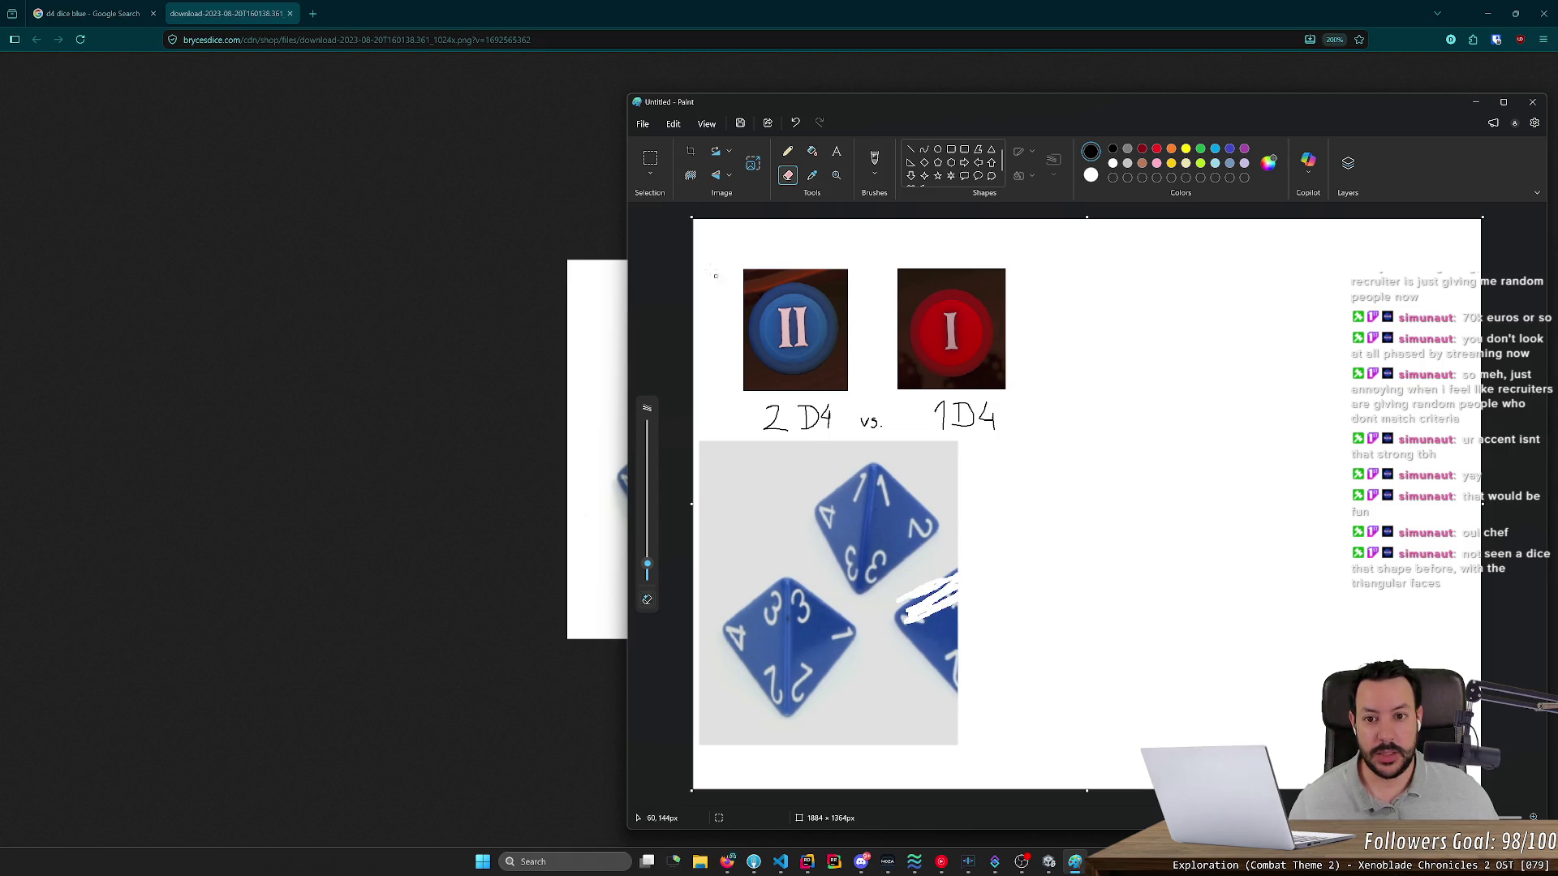
left_click(647, 175)
left_click(673, 211)
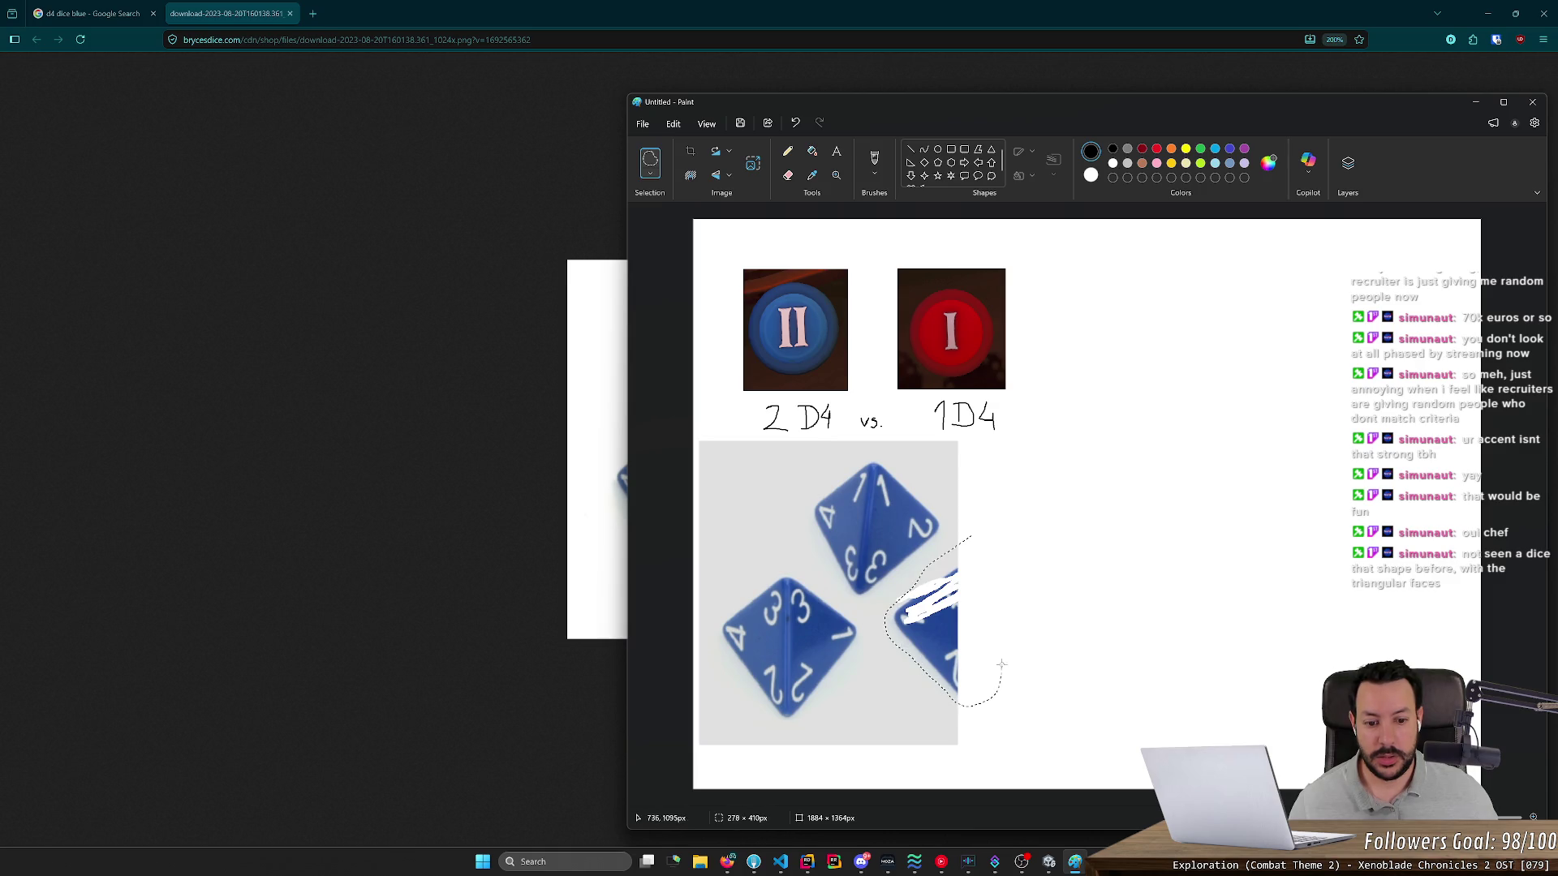
left_click_drag(979, 554, 977, 537)
key("Delete")
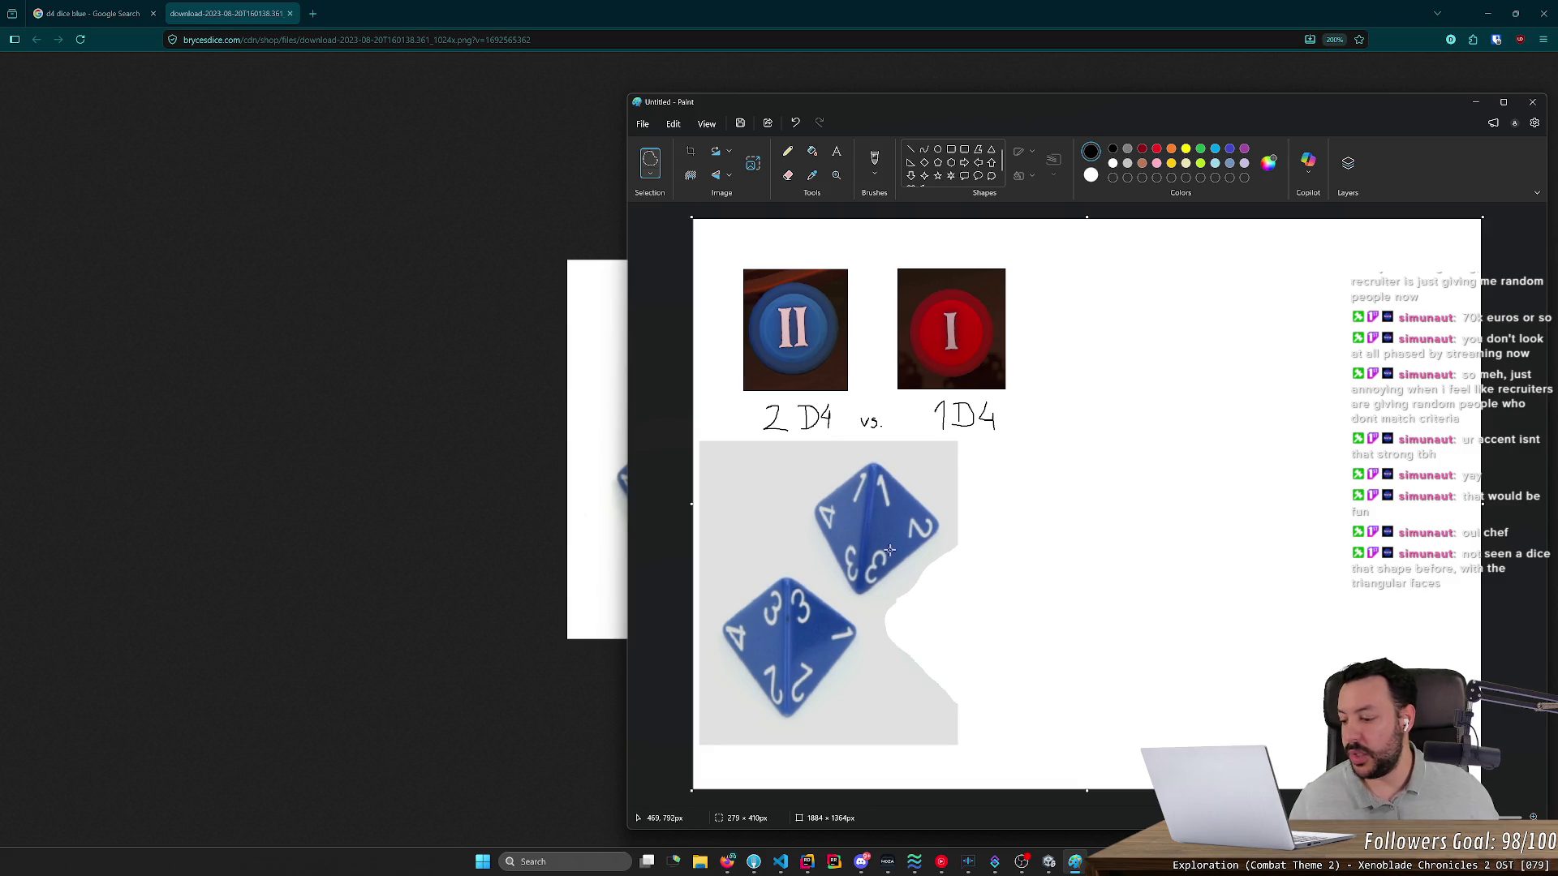
- Close the dice image tab and replace the search colour word with 'red'
key("alt+Tab")
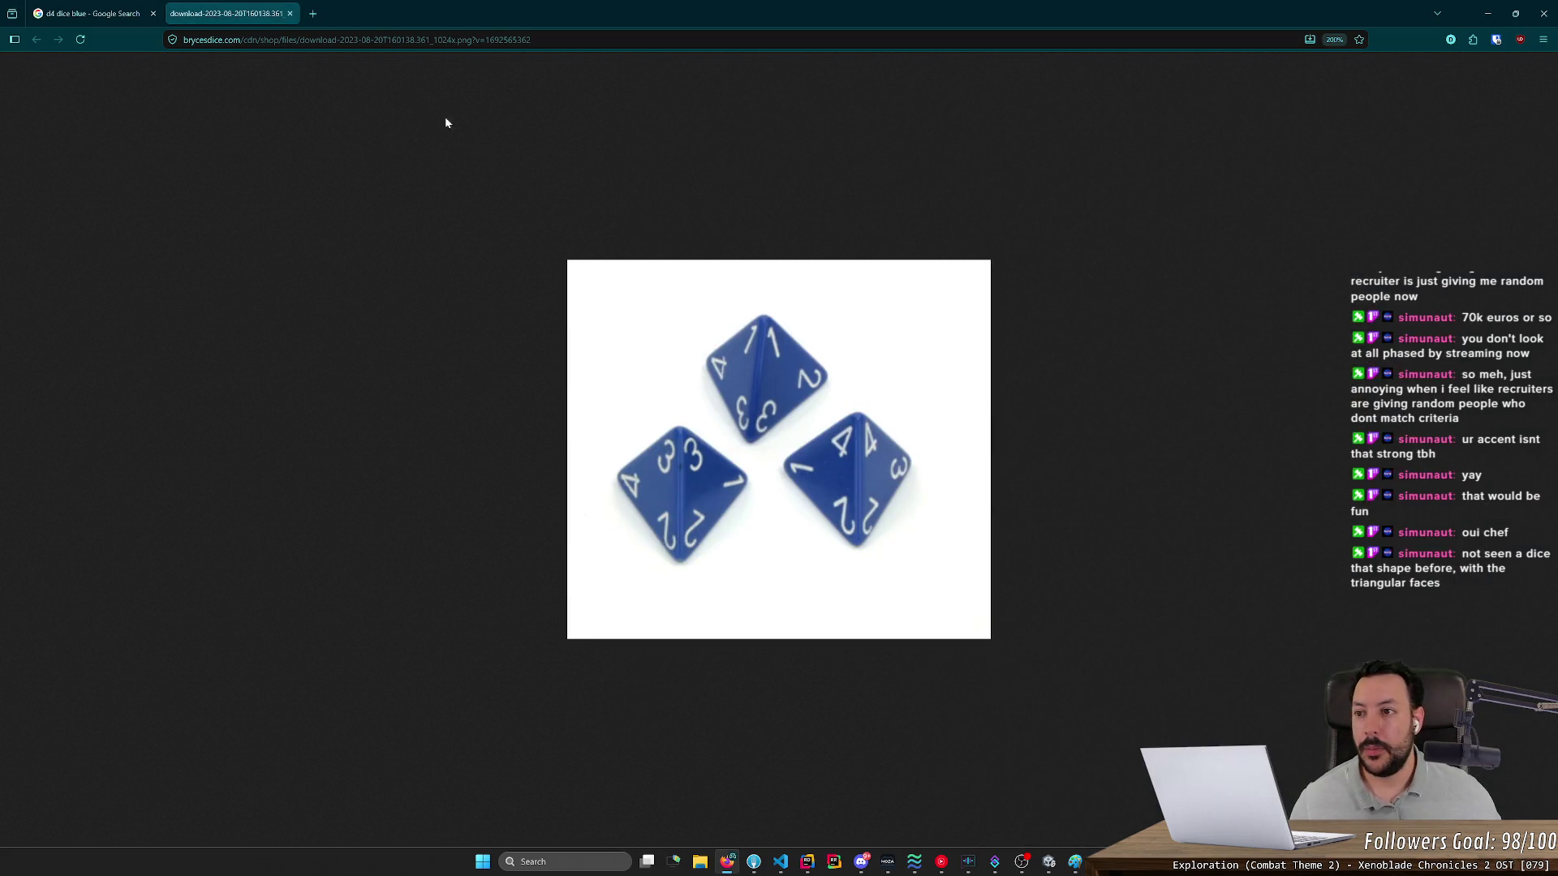
key("ctrl+w")
double_click(206, 87)
type("red")
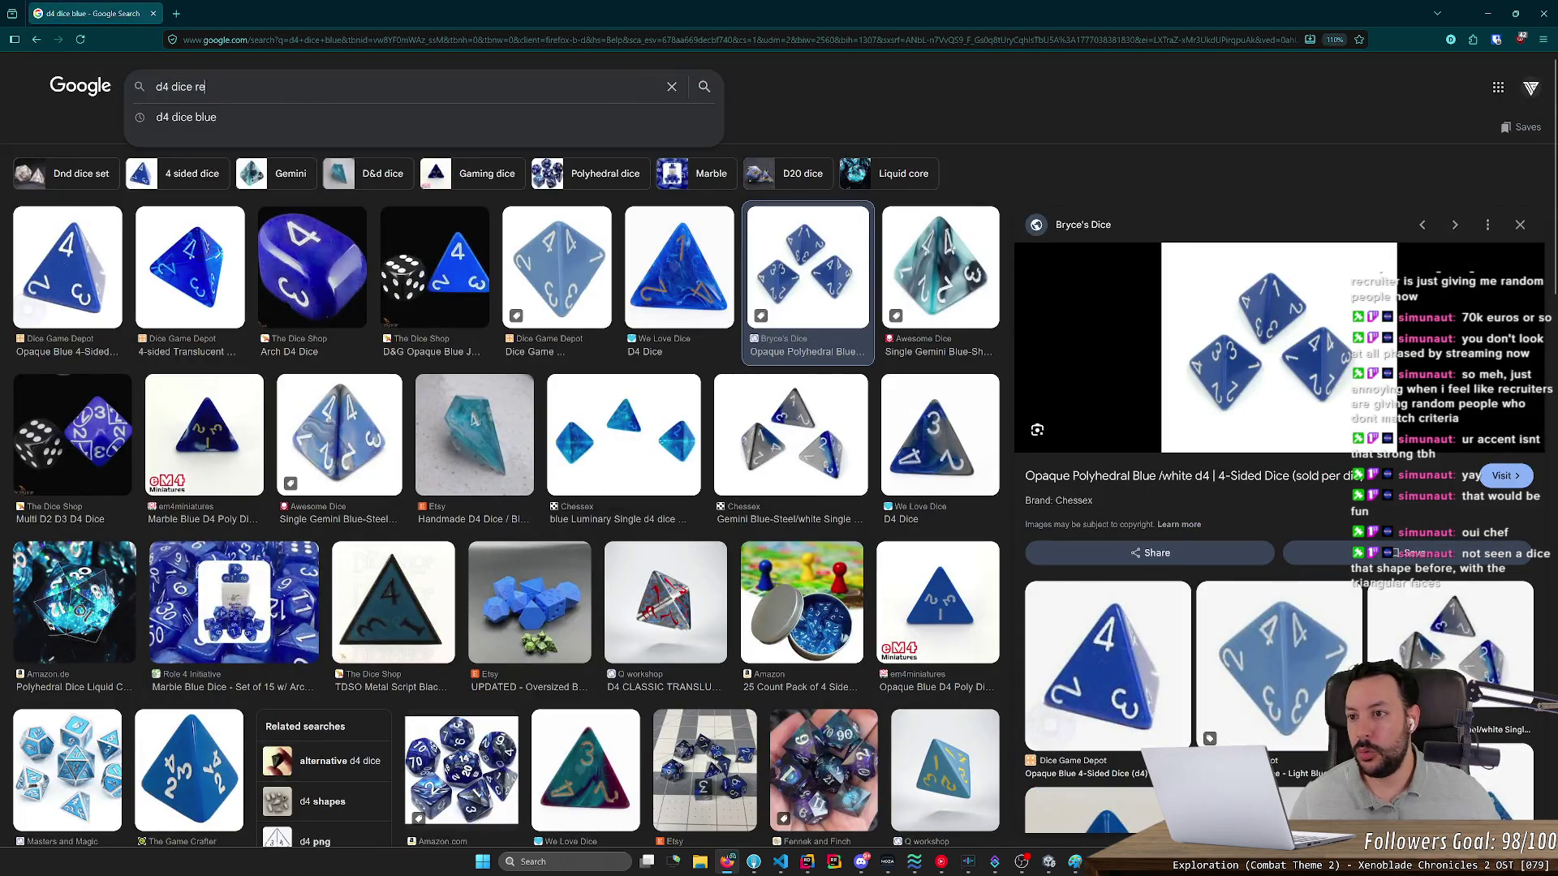
key("Return")
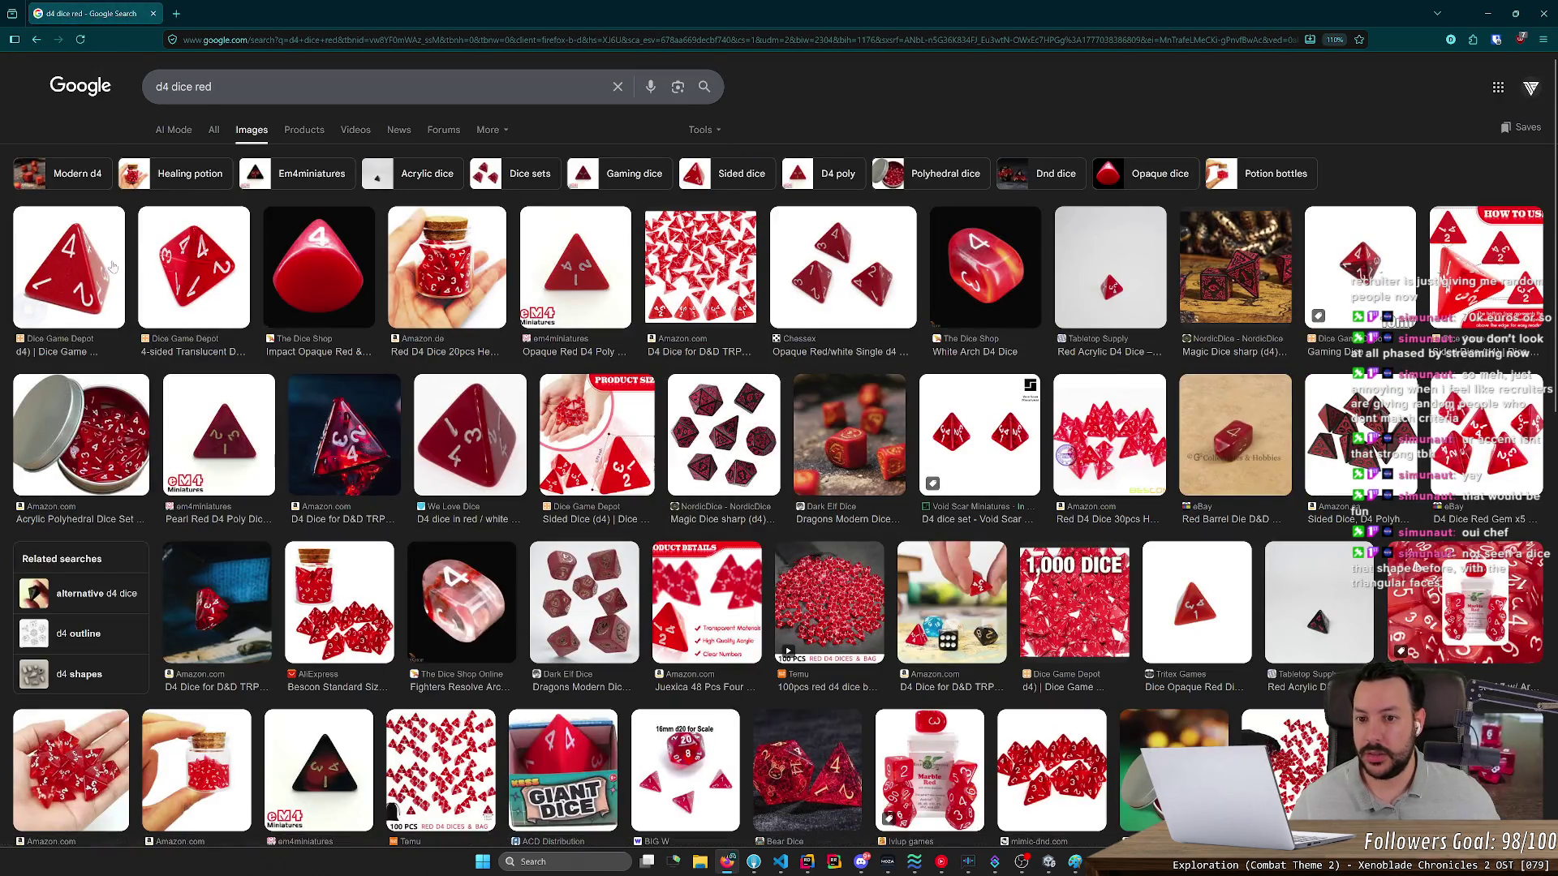
left_click(186, 264)
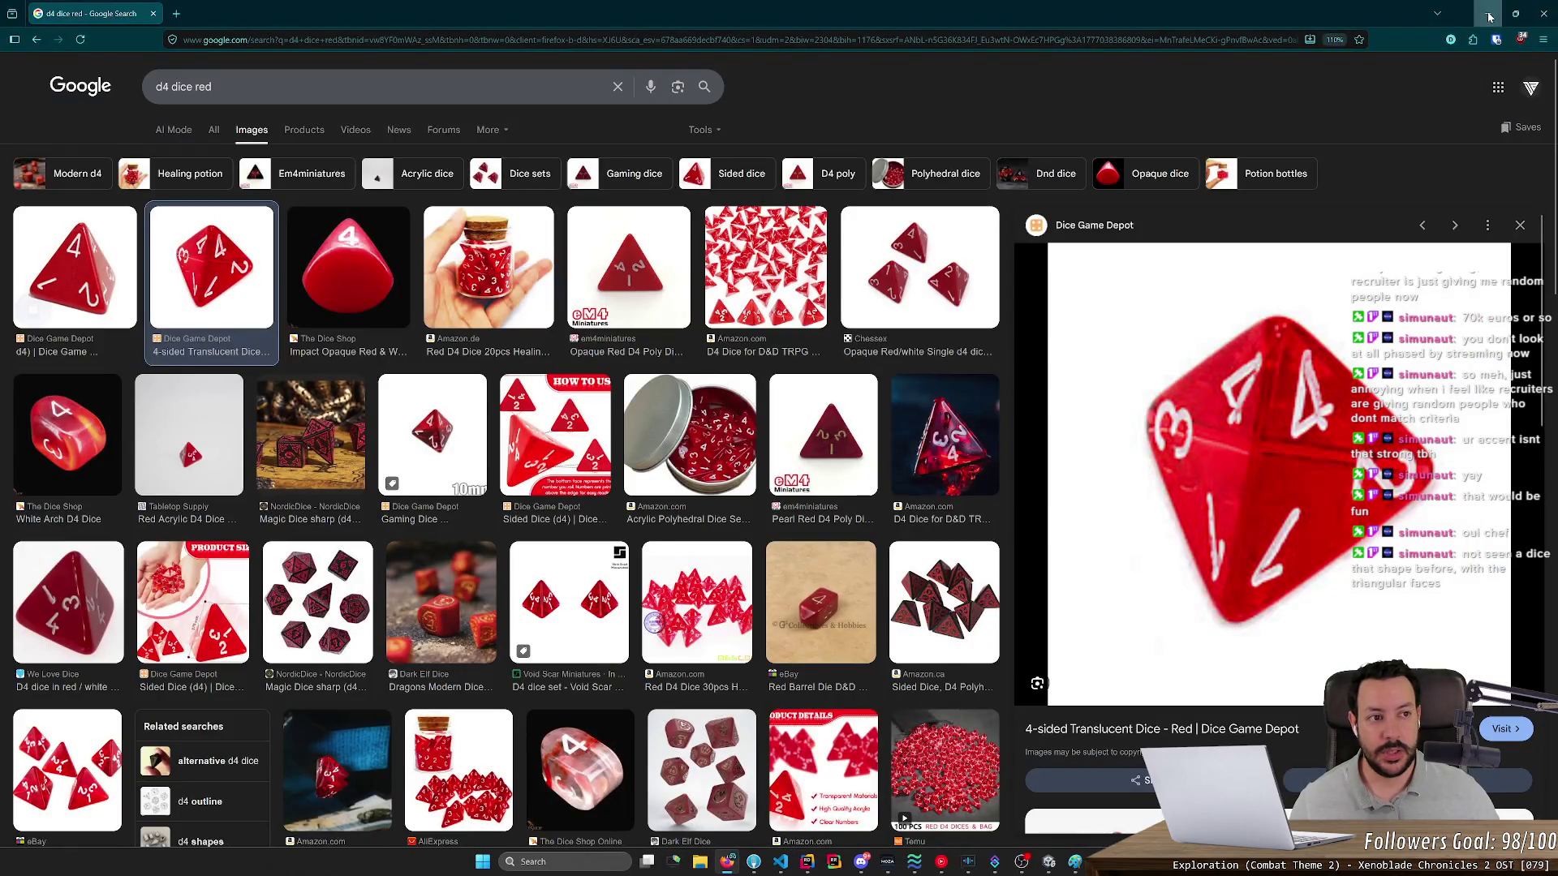
left_click(1487, 13)
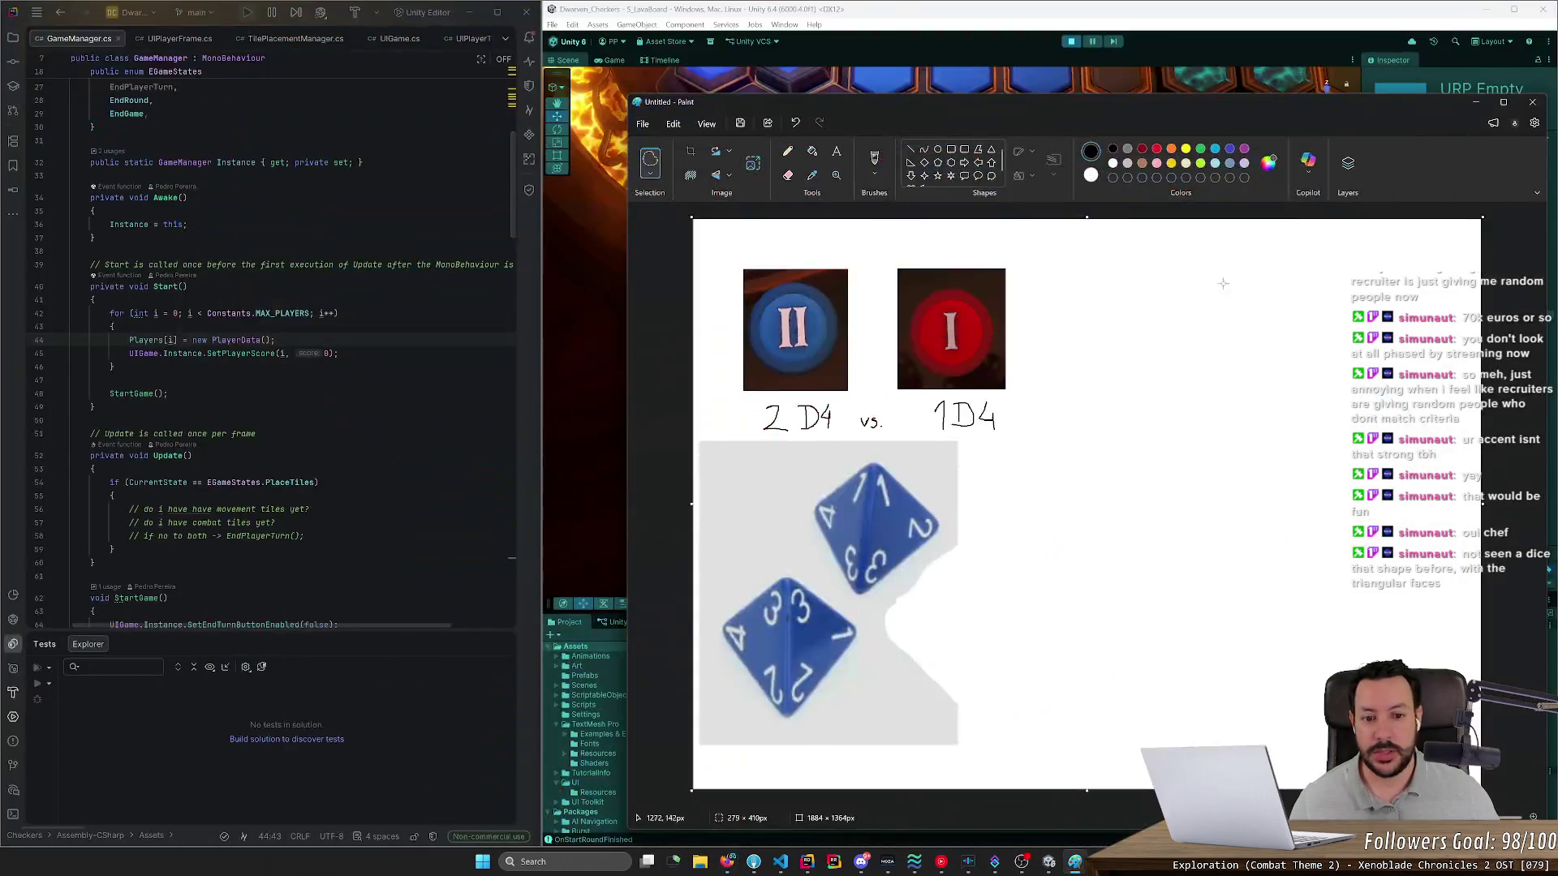
key("ctrl+v")
left_click_drag(1017, 419, 1282, 508)
mouse_move(1342, 353)
left_mouse_down()
mouse_move(1079, 600)
mouse_move(1142, 633)
mouse_move(1117, 570)
mouse_move(1133, 524)
left_mouse_up()
left_click(1192, 455)
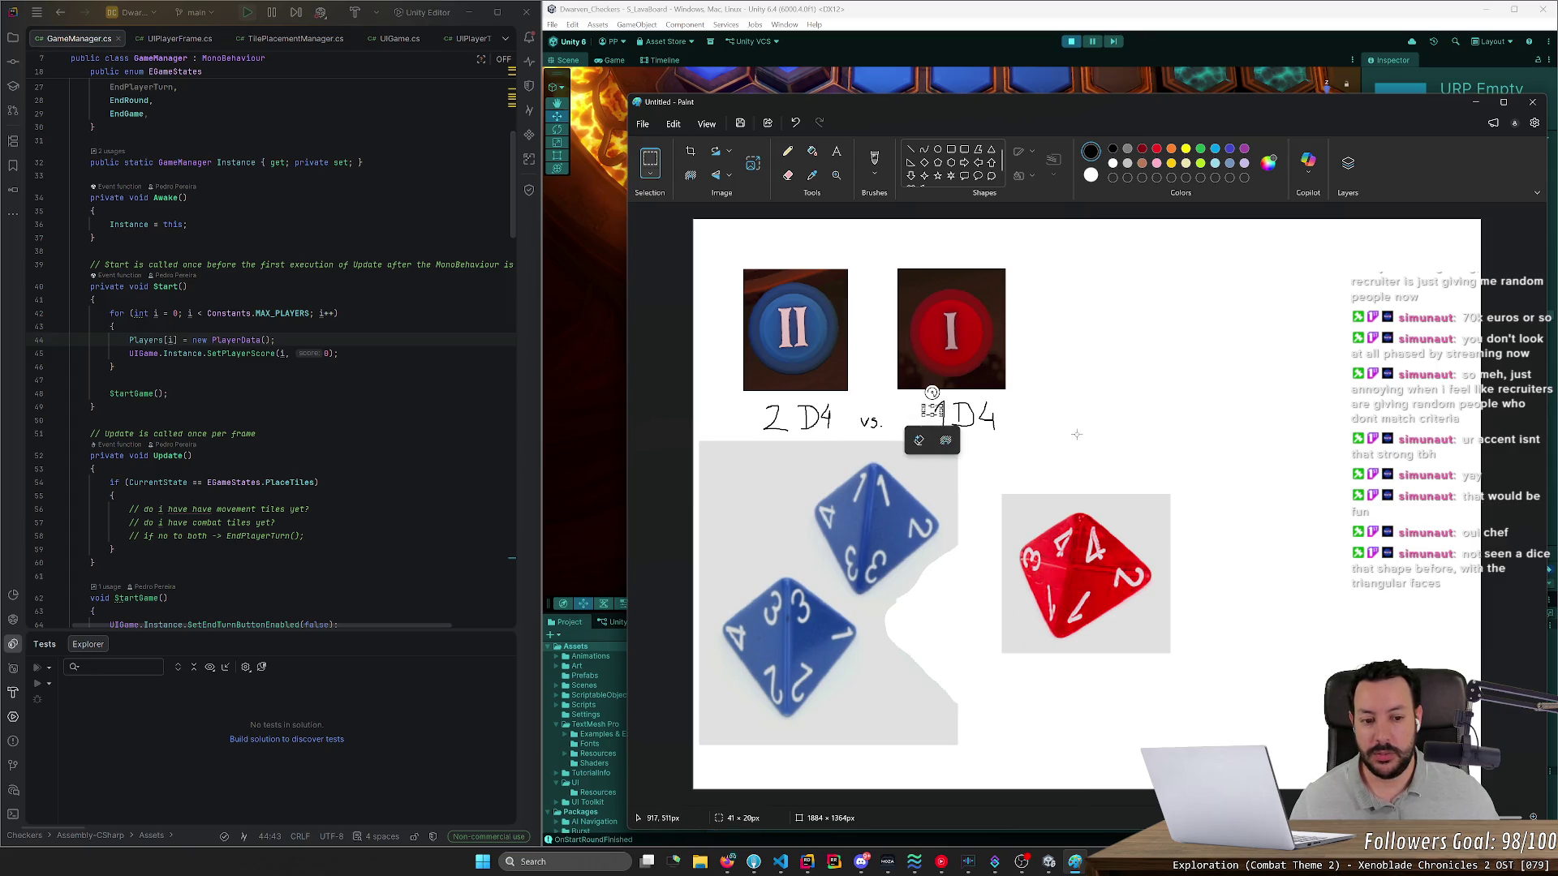
left_click_drag(985, 472, 1212, 675)
left_click(963, 594)
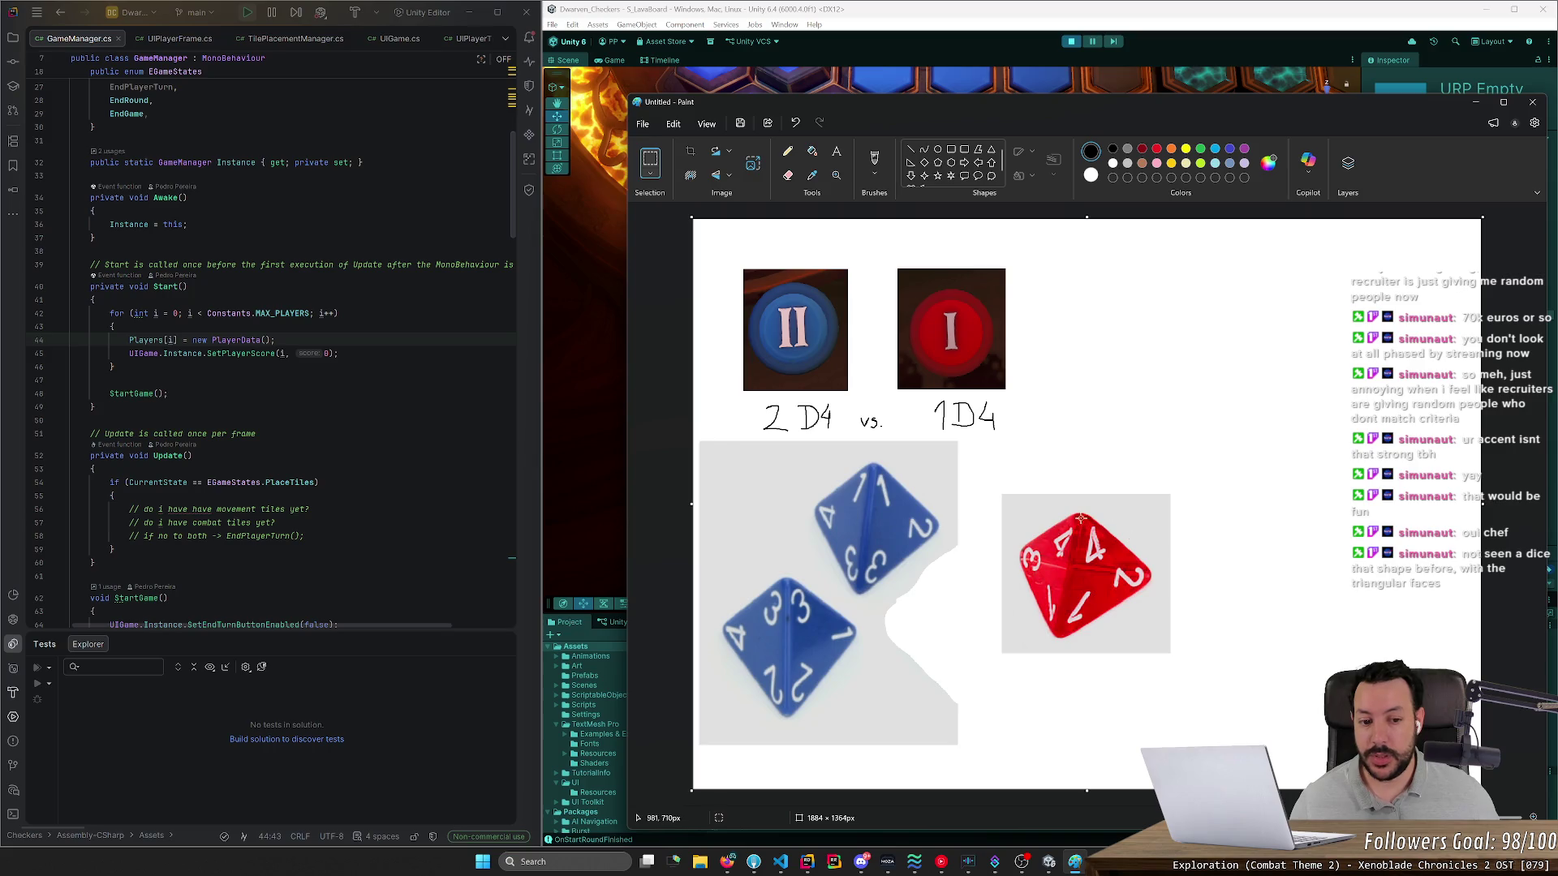
mouse_move(801, 279)
left_mouse_down()
mouse_move(765, 295)
mouse_move(791, 319)
left_mouse_up()
left_click_drag(781, 327, 784, 371)
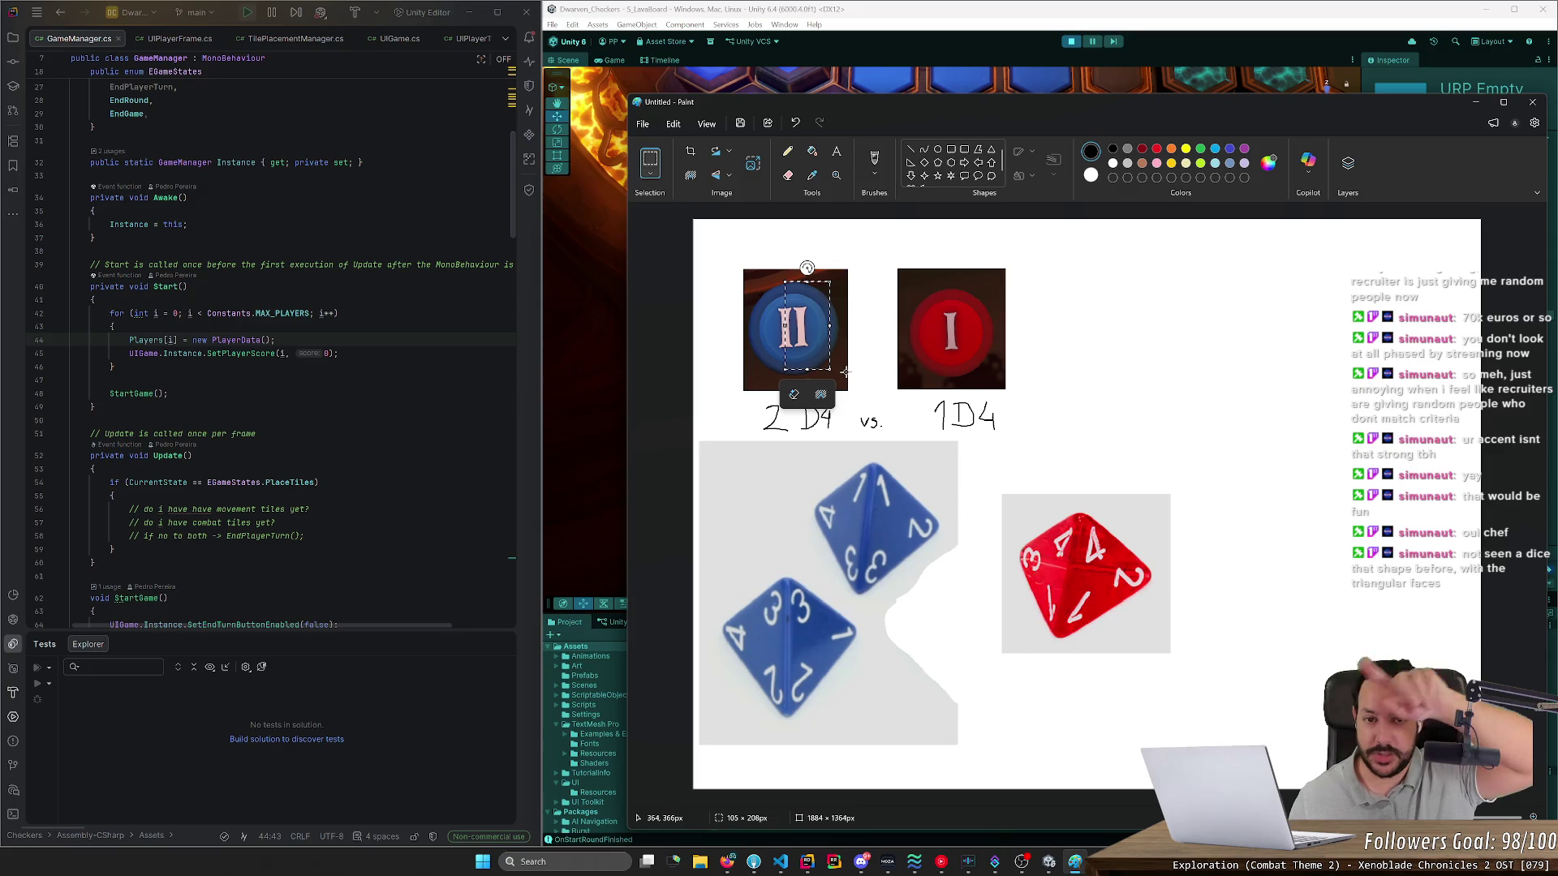
mouse_move(890, 269)
left_mouse_down()
mouse_move(1085, 468)
mouse_move(1015, 411)
left_mouse_up()
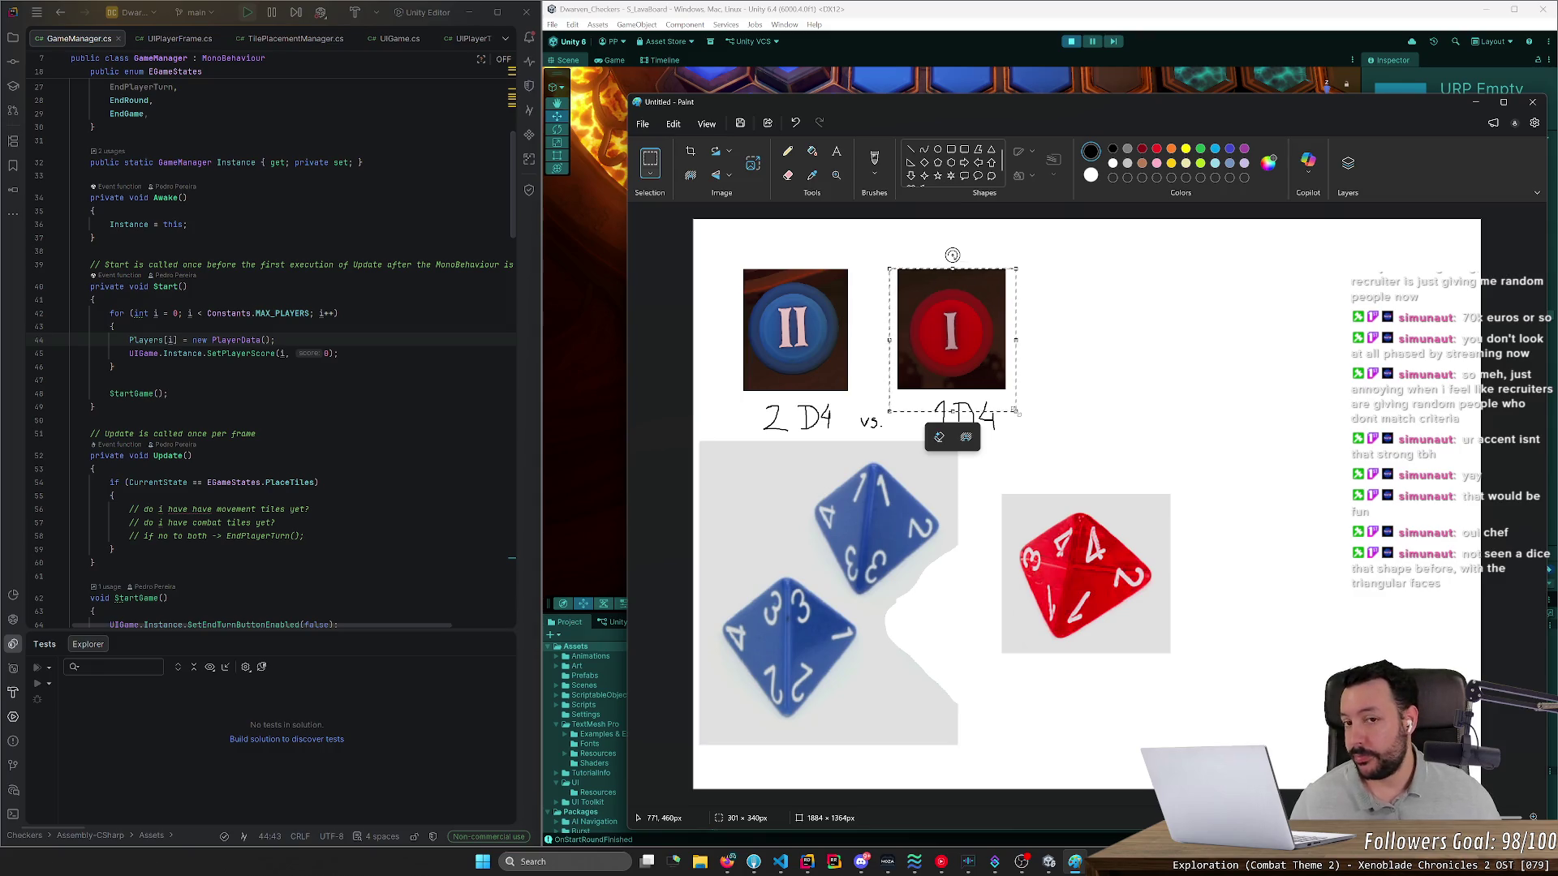
left_click(1083, 405)
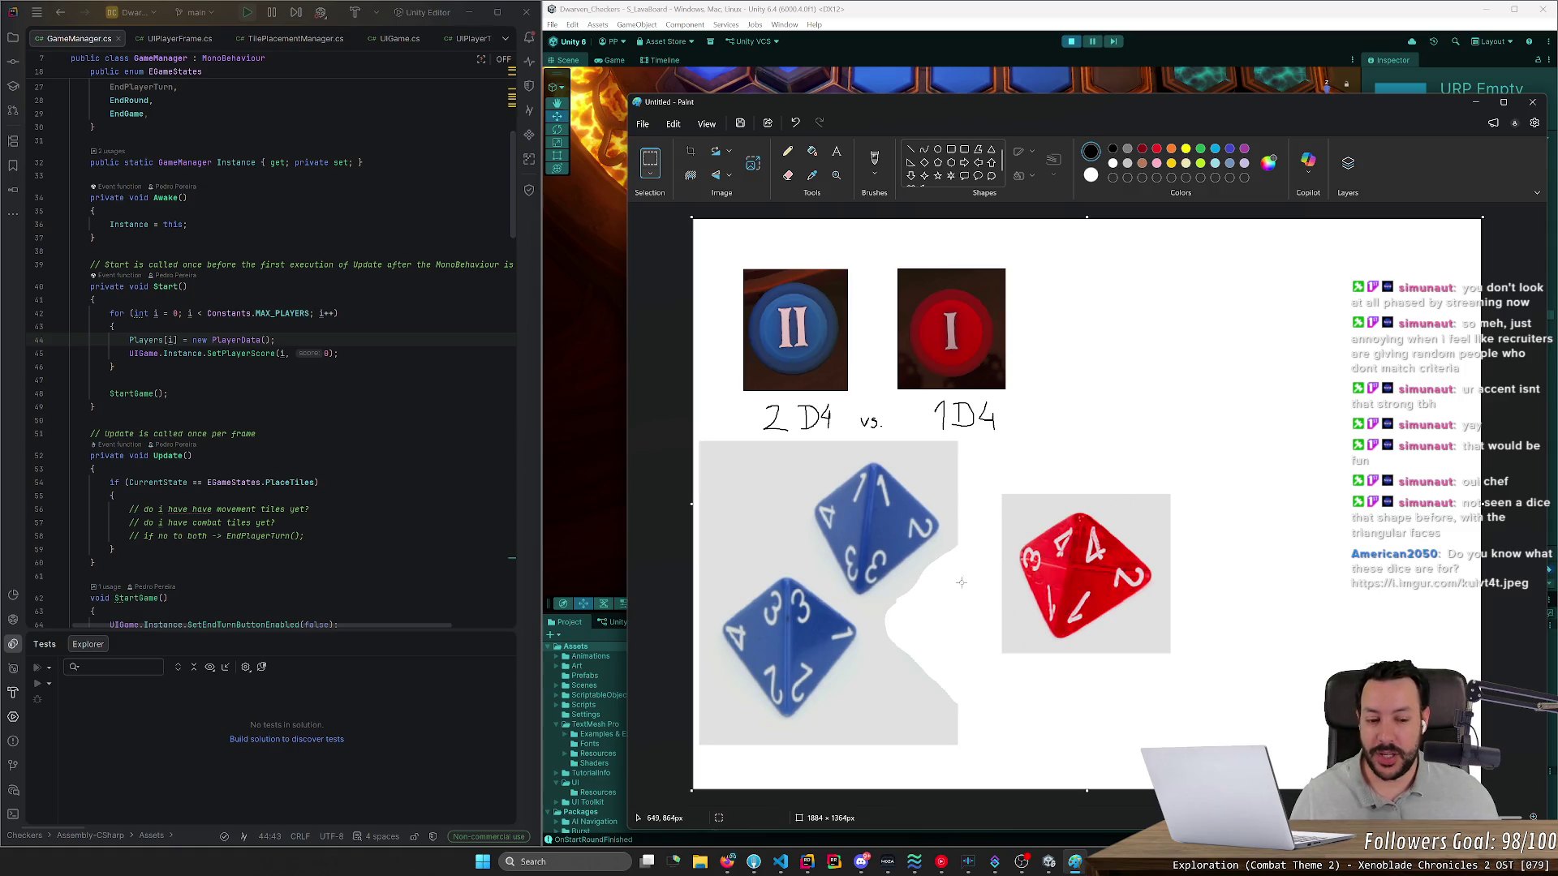
left_click_drag(988, 476, 1180, 672)
left_click(1227, 665)
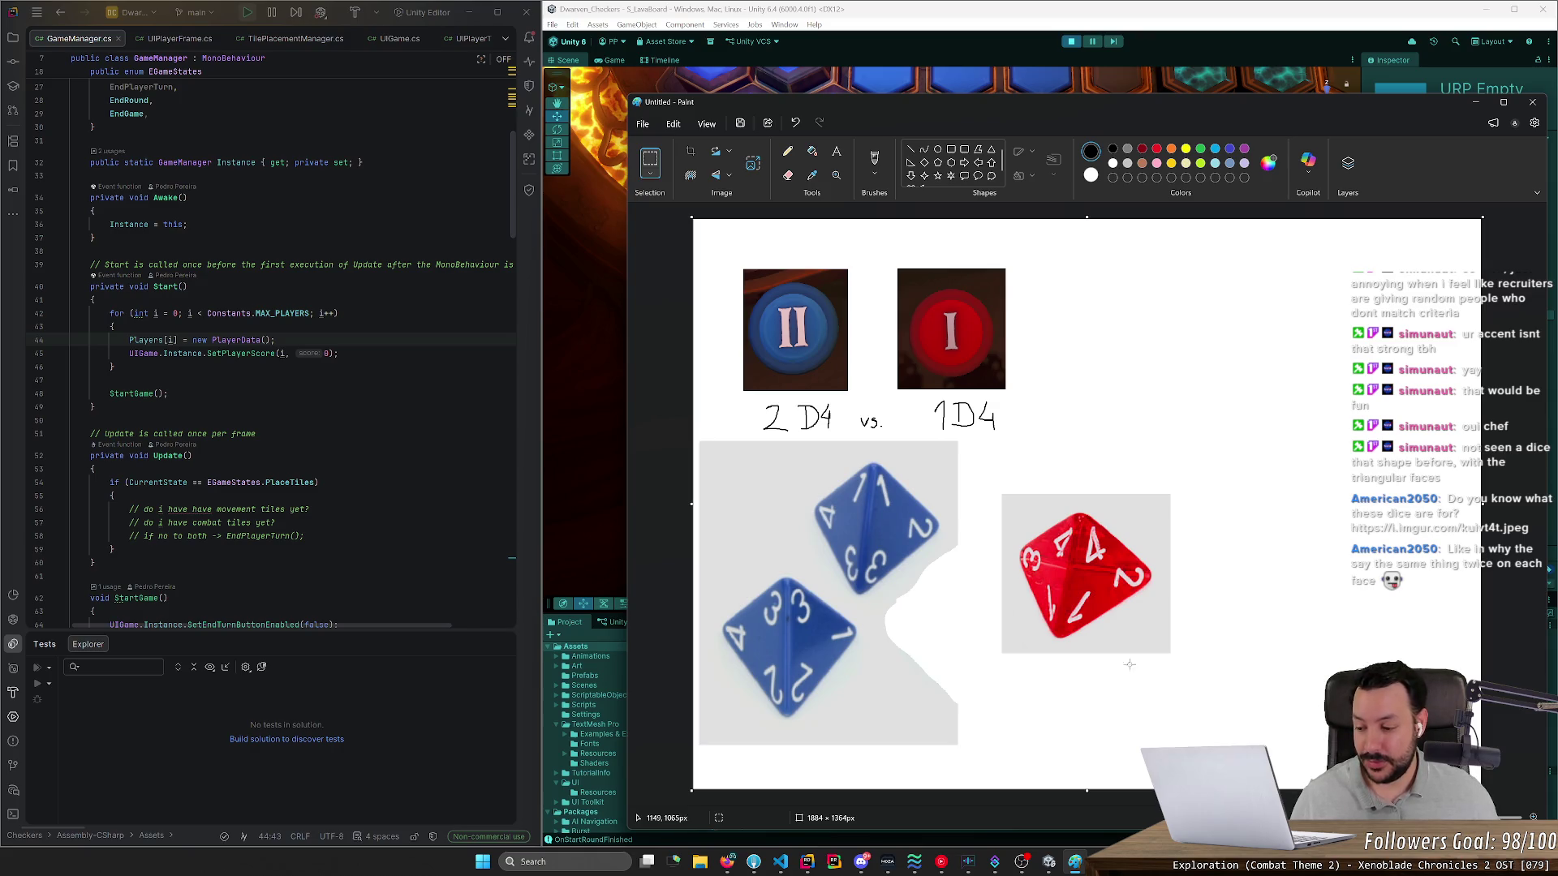
left_click(70, 741)
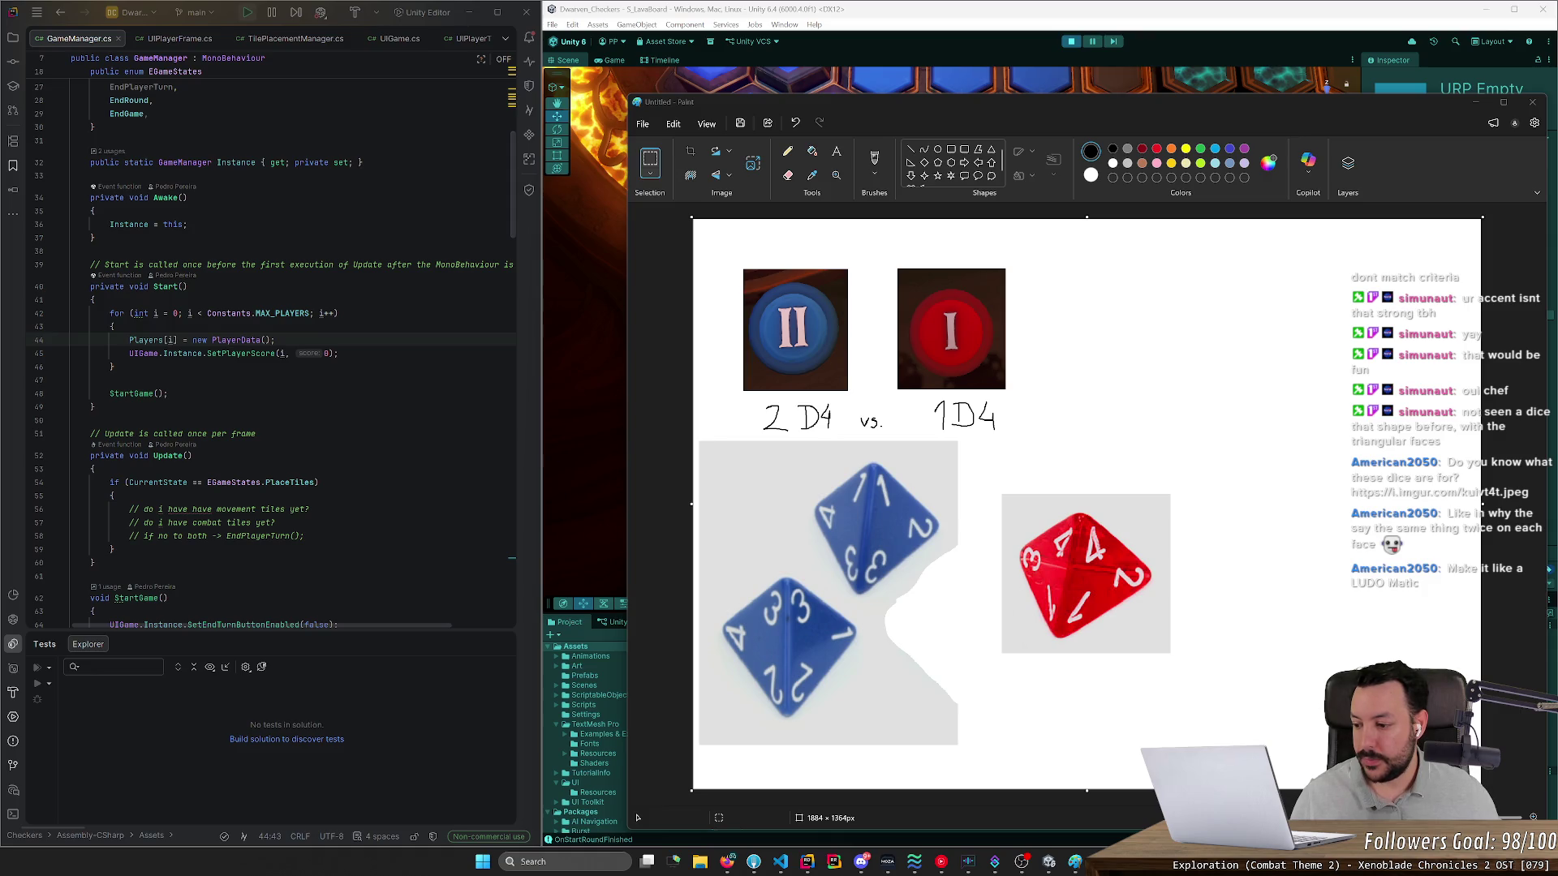
- Paste the imgur image link from chat into Firefox's address bar and visit it directly
left_click(726, 861)
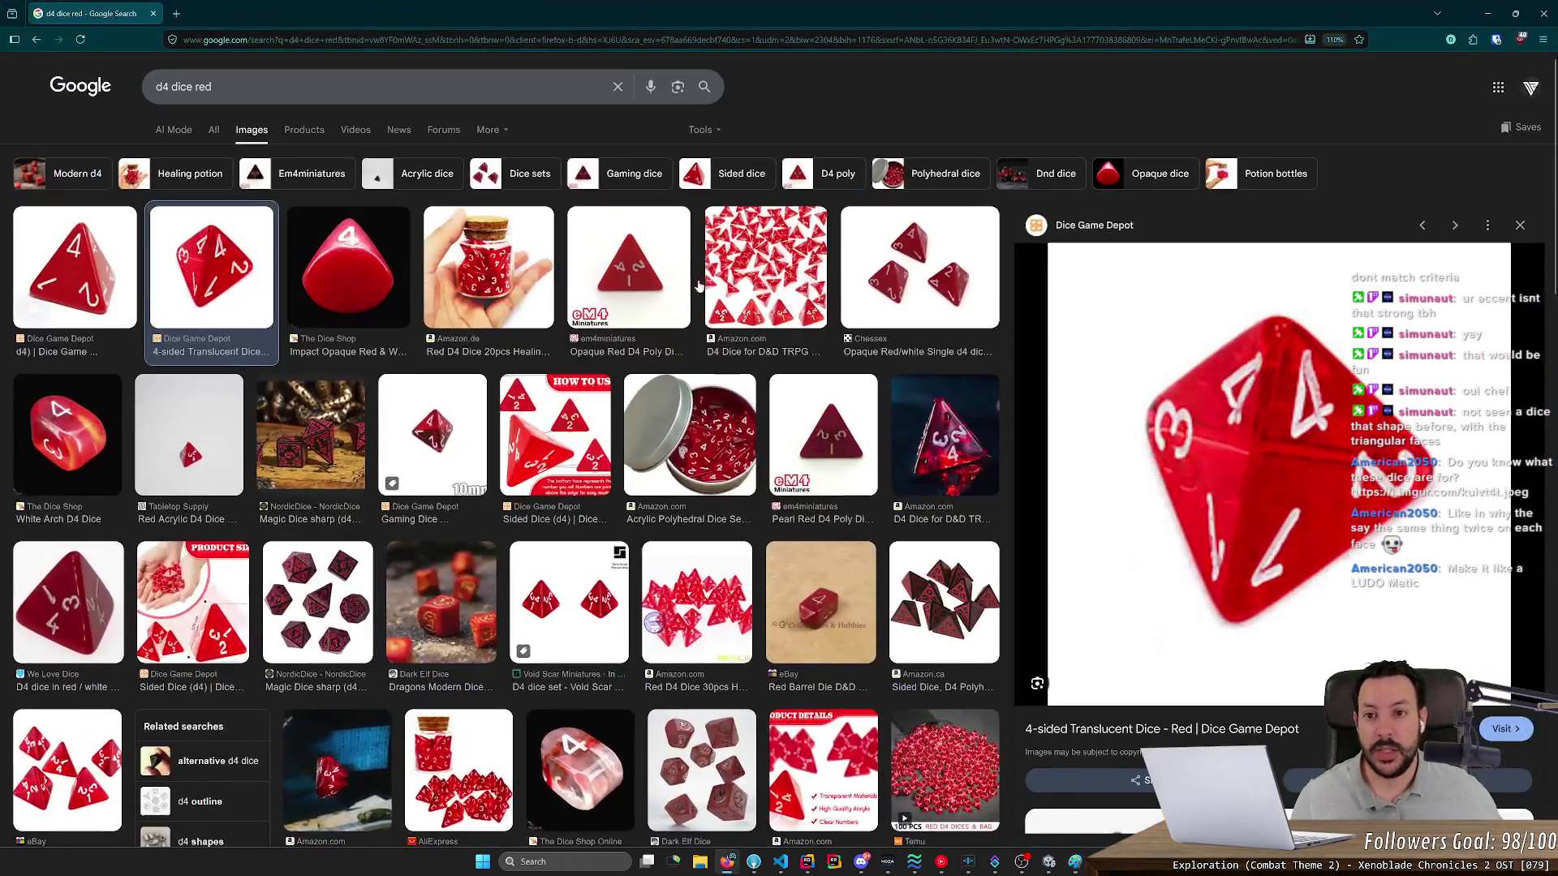
key("ctrl+l")
key("super+v")
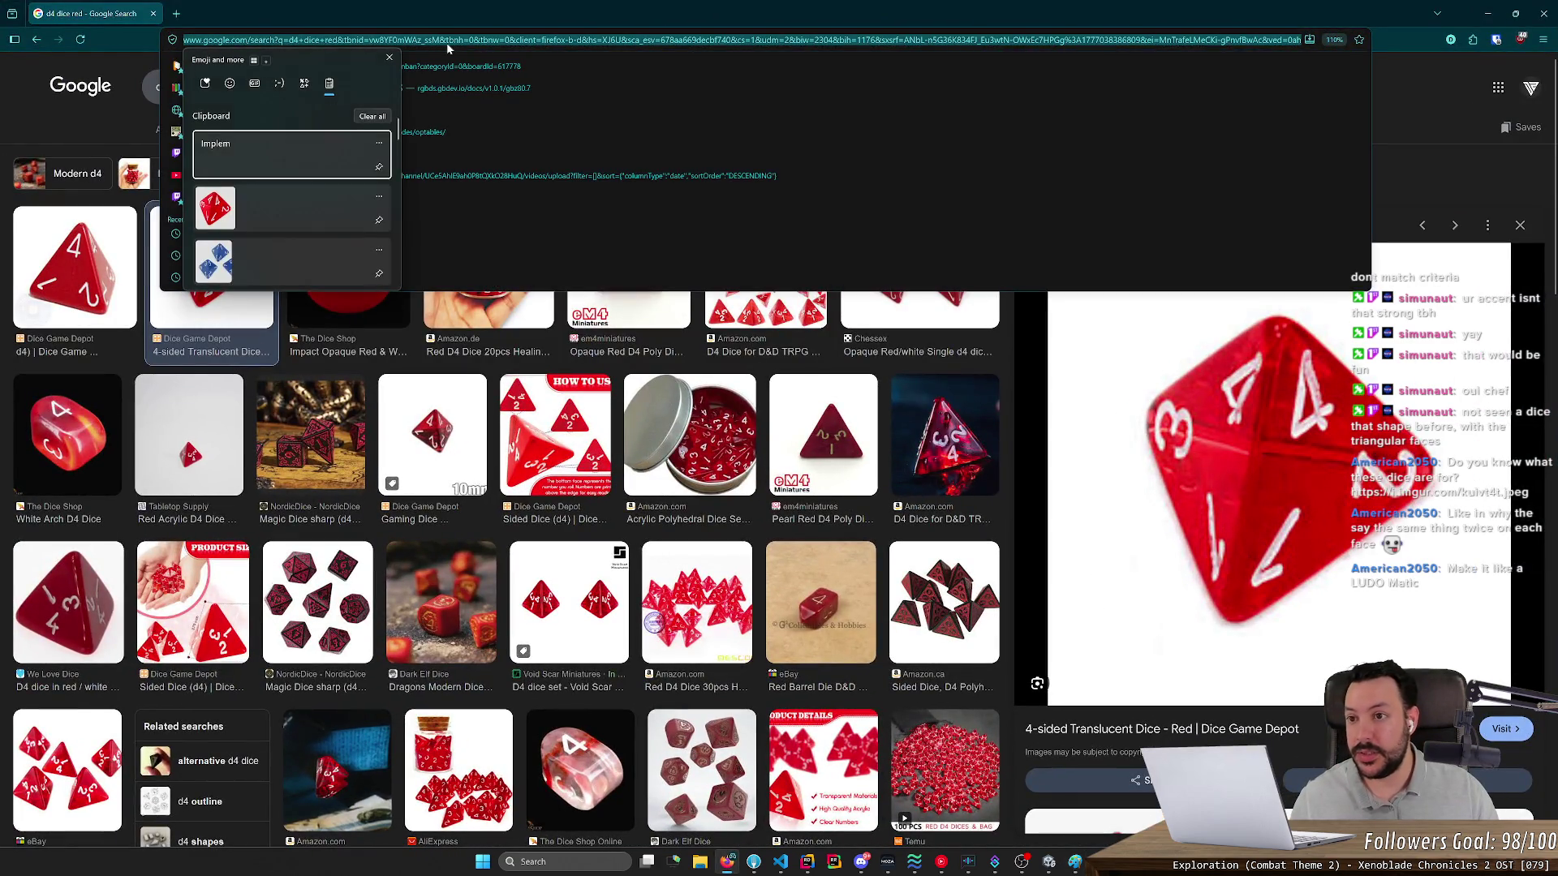
key("Escape")
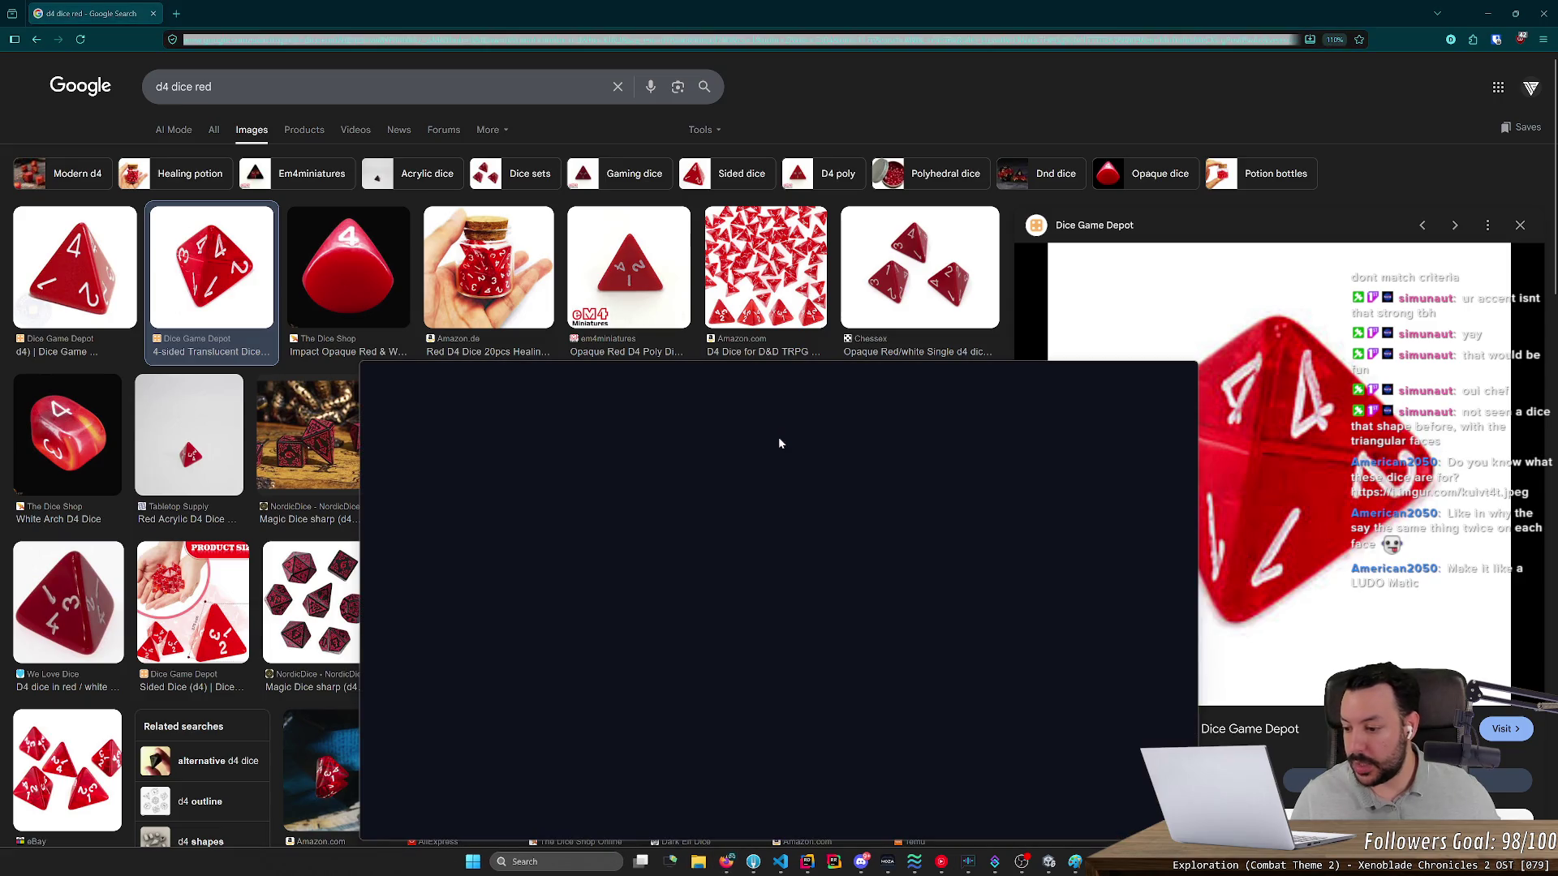
key("super")
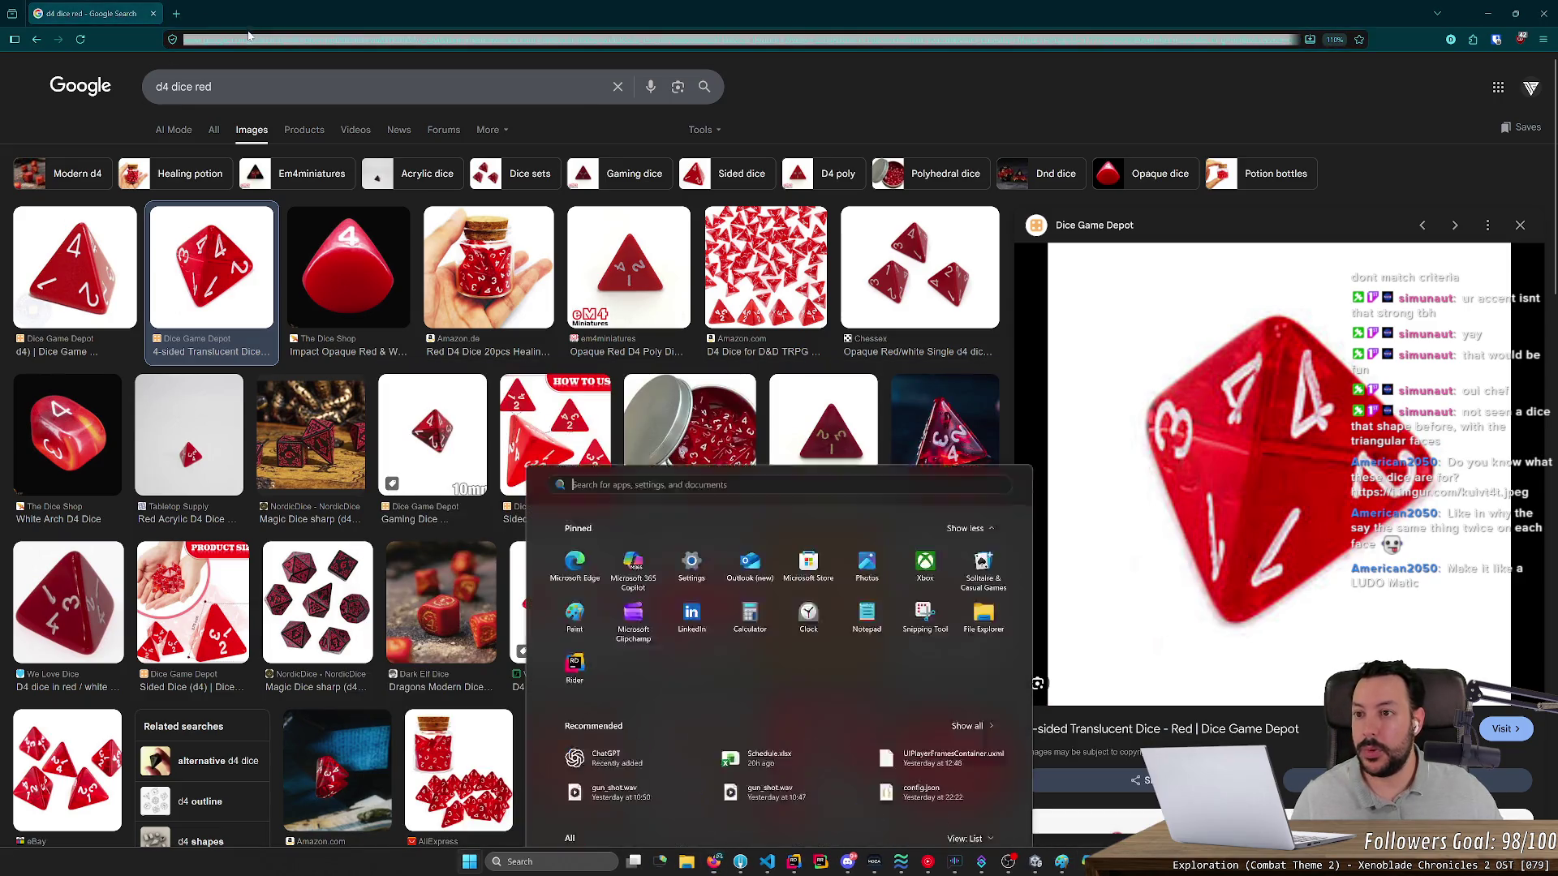
key("ctrl+l")
type("https://i.imgur.com/kuivt4t.jpeg")
key("Return")
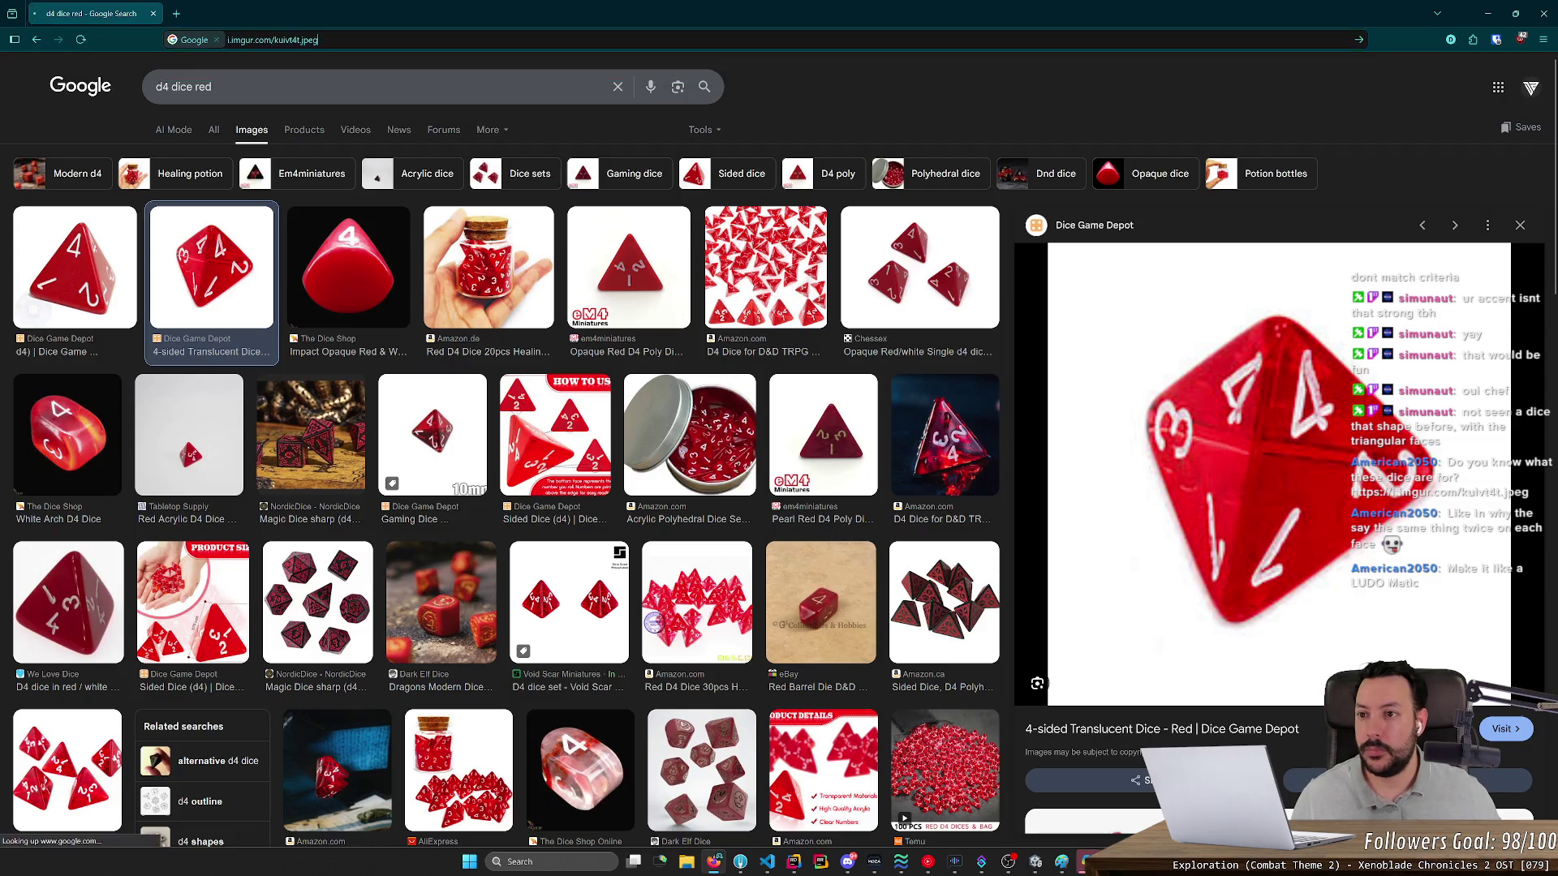
key("ctrl+k")
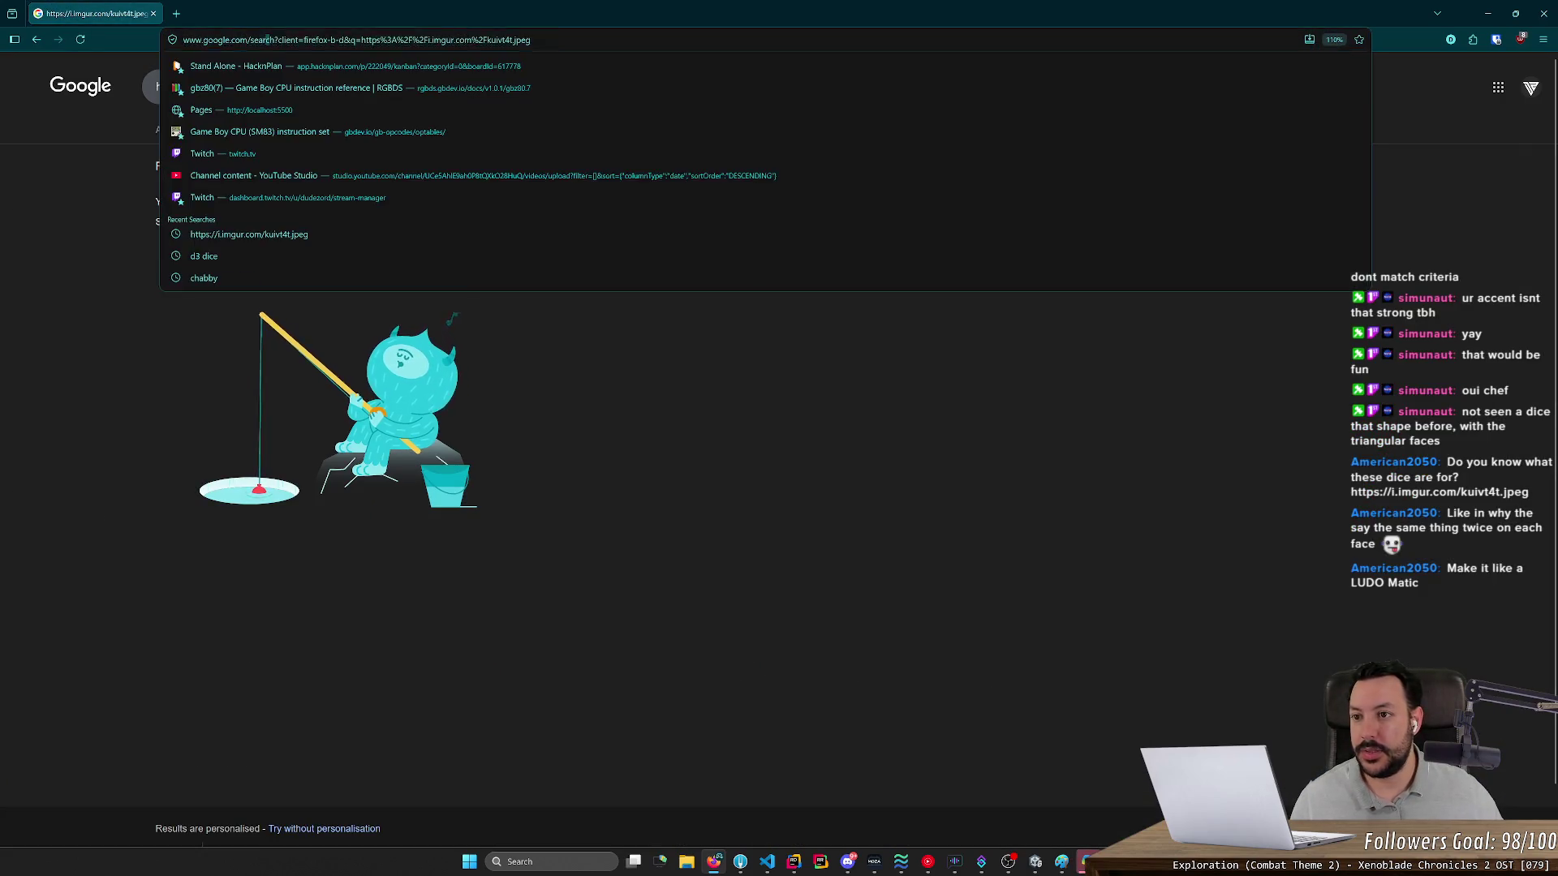
type("https://i.imgur.com/kuivt4t.jpeg")
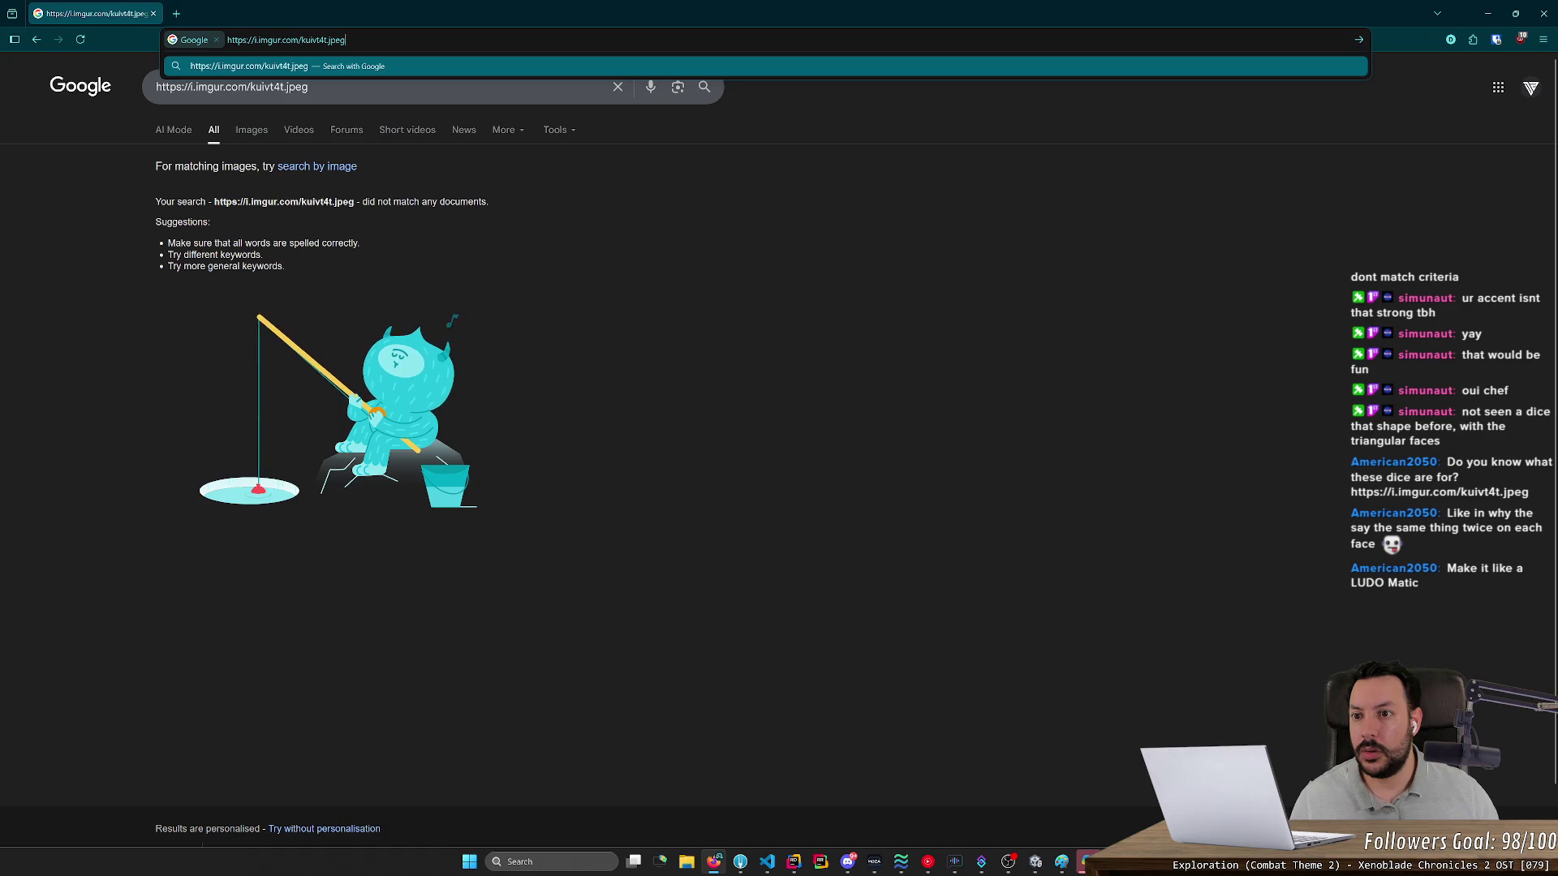
left_click(215, 40)
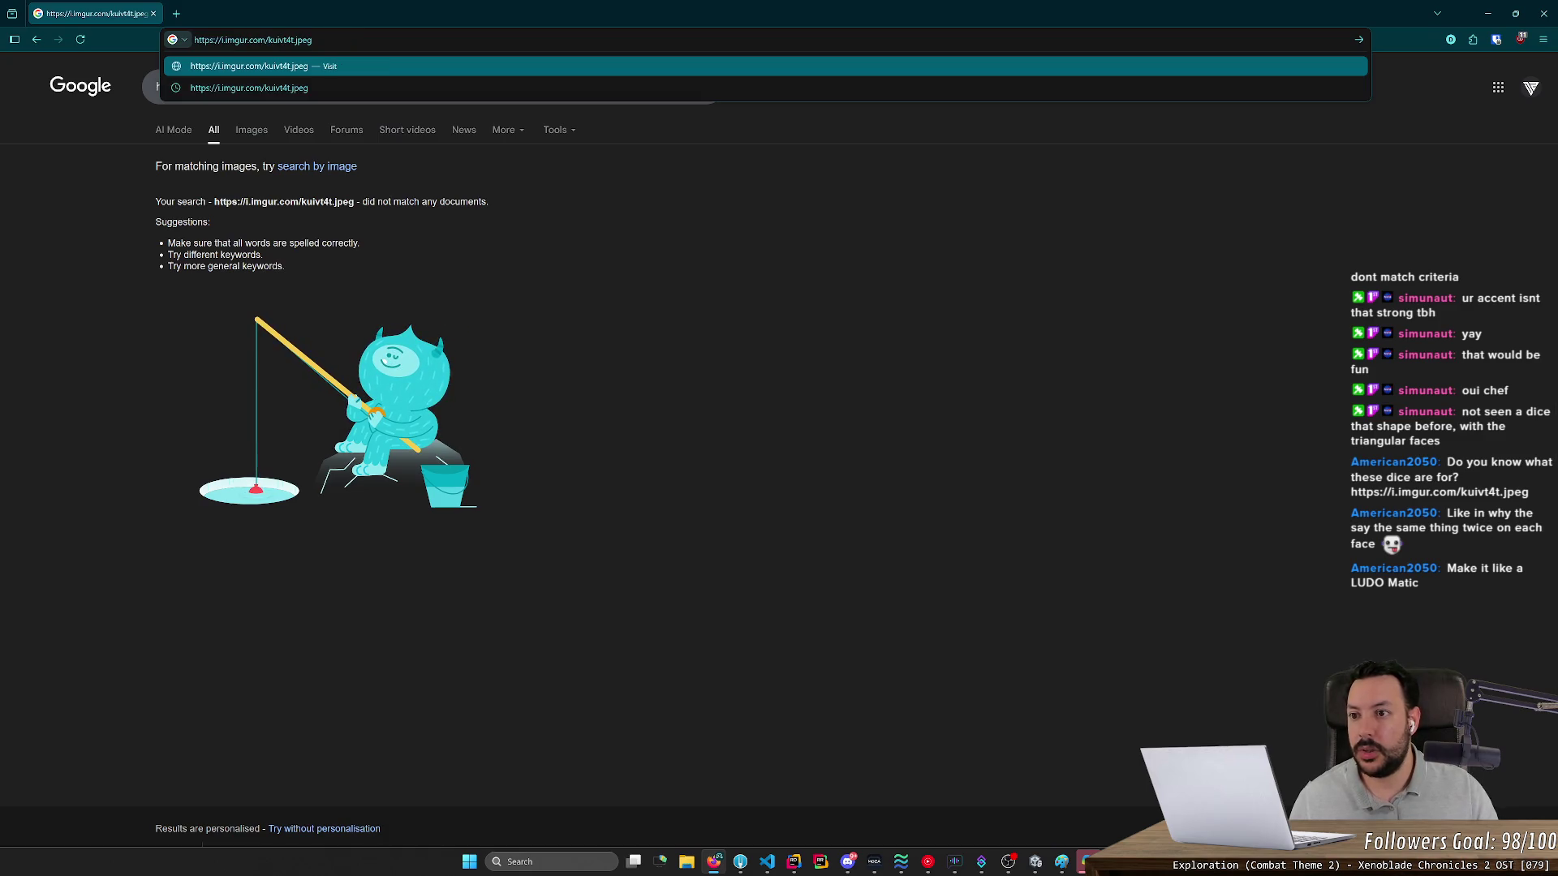
key("Return")
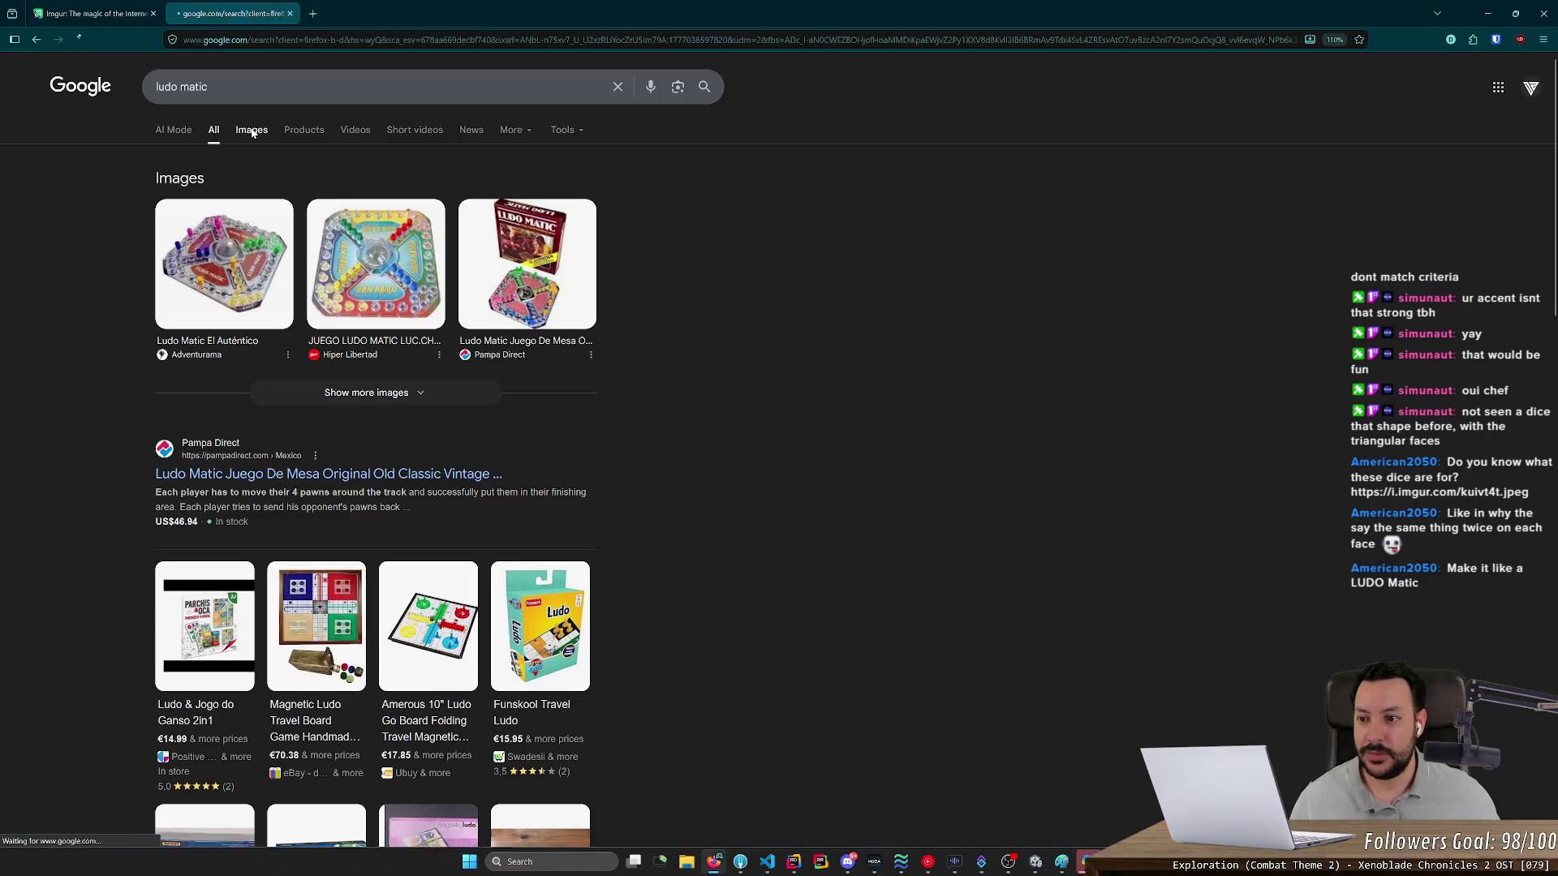
- Show Google image results for ludo matic and preview the first and Algo Grosso boards
left_click(252, 132)
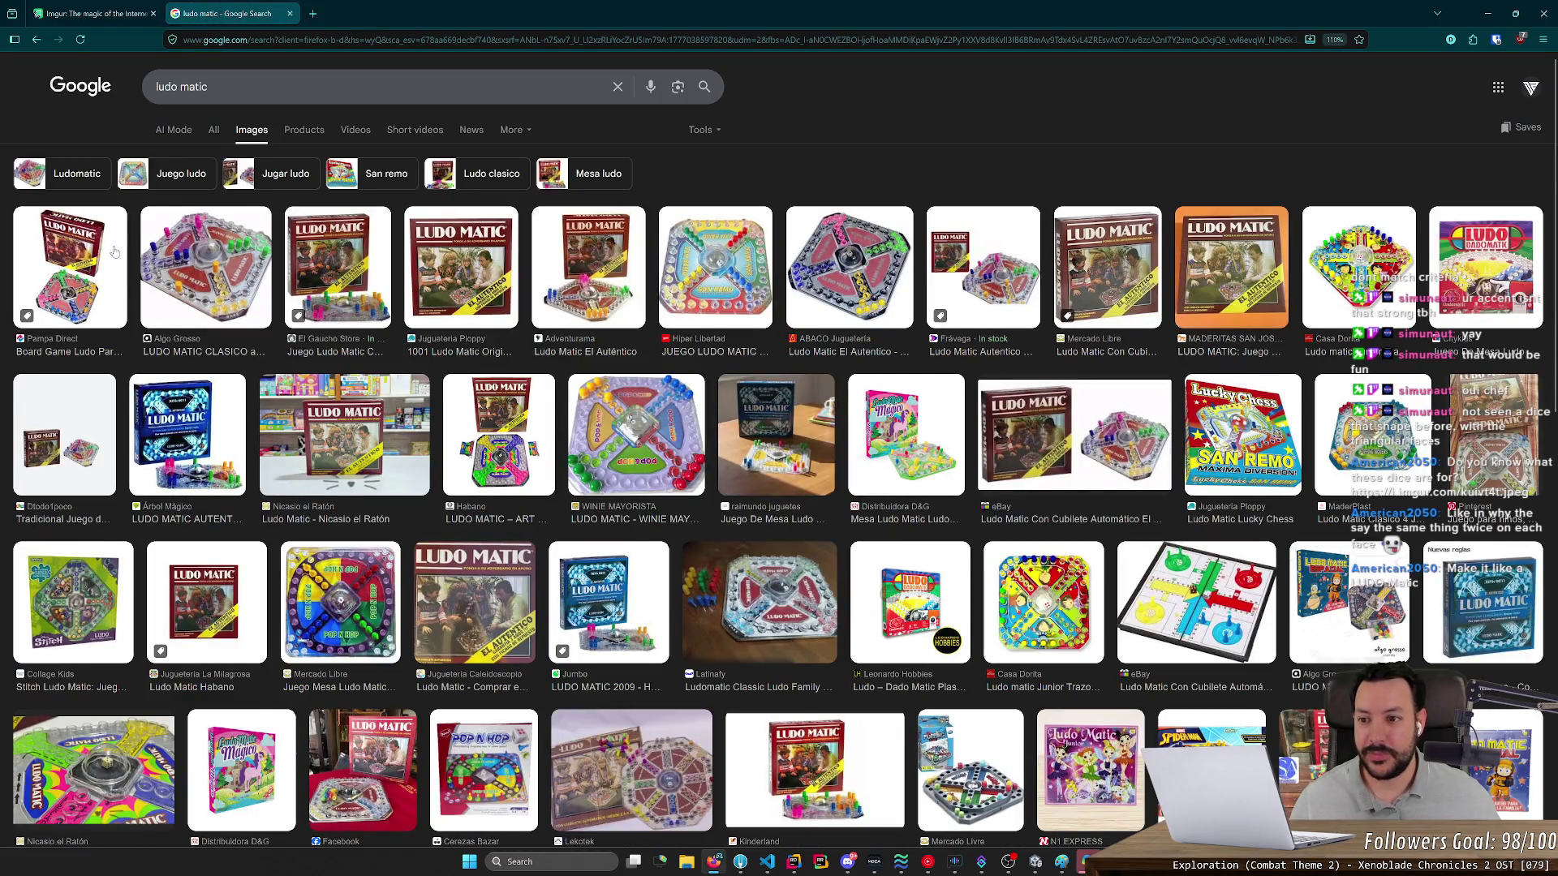
left_click(92, 255)
left_click(198, 255)
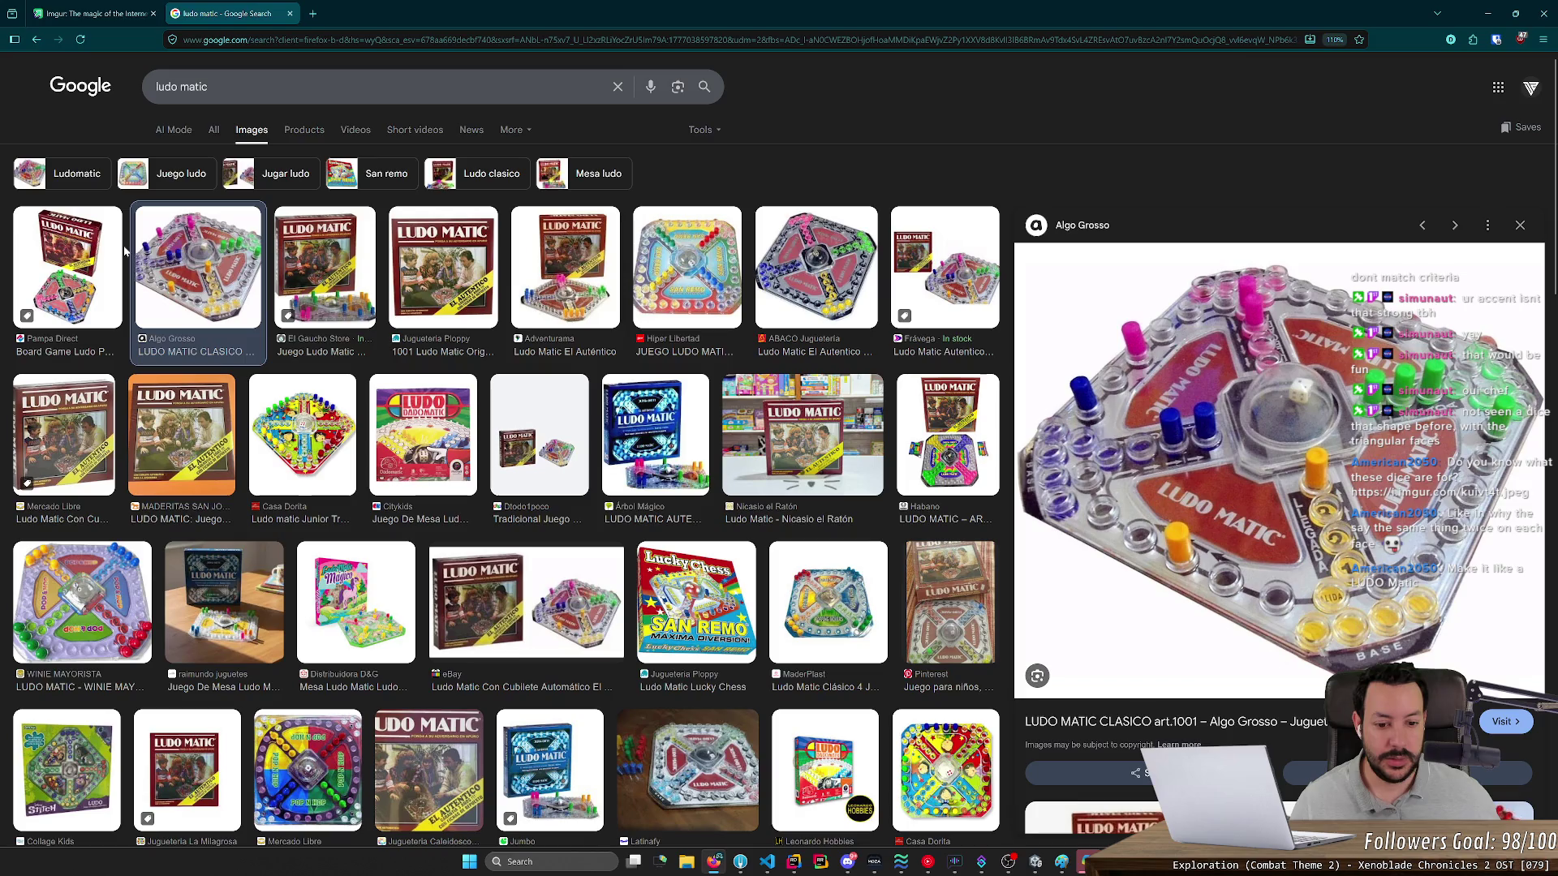
key("ctrl+shift+Tab")
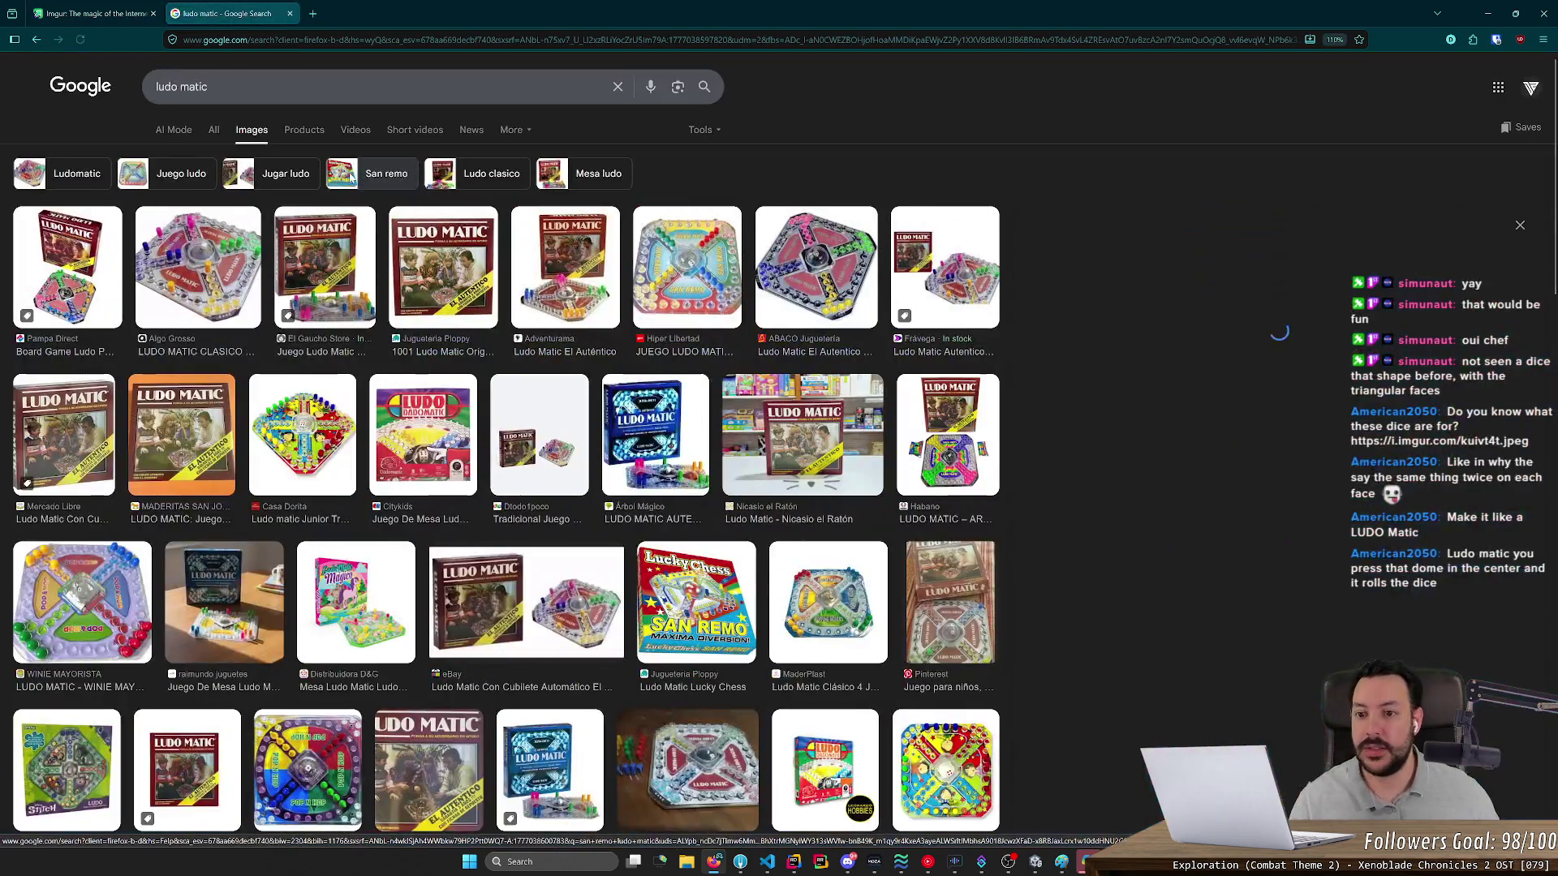
left_click(224, 226)
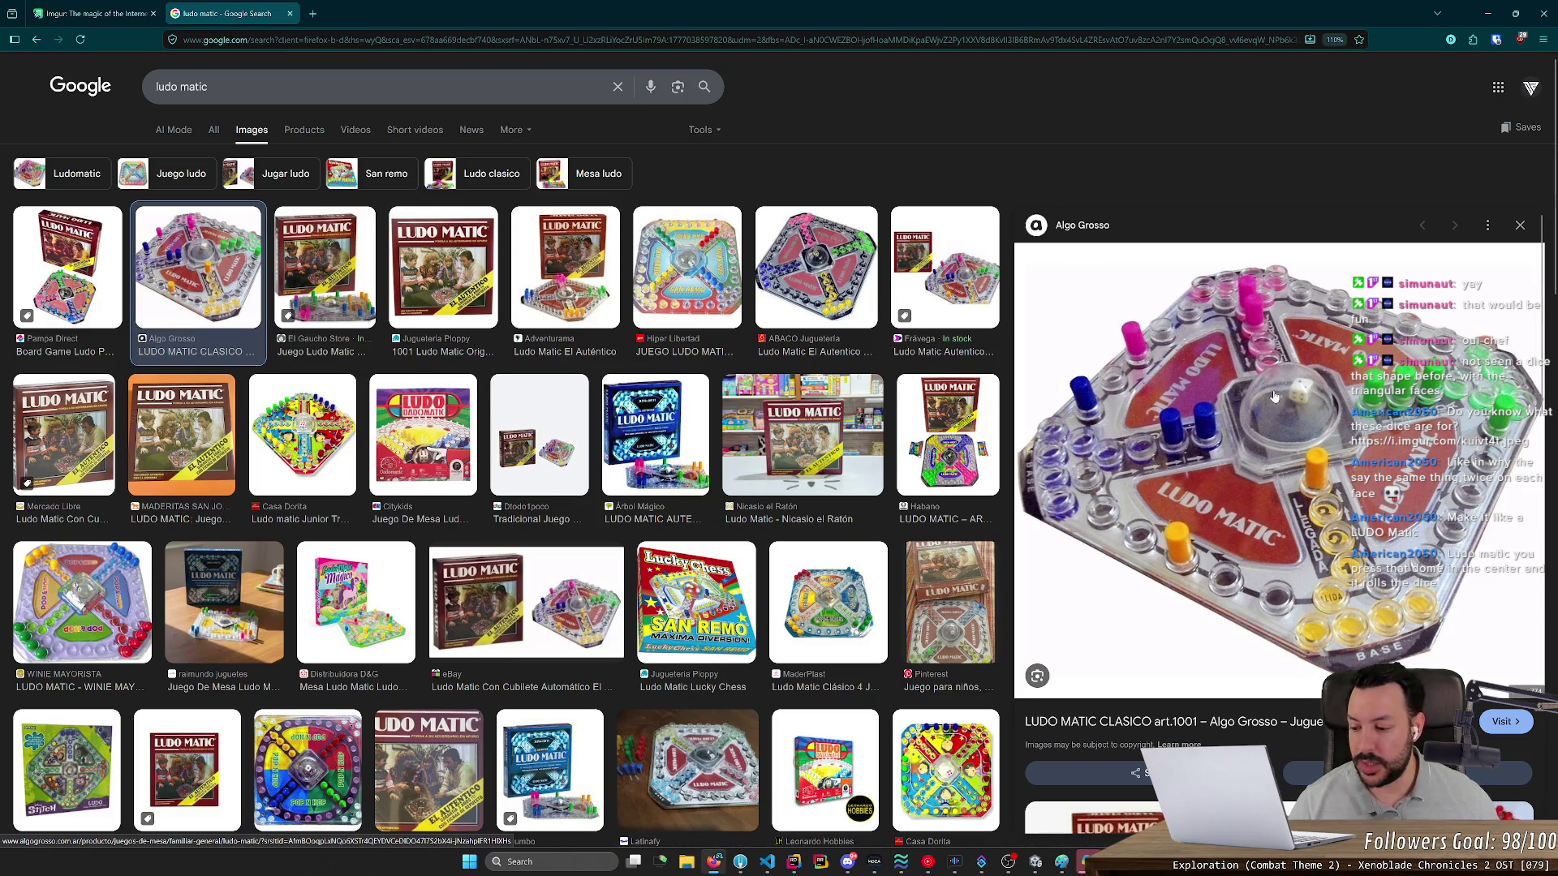
- Preview the Adventurama and Casa Dorita Ludo Matic boards, then close the ludo matic tab
scroll(1274, 396, "down", 4)
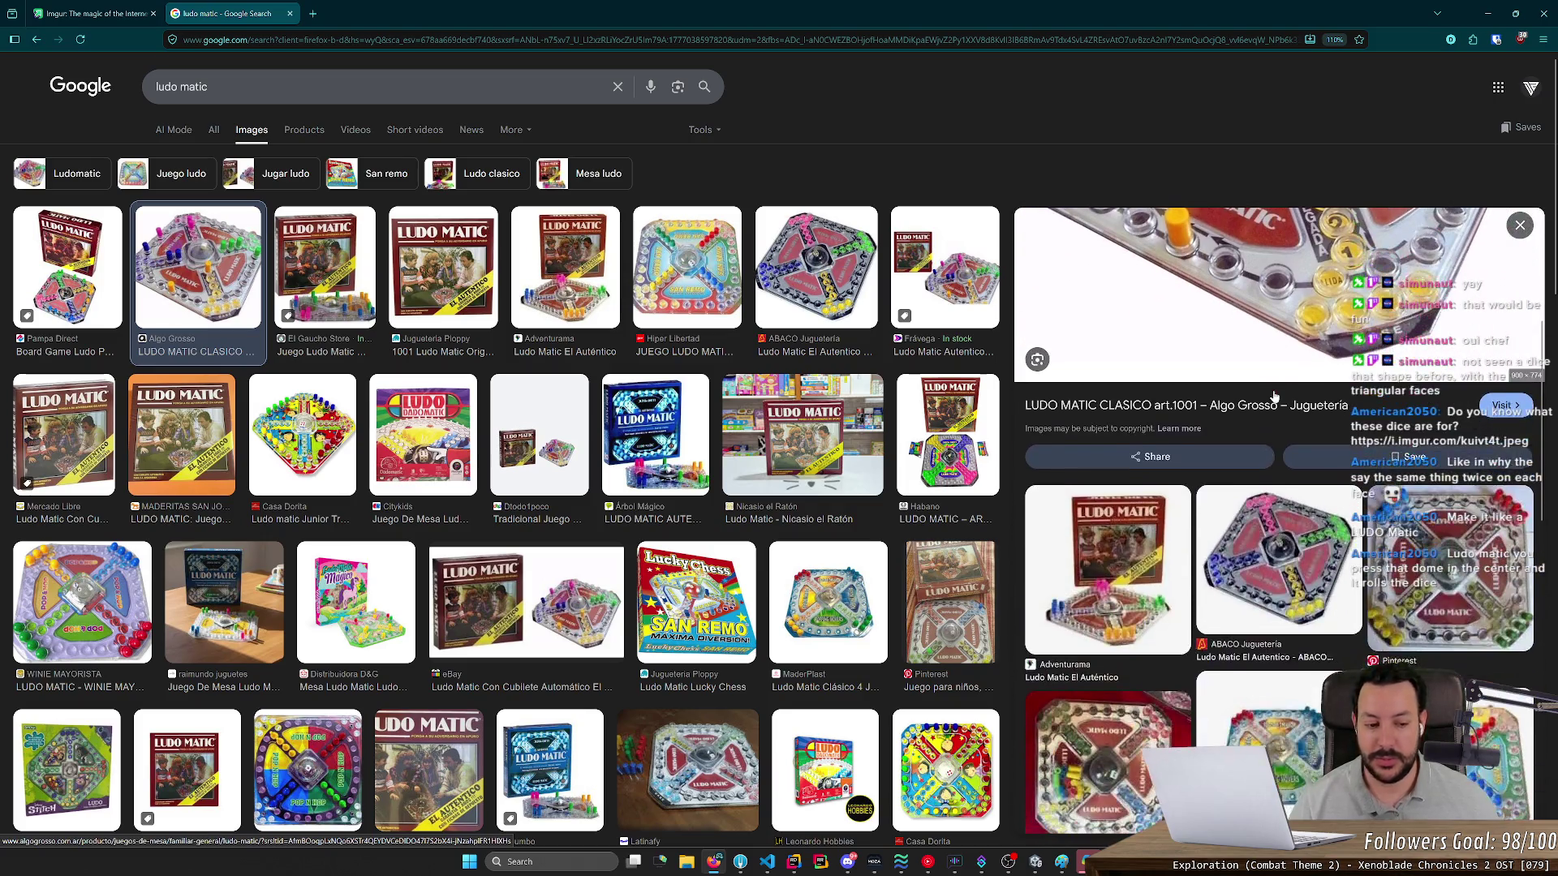
left_click(1145, 499)
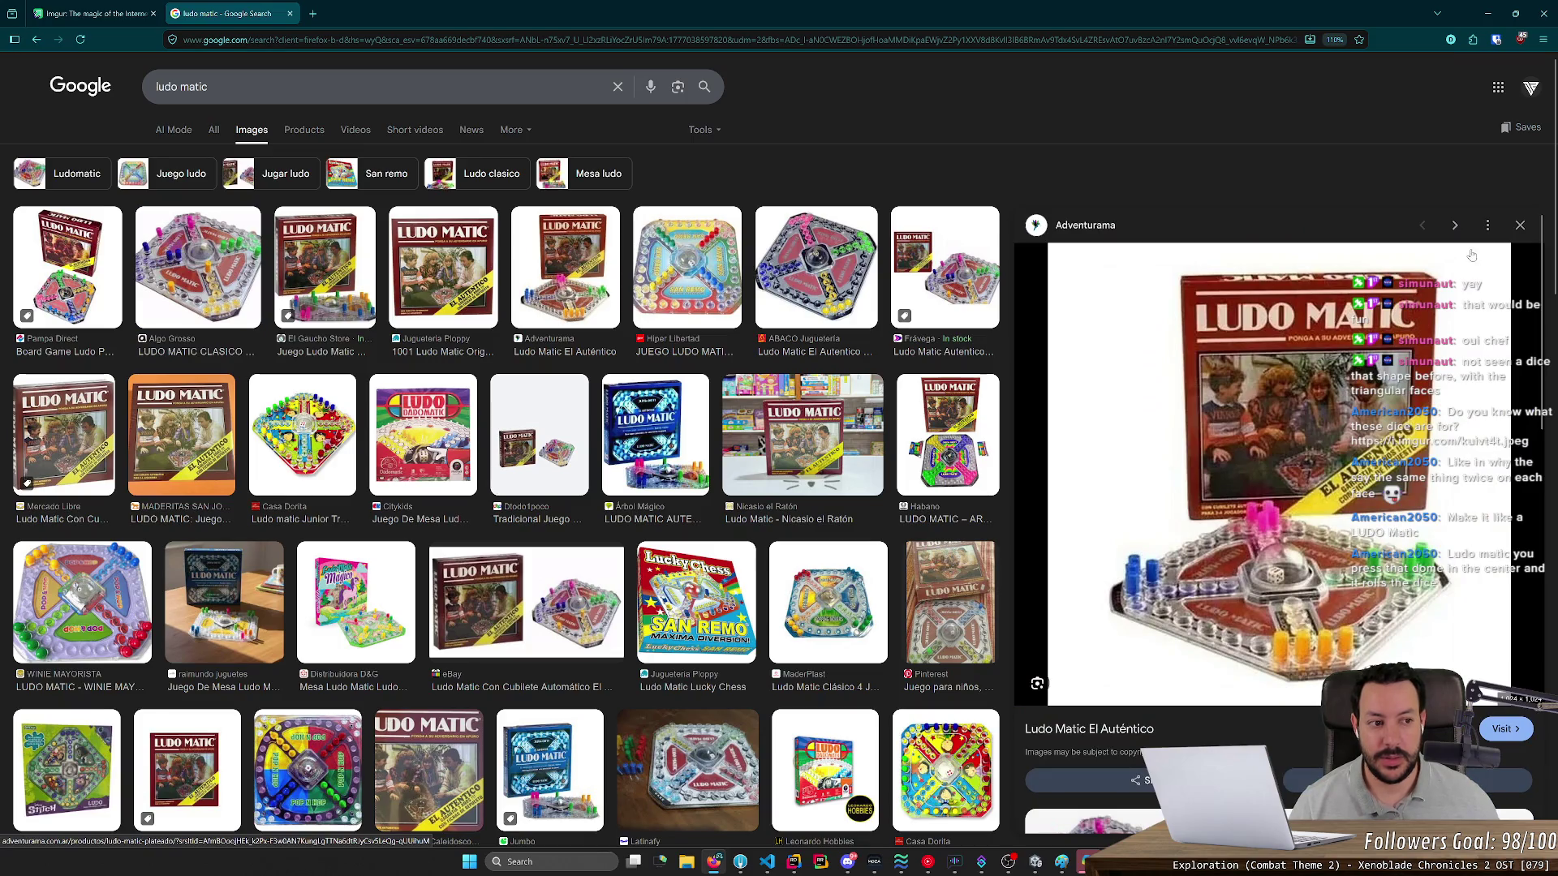
key("alt+Left")
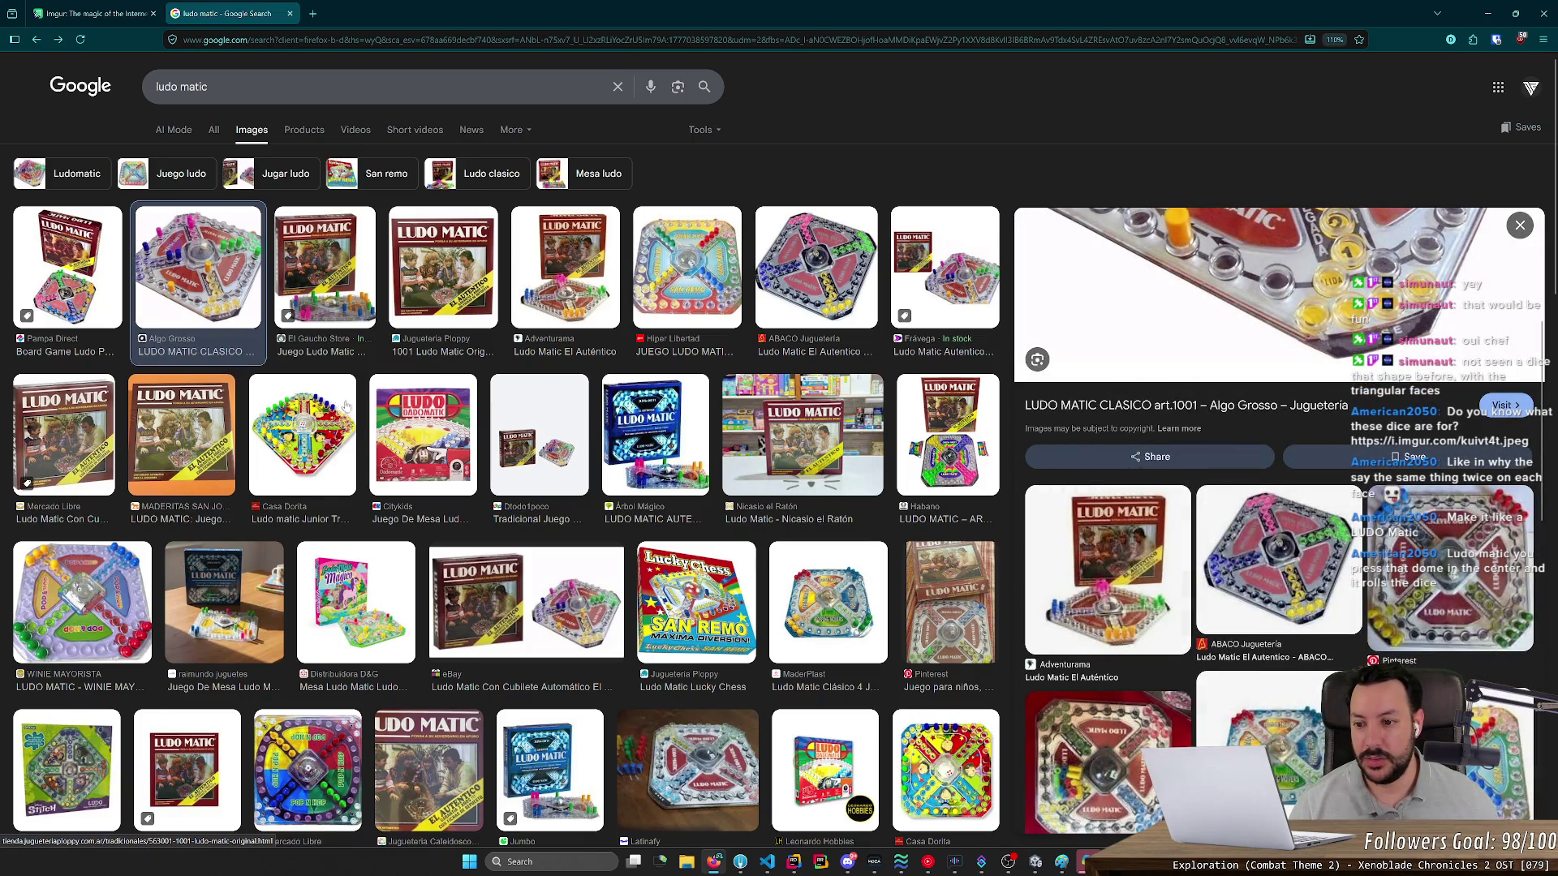
left_click(344, 404)
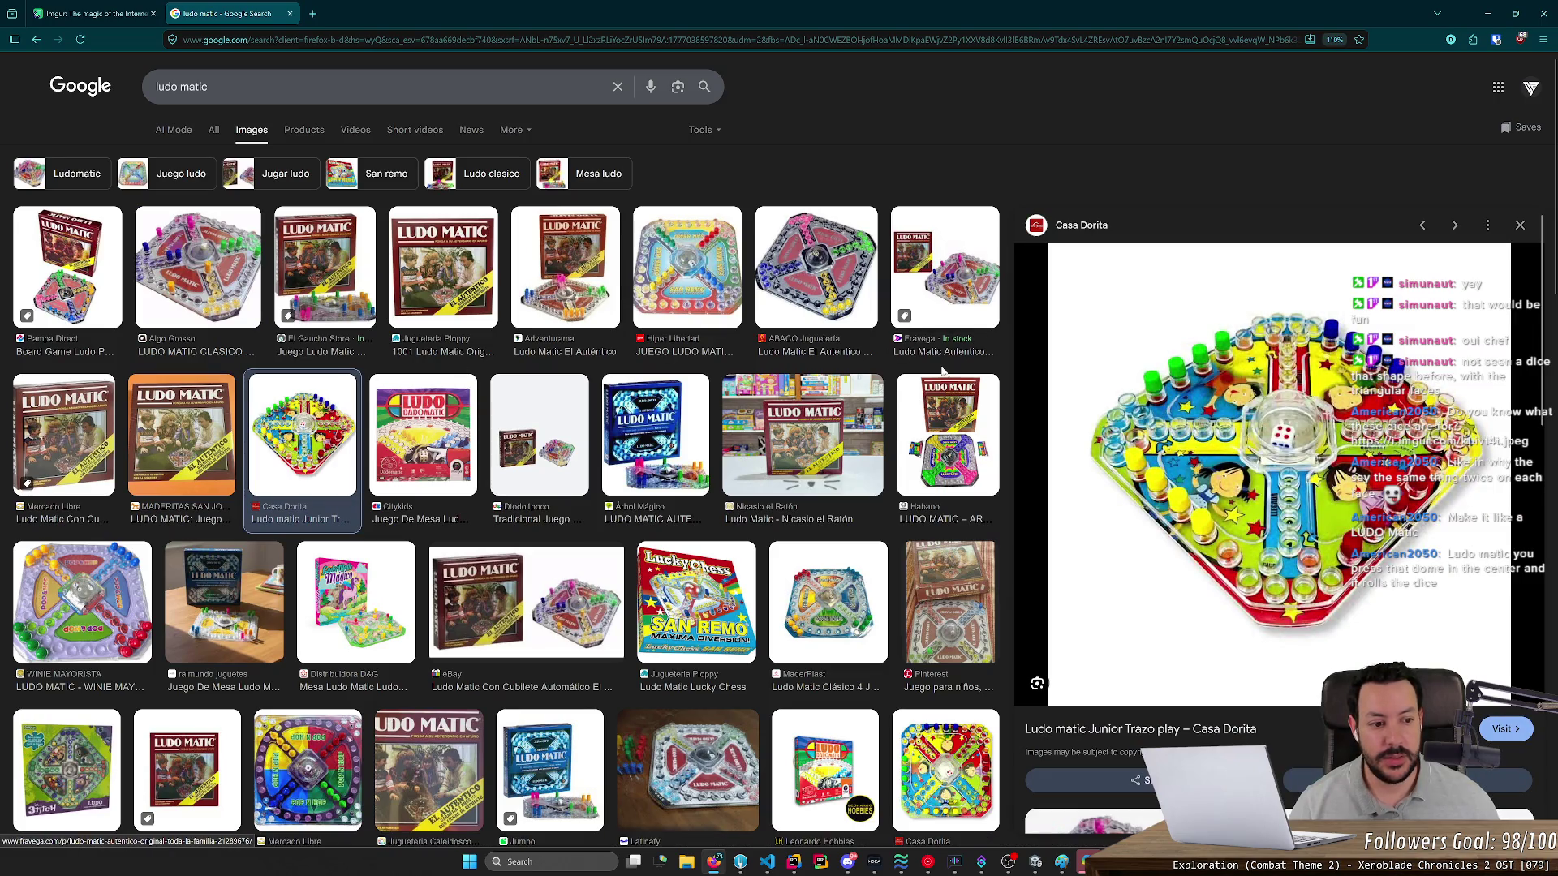
key("alt+Left")
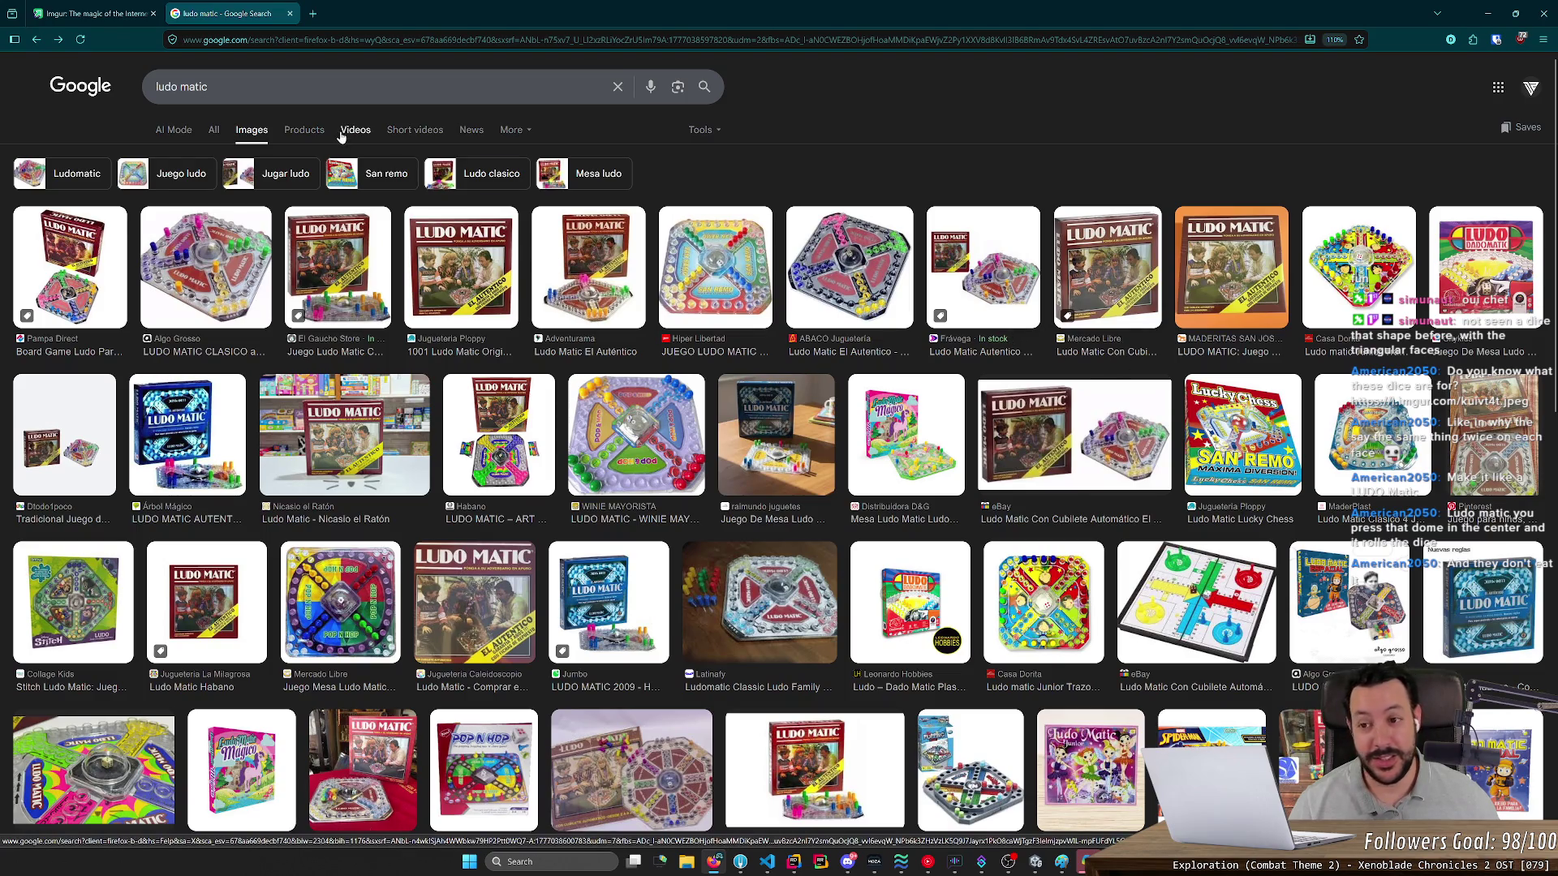
middle_click(239, 6)
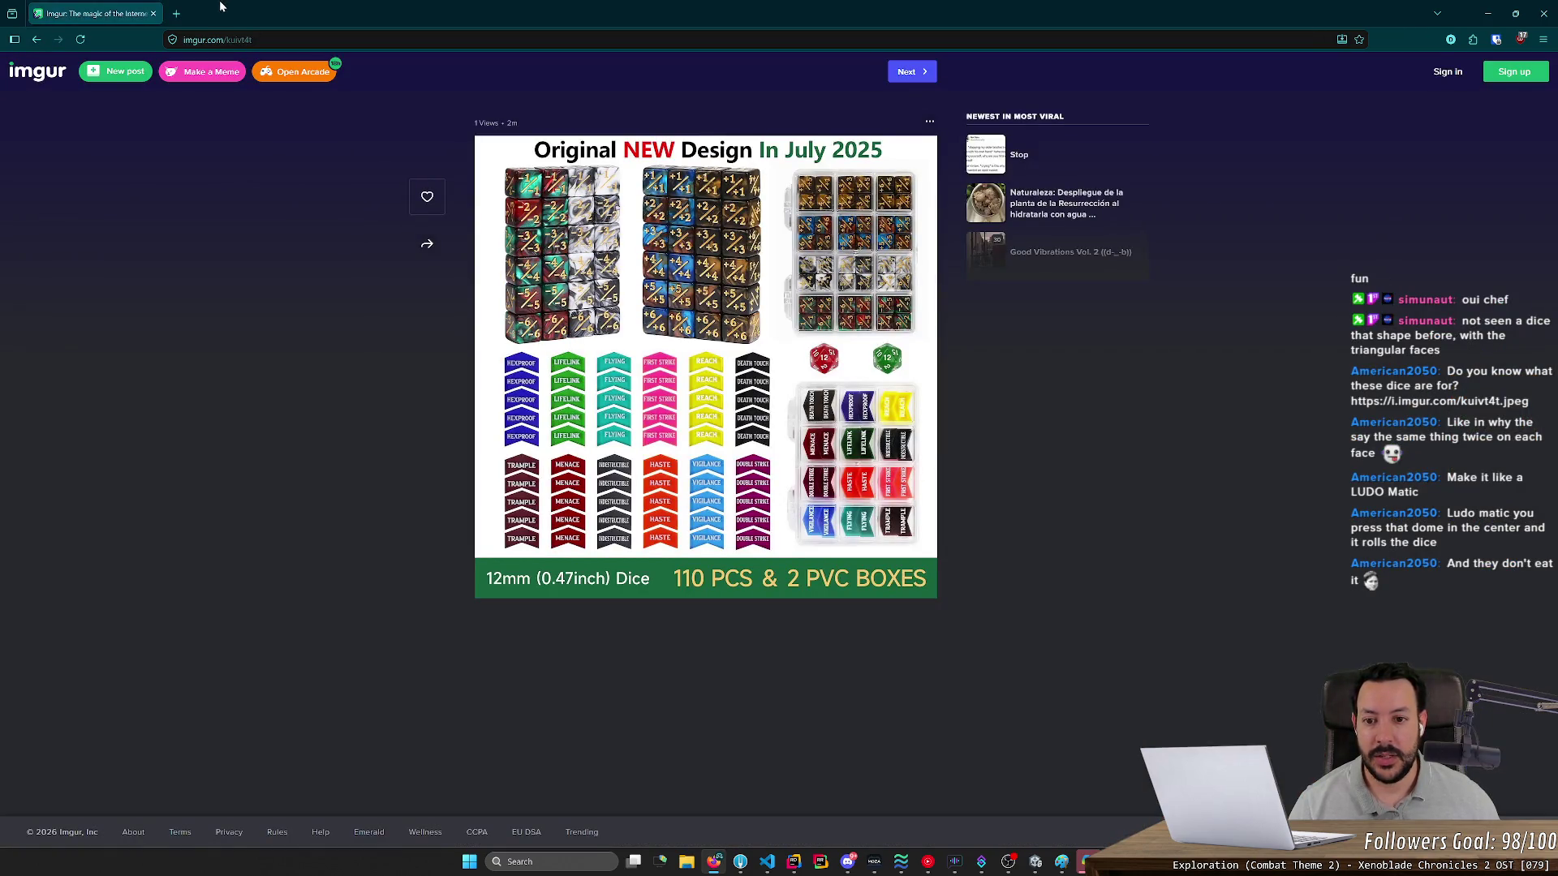
- Open a new browser tab beside the Imgur dice set page
left_click(175, 6)
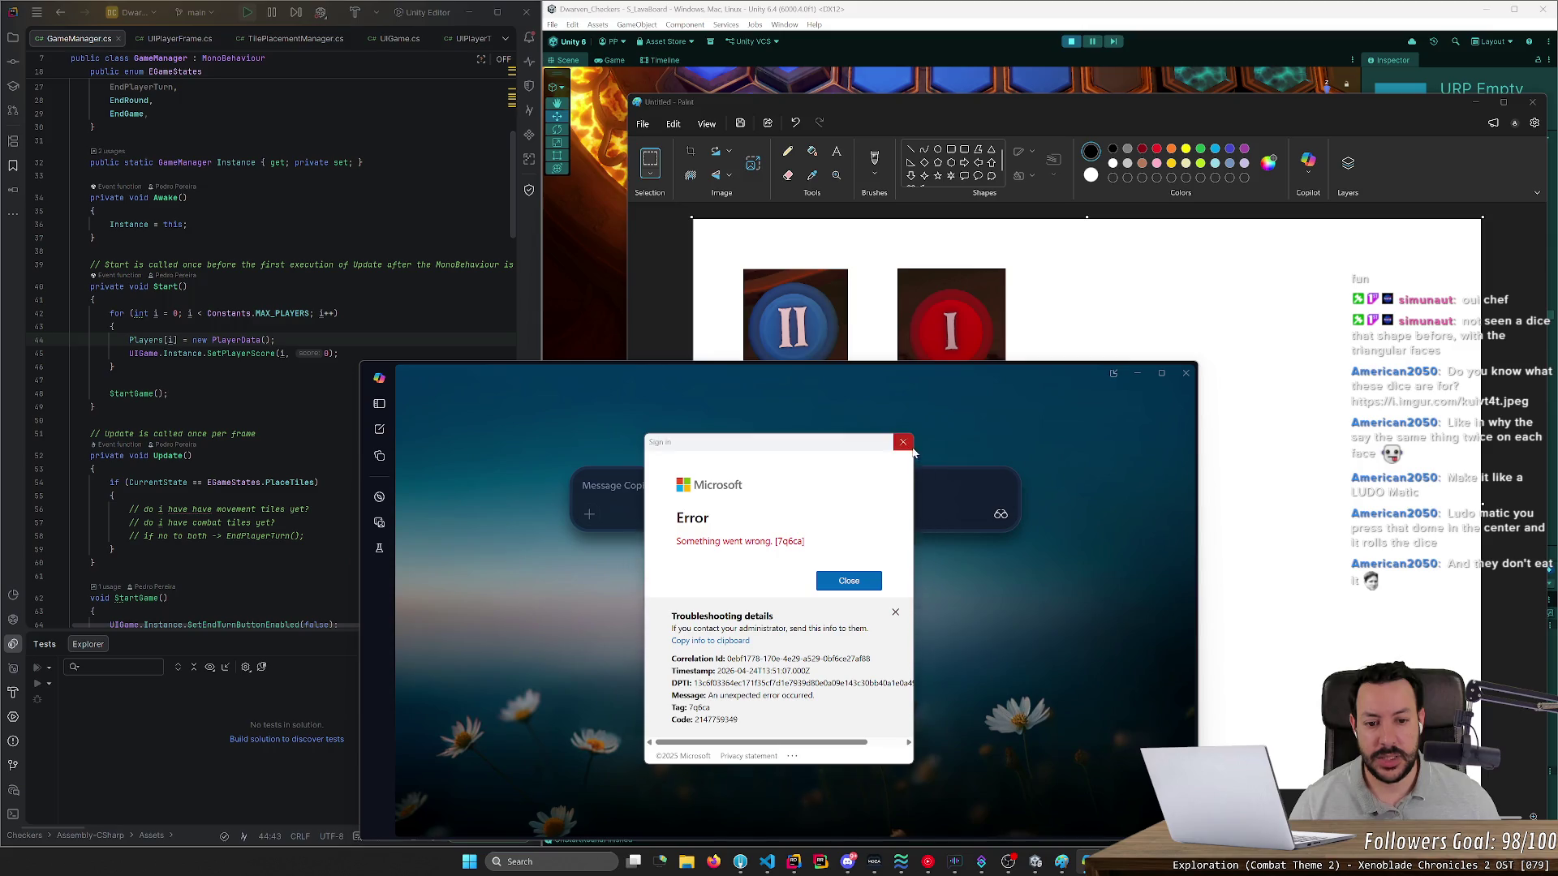
- Dismiss the Microsoft sign-in error and close the Copilot window
left_click(903, 441)
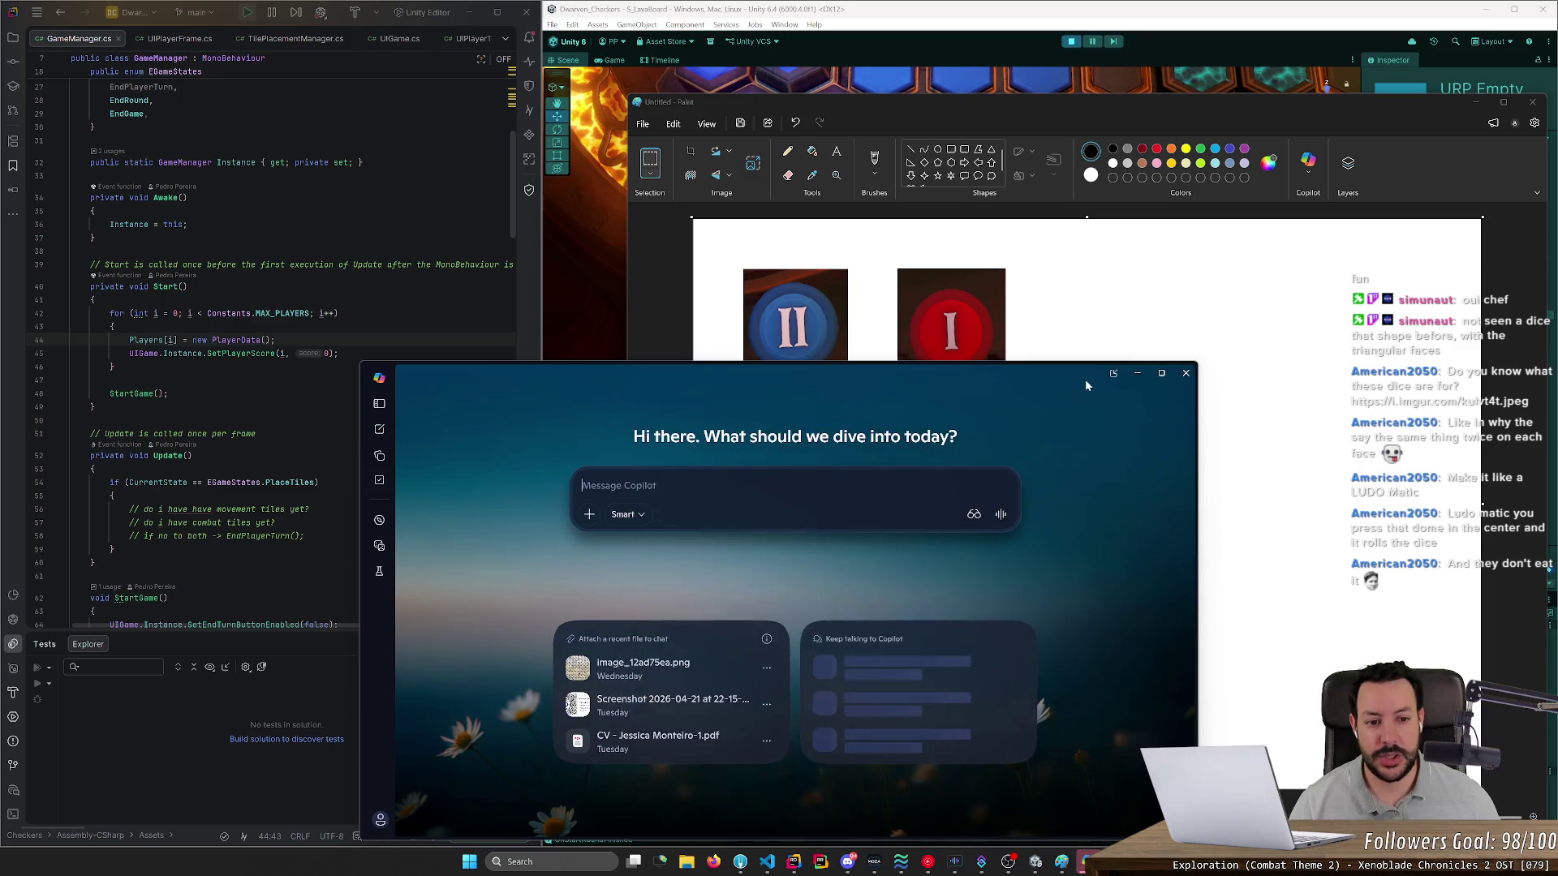
left_click(1185, 372)
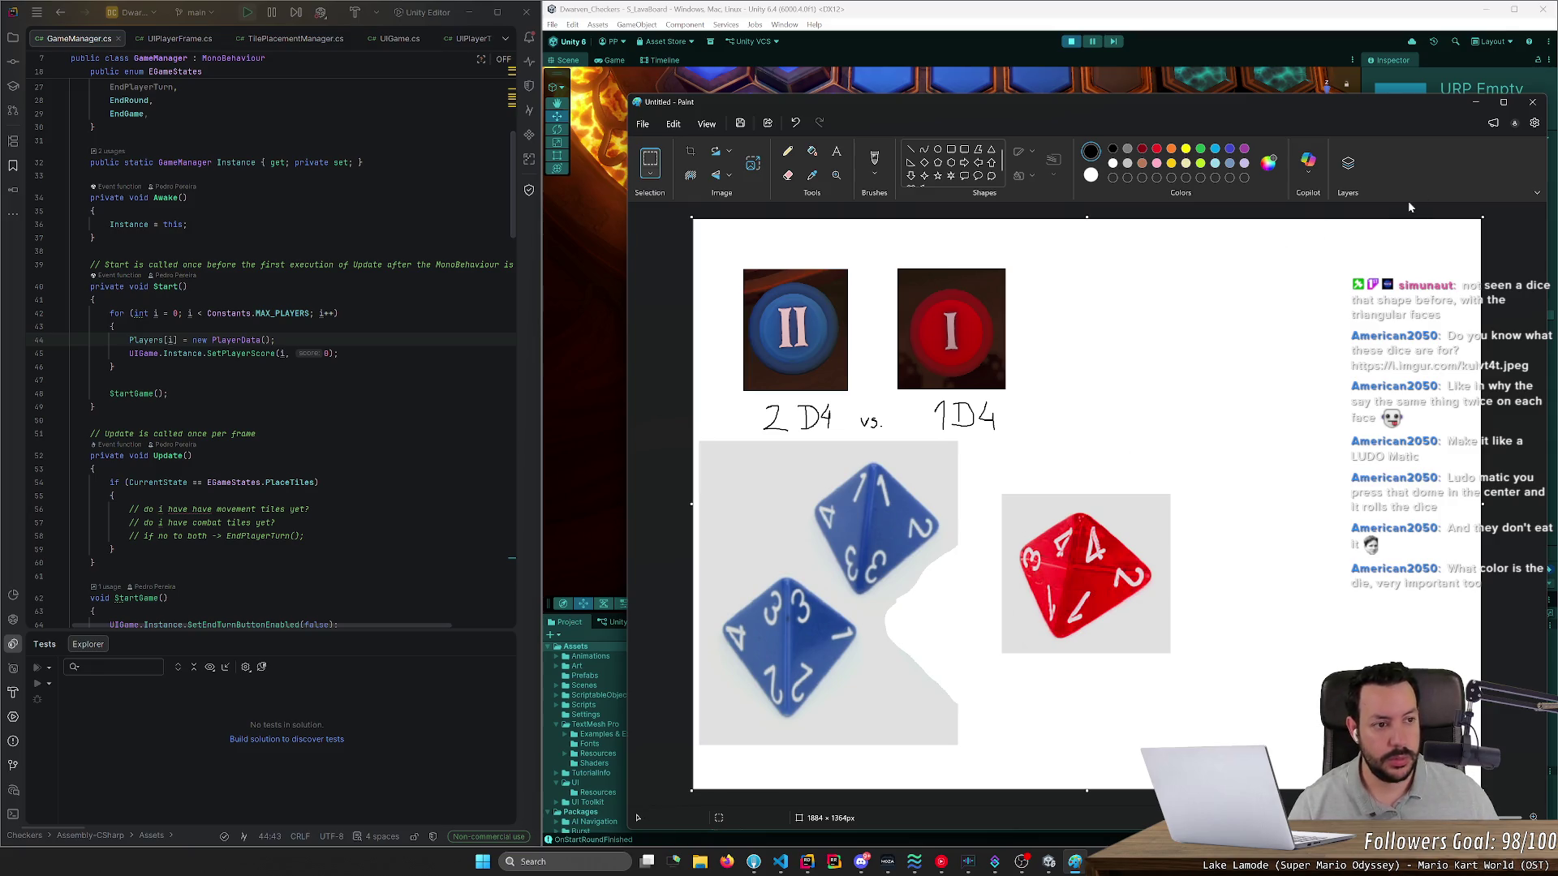
- Minimize Paint to return to Unity and open the project's Assets > Scenes folder
left_click(1474, 103)
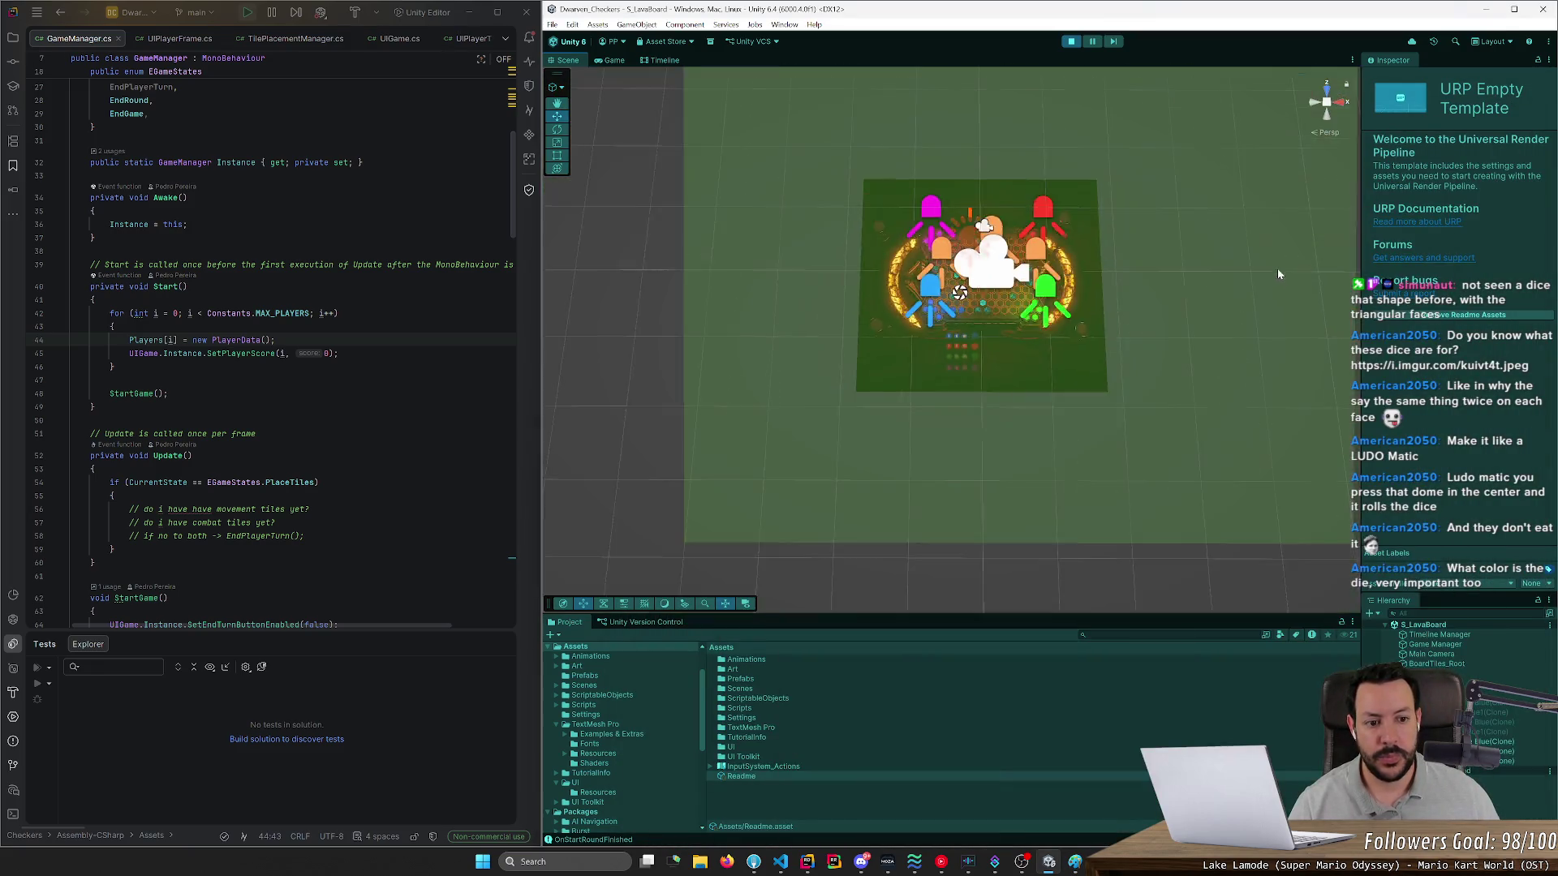
scroll(1066, 371, "down", 5)
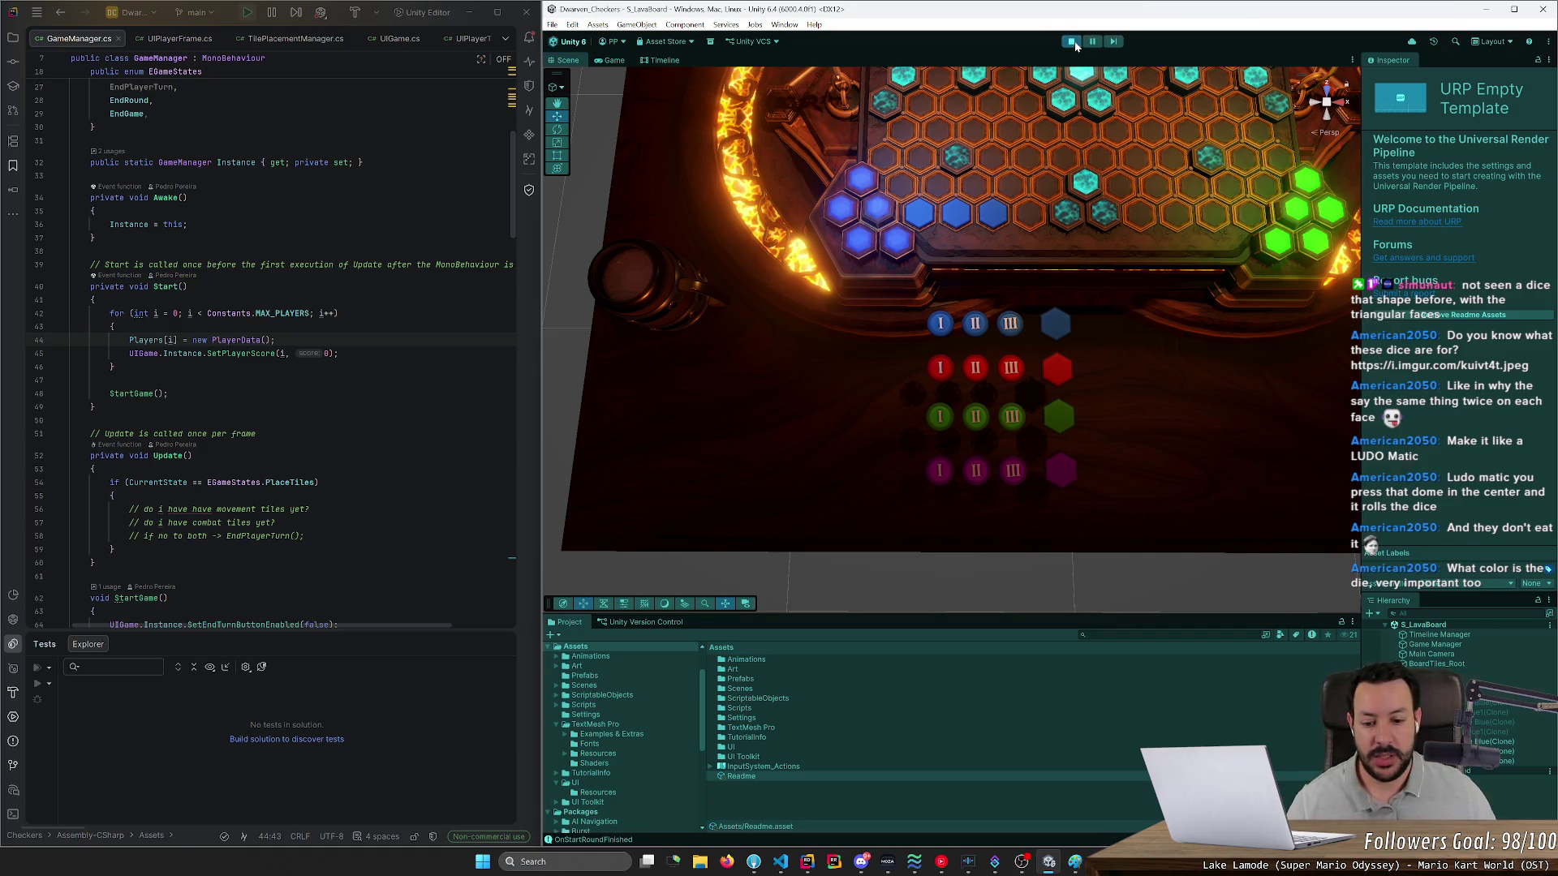
double_click(741, 688)
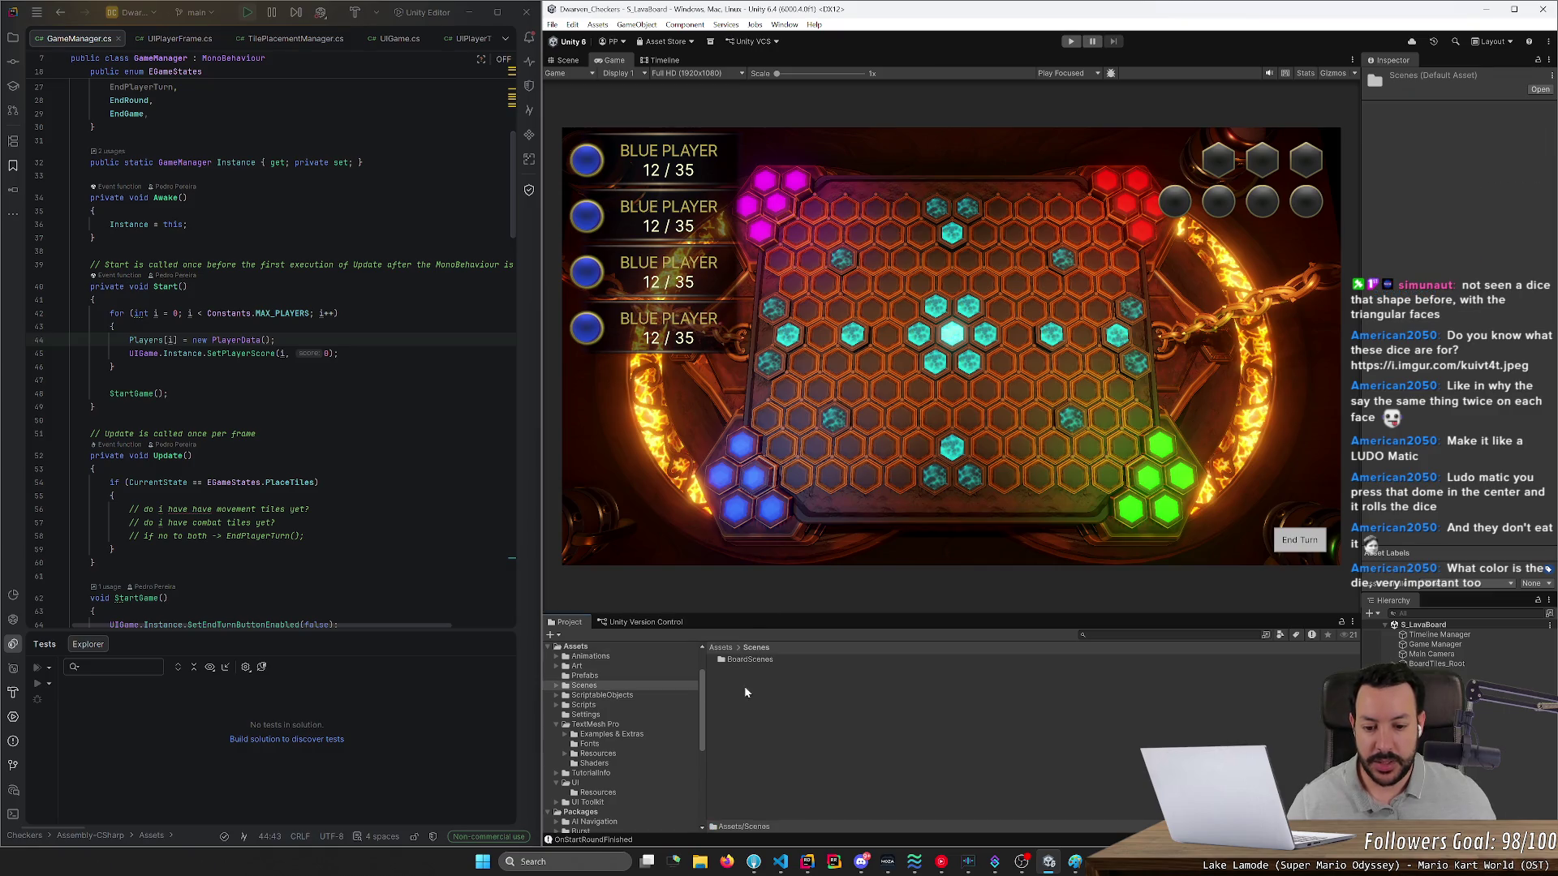
right_click(764, 672)
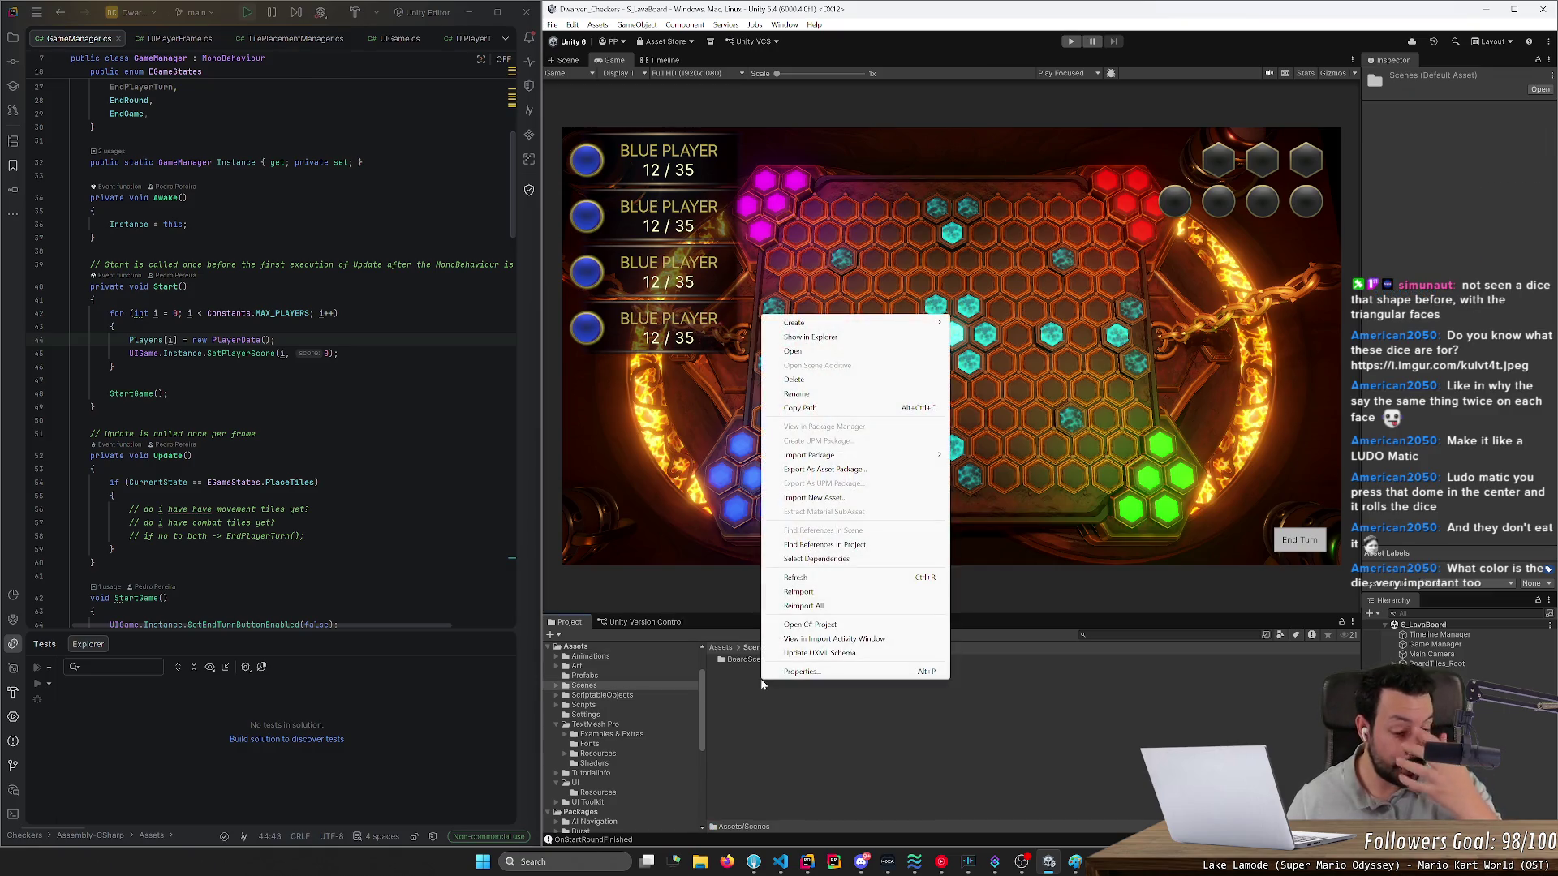
left_click(758, 679)
double_click(751, 664)
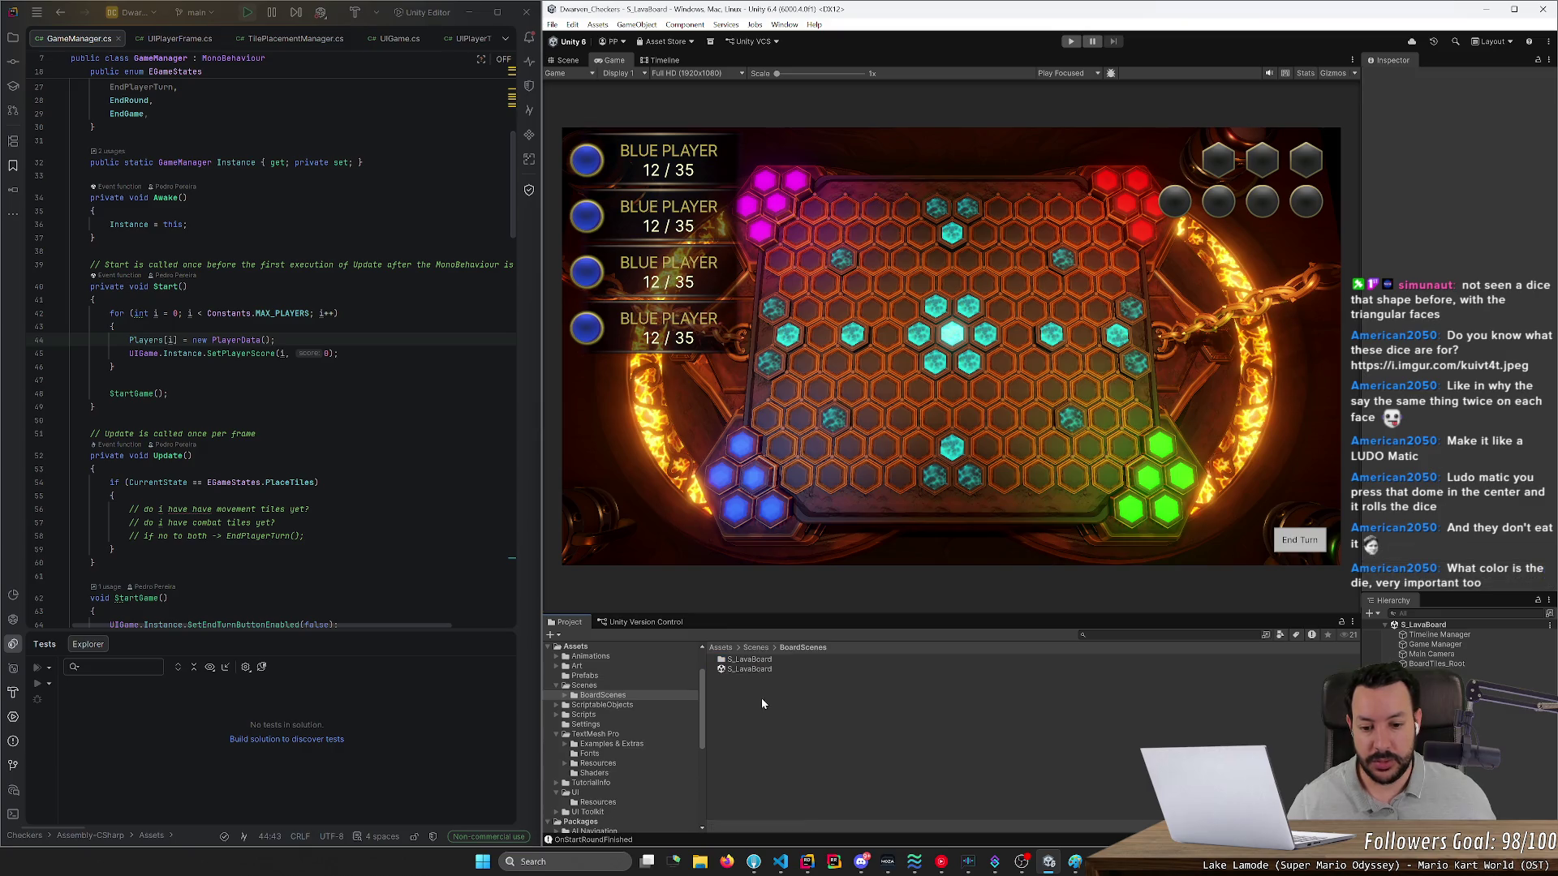
left_click(754, 649)
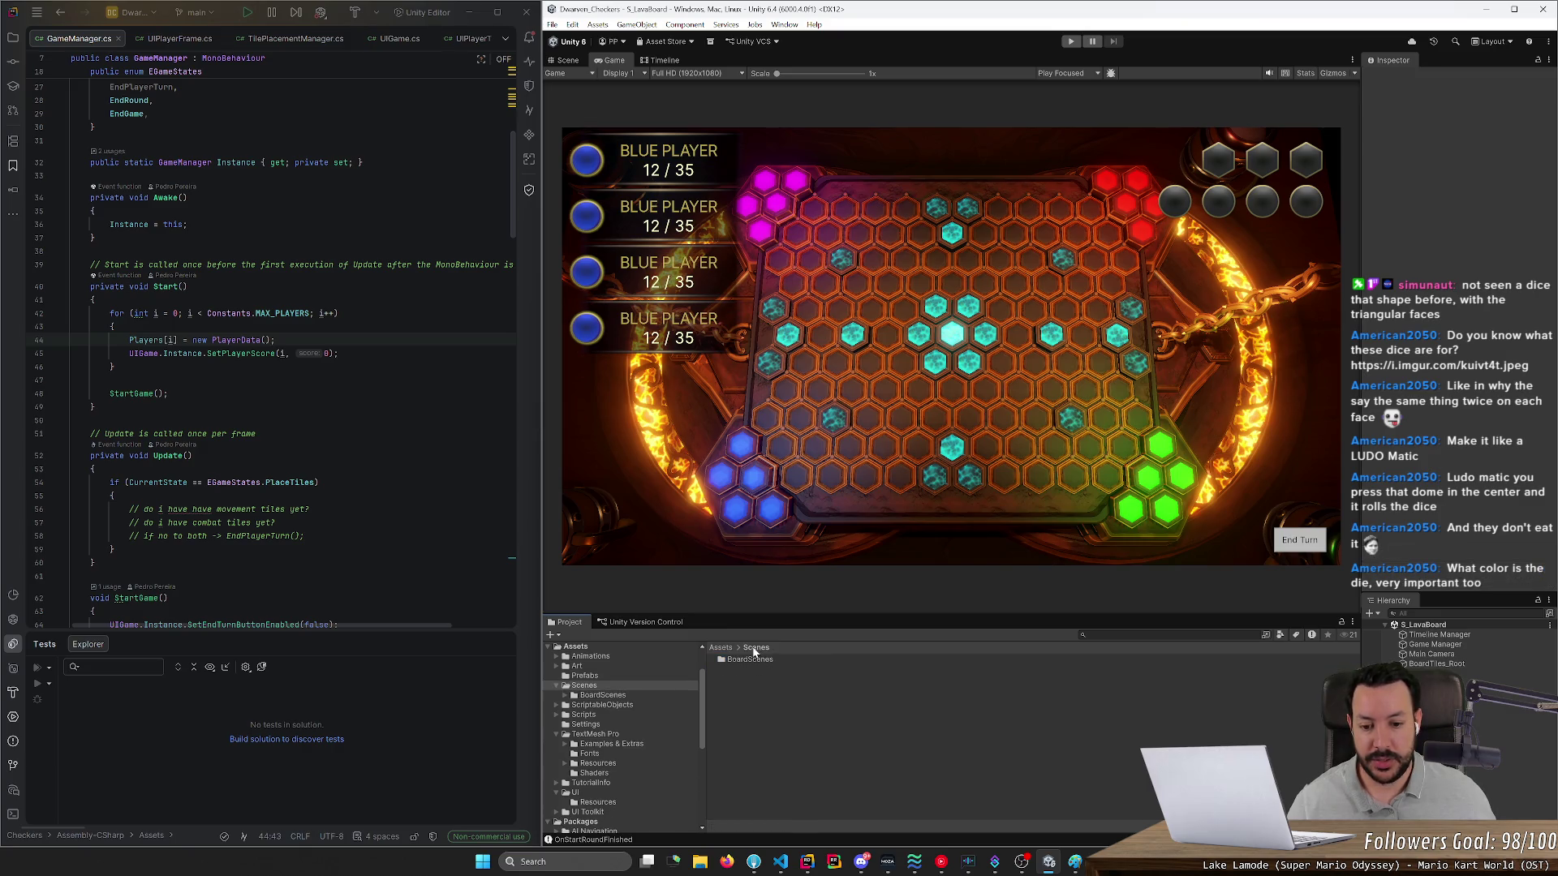
right_click(753, 672)
mouse_move(852, 316)
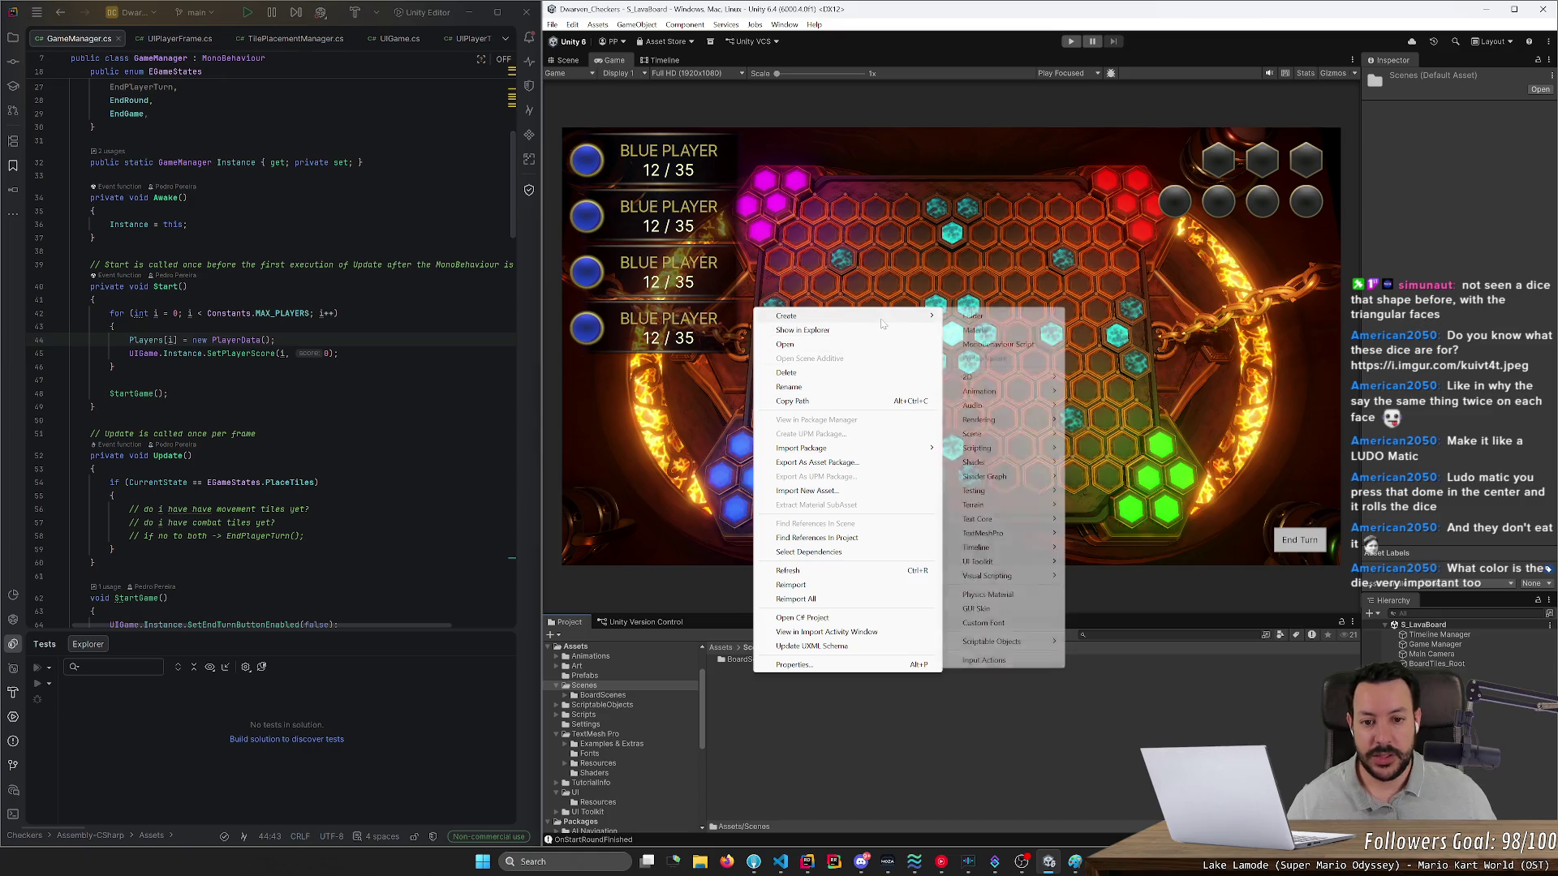
key("Escape")
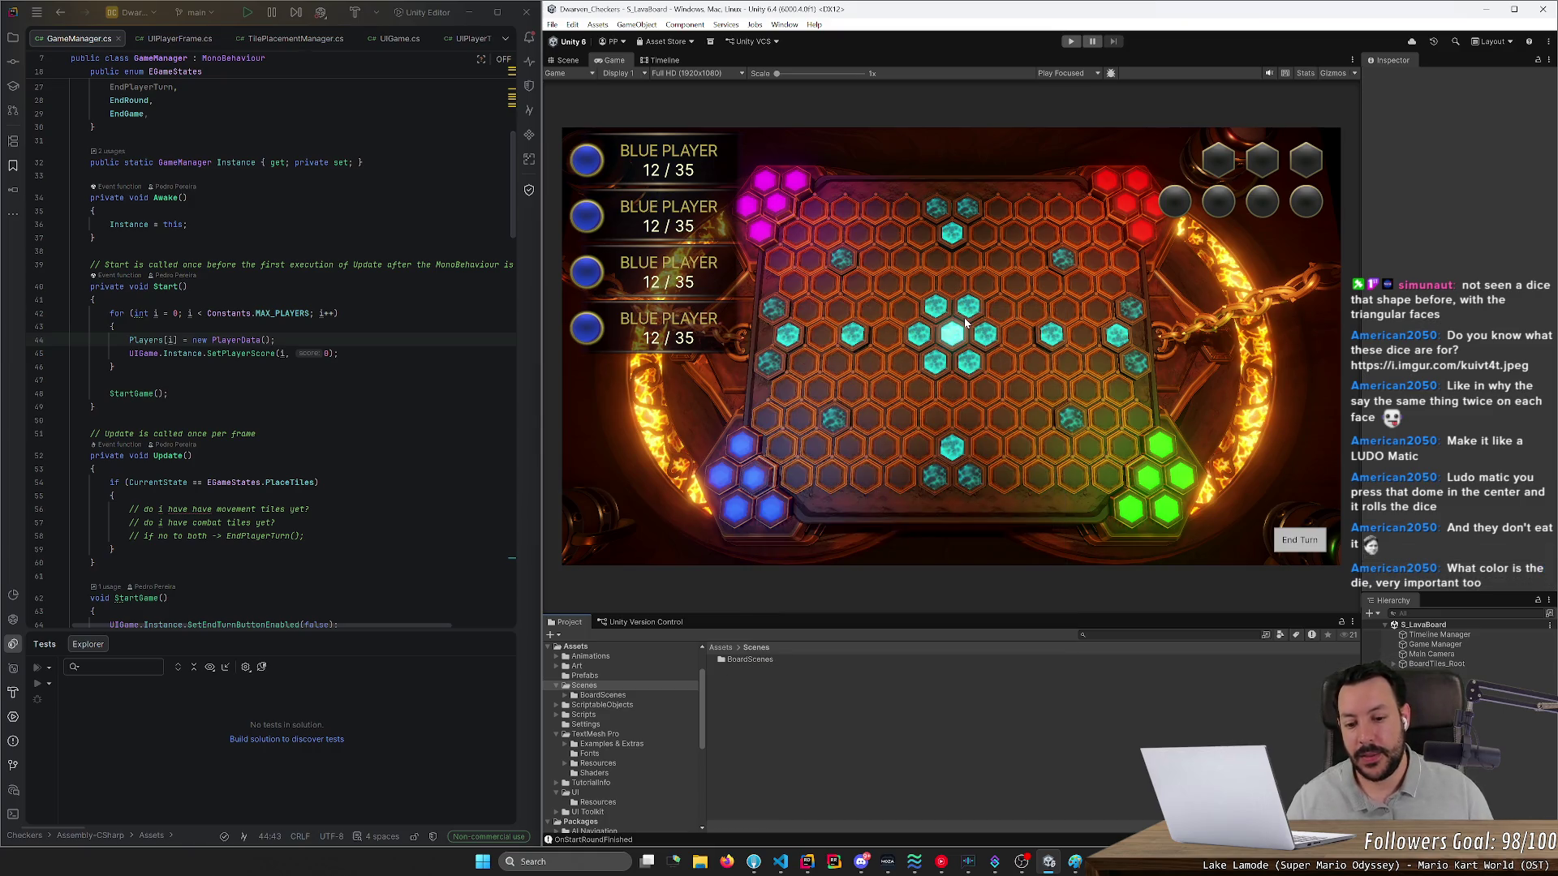
right_click(846, 693)
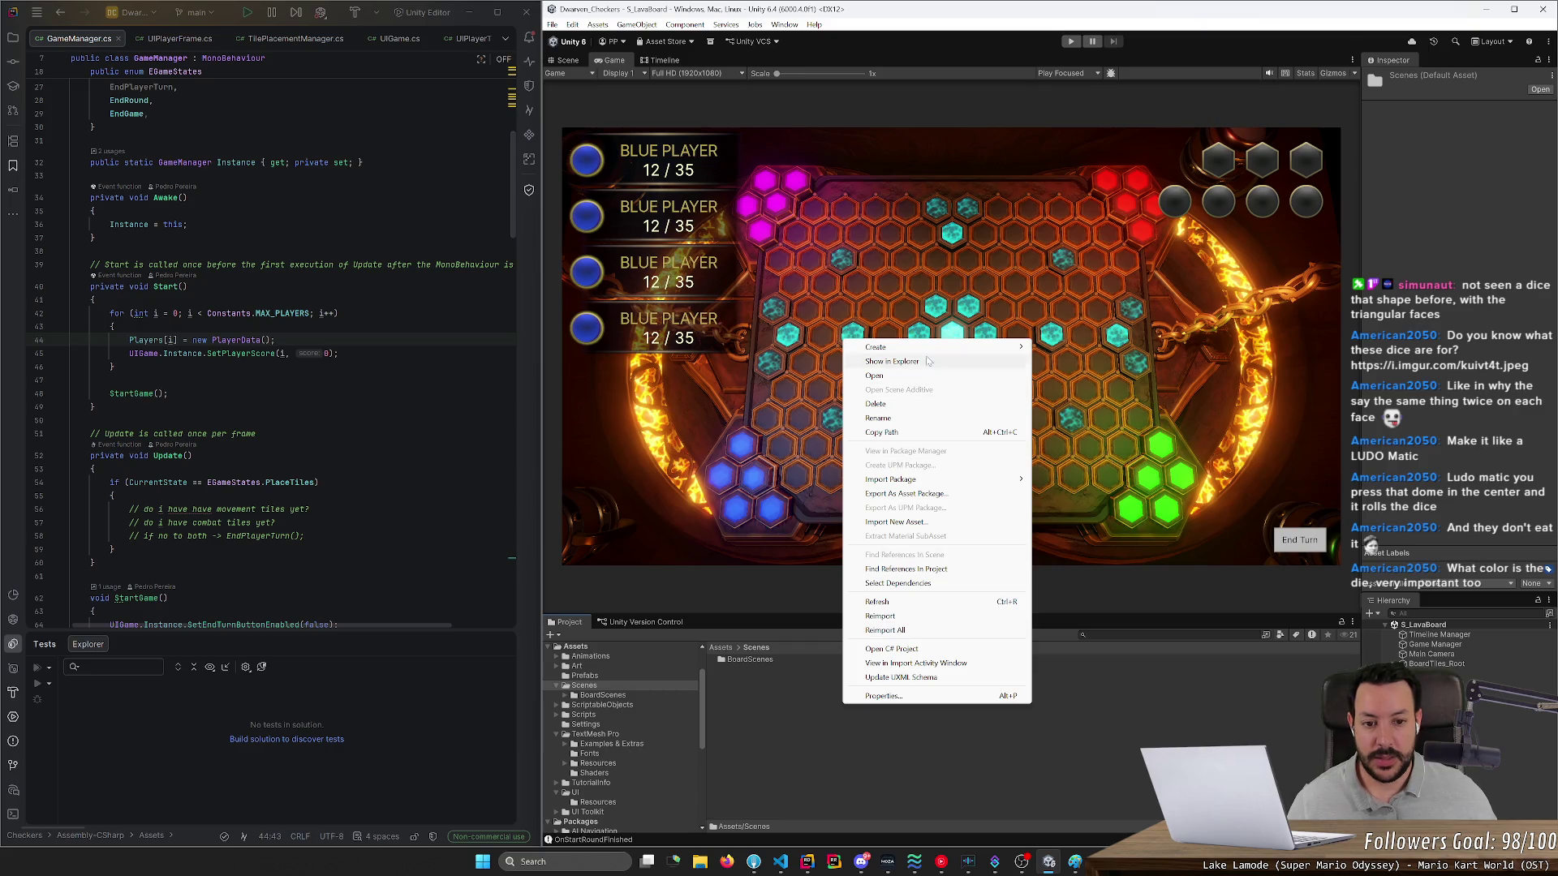
mouse_move(933, 349)
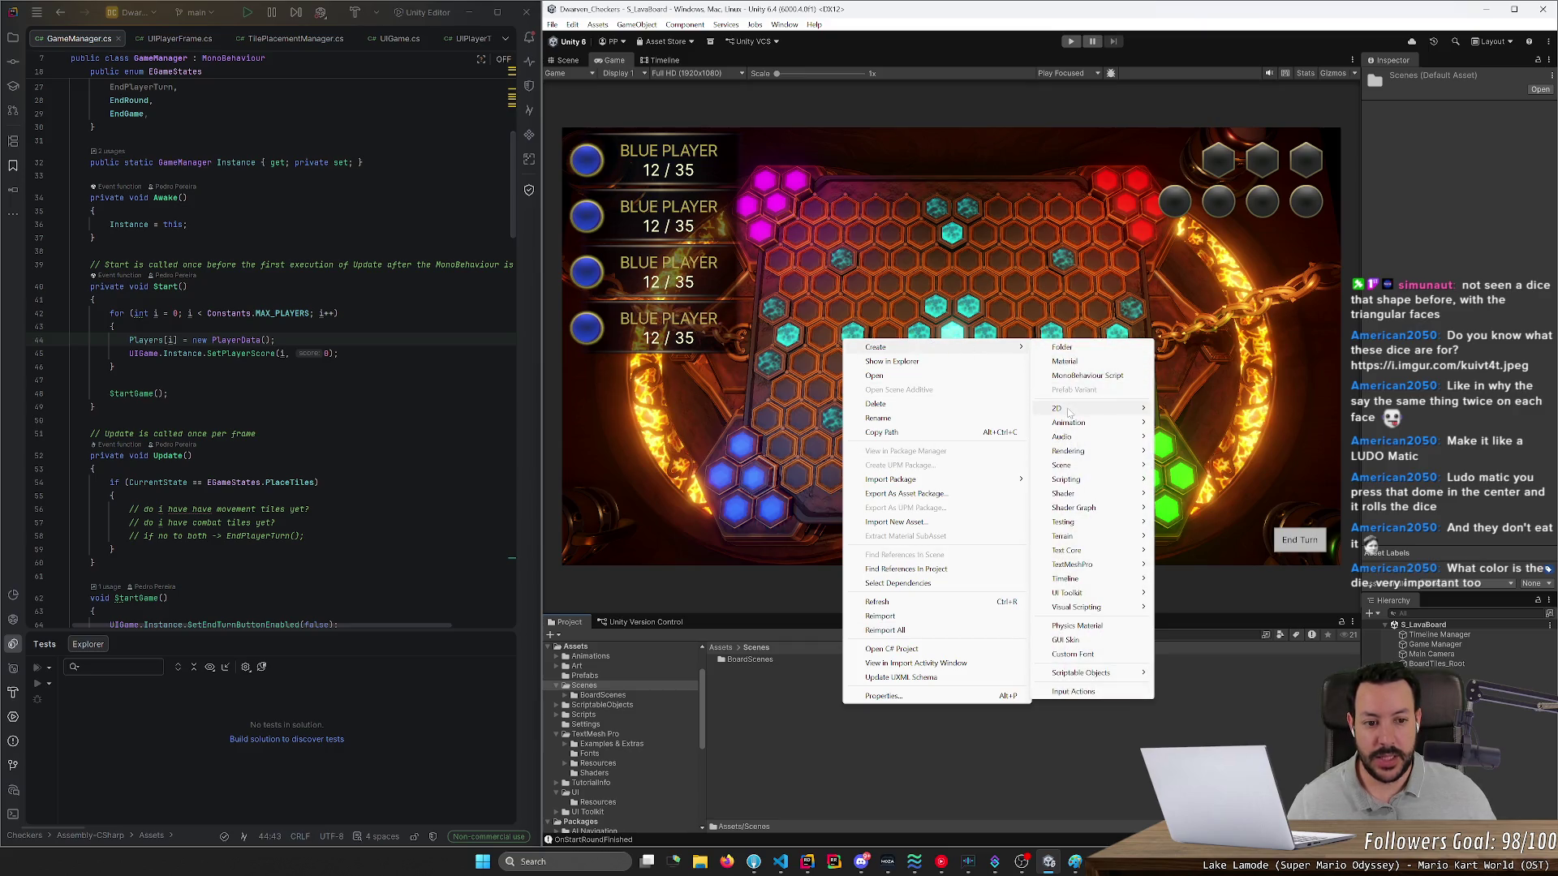
mouse_move(1068, 412)
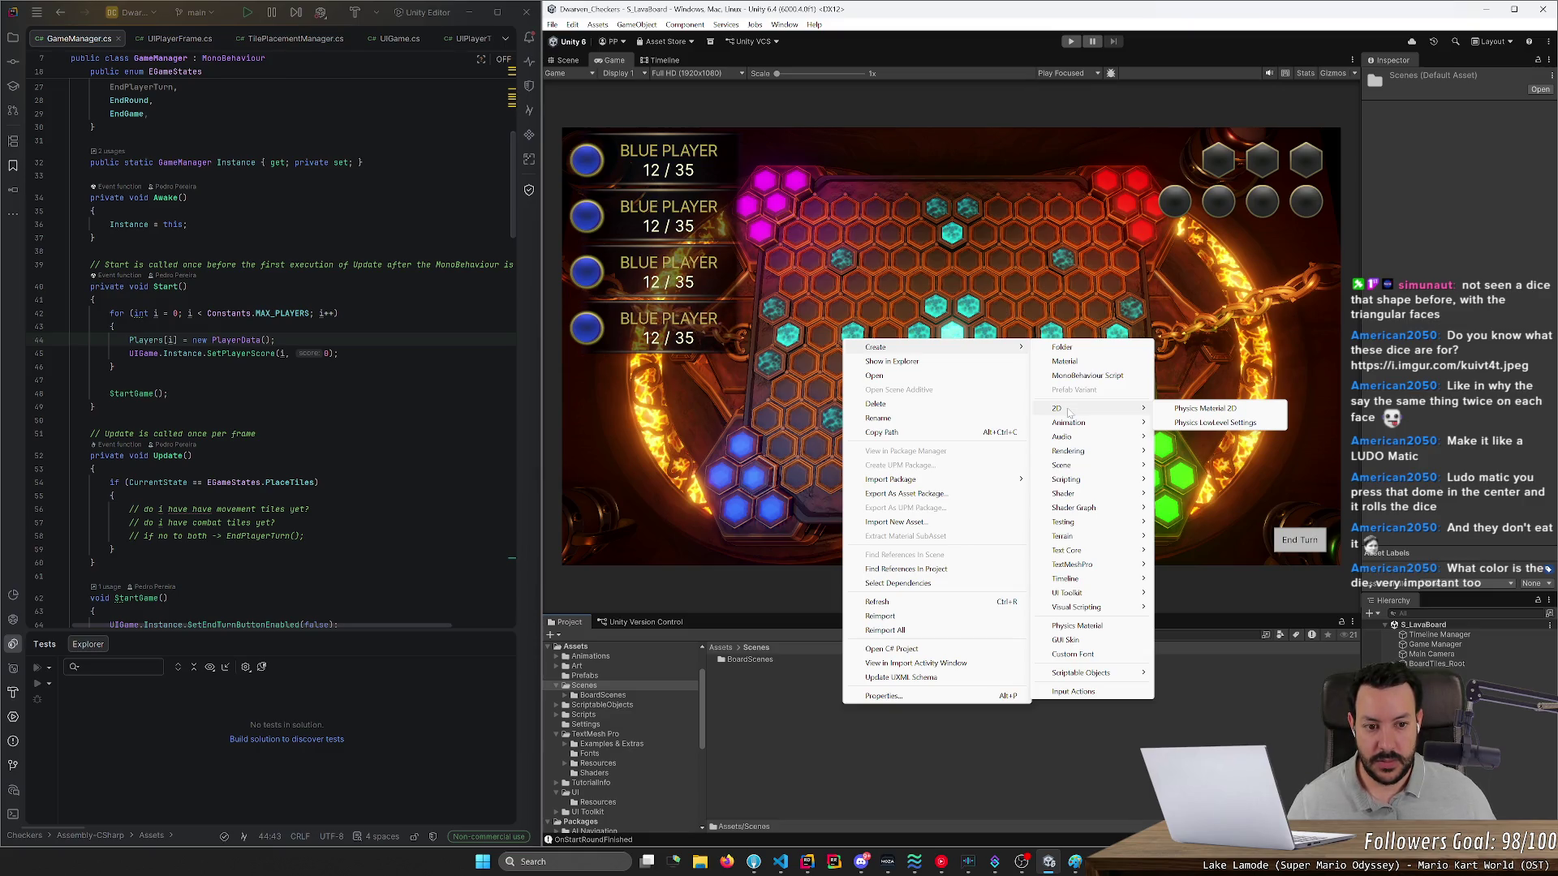
mouse_move(1079, 465)
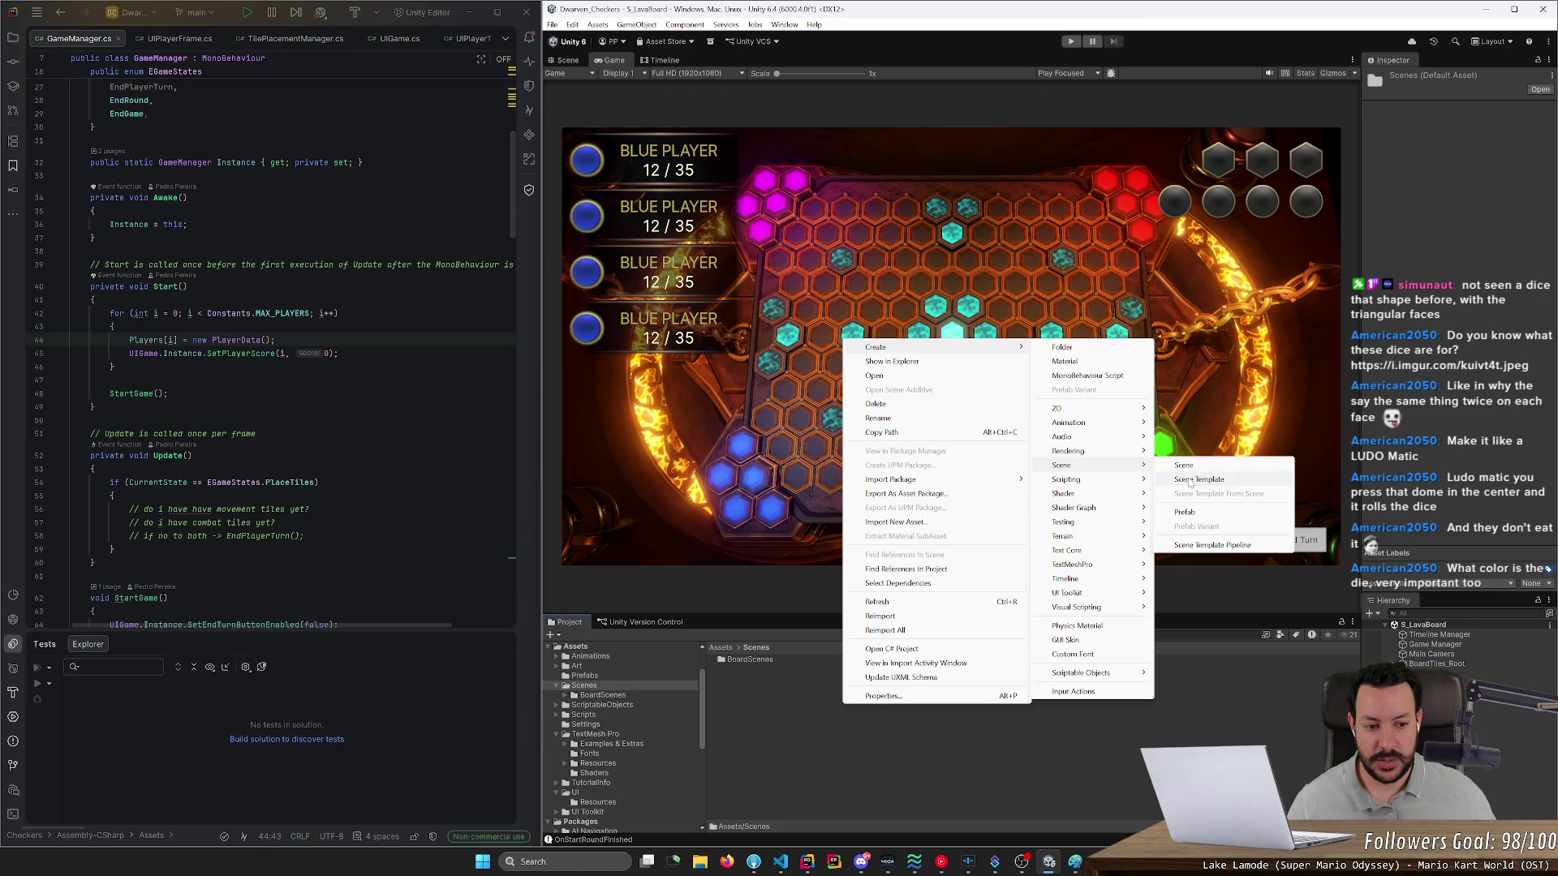
left_click(1190, 480)
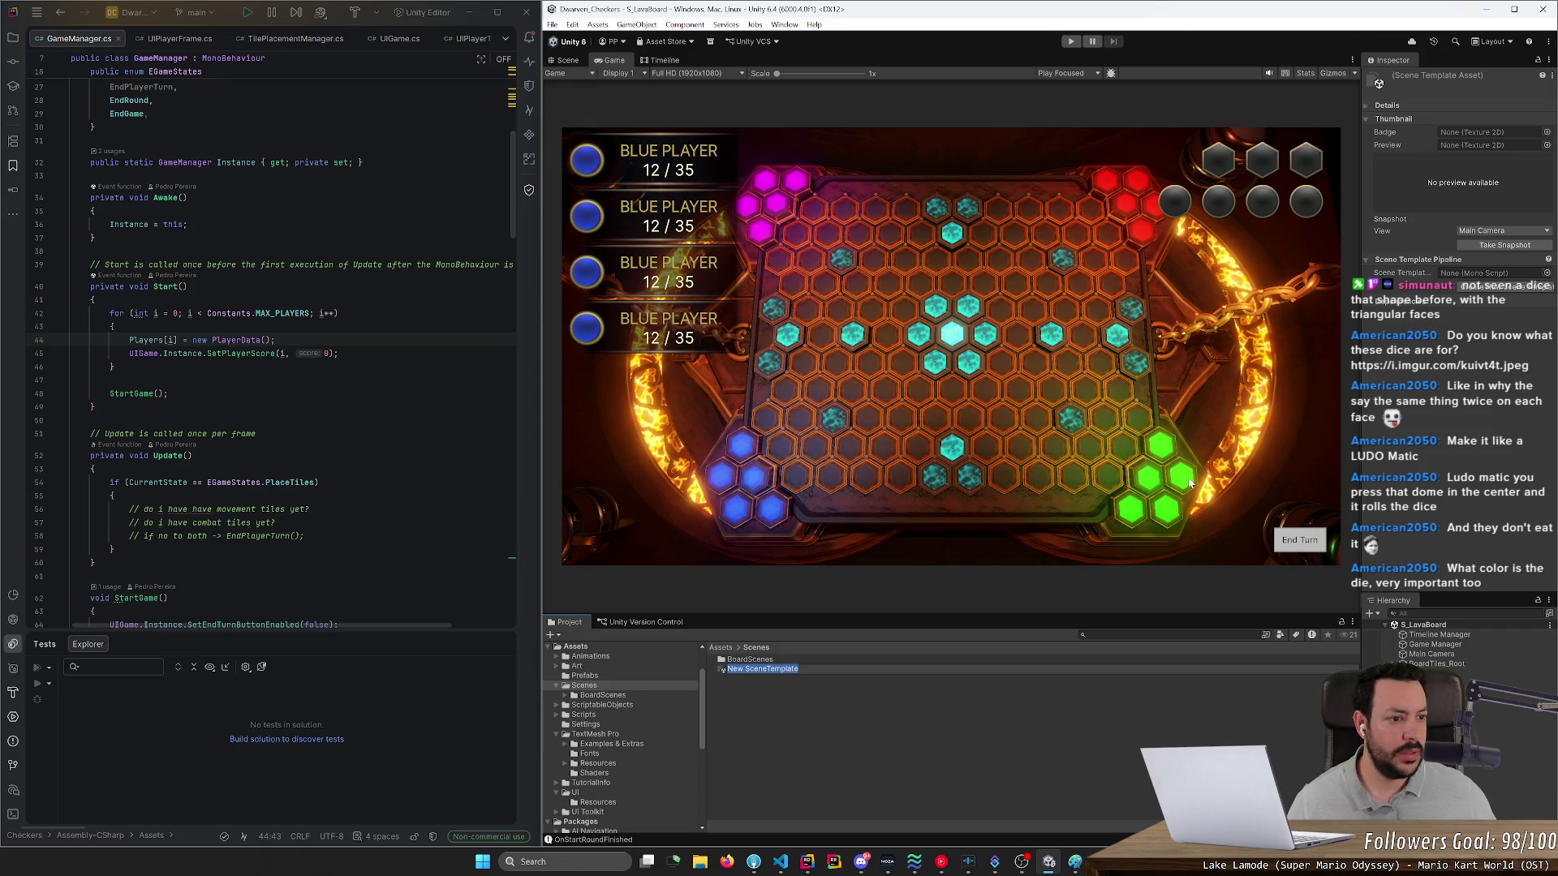
key("Return")
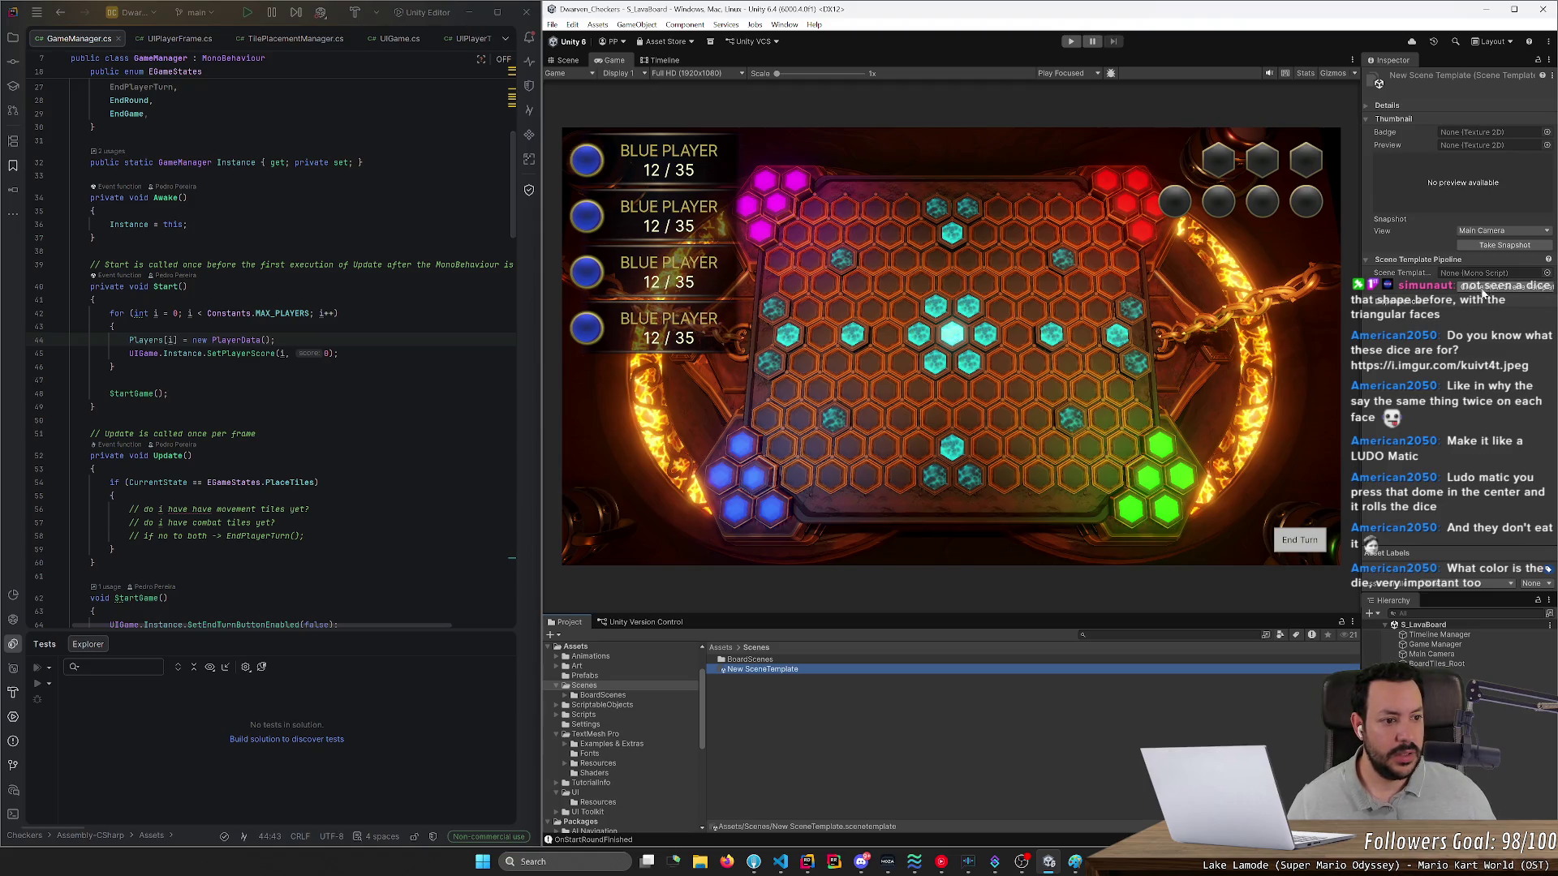
left_click(1369, 308)
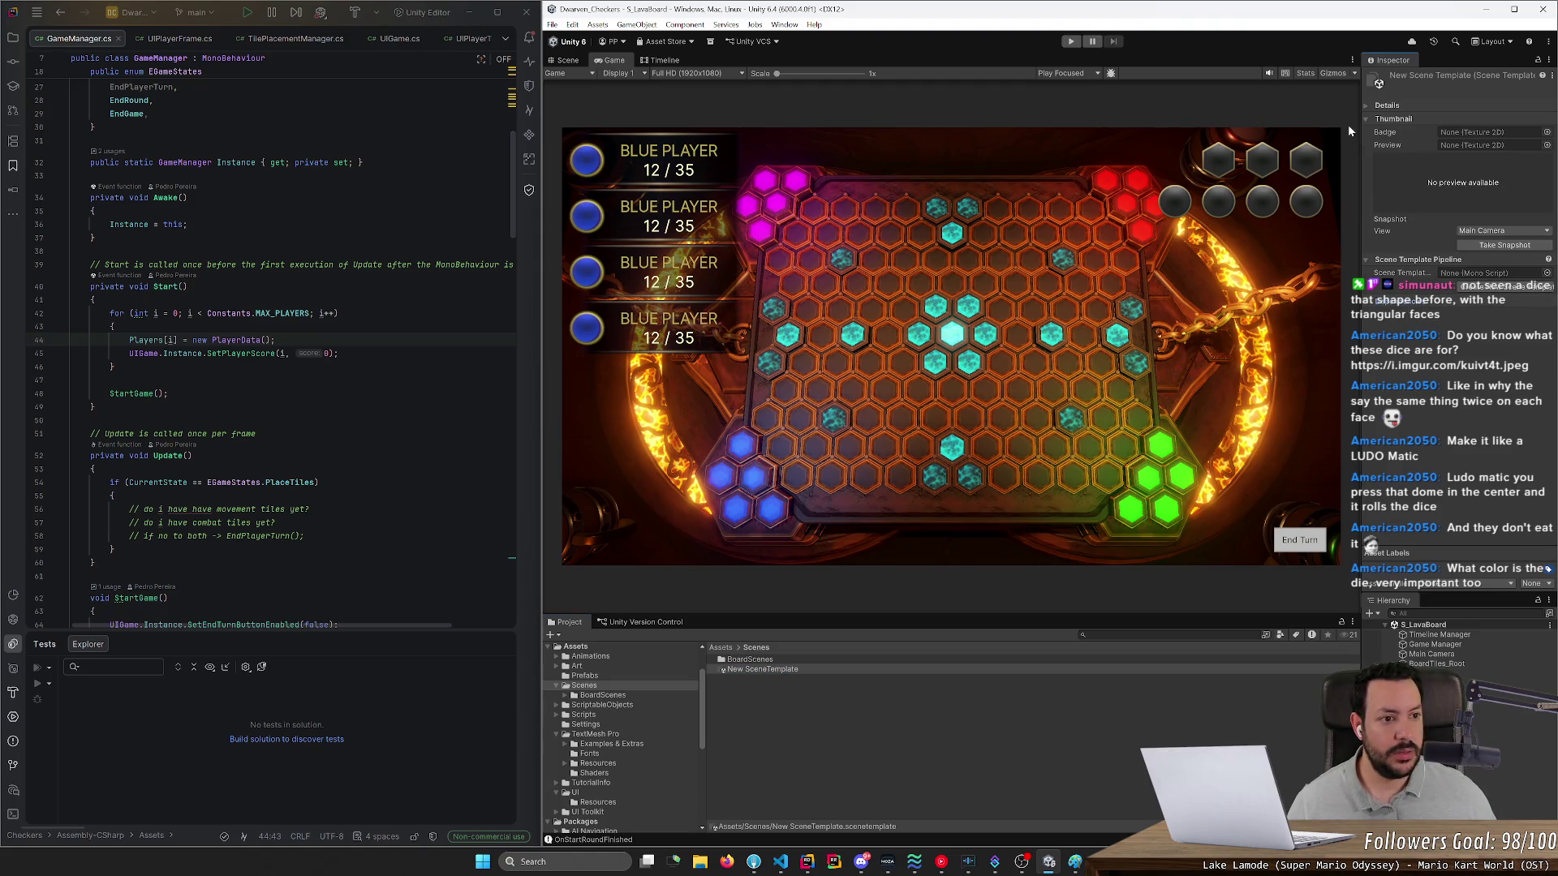
left_click(1370, 109)
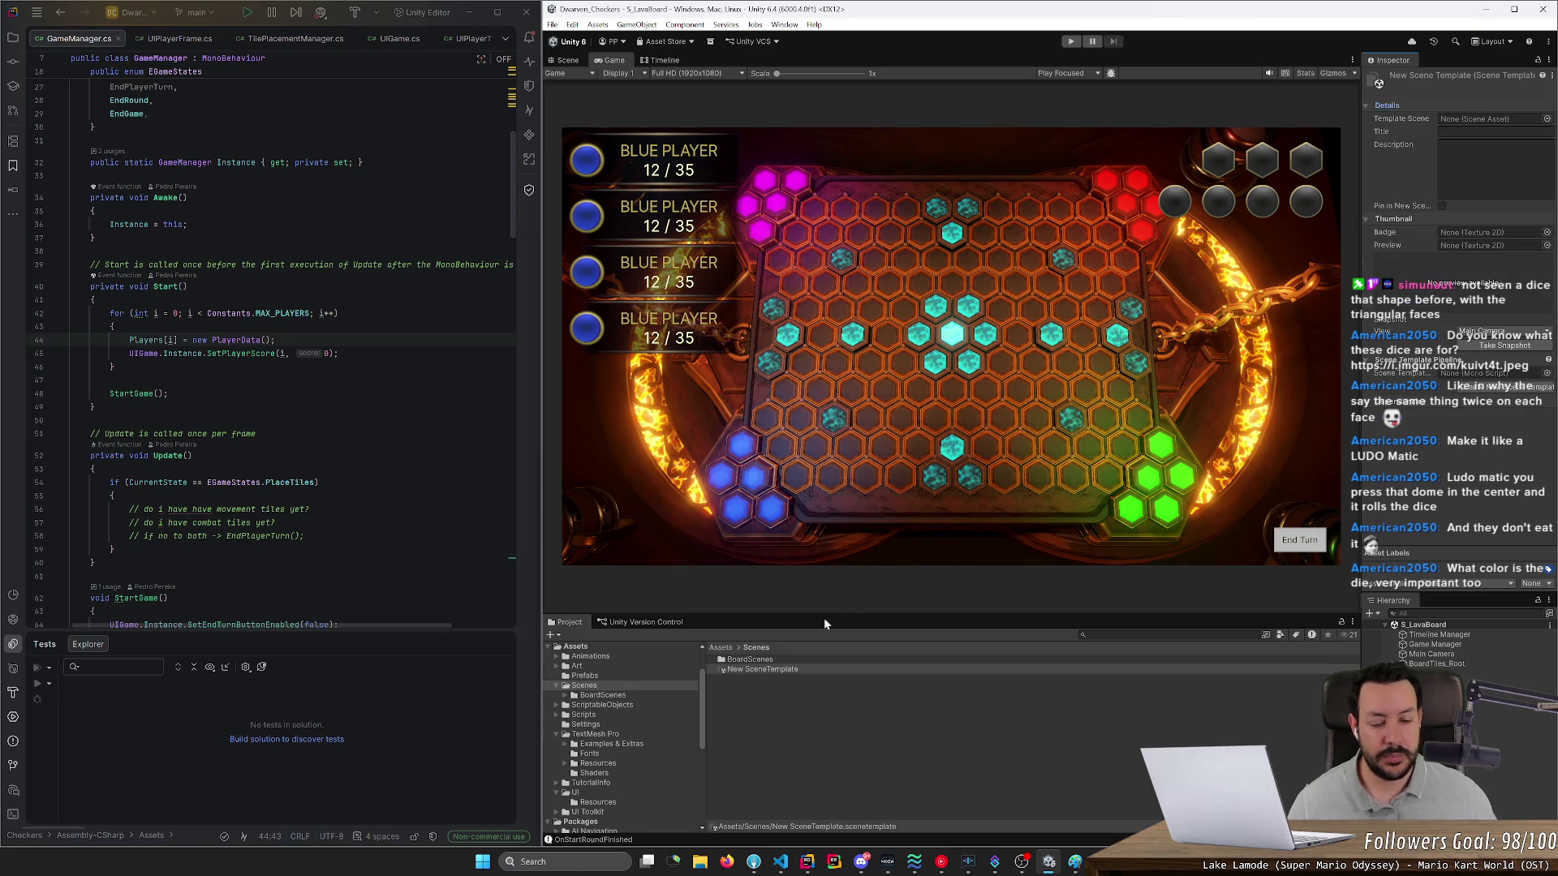
left_click(762, 670)
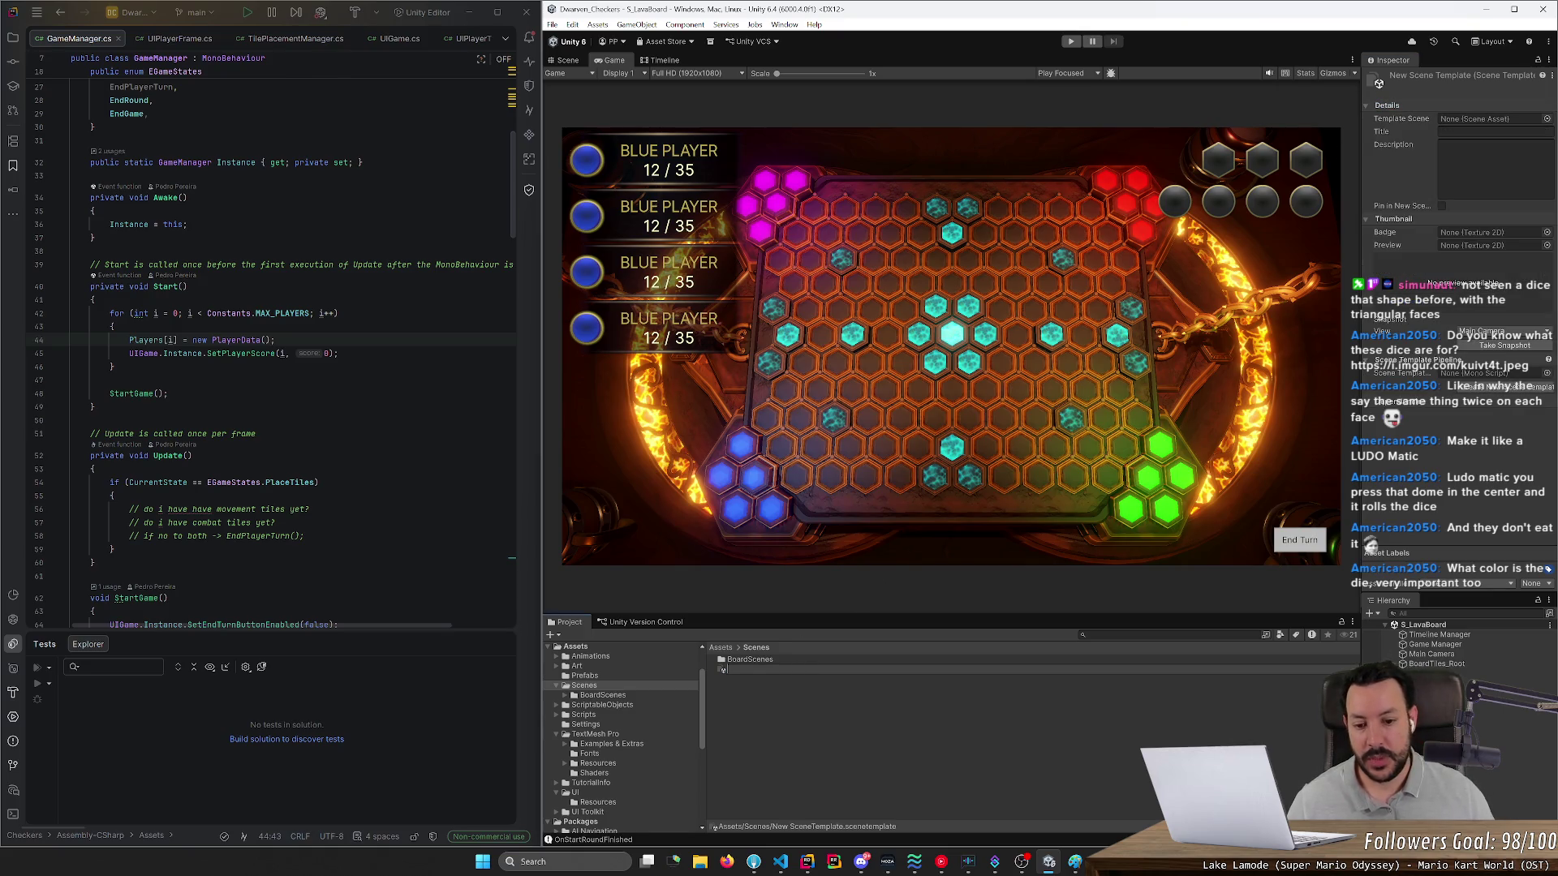
key("Delete")
key("Return")
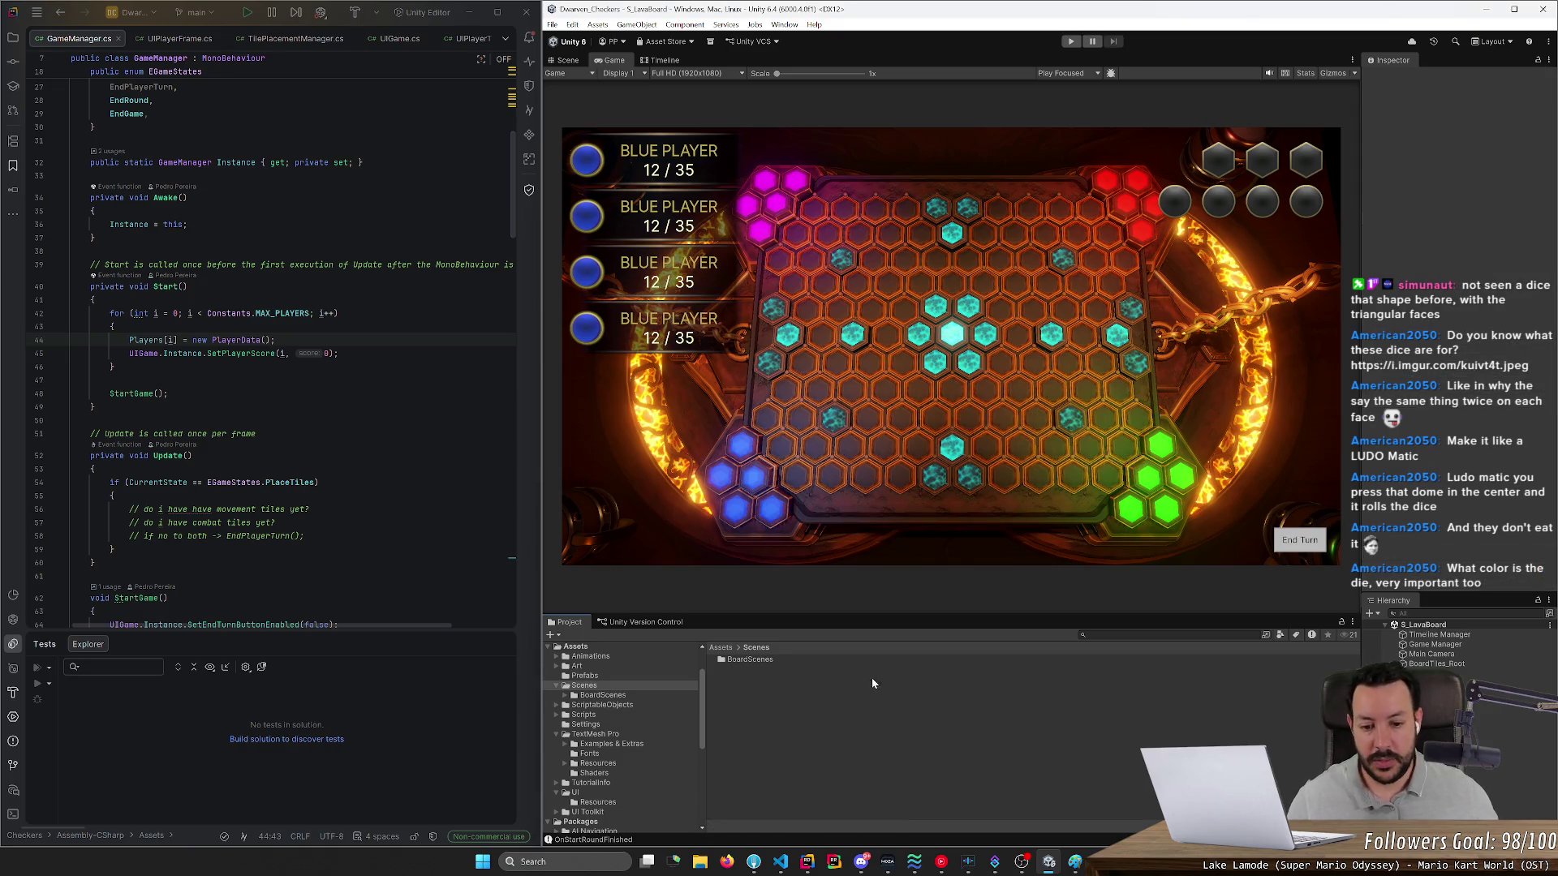
- Create a new scene asset named DiceThrowingScene in the Scenes folder and open it
right_click(848, 685)
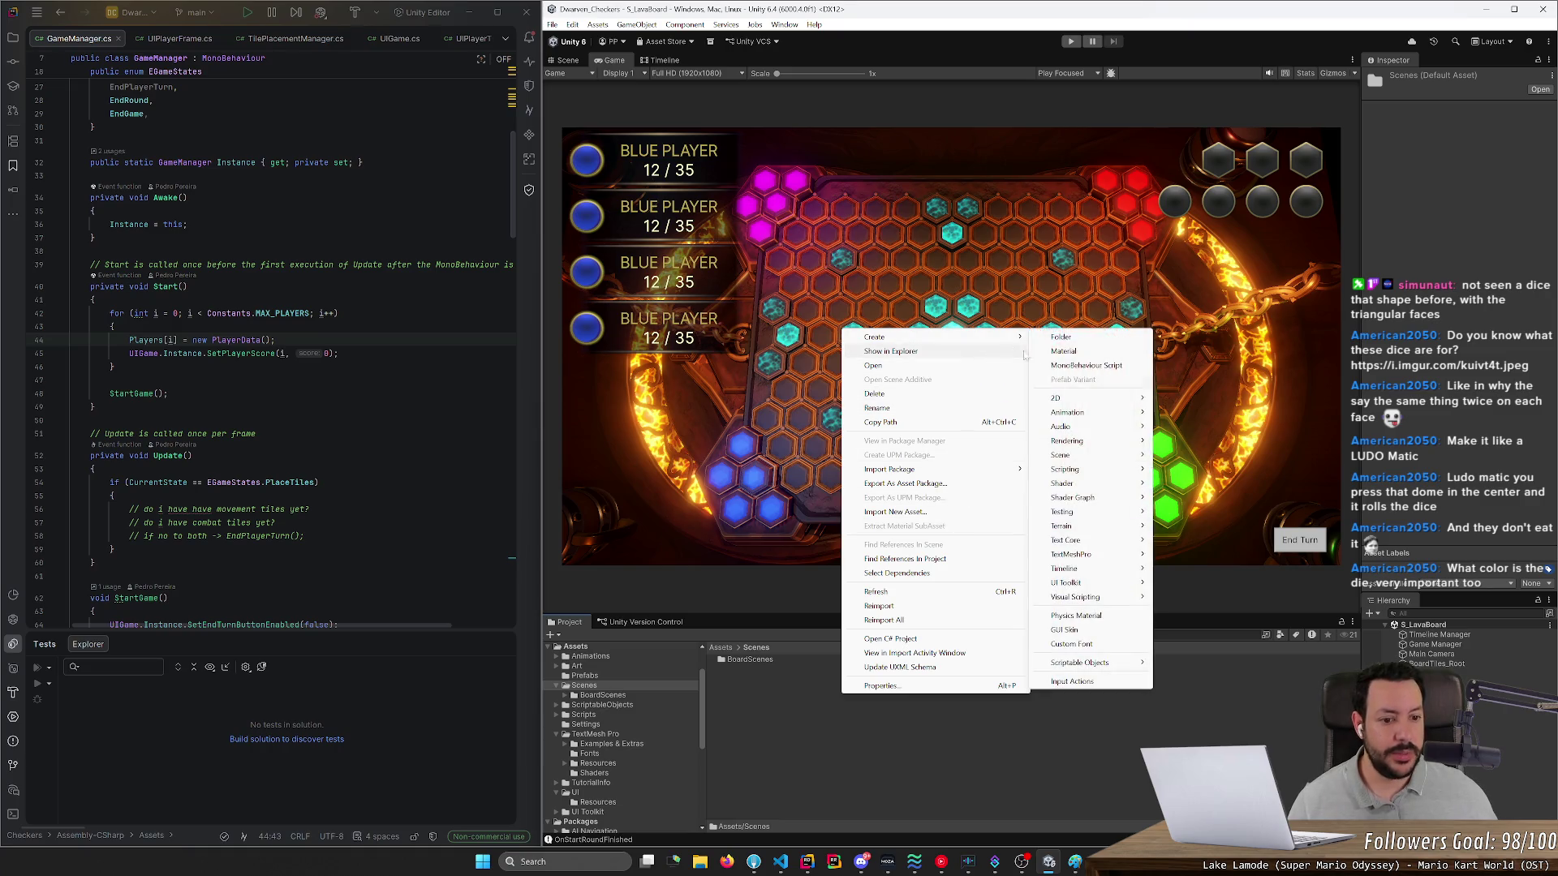
mouse_move(1075, 484)
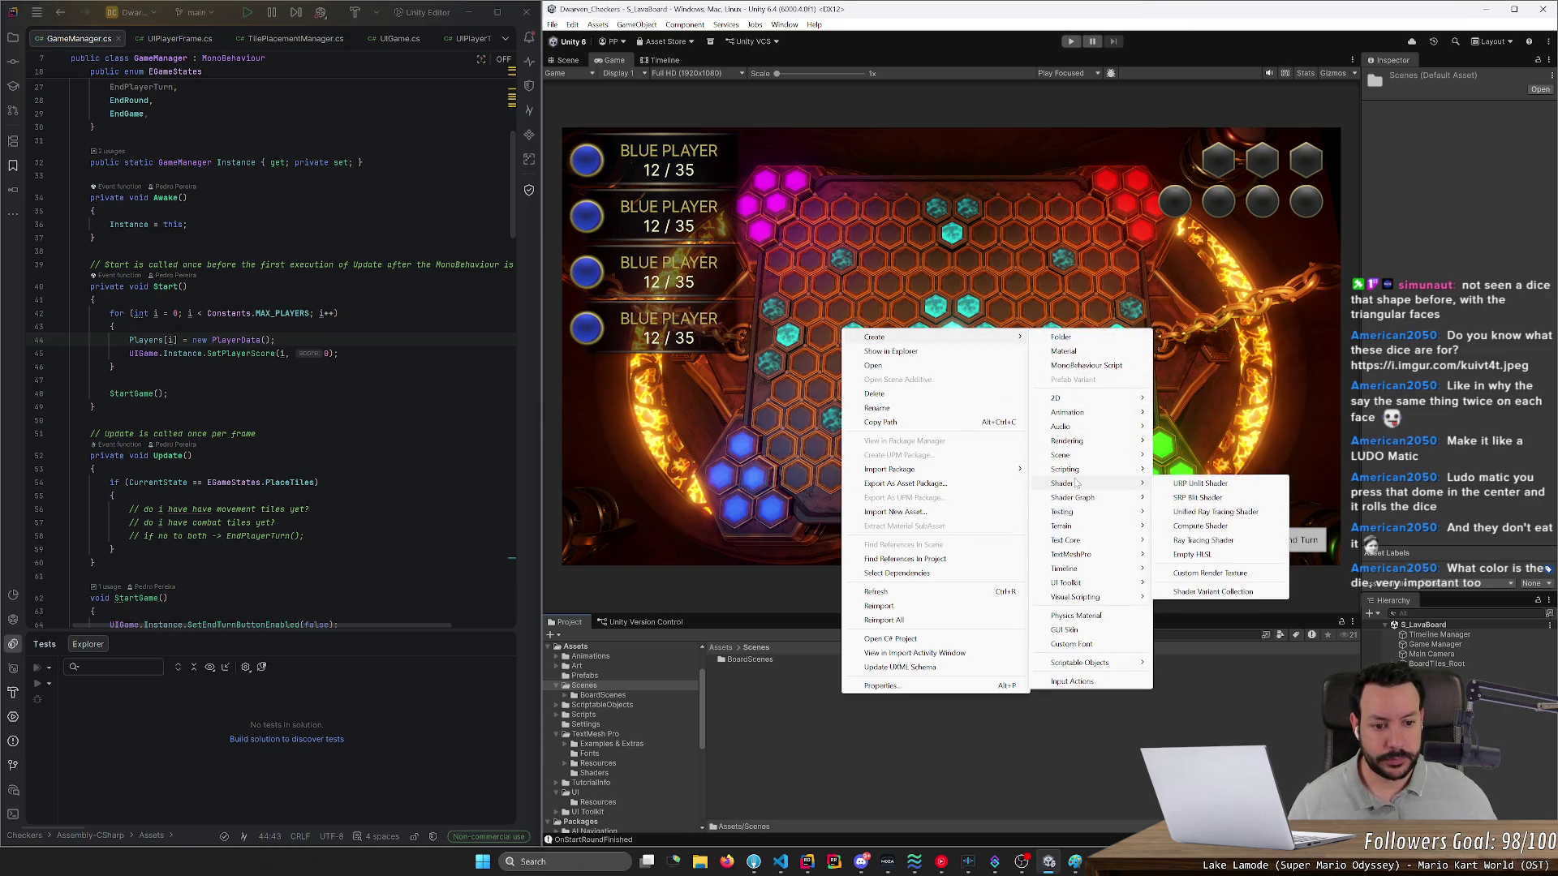
mouse_move(1089, 572)
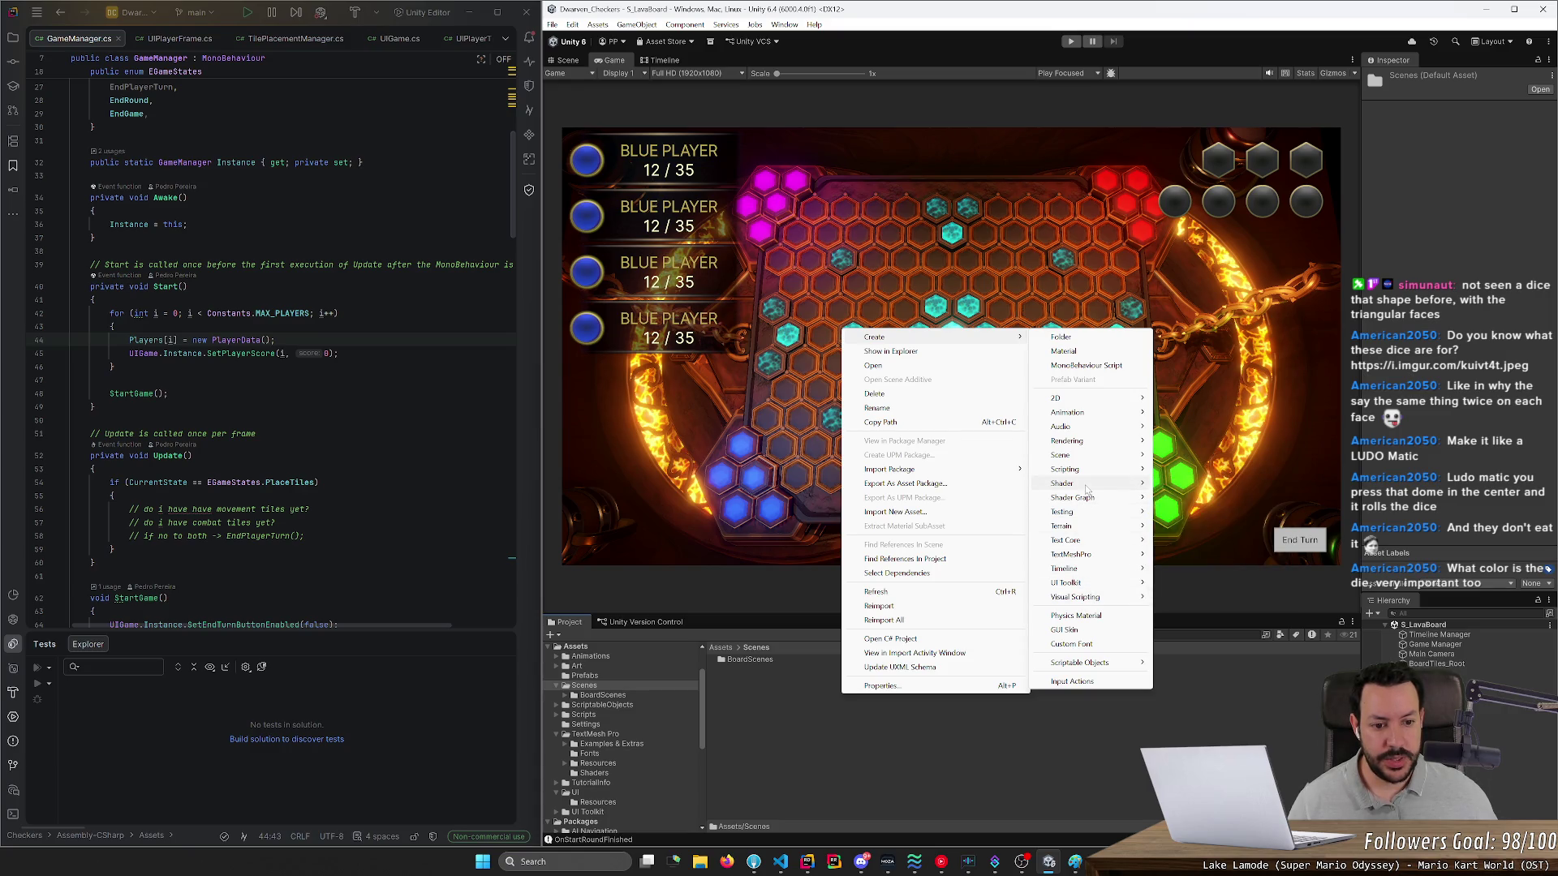
mouse_move(1088, 455)
left_click(1178, 456)
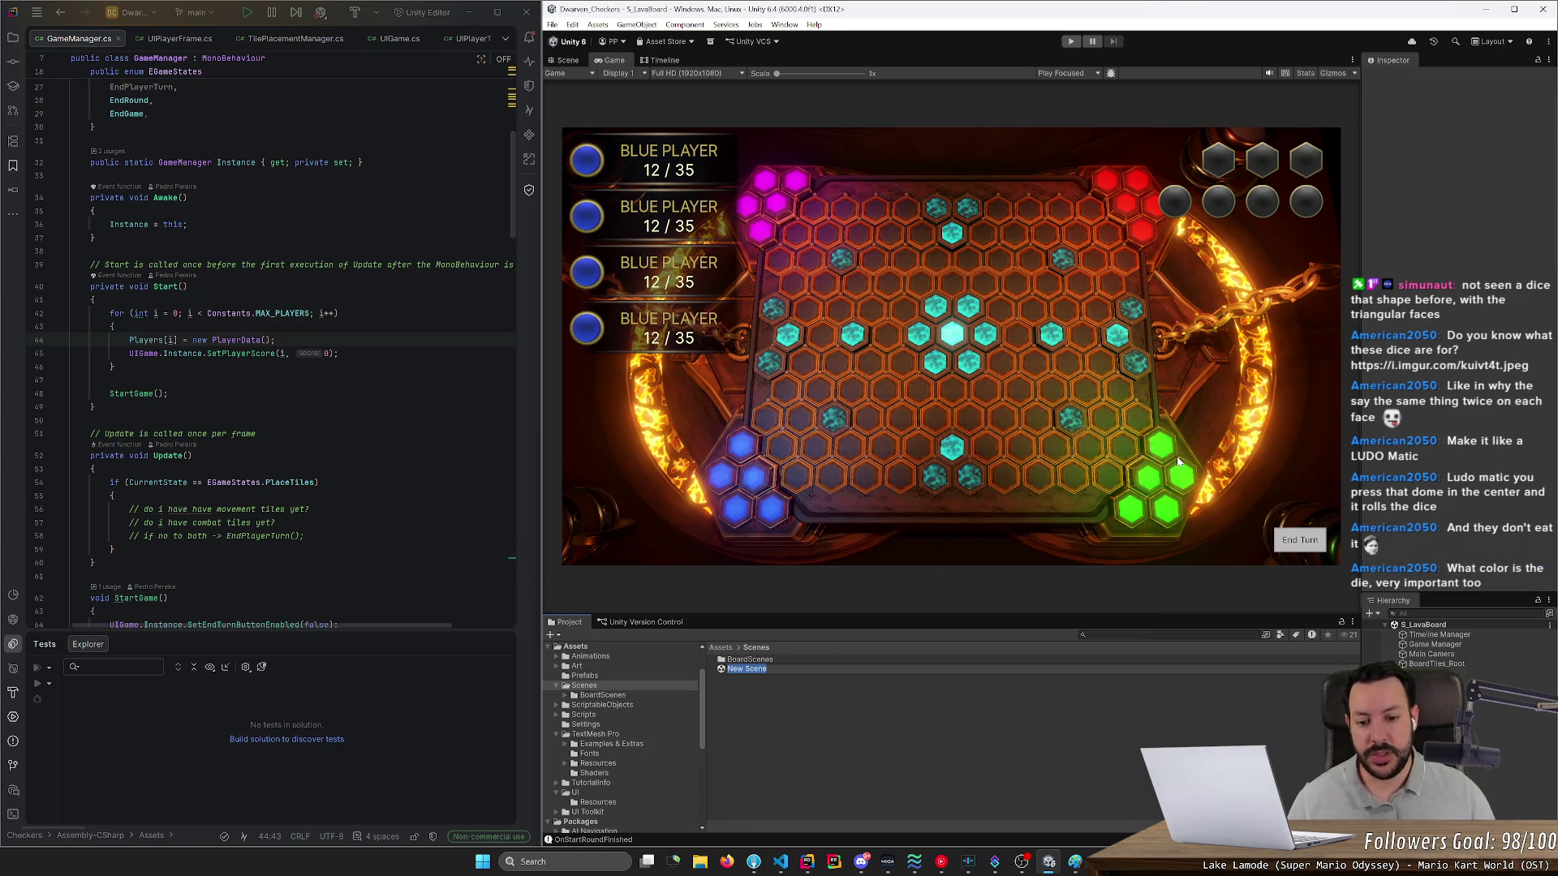
type("Dice")
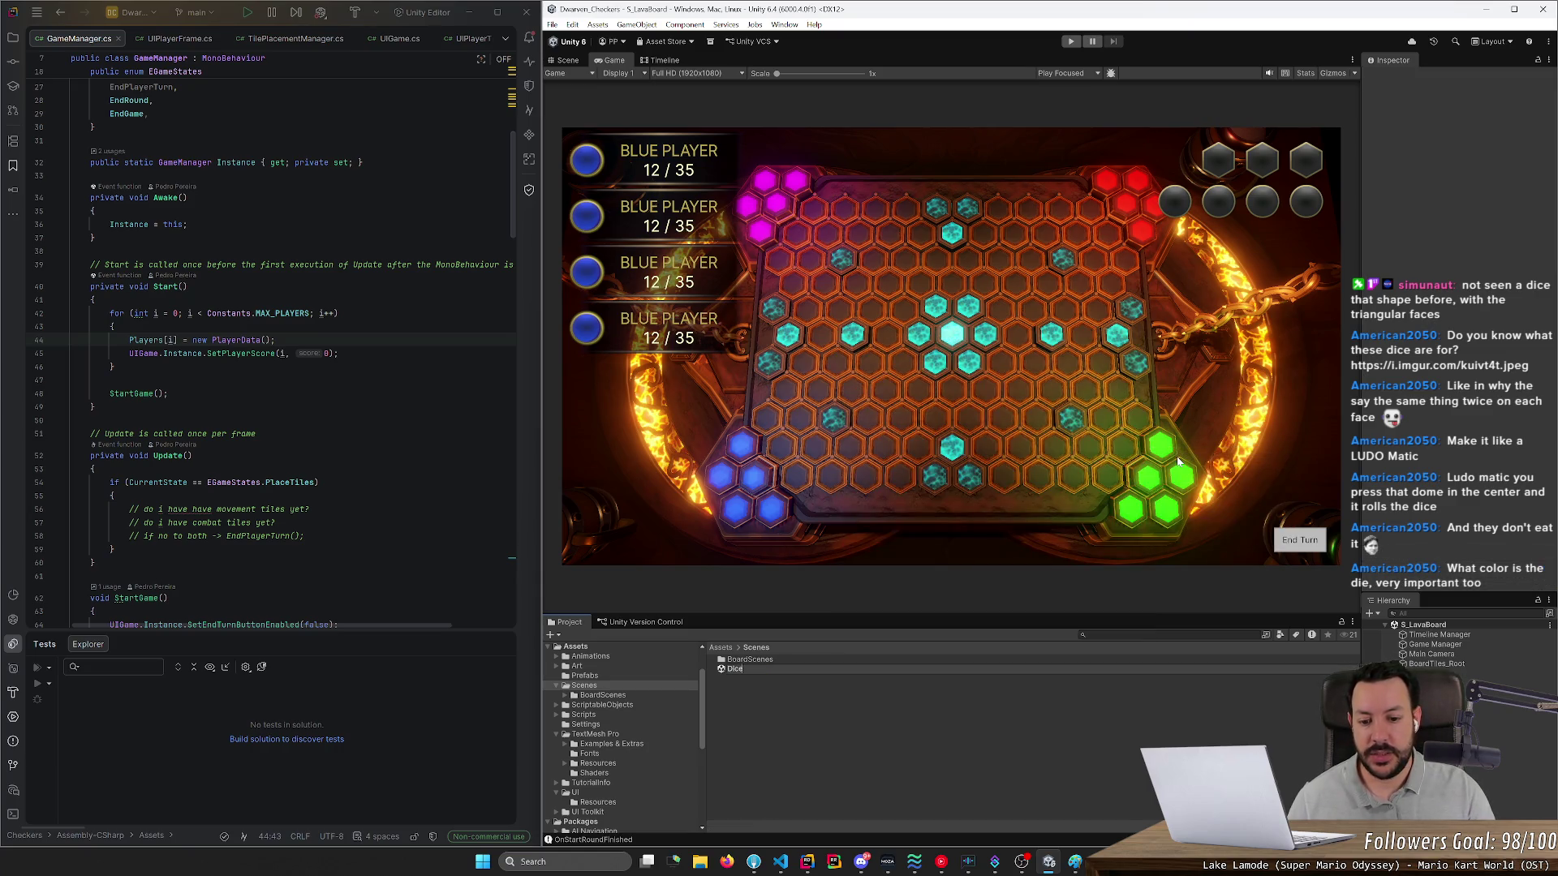
type("ThrowingScene")
key("Return")
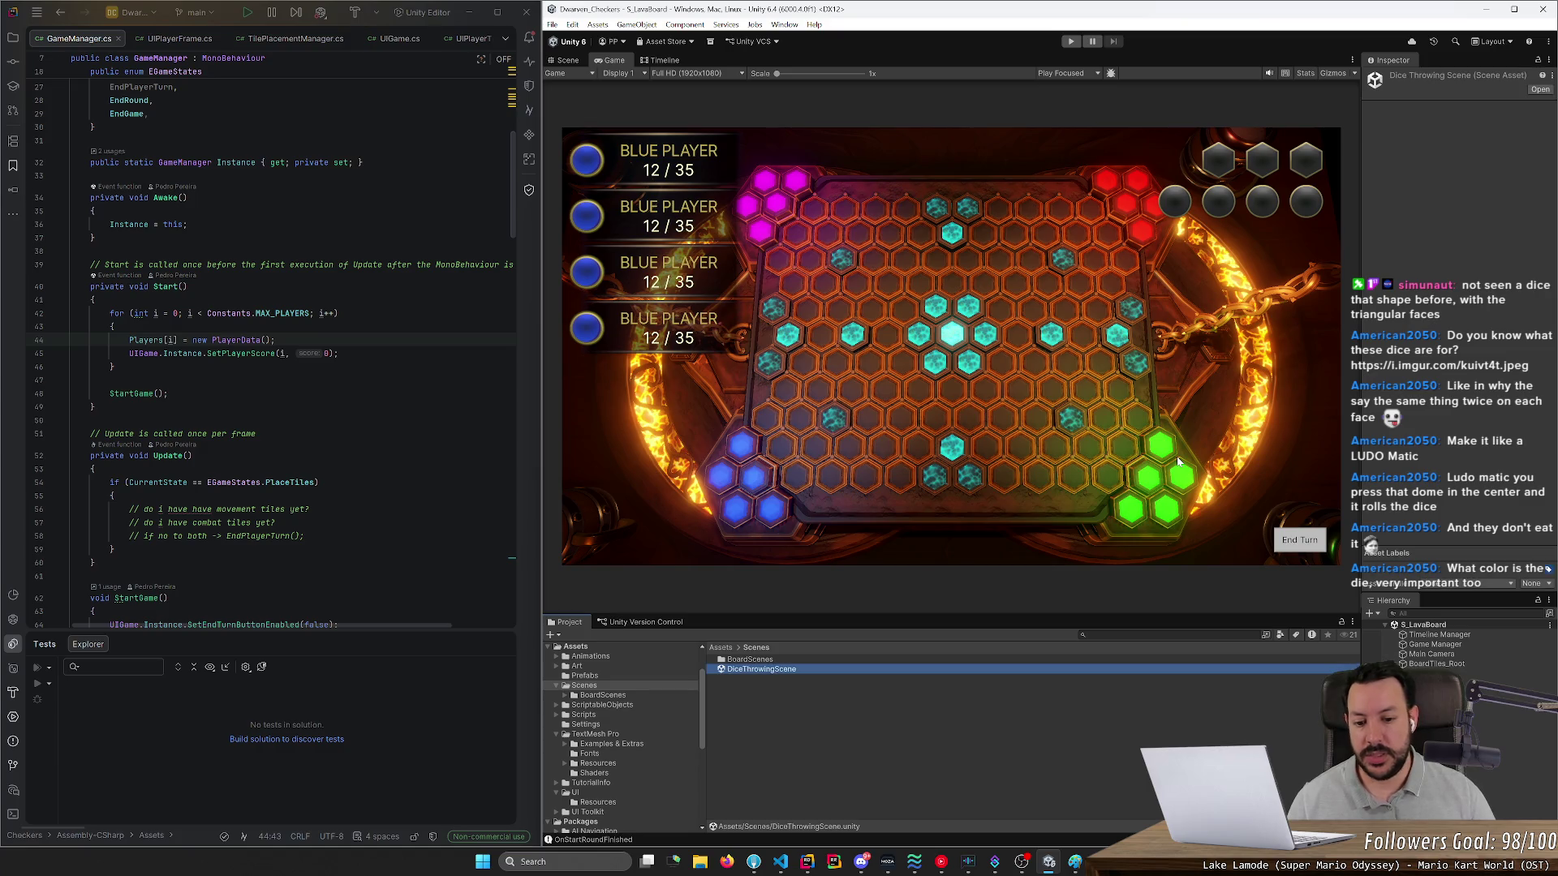
double_click(875, 670)
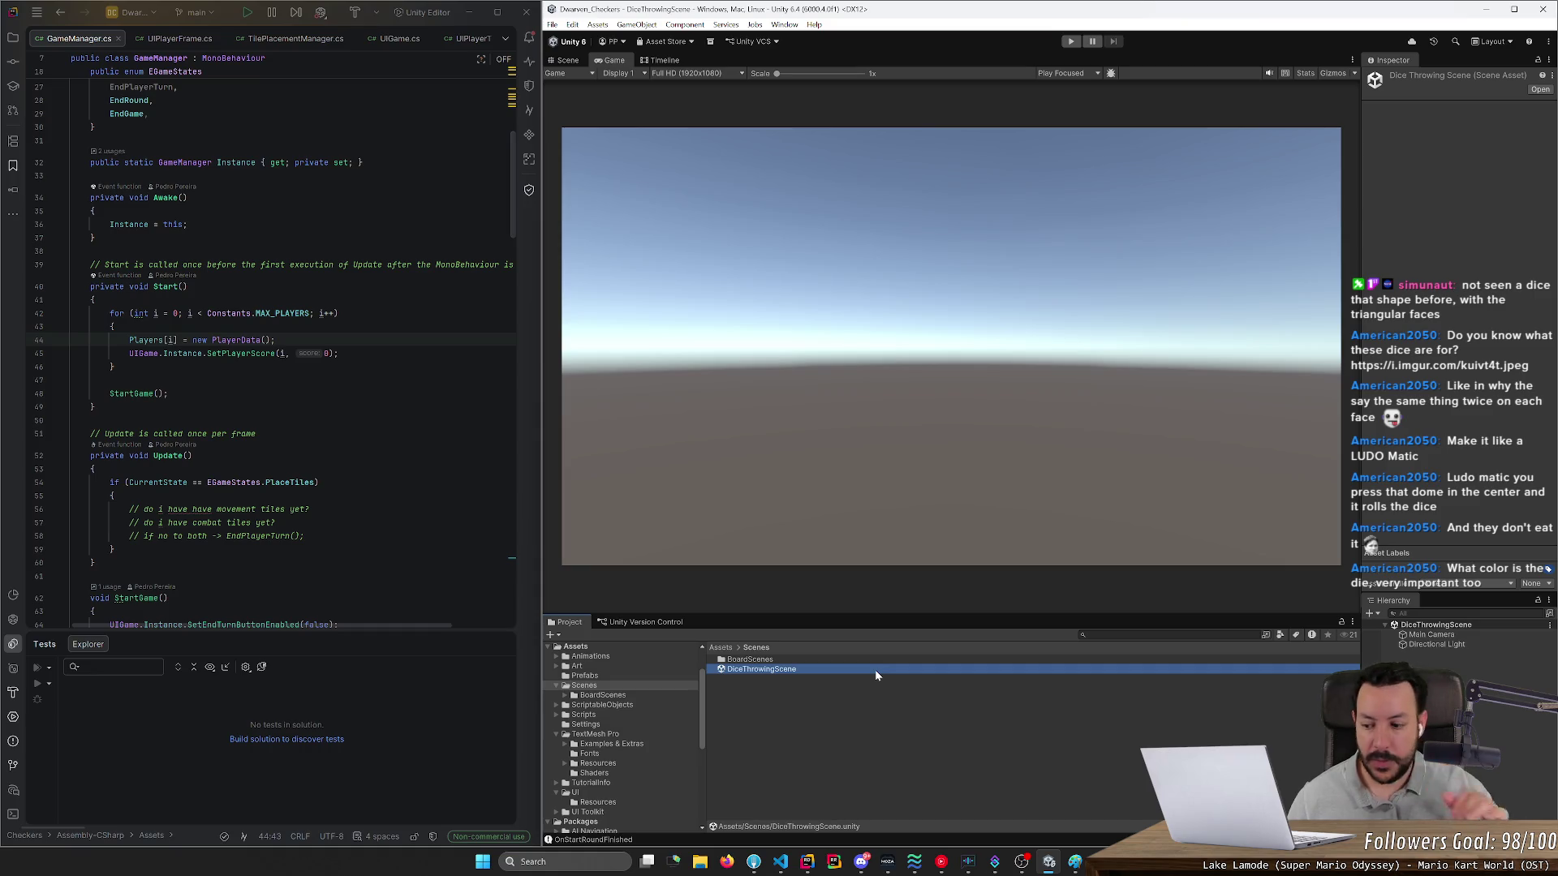
left_click(937, 446)
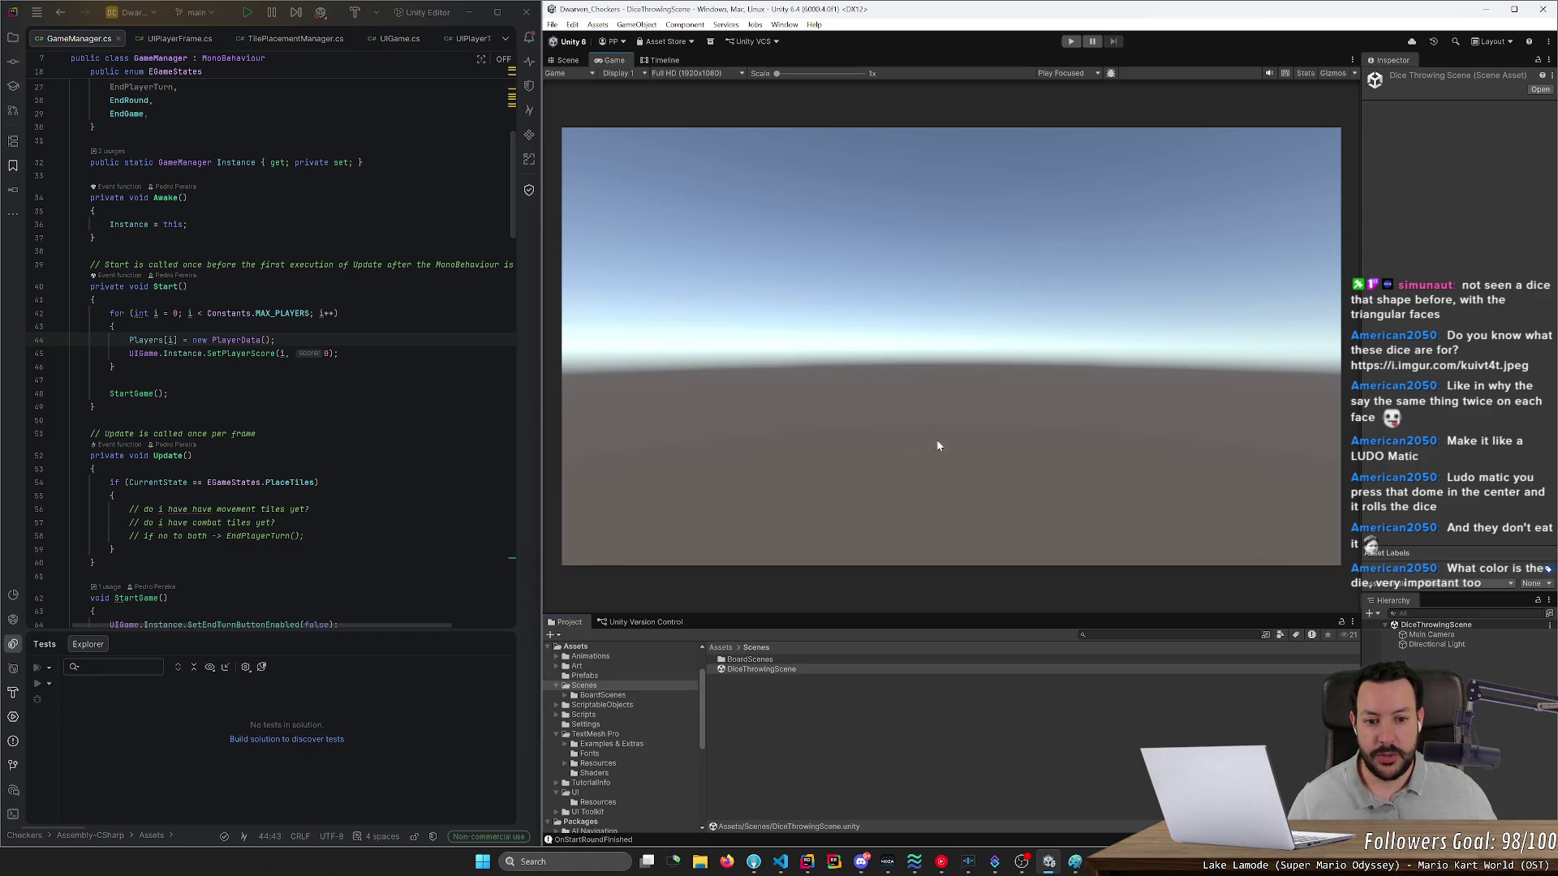
left_click(727, 862)
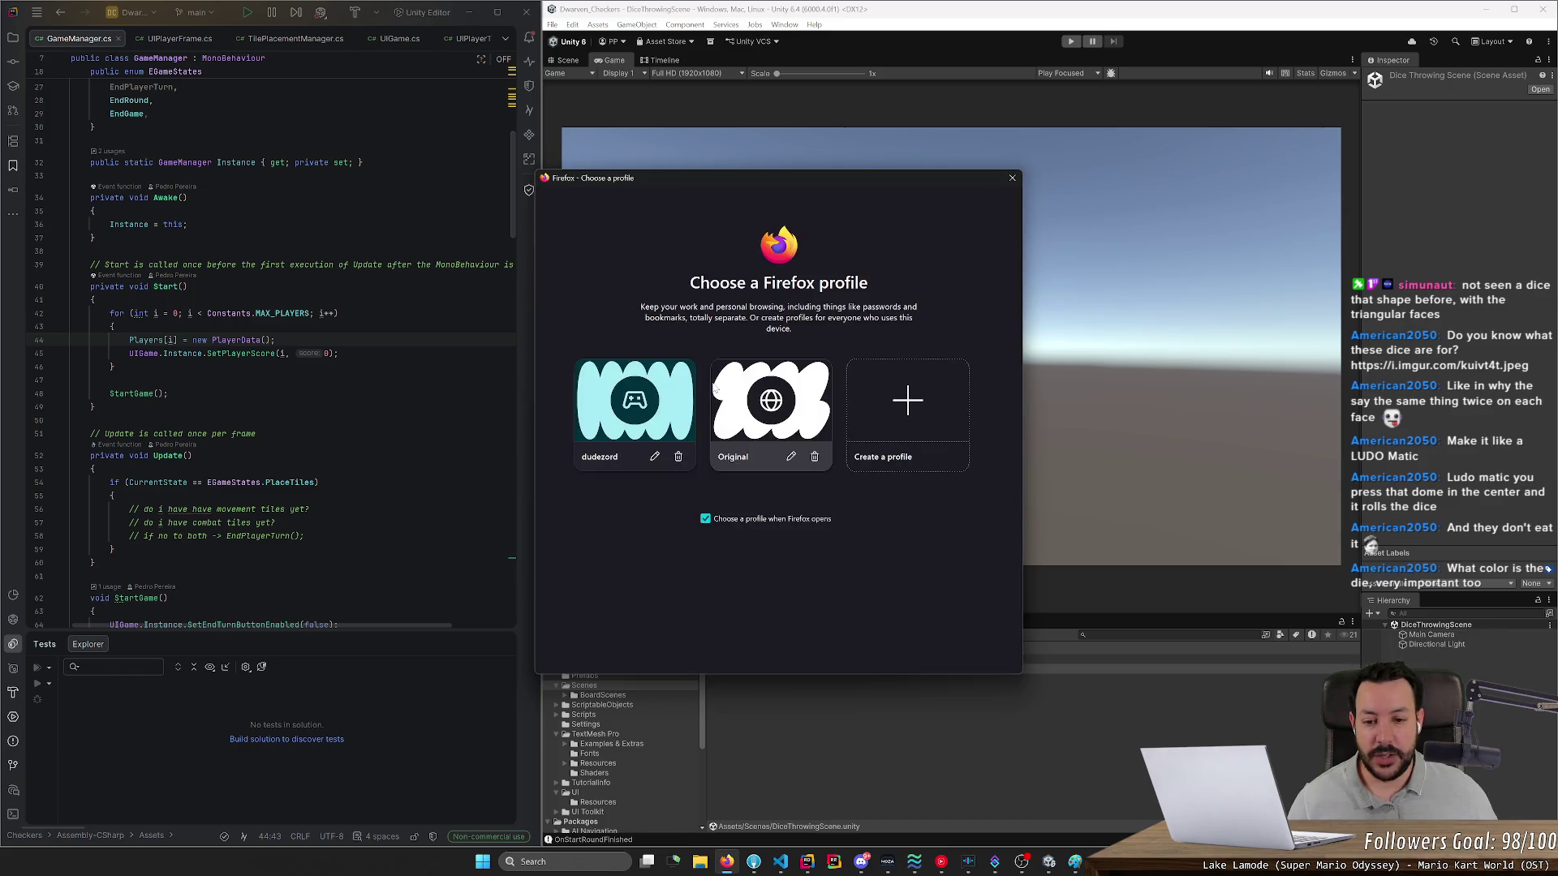
left_click(649, 418)
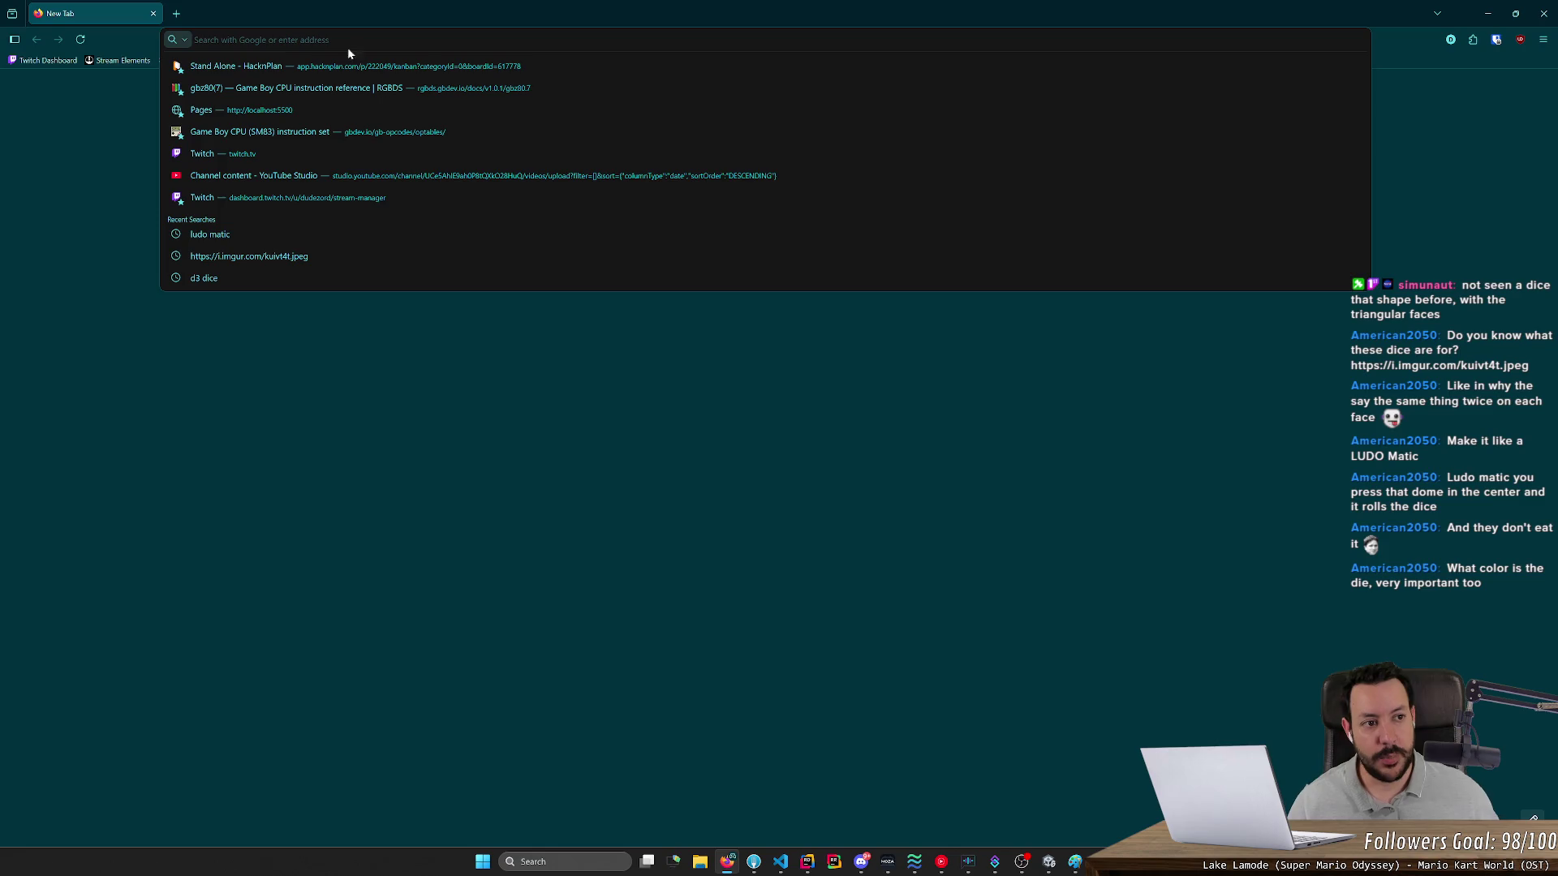
left_click(1486, 13)
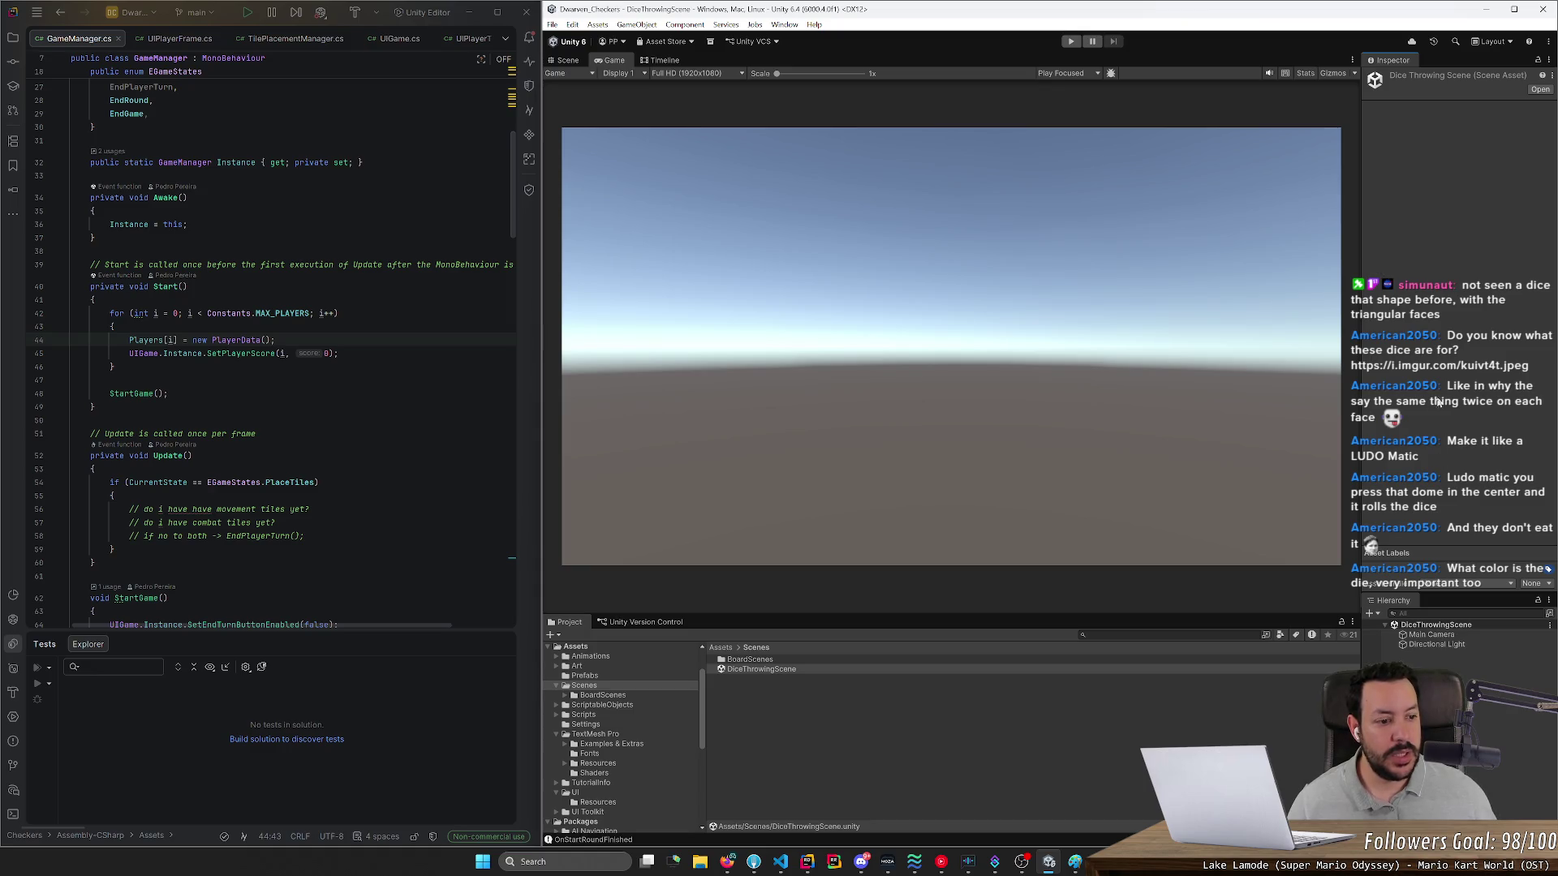
- Select the DiceThrowingScene asset and bring up the Hierarchy's 3D Object submenu
left_click(802, 667)
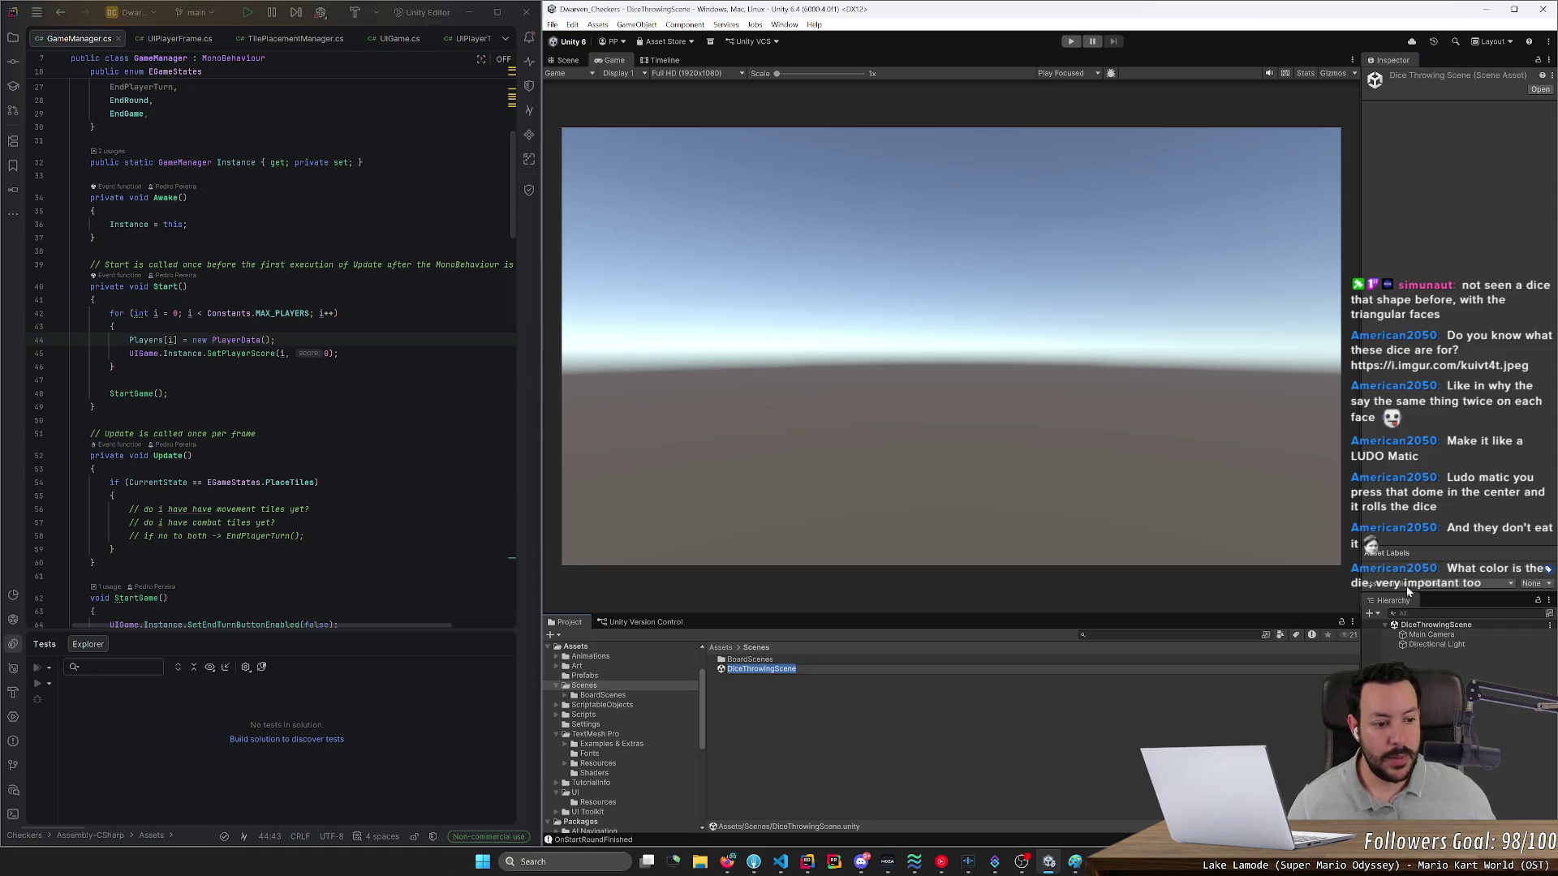
left_click_drag(1413, 595, 1412, 90)
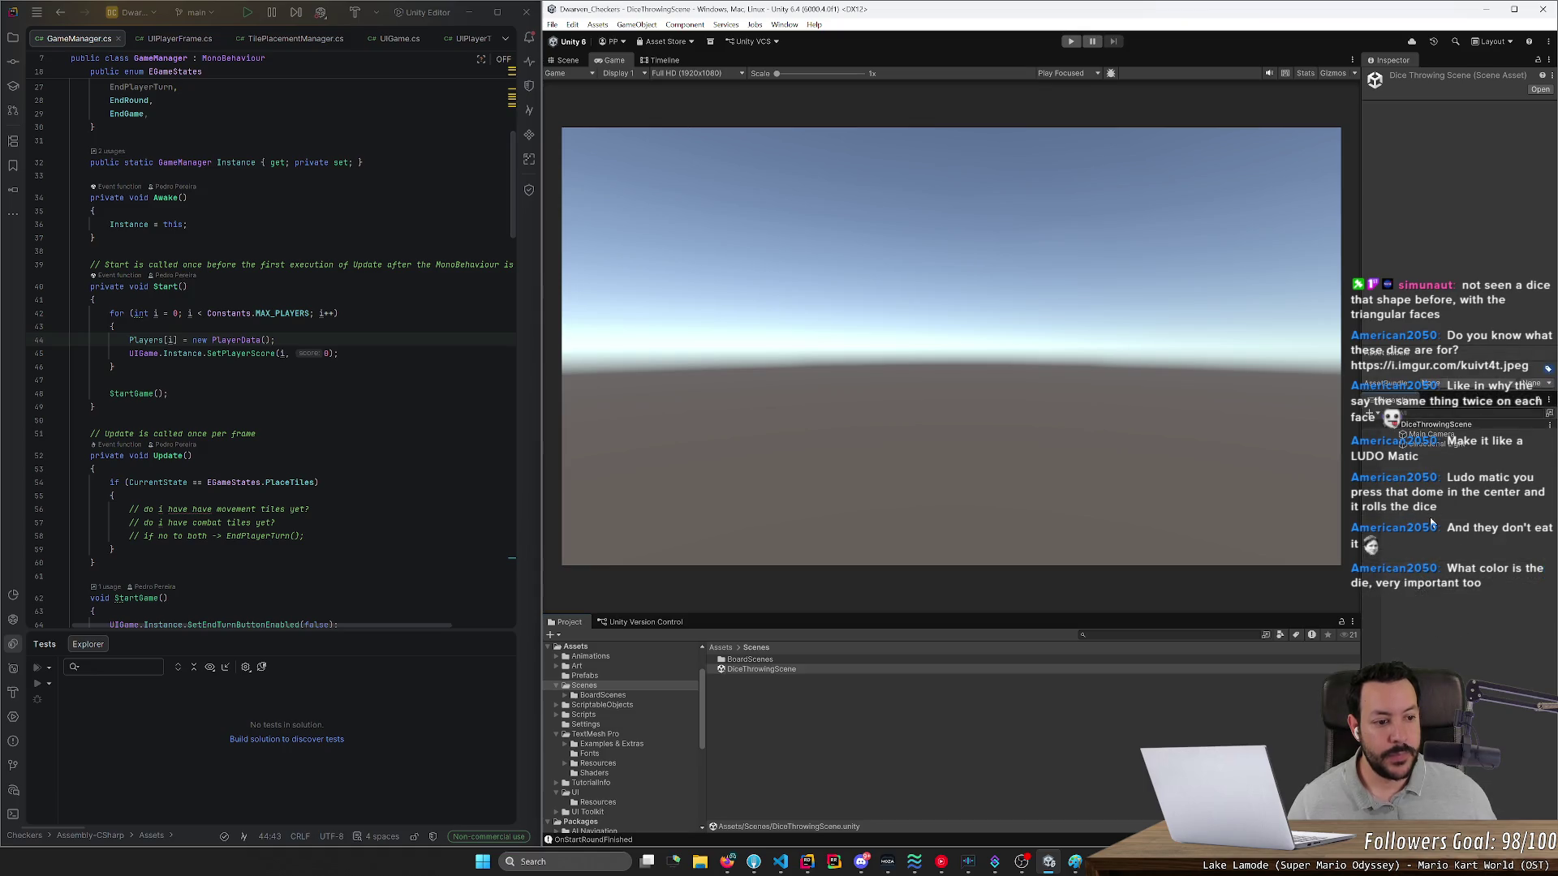
right_click(1366, 115)
mouse_move(1412, 356)
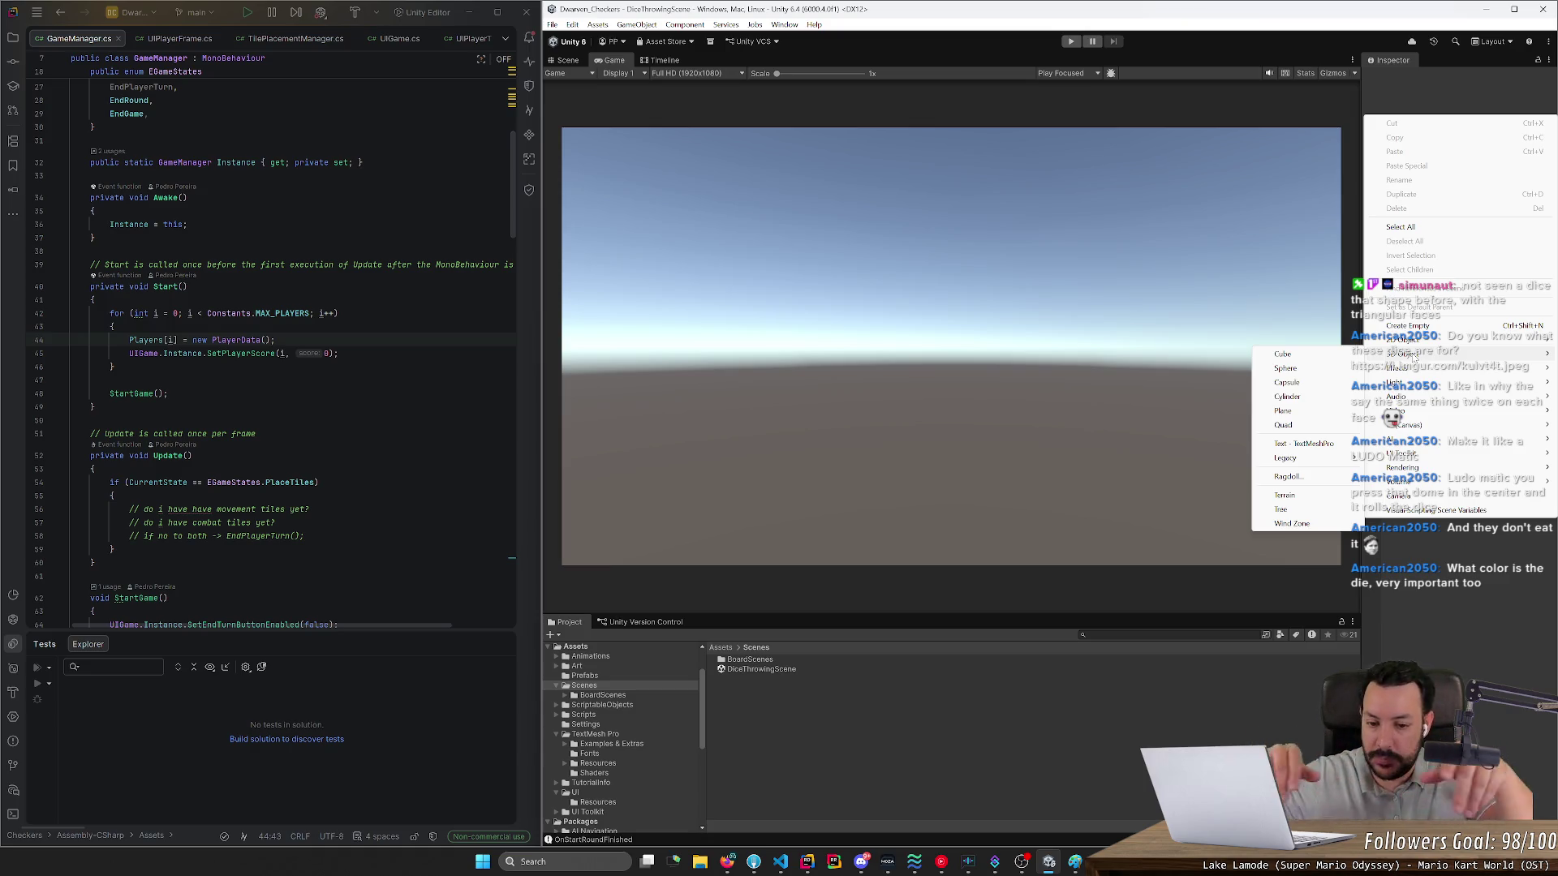
- Search Google Images for 'dice throw' in a new Firefox window and browse the results
left_click(727, 862)
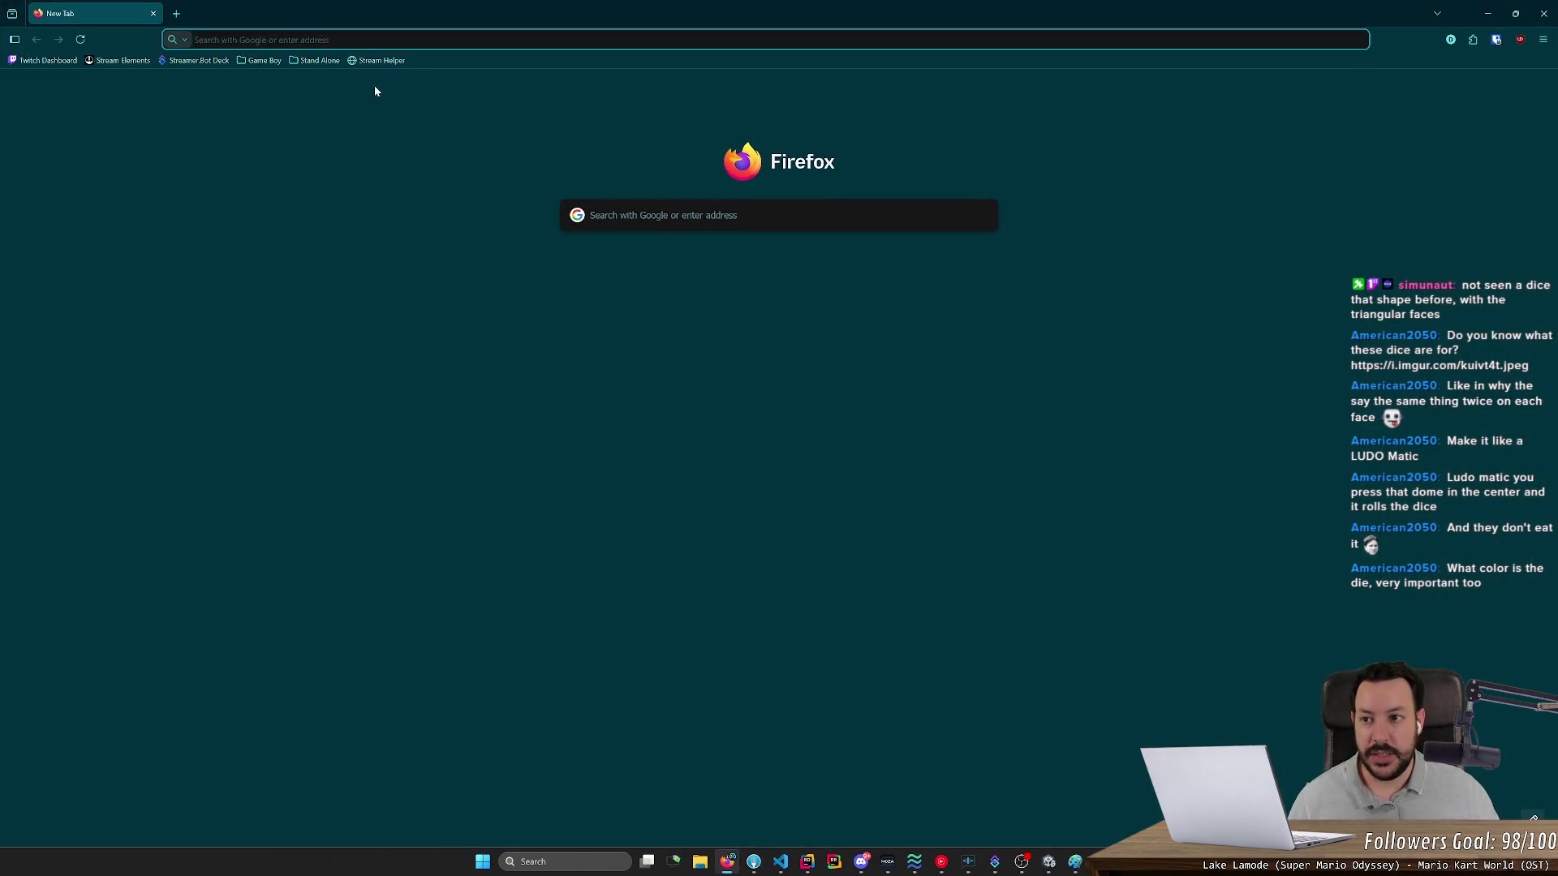
type("dice throw")
key("Return")
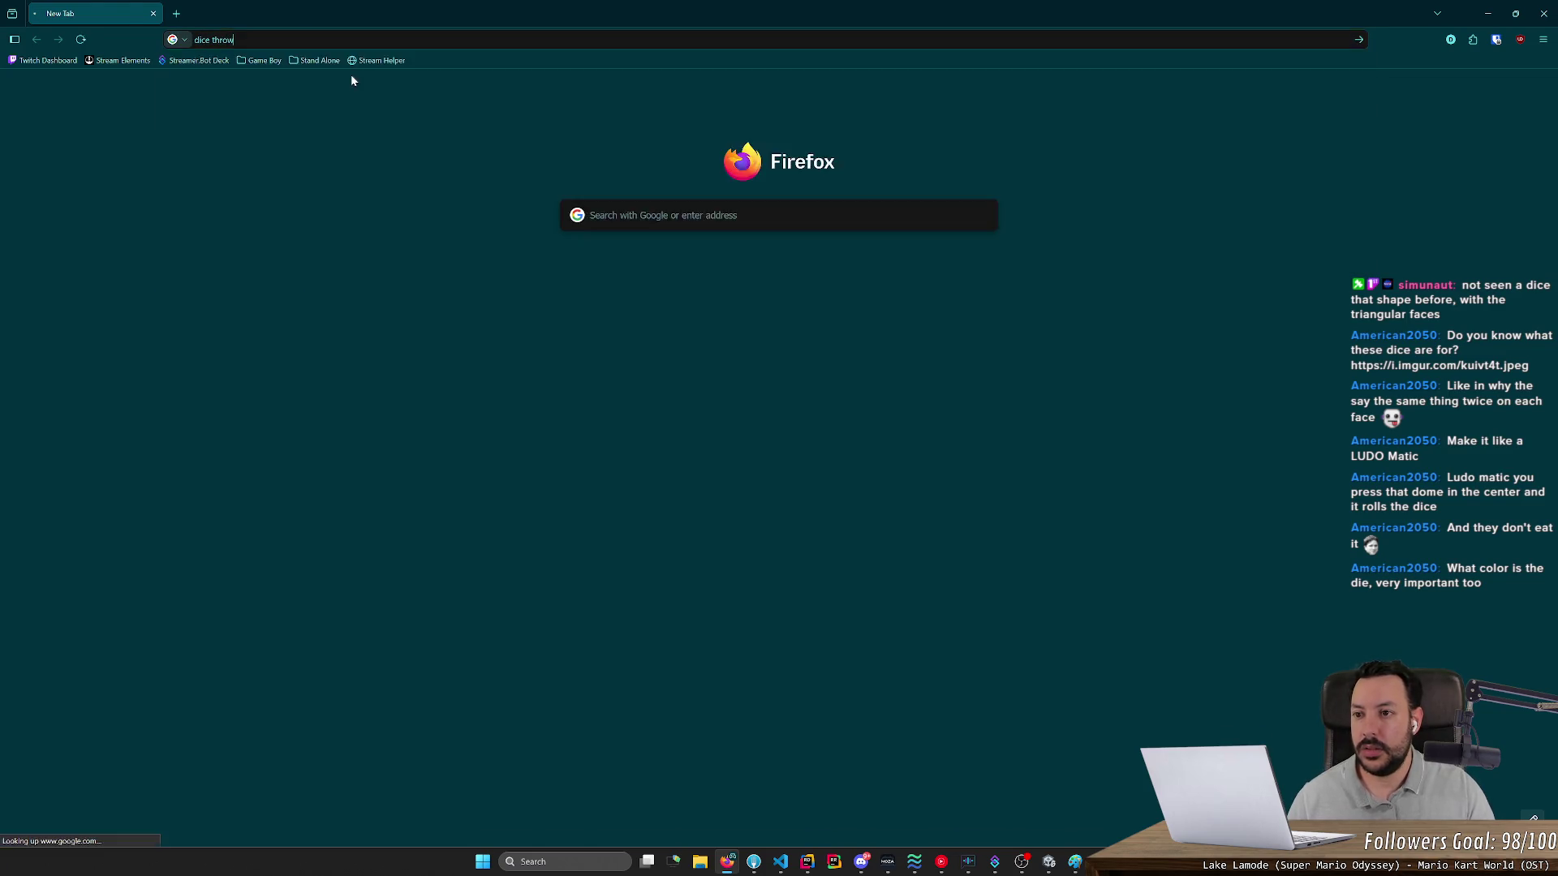
left_click(262, 131)
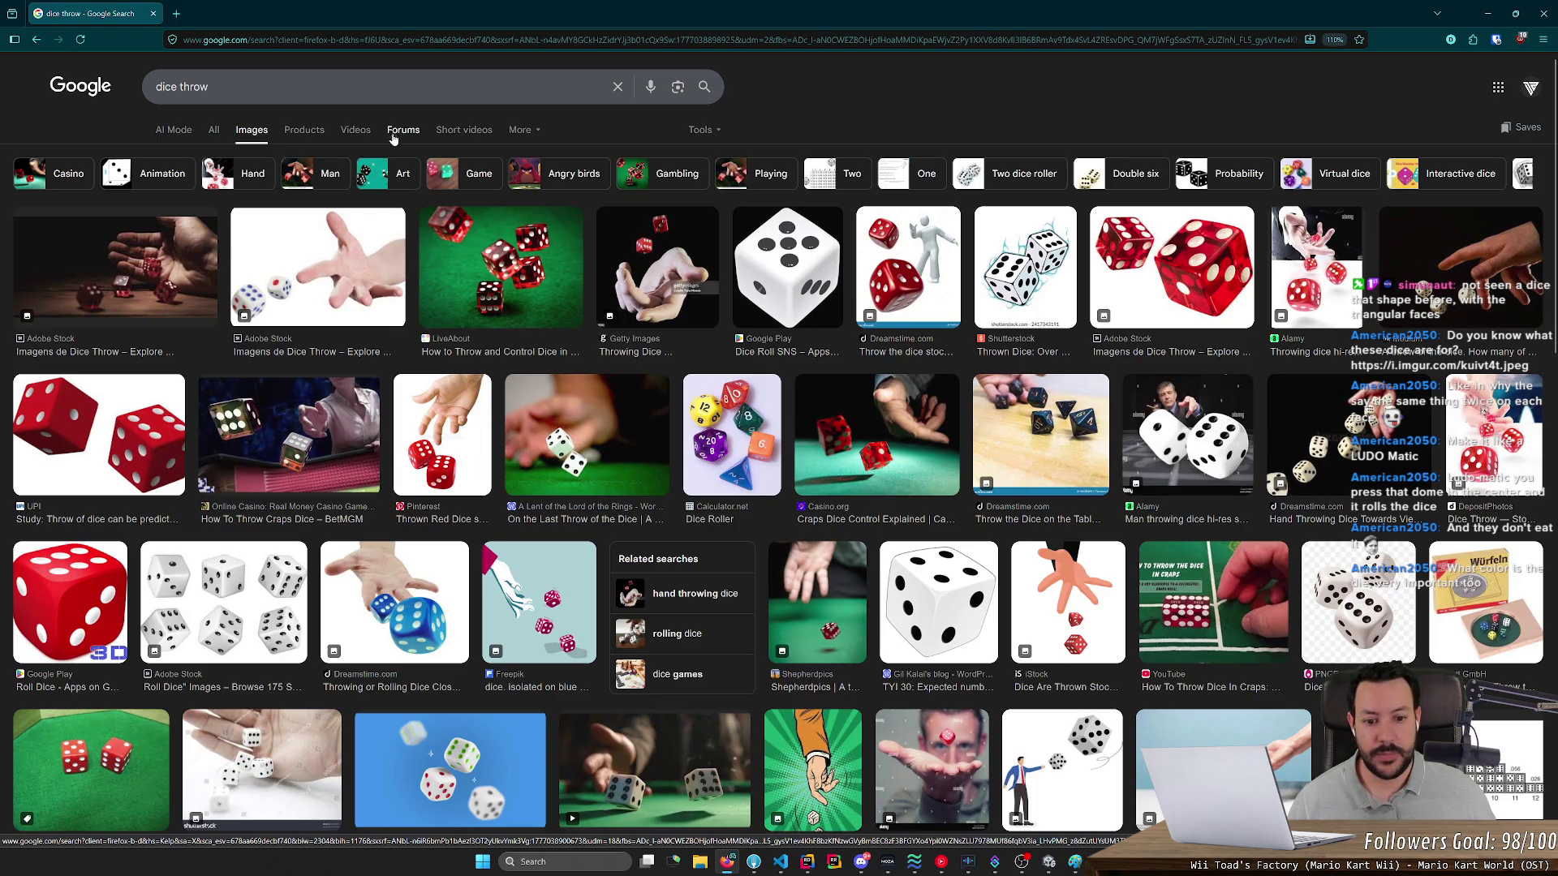
scroll(487, 304, "down", 5)
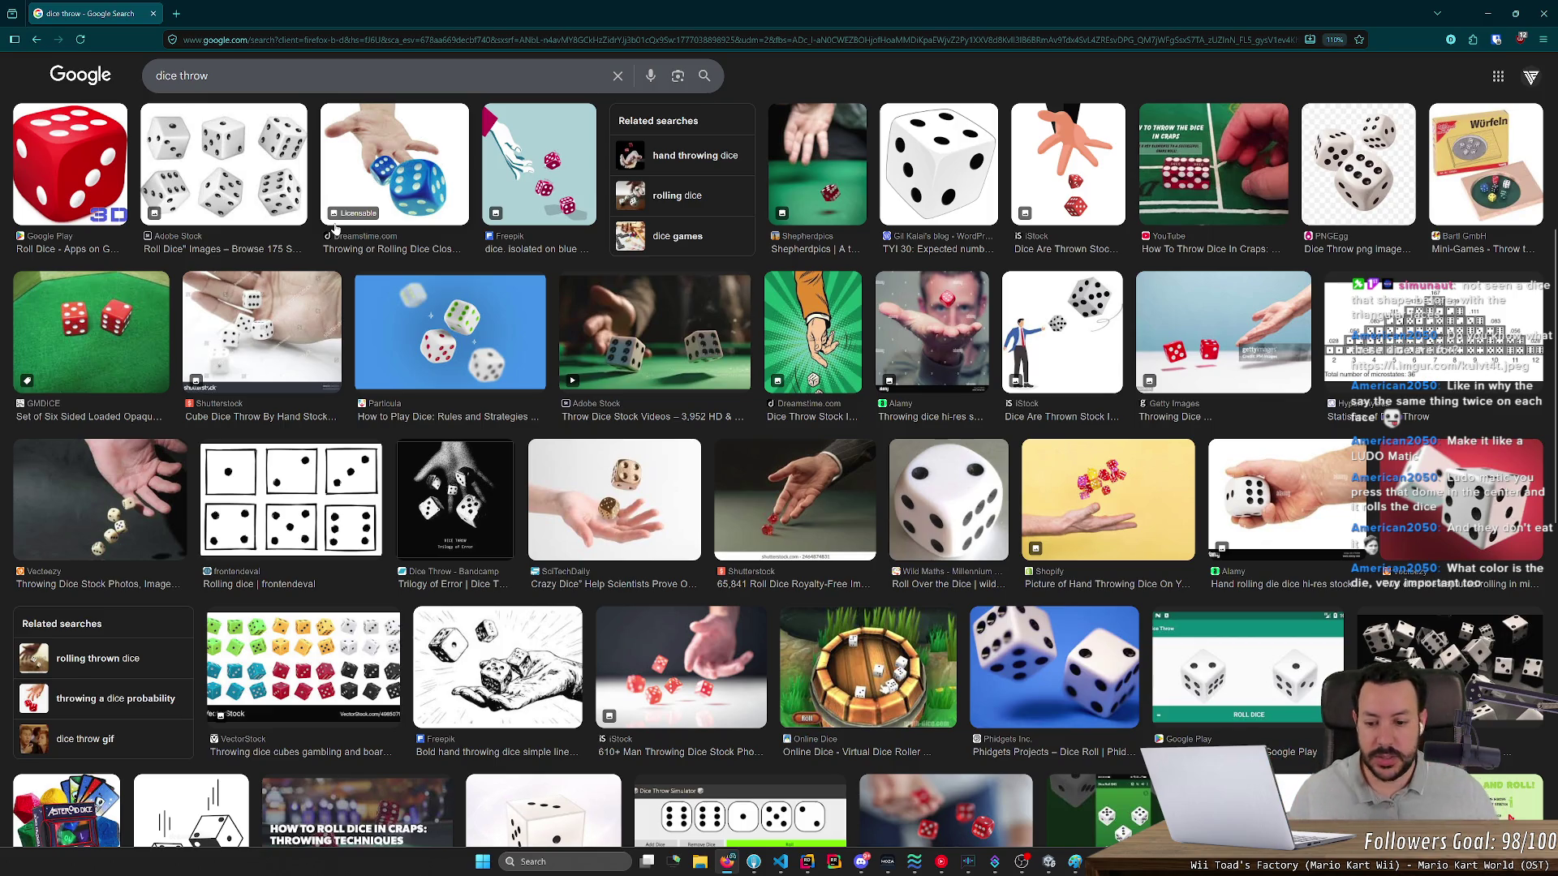
scroll(335, 229, "down", 5)
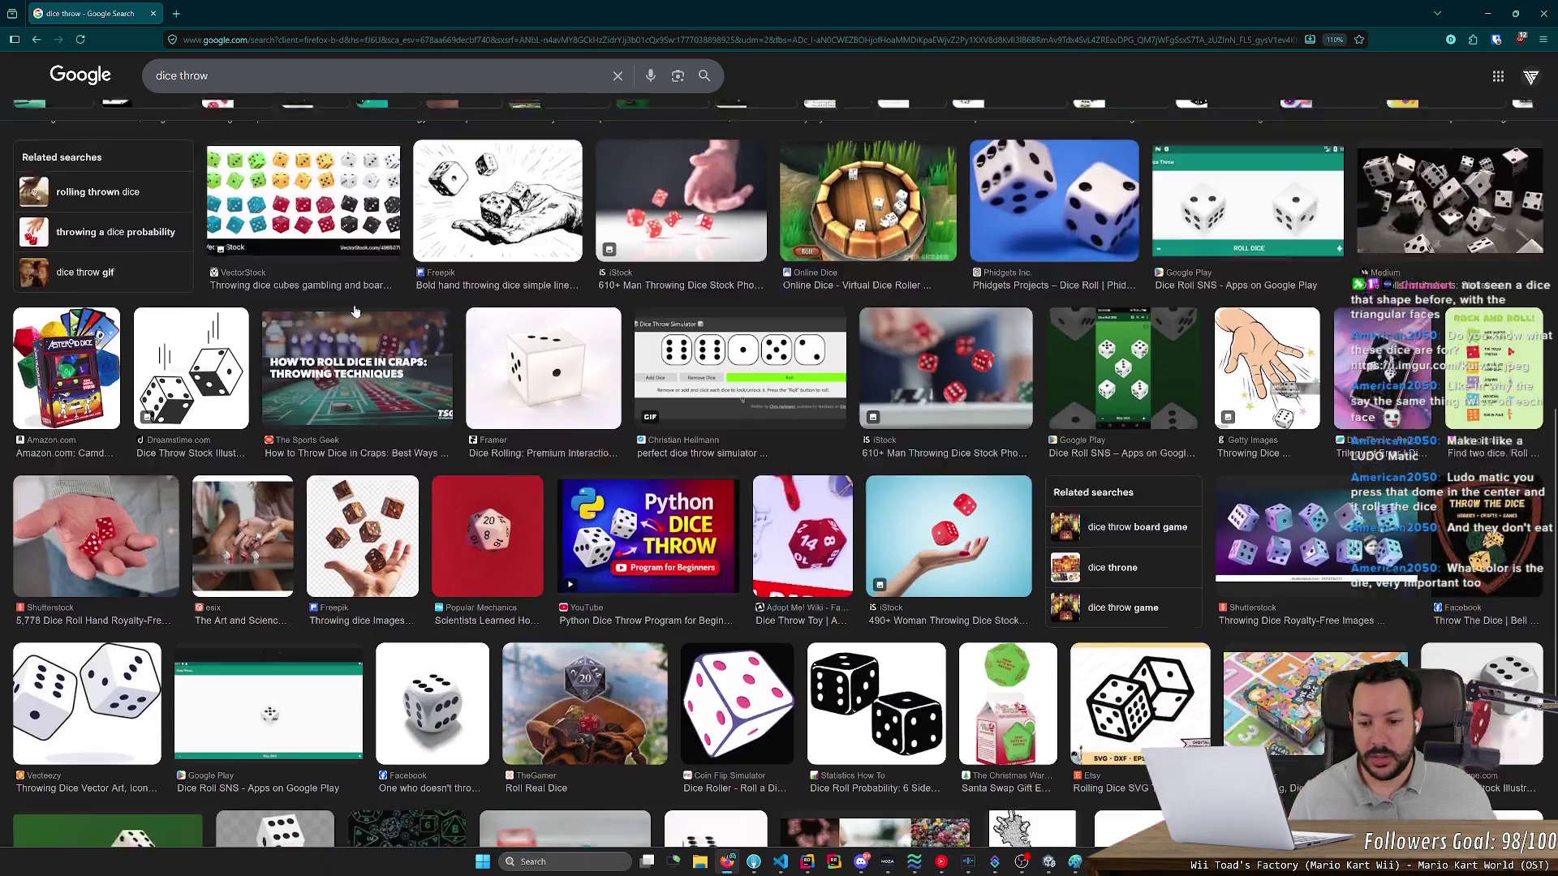
scroll(354, 311, "down", 5)
scroll(405, 341, "down", 5)
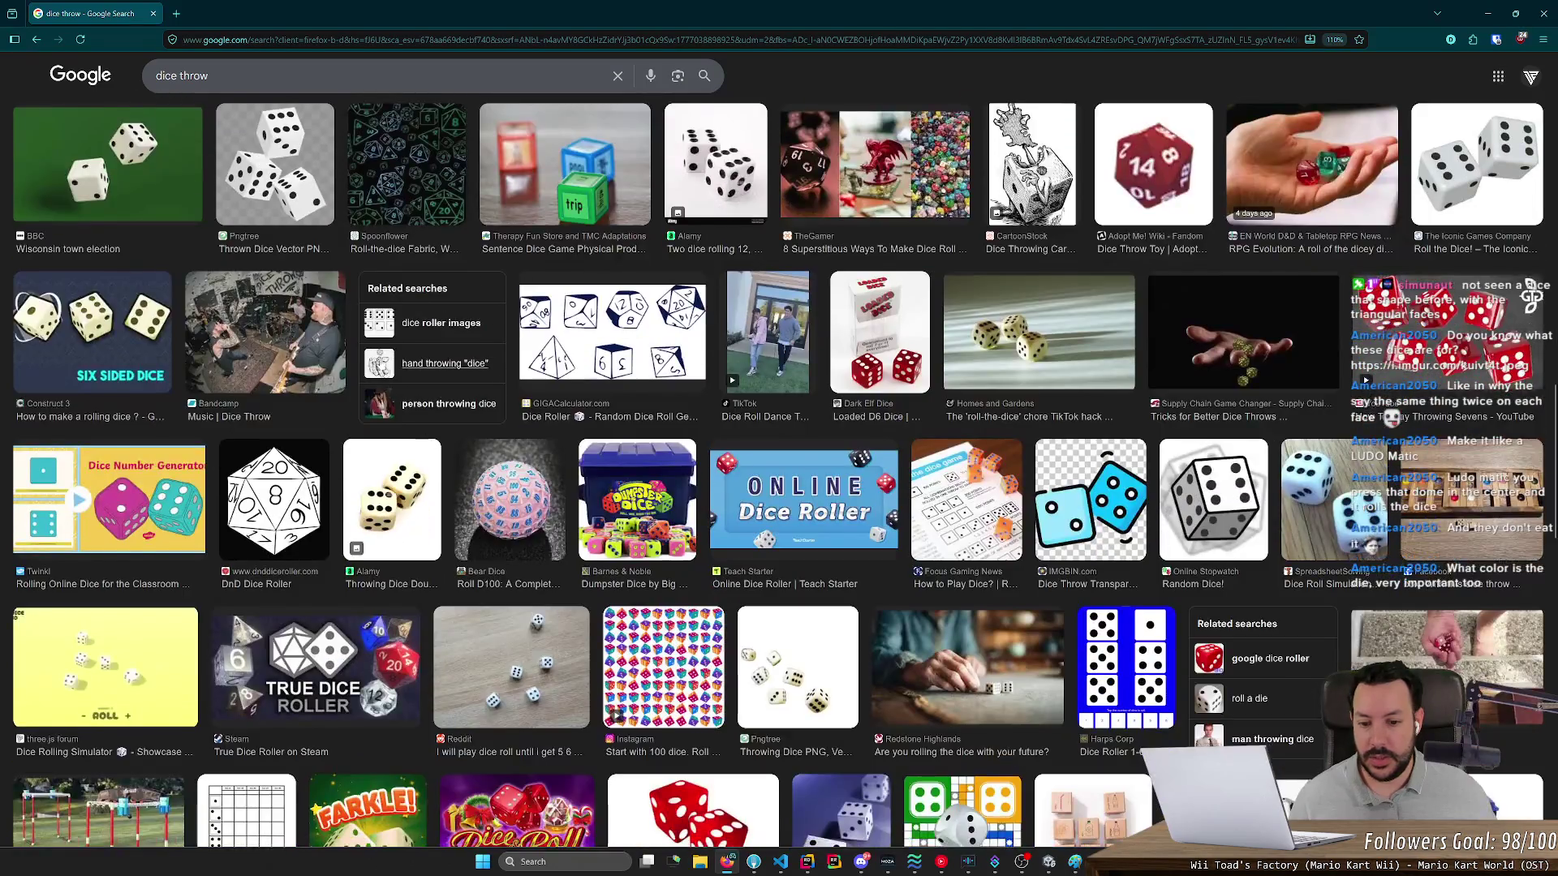
scroll(370, 336, "up", 15)
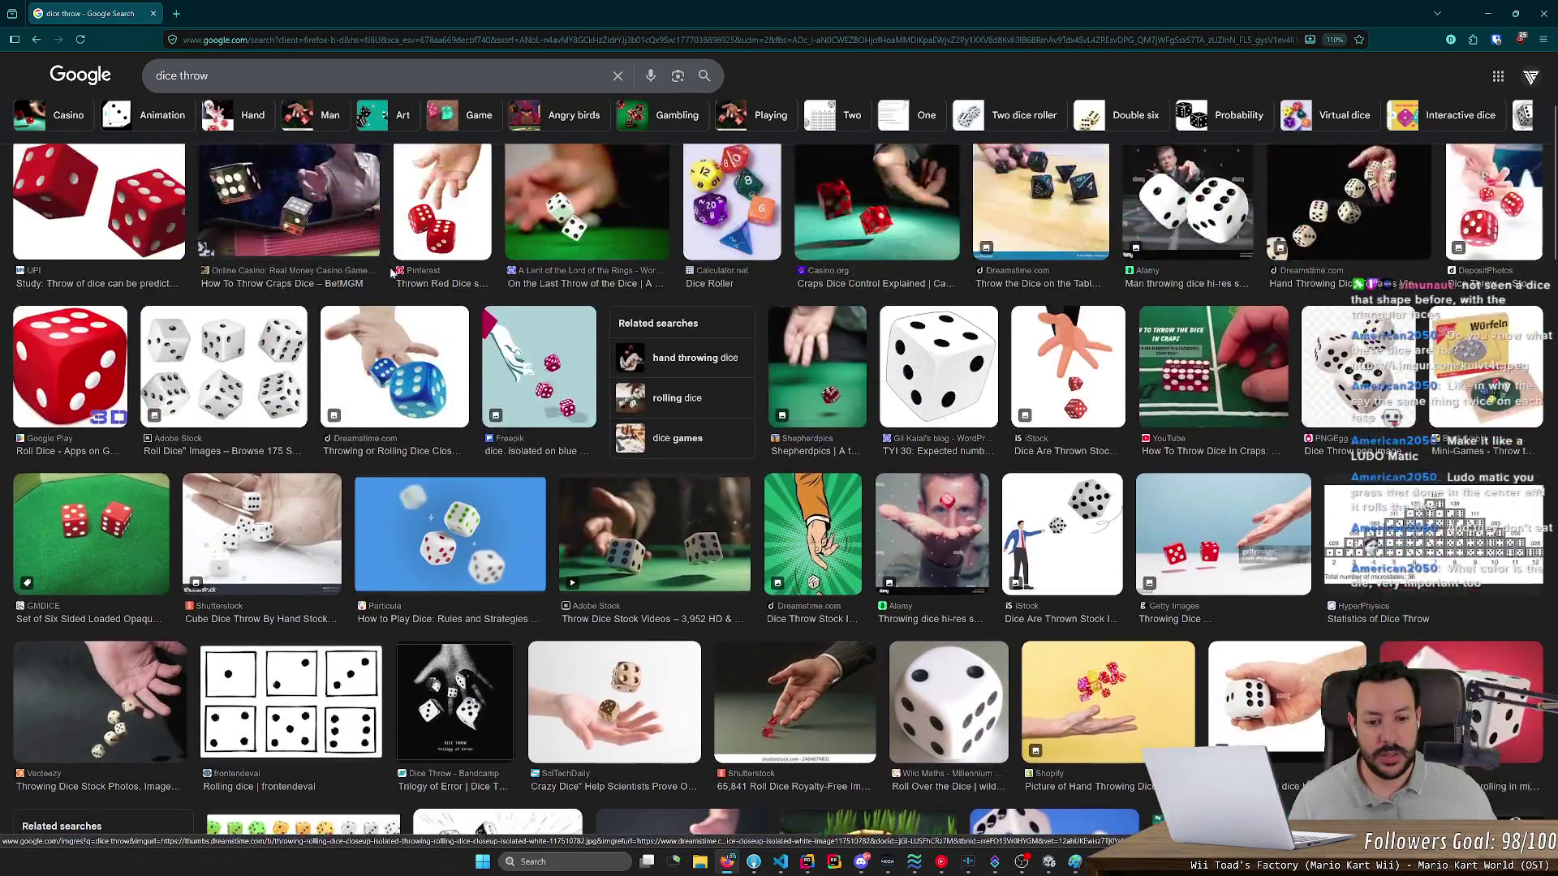
scroll(392, 273, "up", 3)
left_click(340, 84)
- Refine the image search to 'dice throw pocket' and preview the Würfeln box and pocket bag
type("poc")
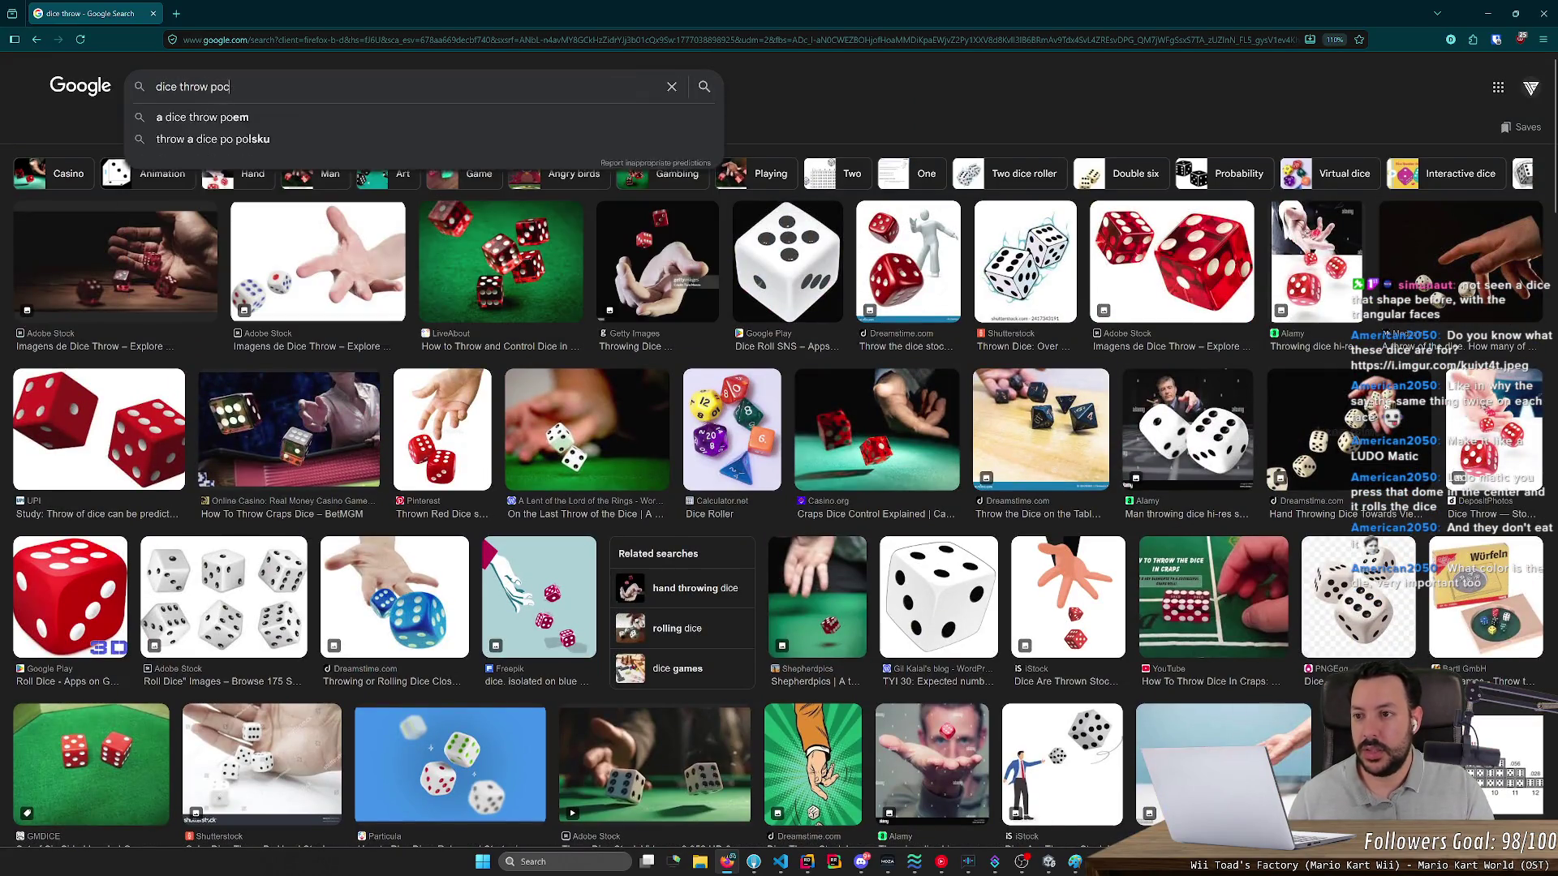
type("ket")
key("Return")
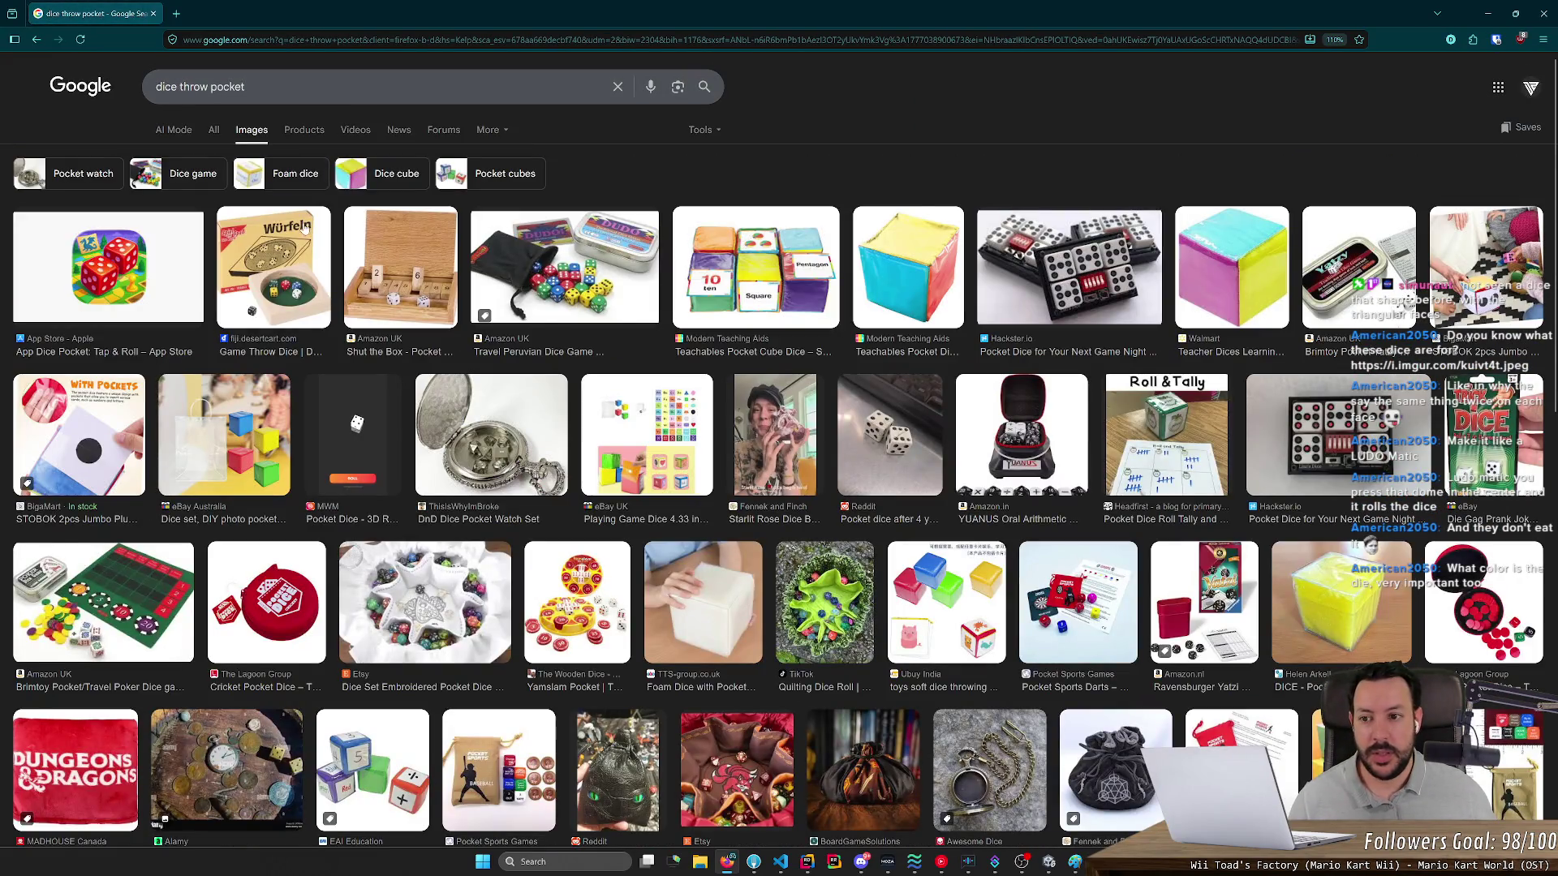
left_click(305, 230)
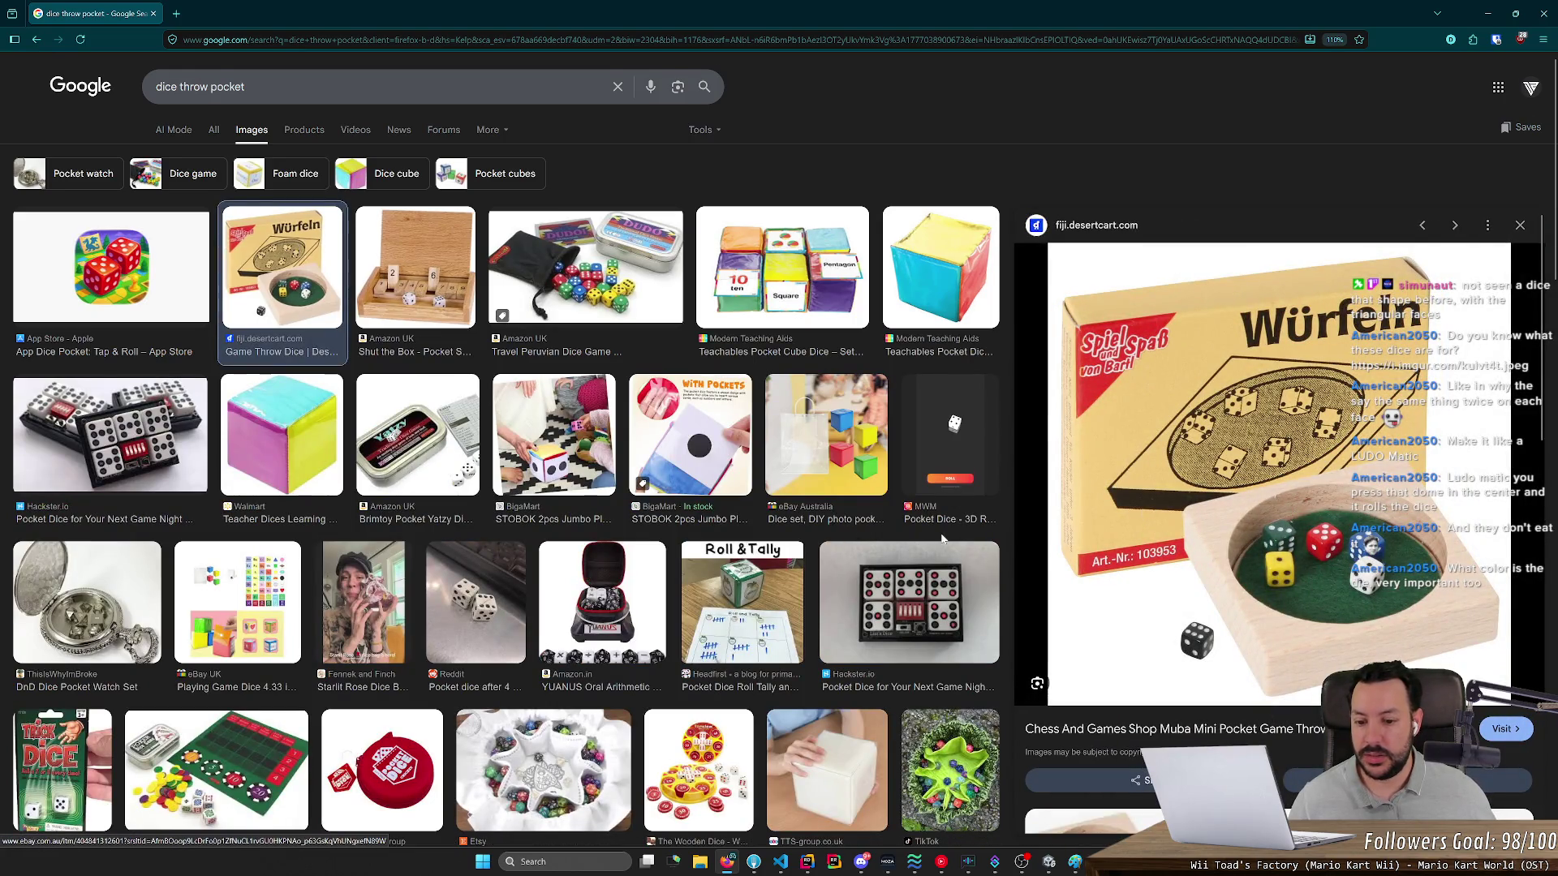
scroll(937, 541, "down", 5)
scroll(937, 541, "down", 5)
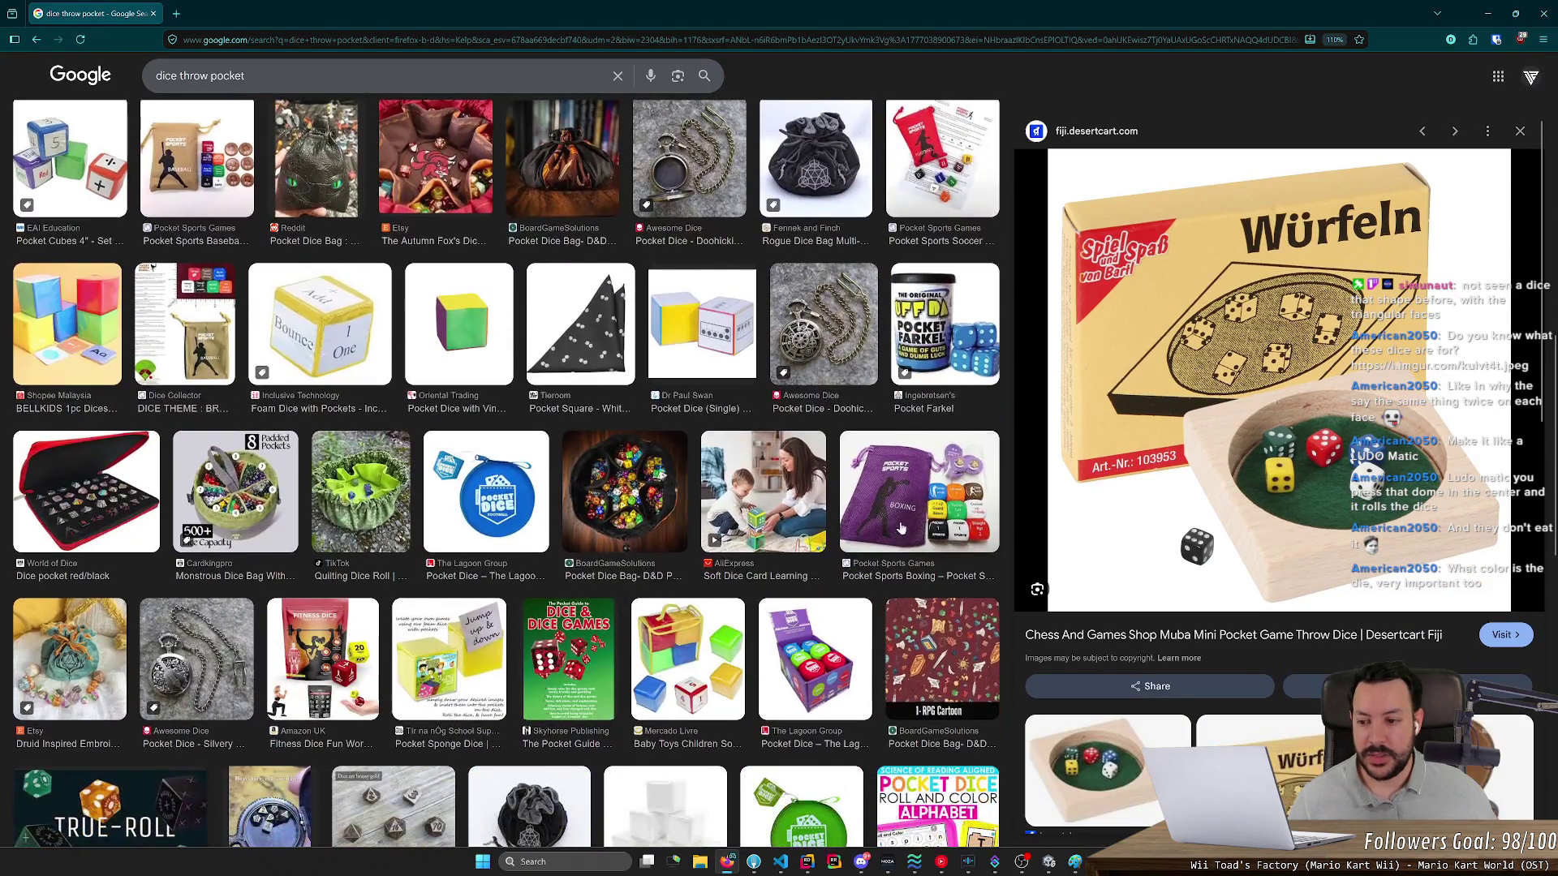
left_click(665, 499)
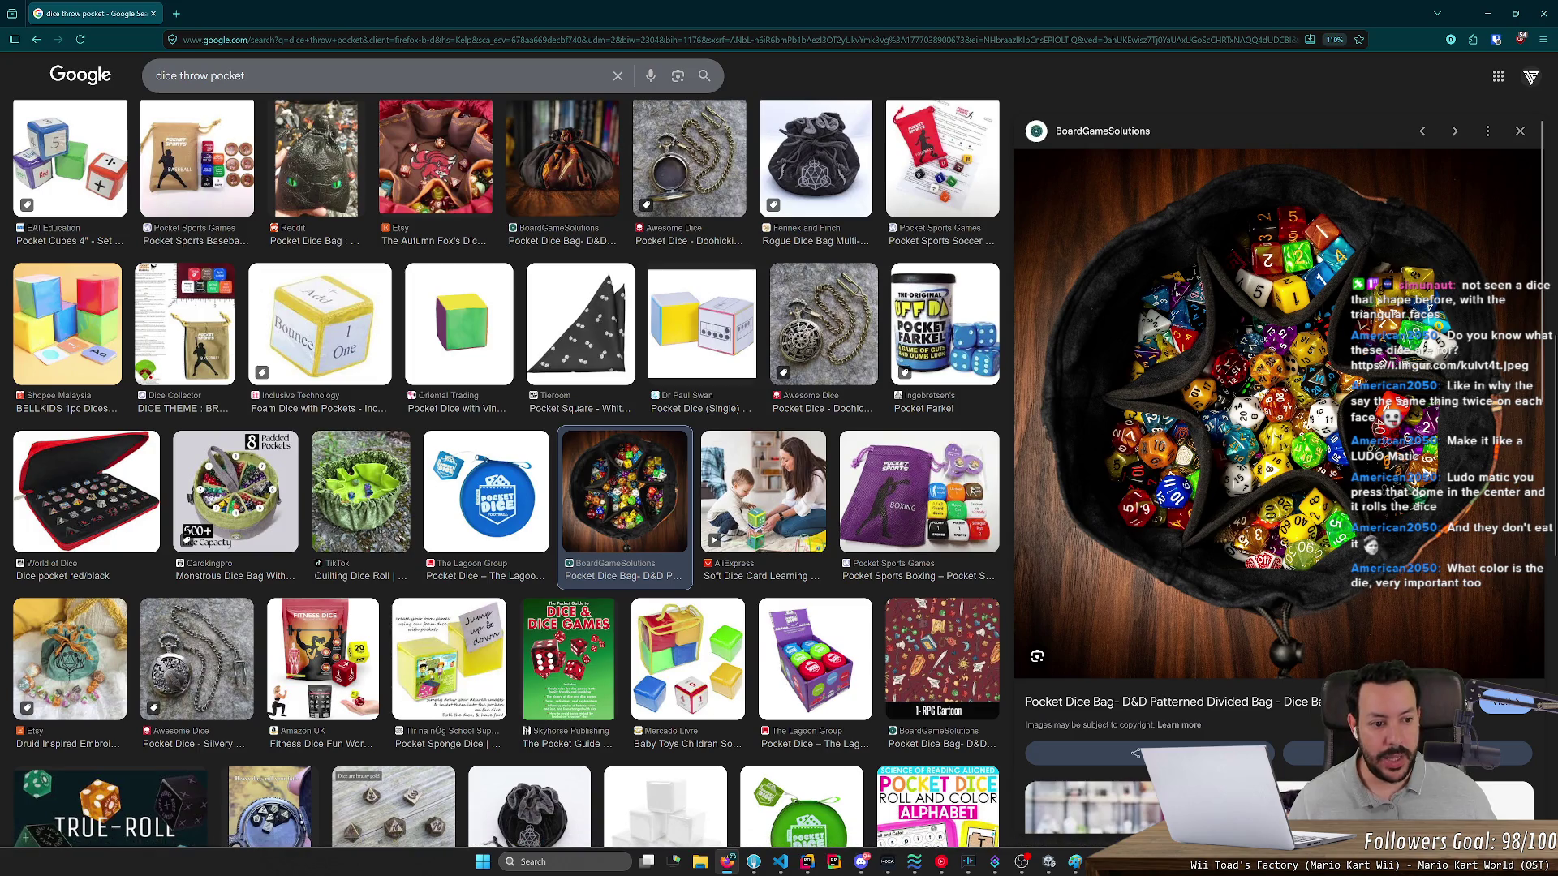
scroll(1174, 438, "down", 8)
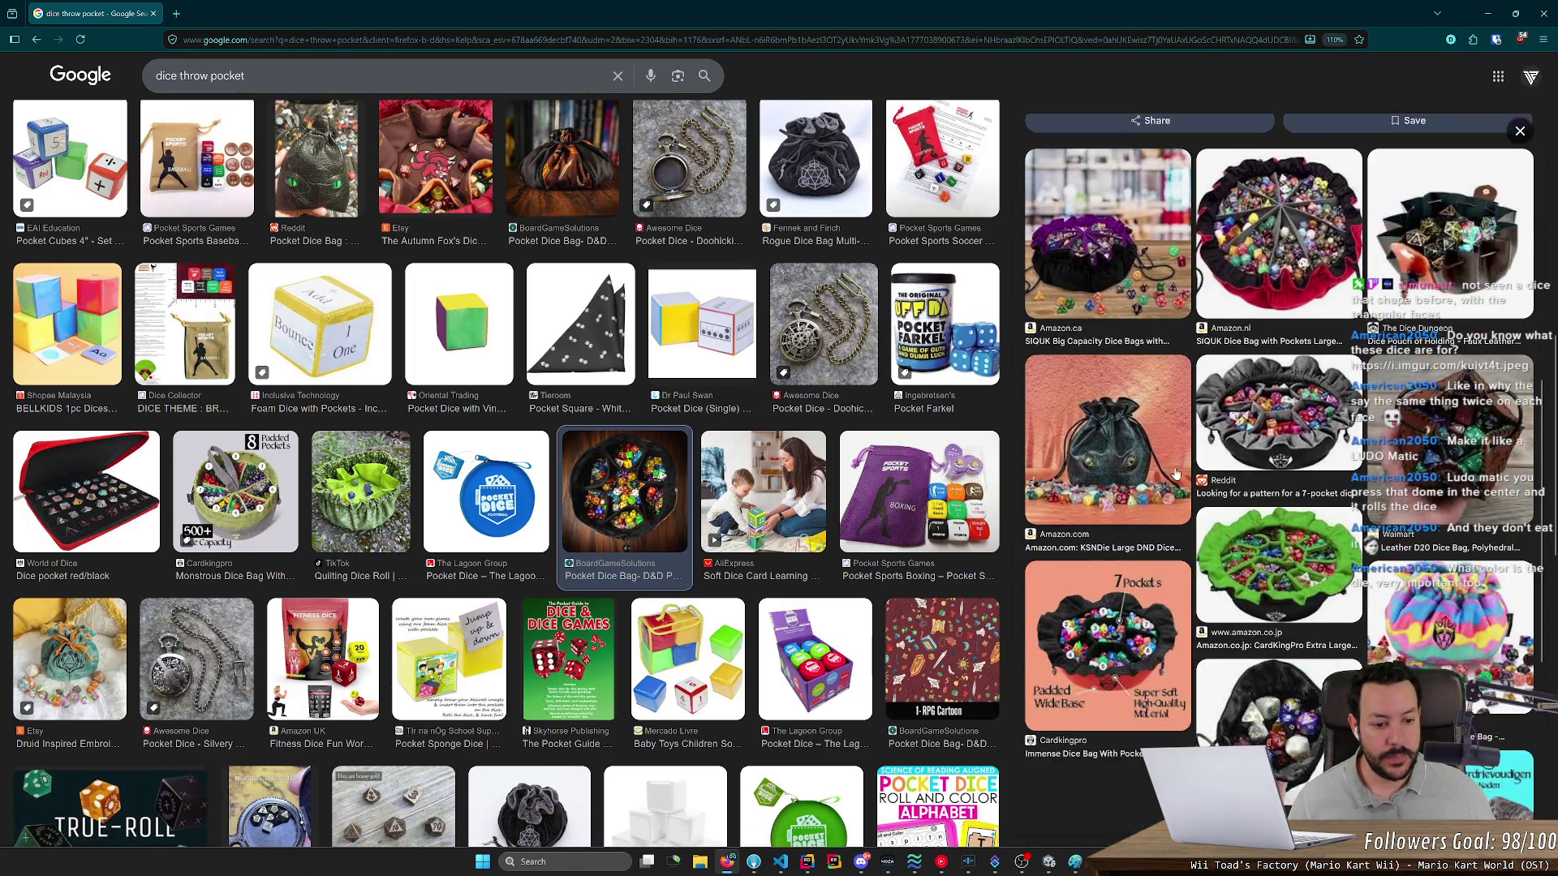
scroll(1175, 474, "down", 5)
scroll(1173, 465, "up", 15)
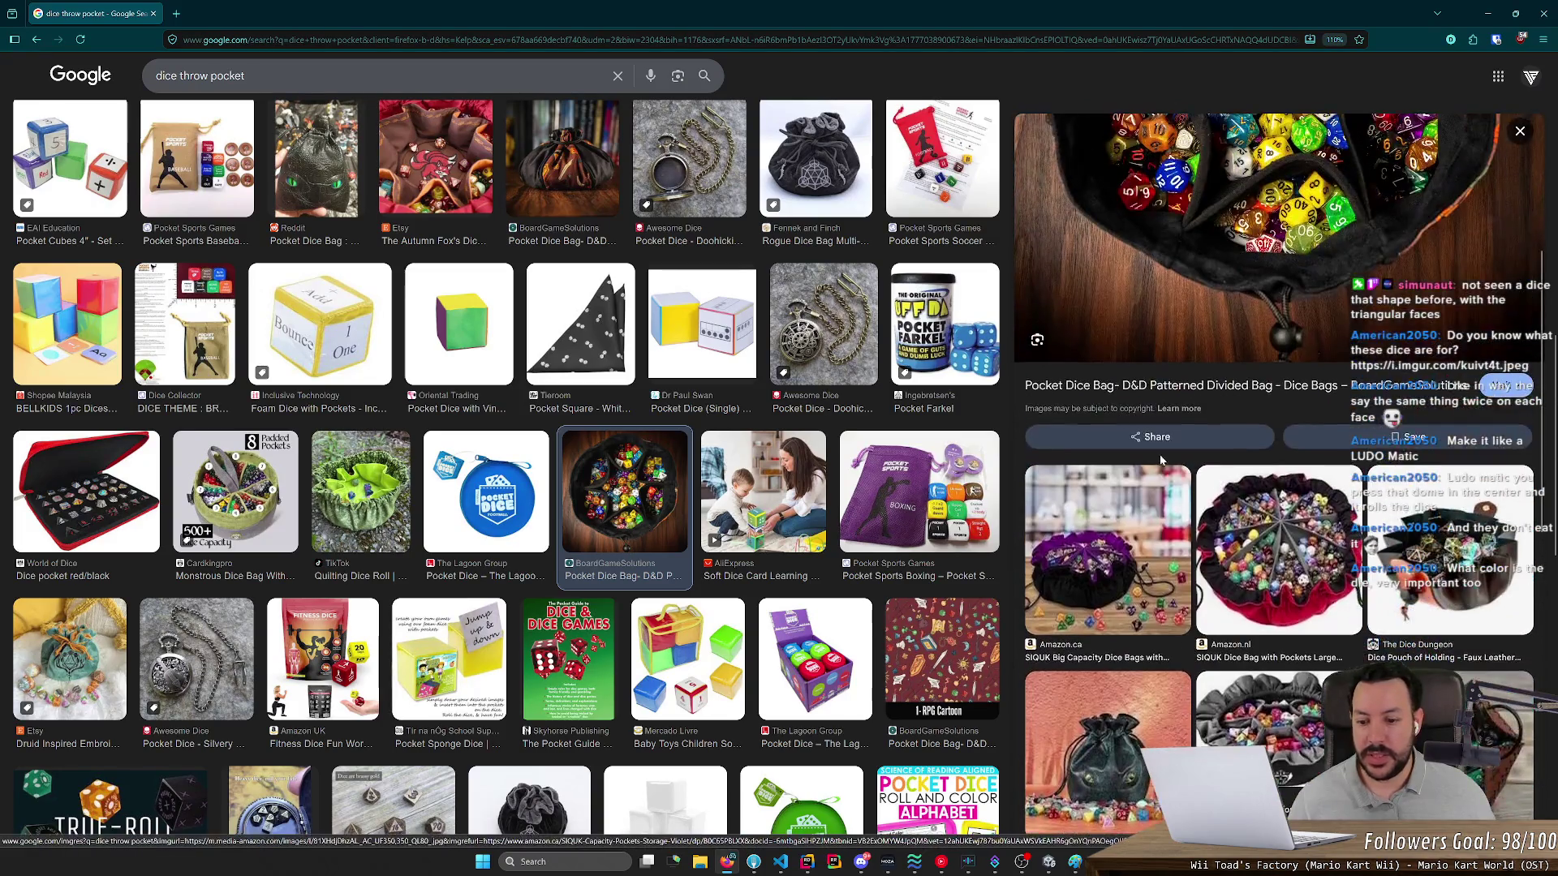
scroll(1161, 460, "up", 5)
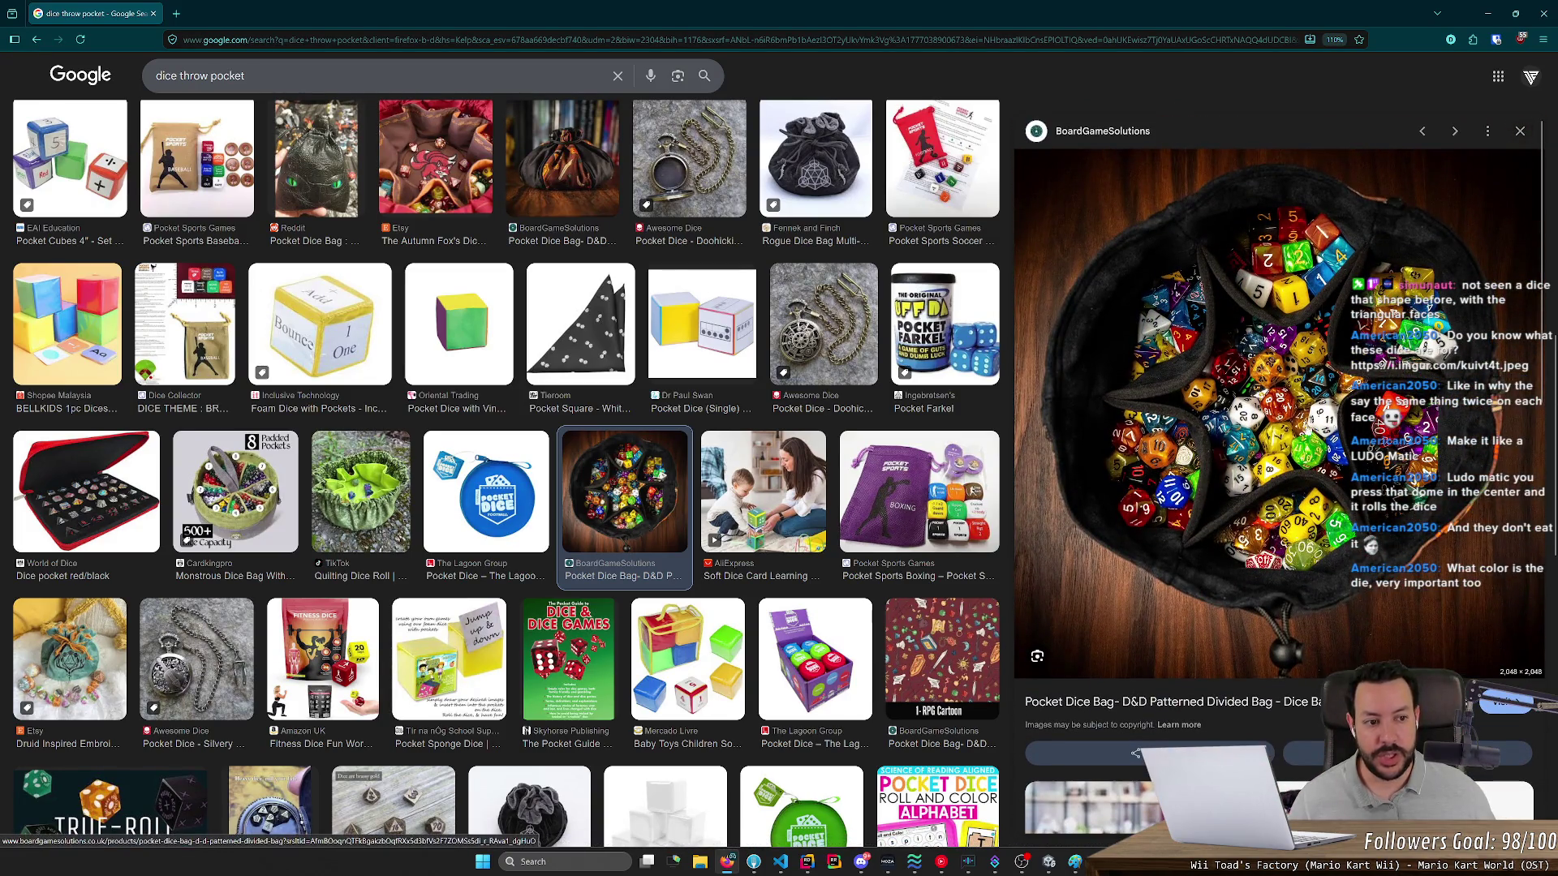
- Change the query to 'dice throw hexagonal' and preview the cyan hexagon dice tray
double_click(227, 76)
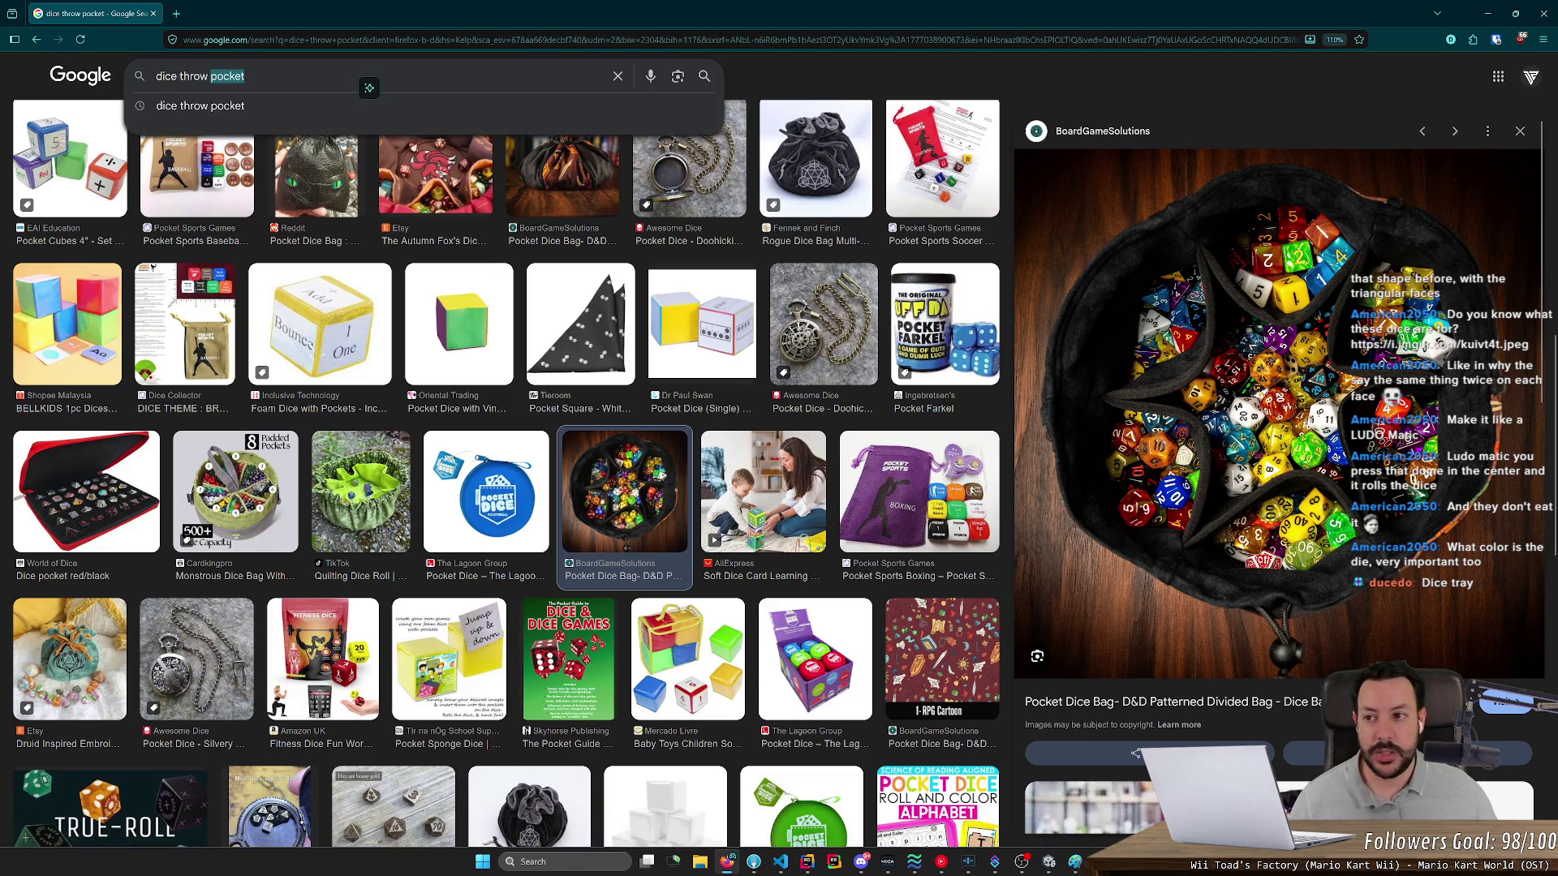
type("he")
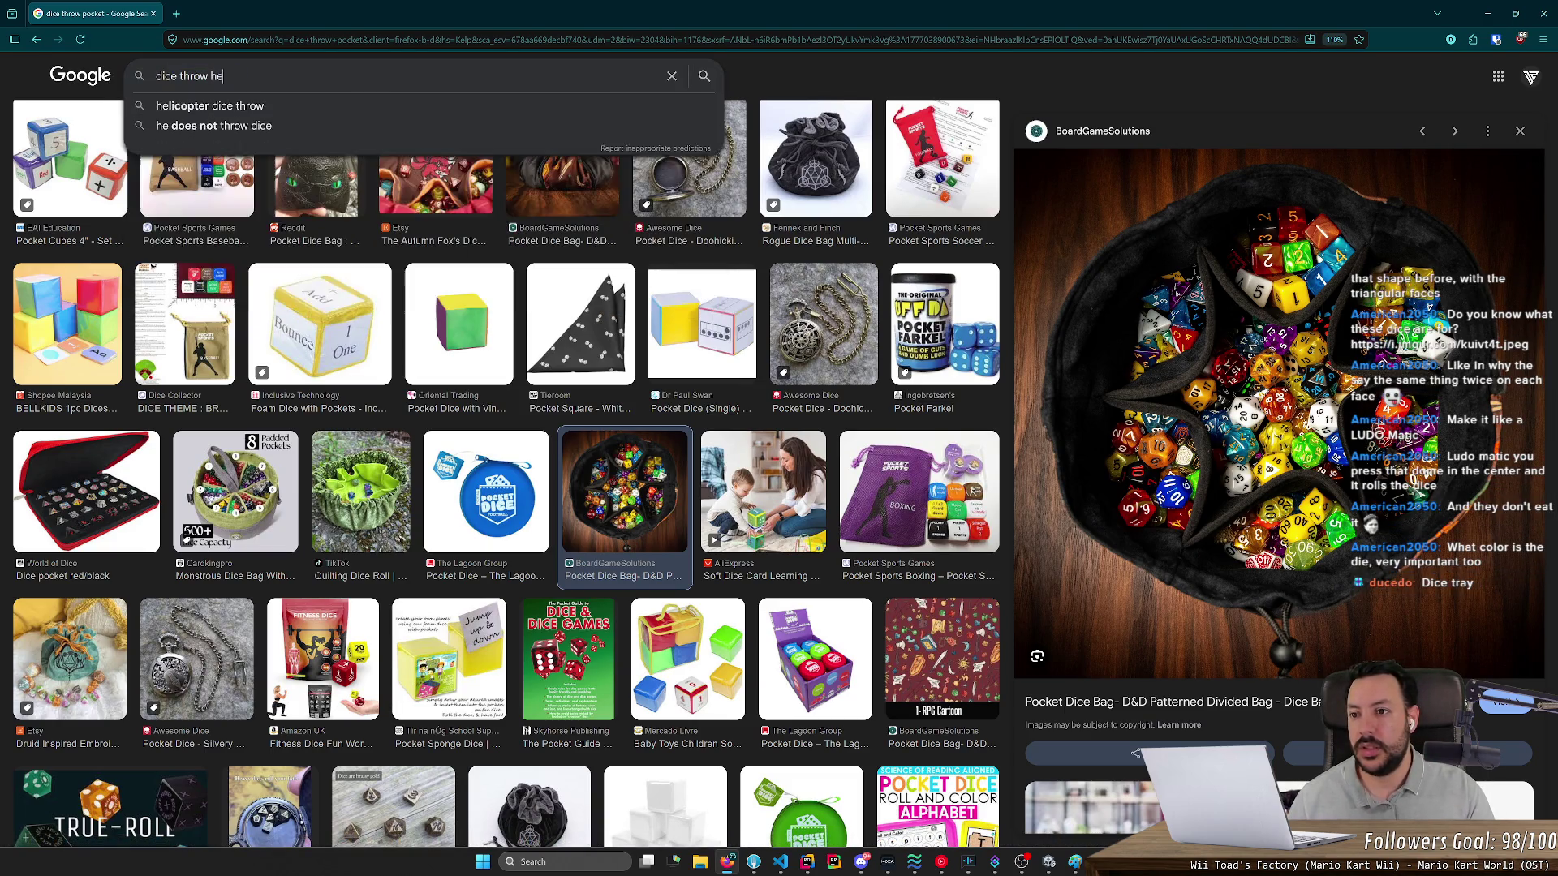
type("xagonal")
key("Return")
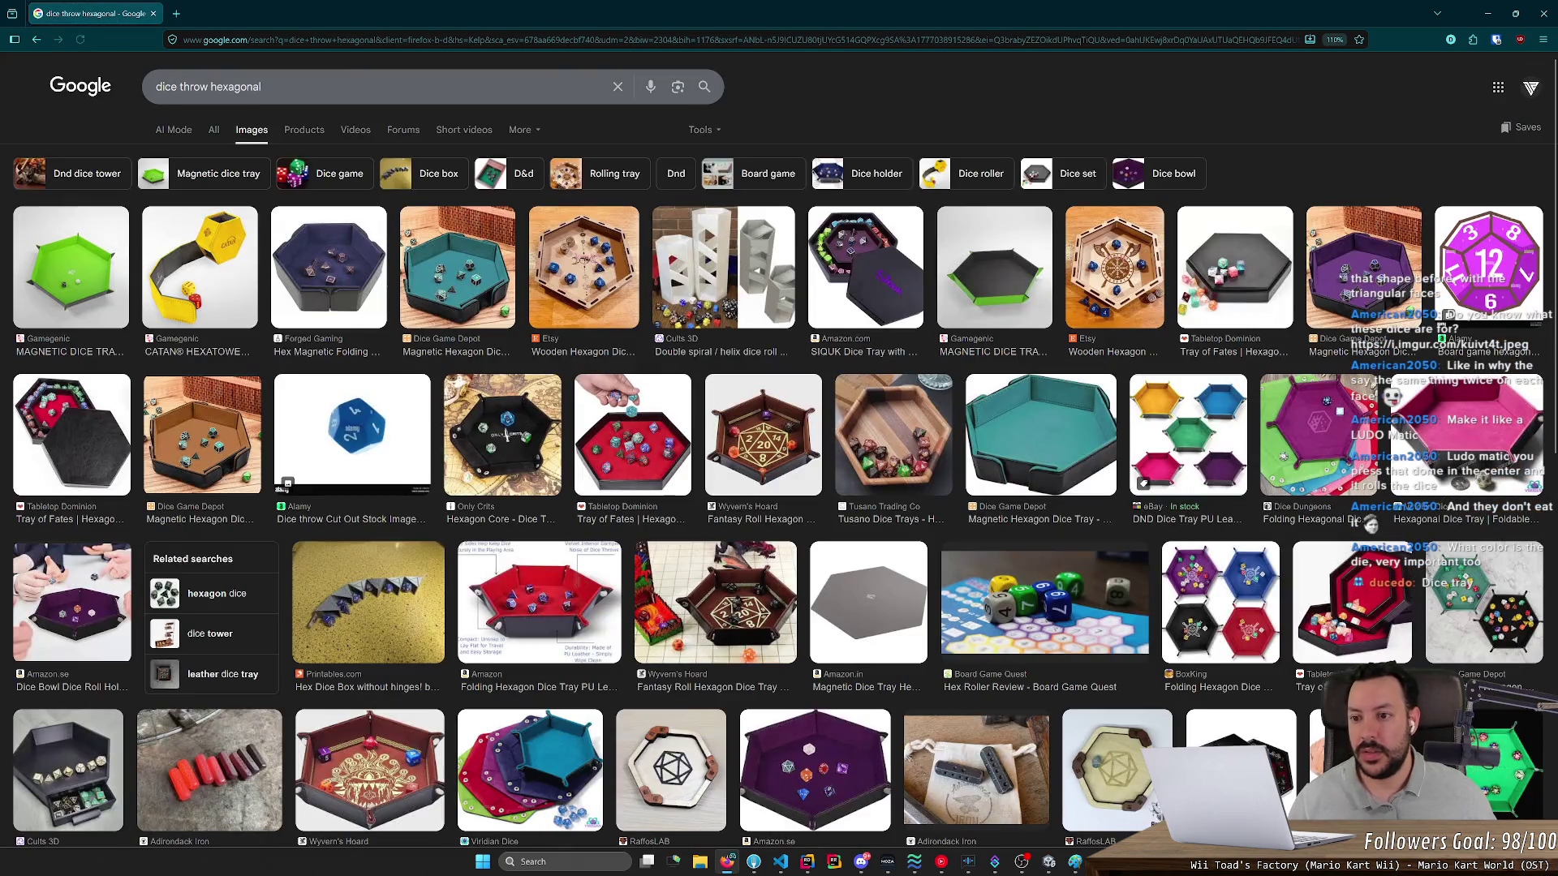
left_click(468, 277)
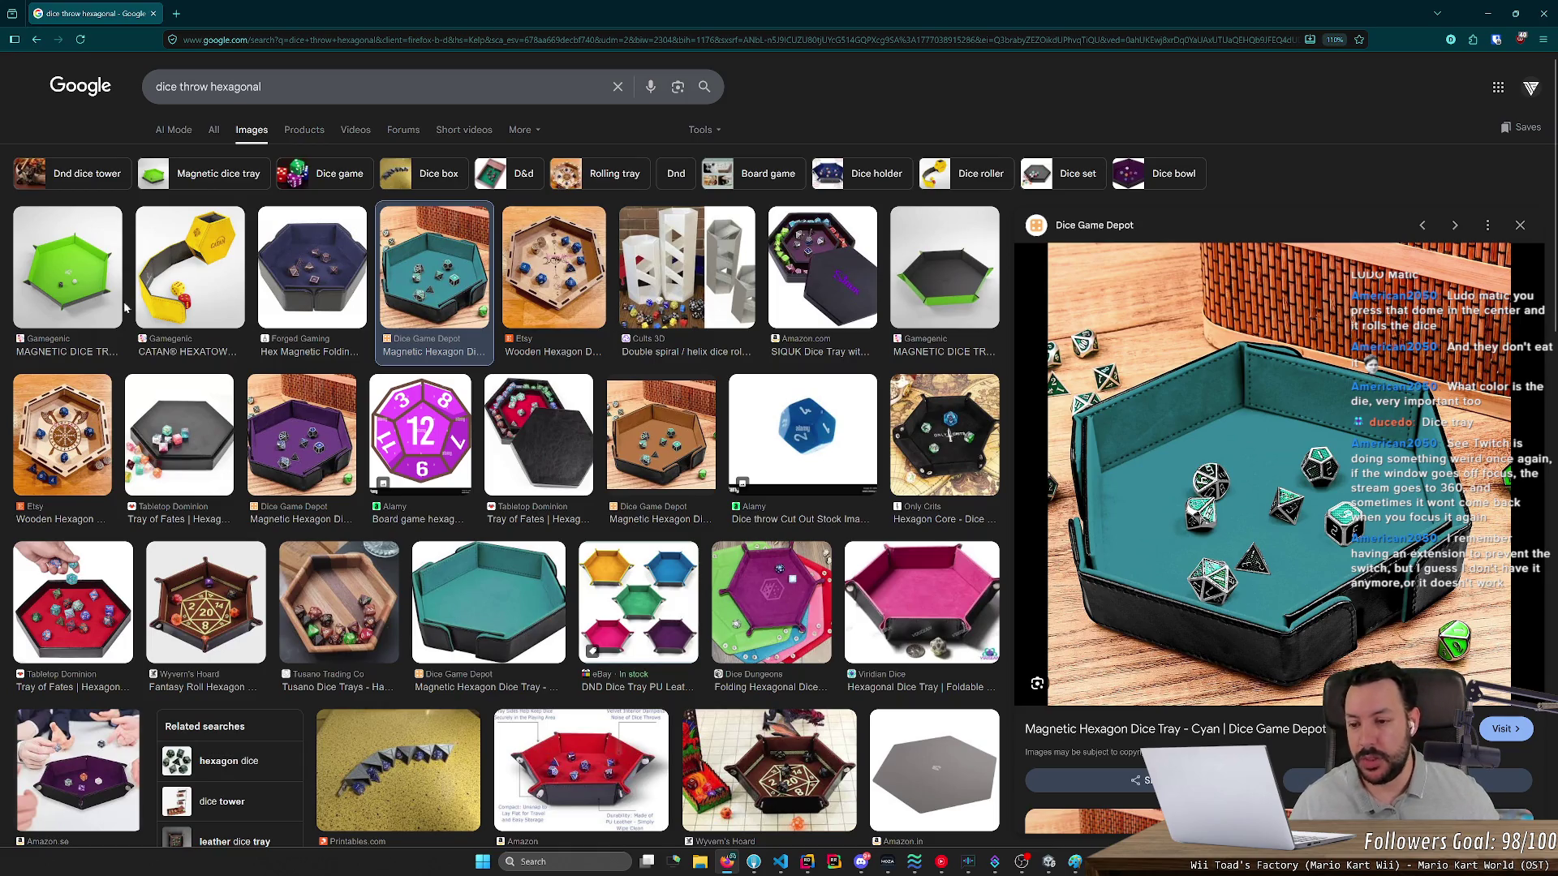
left_click(186, 19)
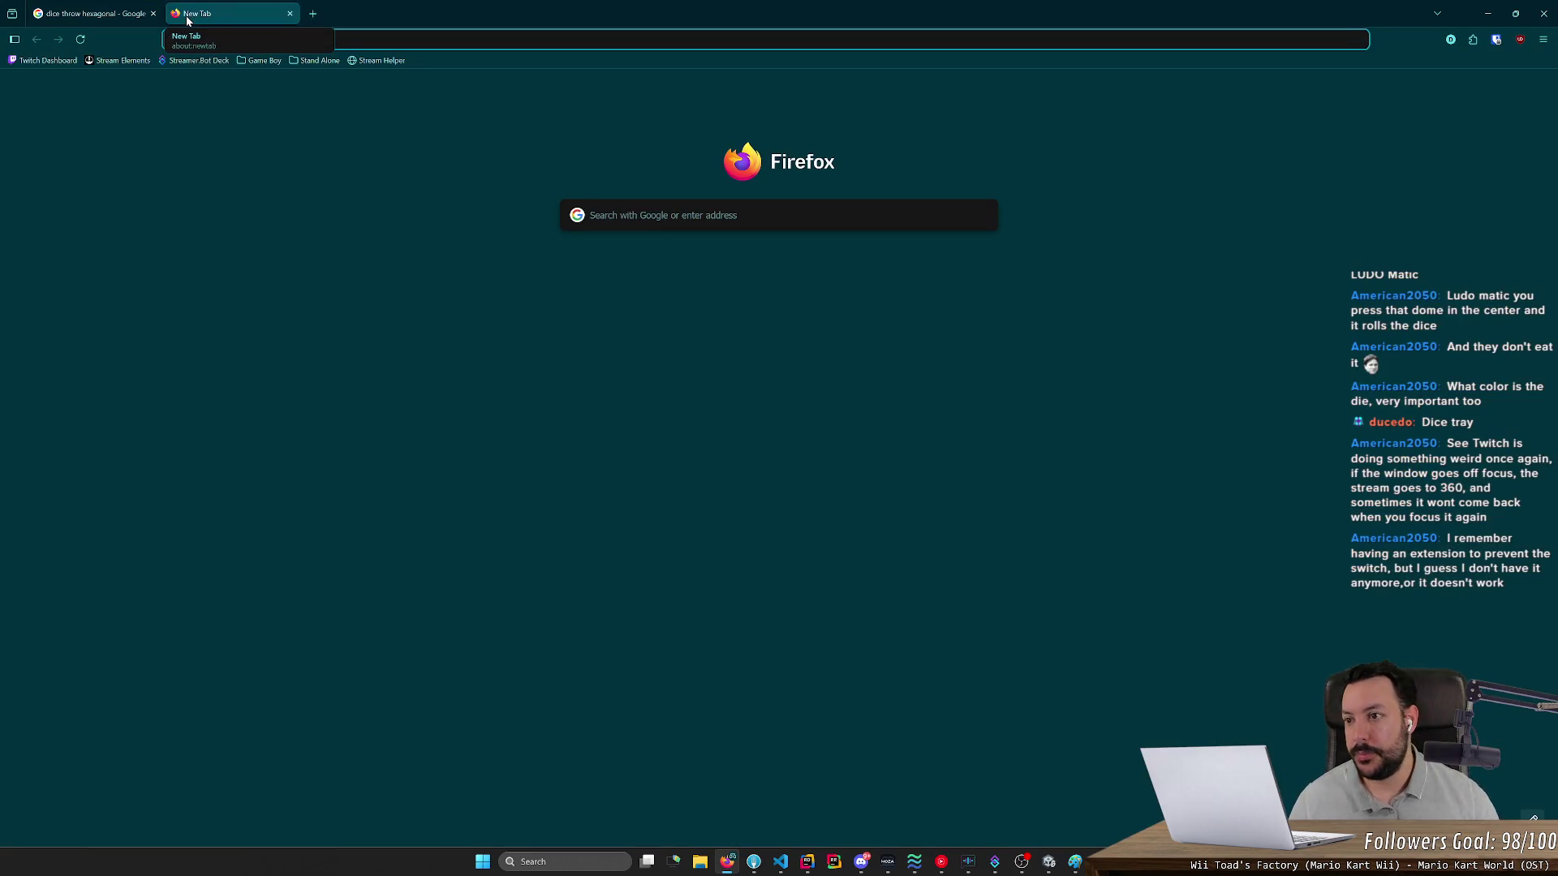
- Open the Twitch stream manager and float its stream preview over the code editor
left_click(45, 60)
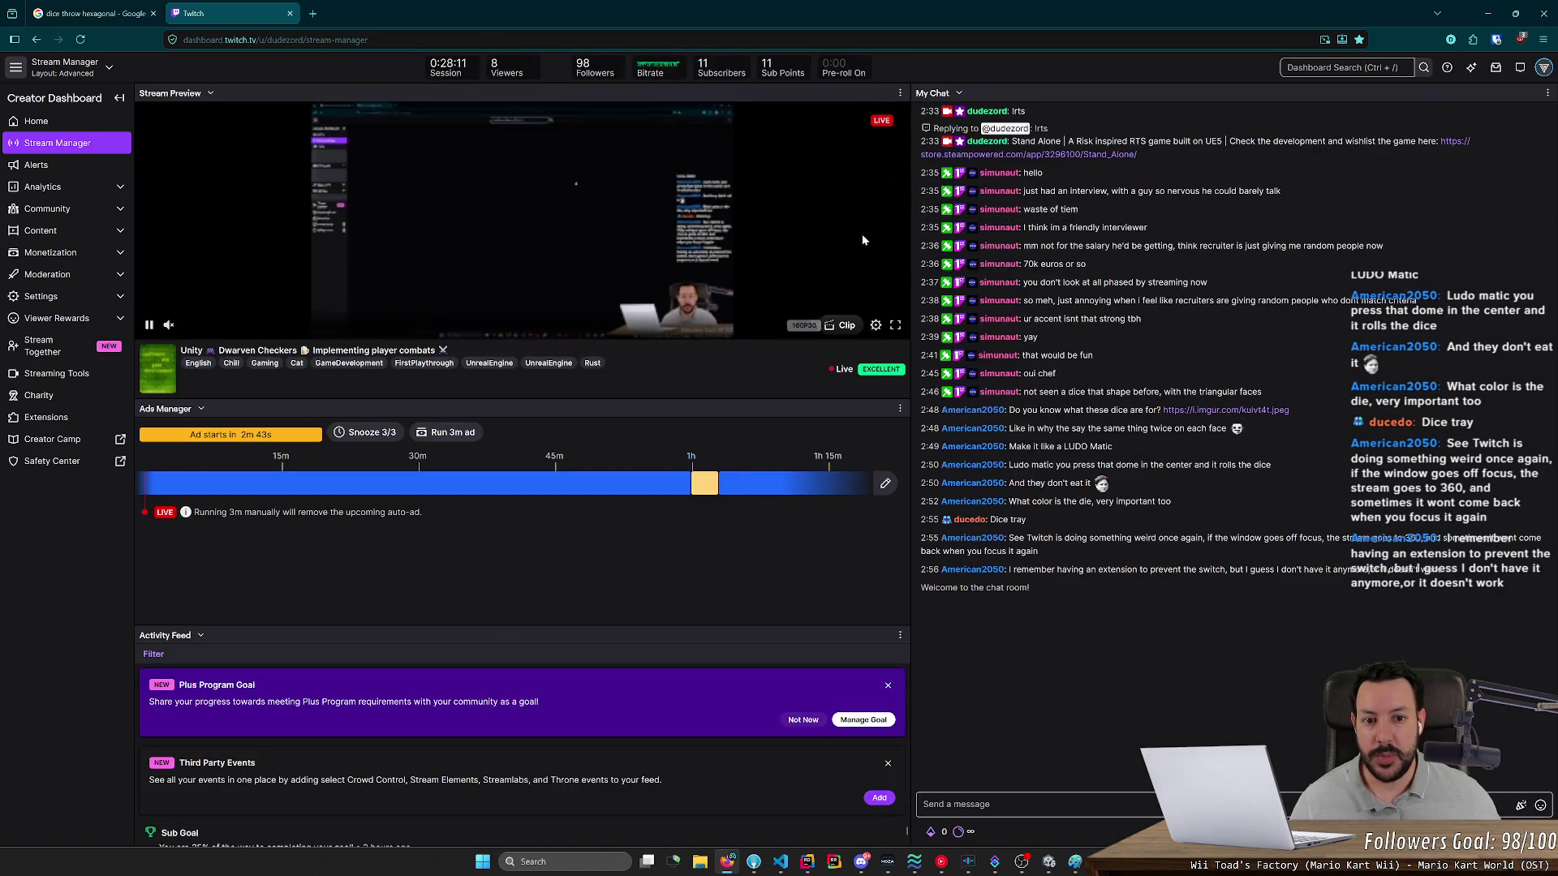
left_click(883, 182)
mouse_move(851, 670)
left_mouse_down()
mouse_move(737, 201)
mouse_move(779, 243)
mouse_move(1022, 357)
mouse_move(1271, 215)
mouse_move(1444, 157)
mouse_move(1403, 204)
left_mouse_up()
key("alt+Tab")
mouse_move(1220, 224)
left_mouse_down()
mouse_move(1047, 271)
mouse_move(181, 747)
mouse_move(258, 674)
left_mouse_up()
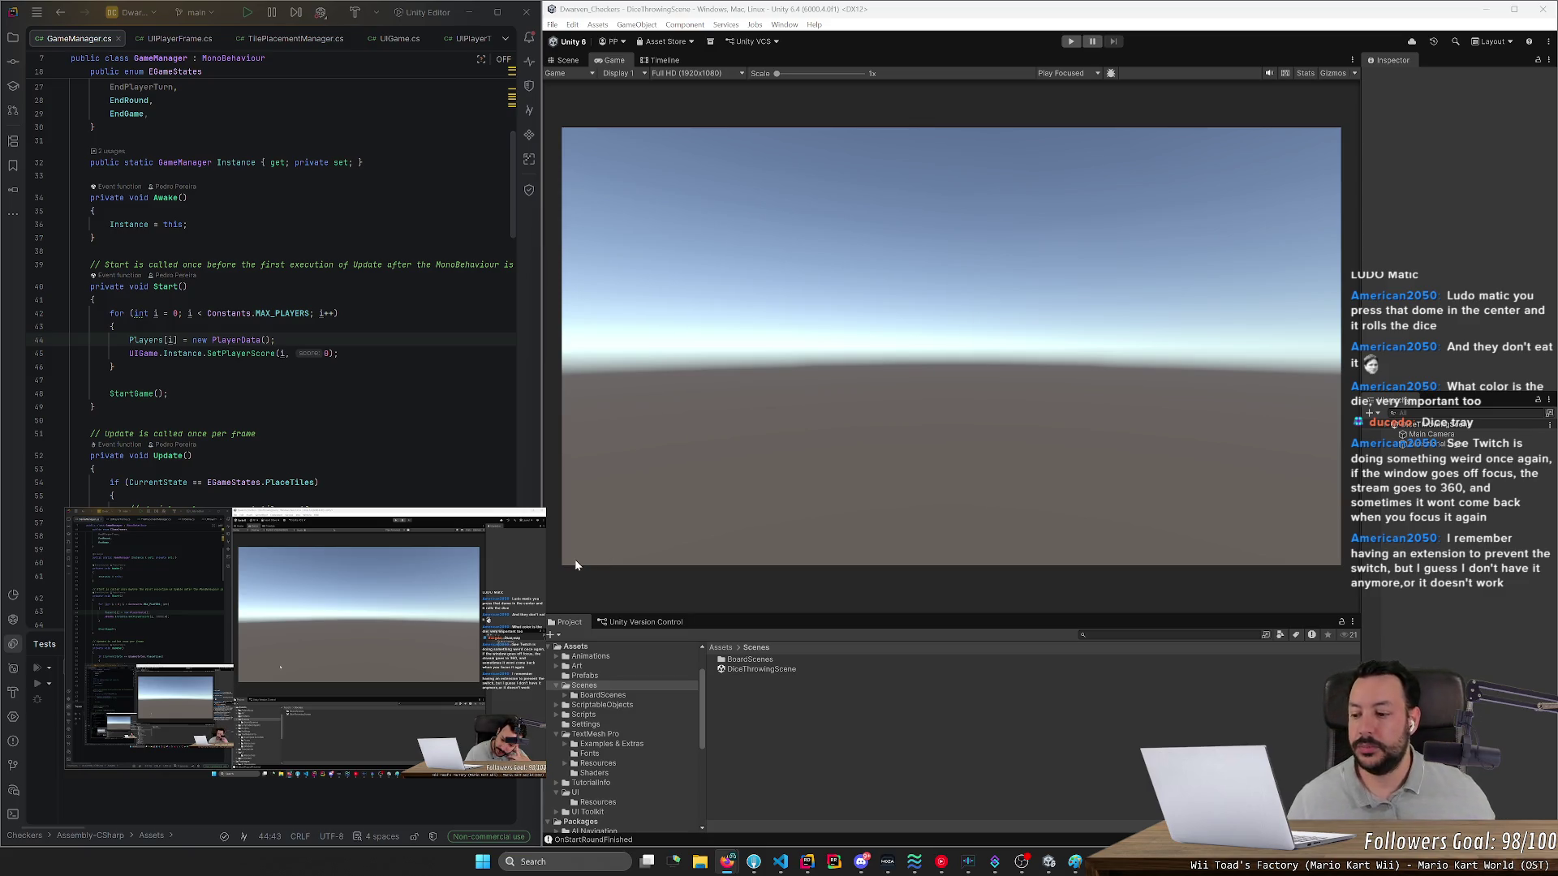
- Close the floating stream preview, glance at the dice tray results, and minimise Firefox back to Unity
mouse_move(526, 529)
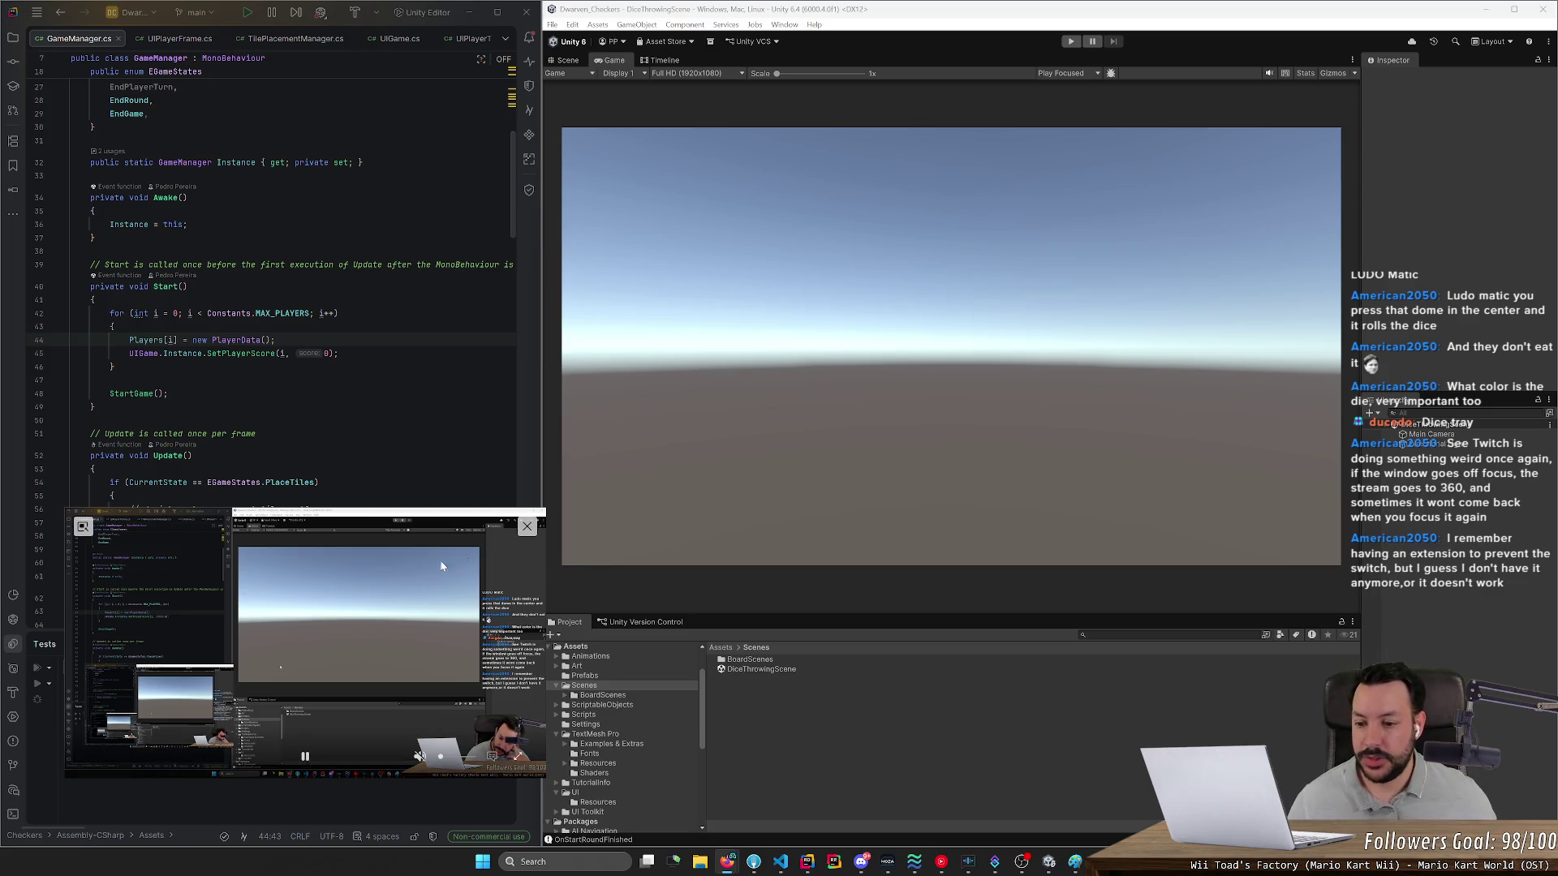
left_click(526, 529)
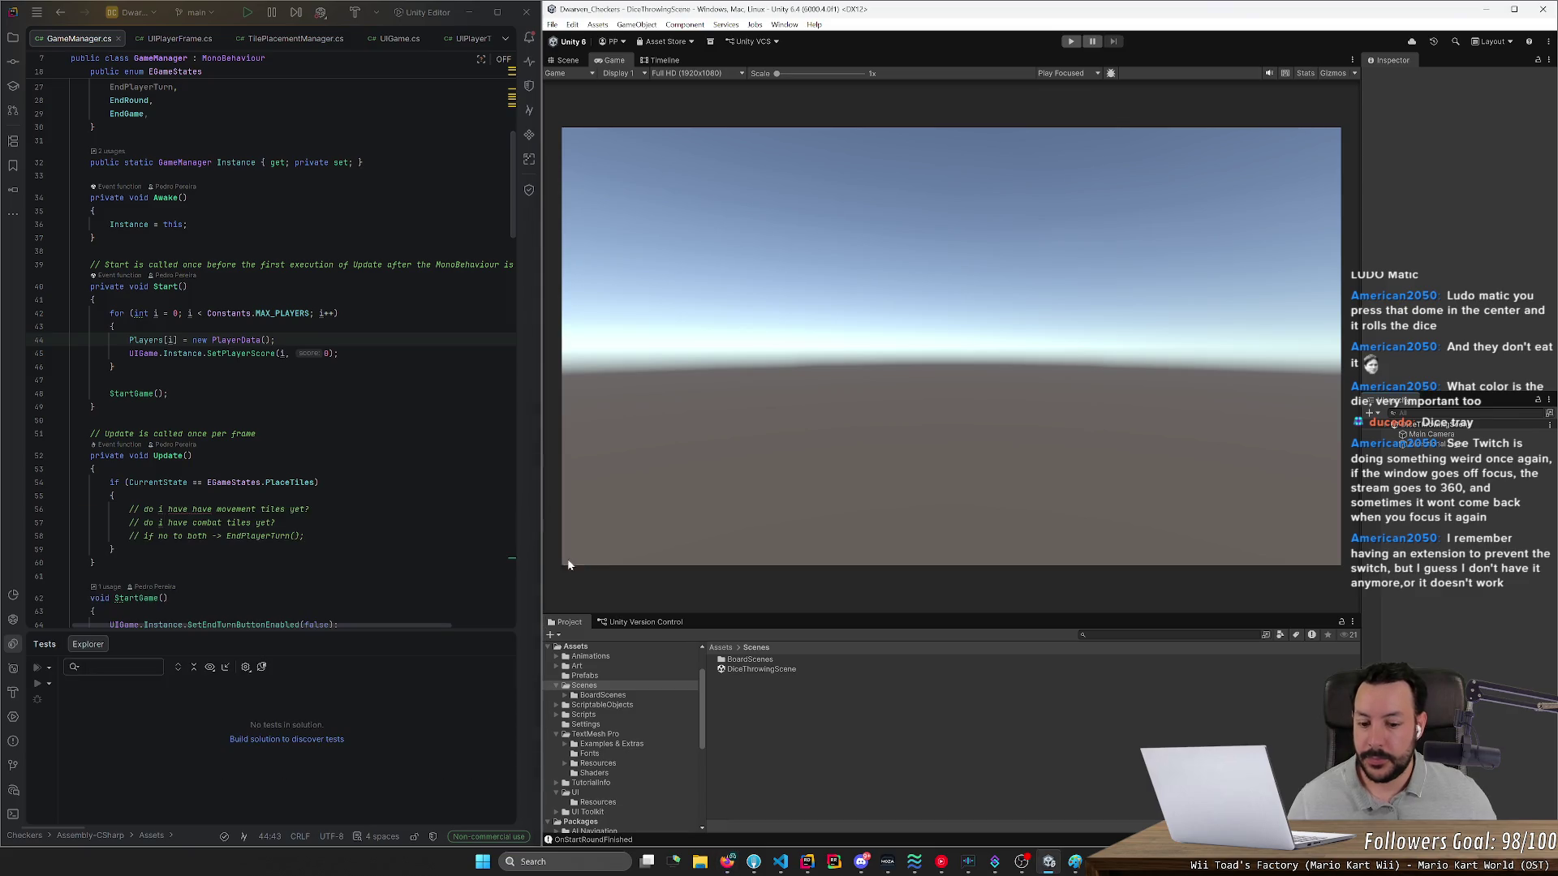
left_click(727, 861)
left_click(714, 801)
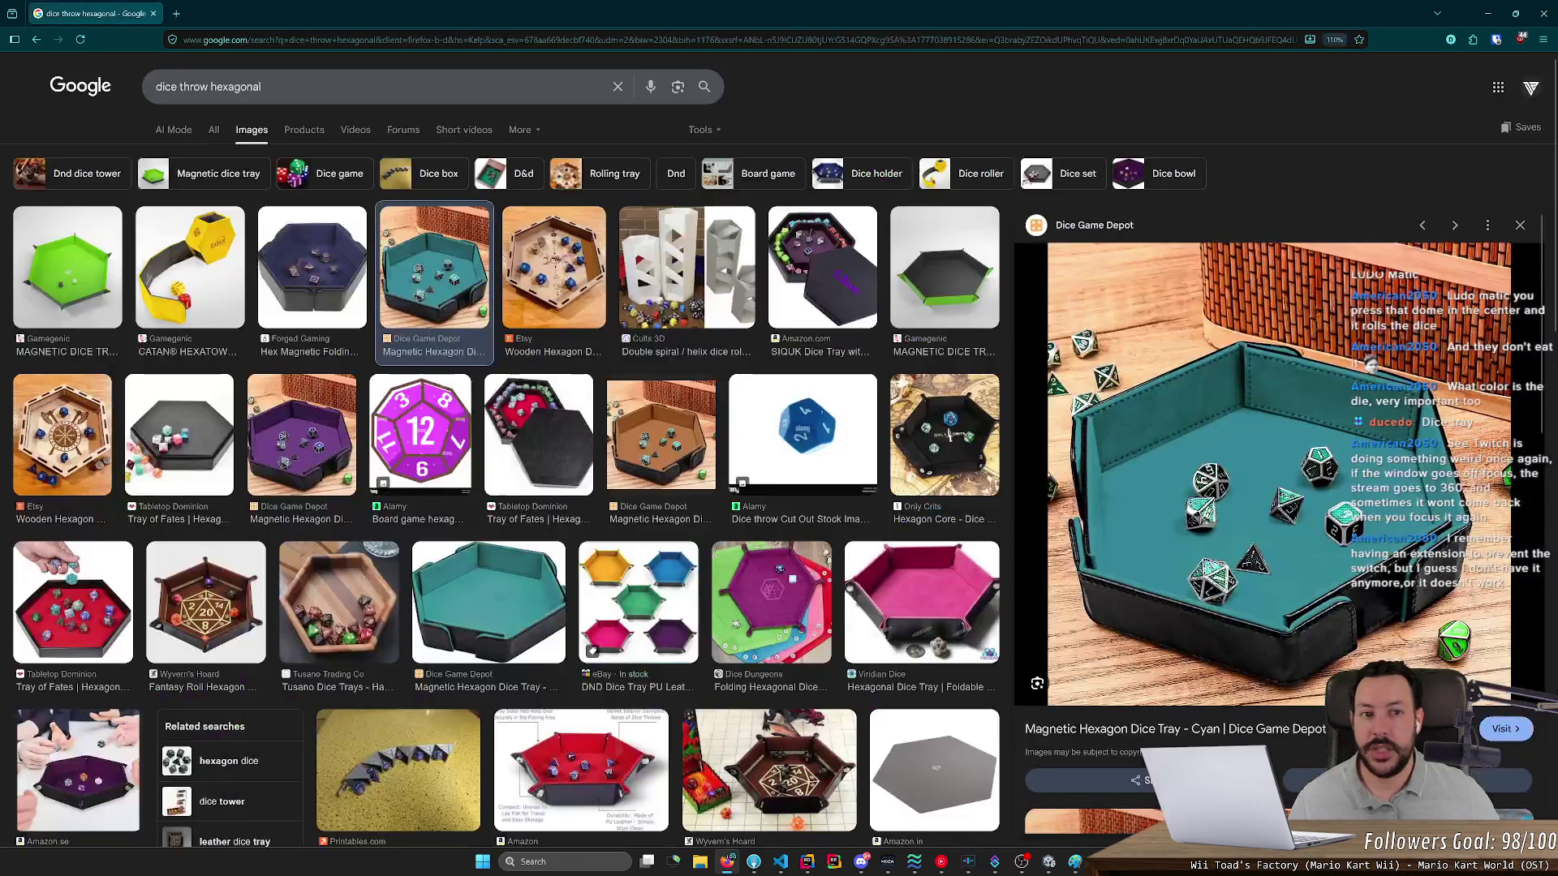
left_click(1490, 13)
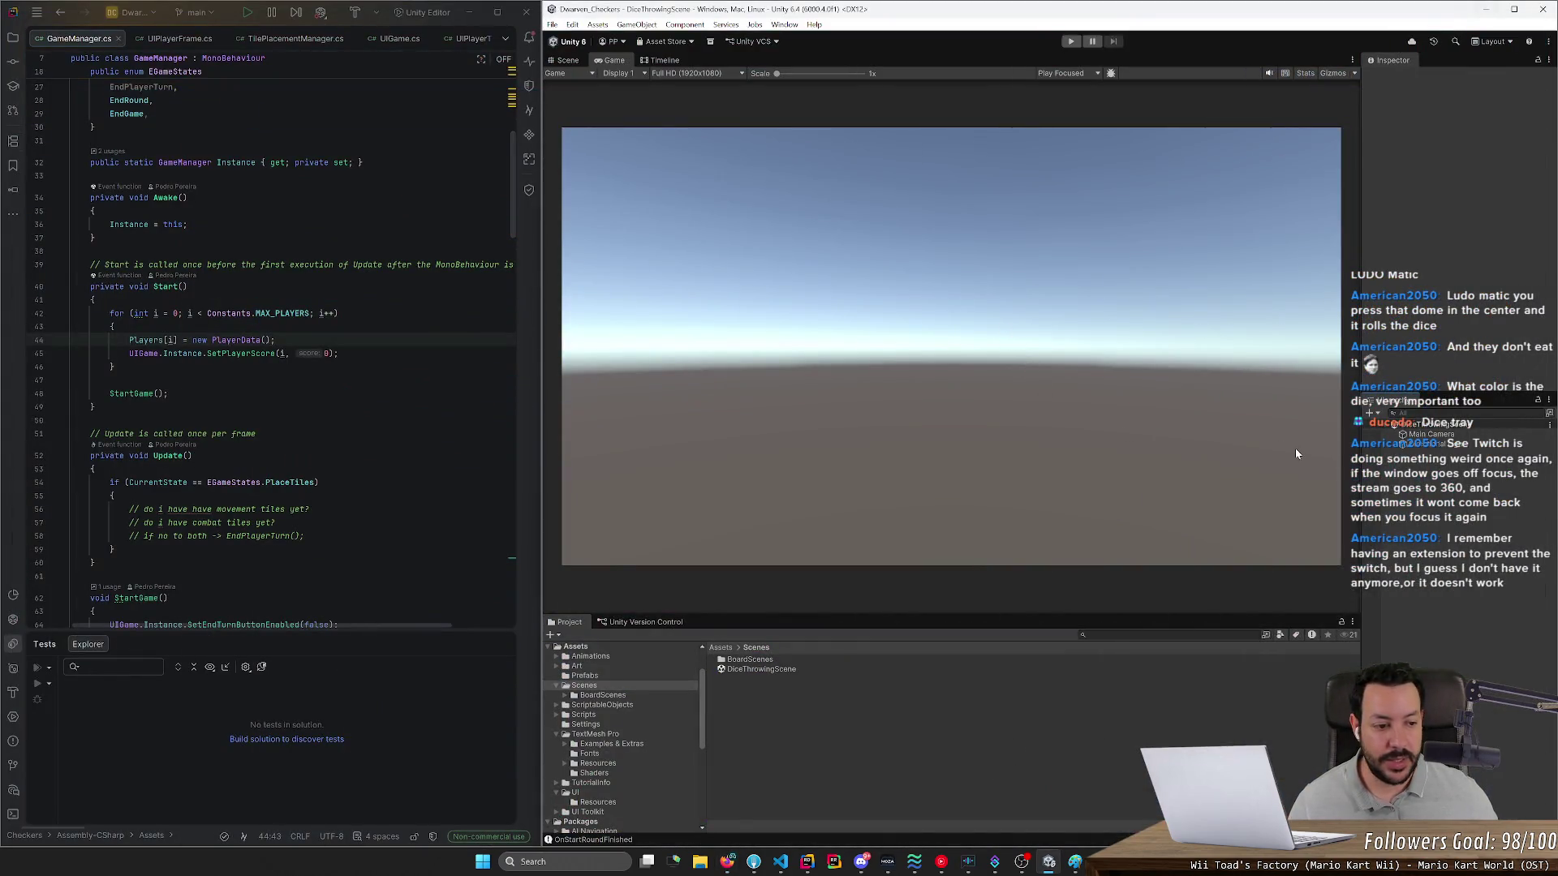
right_click(1420, 488)
- Add a new Cube and stretch it along Z to about 10.5 into a long, thin wall bar
mouse_move(1440, 318)
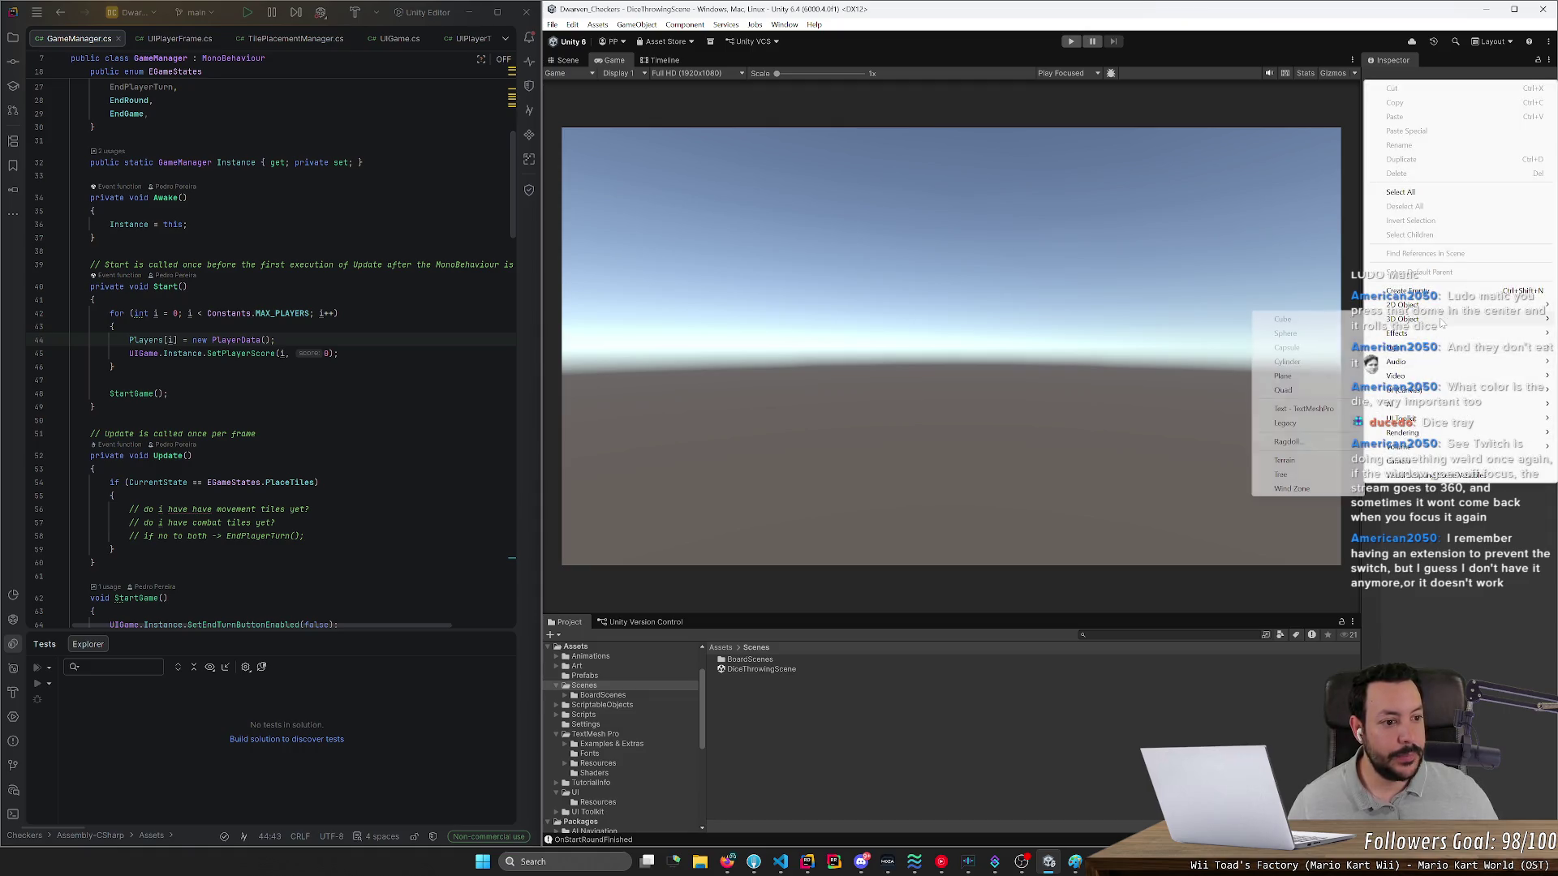
left_click(1330, 320)
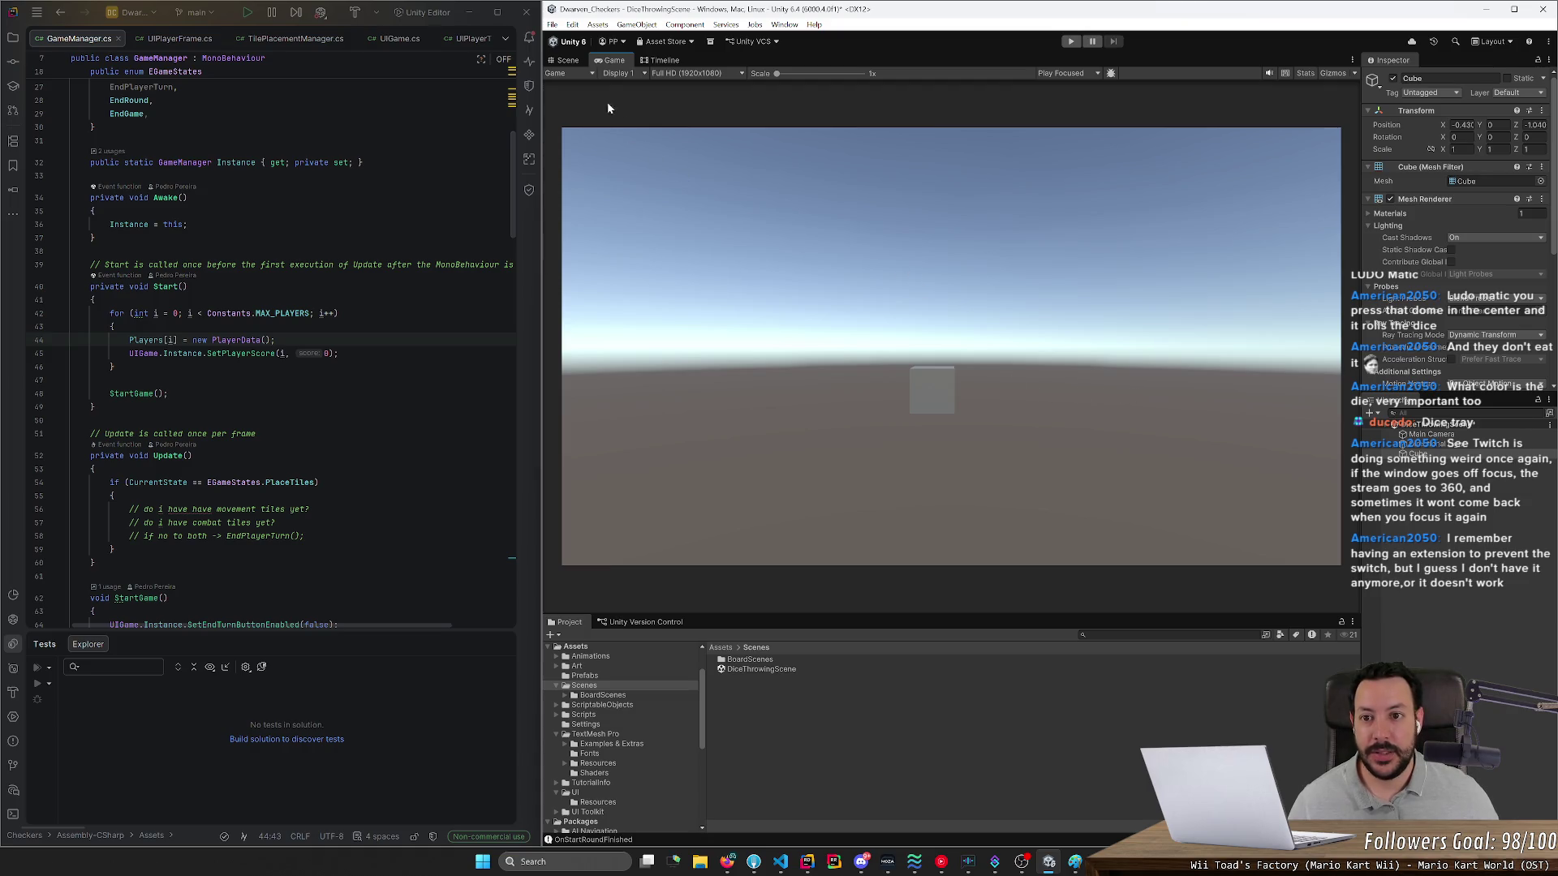
left_click(568, 60)
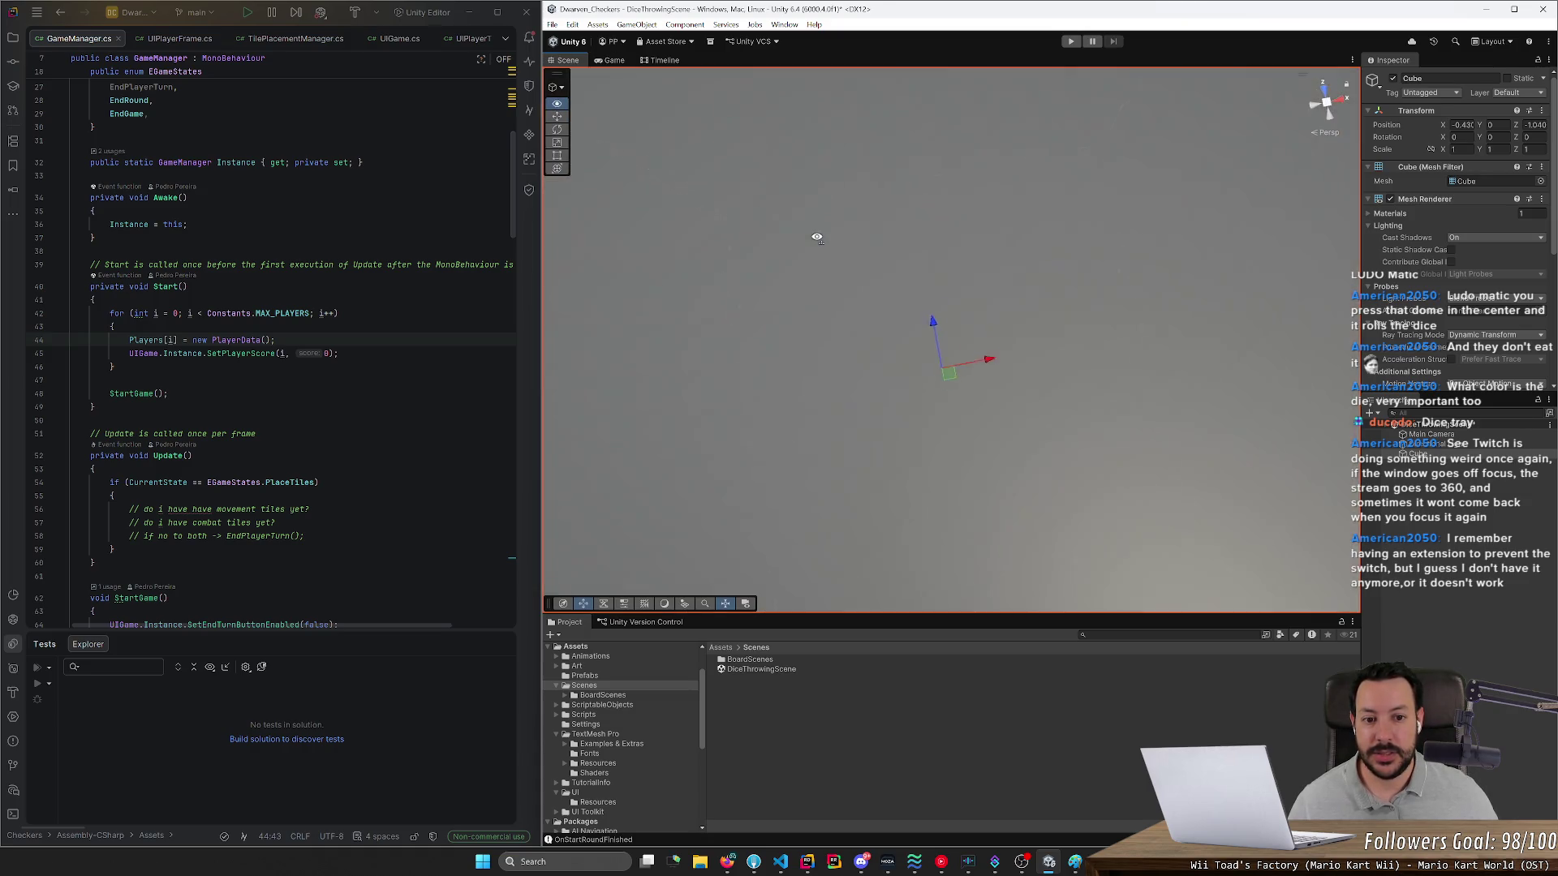
left_click_drag(817, 238, 796, 163)
key("e")
key("r")
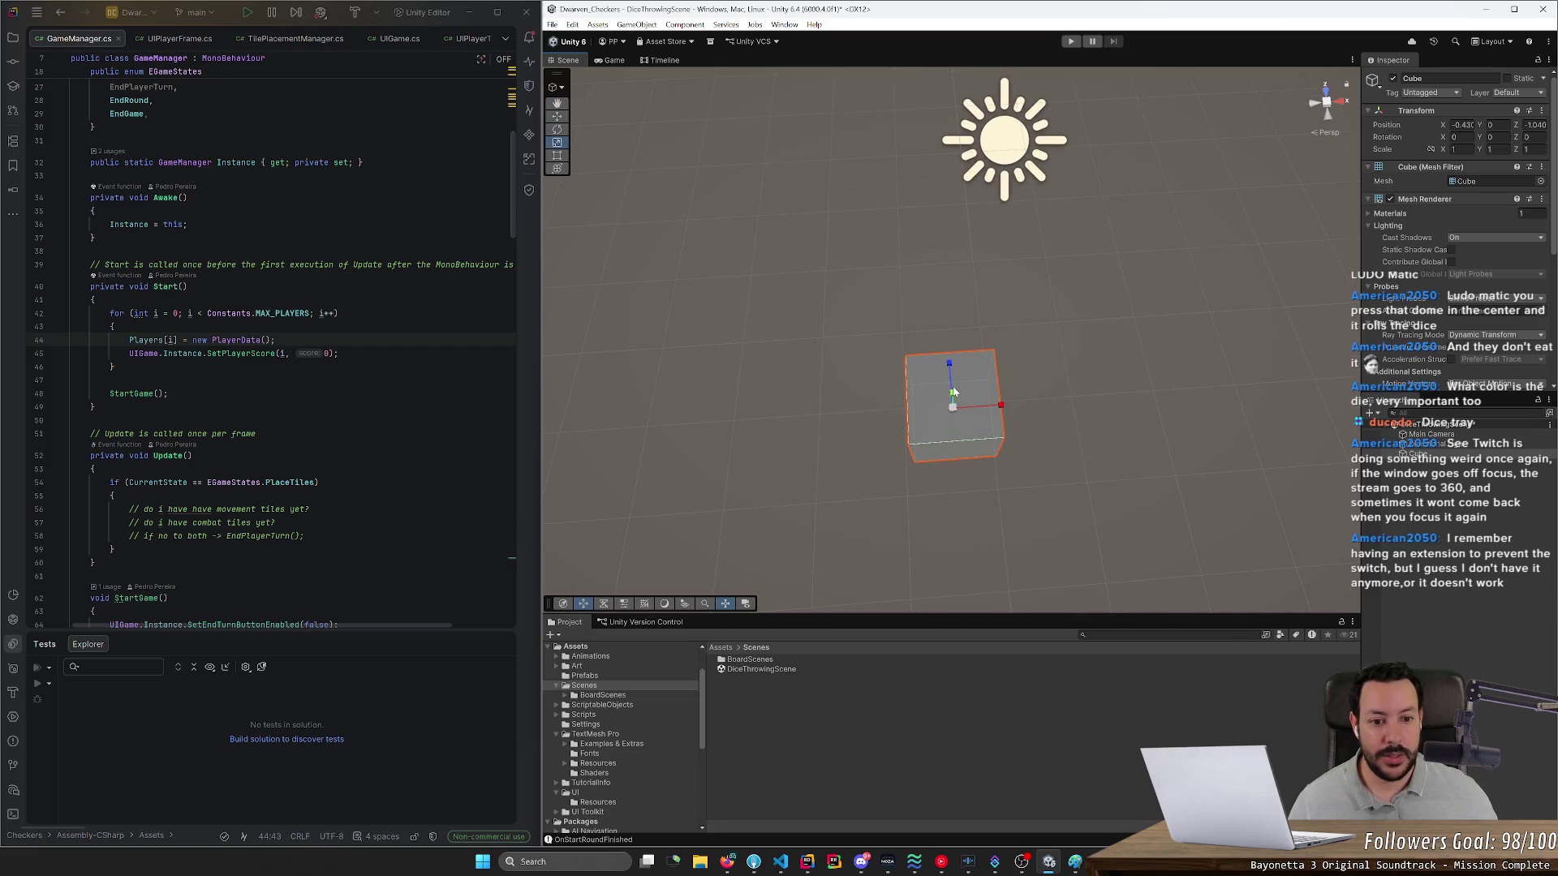
mouse_move(942, 451)
left_mouse_down()
mouse_move(1071, 422)
mouse_move(1214, 355)
mouse_move(956, 409)
mouse_move(759, 348)
mouse_move(508, 302)
left_mouse_up()
mouse_move(892, 350)
left_mouse_down()
mouse_move(634, 317)
mouse_move(622, 295)
mouse_move(639, 317)
left_mouse_up()
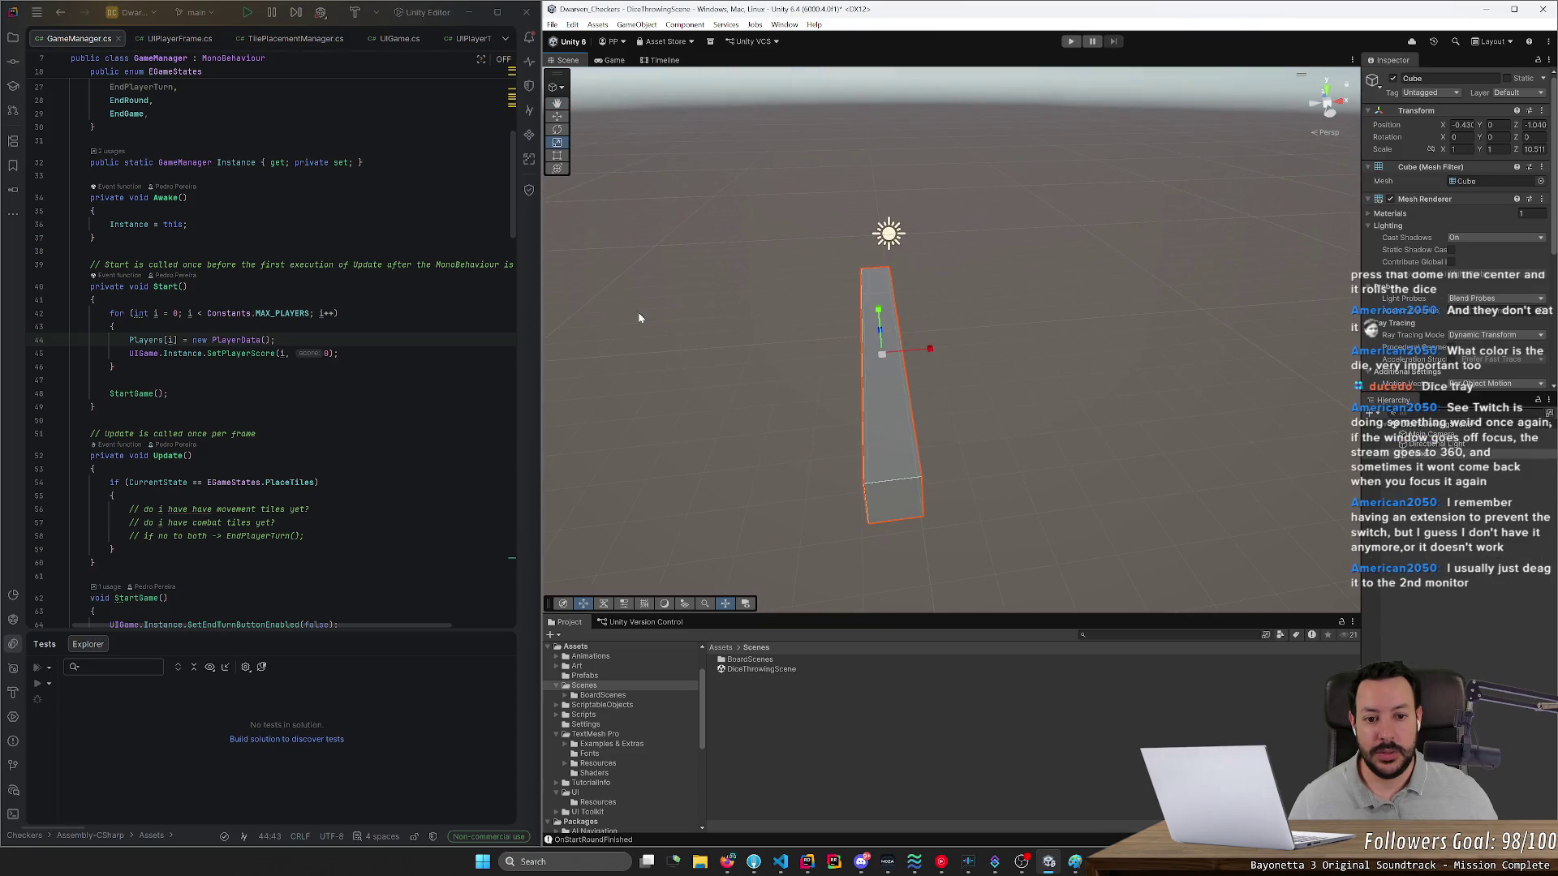
- Duplicate the wall as Cube (1) and set its Y rotation to 60°
key("ctrl+d")
left_click(1433, 469)
key("e")
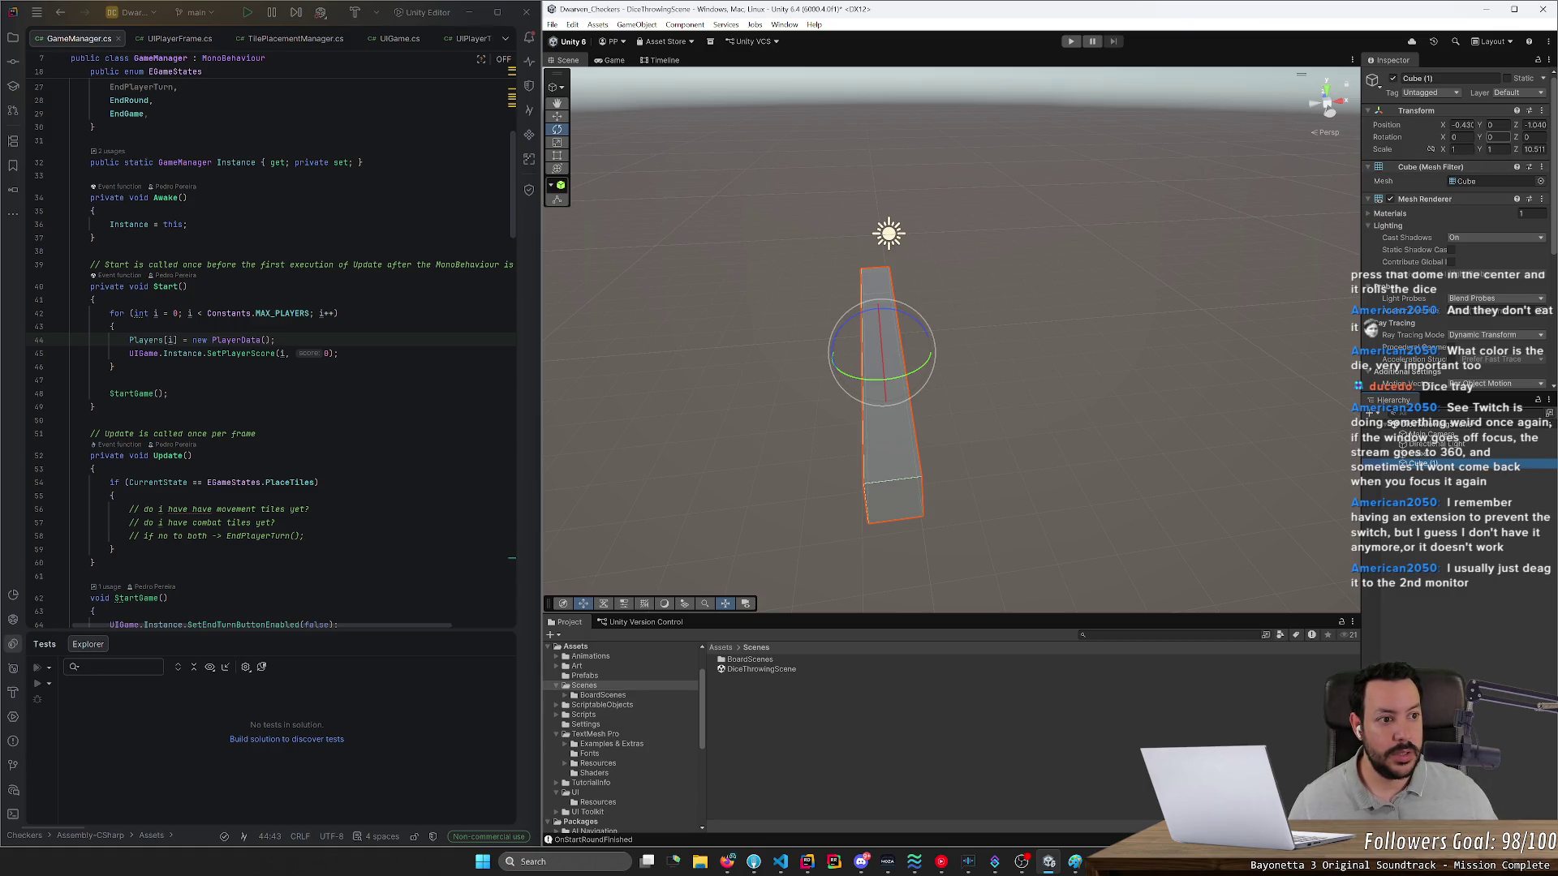
left_click(1533, 137)
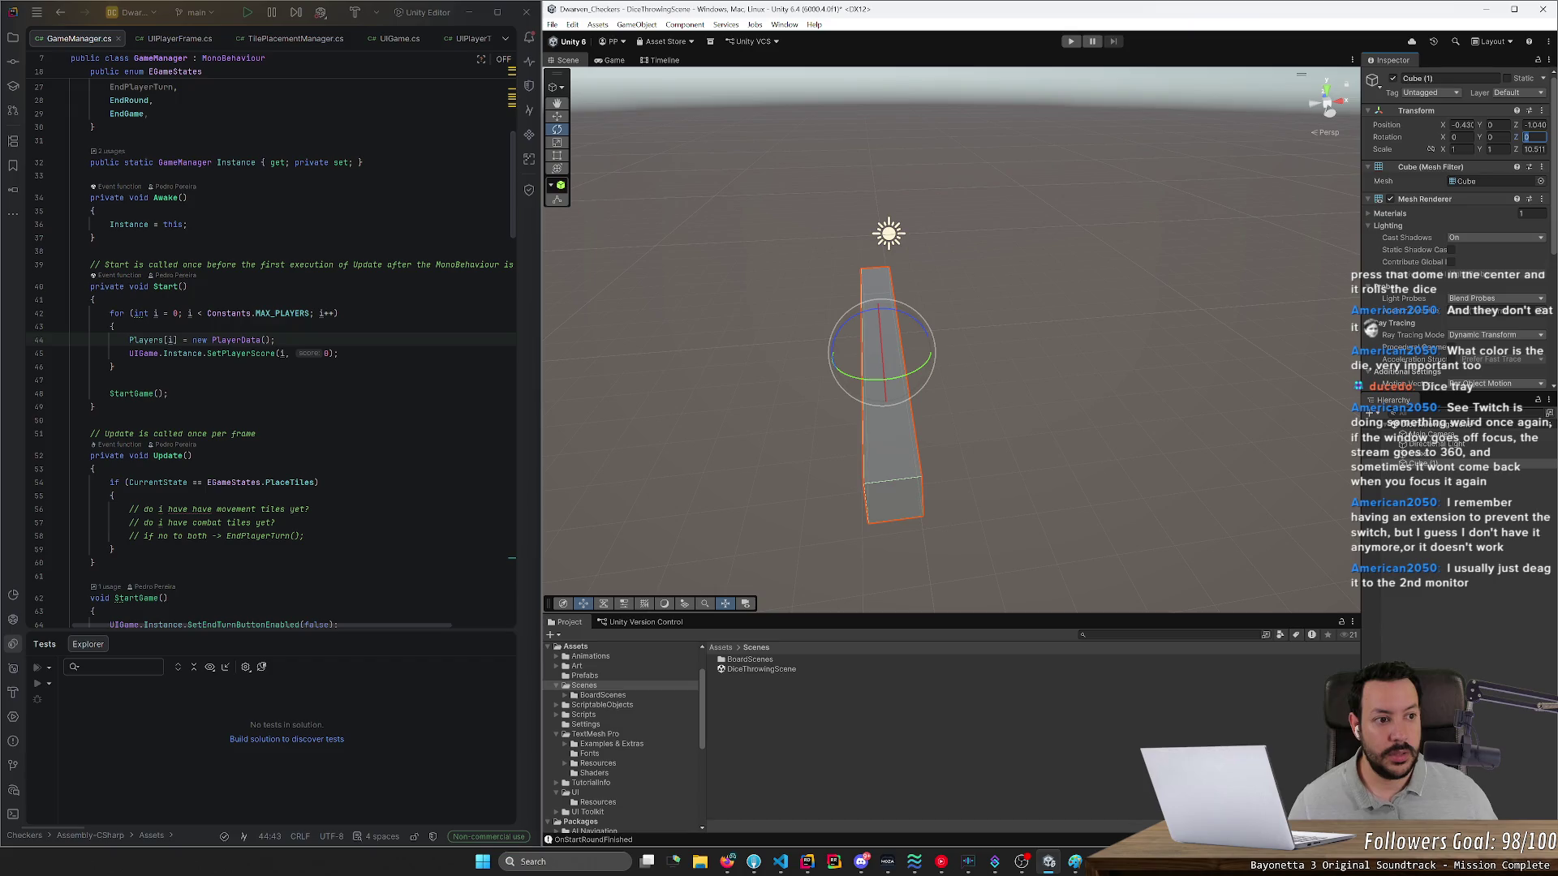
type("30")
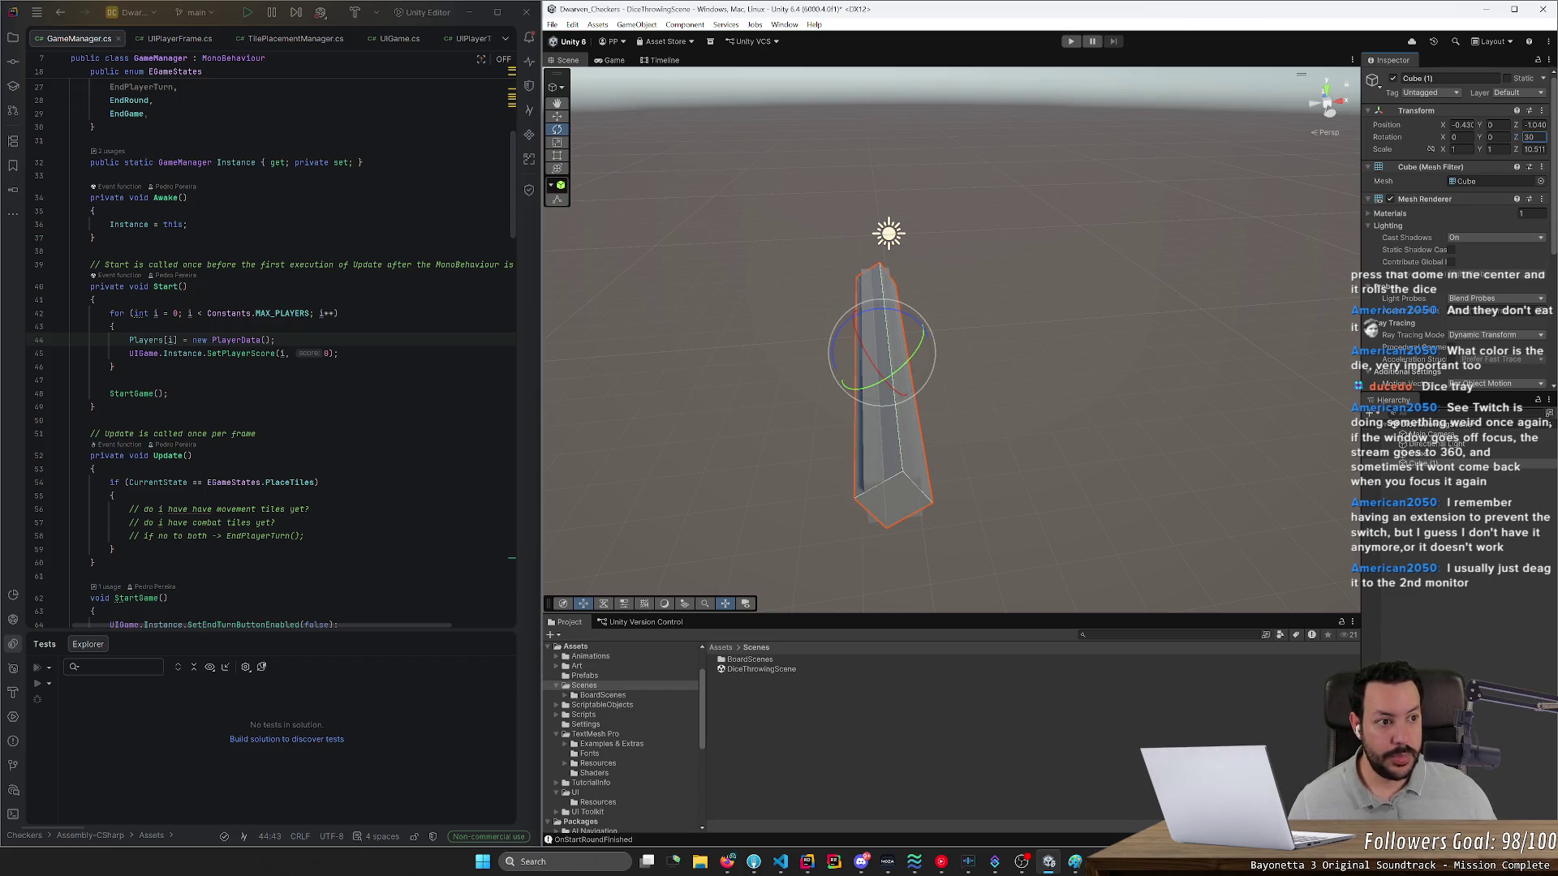
type("0")
key("shift+Tab")
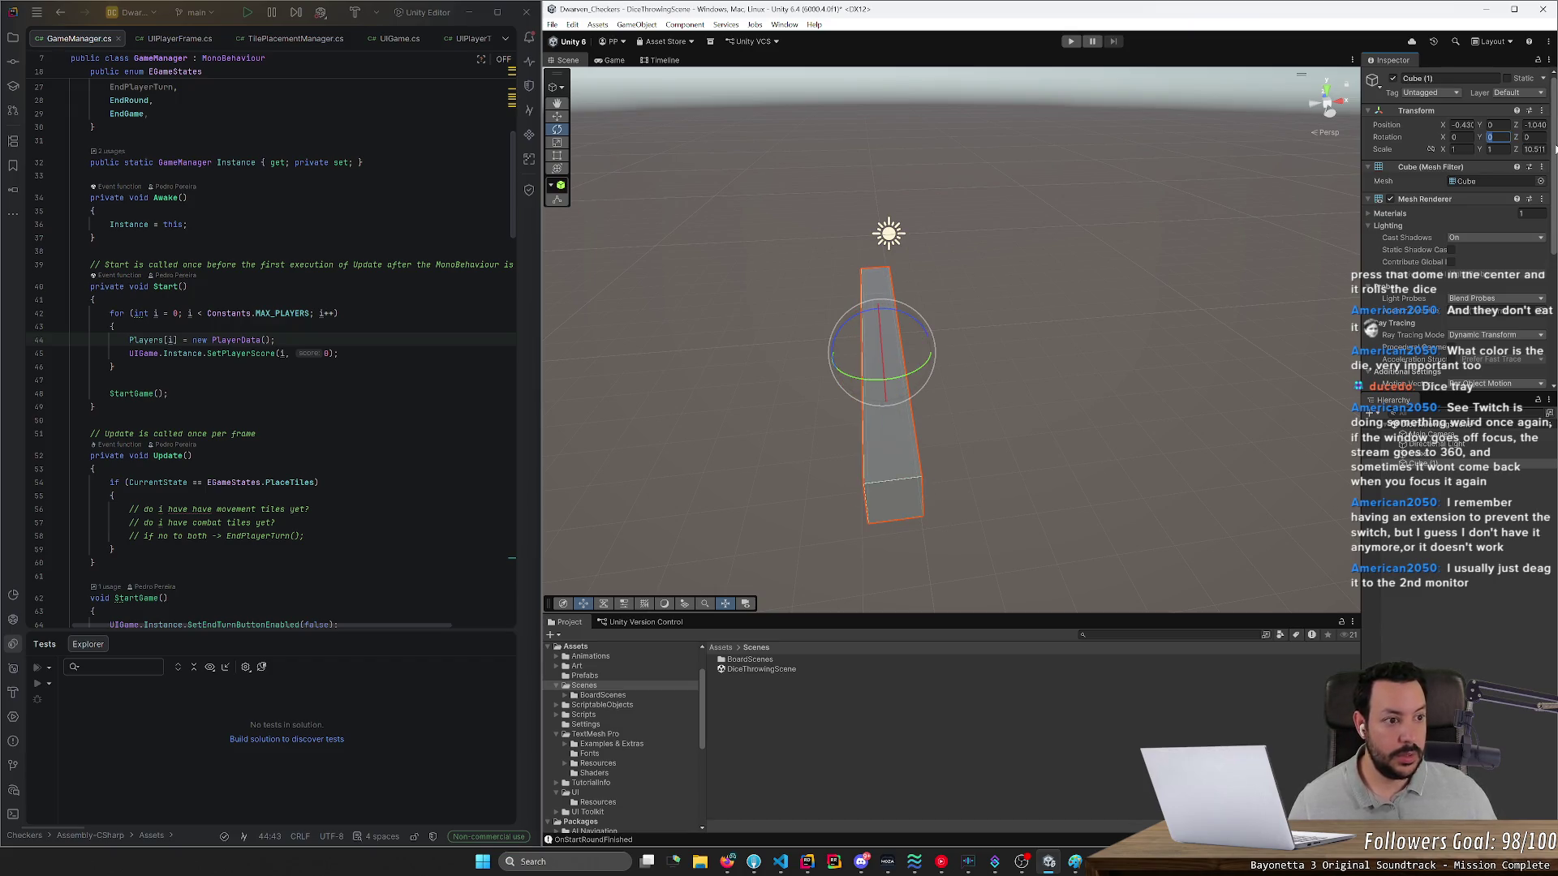
type("30")
mouse_move(1126, 295)
left_mouse_down()
mouse_move(1093, 323)
mouse_move(983, 350)
left_mouse_up()
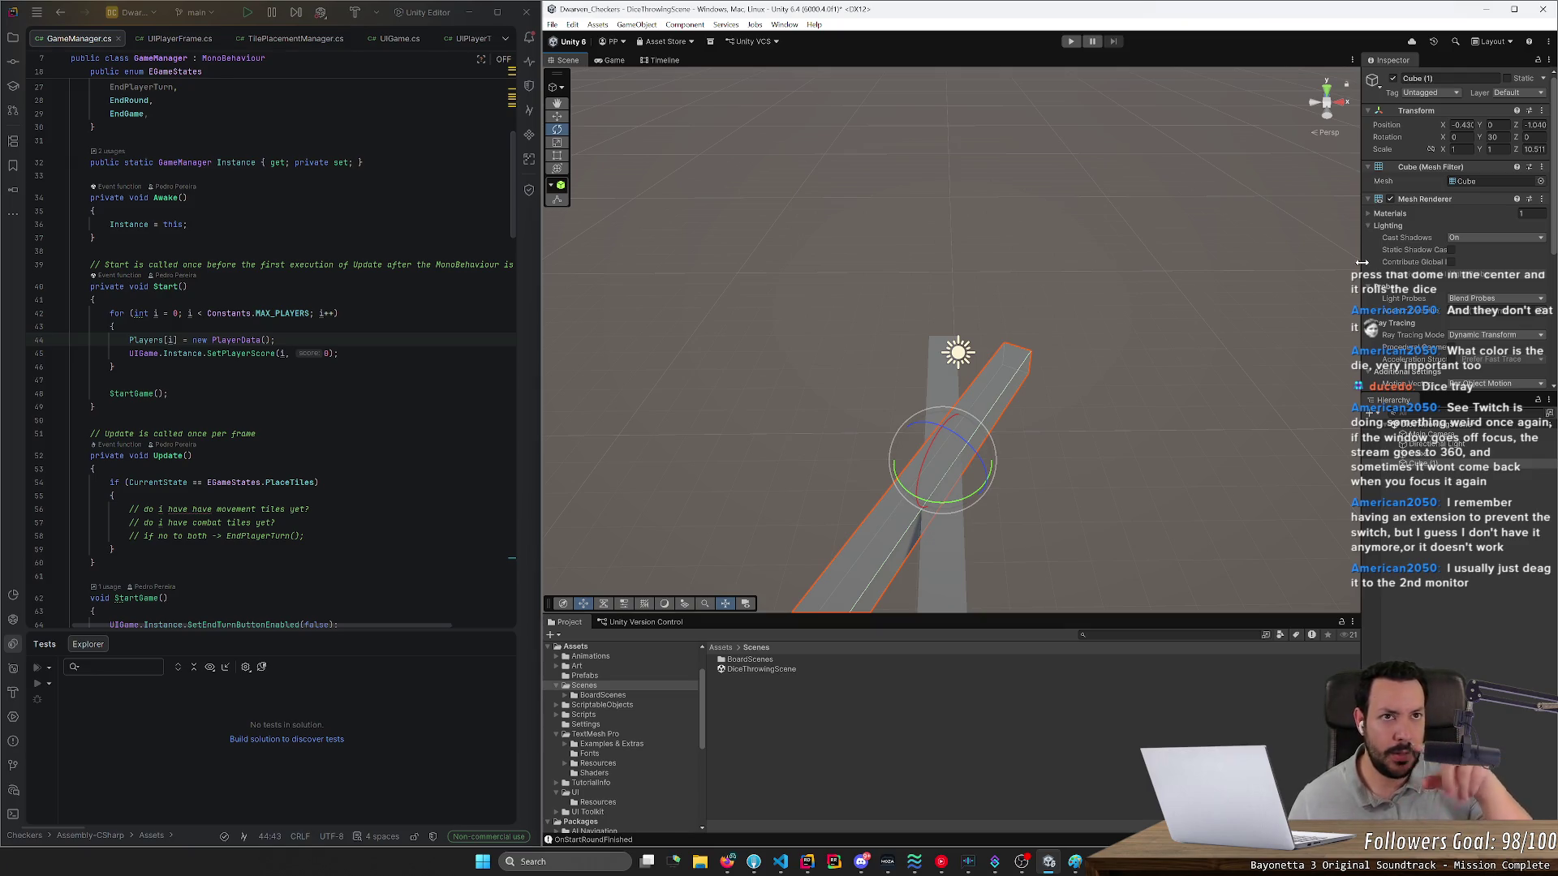
left_click(1495, 138)
type("60")
key("Return")
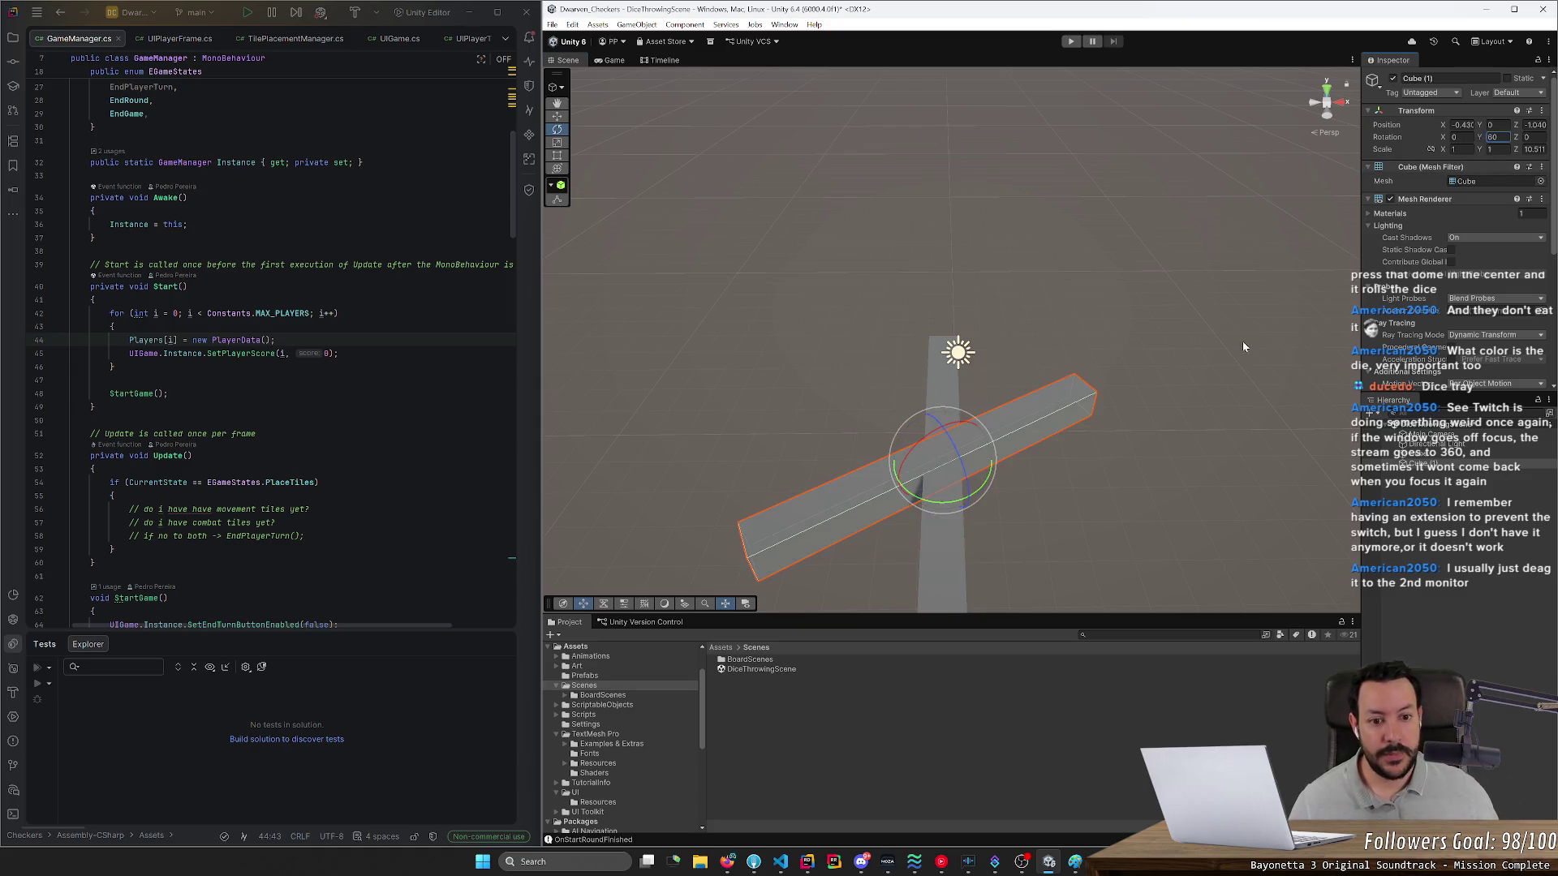
- Move Cube (1) so it meets the first wall's end
key("w")
mouse_move(958, 451)
left_mouse_down()
mouse_move(1105, 320)
mouse_move(1069, 326)
left_mouse_up()
left_click_drag(1117, 390, 1201, 393, "alt")
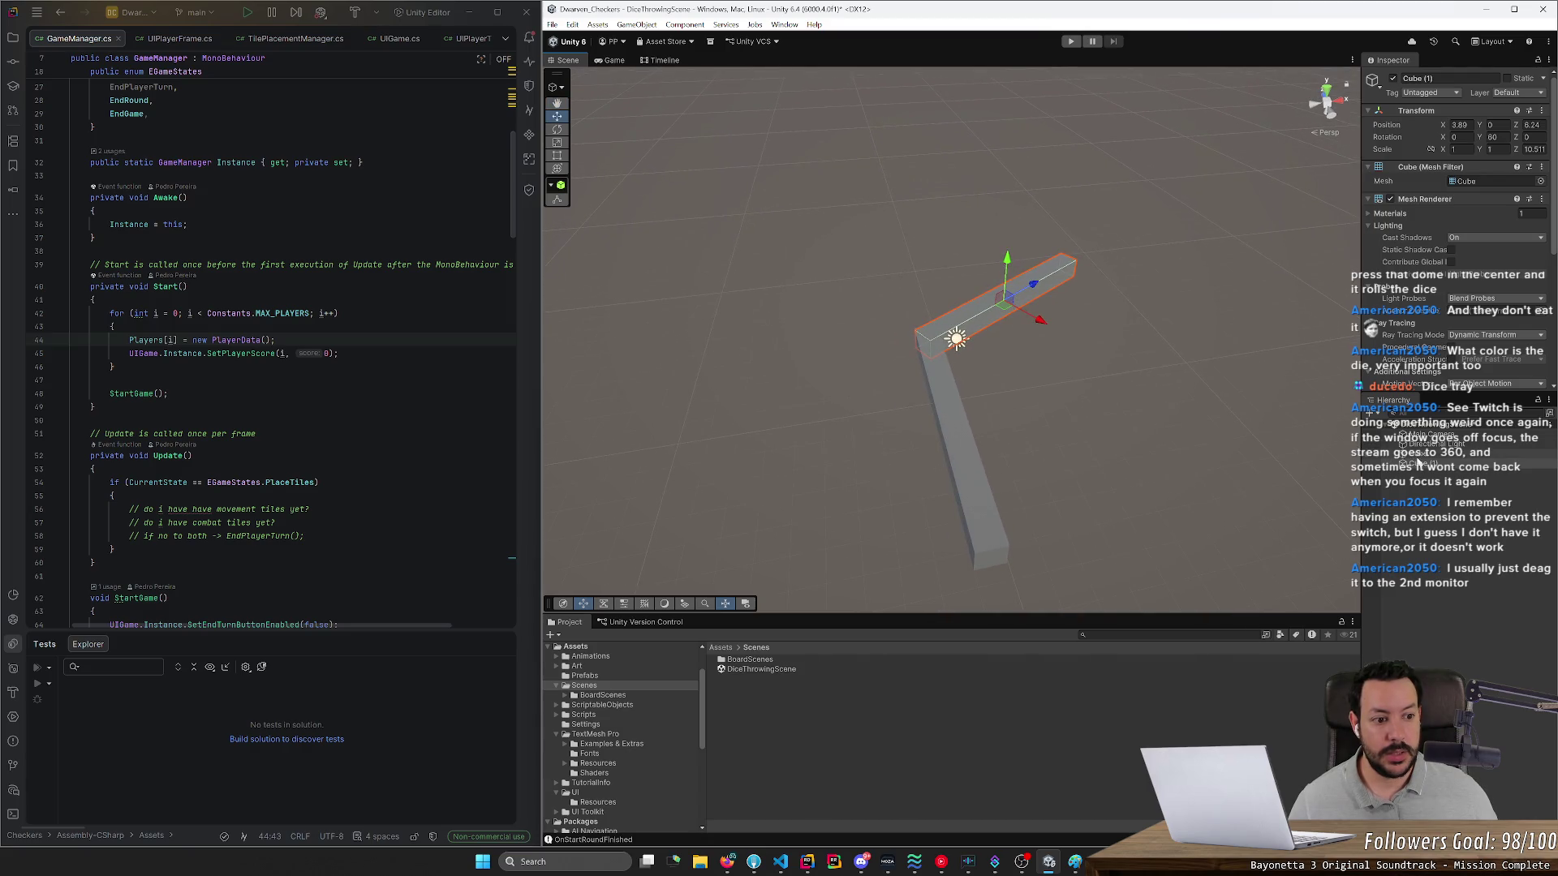
left_click(1419, 464)
- Duplicate both walls together, swing the copies around about 180°, and move them right
left_click(1418, 454, "ctrl")
key("ctrl+d")
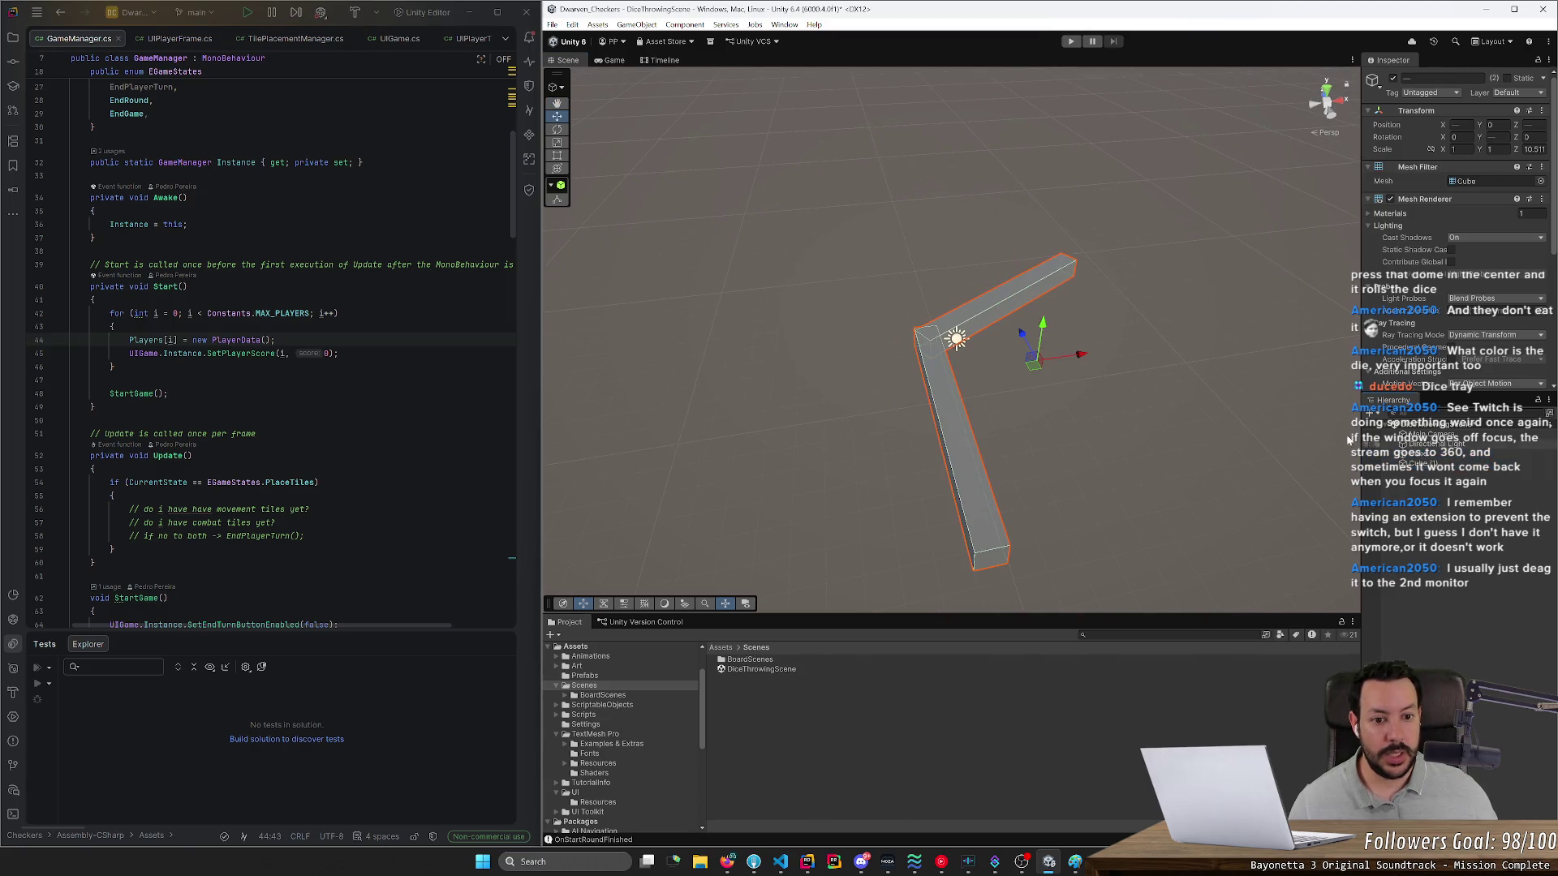
key("e")
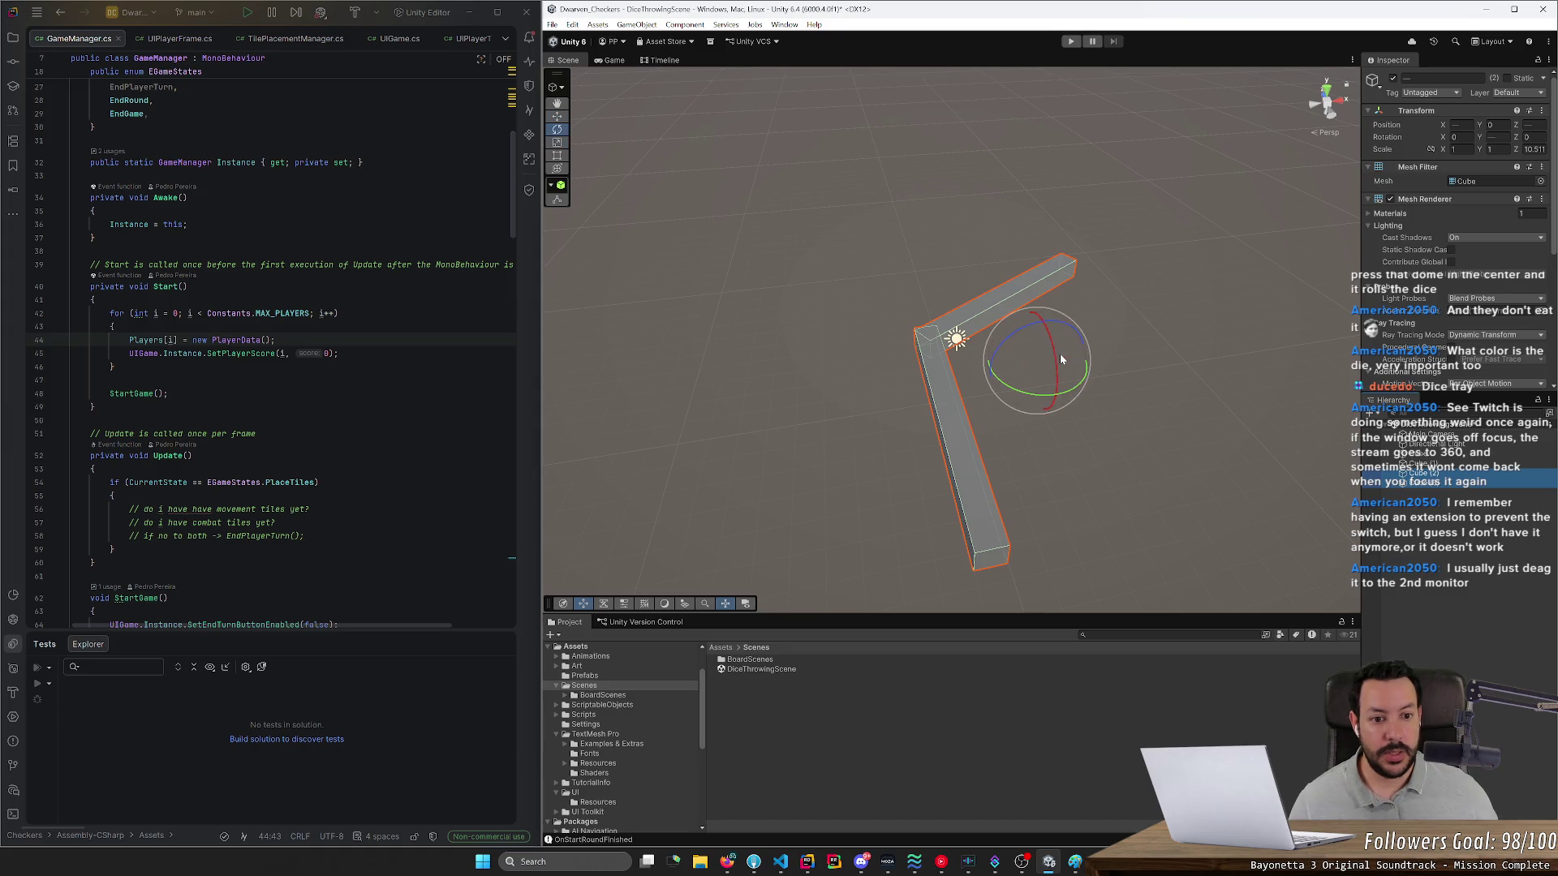
mouse_move(1087, 386)
left_mouse_down()
mouse_move(835, 435)
mouse_move(750, 432)
mouse_move(664, 394)
mouse_move(890, 445)
mouse_move(1084, 445)
mouse_move(1049, 425)
mouse_move(1224, 348)
mouse_move(1290, 339)
left_mouse_up()
key("w")
mouse_move(1217, 405)
left_mouse_down()
mouse_move(1184, 435)
mouse_move(1157, 431)
mouse_move(1102, 381)
left_mouse_up()
key("e")
- Set top wall Cube (2) to 120° Y rotation and line it up with right wall Cube (3)
left_click(1194, 389)
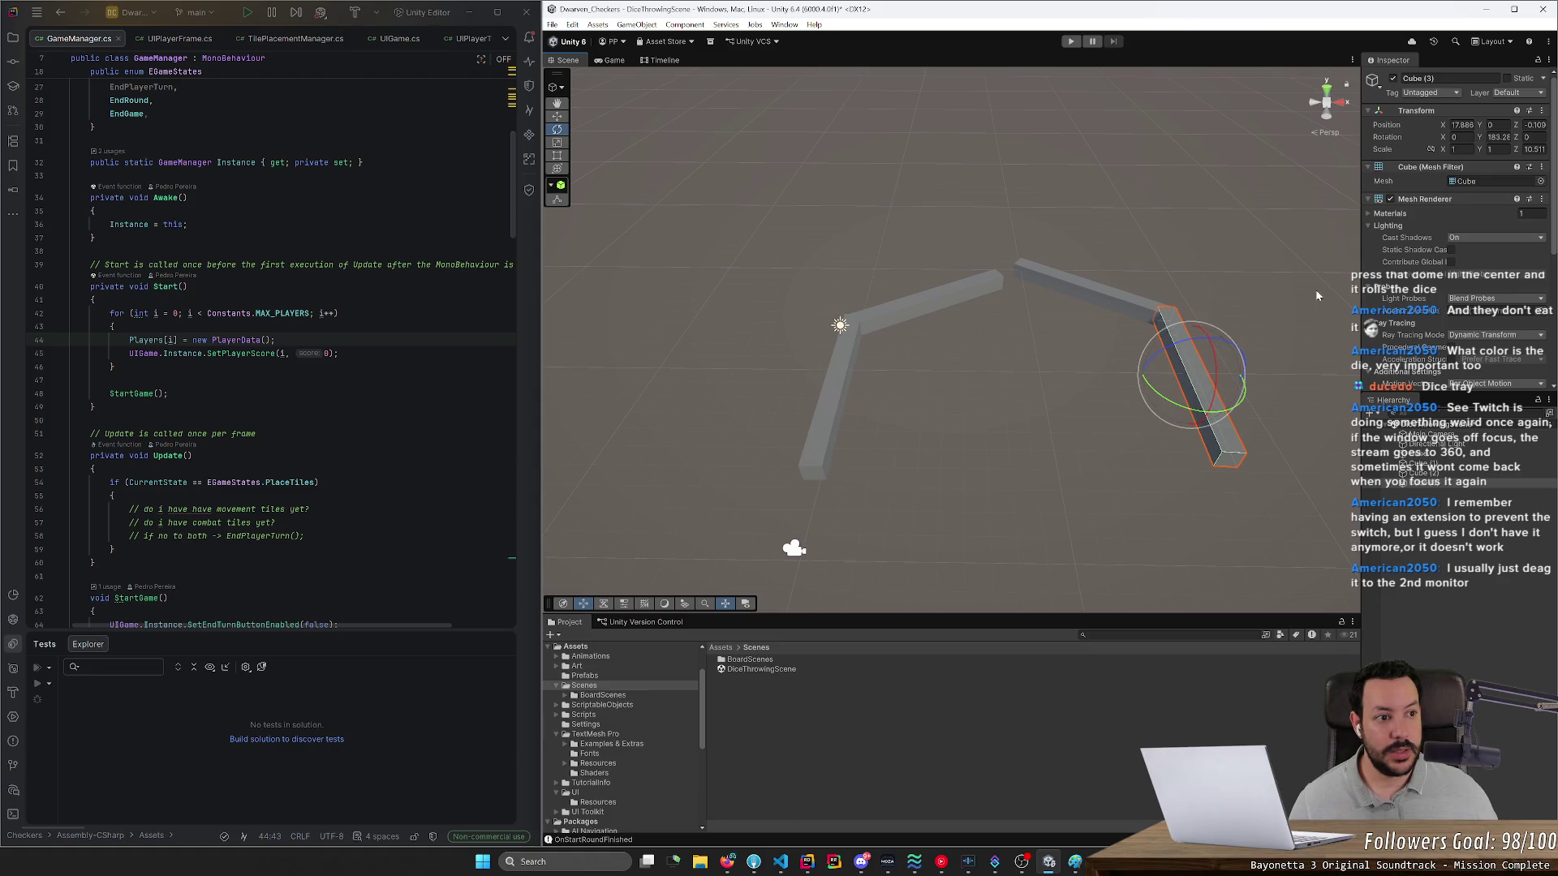
left_click(1136, 311)
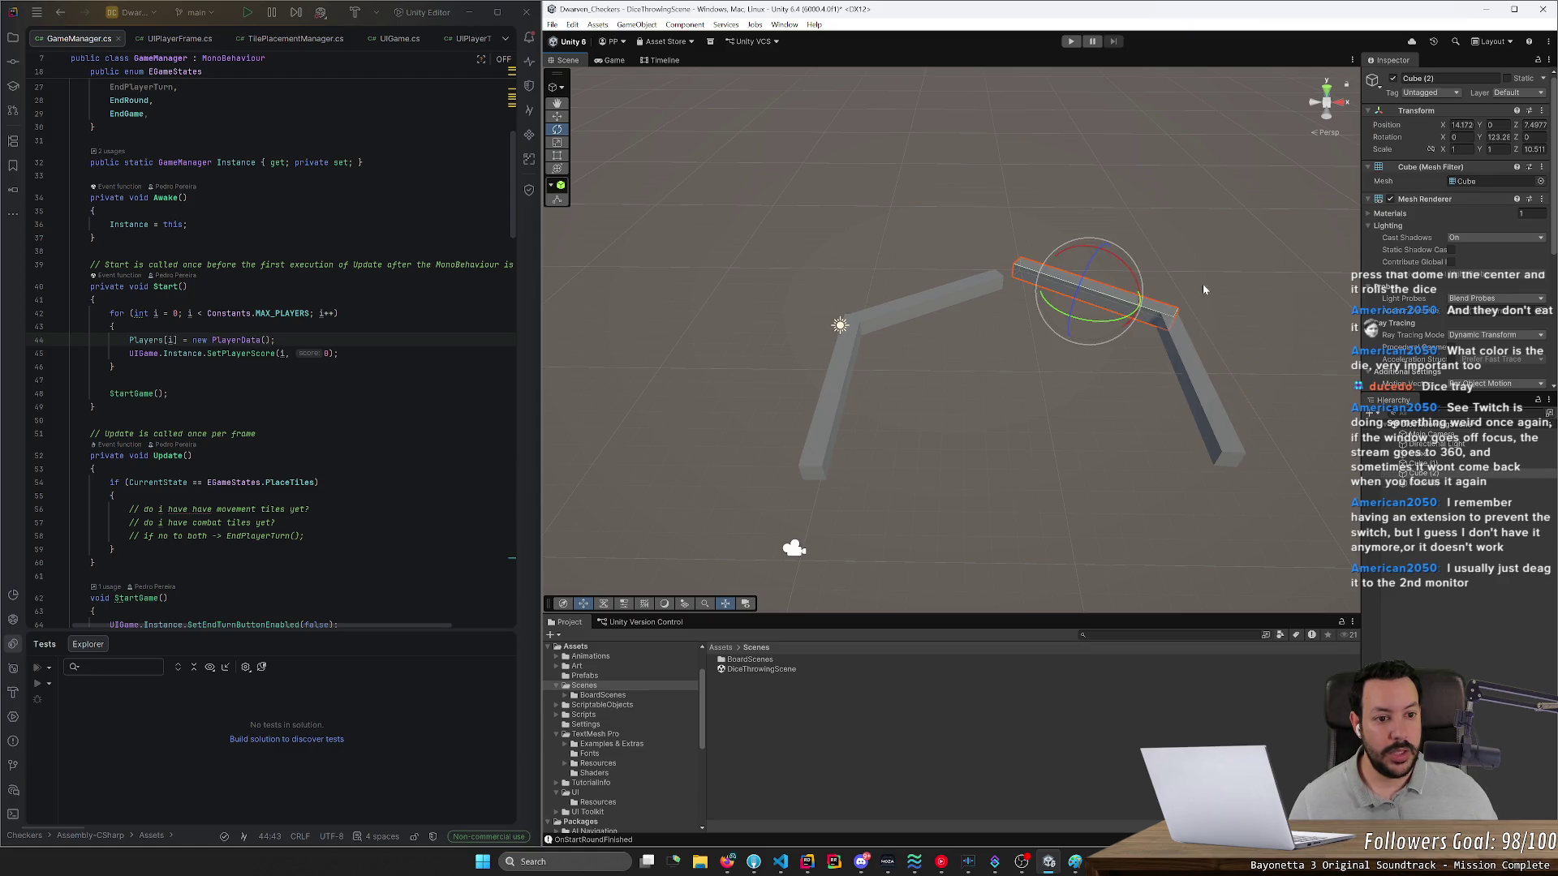
left_click(1497, 137)
type("120")
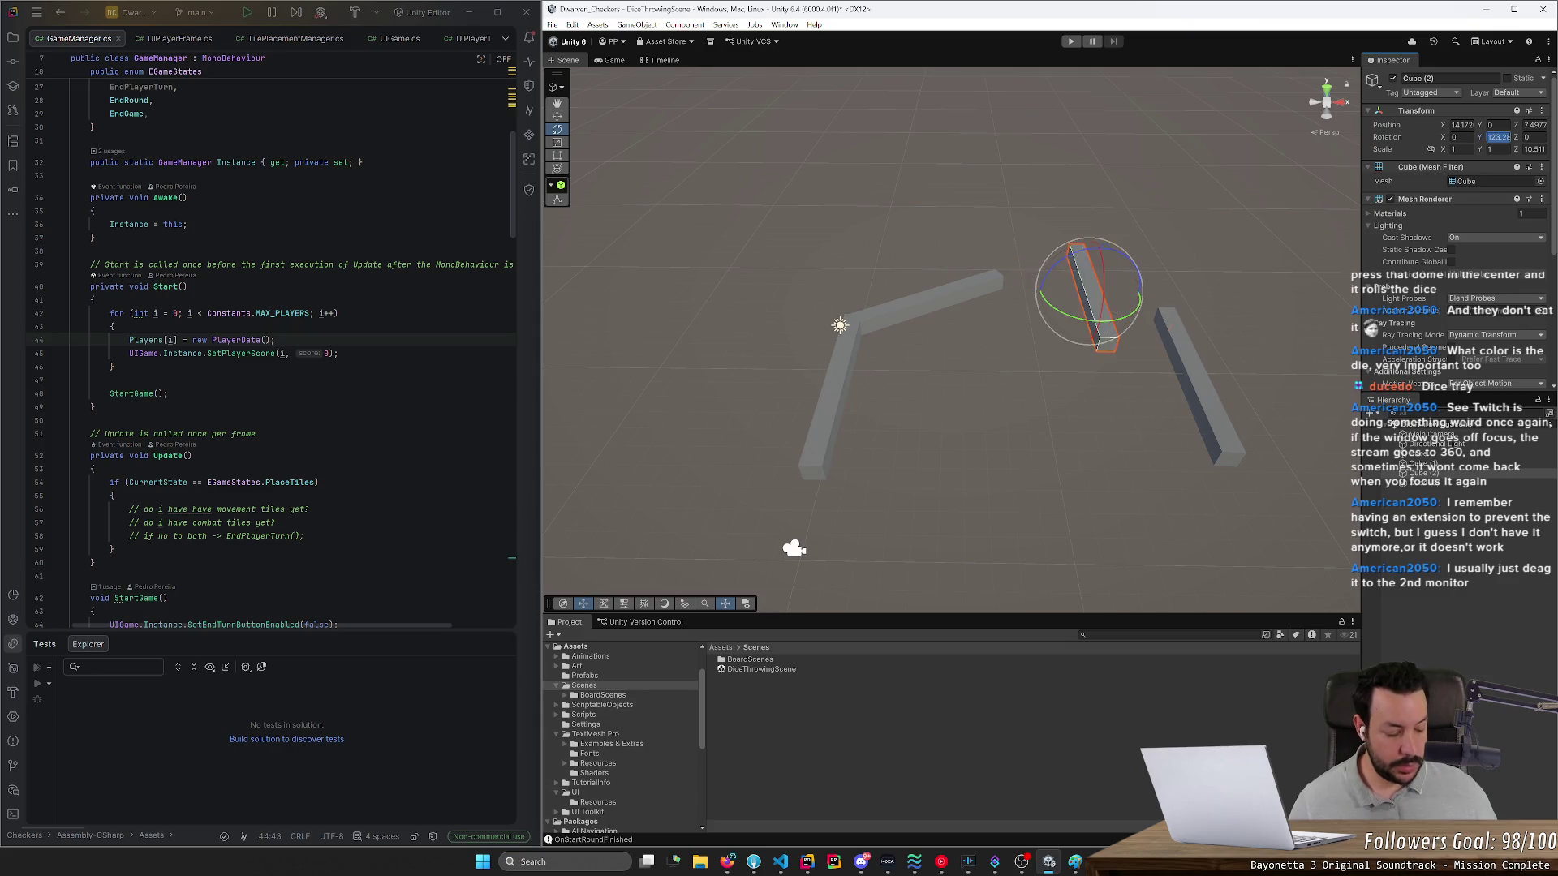
left_click(1198, 376)
left_click(1497, 137)
type("180")
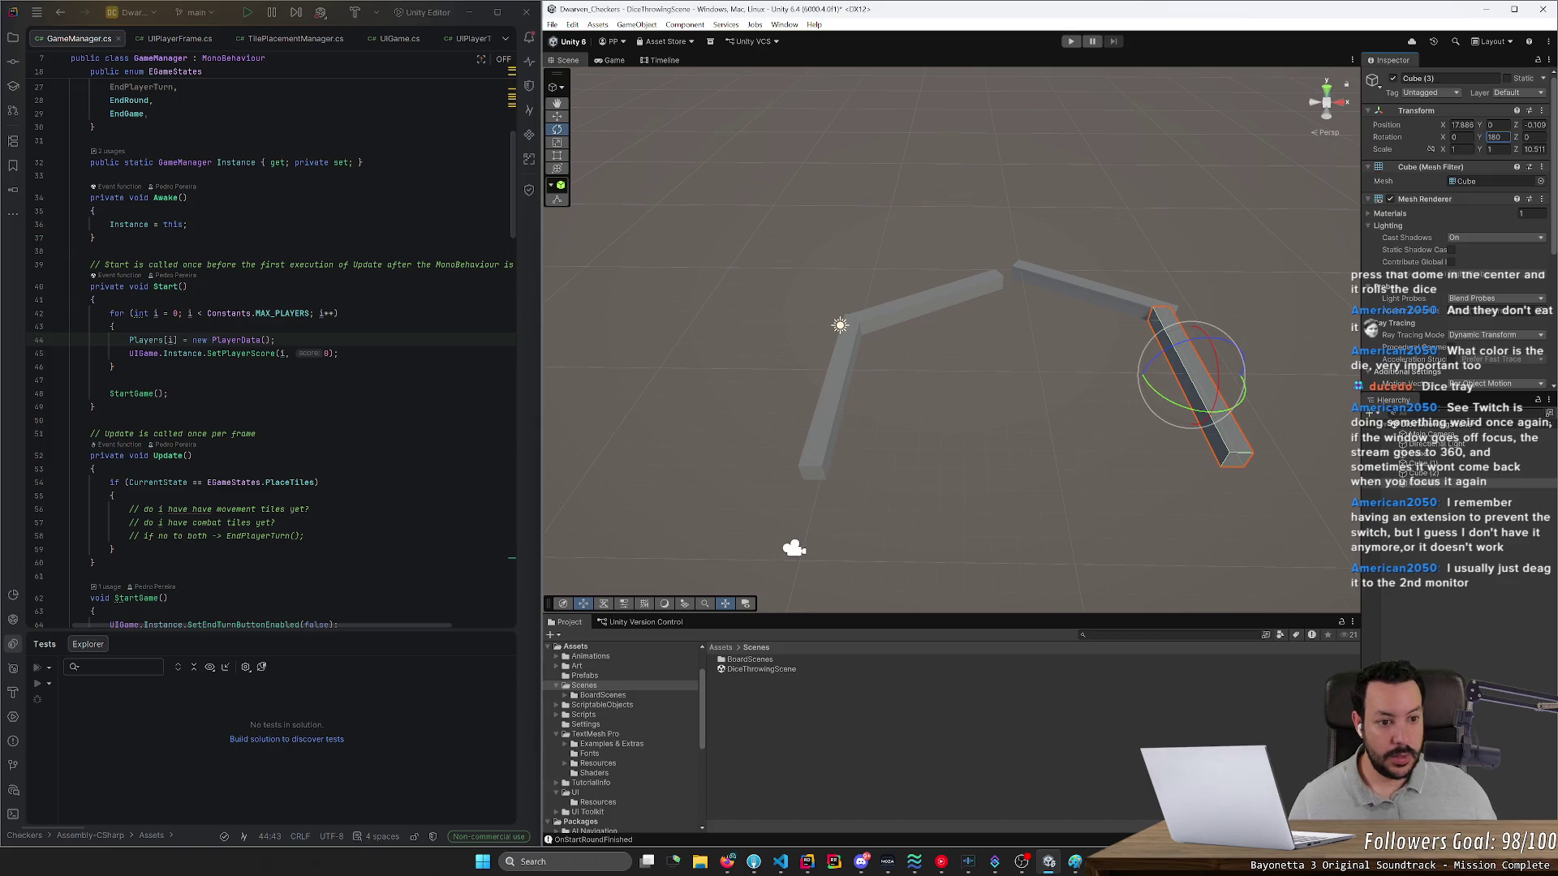
left_click(1092, 300)
key("w")
left_click_drag(1092, 300, 1071, 313)
left_click(1198, 365)
mouse_move(1198, 370)
left_mouse_down()
mouse_move(1132, 391)
mouse_move(1174, 397)
left_mouse_up()
- Rotate the top and right wall pieces together around the vertical axis
left_click(1012, 452)
left_click_drag(1012, 452, 1301, 459)
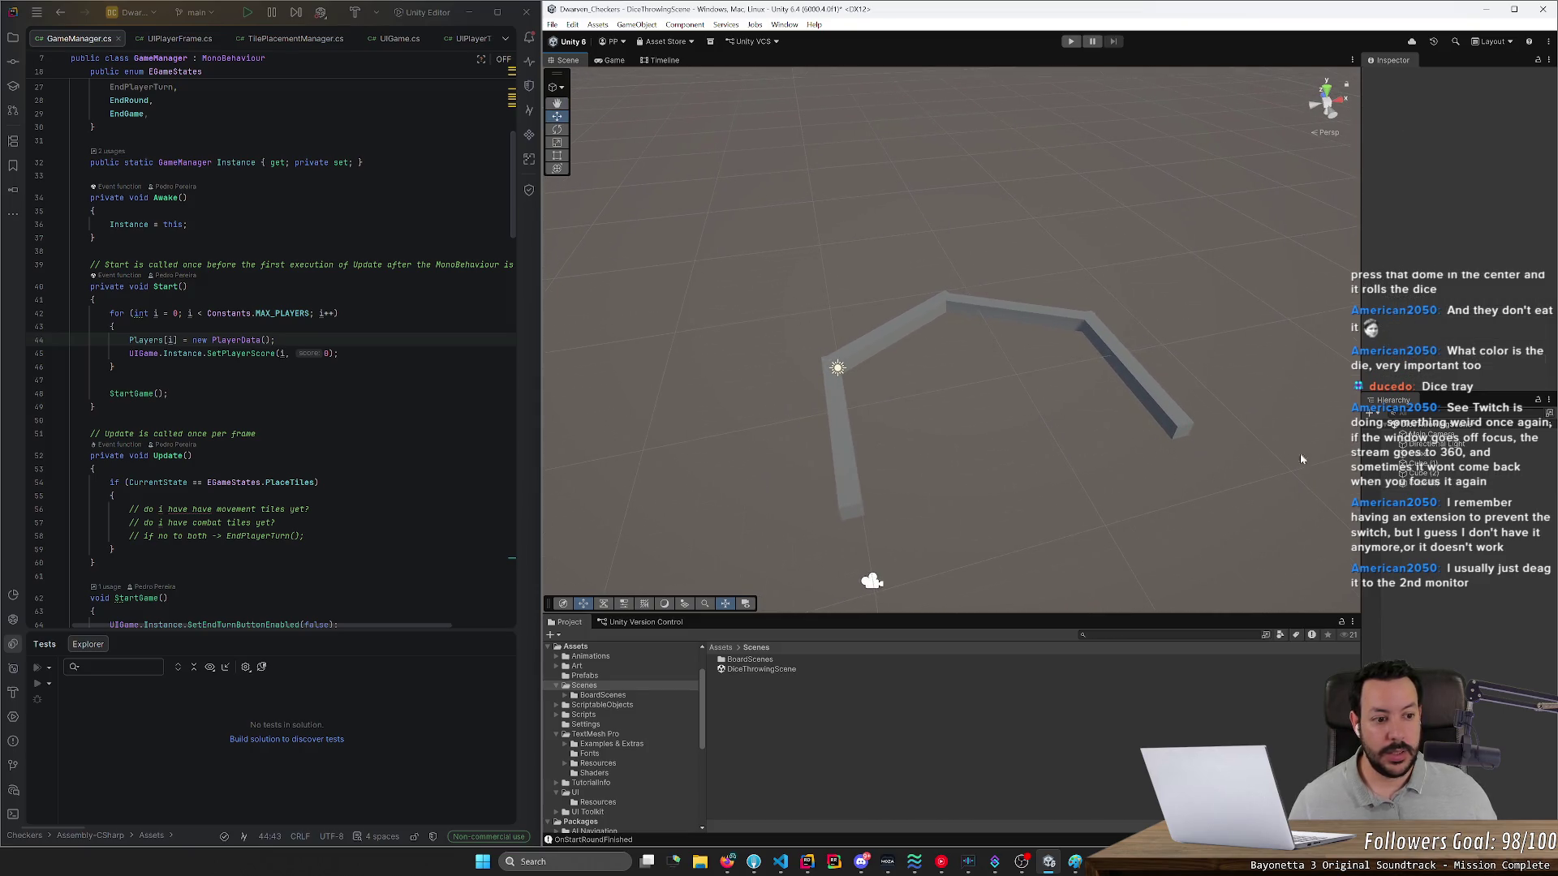
left_click(1425, 477)
left_click(1428, 485, "shift")
key("e")
mouse_move(1089, 388)
left_mouse_down()
mouse_move(805, 393)
mouse_move(928, 426)
mouse_move(994, 412)
mouse_move(1037, 511)
left_mouse_up()
key("w")
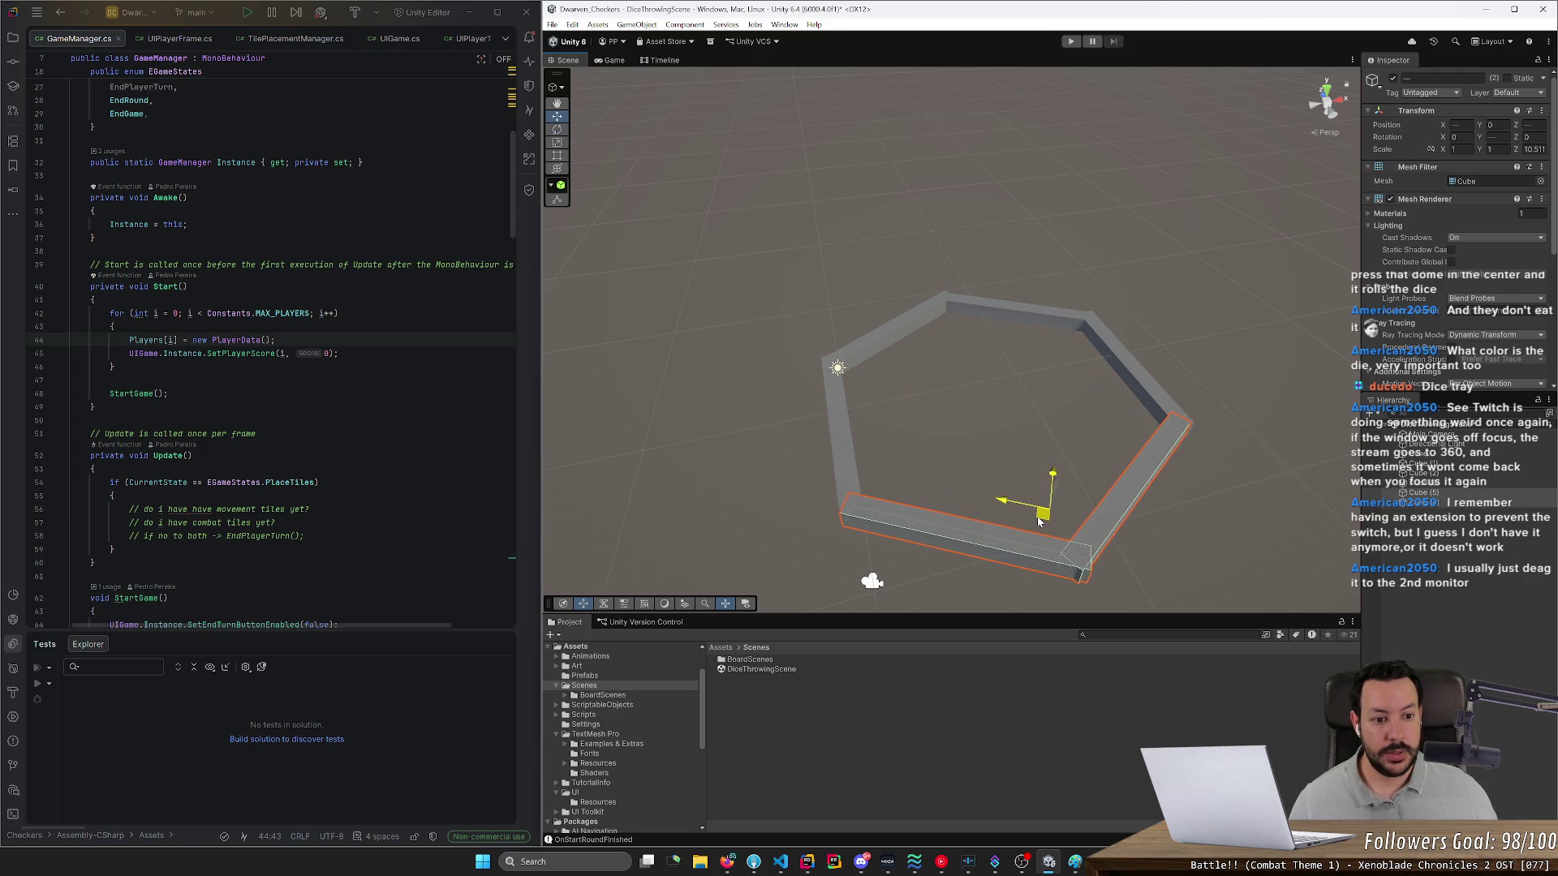
left_click(1149, 514)
- Set right wall Cube (4) to 240° and bottom wall Cube (5) to 300° Y rotation
left_click(1149, 498)
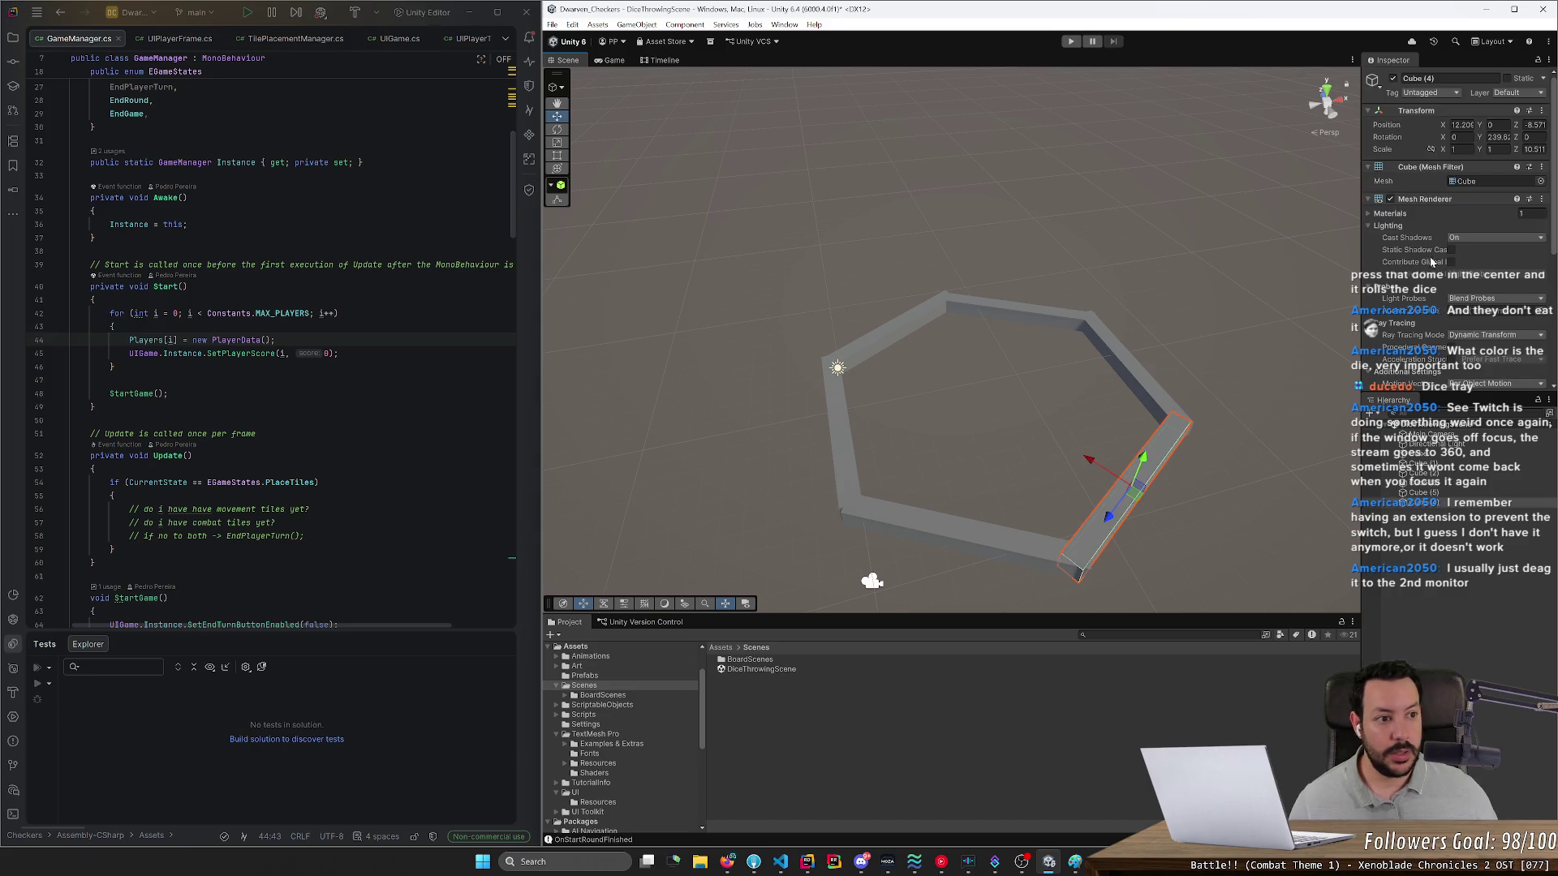
type("204")
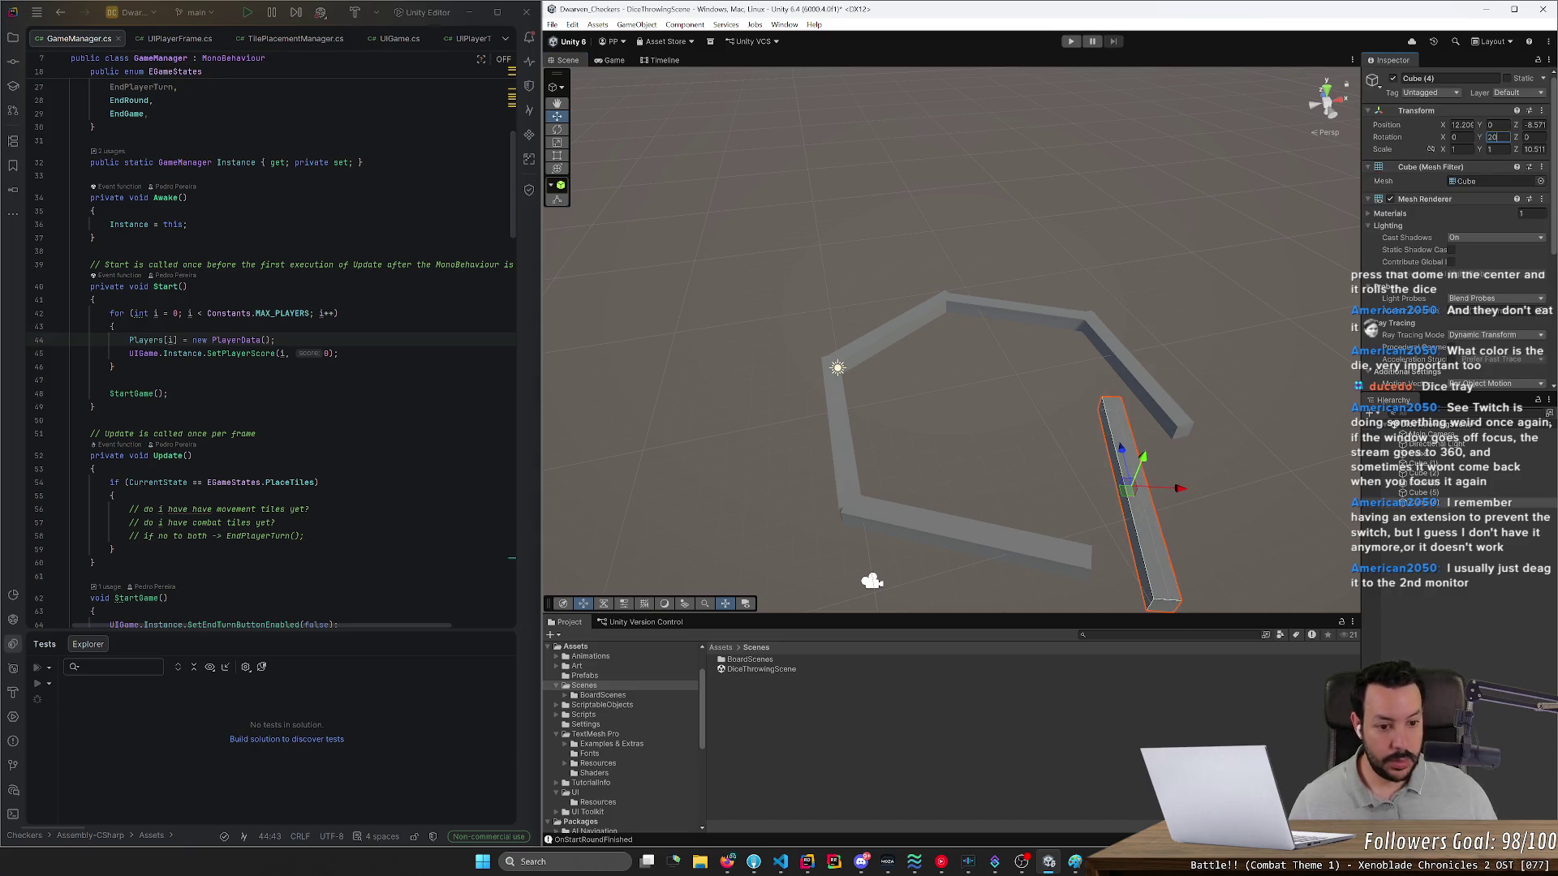
key("BackSpace")
key("BackSpace")
key("BackSpace")
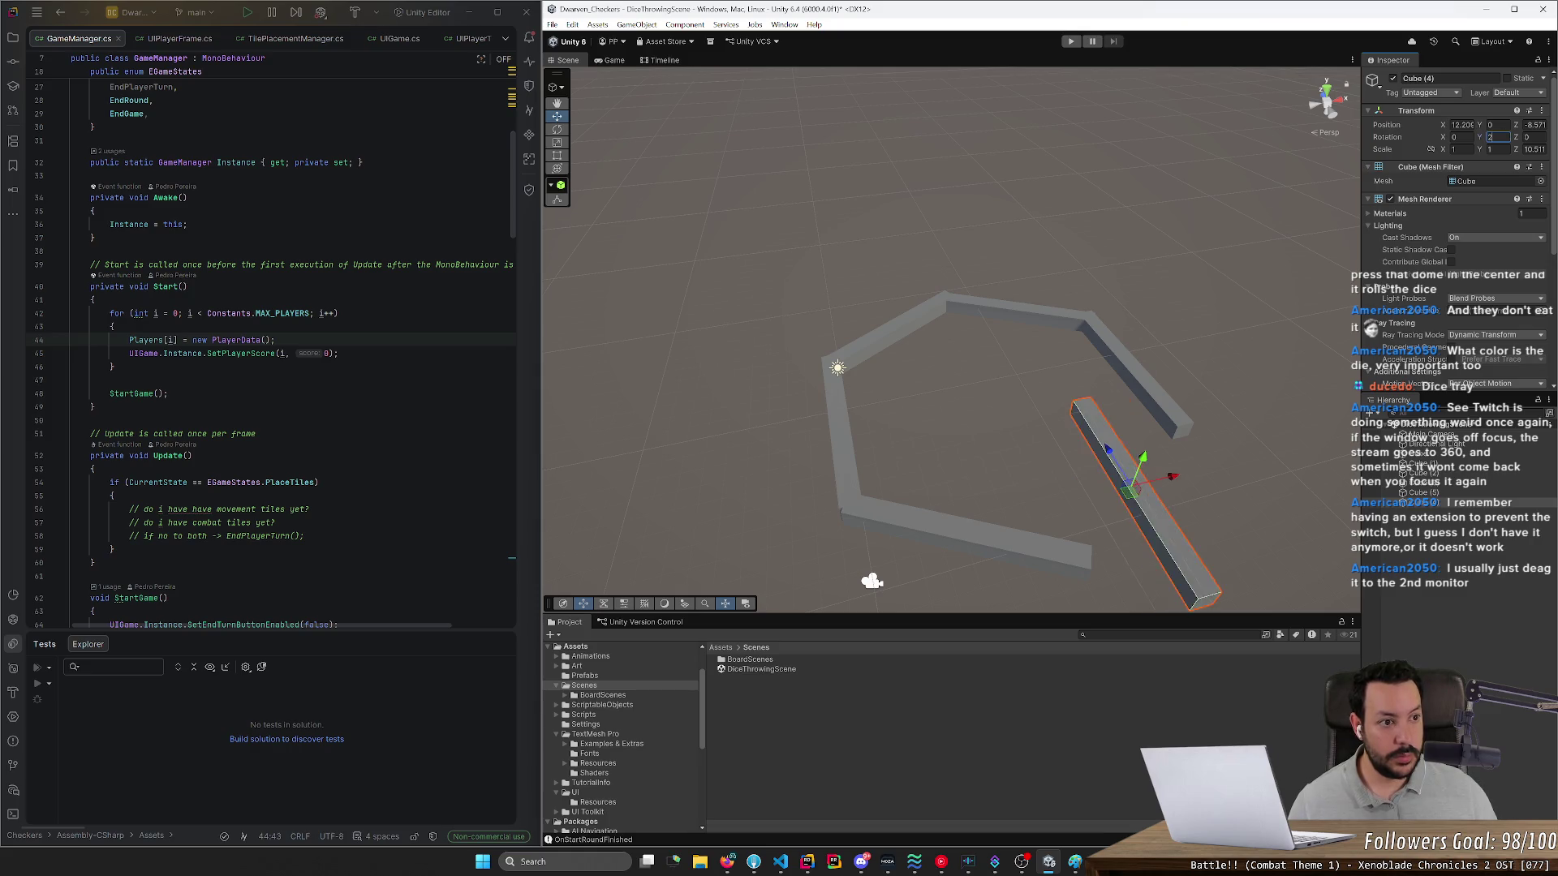
type("240")
left_click(985, 527)
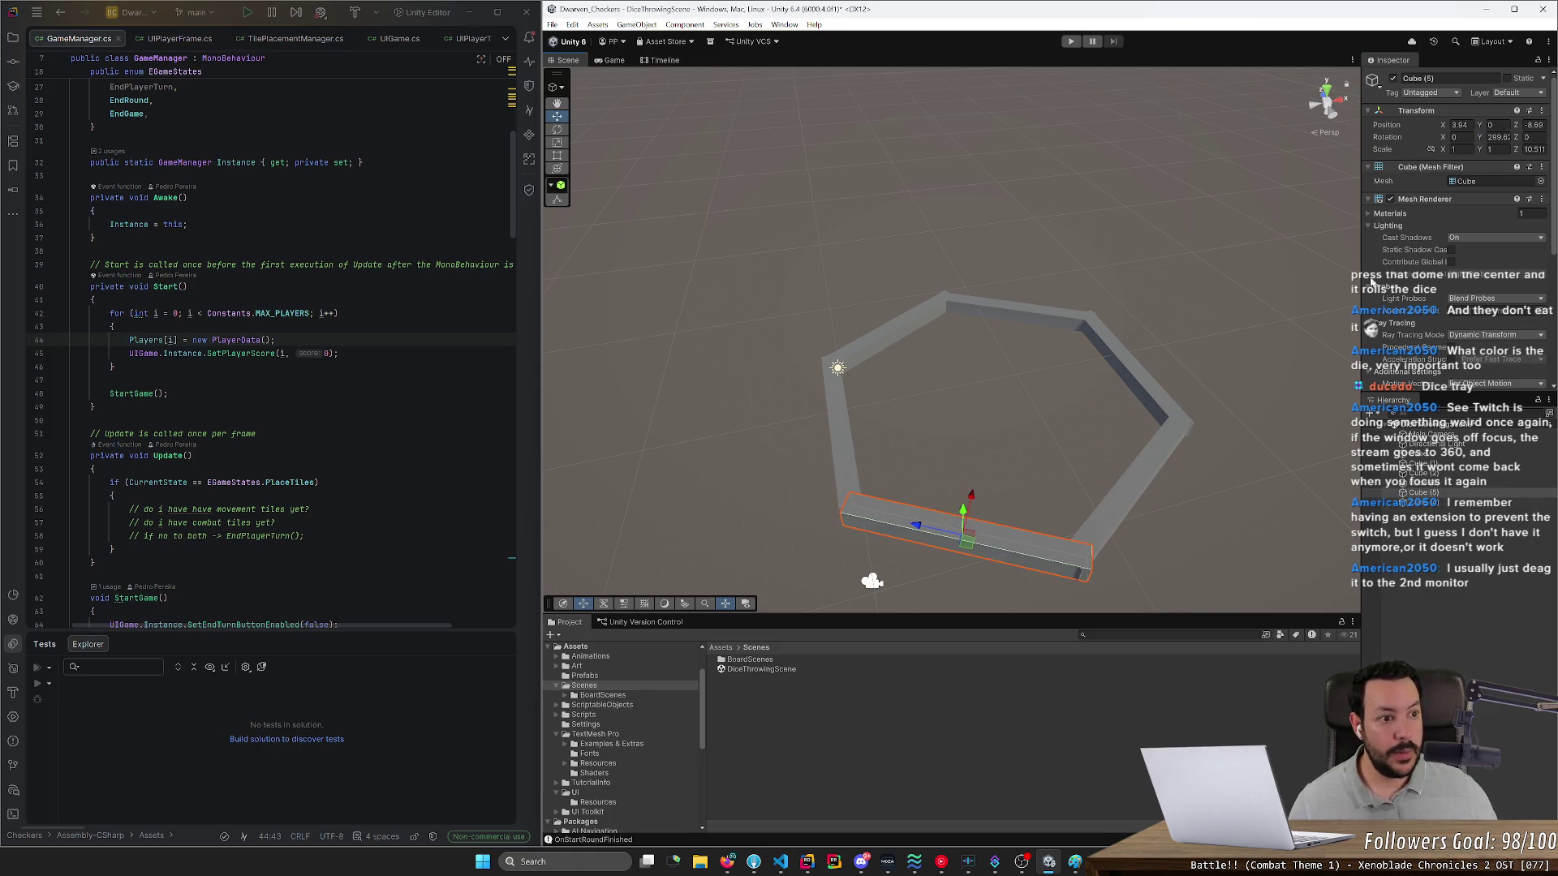
left_click(1497, 137)
type("300")
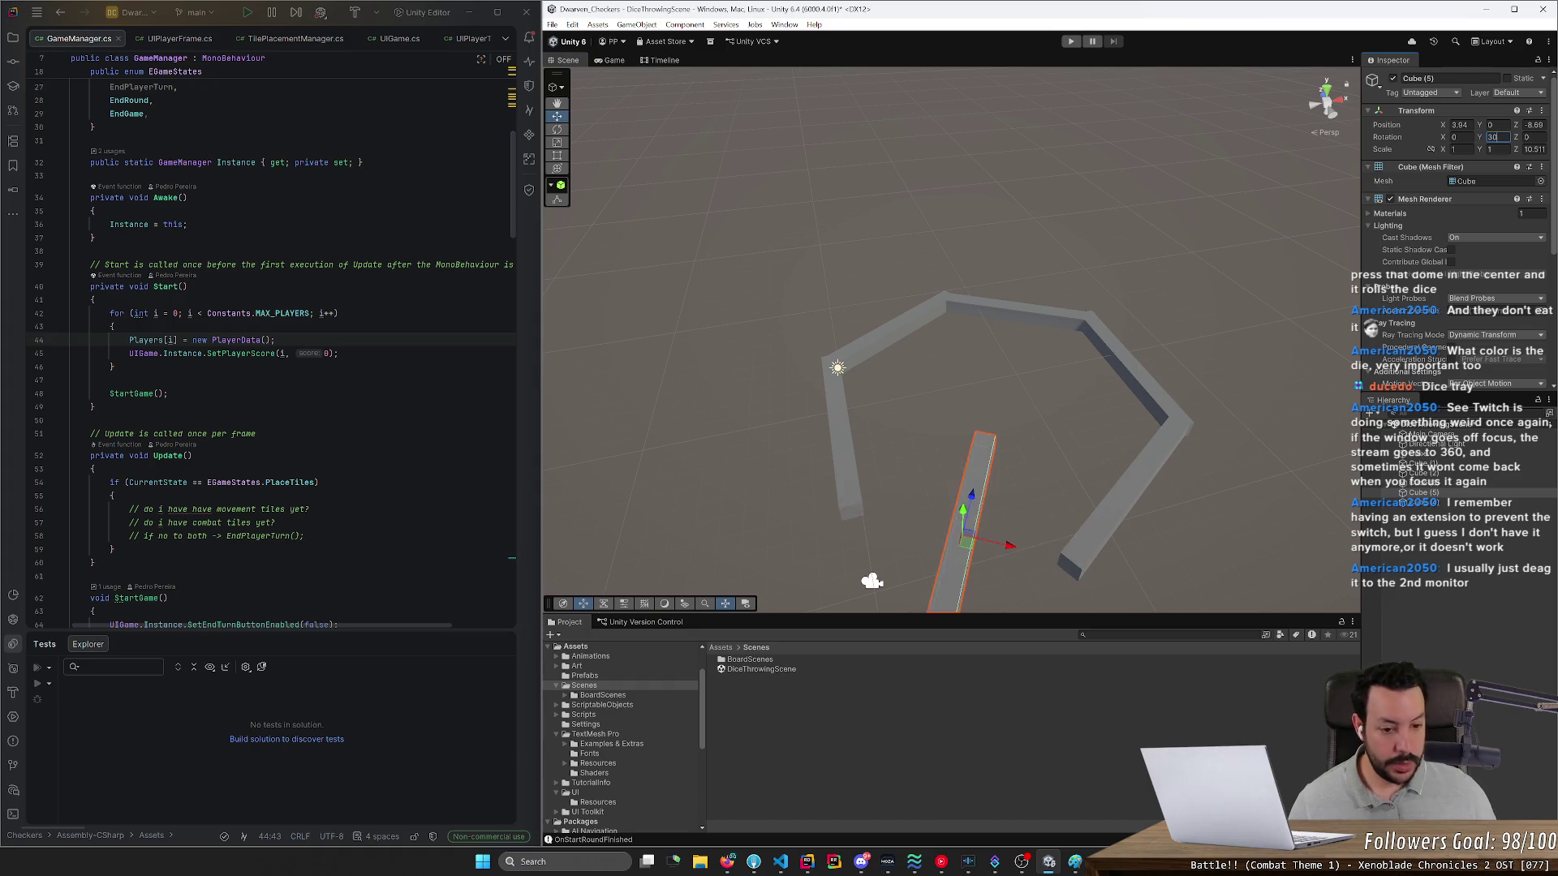
left_click(1351, 209)
mouse_move(1303, 243)
left_mouse_down()
mouse_move(1242, 230)
mouse_move(1033, 257)
mouse_move(938, 249)
left_mouse_up()
key("alt+Tab")
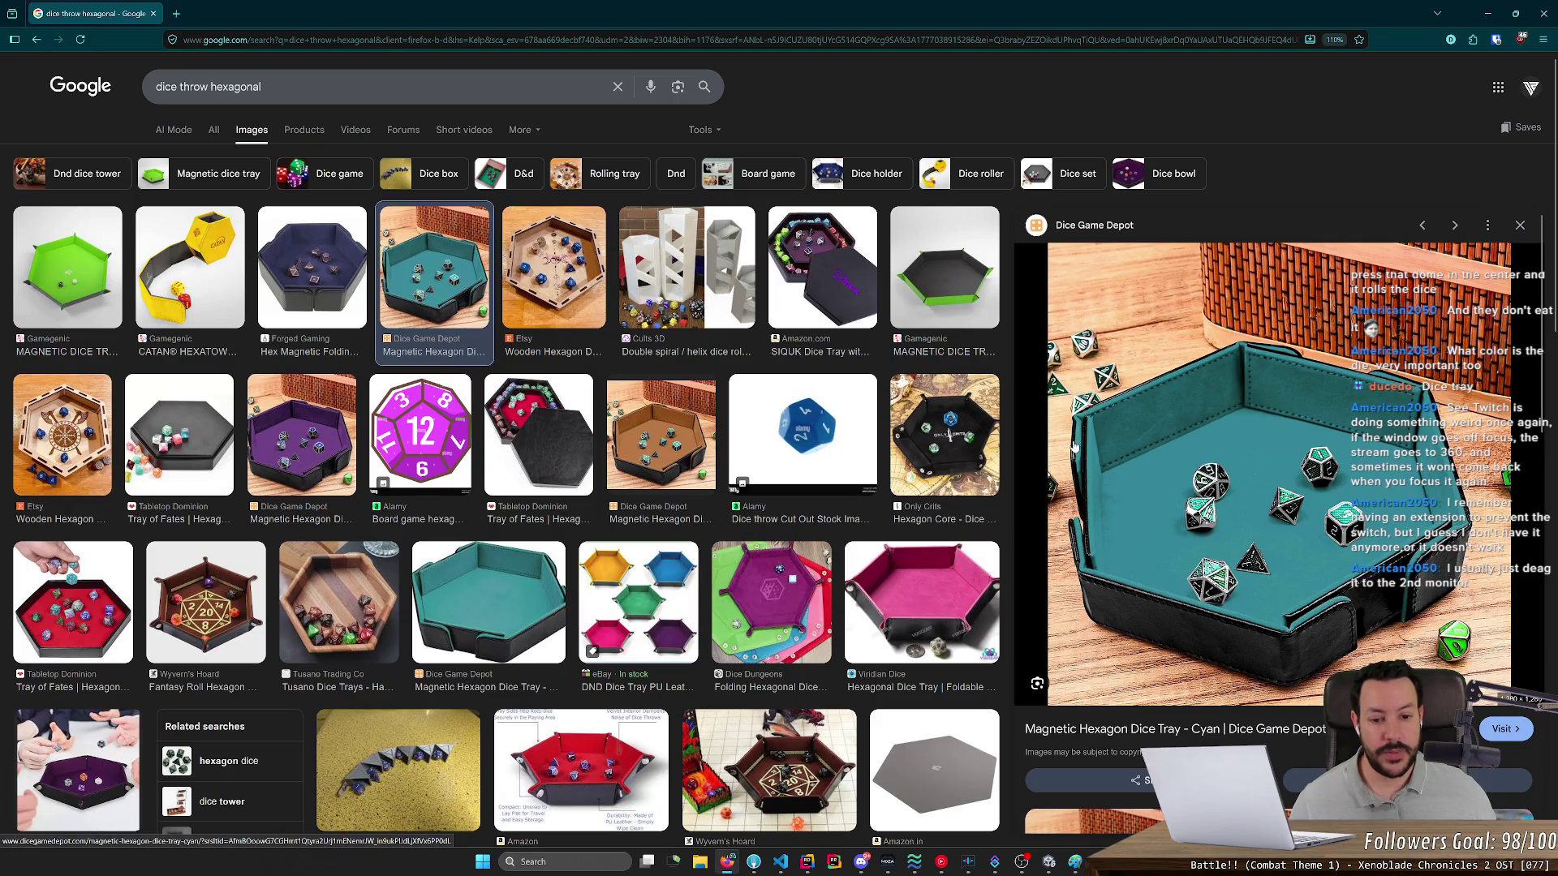
key("alt+Tab")
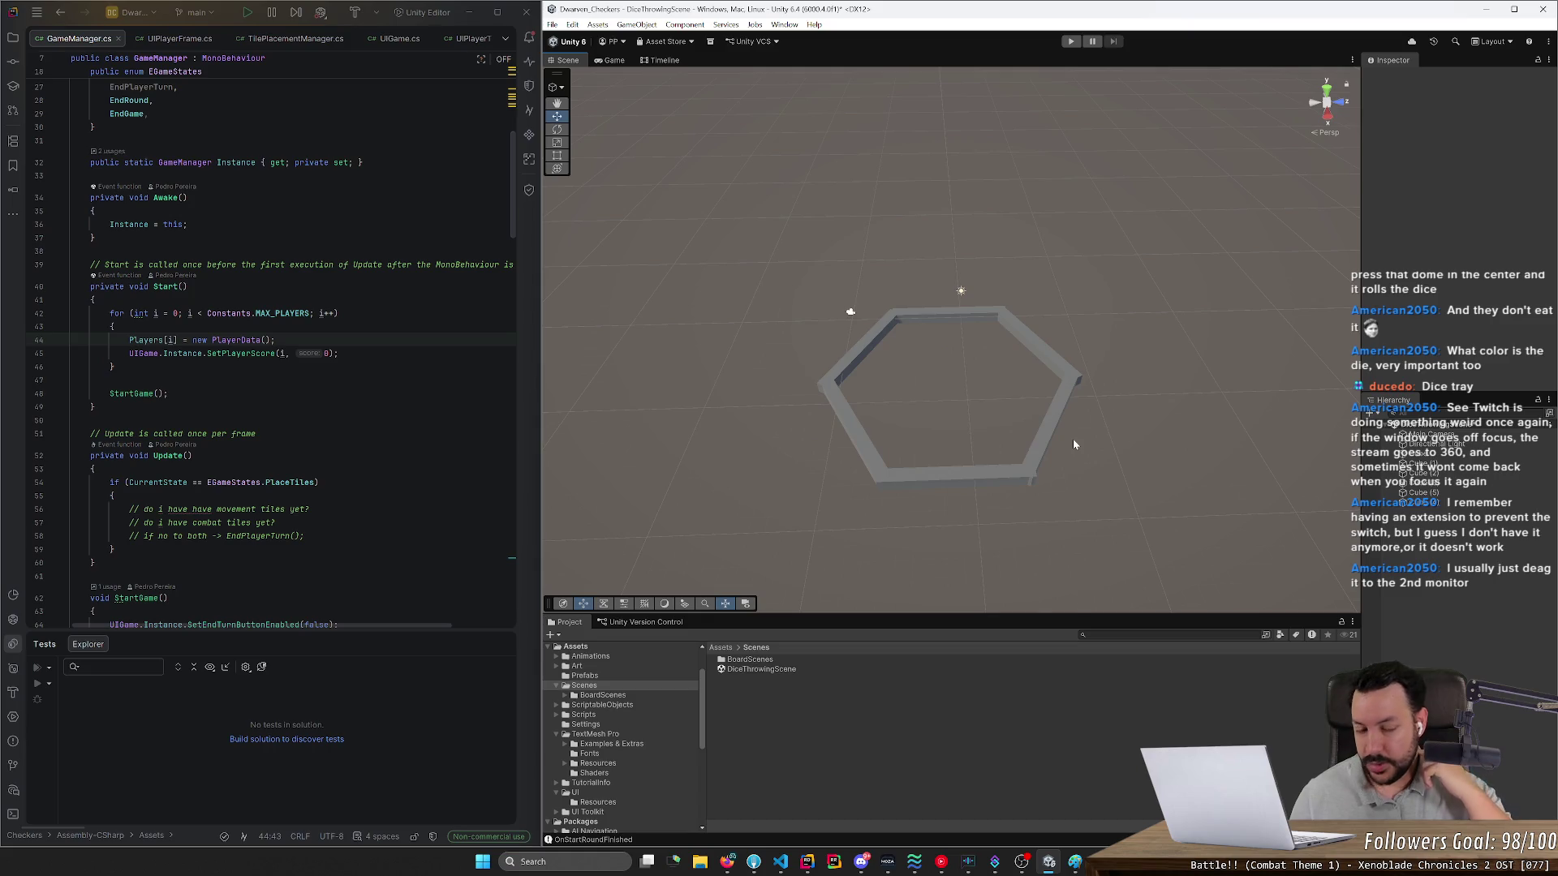
left_click_drag(763, 461, 907, 410)
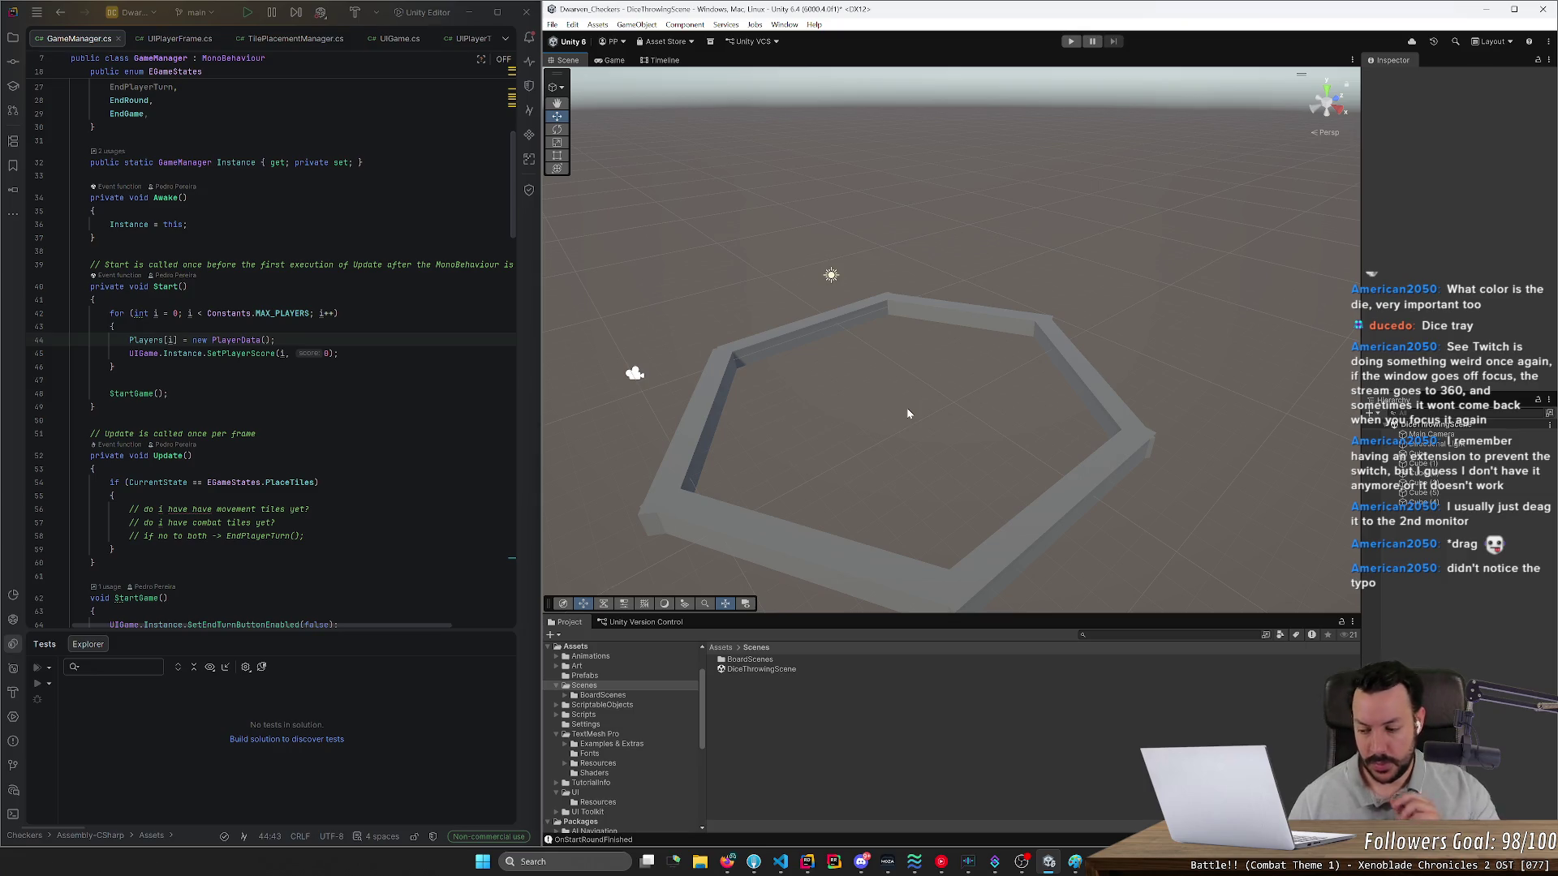
left_click_drag(907, 414, 1150, 480)
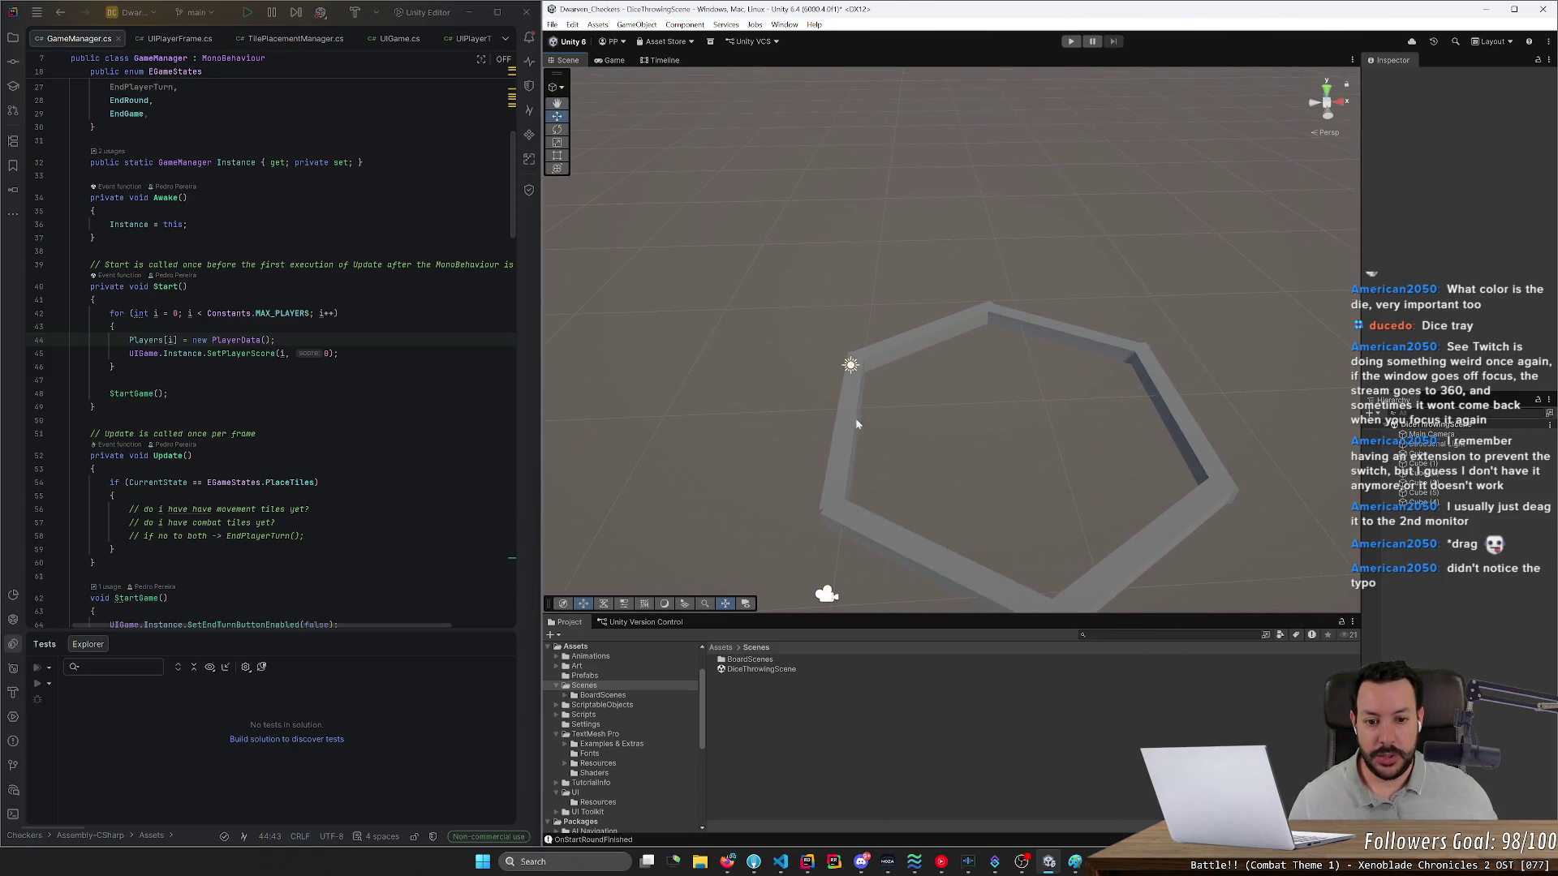
left_click(835, 422)
- Set the left wall's X position to -5-0.5 and its Z scale to 10
left_click(1462, 124)
type("-5")
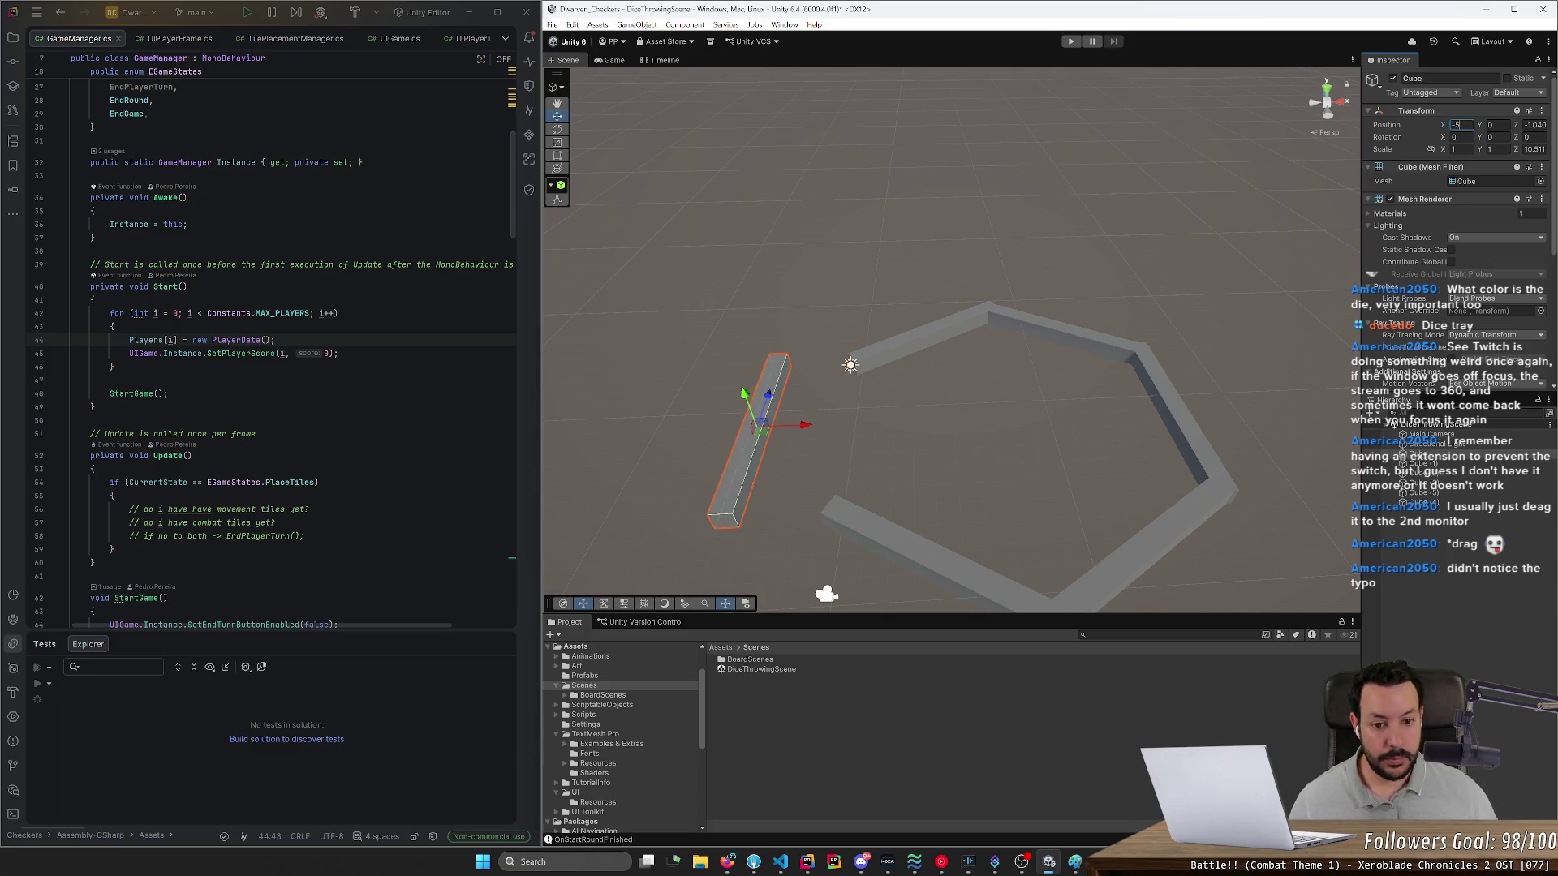
type("-0.5")
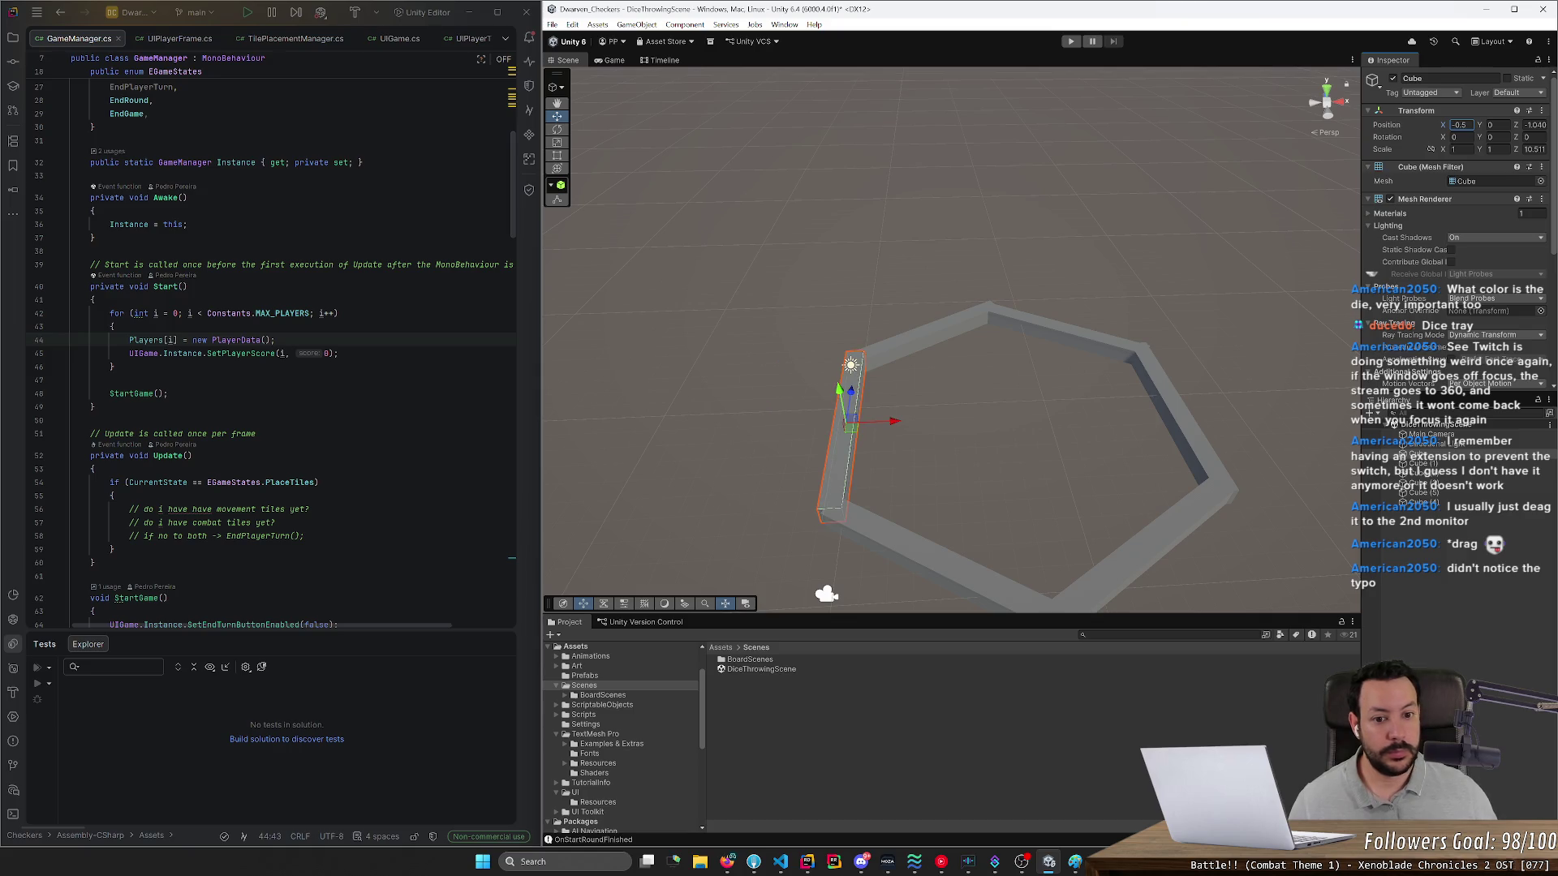
left_click(1182, 423)
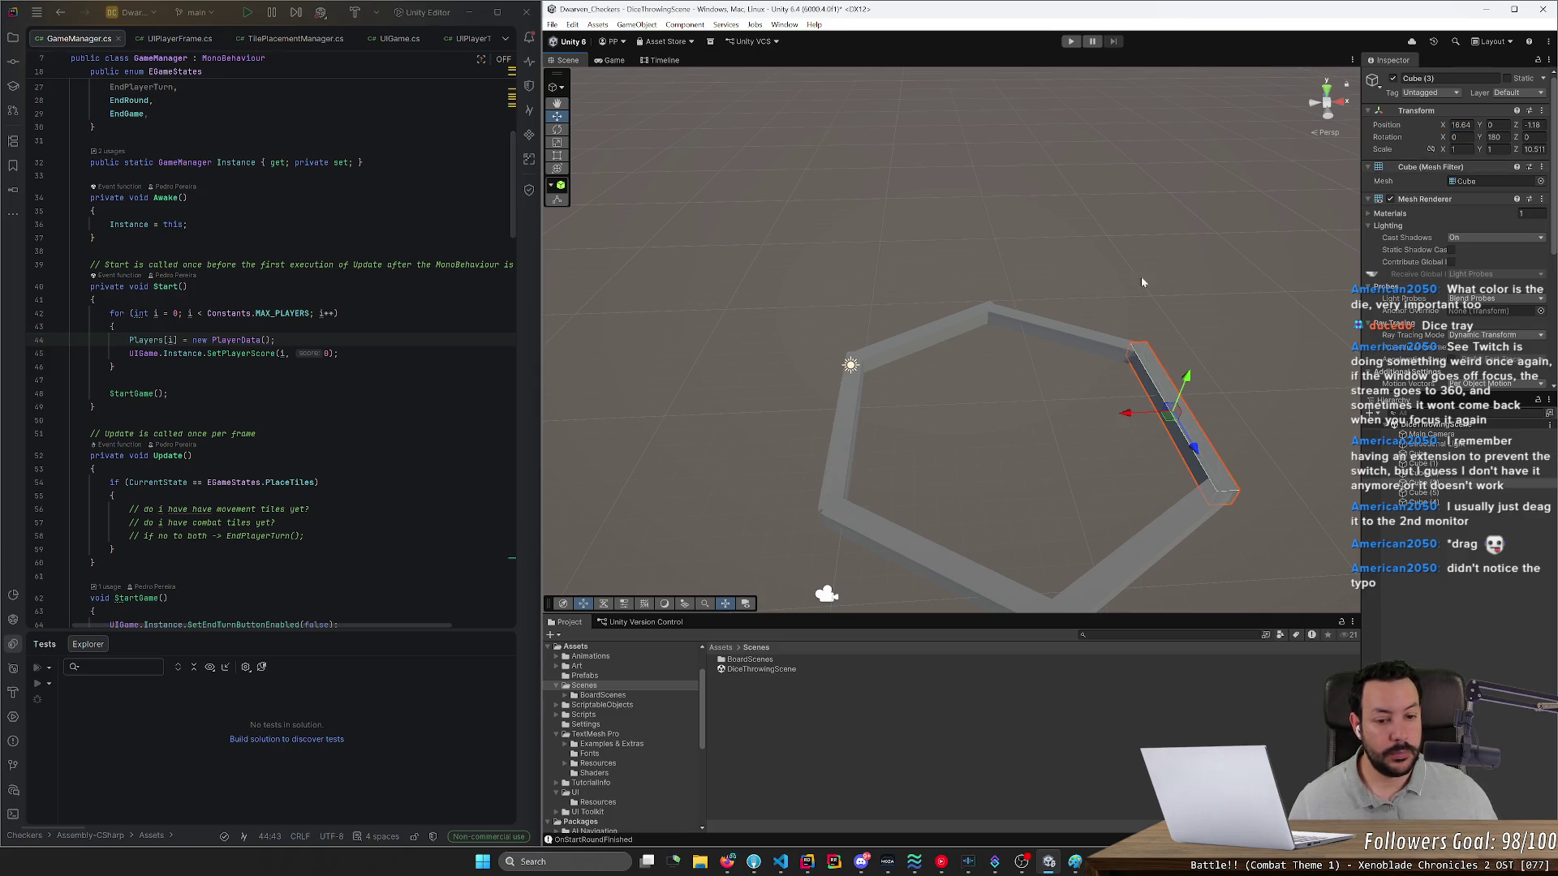
left_click(840, 414)
left_click(1459, 125)
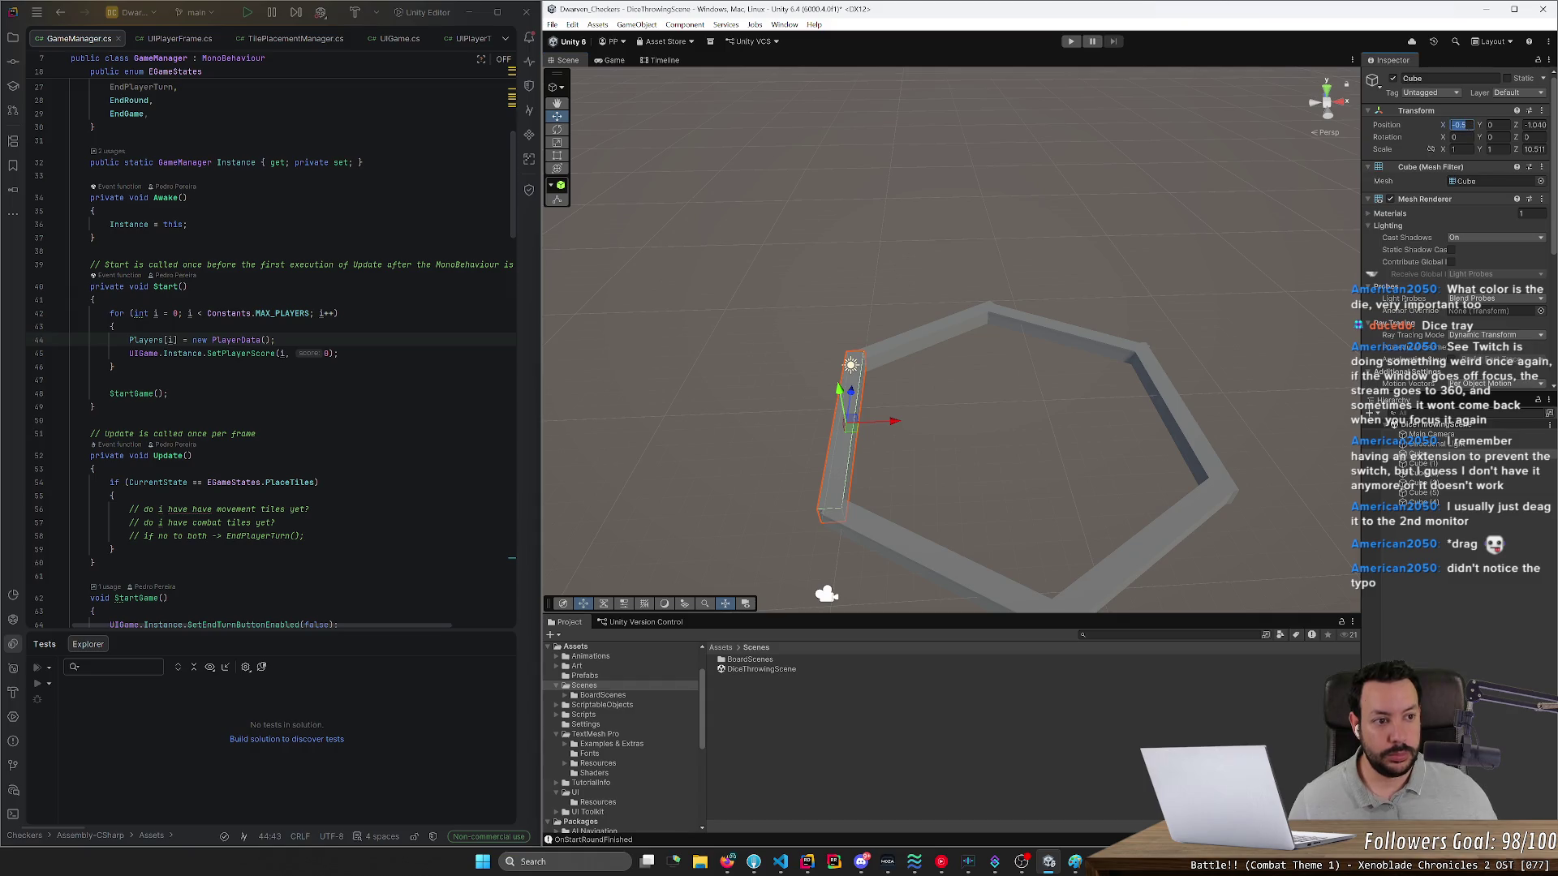
key("Tab")
key("Tab")
key("Tab")
type("10")
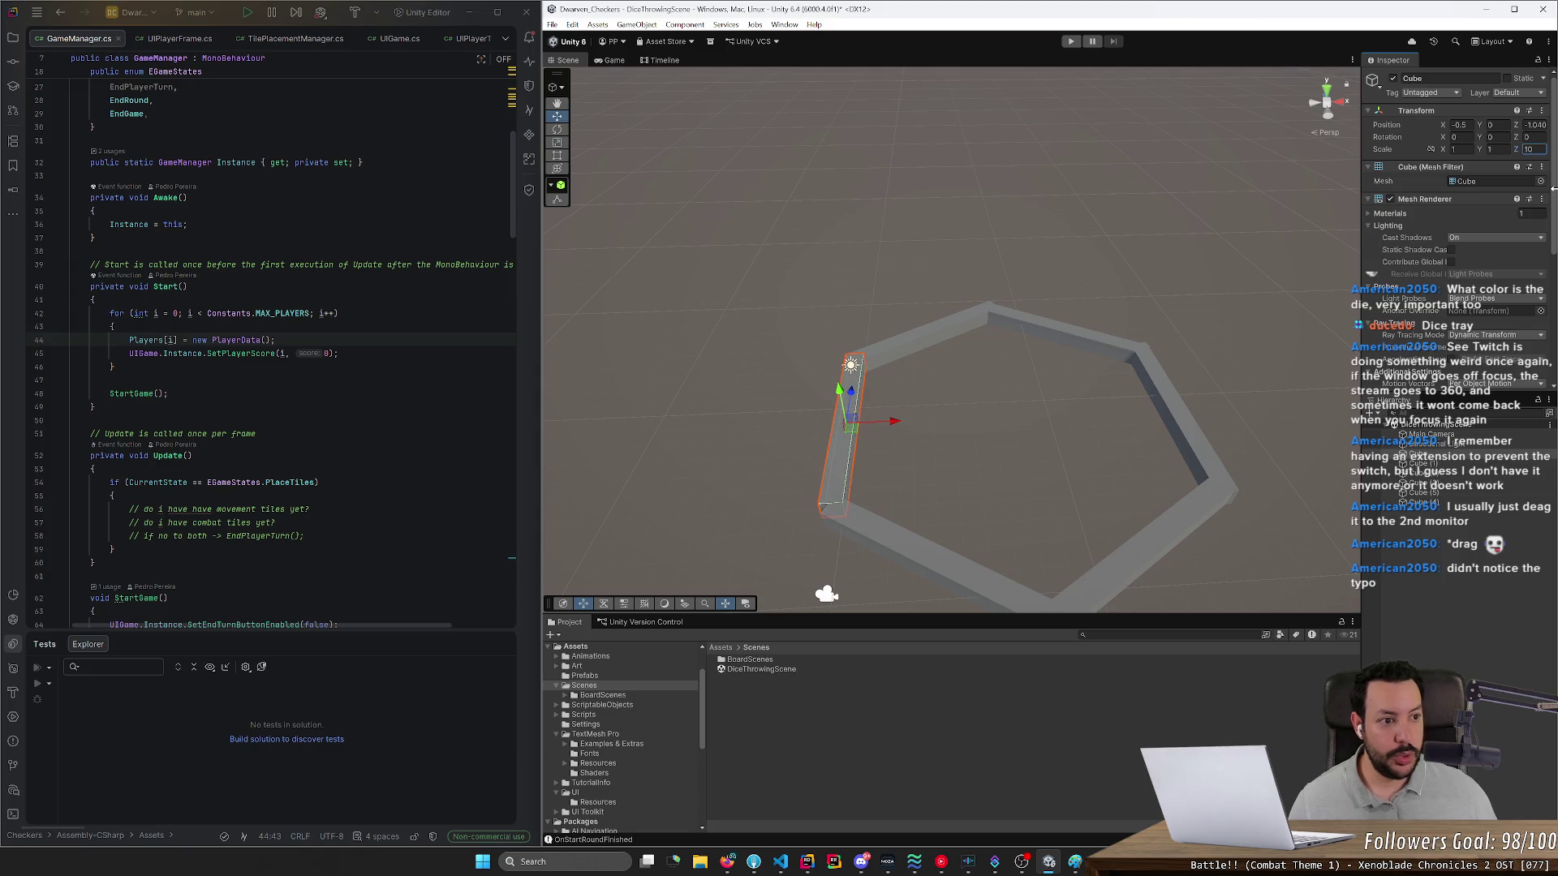
- Enter 111 as the Z scale for all six walls at once
left_click(1424, 502, "shift")
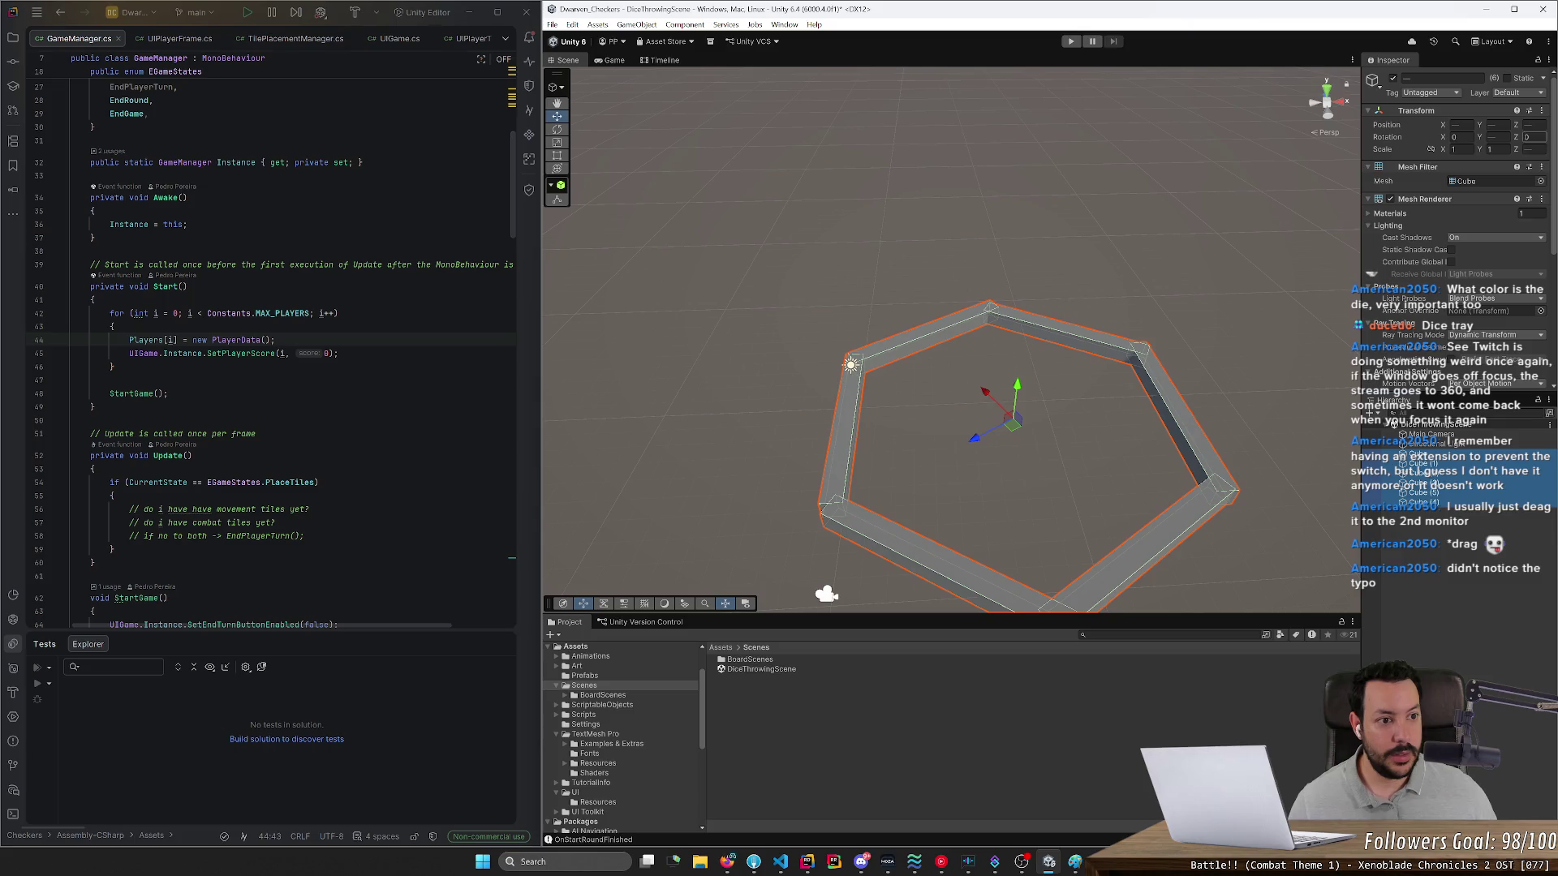
left_click(1529, 149)
type("1")
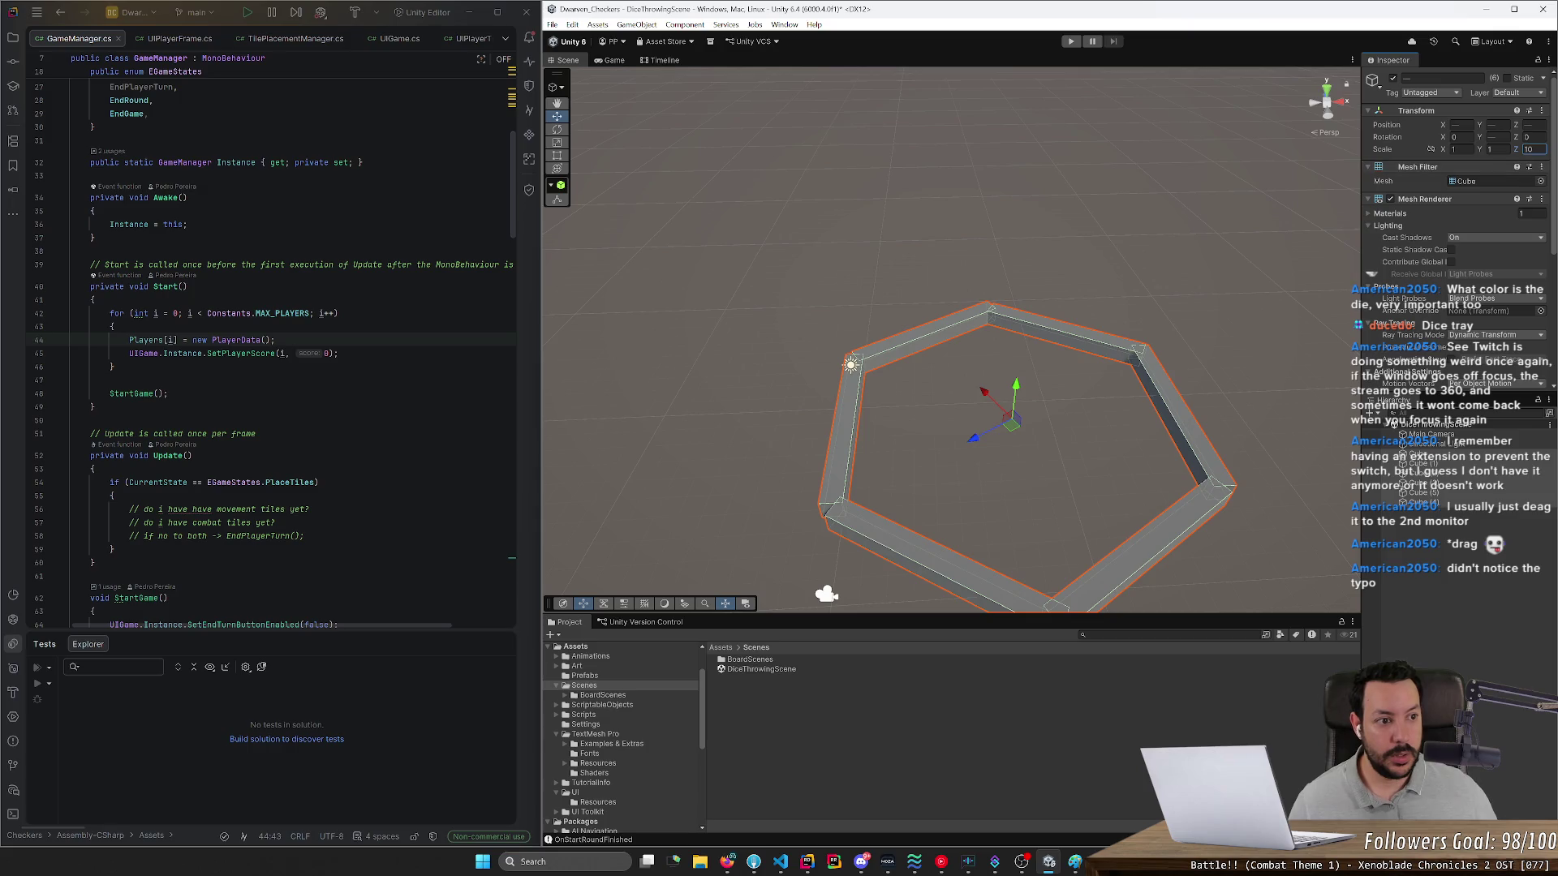
type("1")
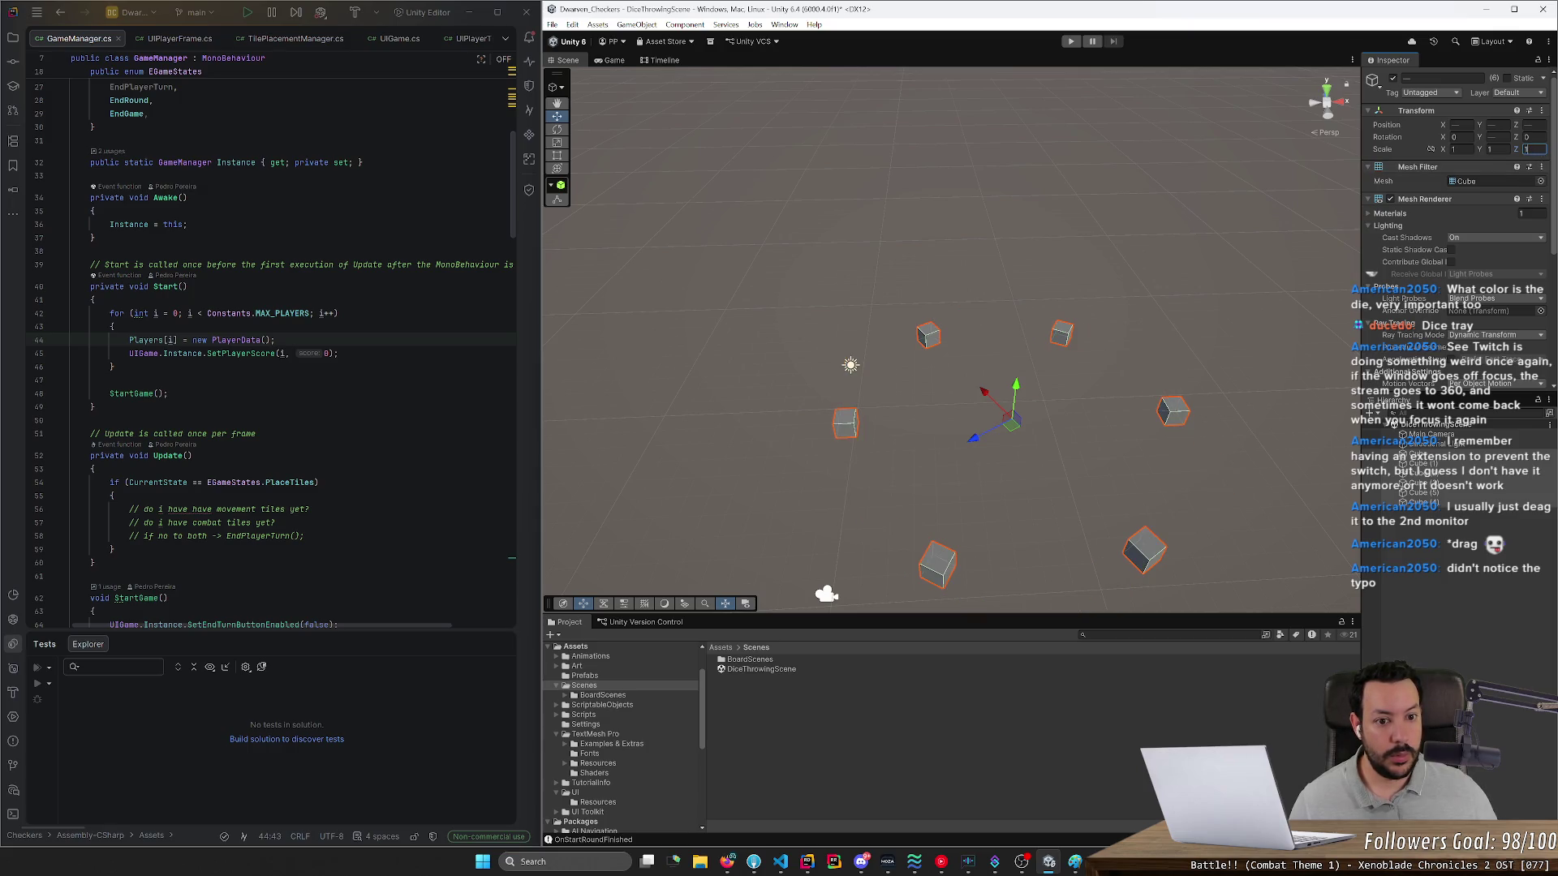
type("1")
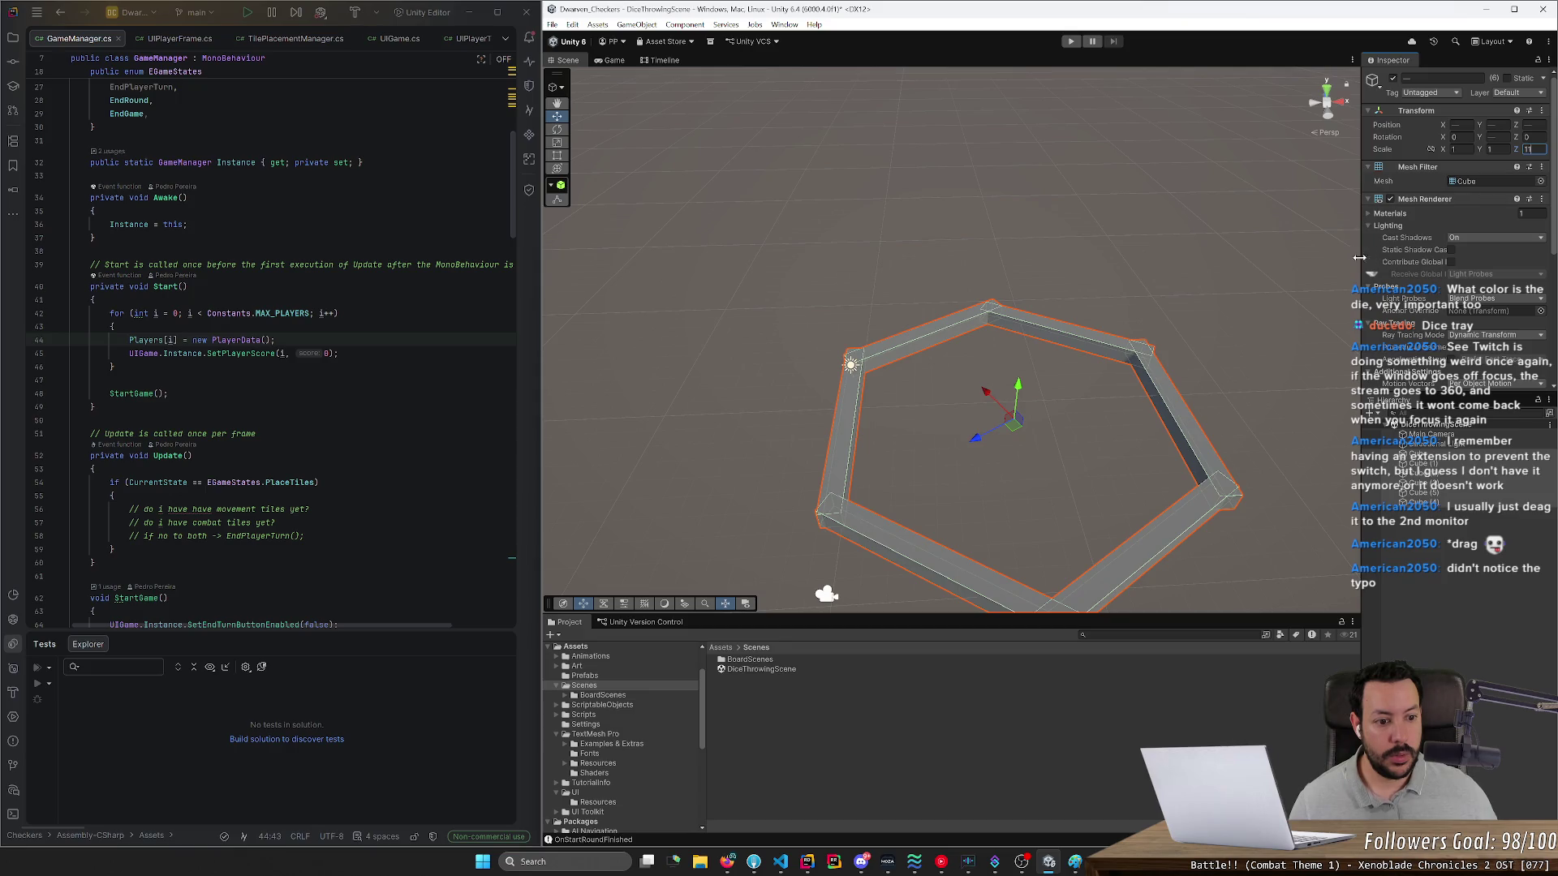
left_click(1308, 289)
mouse_move(1308, 289)
left_mouse_down()
mouse_move(1276, 295)
mouse_move(1276, 346)
mouse_move(1301, 385)
mouse_move(1260, 406)
left_mouse_up()
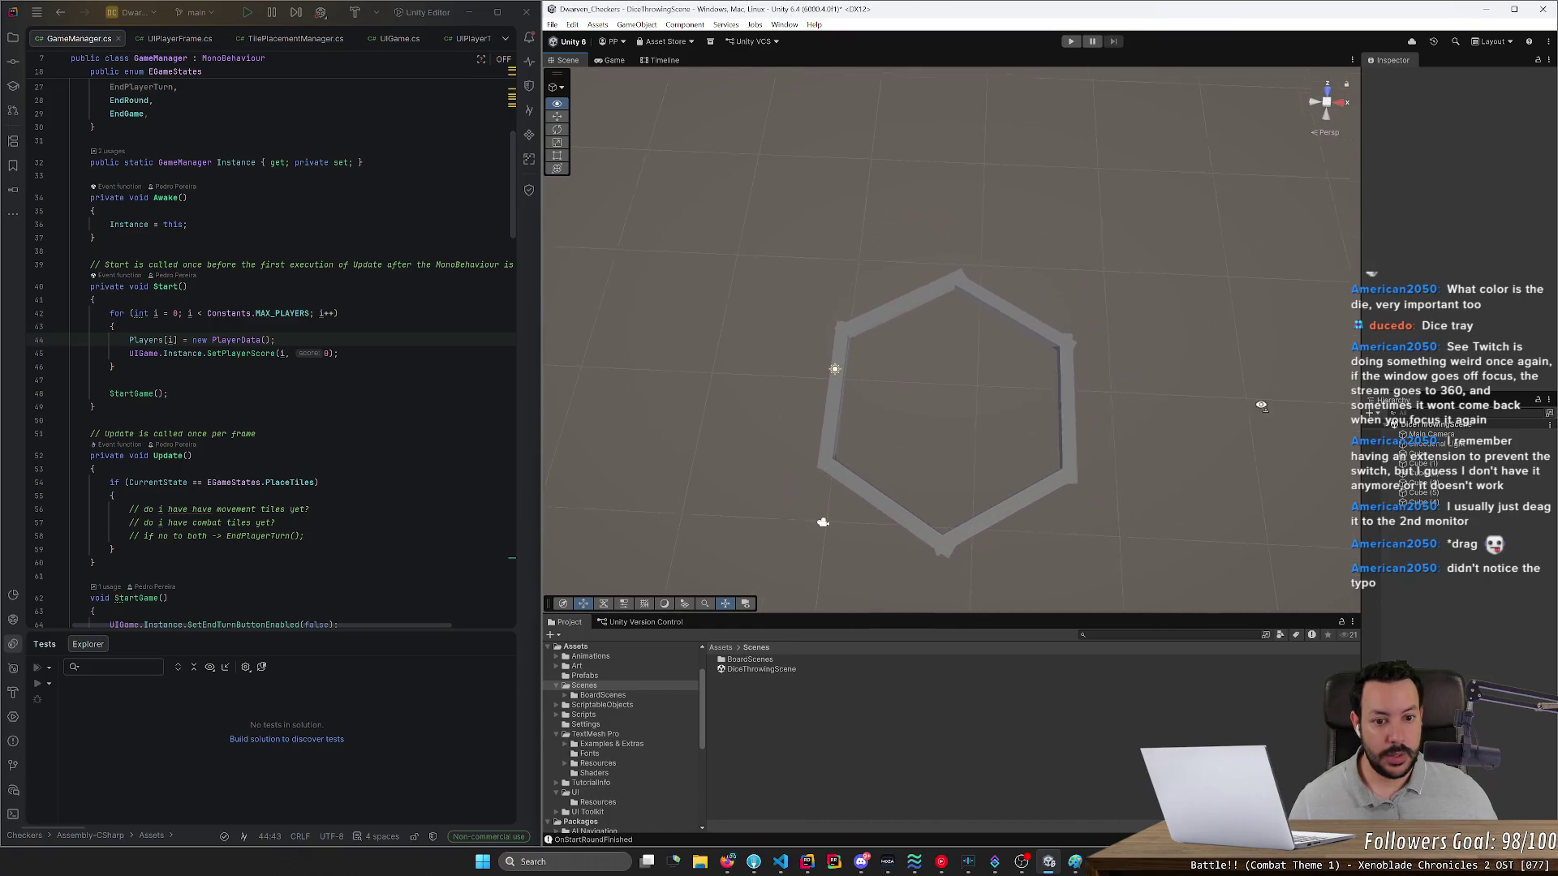
- Set the left wall's X position to 0 and right wall Cube (3)'s to 20
left_click(833, 416)
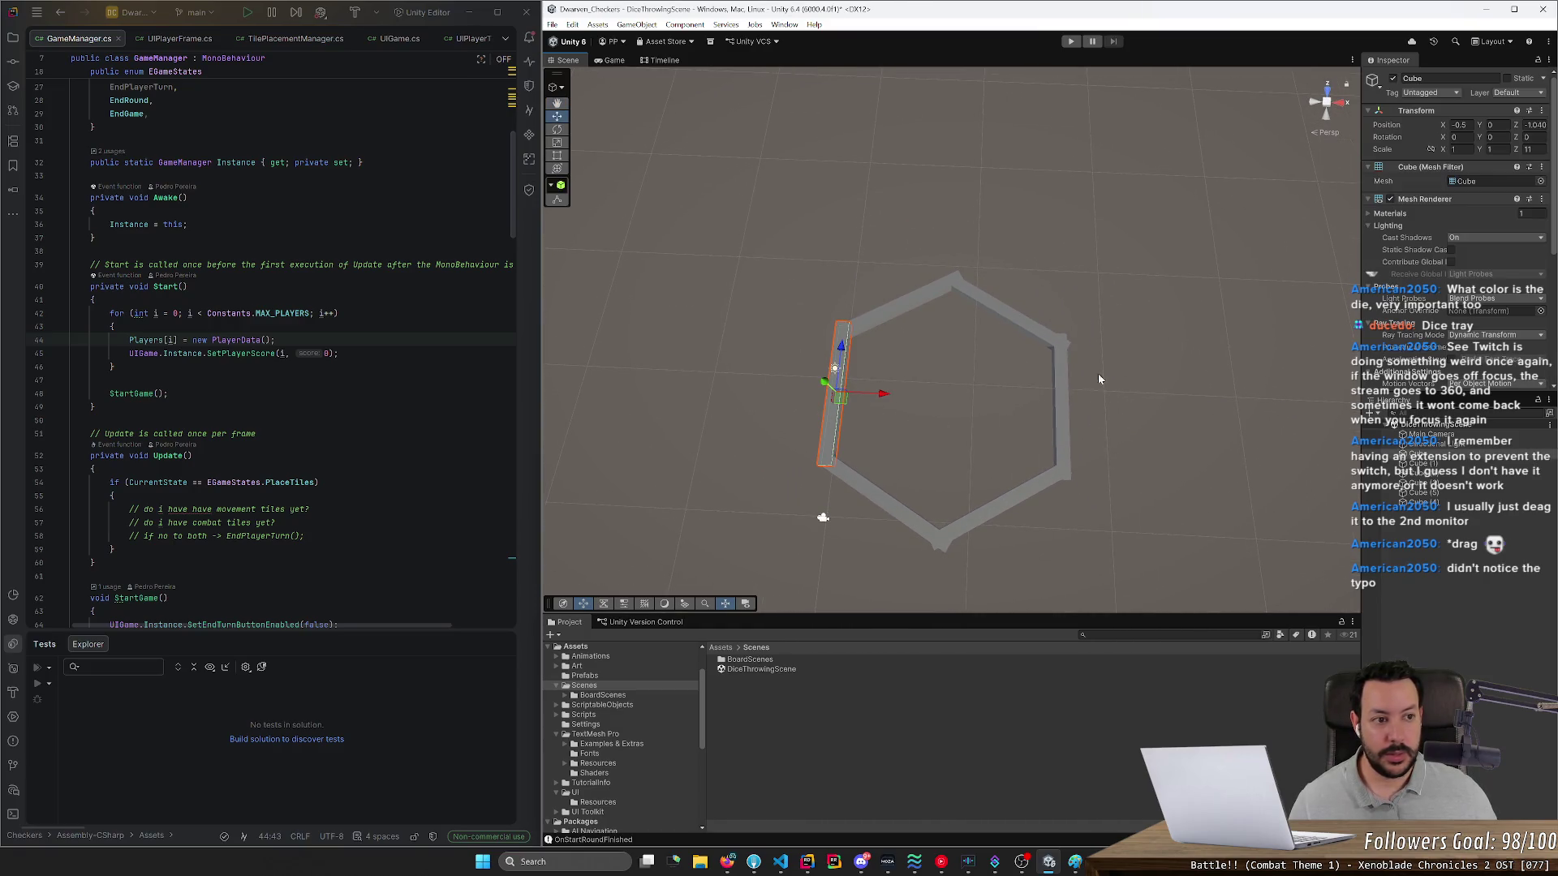
left_click(1465, 126)
type("0")
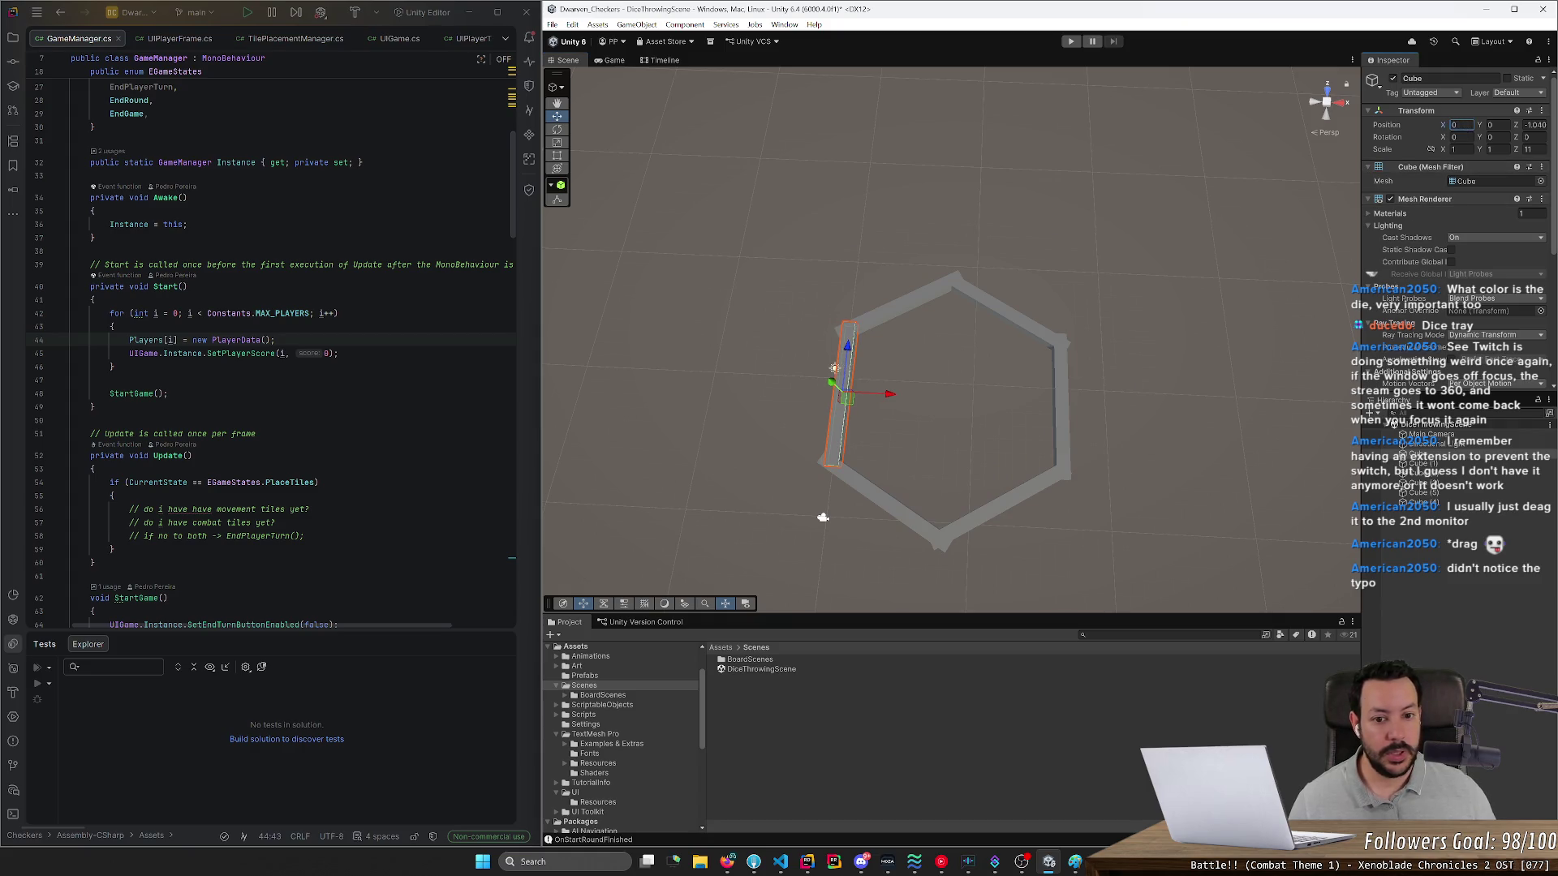
left_click(1063, 371)
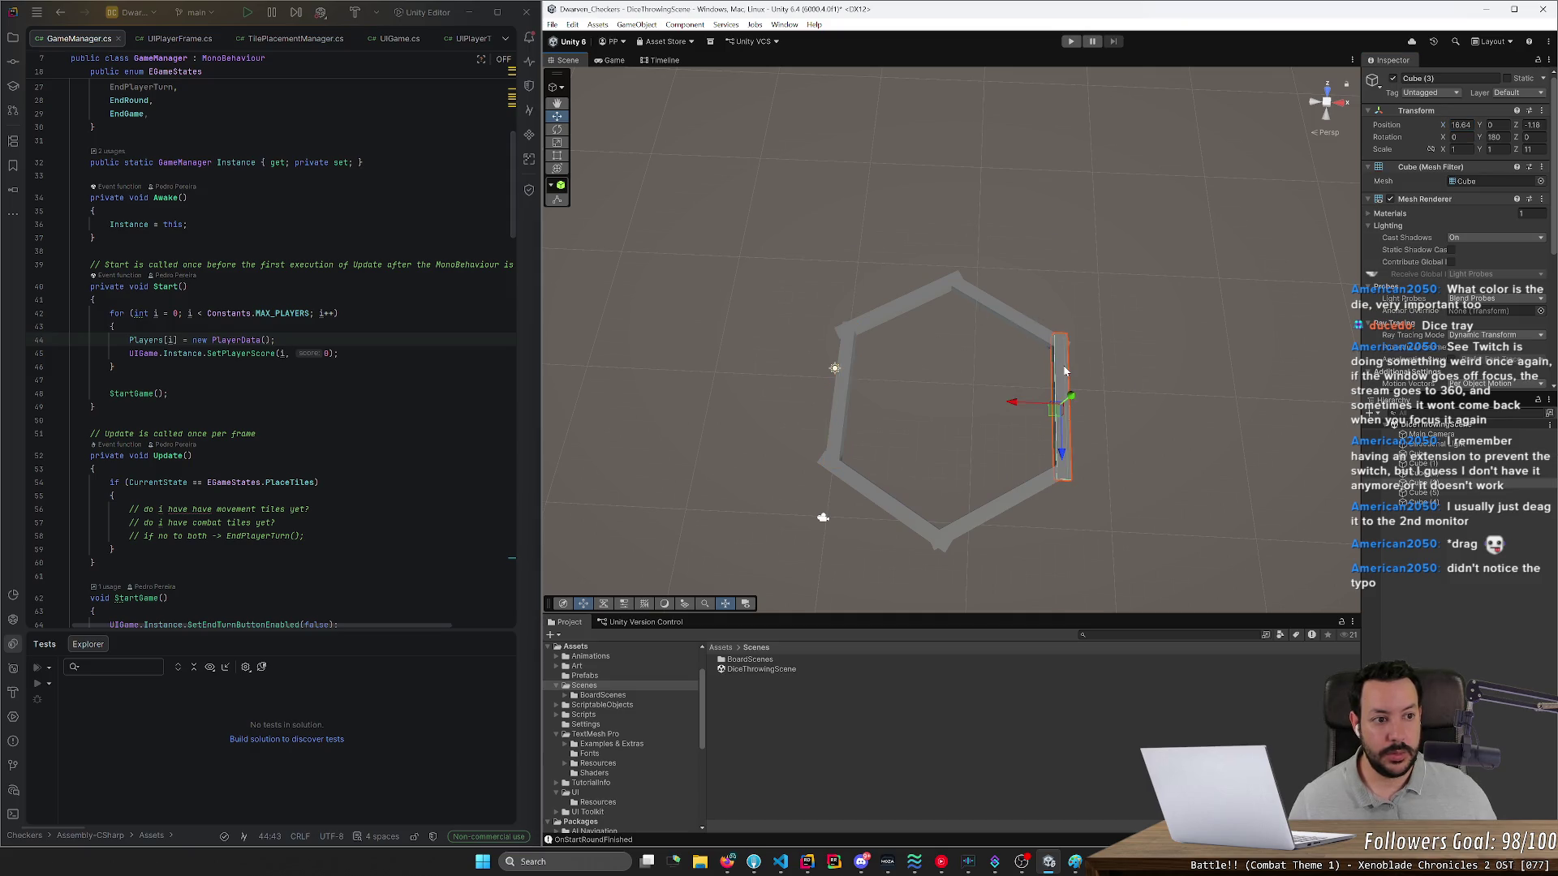
left_click(1457, 125)
type("20")
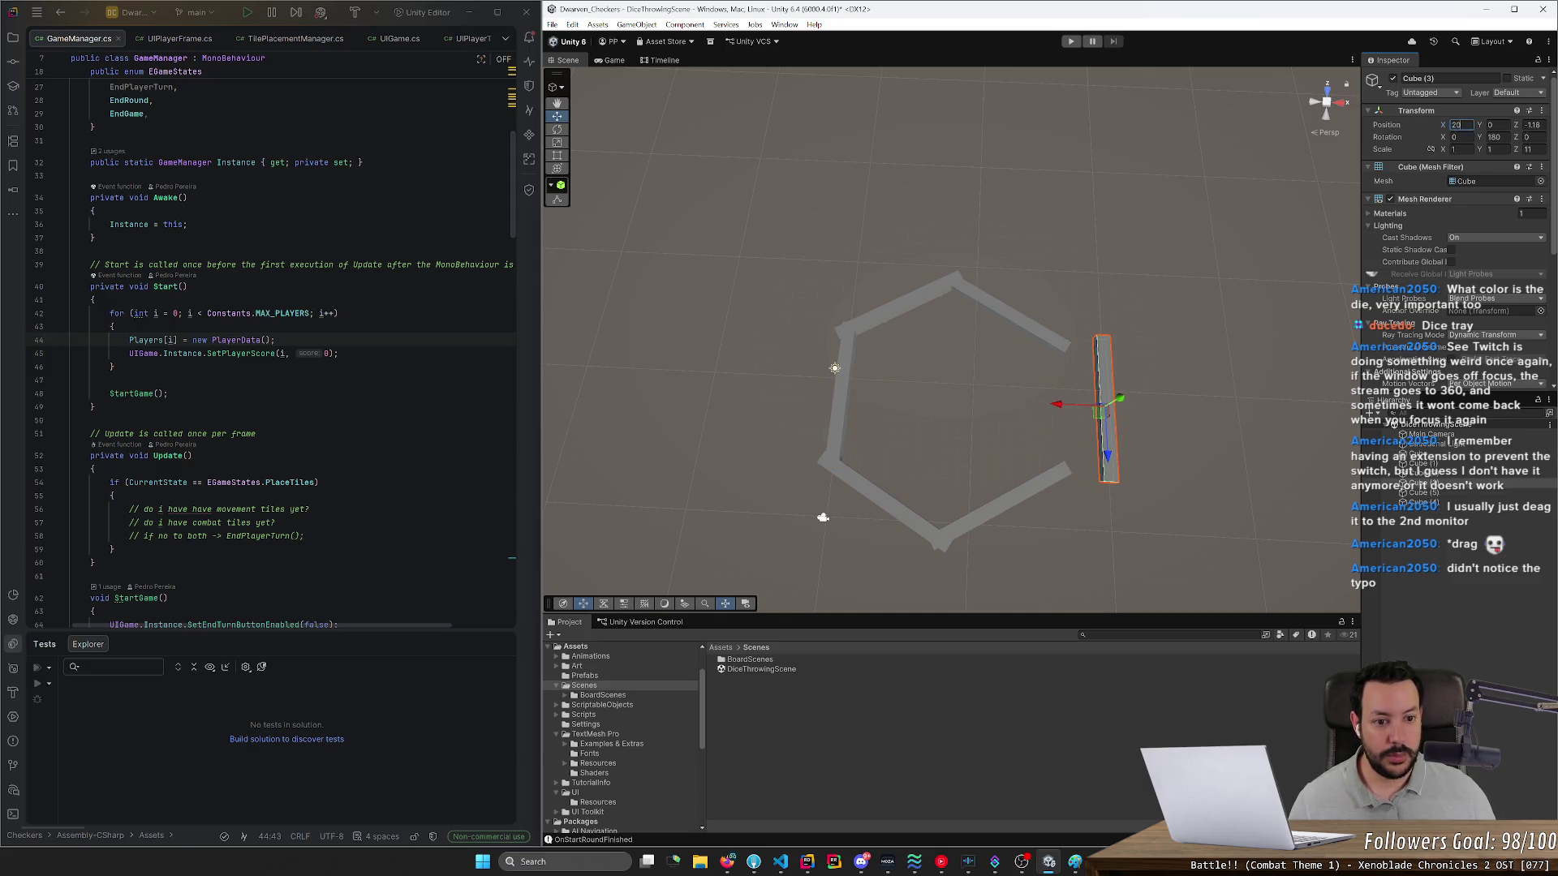
- Slide Cube (1) along X to 6.66 and Cube (2) to 13.333
left_click(908, 307)
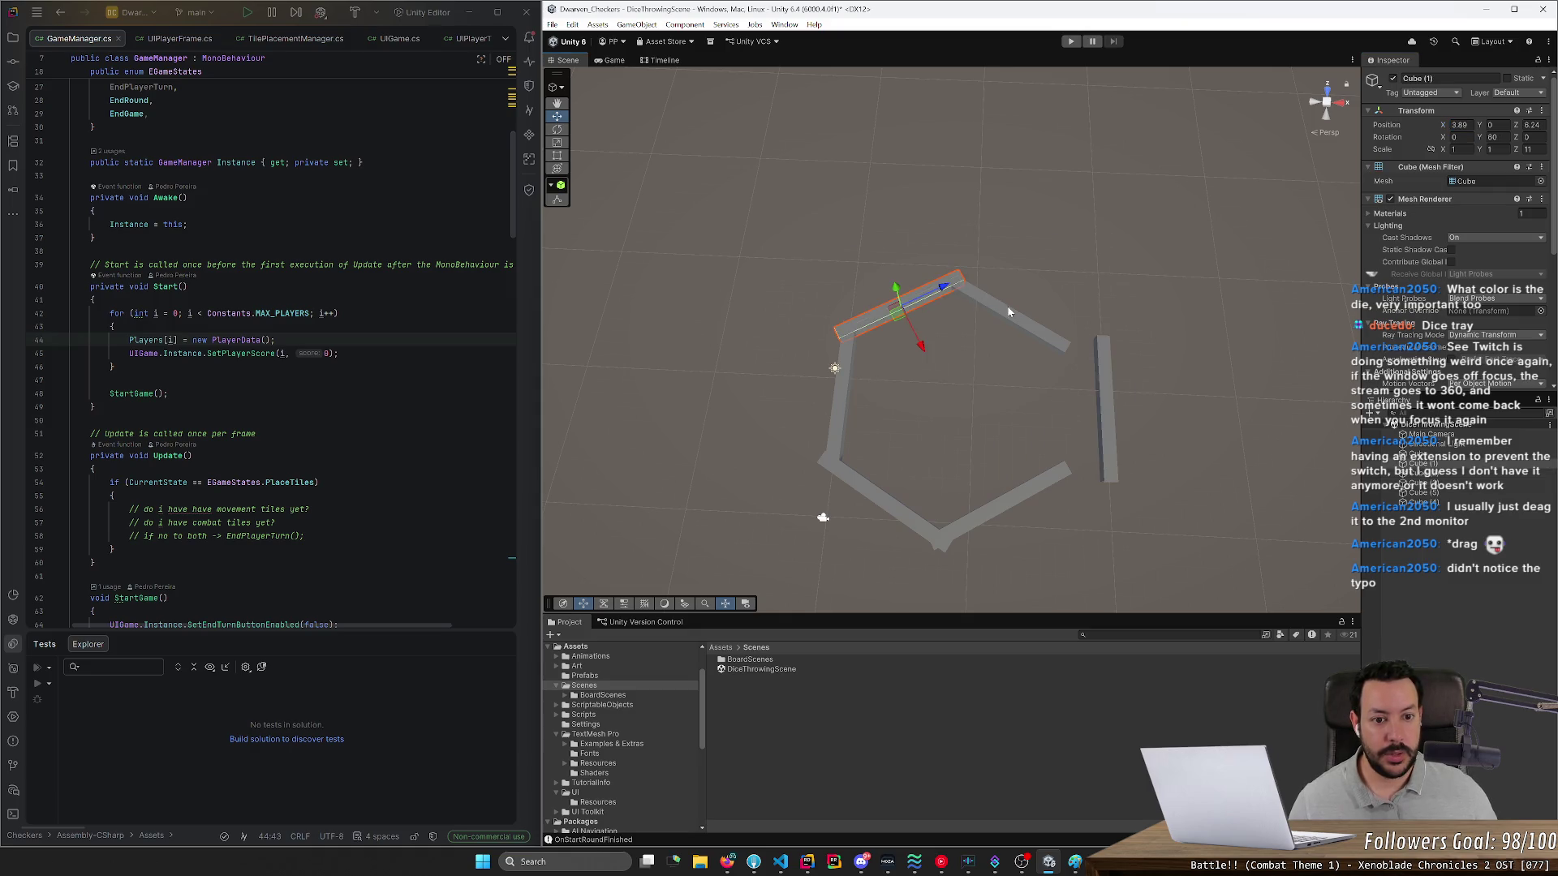
left_click(1468, 126)
type("5")
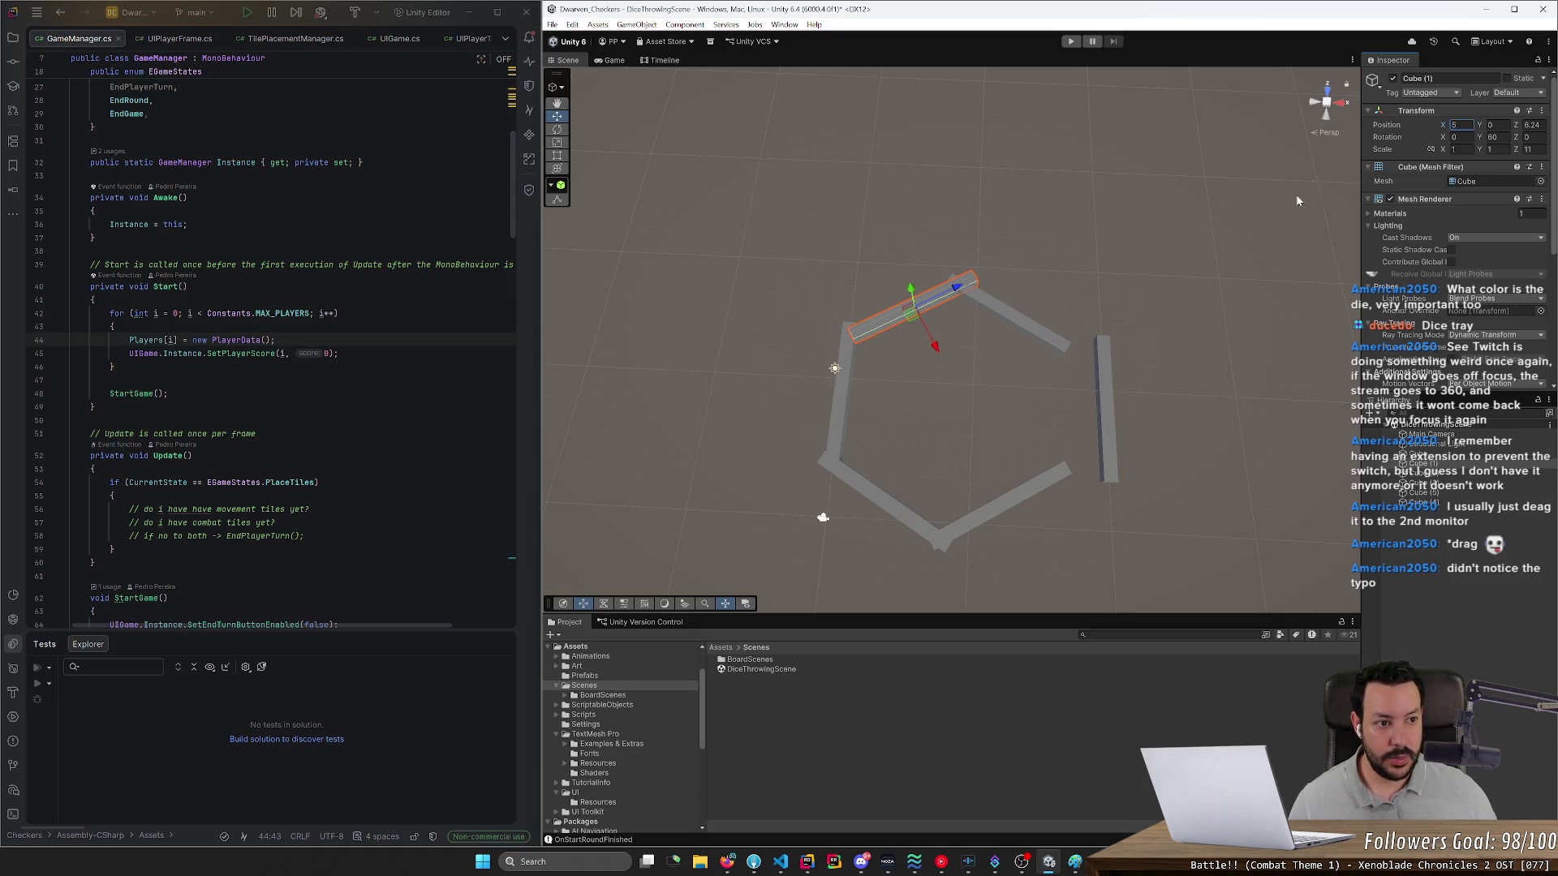
left_click_drag(1443, 125, 1467, 125)
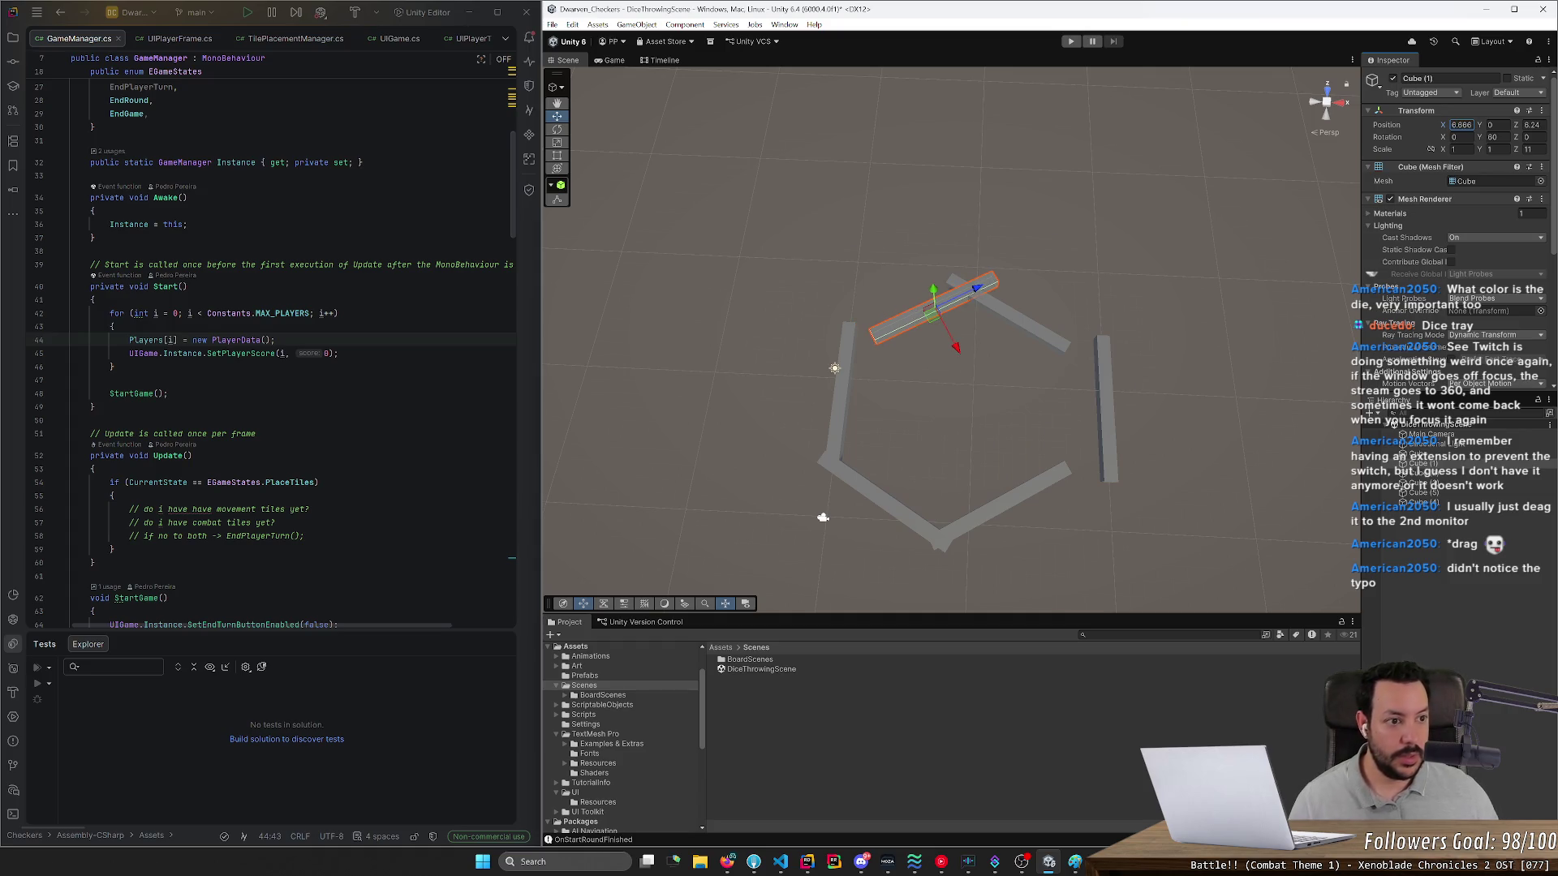
left_click(1033, 331)
left_click(1461, 125)
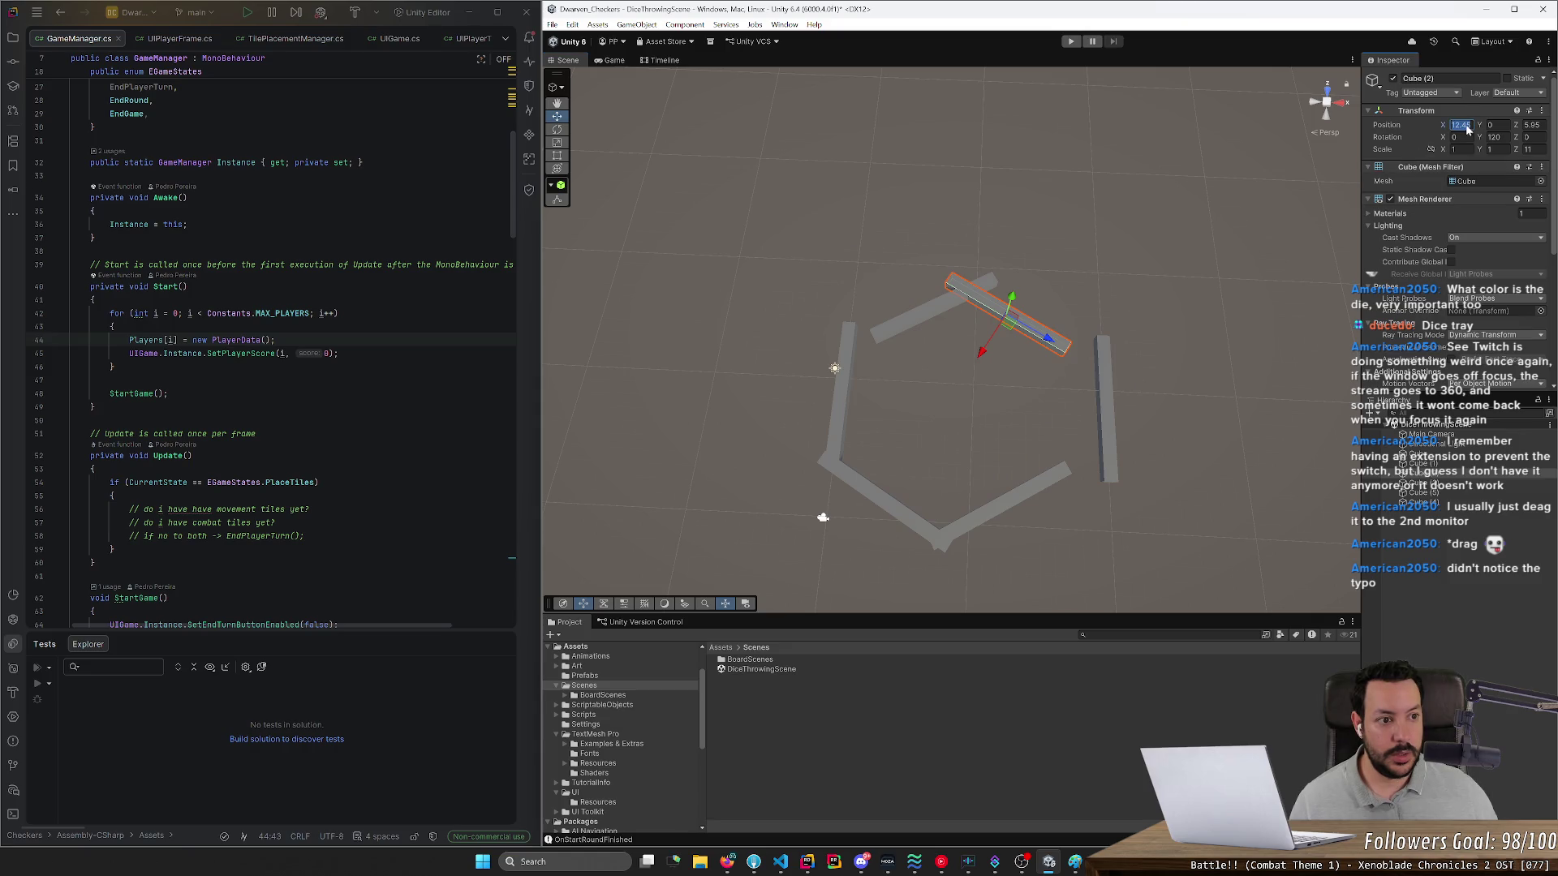
left_click_drag(1460, 125, 1472, 124)
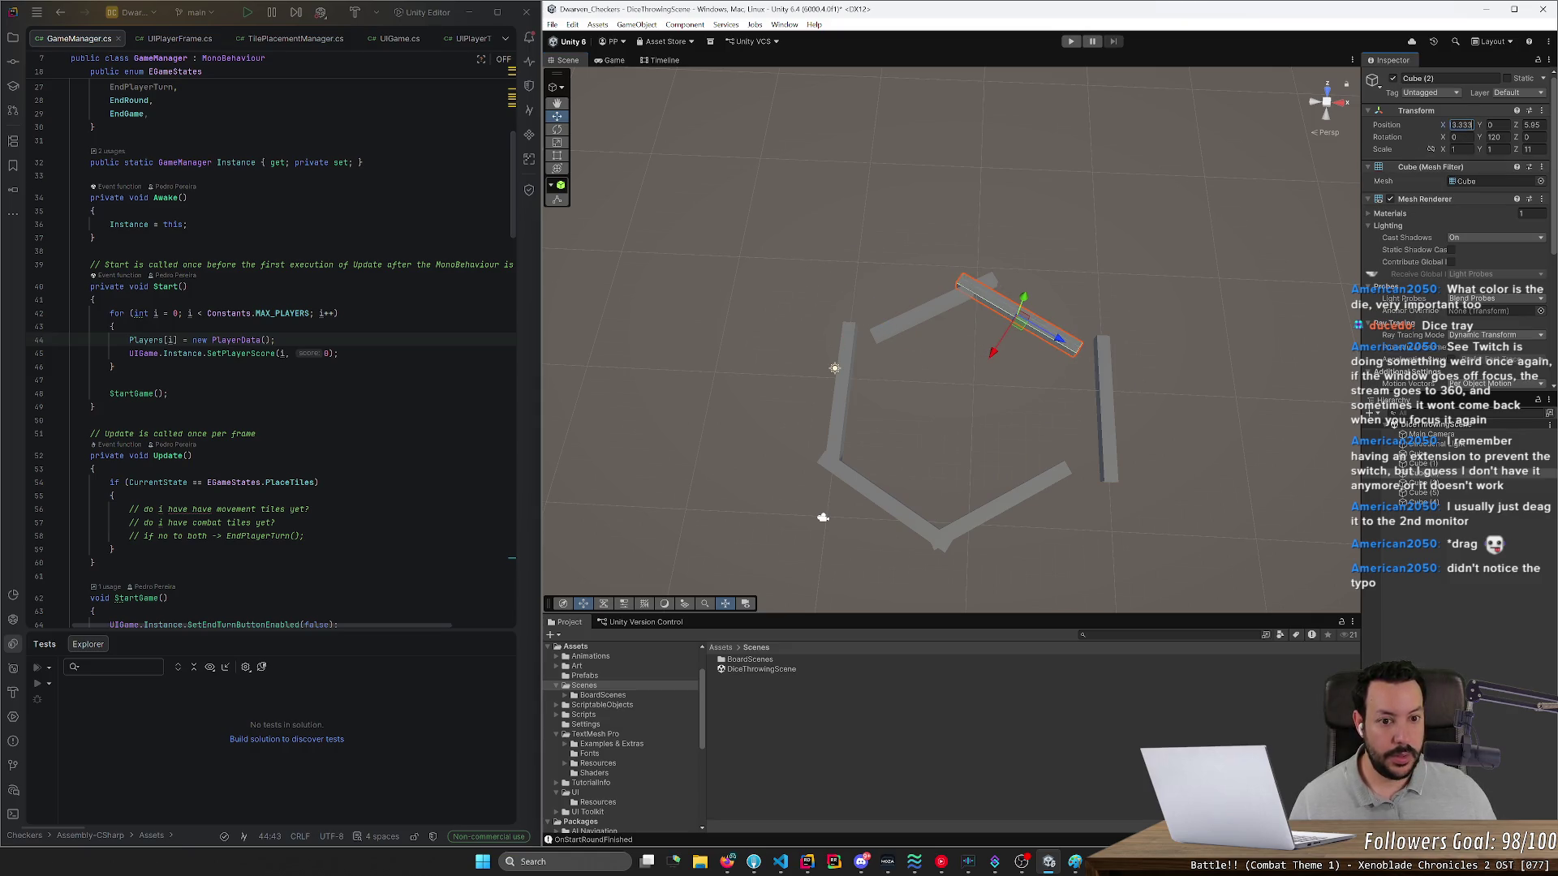
- Undo the last change and orbit the view to check the closed wall ring
left_click(1141, 293)
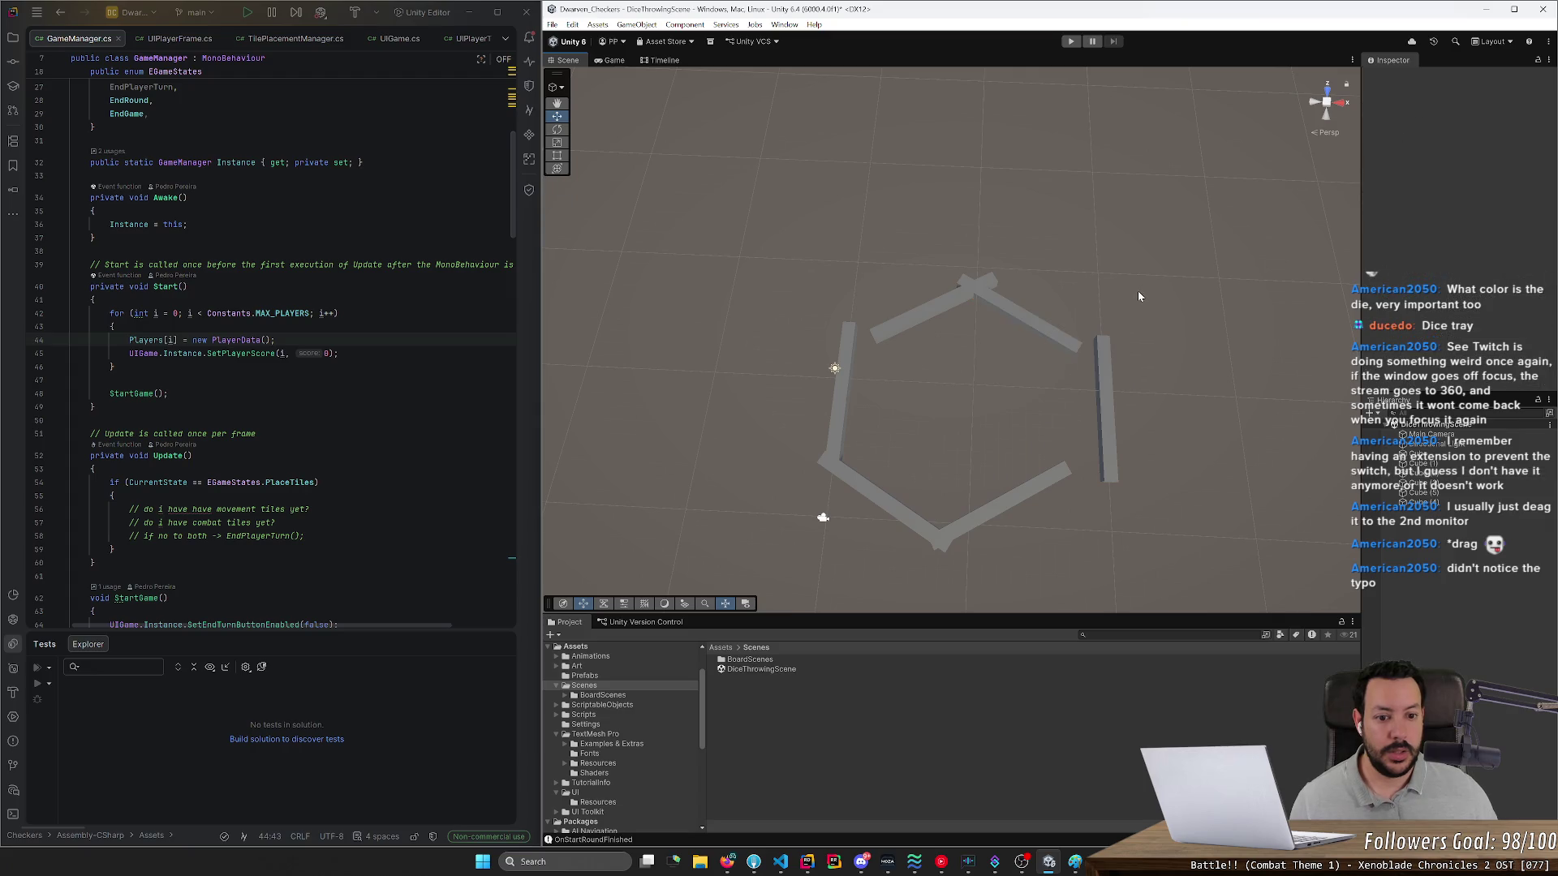
key("ctrl+z")
key("ctrl+z")
key("ctrl+z")
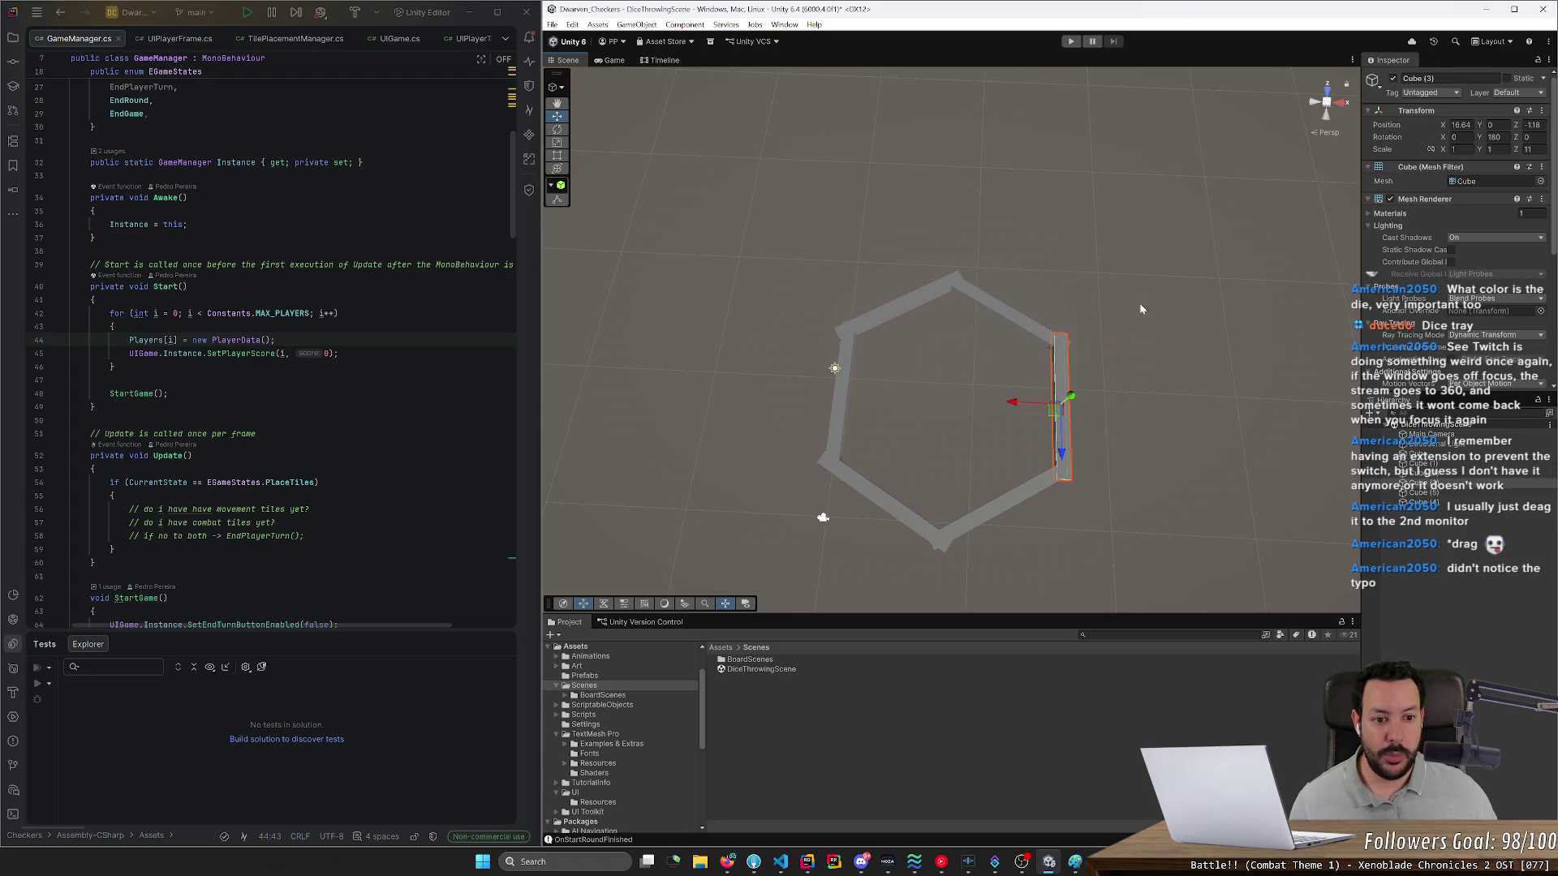
left_click(1139, 306)
mouse_move(1170, 396)
left_mouse_down()
mouse_move(1155, 404)
mouse_move(1126, 324)
left_mouse_up()
left_click_drag(1132, 306, 1184, 265)
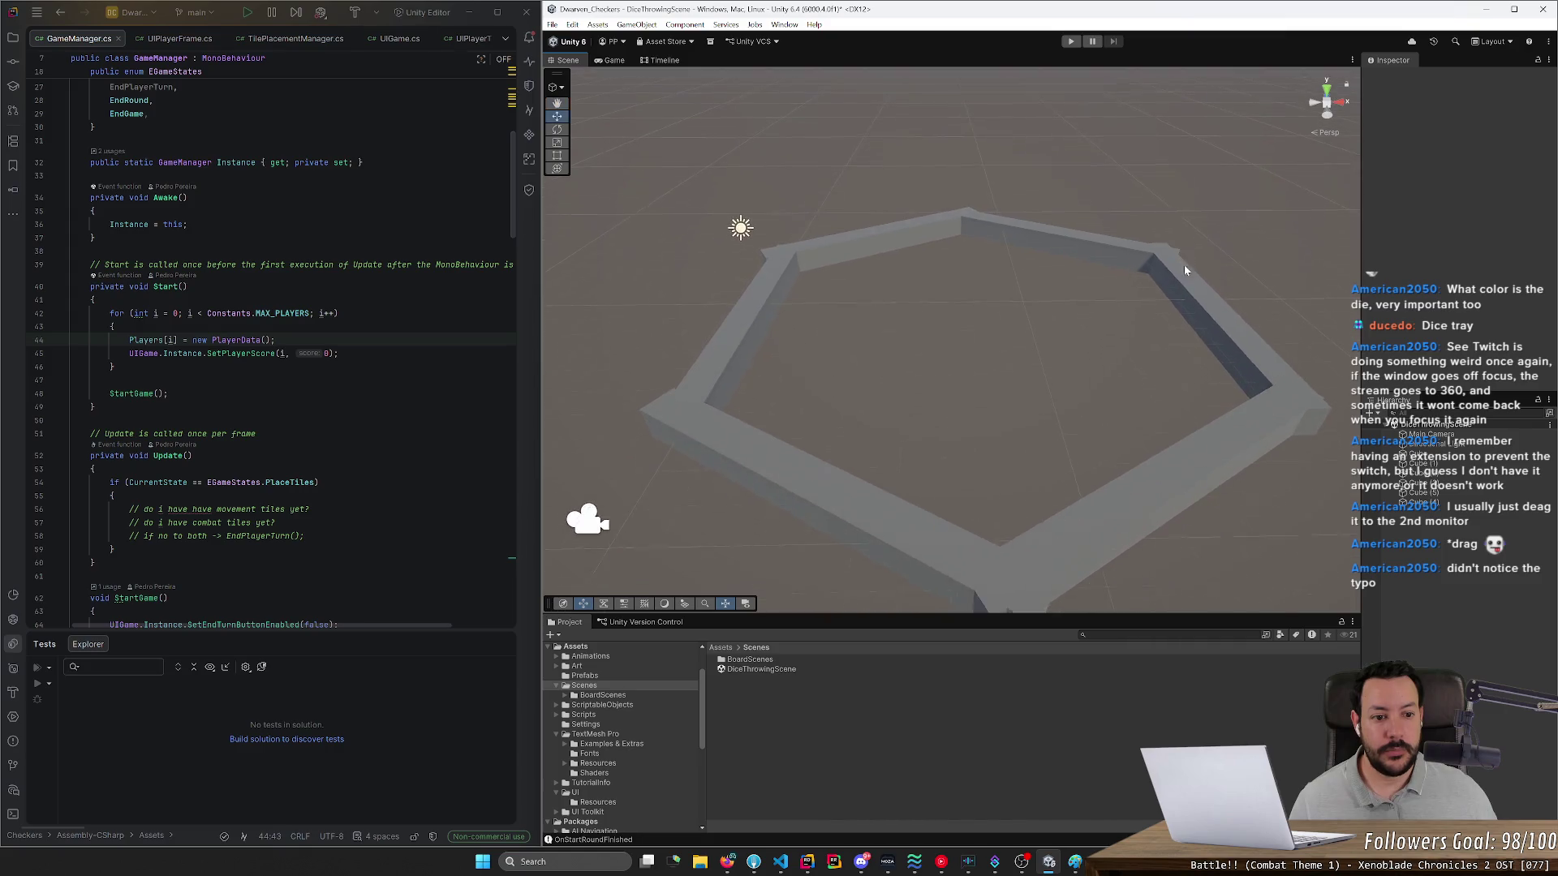
left_click(1460, 458)
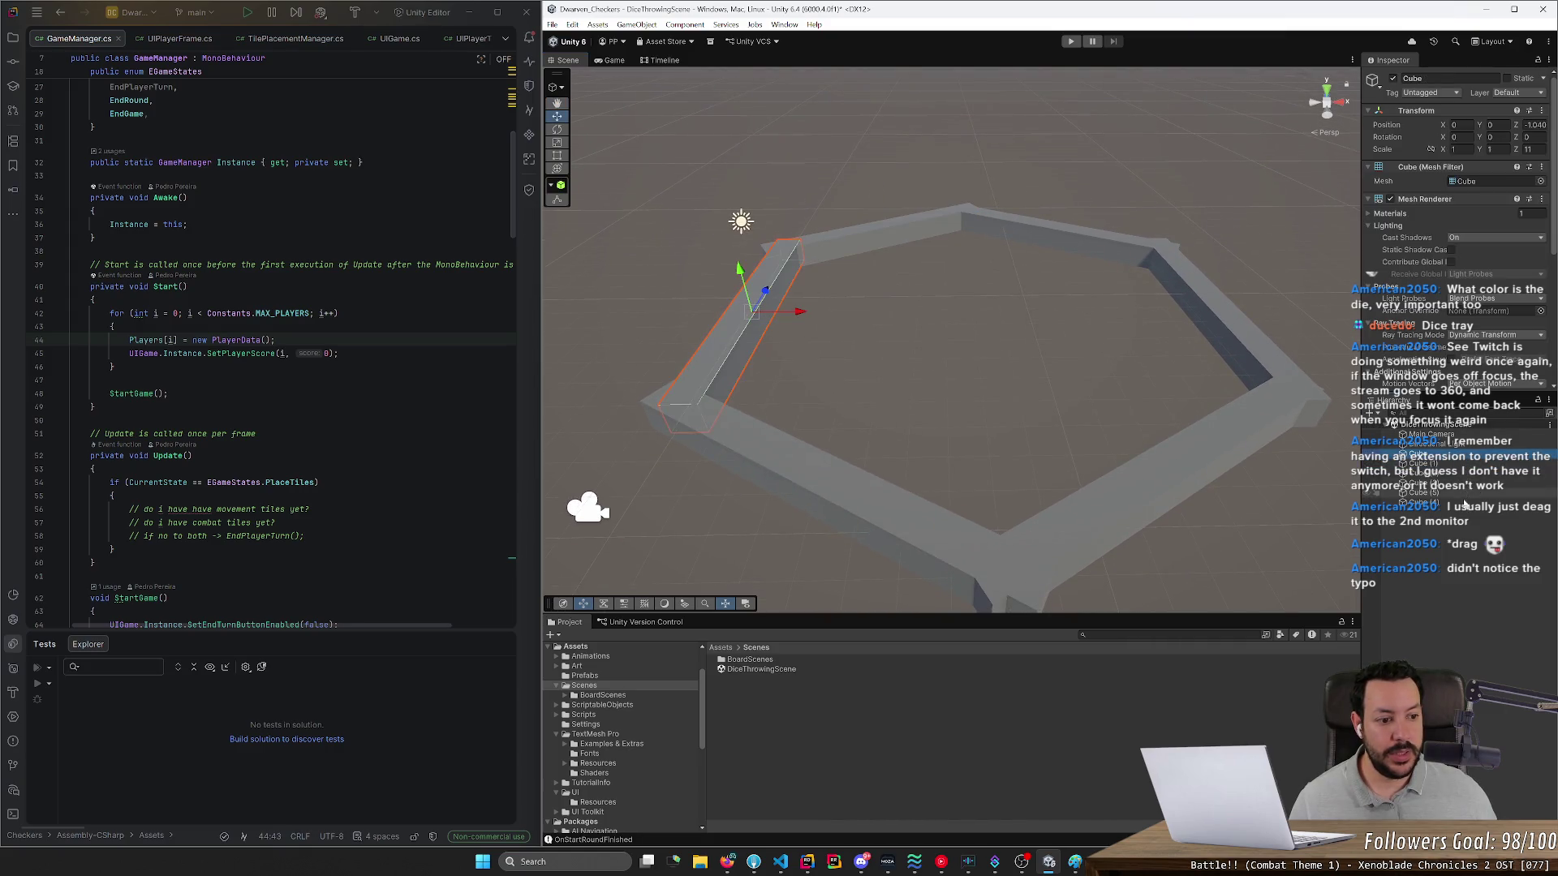
- Scale all the tray walls upward so they become tall panels
left_click(1465, 501, "shift")
key("r")
mouse_move(979, 268)
left_mouse_down()
mouse_move(984, 87)
mouse_move(979, 150)
left_mouse_up()
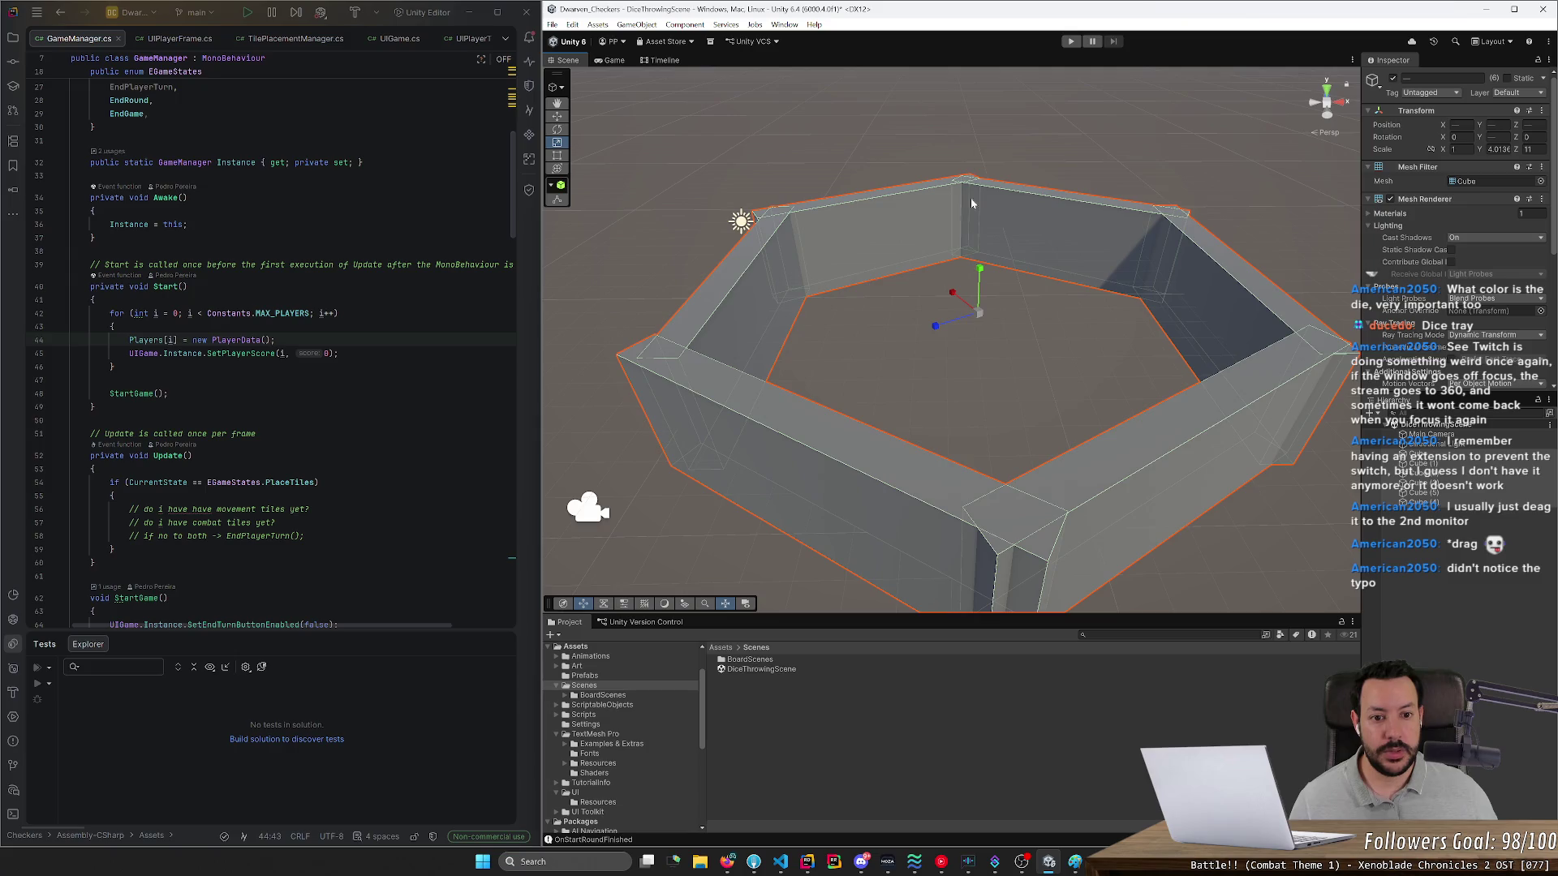
- Select all six walls and set their X scale to 0.3 for thin panels
left_click(1195, 256)
left_click(960, 233, "shift")
left_click(843, 203, "shift")
left_click(730, 292, "shift")
left_click(767, 437, "shift")
left_click(1069, 461, "shift")
left_click(1456, 150)
type("0.2")
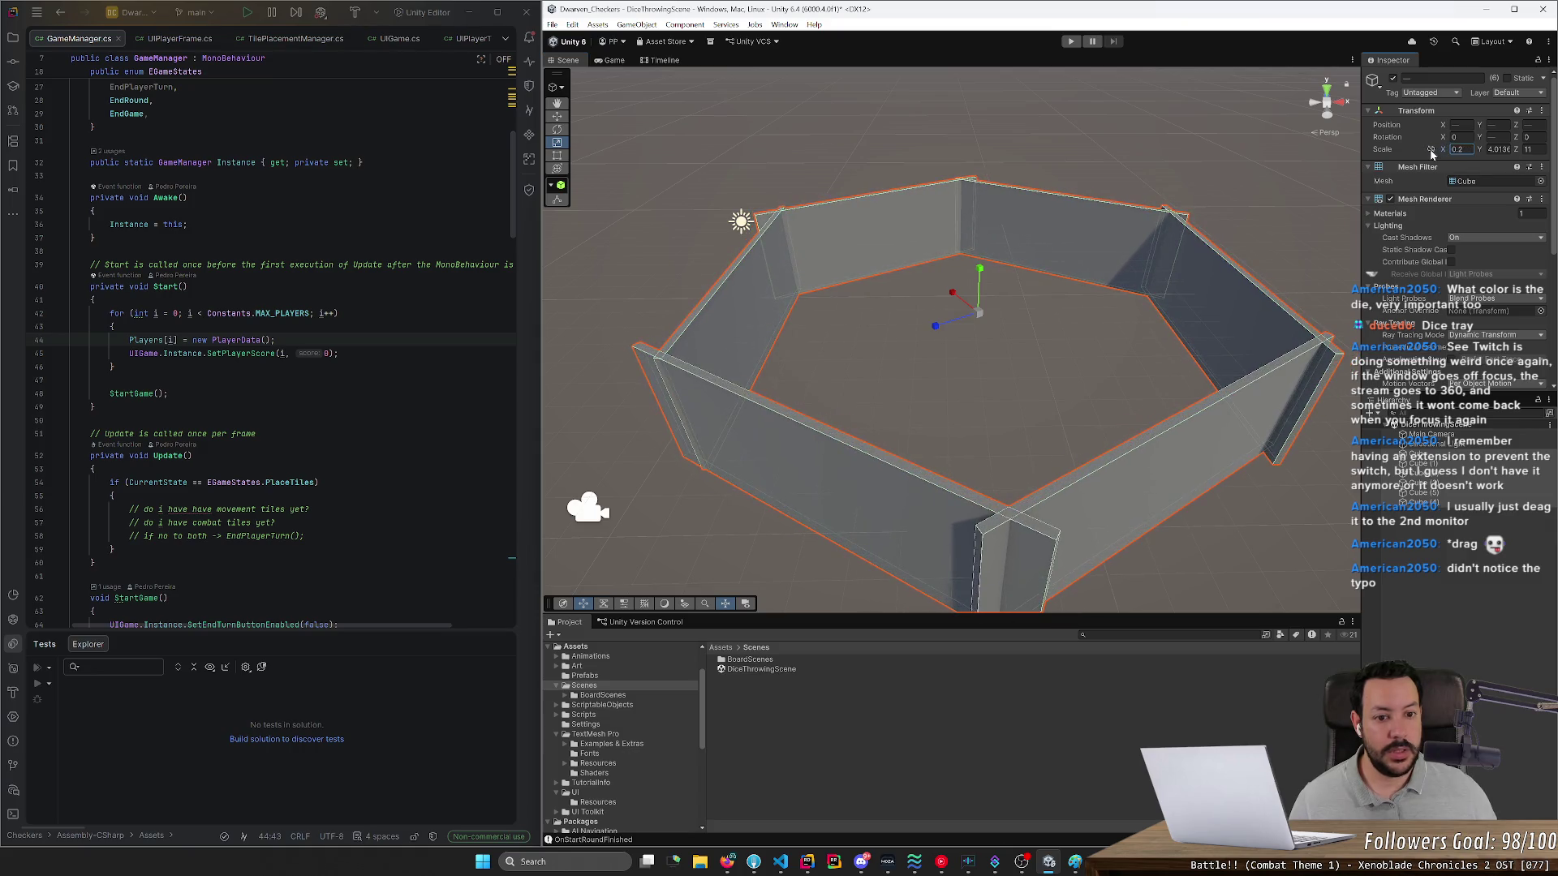
type("9")
key("BackSpace")
key("BackSpace")
type("3")
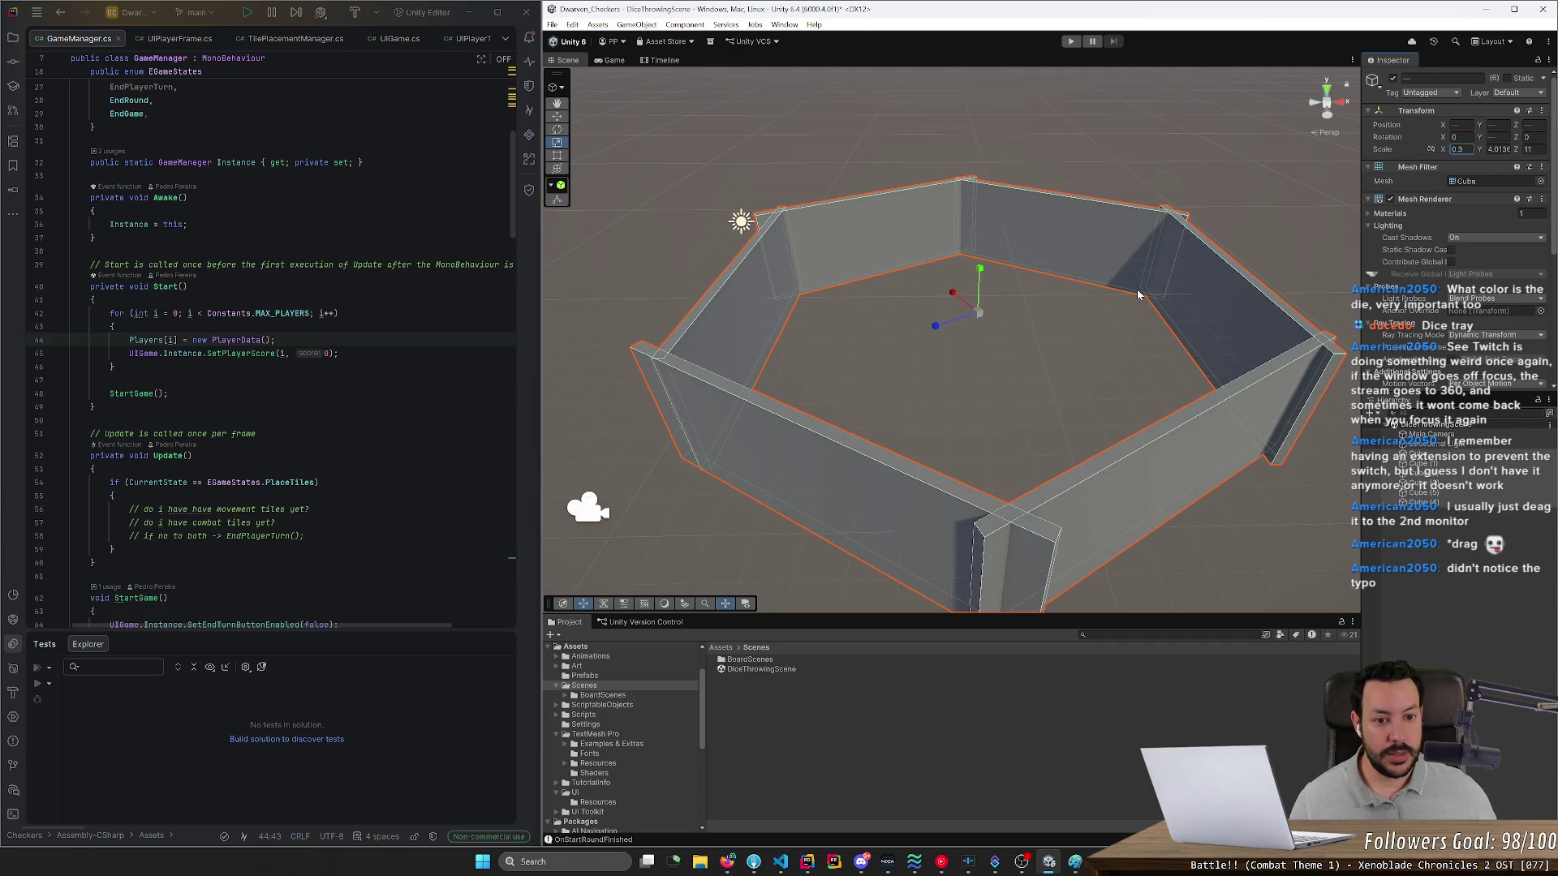
left_click(1063, 236)
mouse_move(1062, 235)
left_mouse_down()
mouse_move(1132, 296)
mouse_move(1287, 330)
mouse_move(1177, 279)
mouse_move(1179, 264)
left_mouse_up()
left_click(1286, 330)
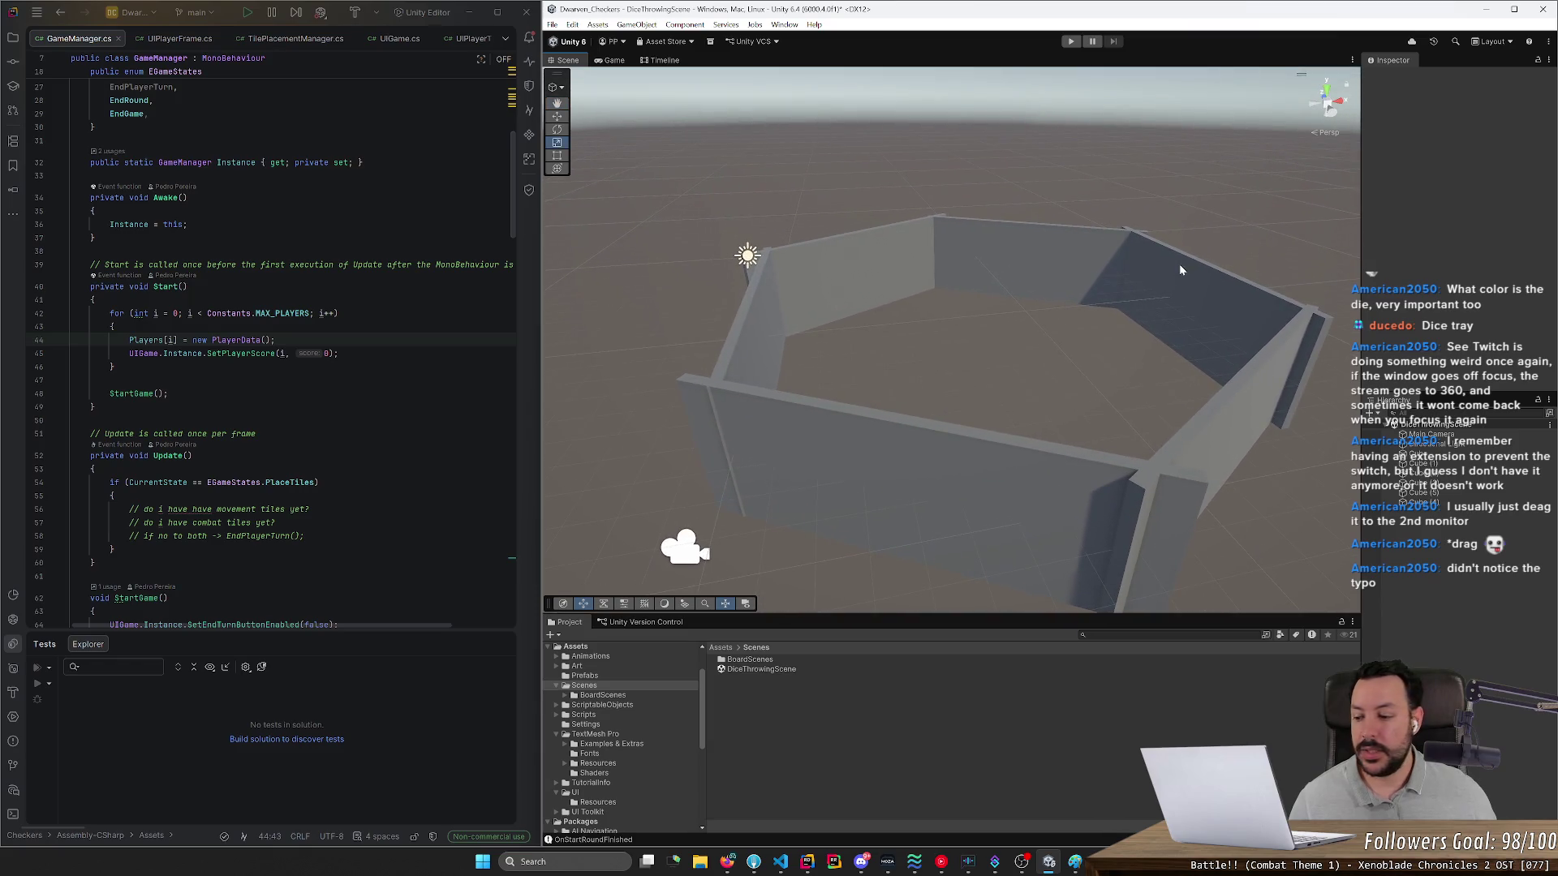
- Add a new Cube to serve as the floor
right_click(1389, 450)
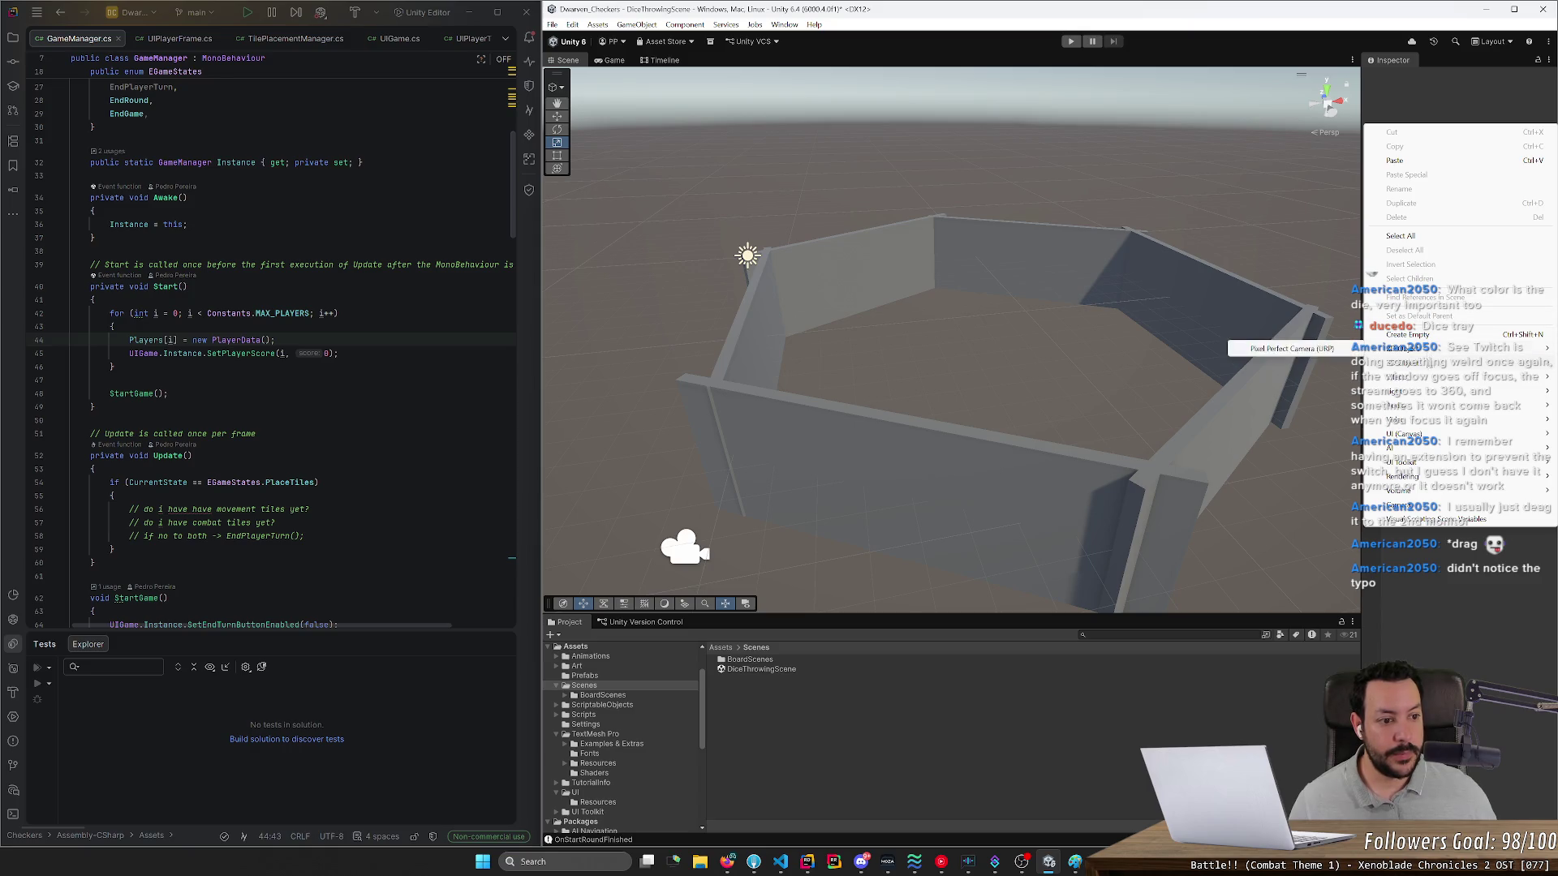
mouse_move(1402, 348)
left_click(1286, 362)
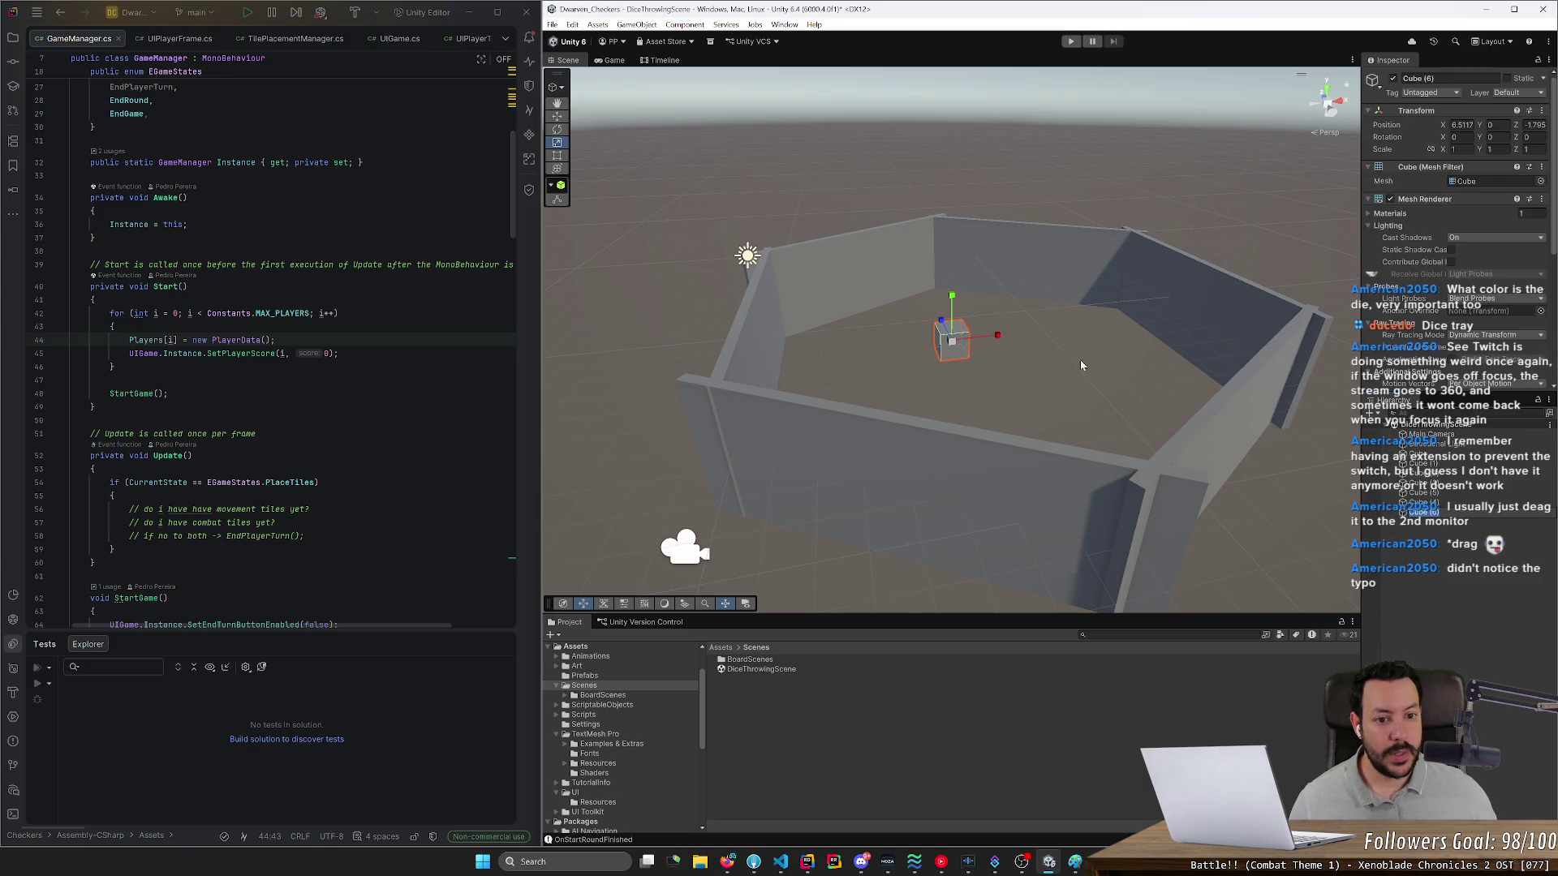
key("Return")
key("e")
key("w")
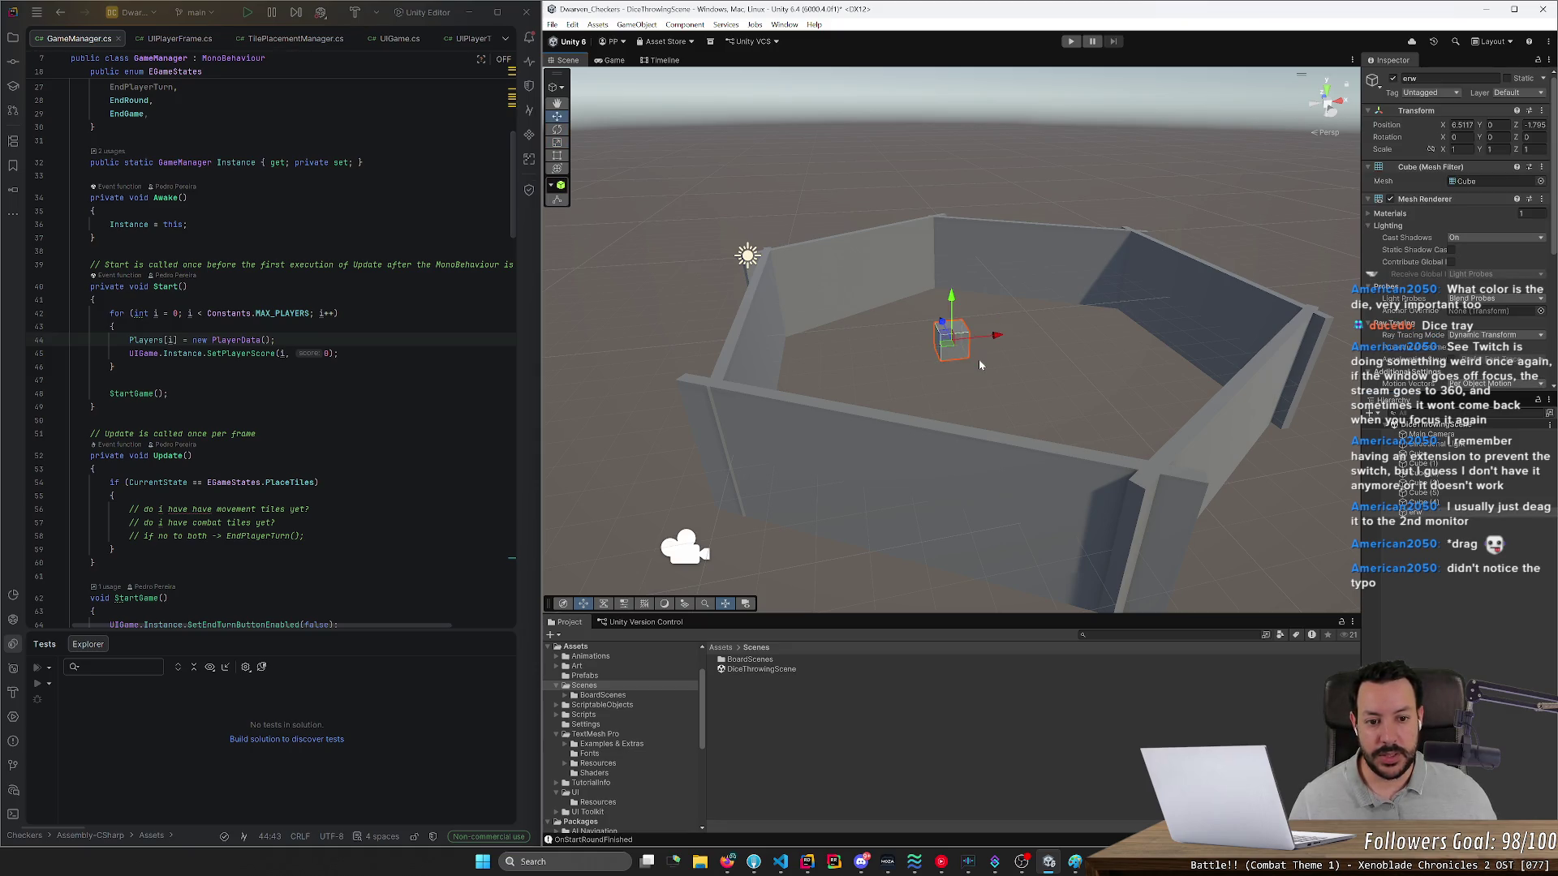
key("e")
key("w")
key("e")
key("w")
key("e")
key("r")
- Scale the cube into a large, flat floor plate and lower it beneath the tray
mouse_move(955, 302)
left_mouse_down()
mouse_move(951, 332)
mouse_move(1217, 324)
mouse_move(1108, 347)
mouse_move(1176, 337)
left_mouse_up()
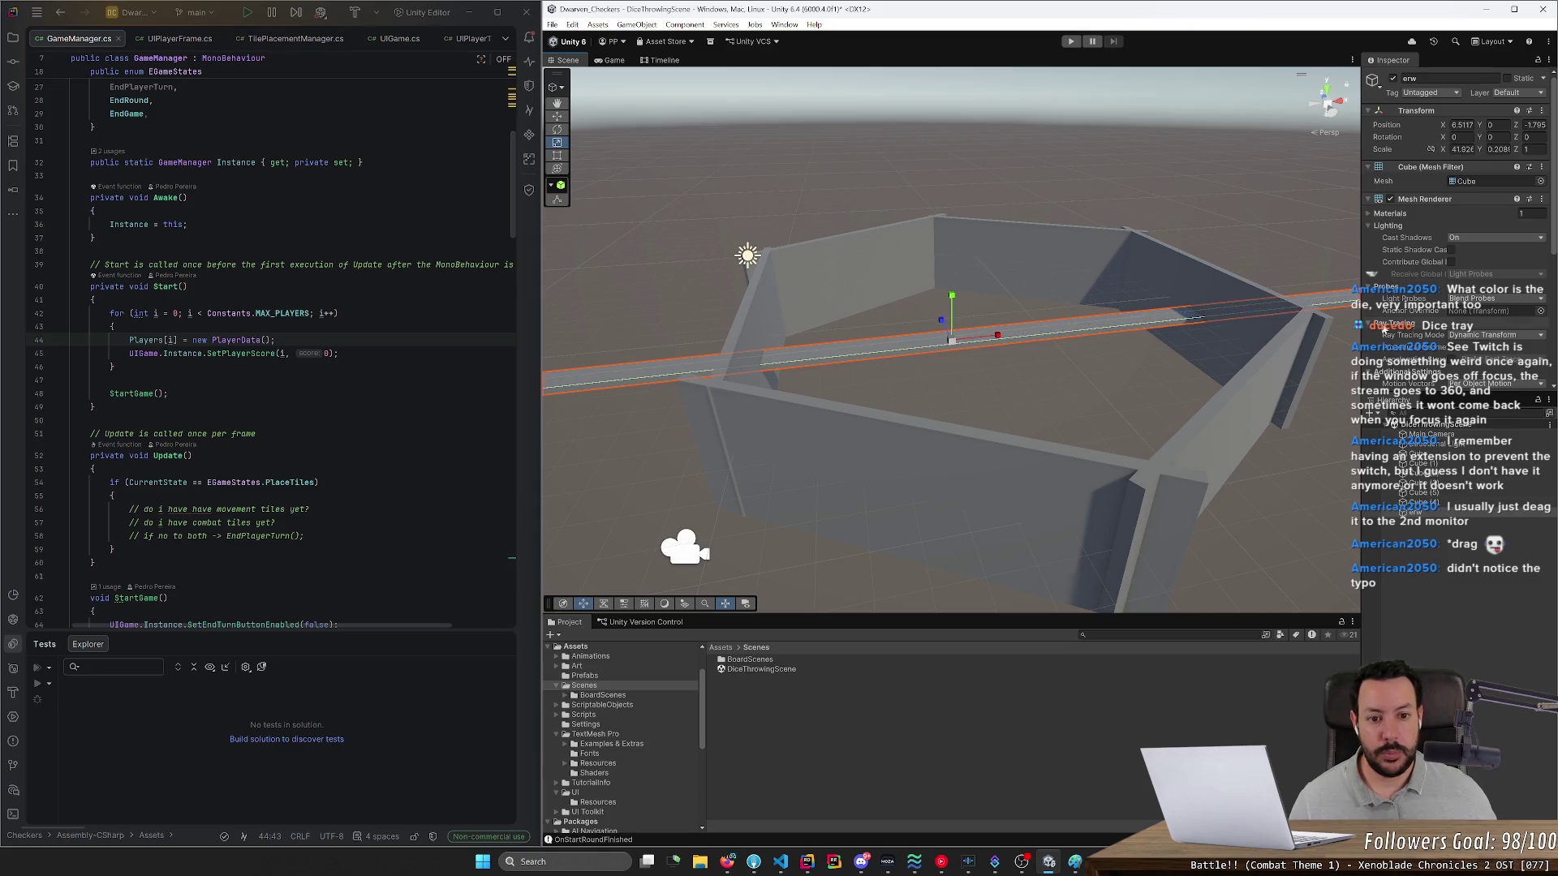
mouse_move(944, 328)
left_mouse_down()
mouse_move(722, 868)
mouse_move(765, 57)
mouse_move(791, 142)
left_mouse_up()
key("e")
key("w")
mouse_move(951, 313)
left_mouse_down()
mouse_move(952, 358)
mouse_move(1087, 337)
mouse_move(1251, 358)
mouse_move(990, 324)
mouse_move(936, 280)
mouse_move(937, 304)
left_mouse_up()
- Select all six tray walls and set their Y scale to 1.95
right_click(977, 324)
left_click(980, 321)
scroll(1112, 341, "up", 3)
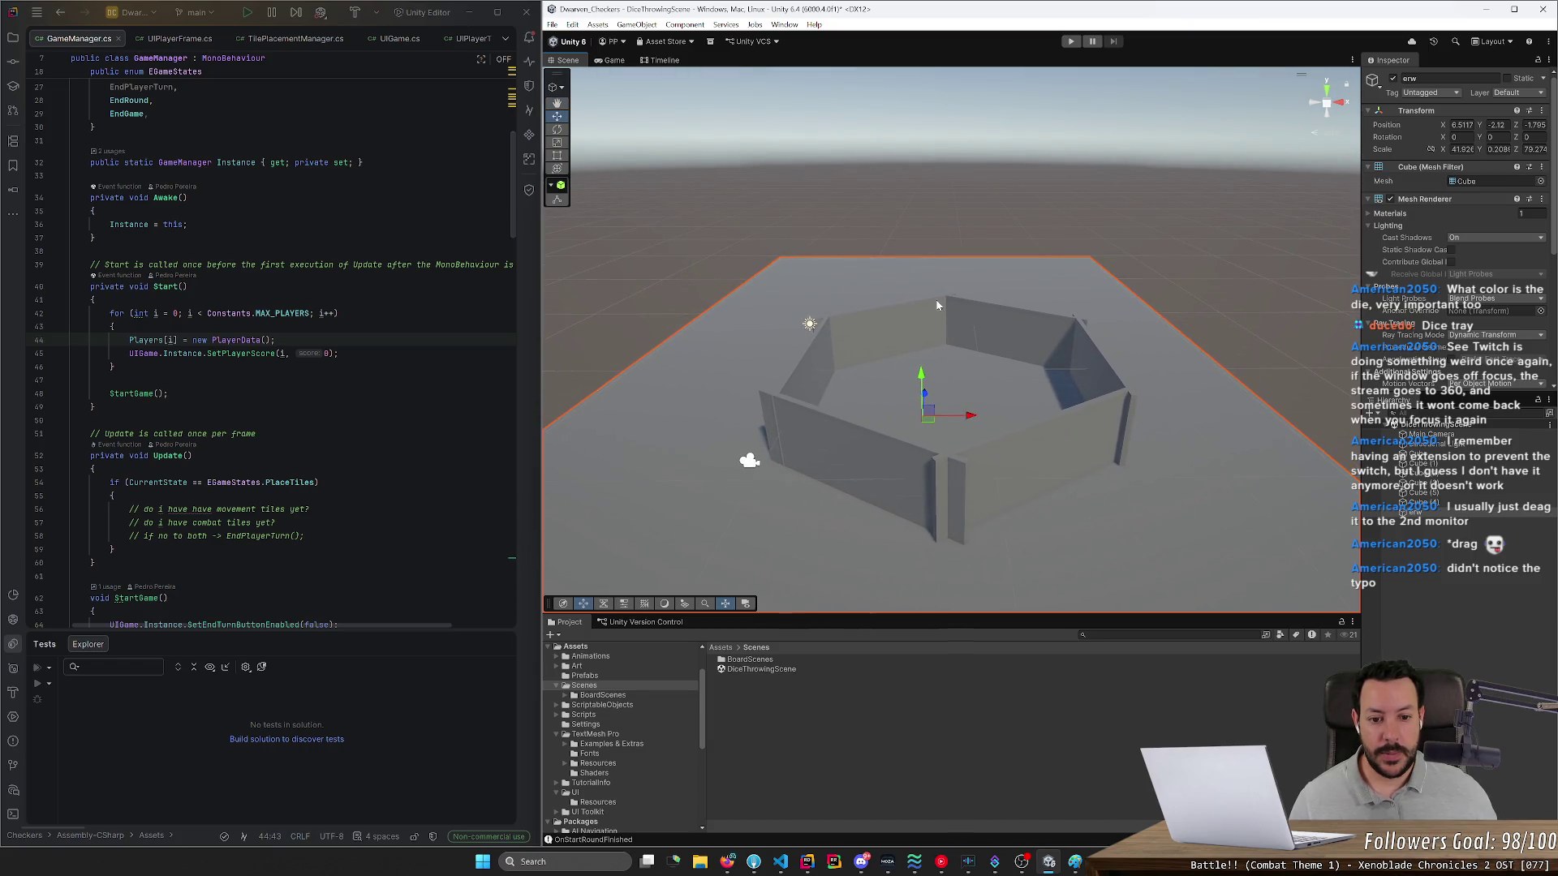
left_click(865, 427)
left_click(826, 382, "shift")
left_click(884, 333, "shift")
left_click(1071, 357, "shift")
left_click(1095, 380, "shift")
left_click(1046, 429, "shift")
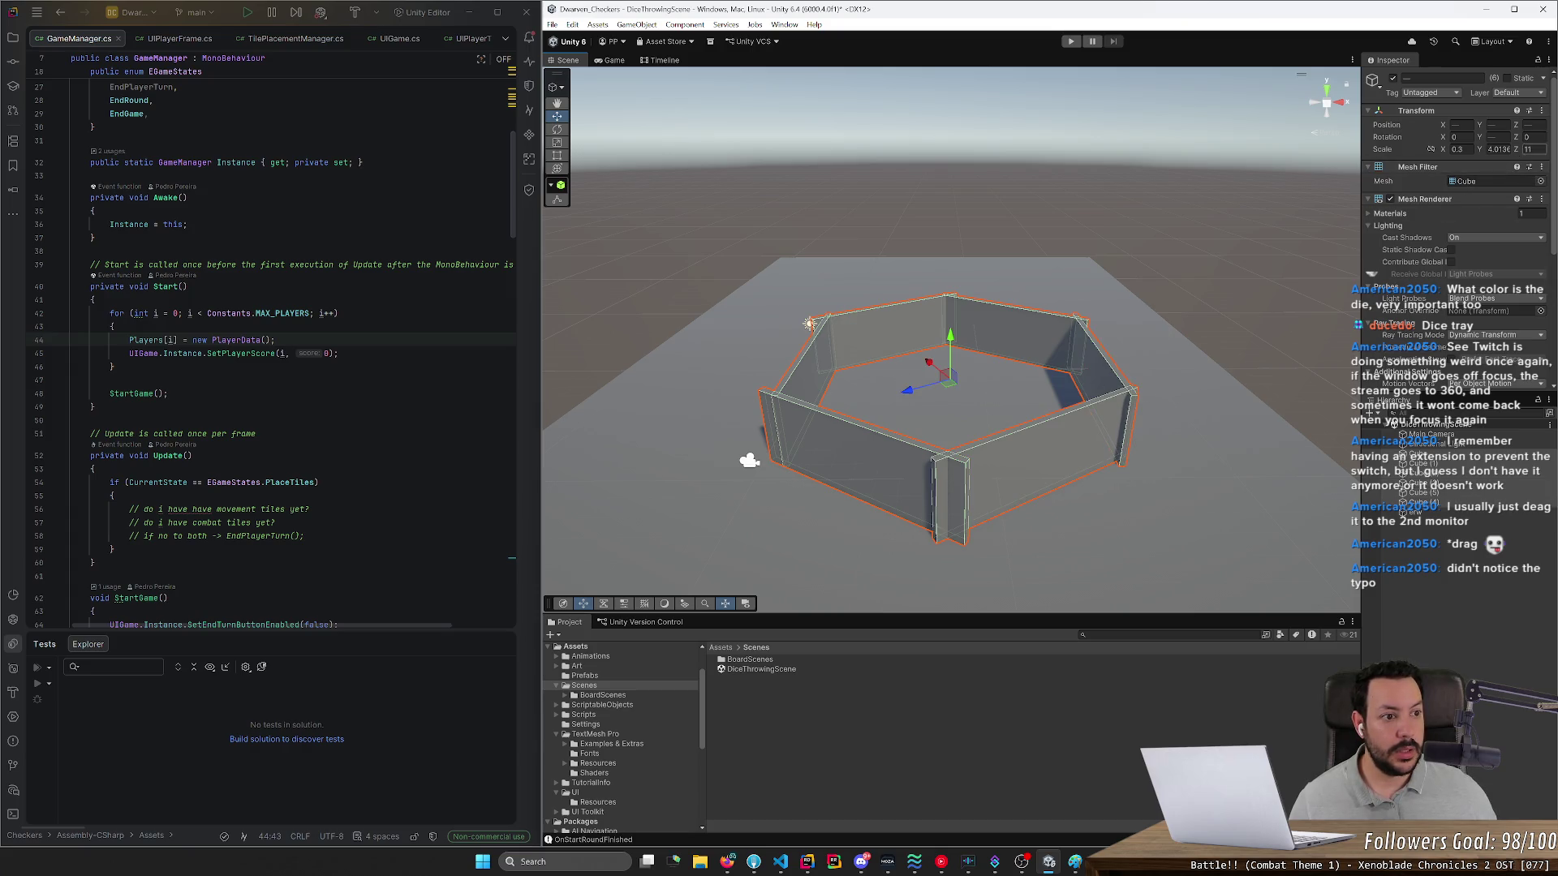
type("1.95")
key("Return")
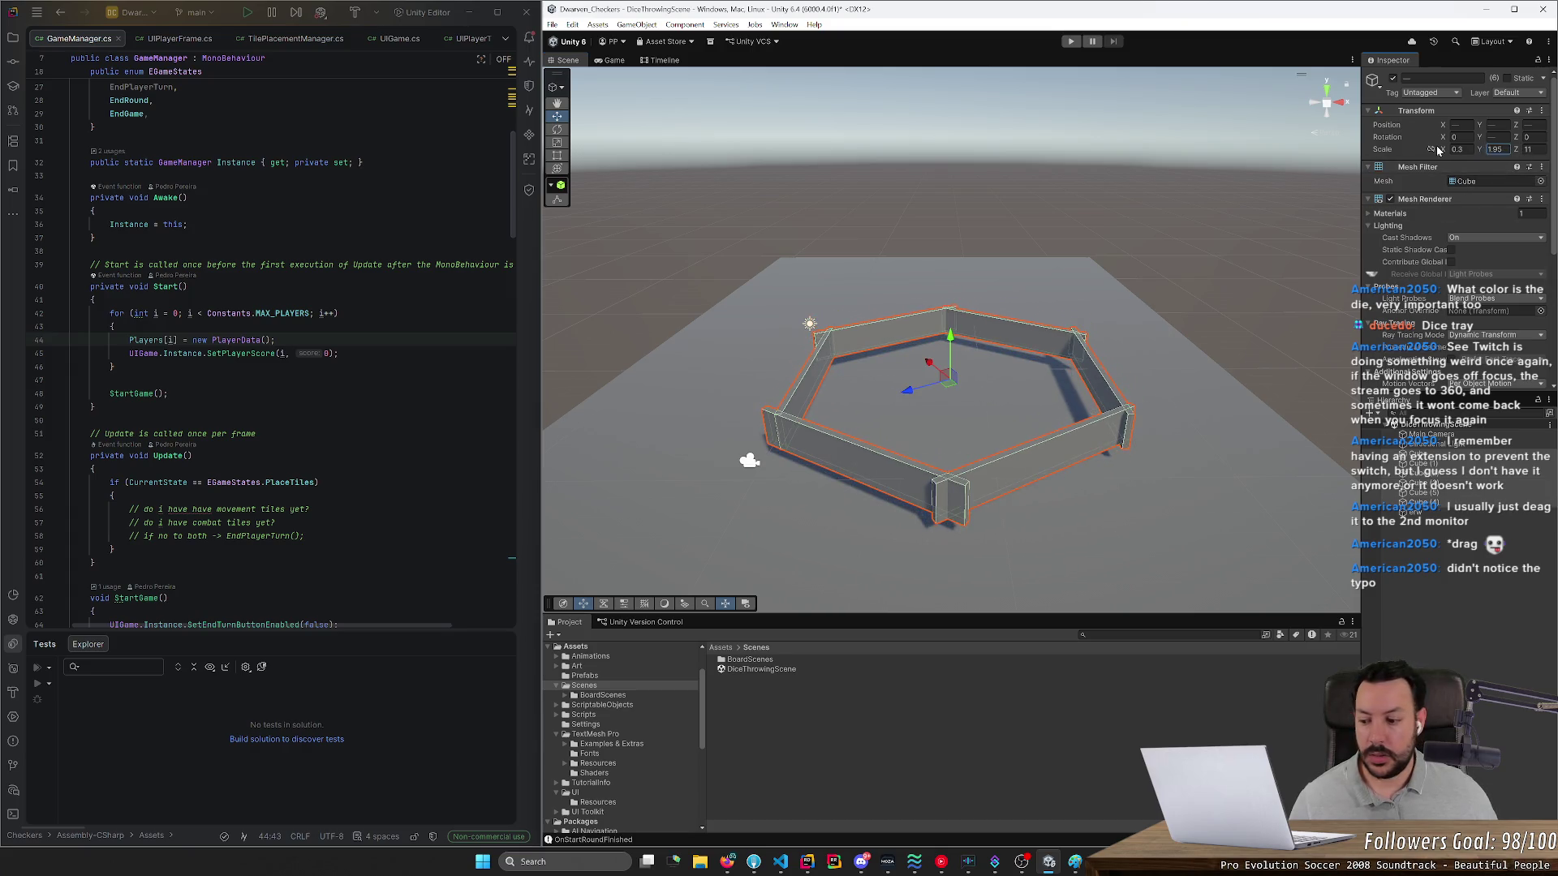
mouse_move(1438, 151)
left_mouse_down()
mouse_move(1413, 148)
mouse_move(1436, 155)
left_mouse_up()
- Lower the walls onto the floor plate and check the tray from above
left_click_drag(950, 357, 950, 379)
left_click(987, 284)
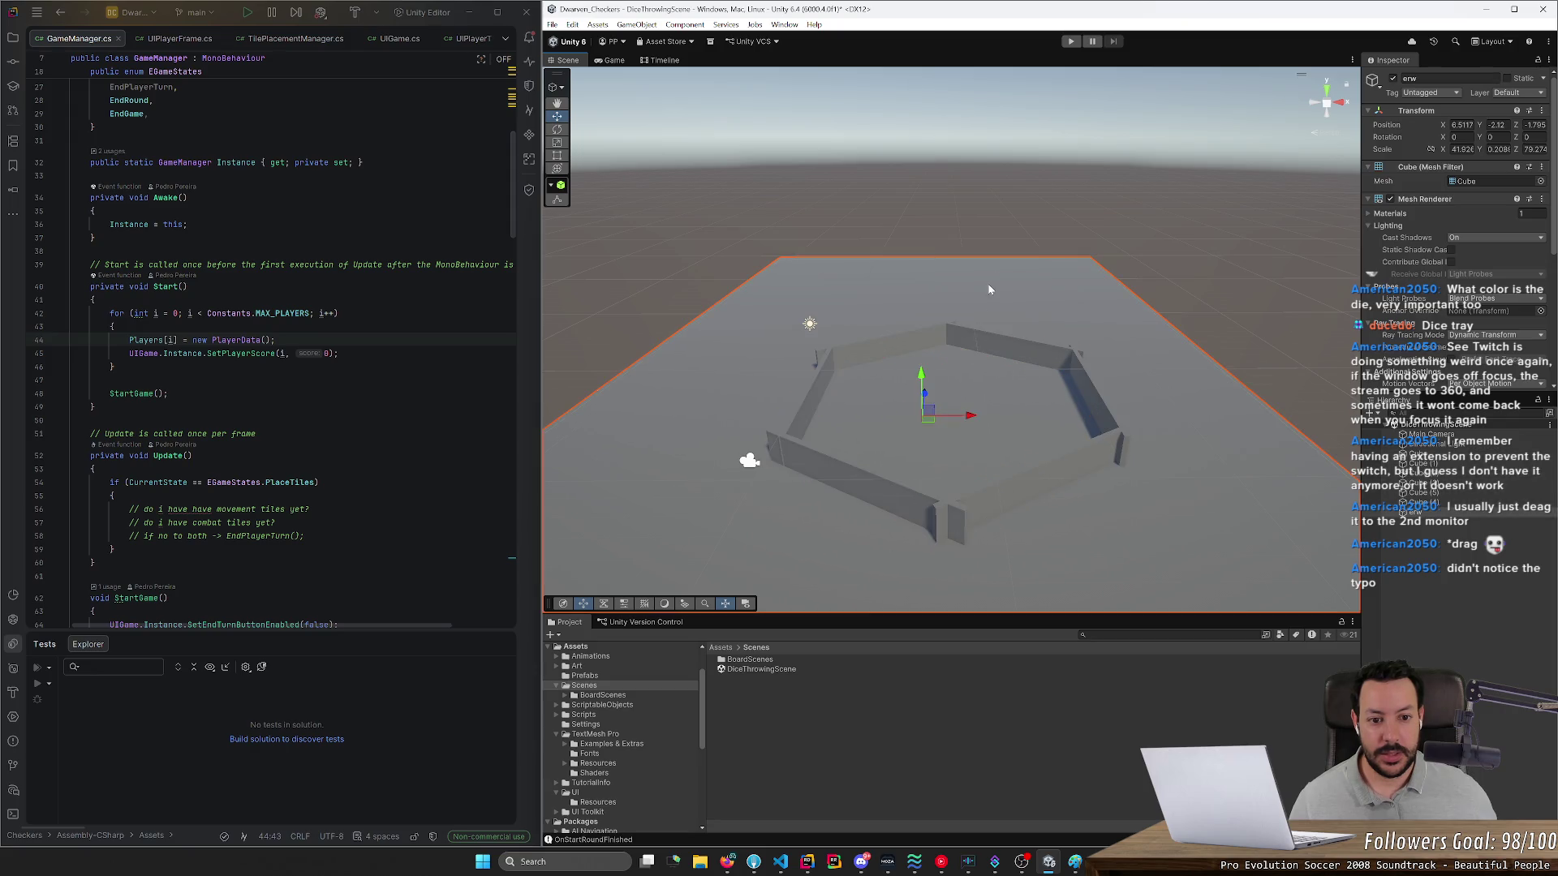
mouse_move(1014, 260)
left_mouse_down("alt")
mouse_move(863, 420)
mouse_move(840, 489)
left_mouse_up("alt")
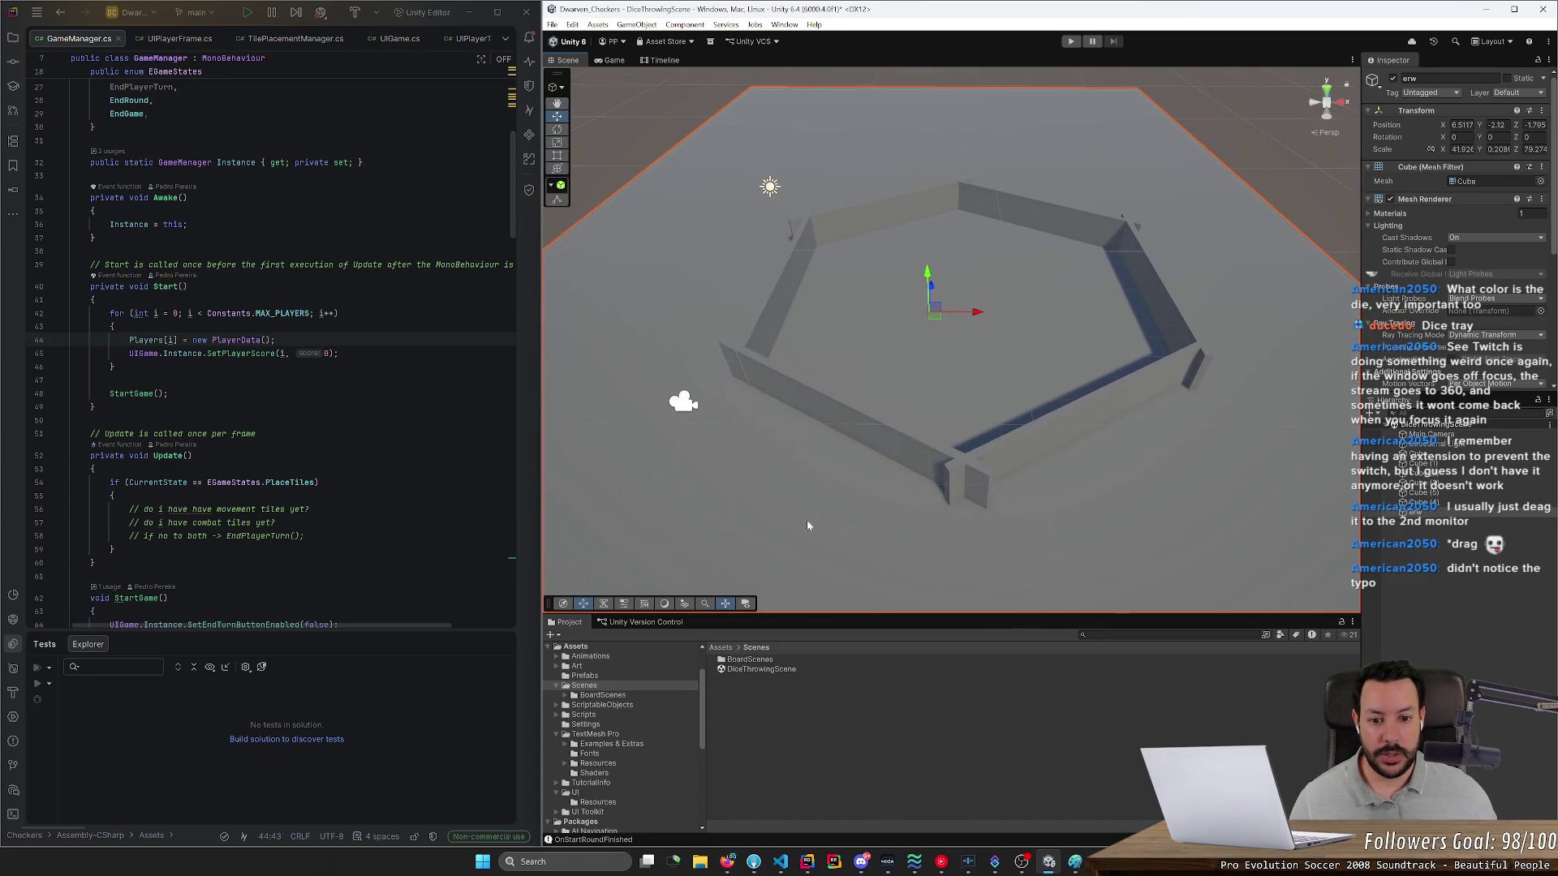
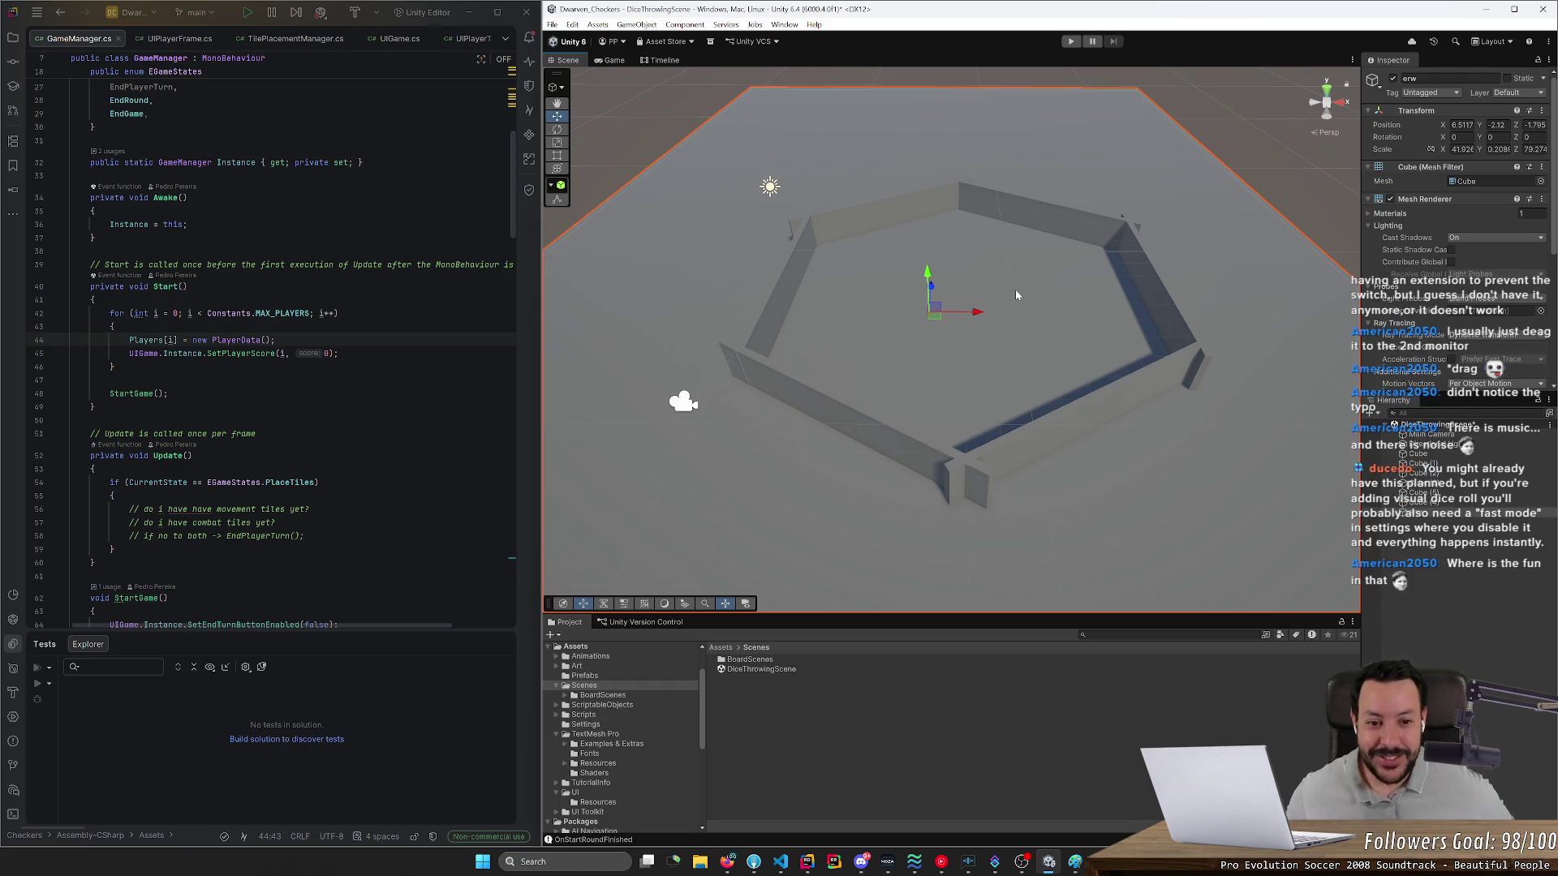
- Orbit closer to the hexagonal tray and select its six wall cubes
mouse_move(1016, 300)
left_mouse_down()
mouse_move(986, 292)
mouse_move(1020, 282)
left_mouse_up()
scroll(1020, 283, "down", 5)
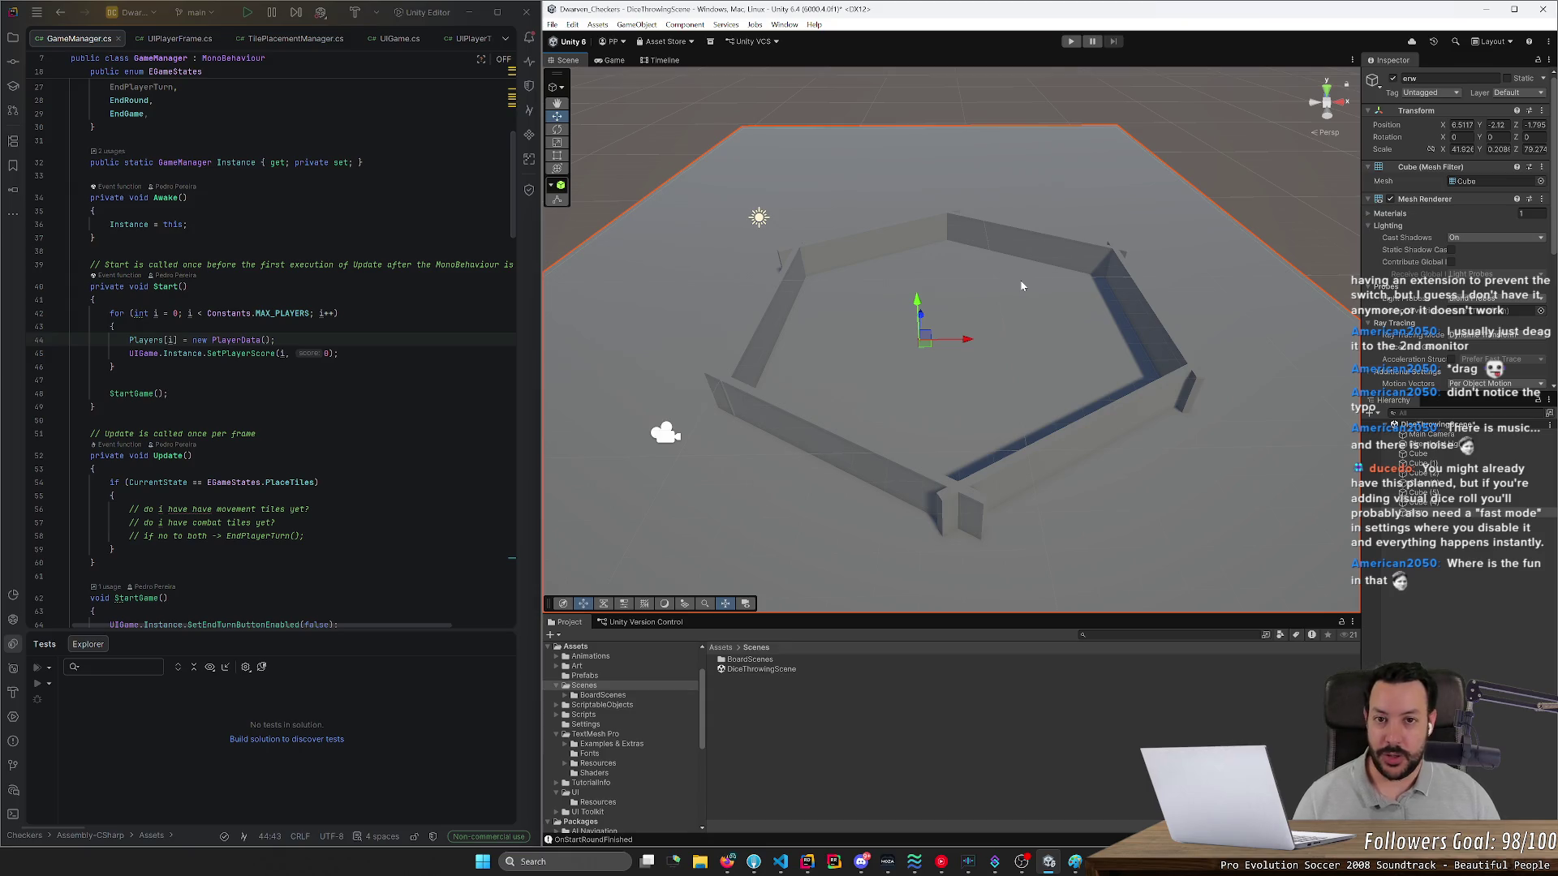
mouse_move(1059, 248)
left_mouse_down()
mouse_move(1071, 230)
mouse_move(1108, 230)
mouse_move(1070, 235)
left_mouse_up()
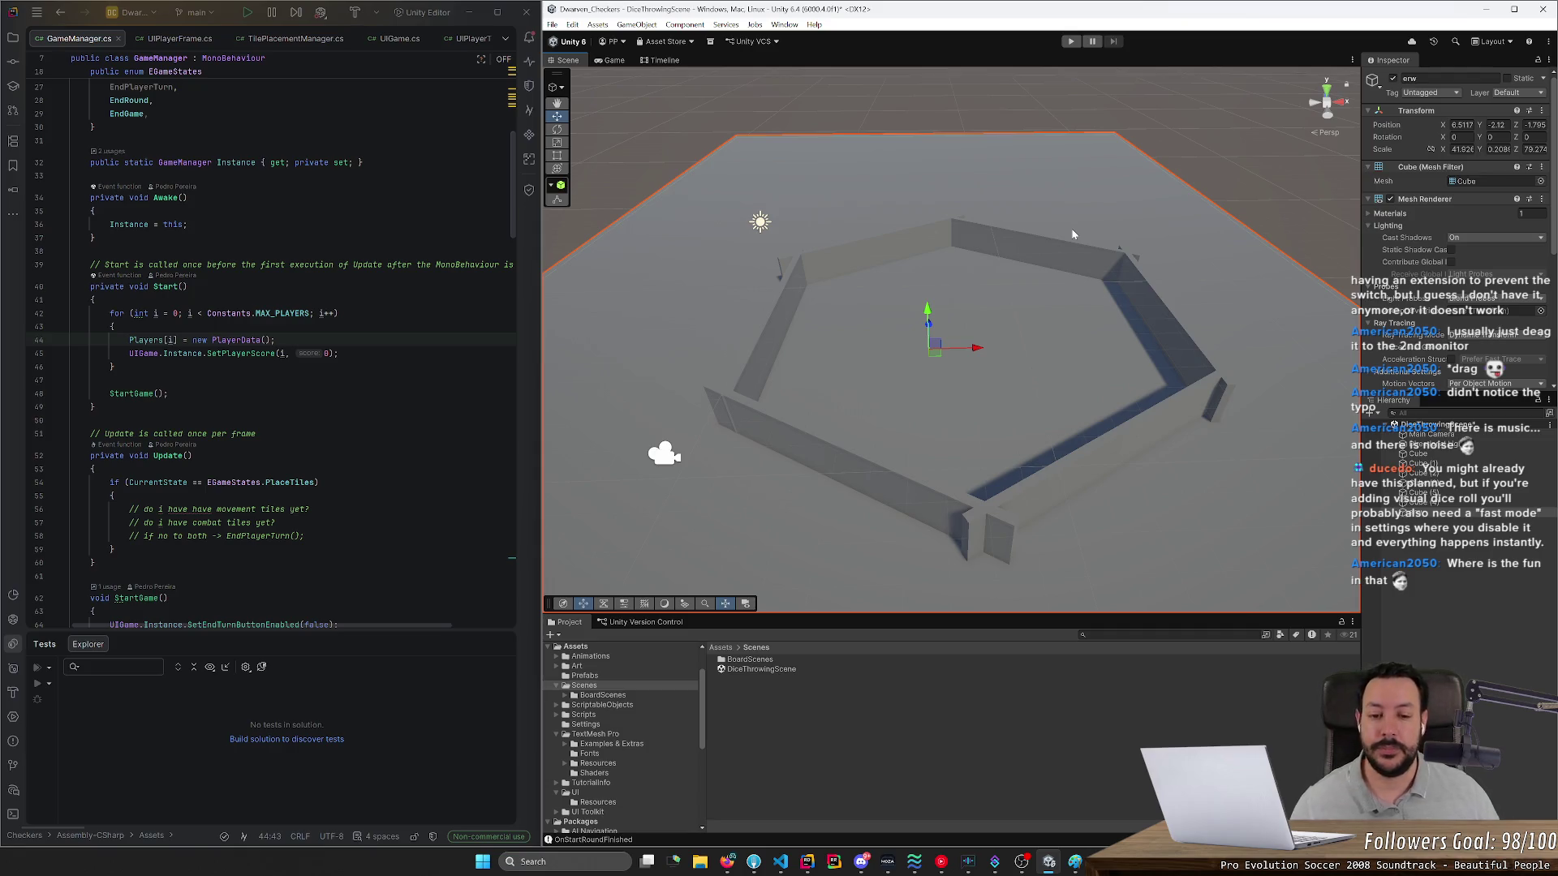
mouse_move(1043, 245)
left_mouse_down()
mouse_move(1084, 259)
mouse_move(1027, 258)
mouse_move(1033, 294)
mouse_move(1037, 210)
left_mouse_up()
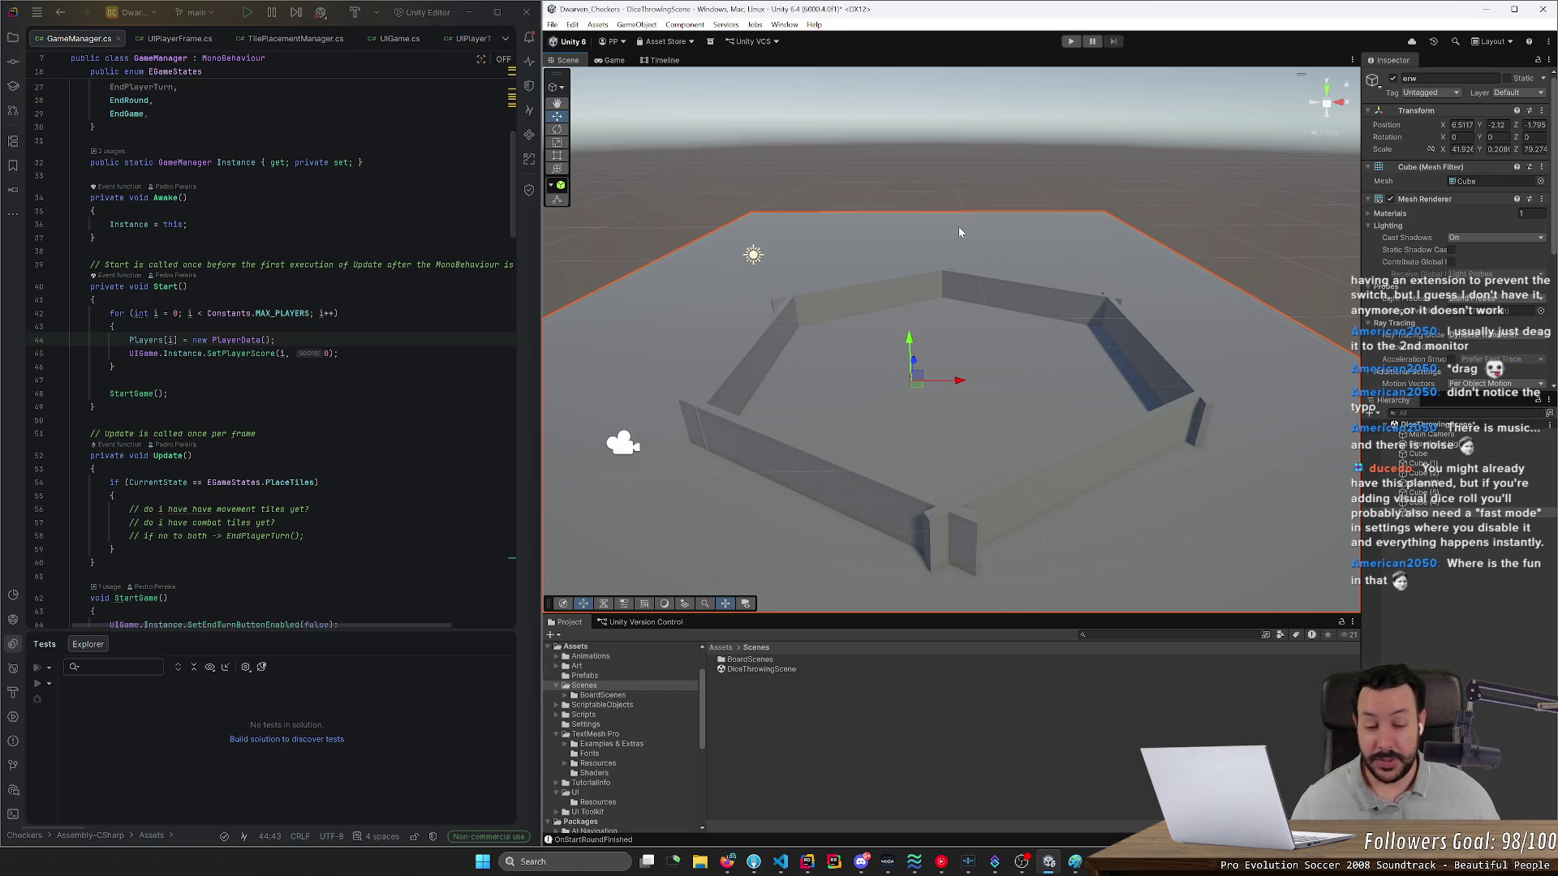
mouse_move(952, 232)
left_mouse_down()
mouse_move(1014, 243)
mouse_move(995, 246)
mouse_move(948, 185)
mouse_move(946, 274)
left_mouse_up()
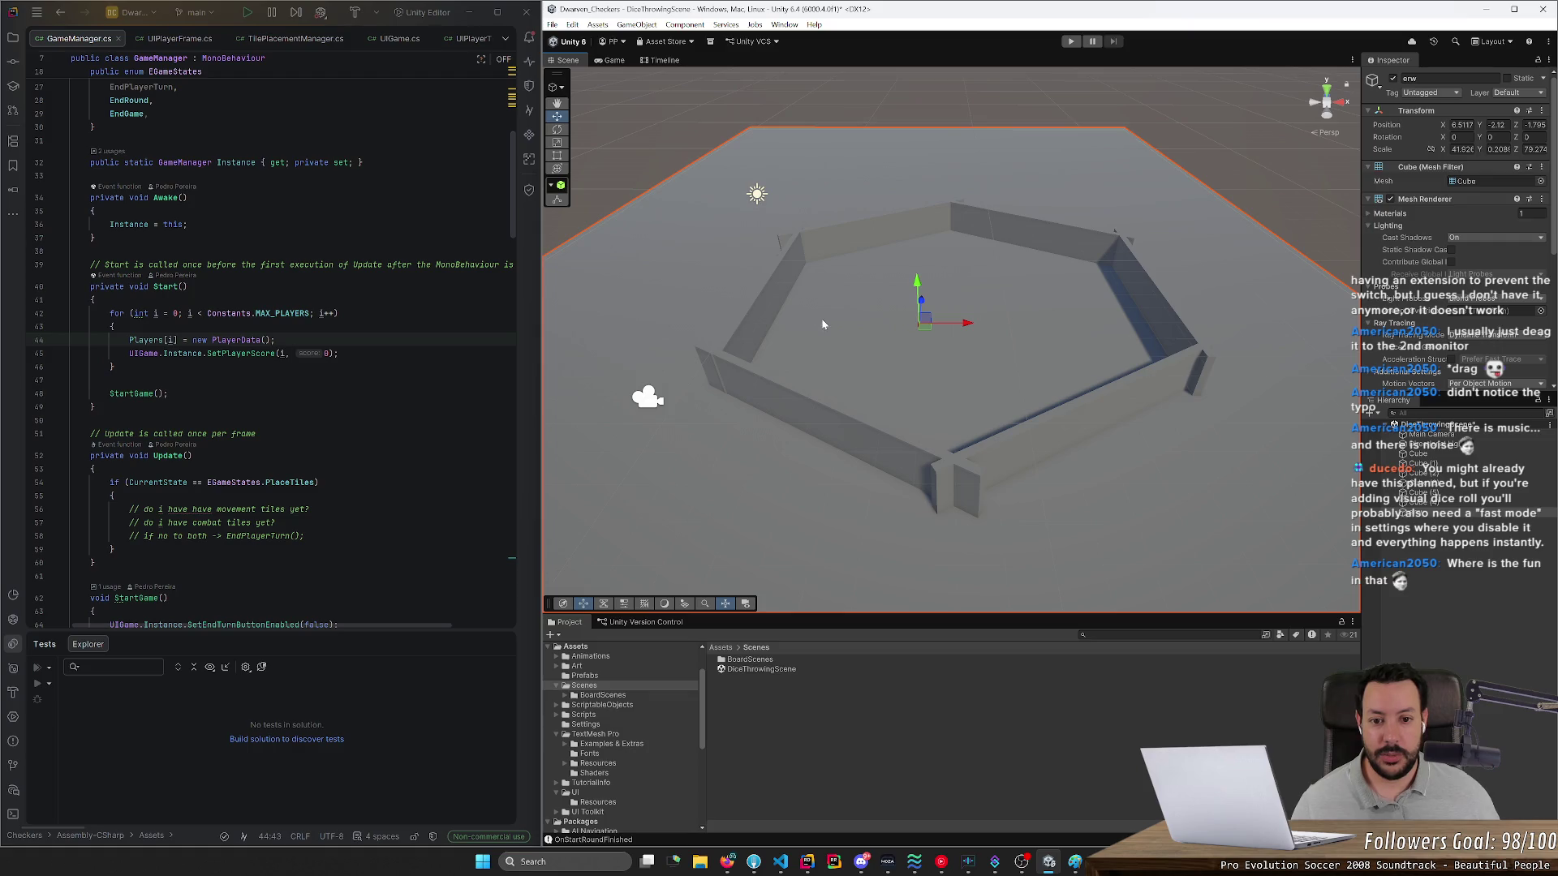
left_click(831, 243, "ctrl")
left_click(751, 308, "ctrl")
left_click(811, 406, "ctrl")
left_click(1095, 418, "ctrl")
left_click(1159, 323, "ctrl")
left_click(1063, 233, "ctrl")
right_click(1452, 594)
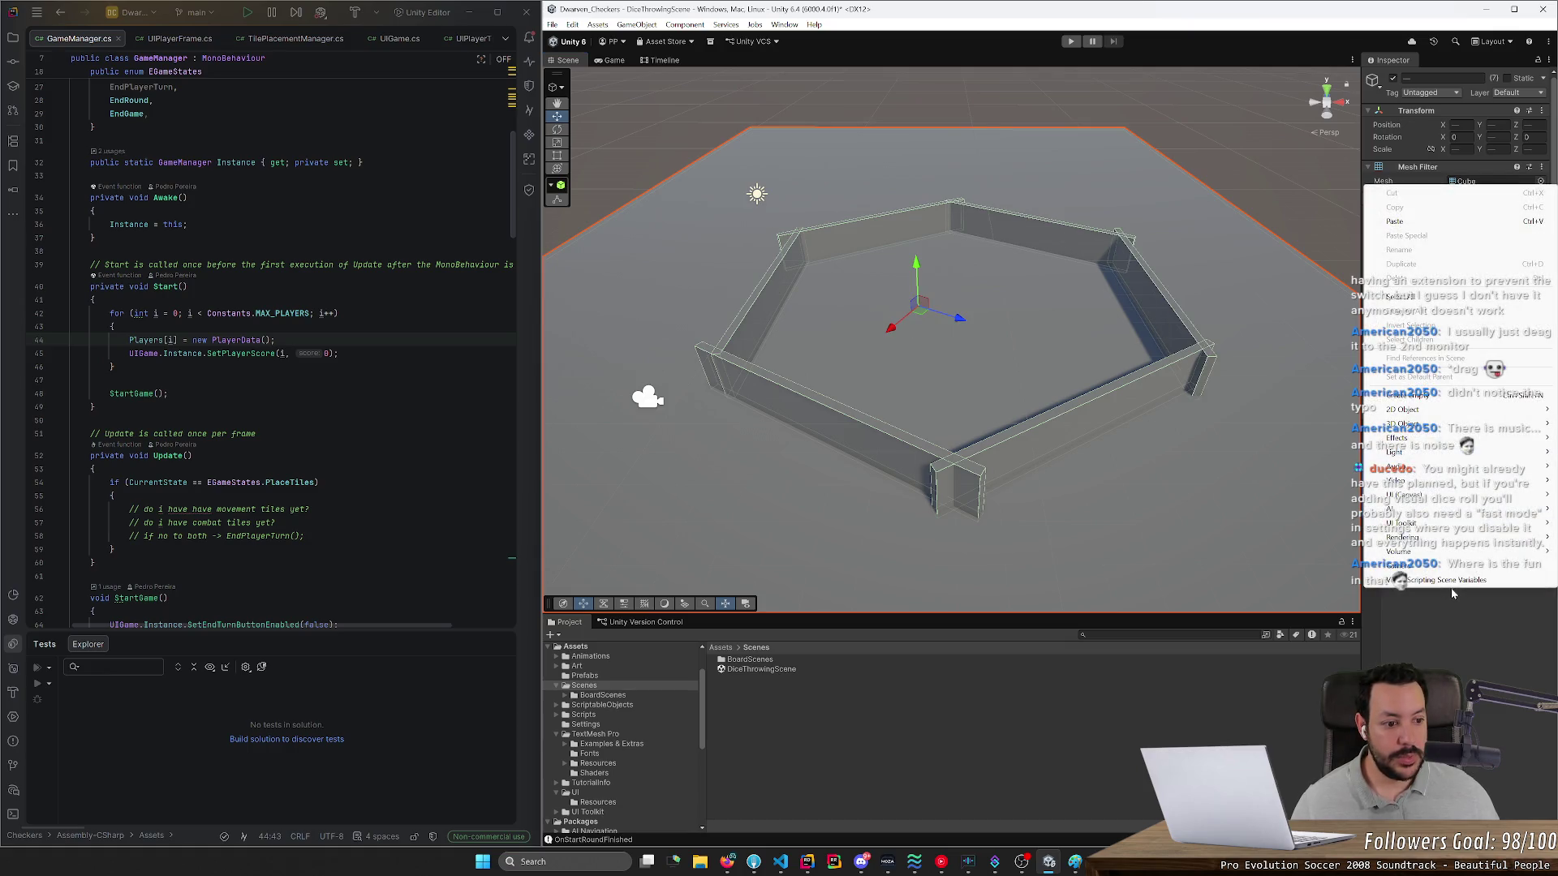
left_click(1464, 645)
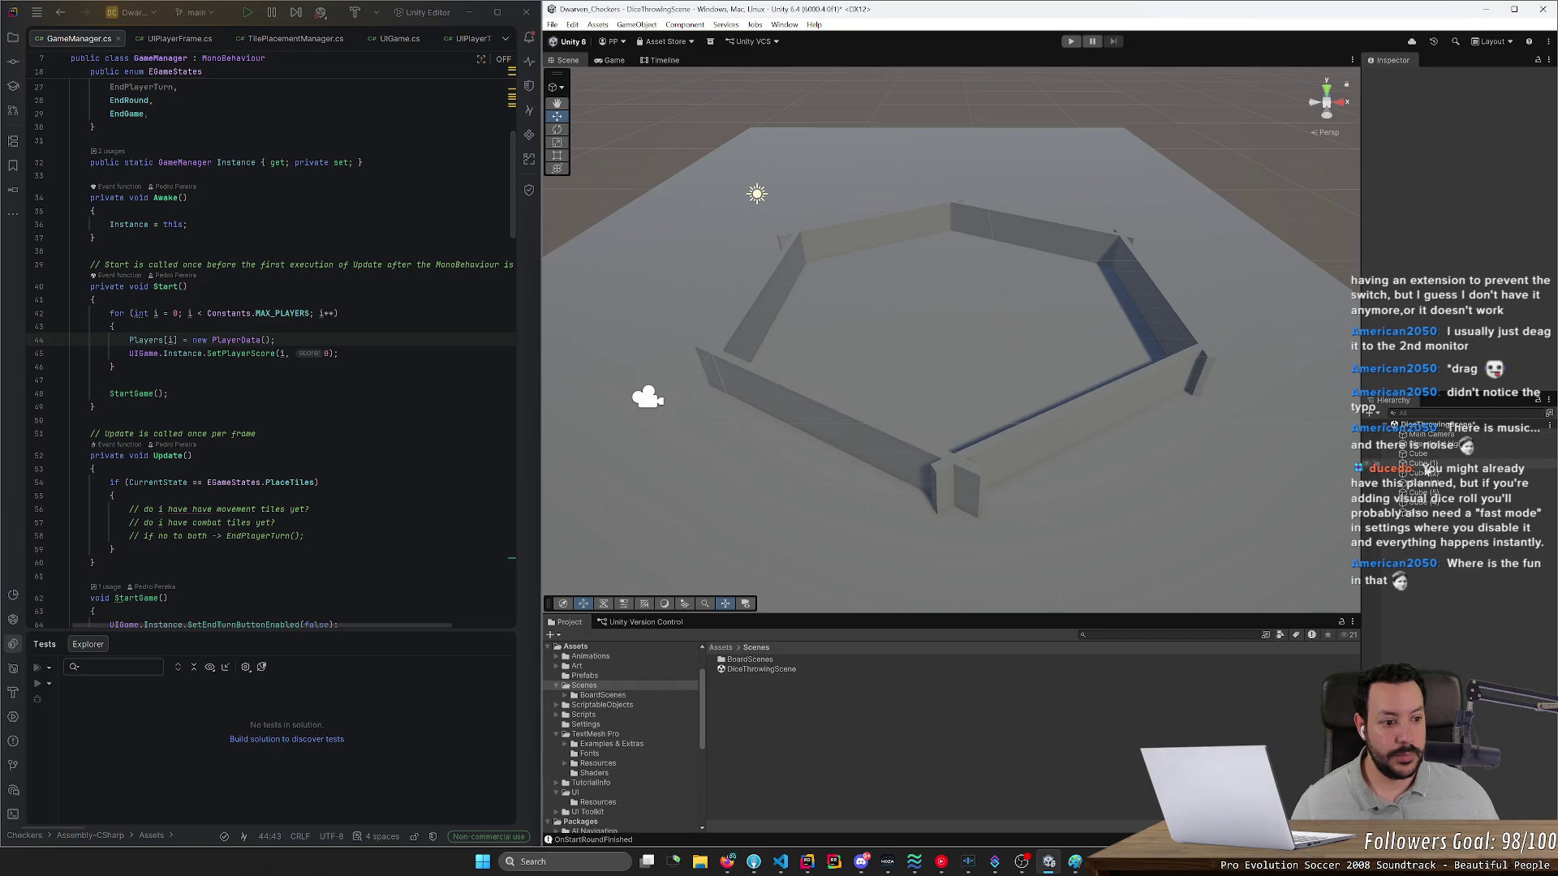
- Rename the first three wall cubes Wall 1, Wall 2 and Wall 3
left_click(1416, 454)
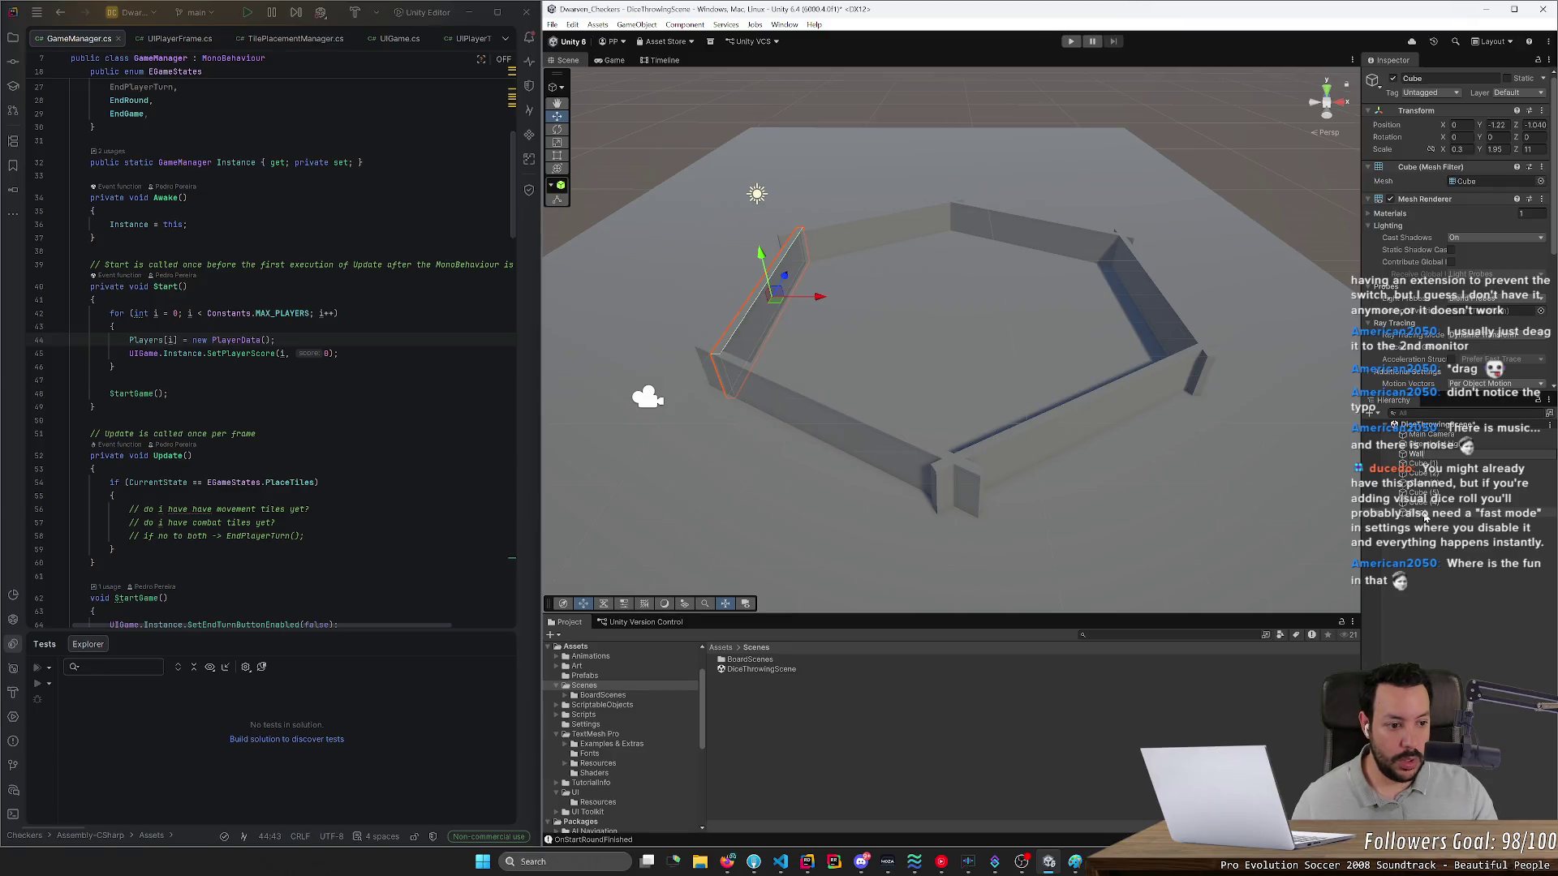
type("1")
key("Return")
key("Down")
key("F2")
type("W")
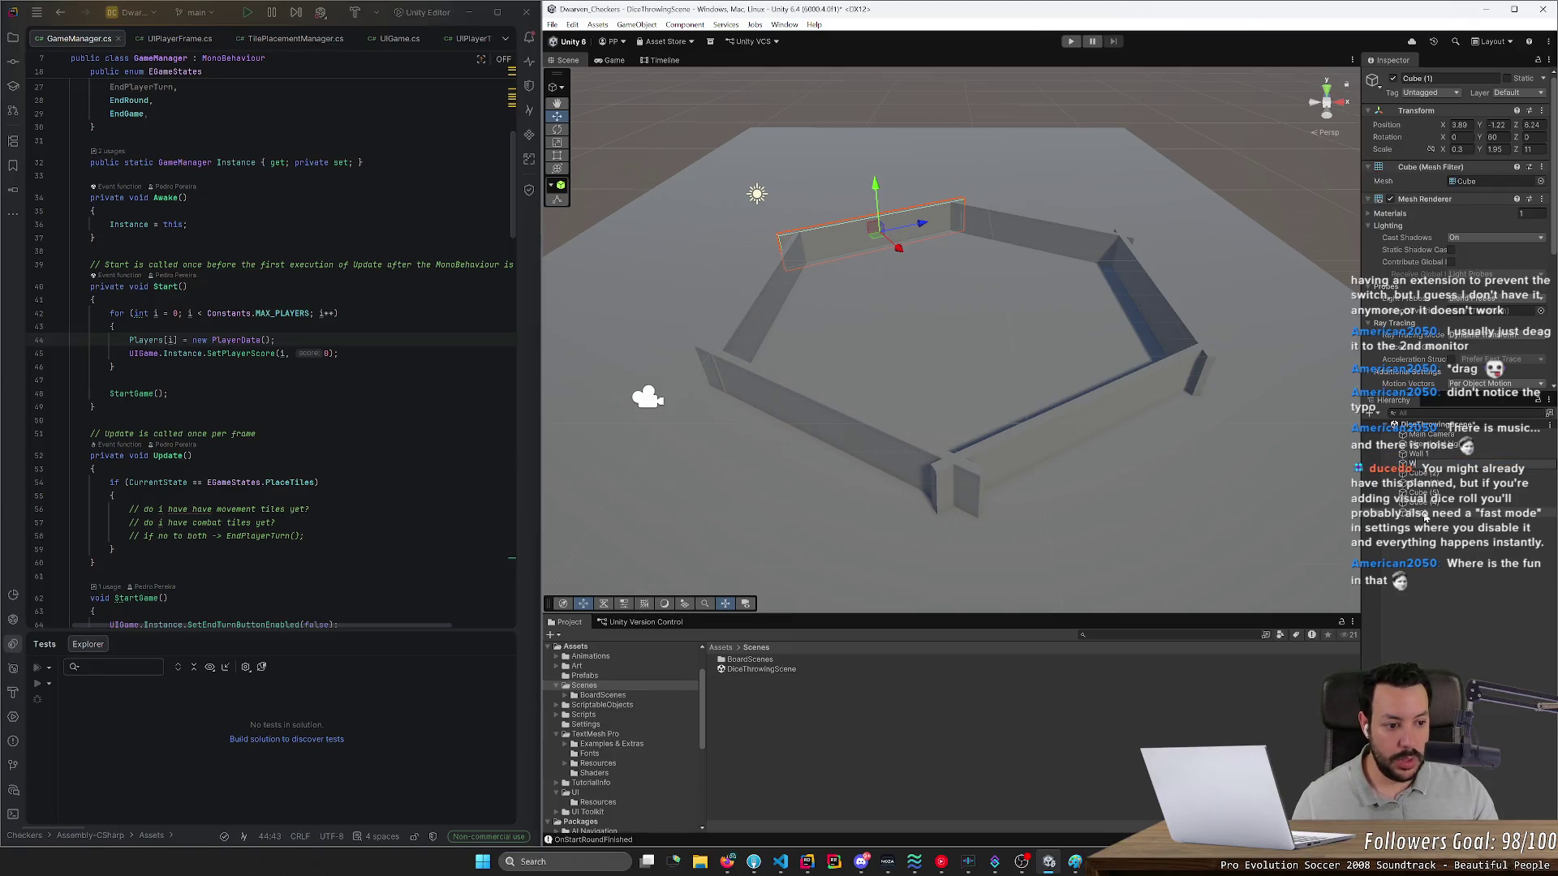
type("all 2")
key("Return")
key("Down")
key("F2")
type("Wall")
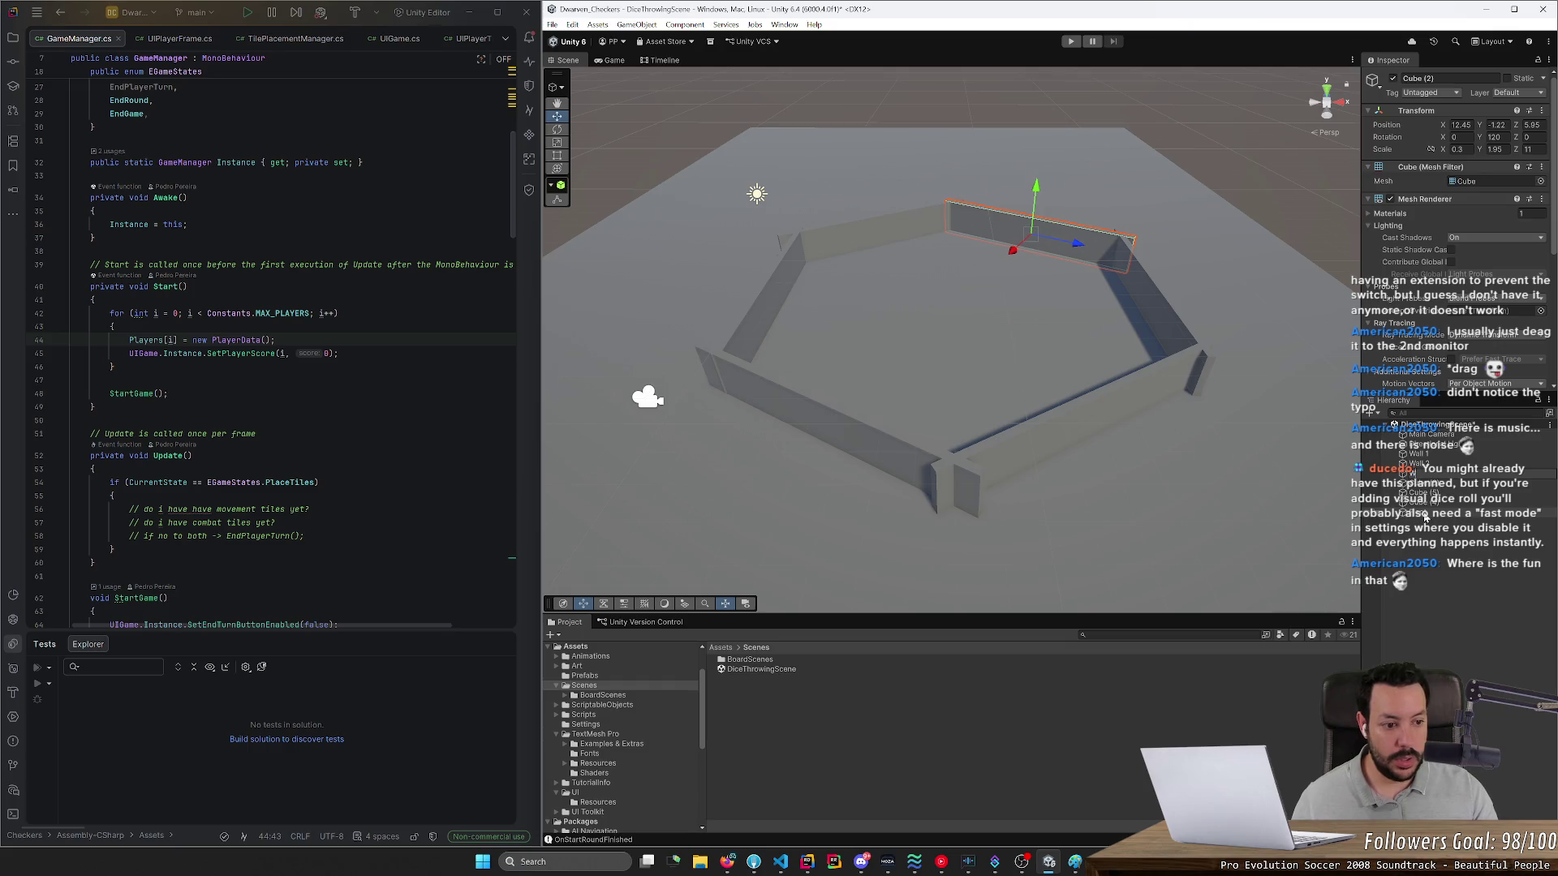
type(" 3")
key("Return")
- Rename the remaining cubes Wall 4, Wall 5 and Wall 6, then select all six walls
key("Down")
key("F2")
type("Wall 4")
key("Return")
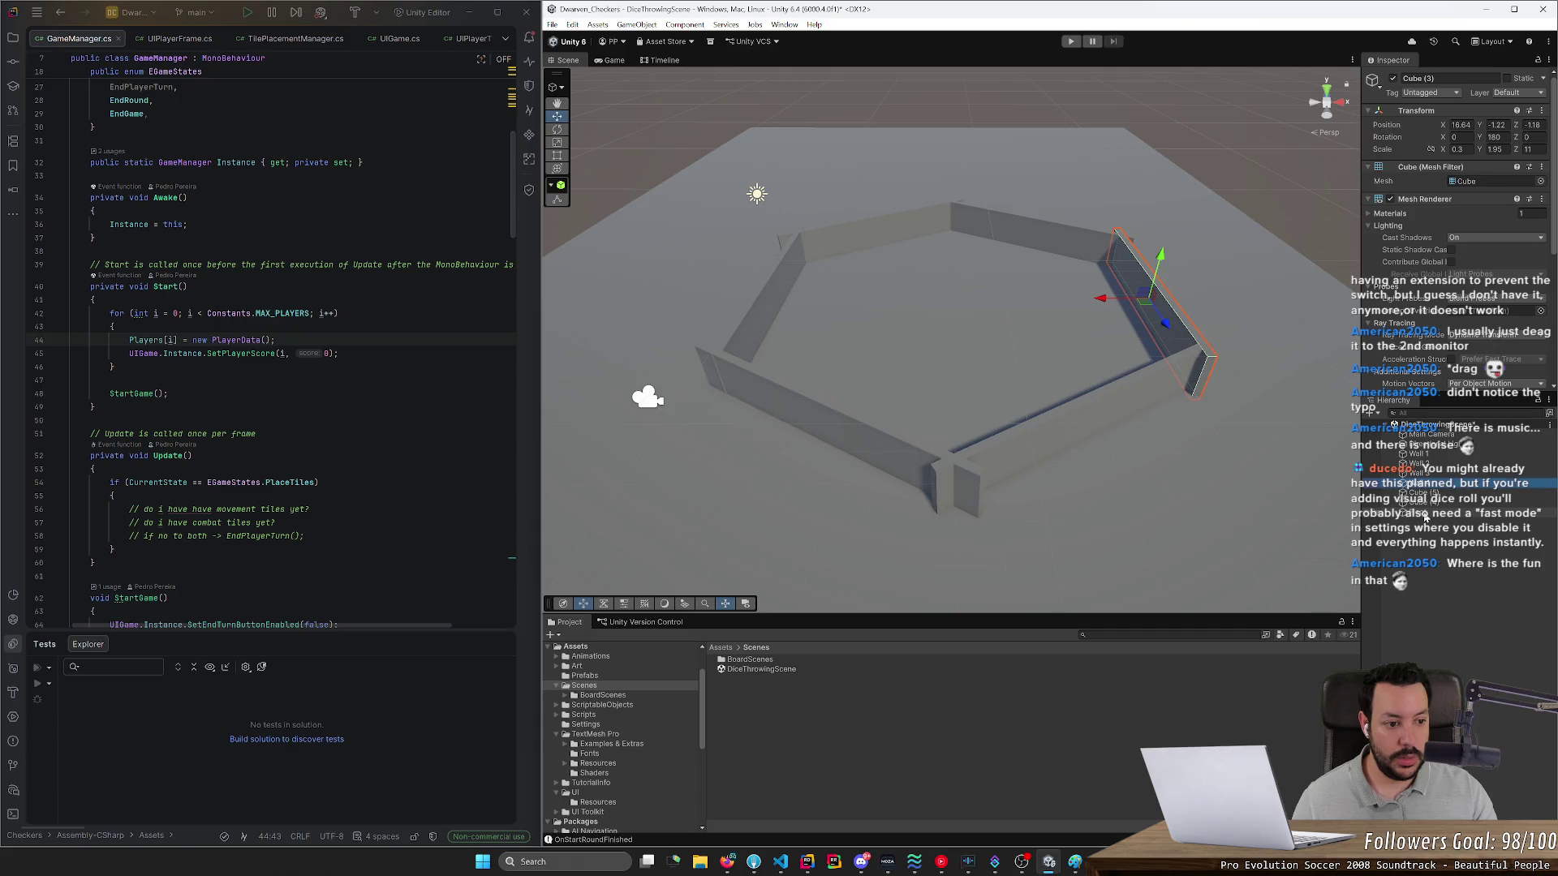
key("Down")
key("F2")
type("Wall 5")
key("Return")
key("Down")
key("F2")
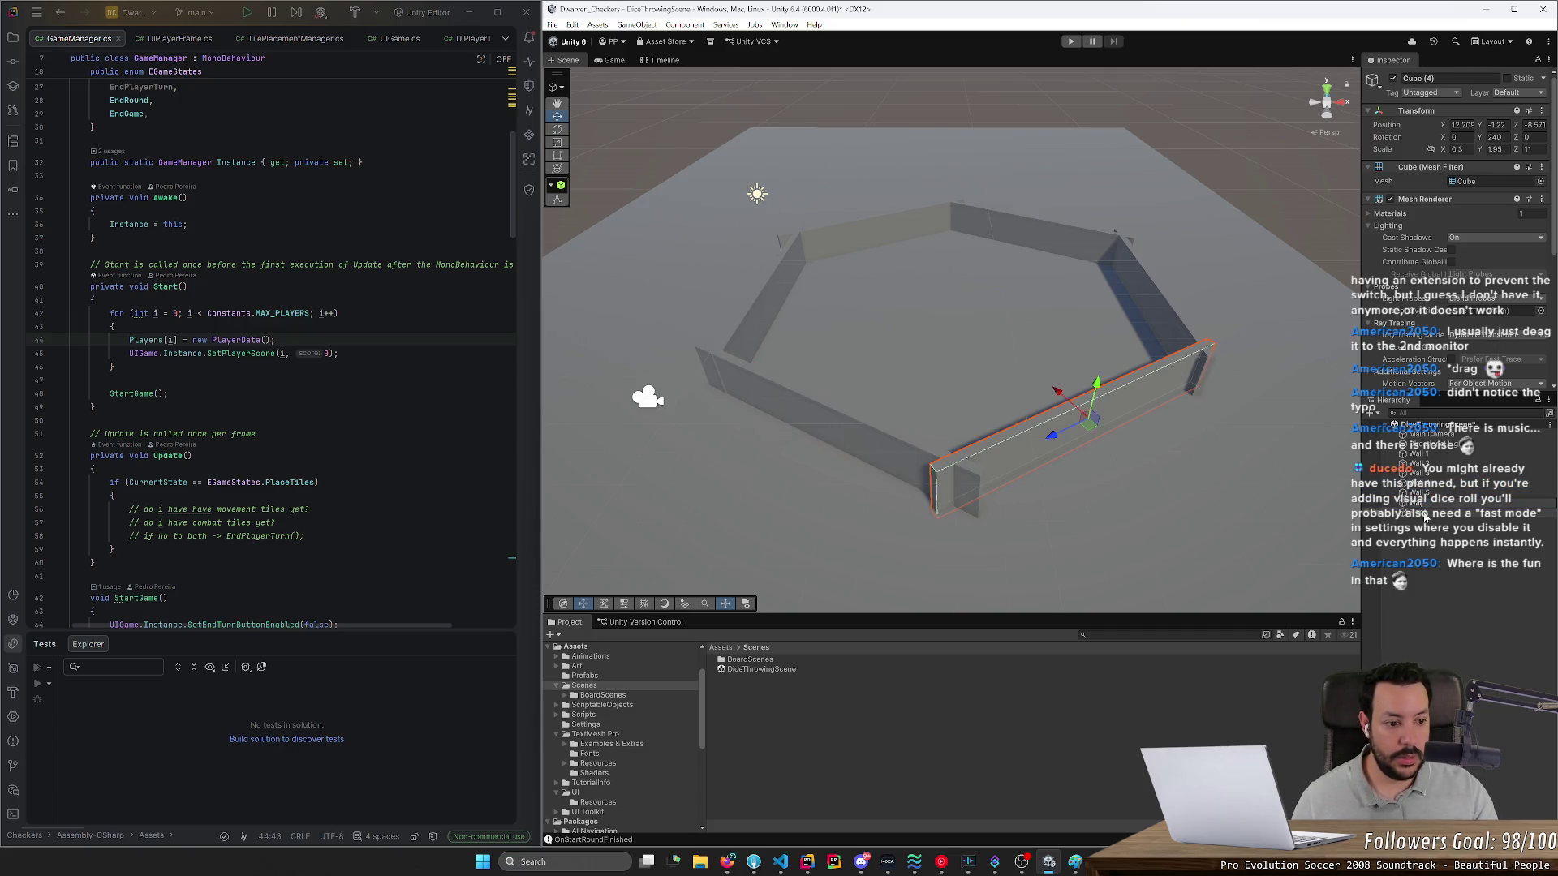
key("Return")
left_click(1419, 453, "shift")
right_click(1419, 454)
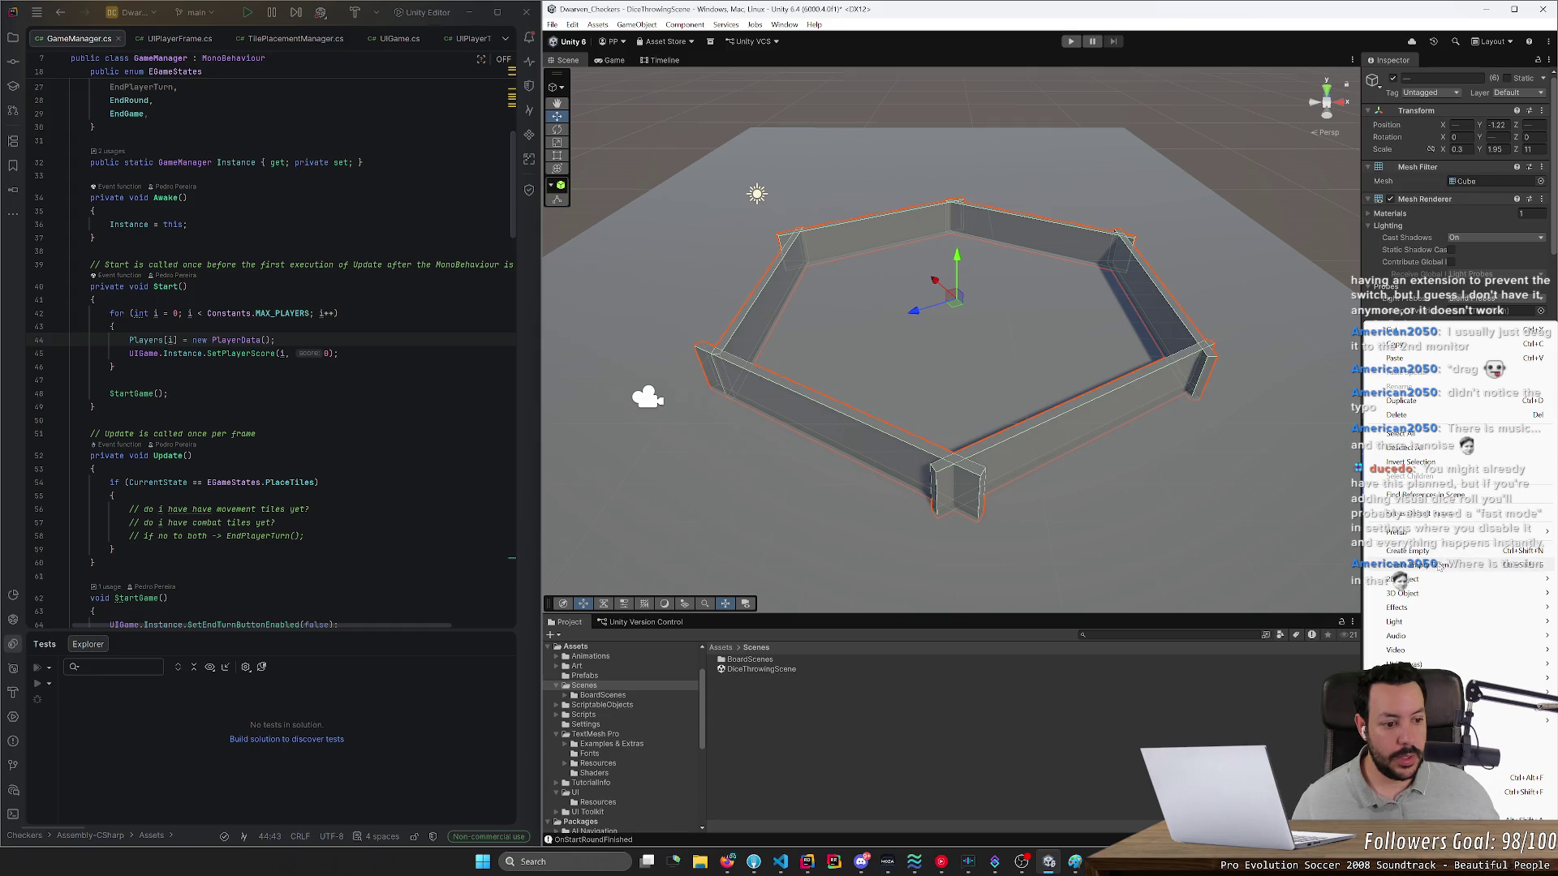
- Create a new cube at the top level and parent the six walls under it
mouse_move(1402, 593)
left_click(1314, 594)
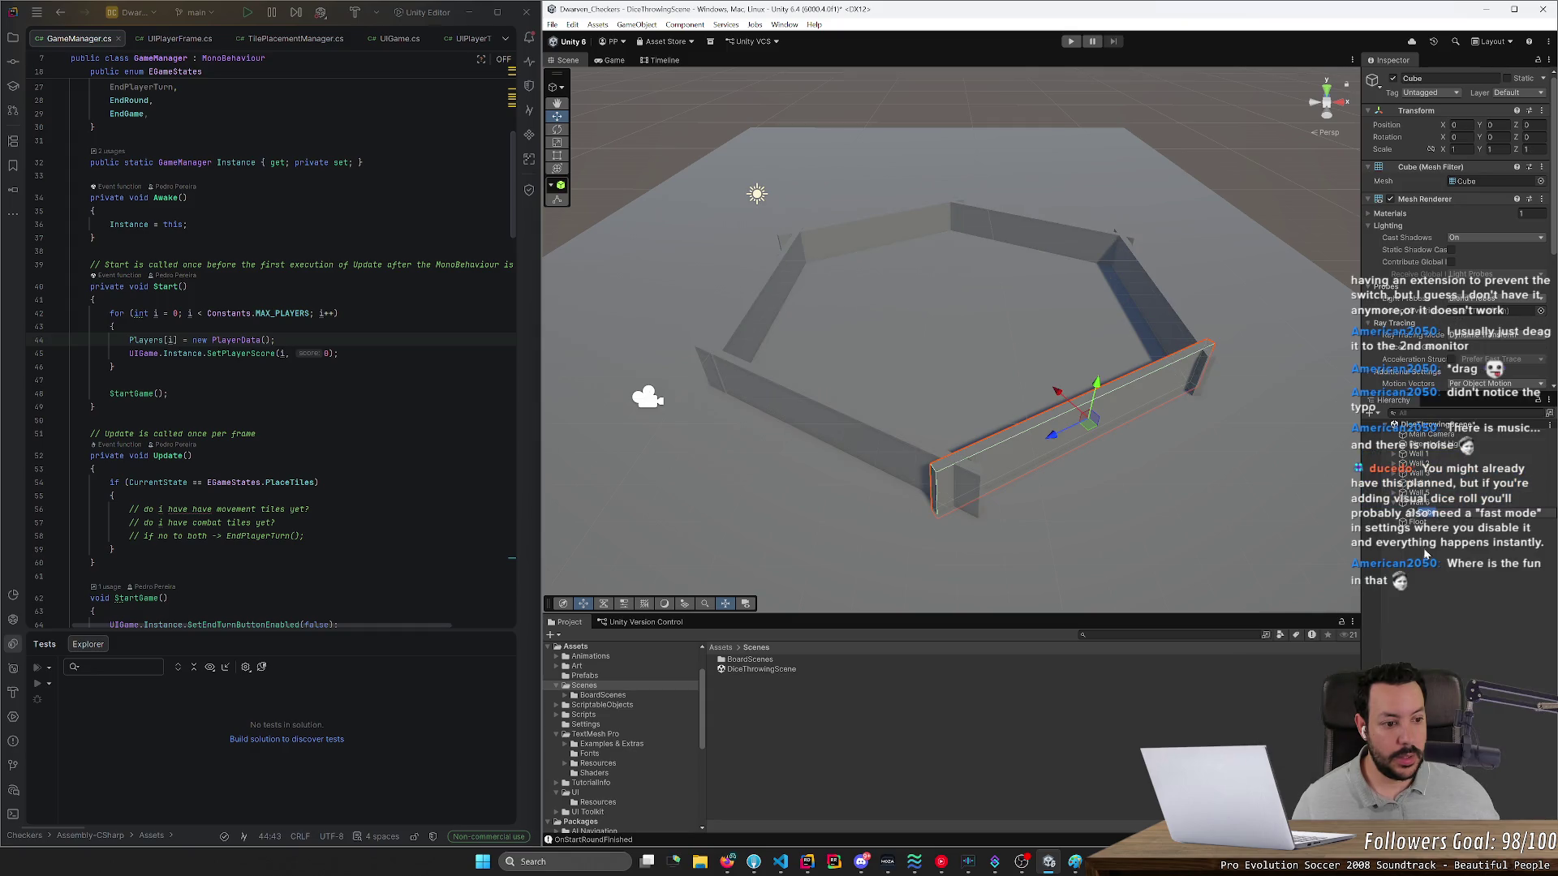
left_click_drag(1429, 513, 1425, 551)
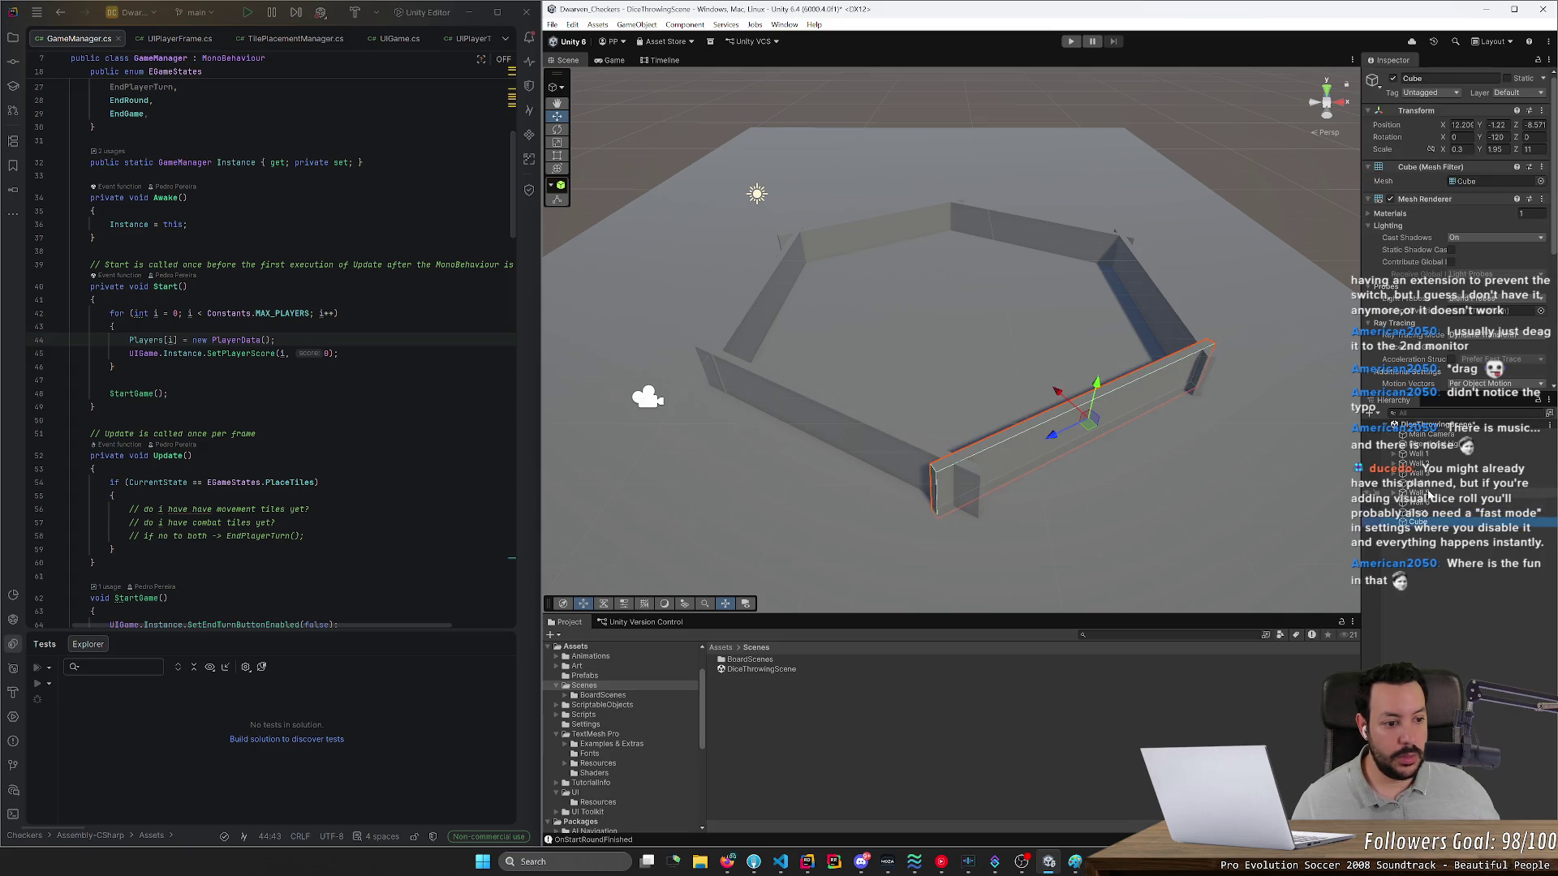
left_click(1416, 453)
left_click(1418, 501, "shift")
mouse_move(1425, 526)
left_mouse_down()
mouse_move(1420, 459)
mouse_move(1421, 522)
left_mouse_up()
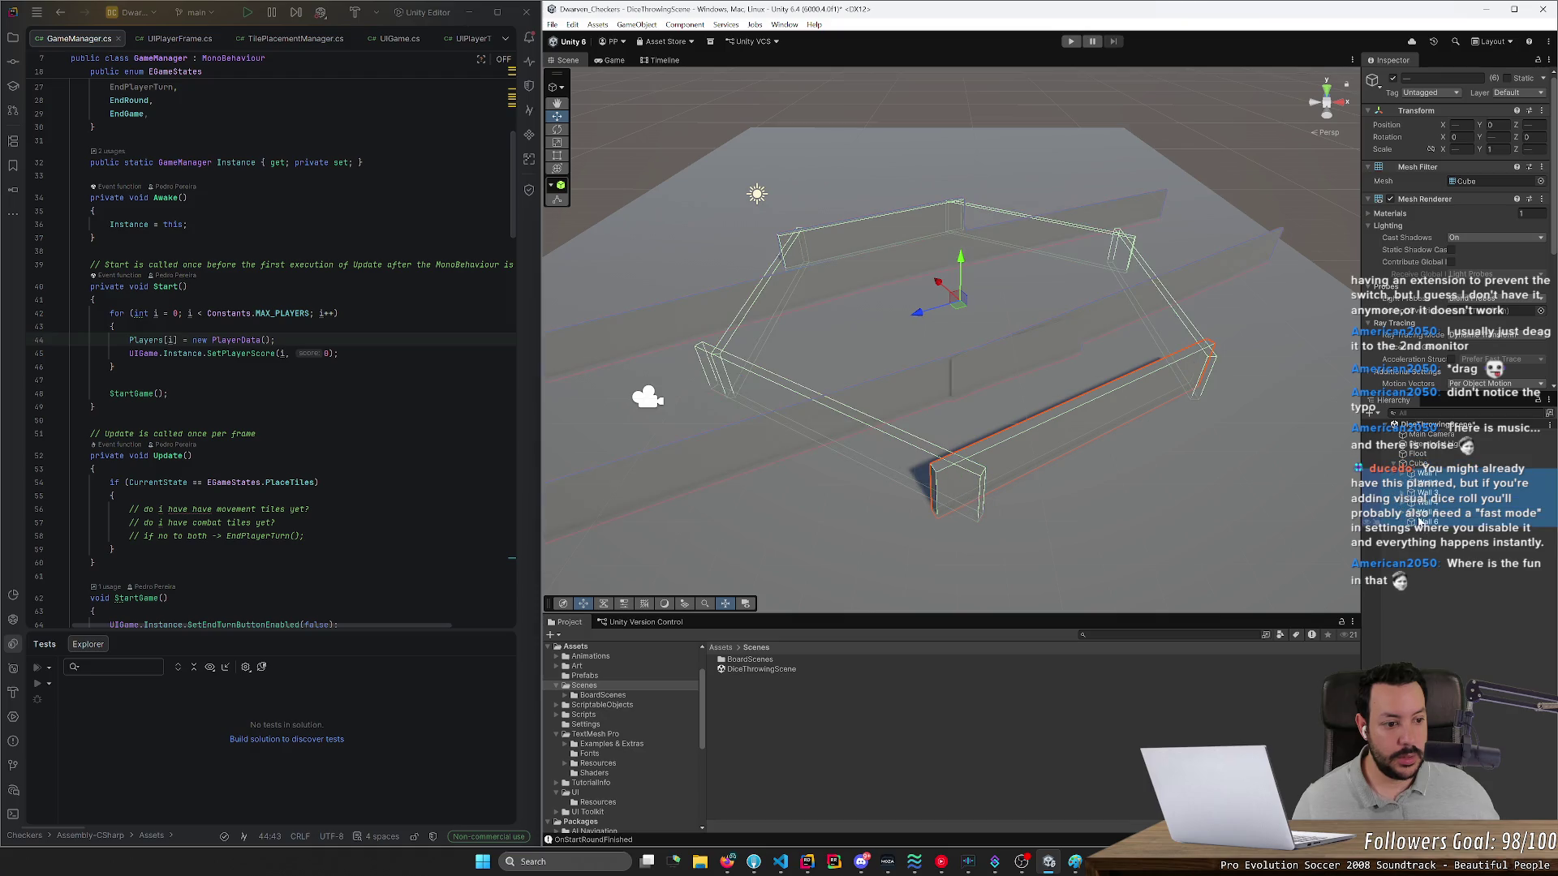
- Undo the cube parenting and check the floor object
left_click(1418, 463)
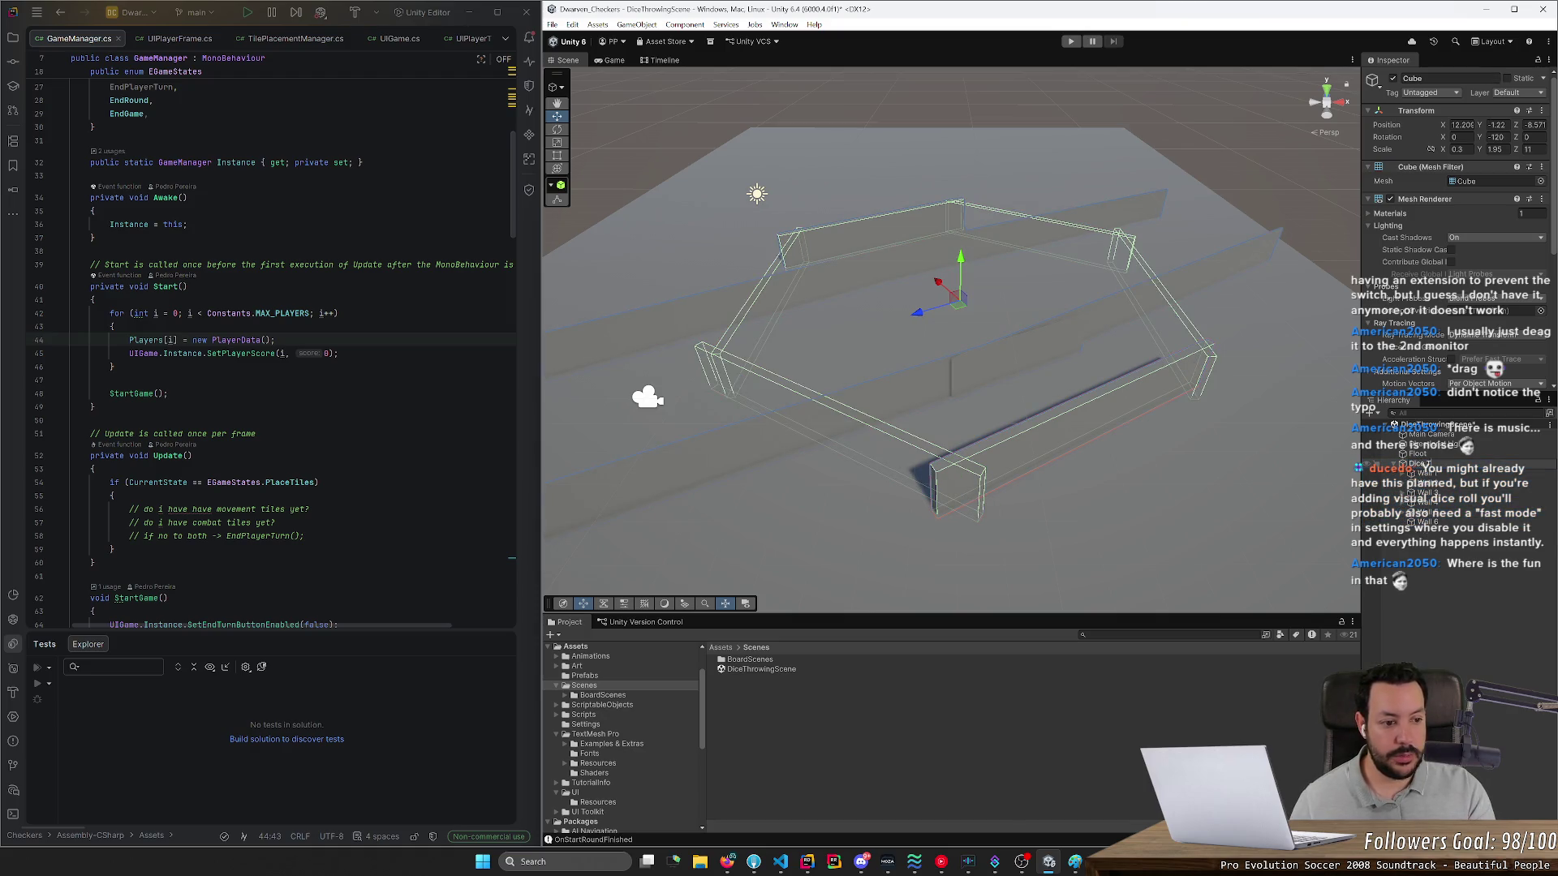
left_click(1422, 464)
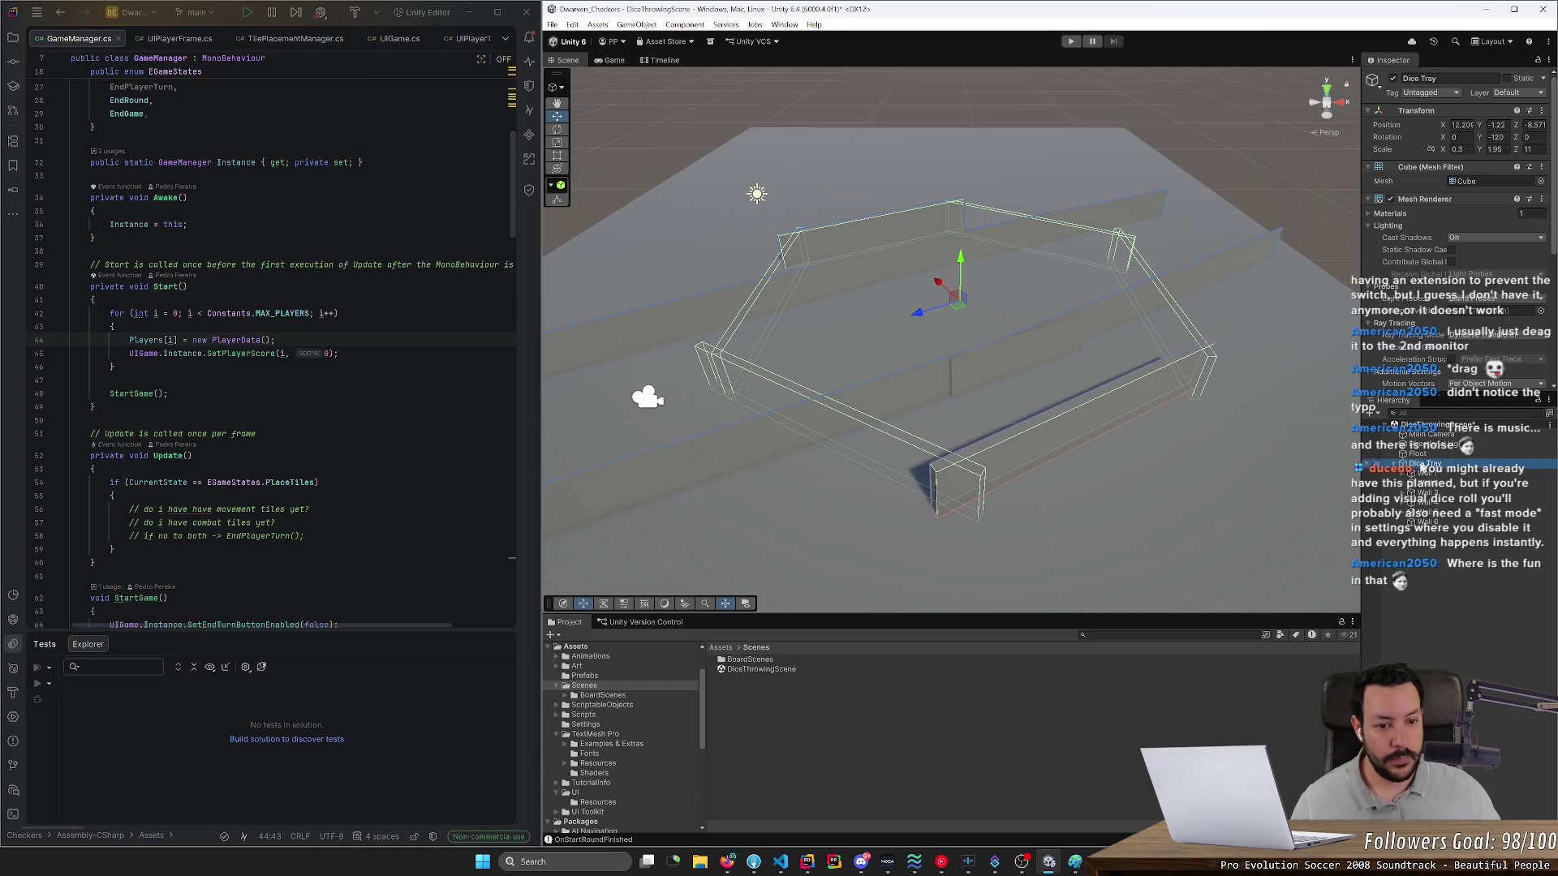
left_click(1162, 483)
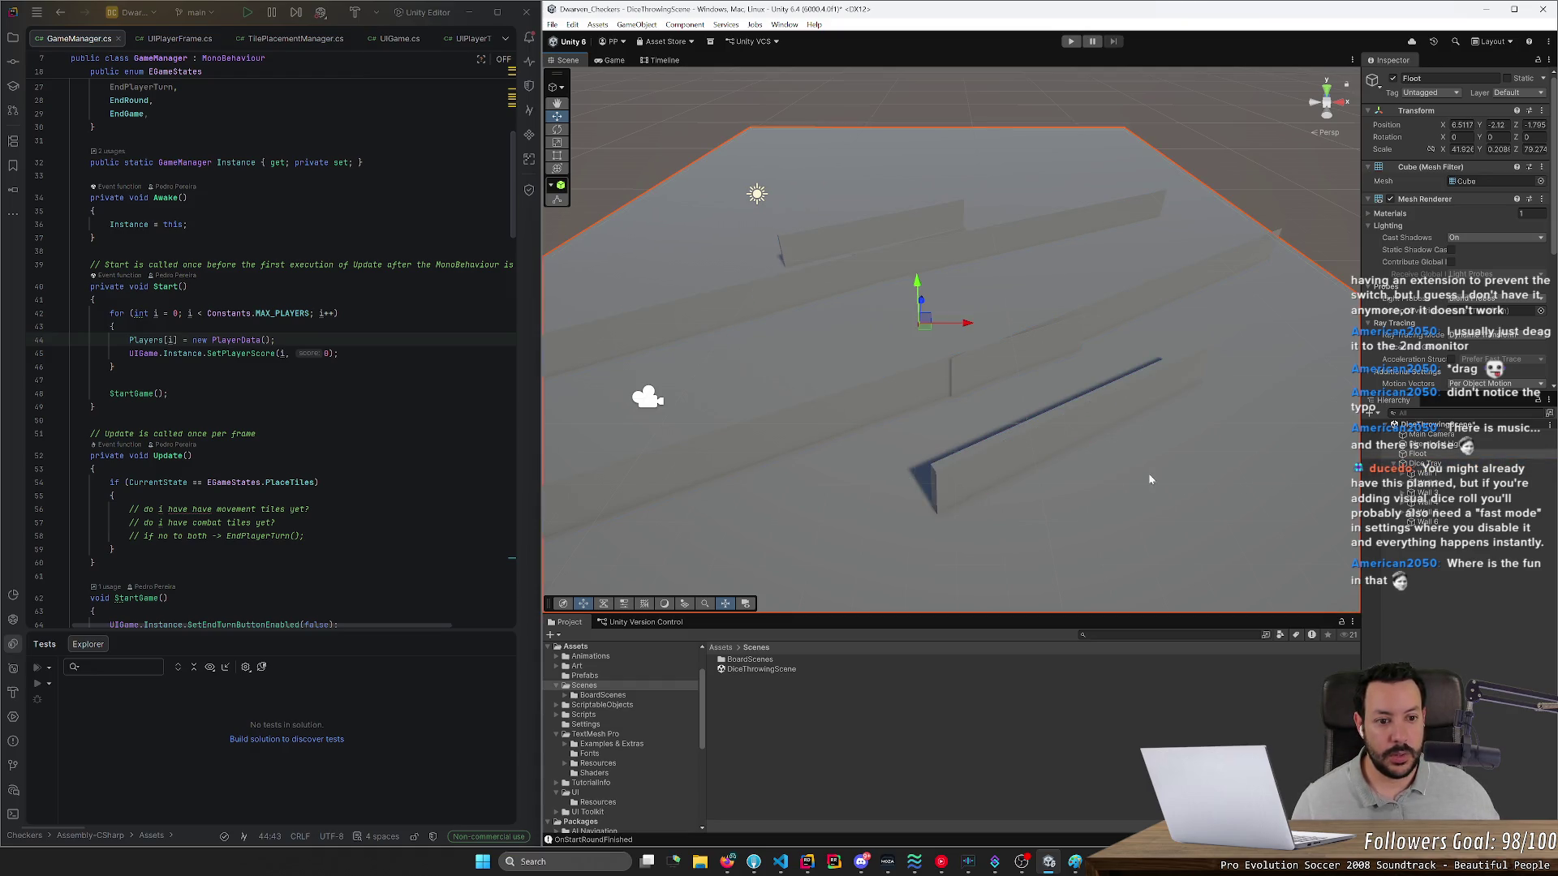
key("ctrl+z")
key("ctrl+z")
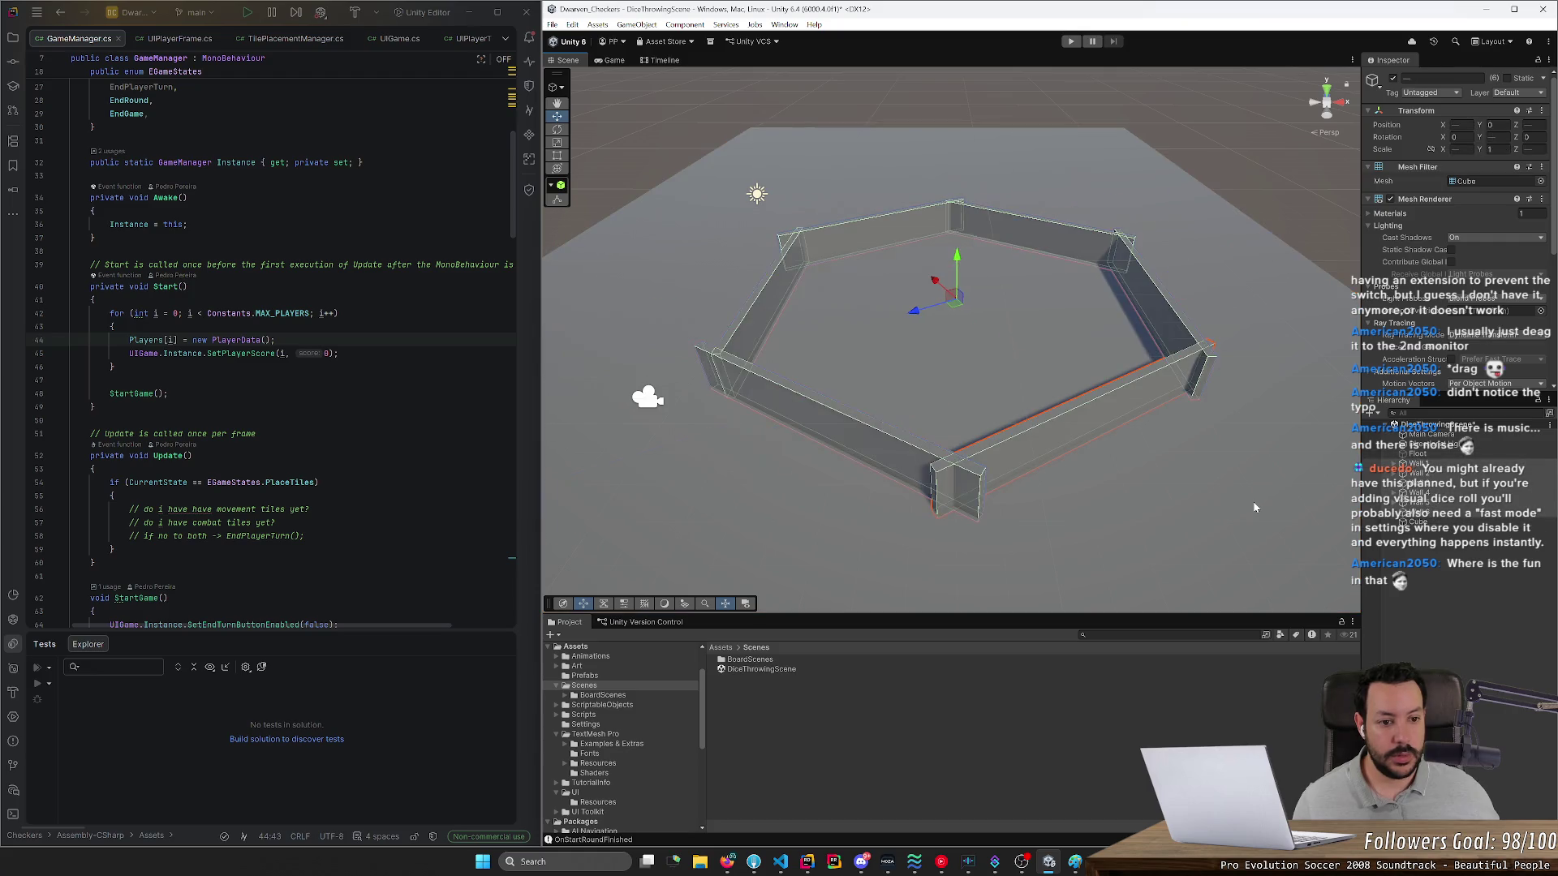
key("ctrl+z")
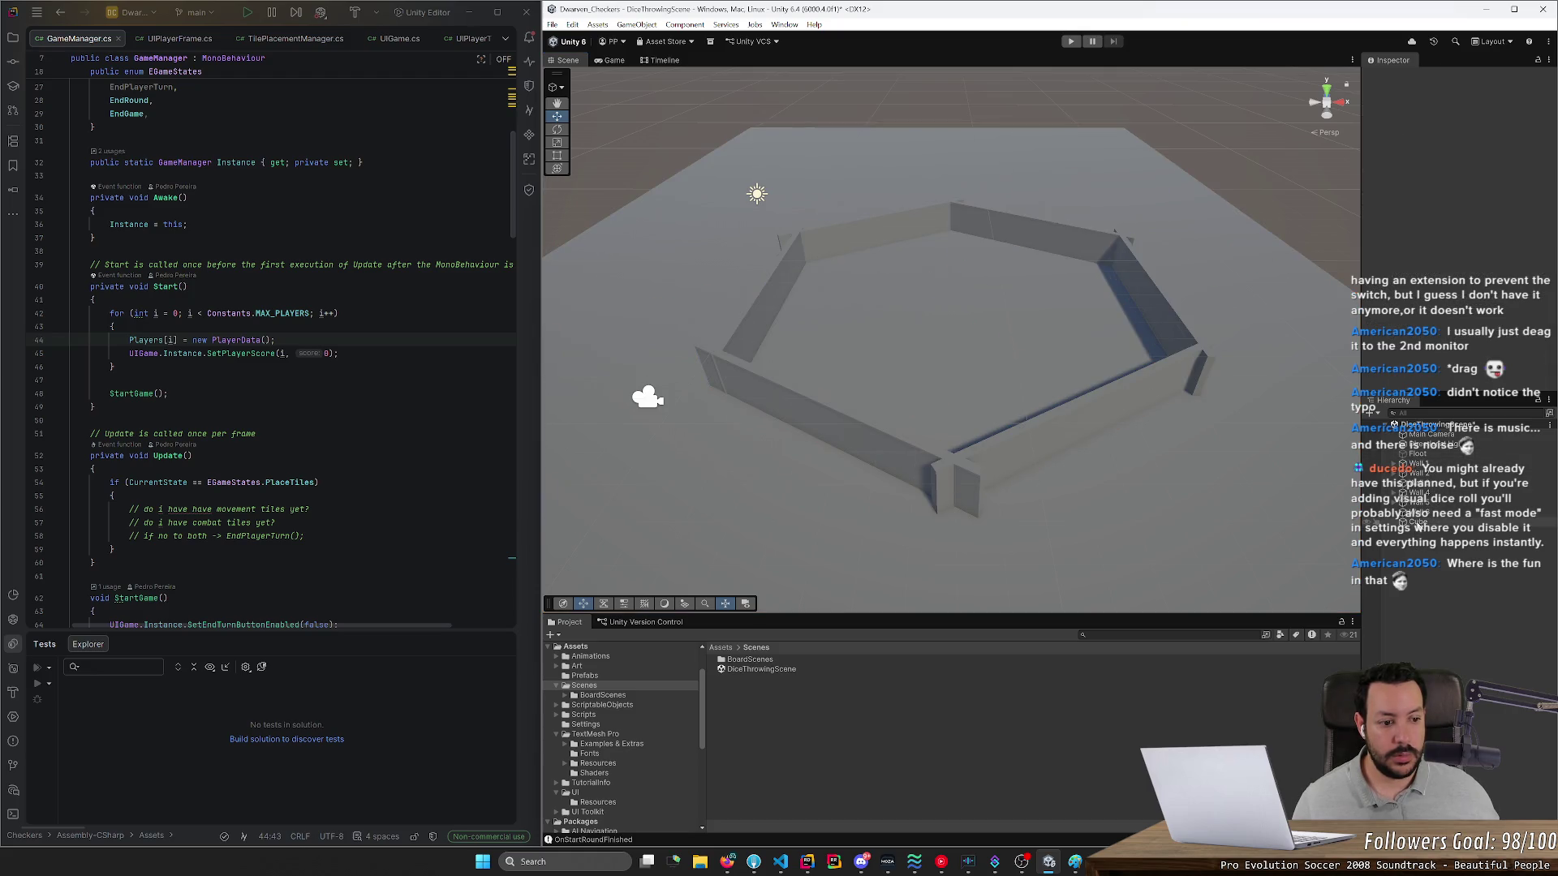
left_click(1429, 460)
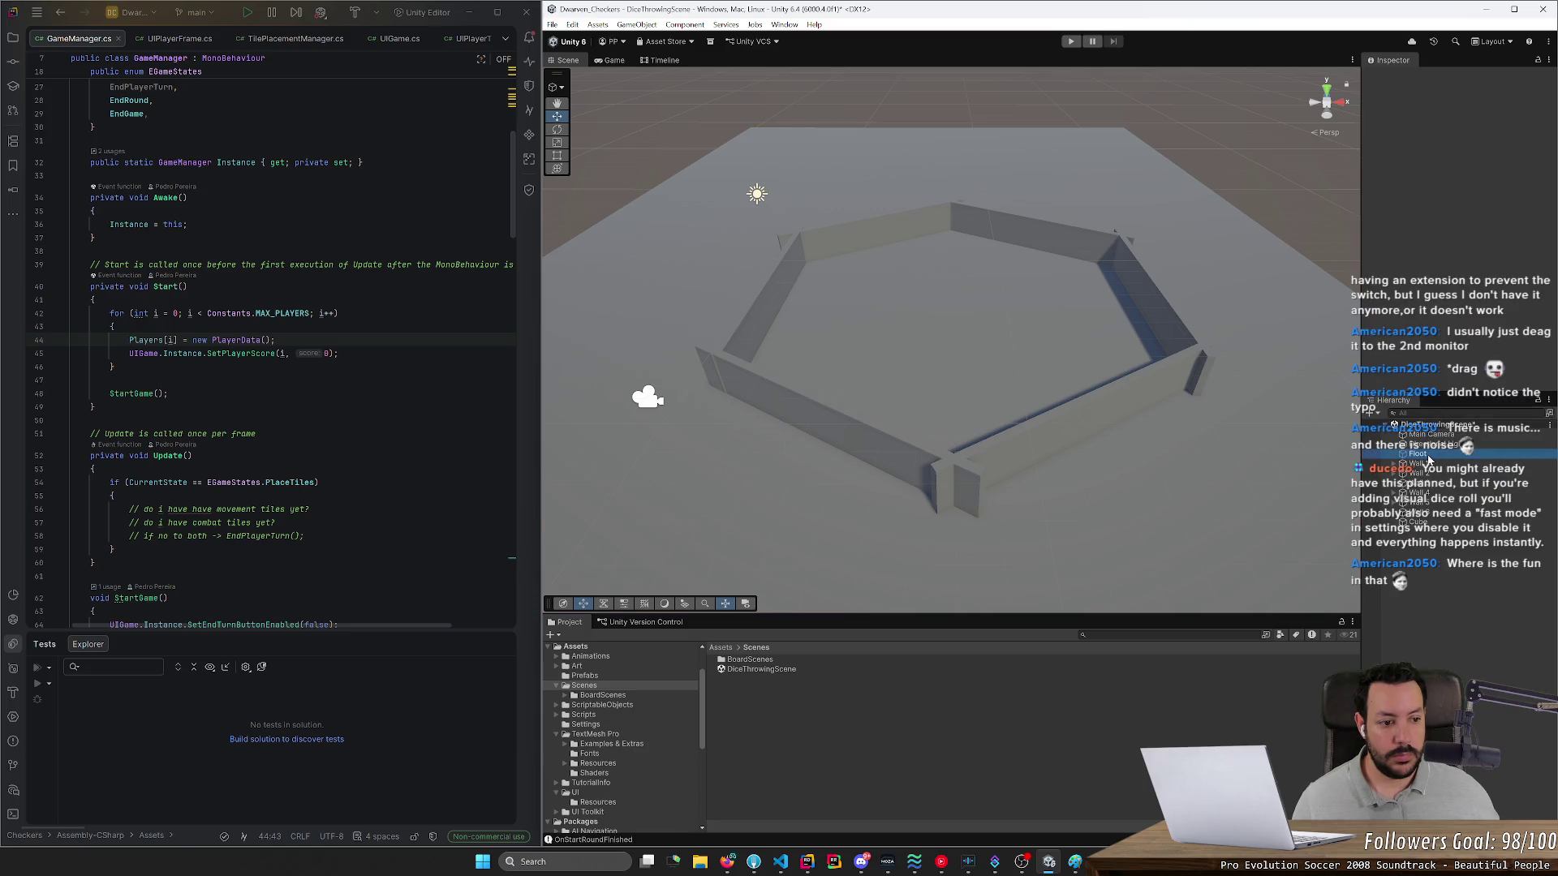
left_click(1418, 454)
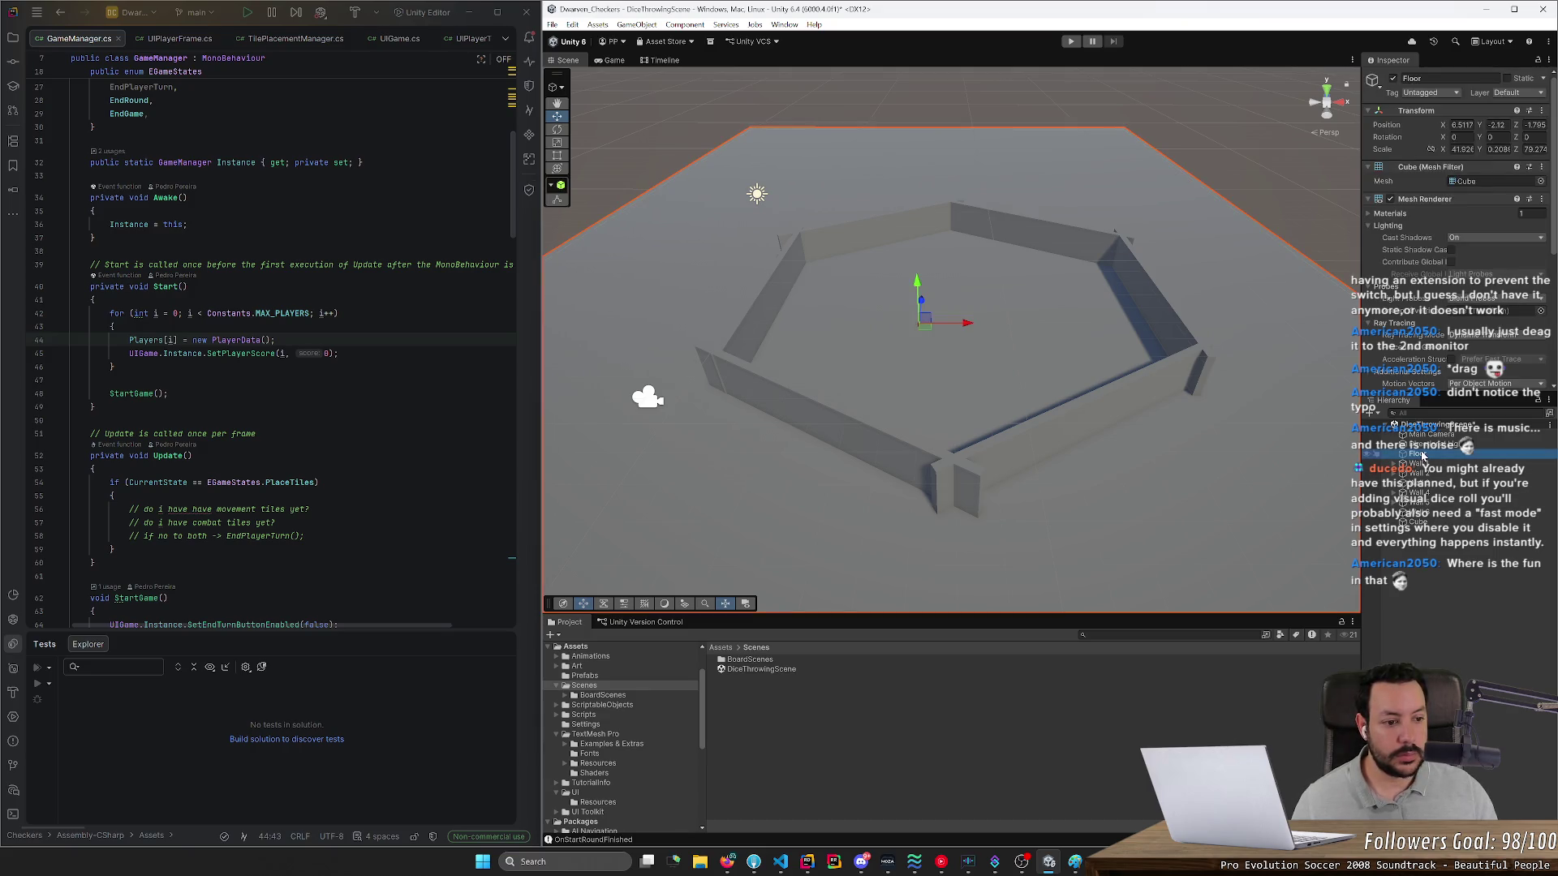
left_click(1416, 552)
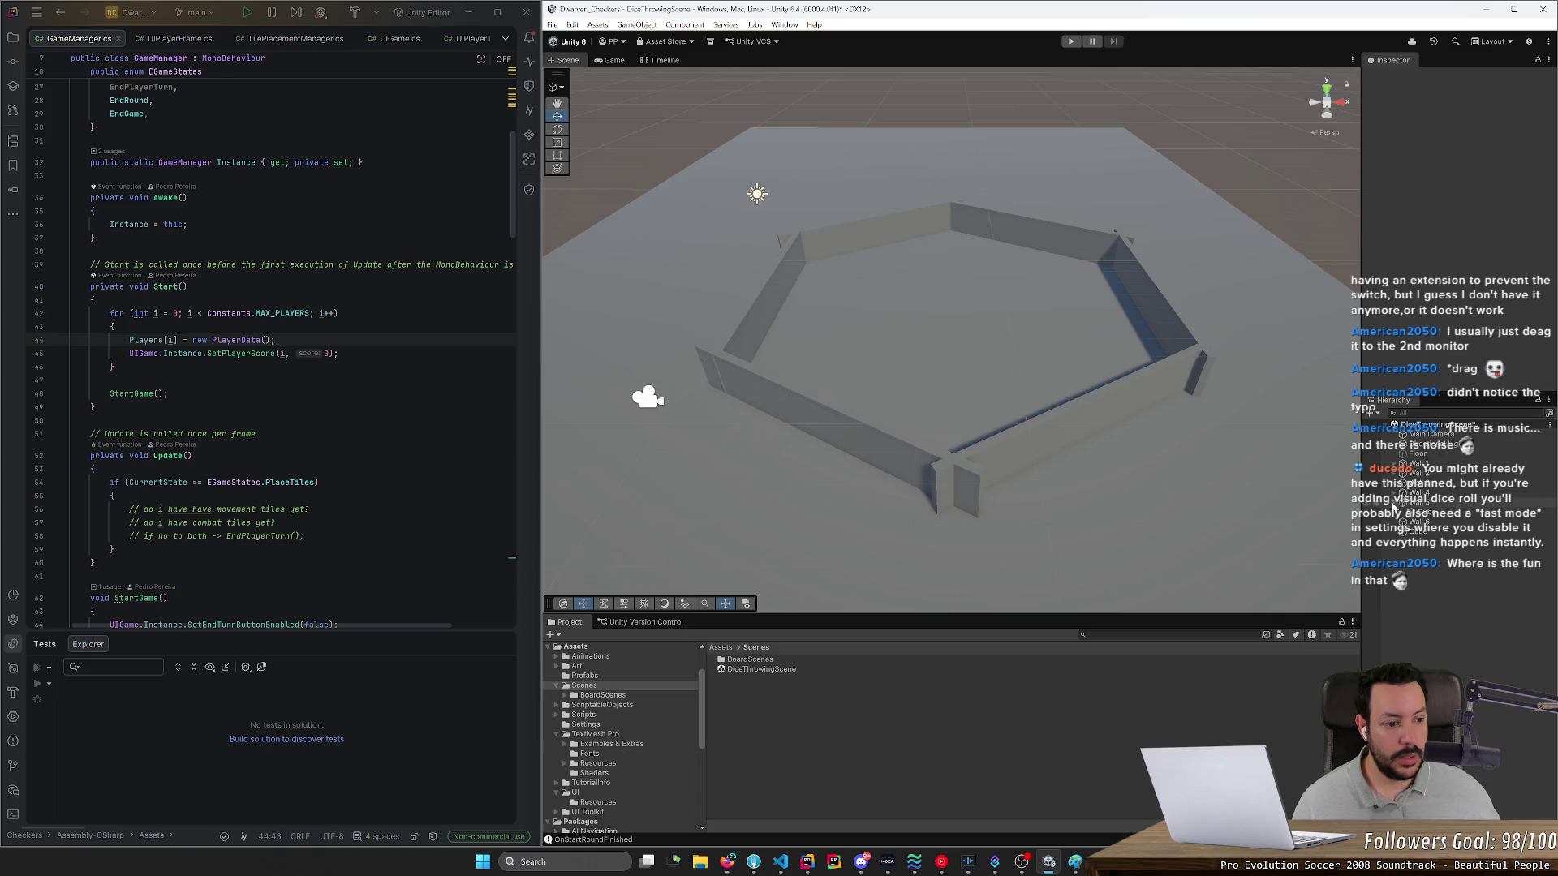
- Step back and forth through recent changes with undo and redo
key("ctrl+z")
key("ctrl+y")
key("ctrl+z")
key("ctrl+y")
key("ctrl+z")
key("ctrl+z")
key("ctrl+z")
key("ctrl+z")
key("ctrl+y")
key("ctrl+y")
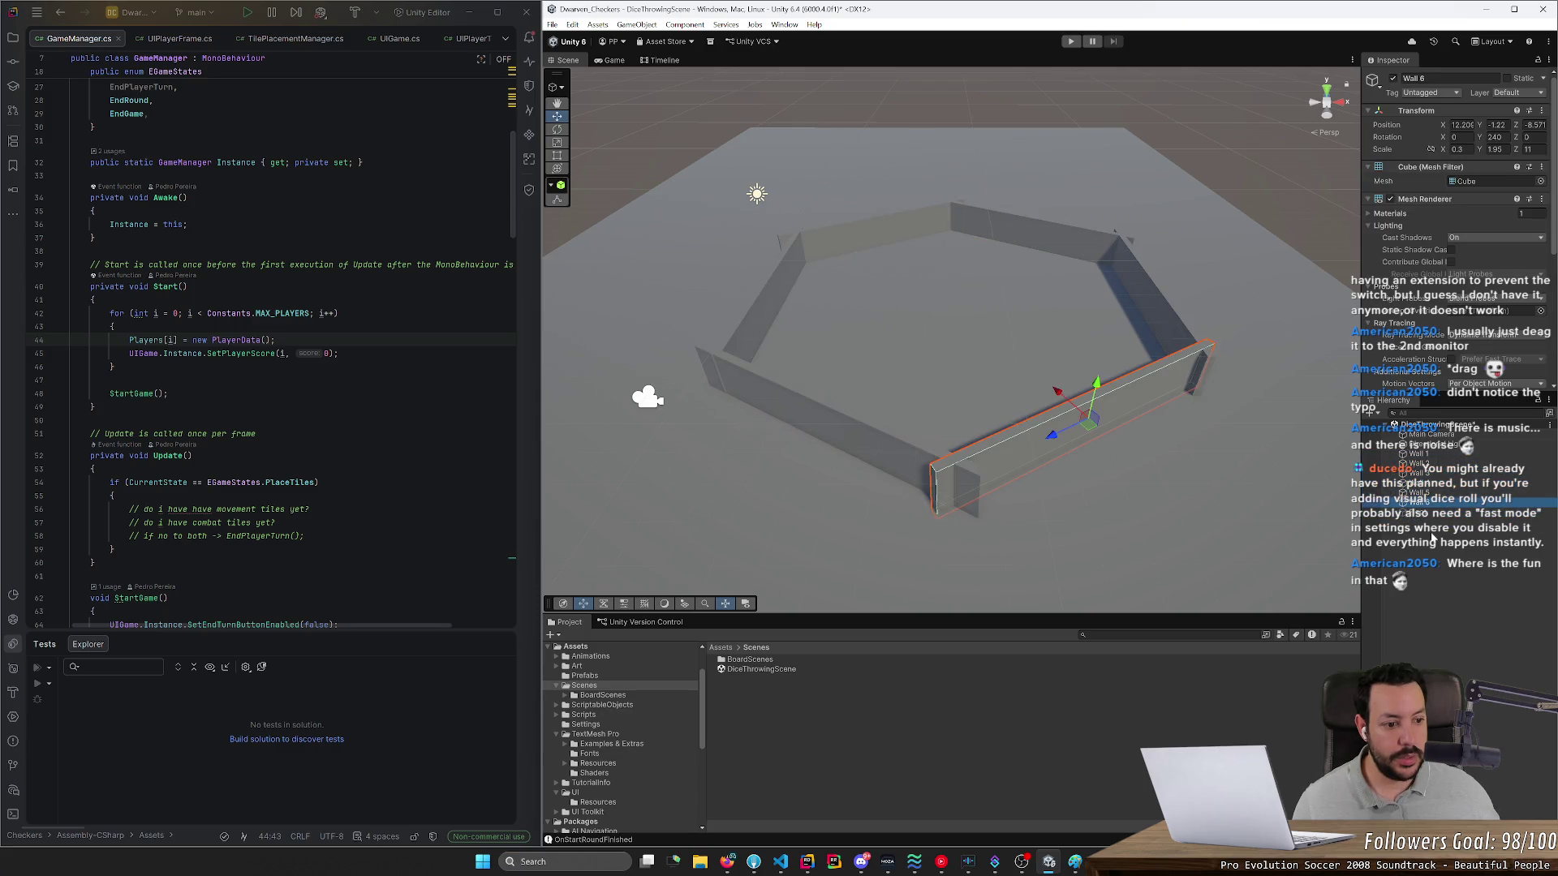
- Create an empty Dice Tray object and parent Wall 1 through Wall 6 under it
right_click(1431, 537)
left_click(1436, 341)
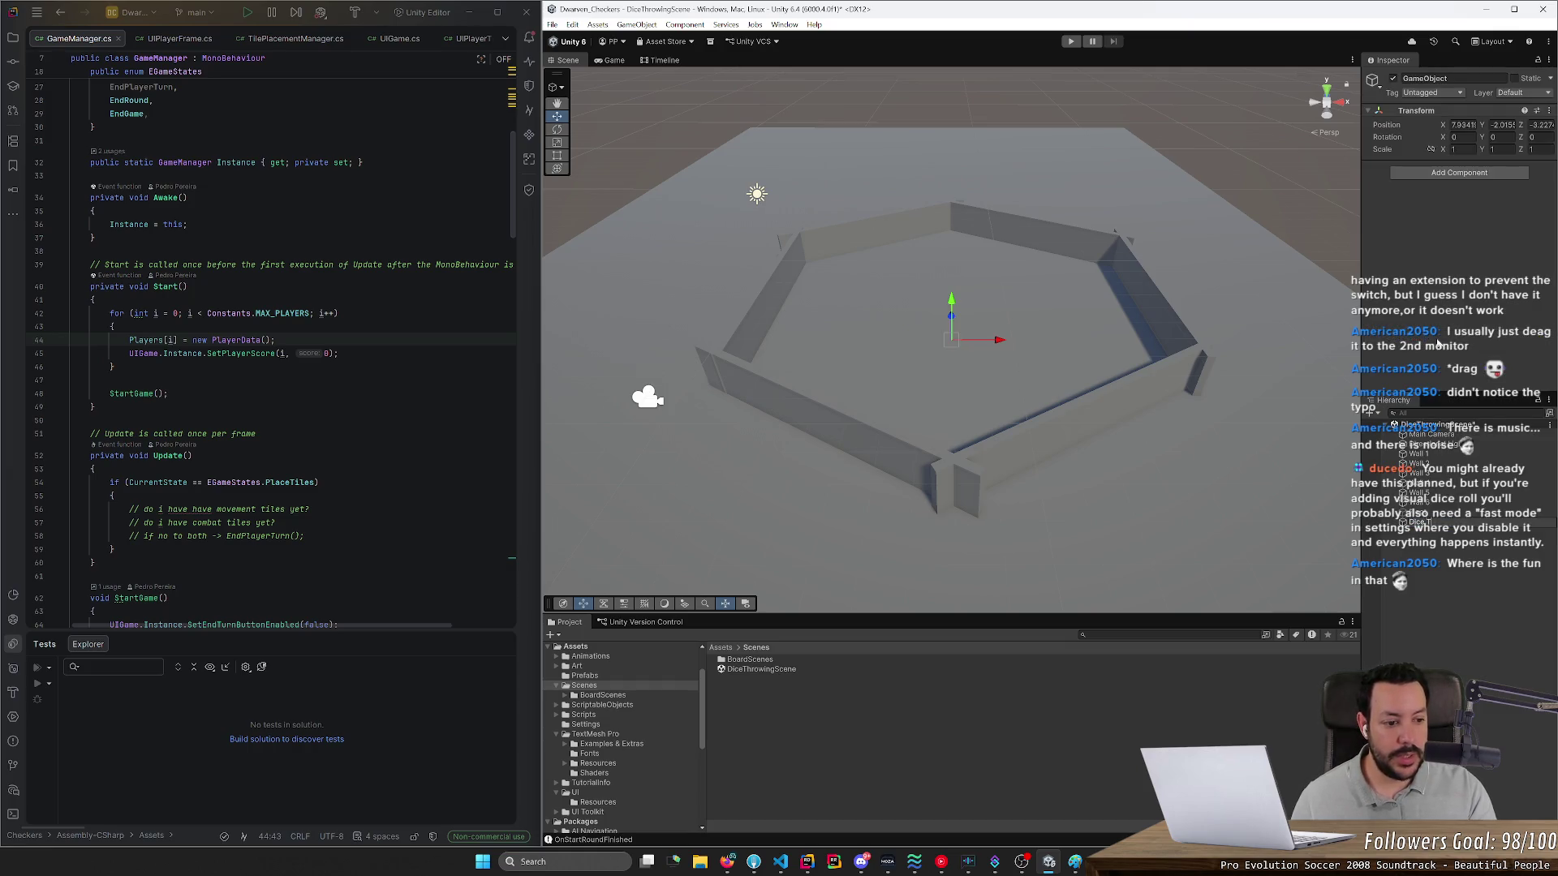
key("Return")
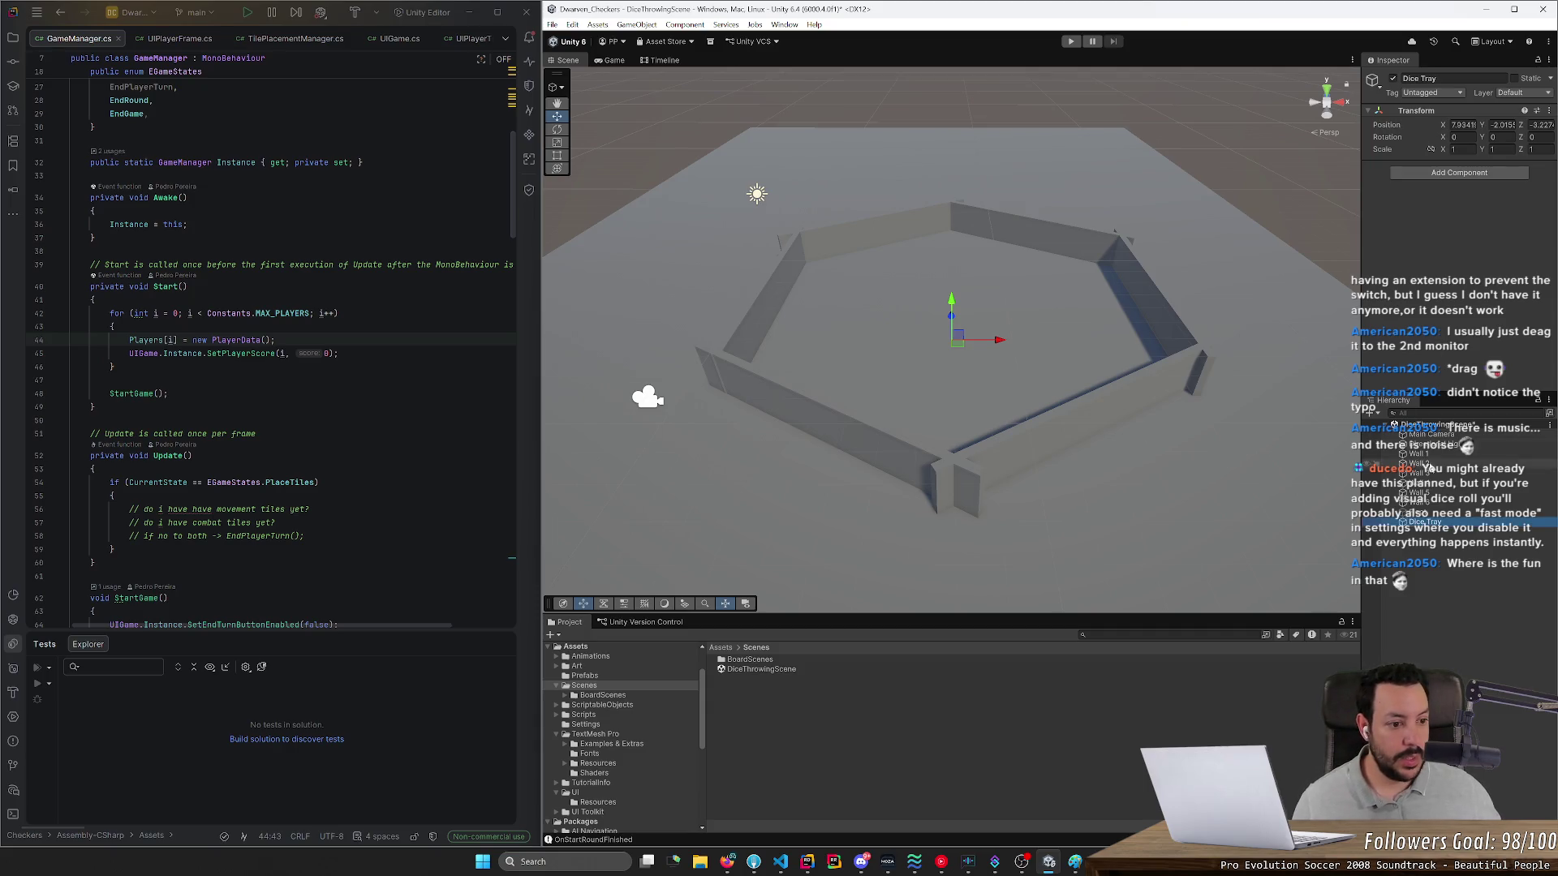
left_click(1418, 453)
left_click(1425, 504, "shift")
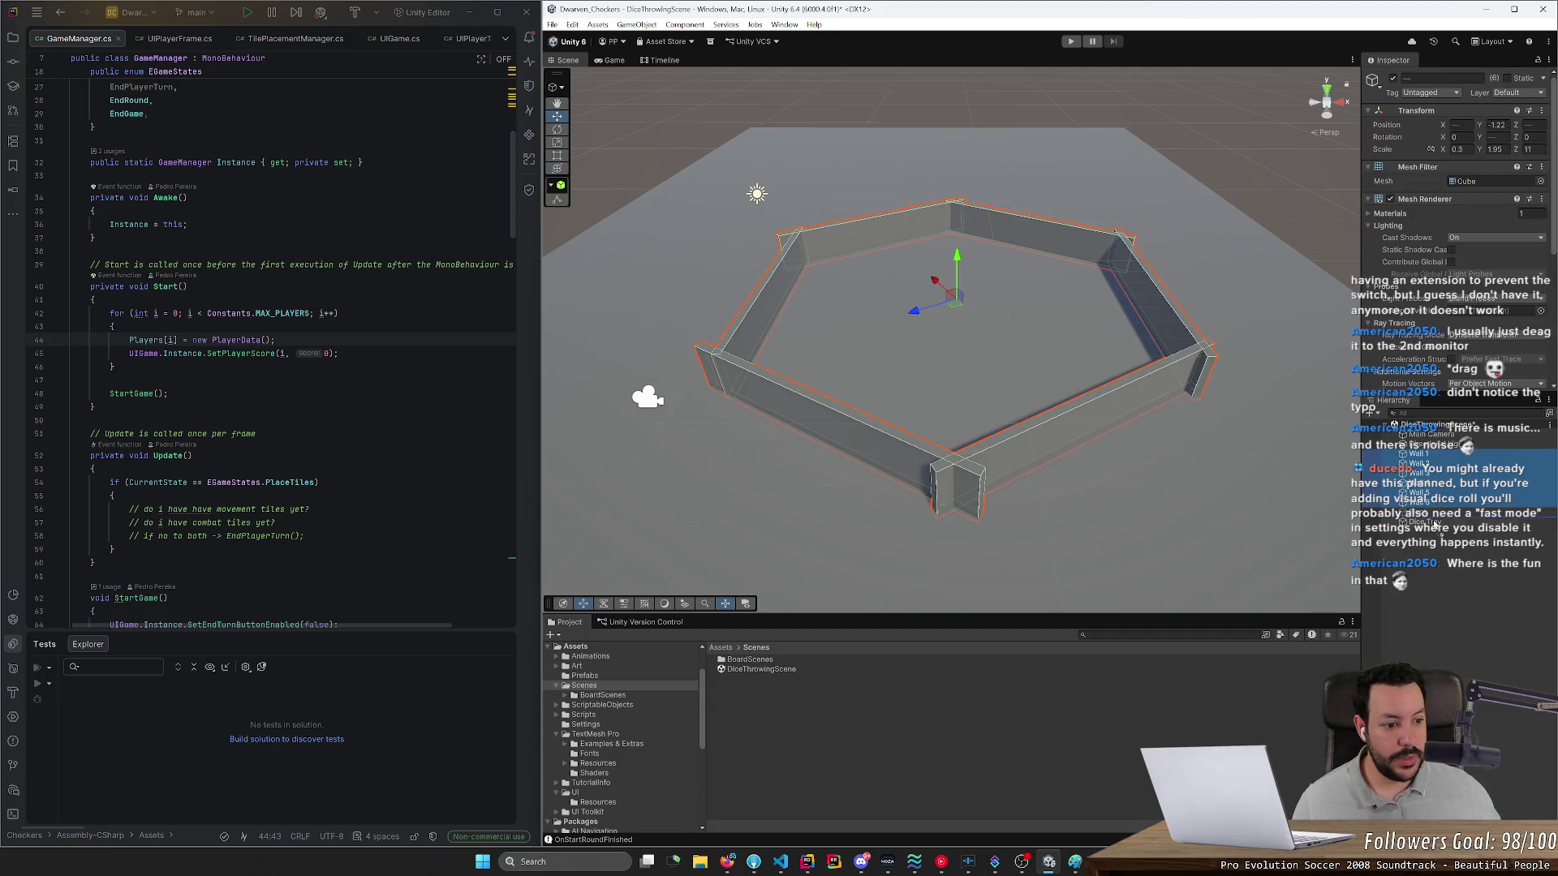
left_click_drag(1428, 503, 1430, 522)
left_click(1429, 465)
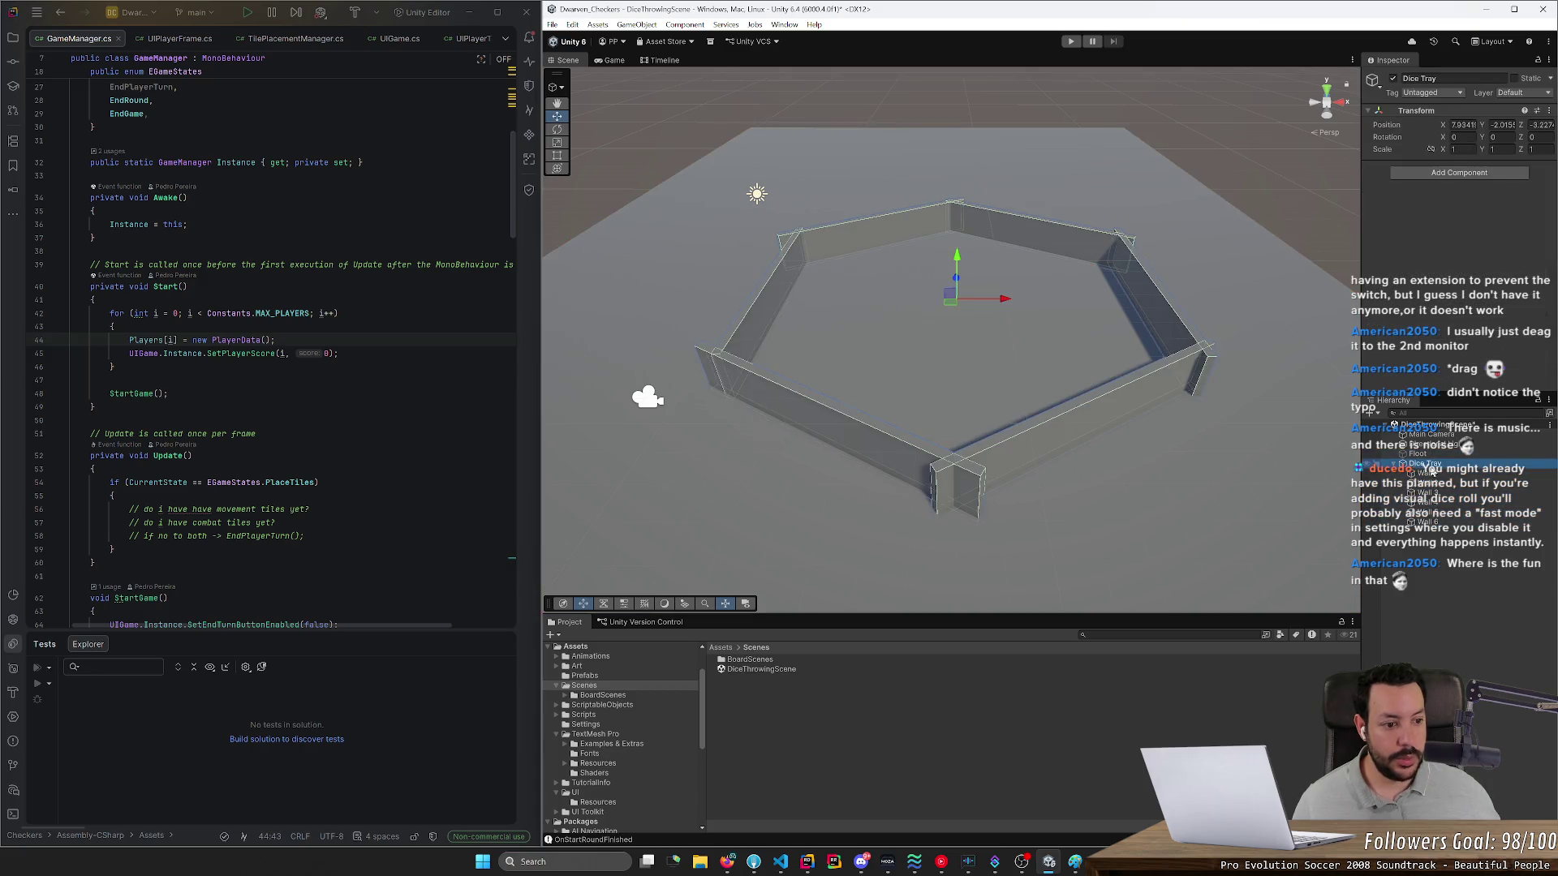
mouse_move(1016, 307)
left_mouse_down()
mouse_move(953, 316)
mouse_move(1009, 324)
left_mouse_up()
key("ctrl+z")
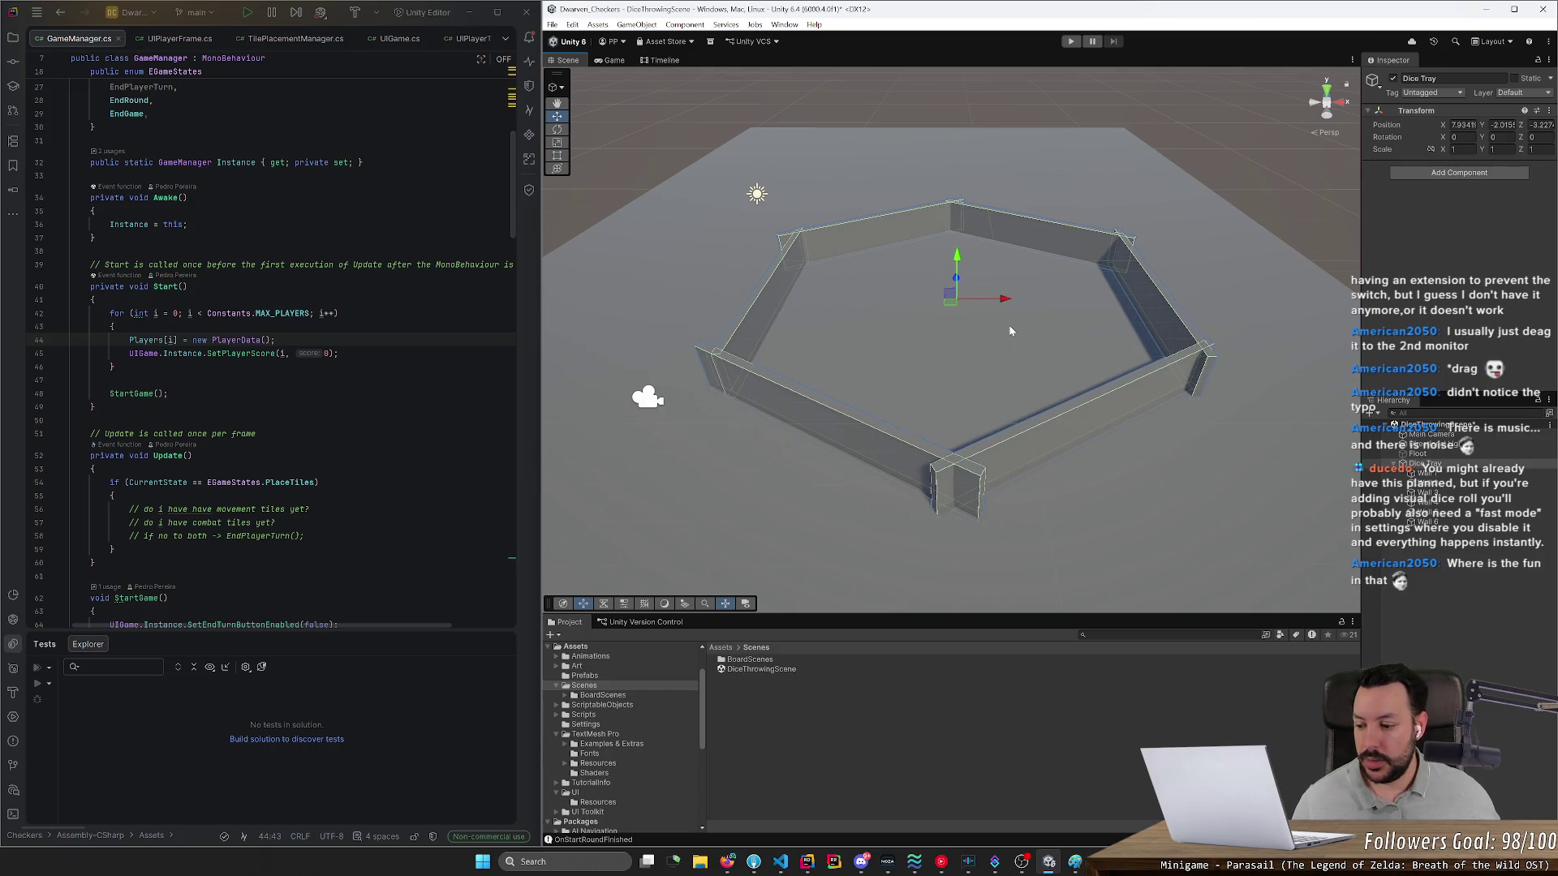
- Rename the Floot floor object to Floor
left_click(1417, 453)
key("F2")
type("Floor")
key("Return")
- Select the Floor and collapse its Mesh Renderer to expose the box collider
mouse_move(1175, 476)
left_mouse_down()
mouse_move(1114, 459)
mouse_move(1168, 382)
mouse_move(1280, 390)
mouse_move(1214, 411)
mouse_move(1331, 475)
left_mouse_up()
left_click(1428, 463)
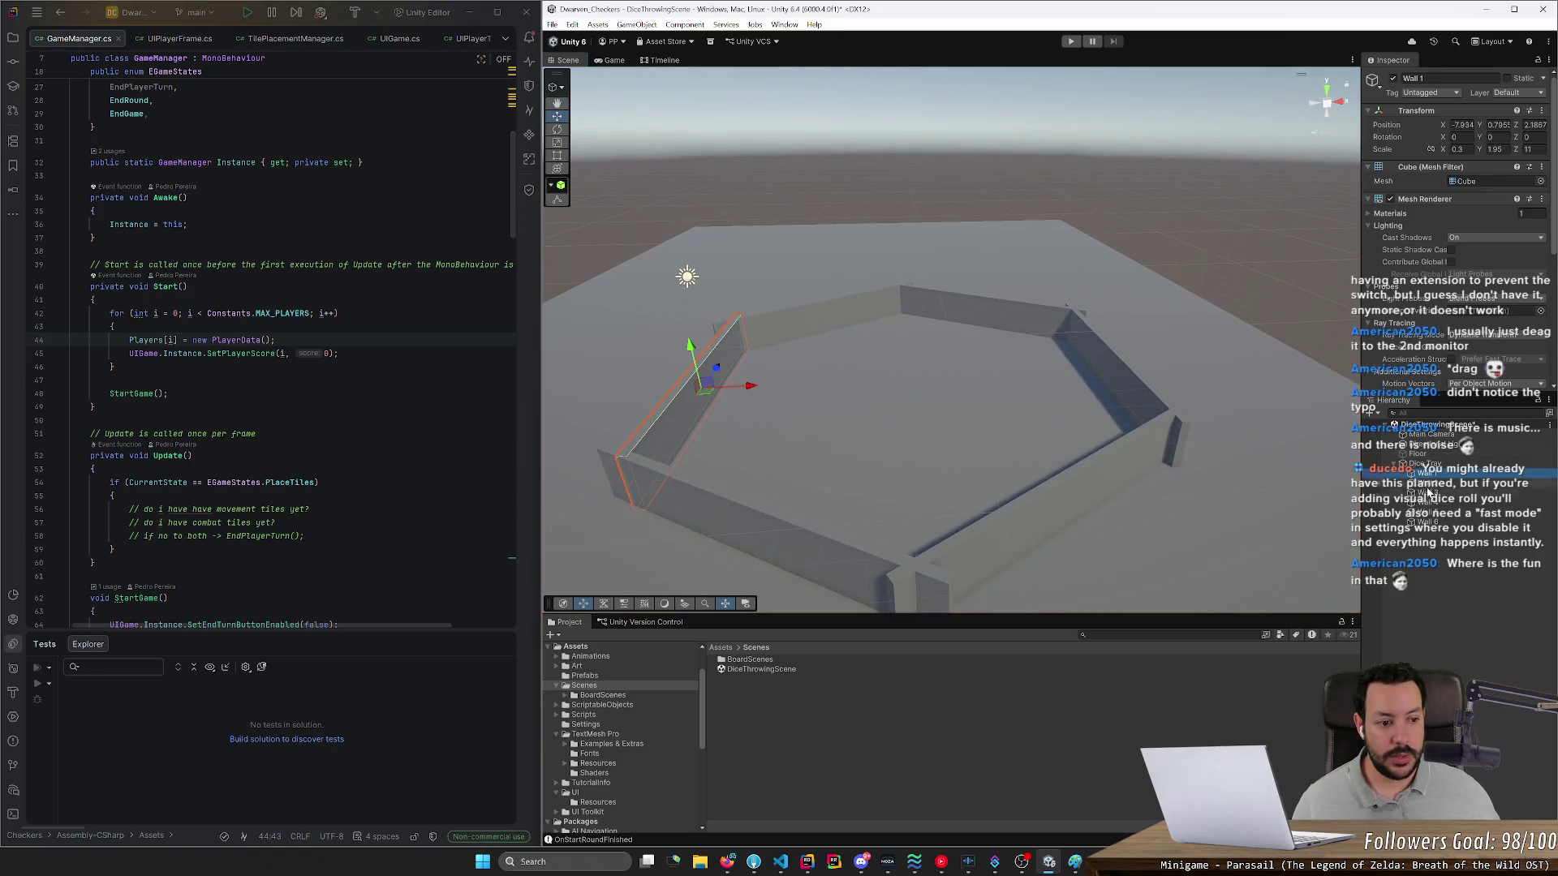
left_click(1425, 521)
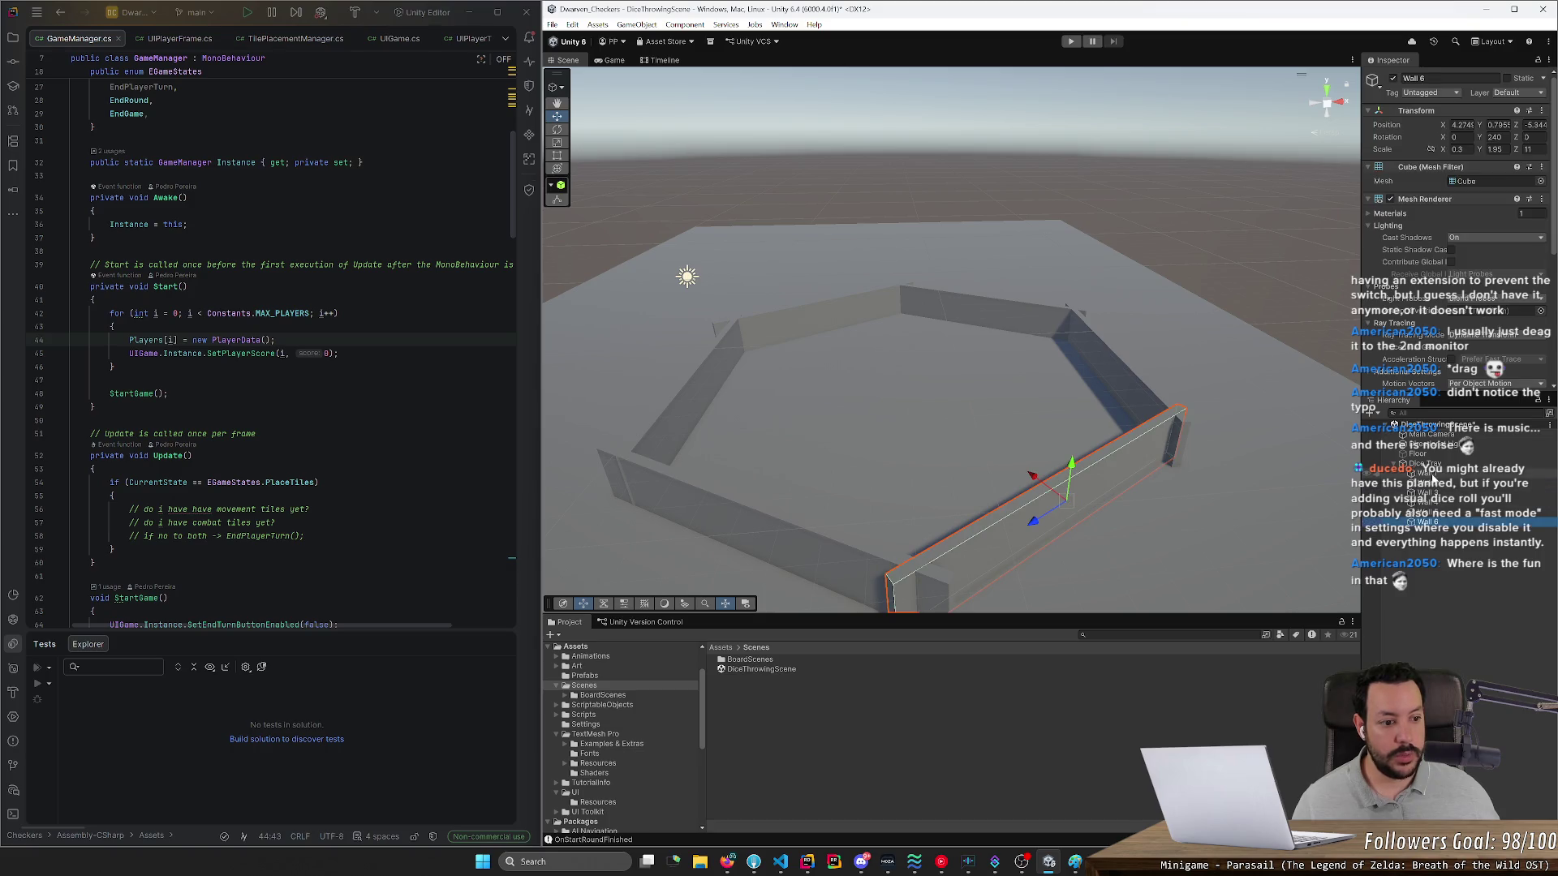
left_click(1426, 473, "shift")
left_click_drag(1550, 243, 1543, 409)
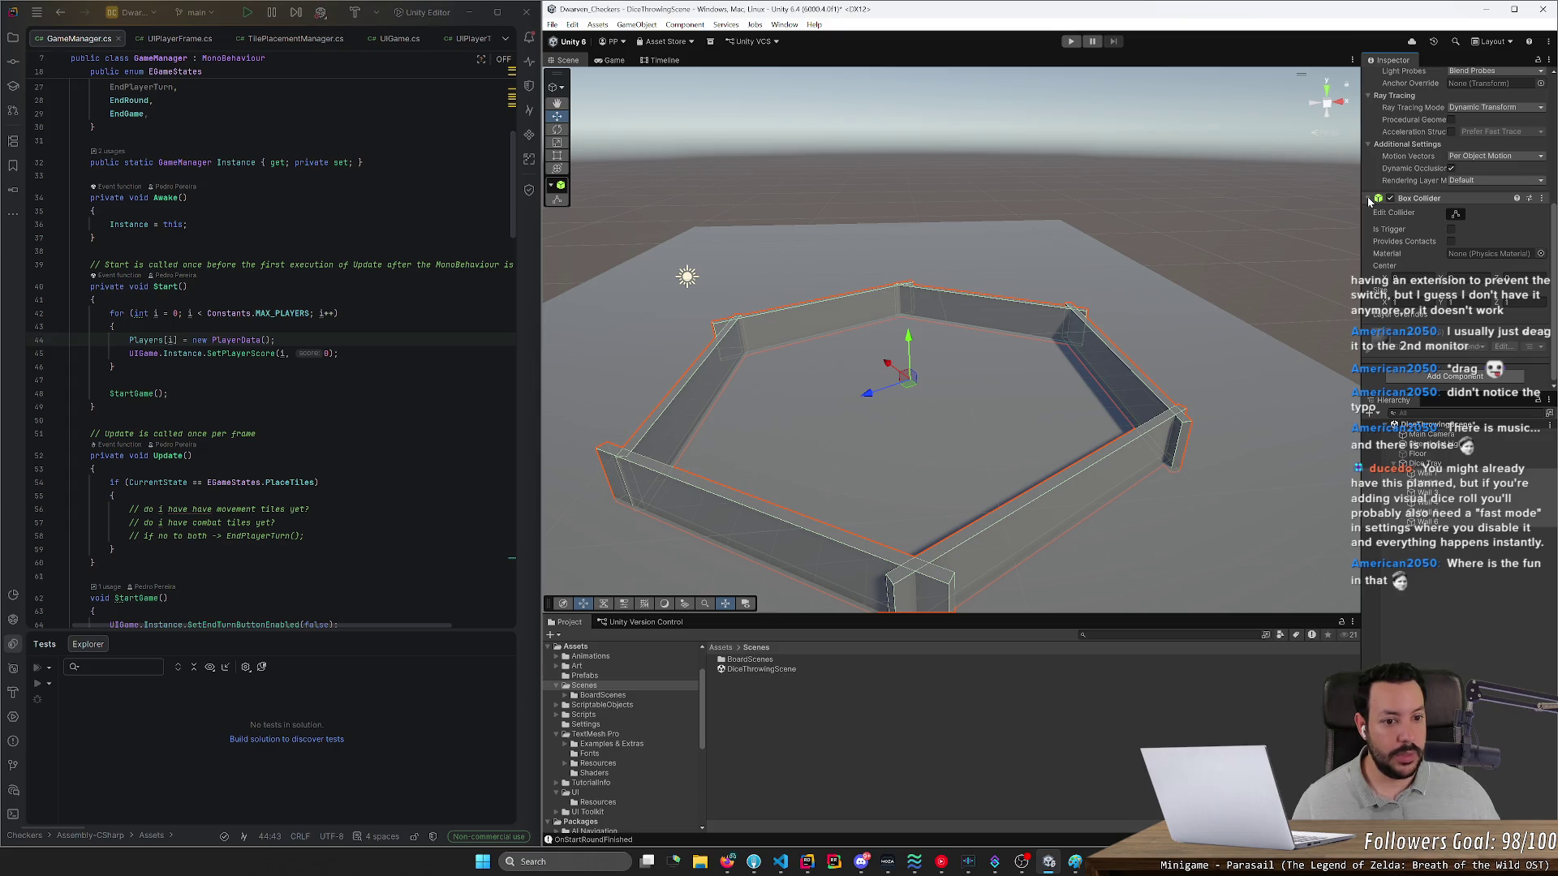
left_click(1283, 281)
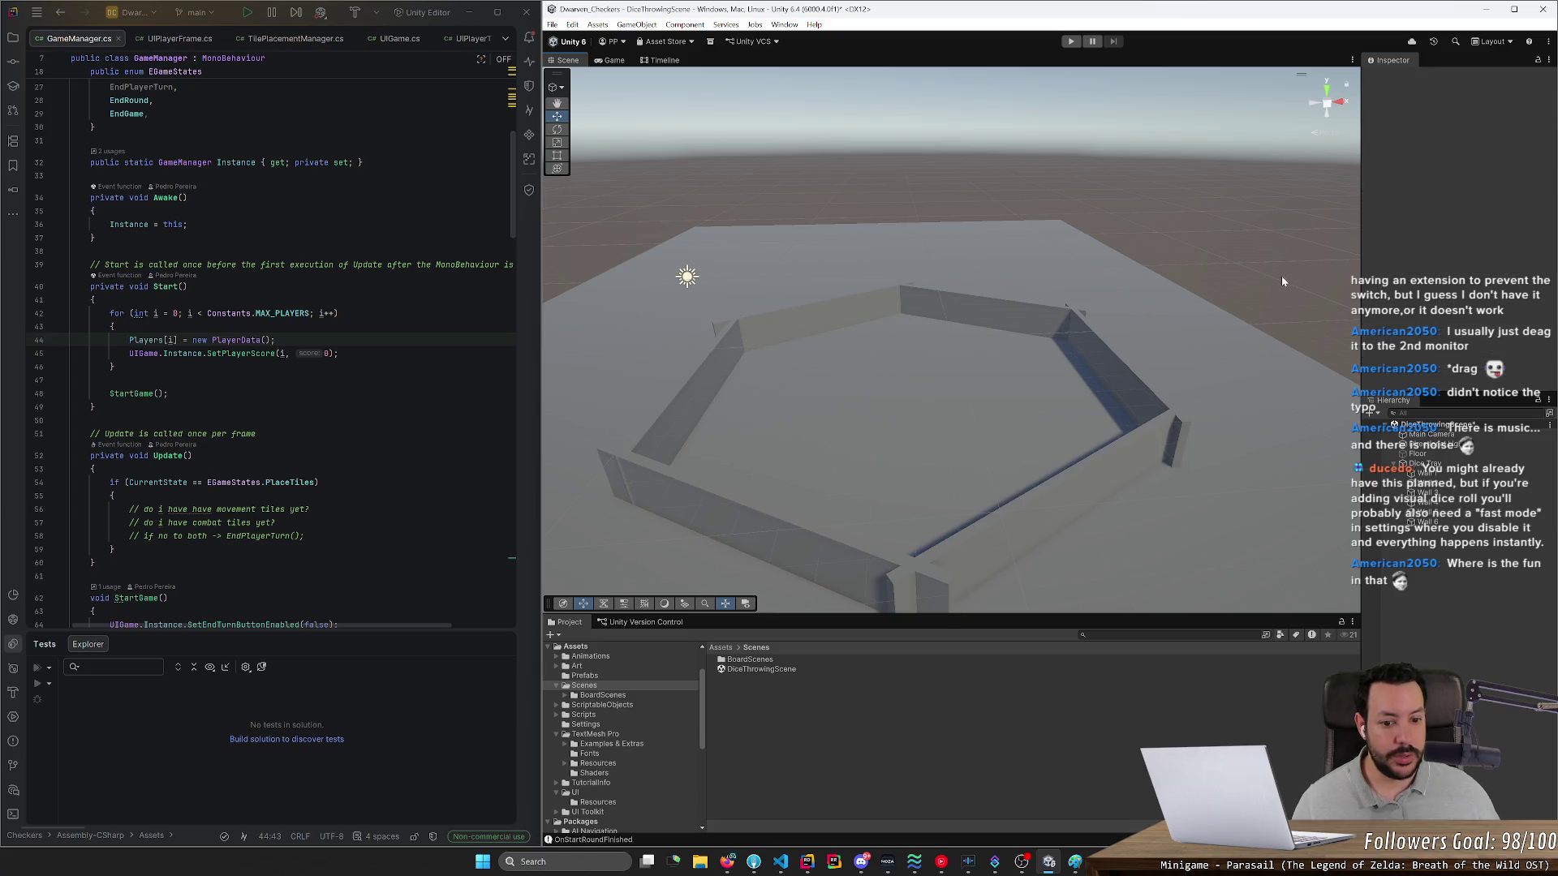
left_click(1112, 448)
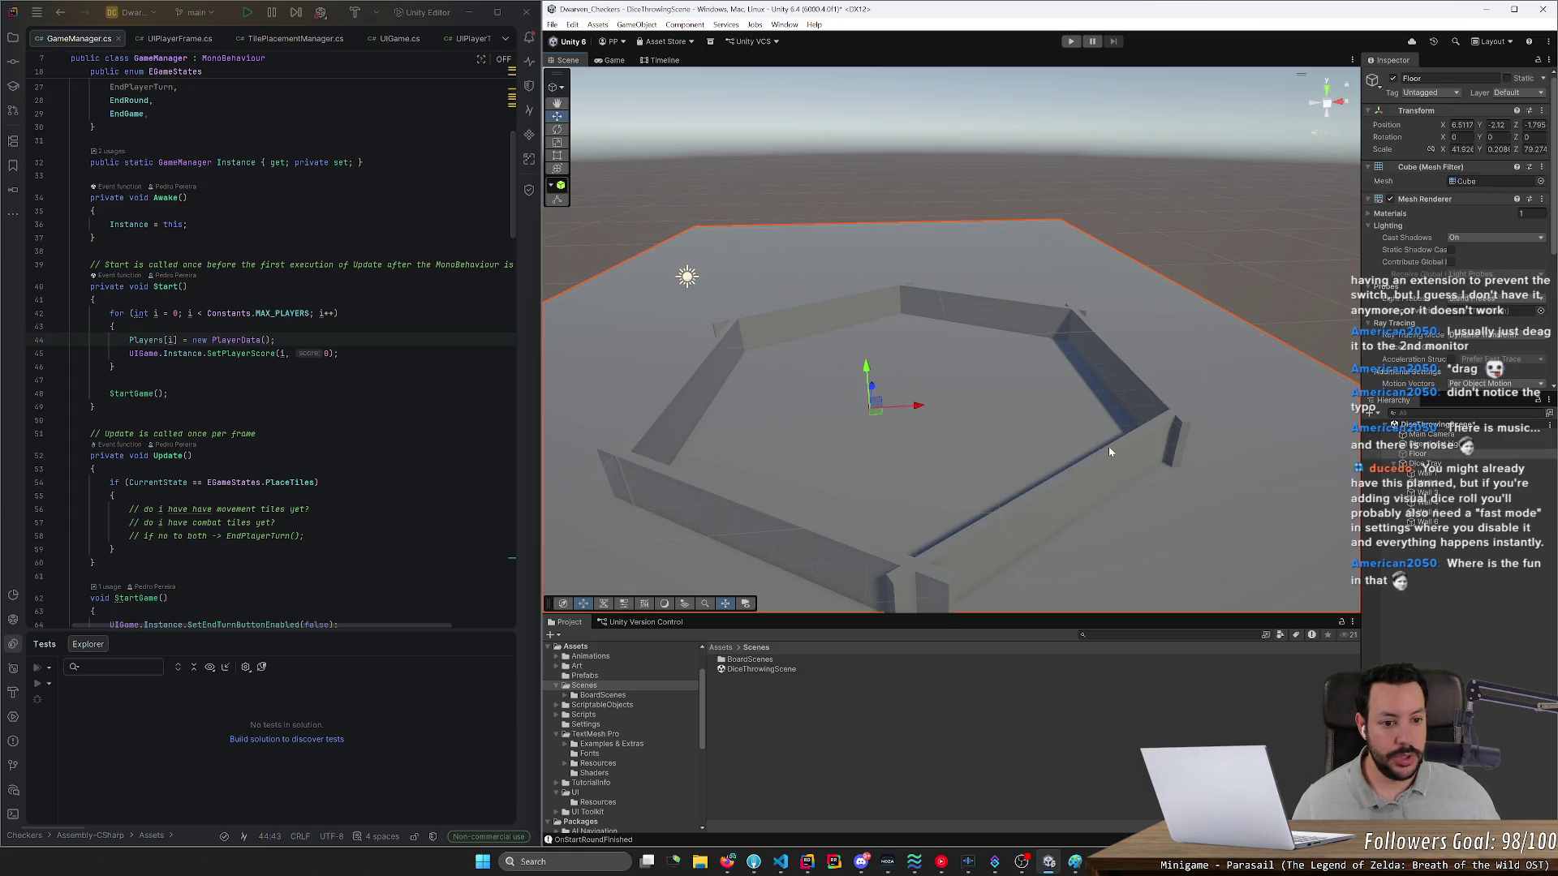
left_click(1368, 200)
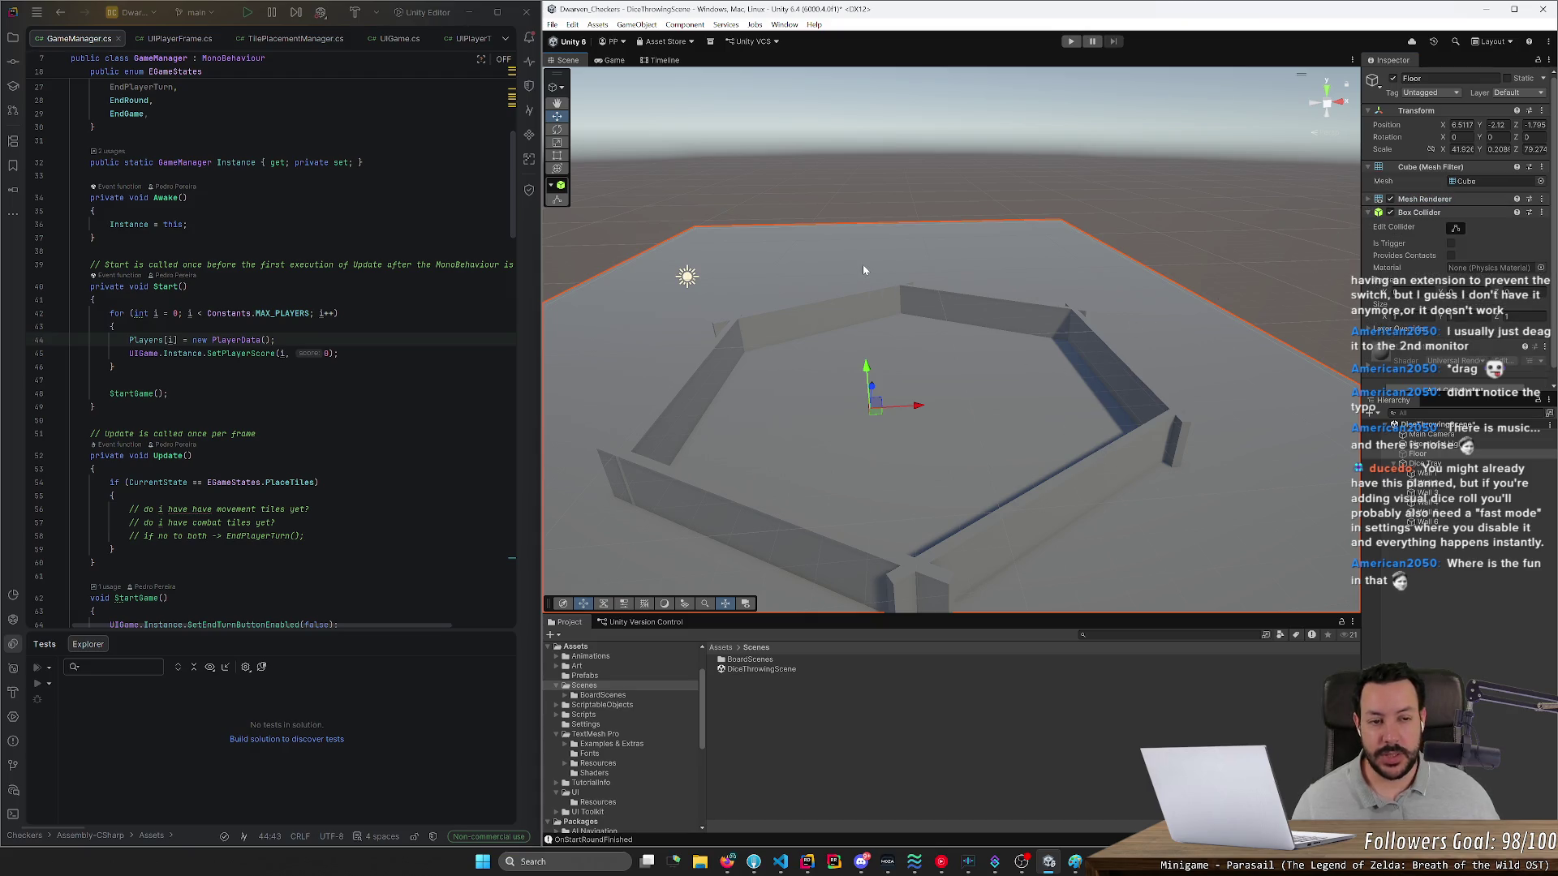
- Add a new 3D cube with a Rigidbody component
right_click(1446, 578)
mouse_move(1420, 414)
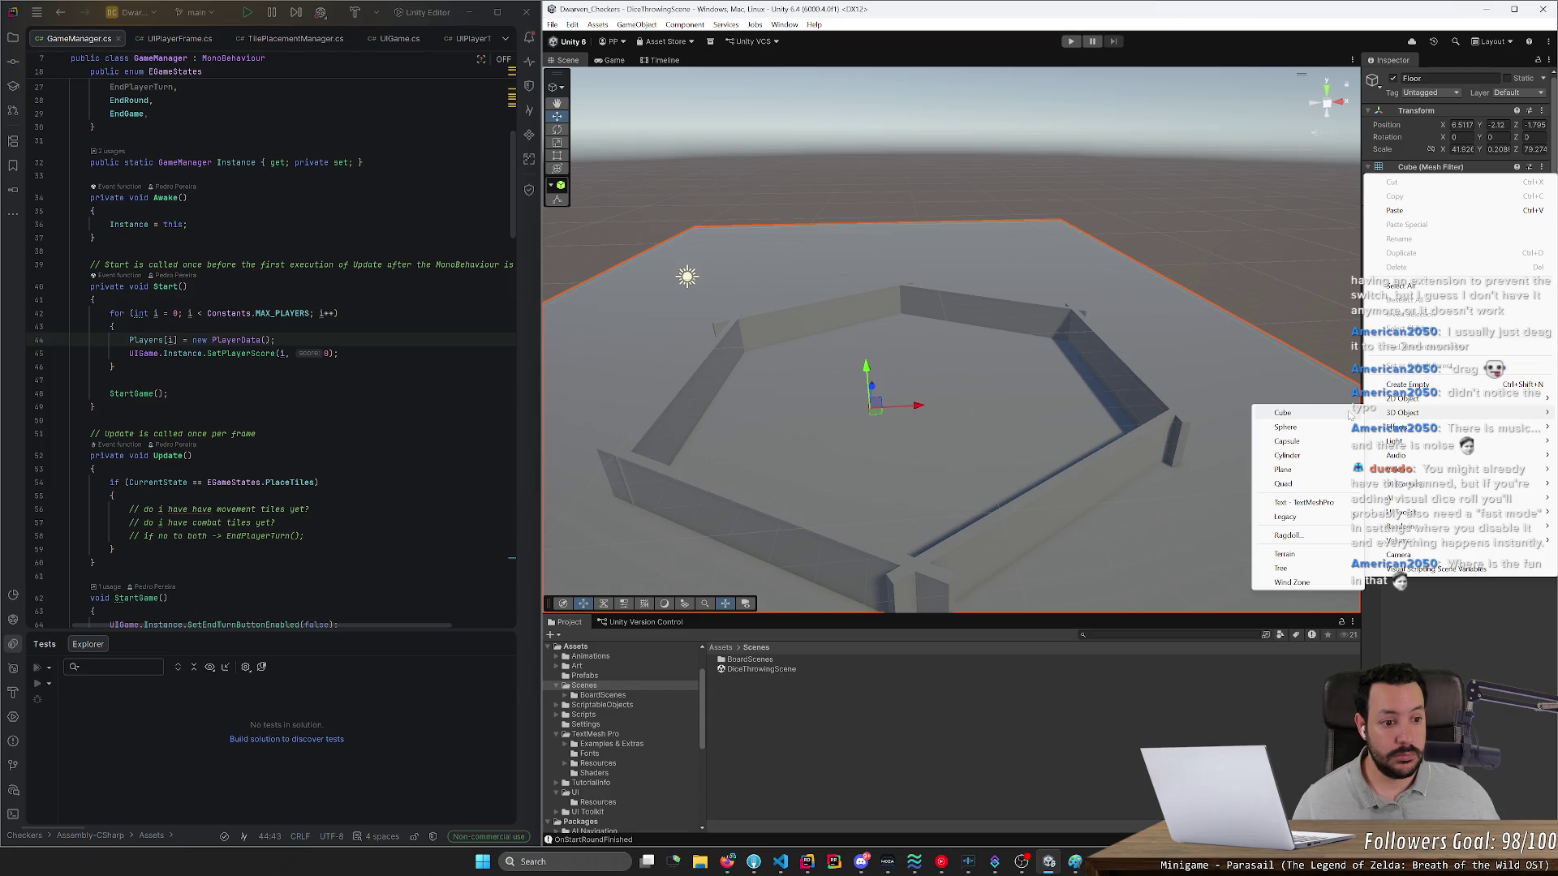
left_click(1348, 414)
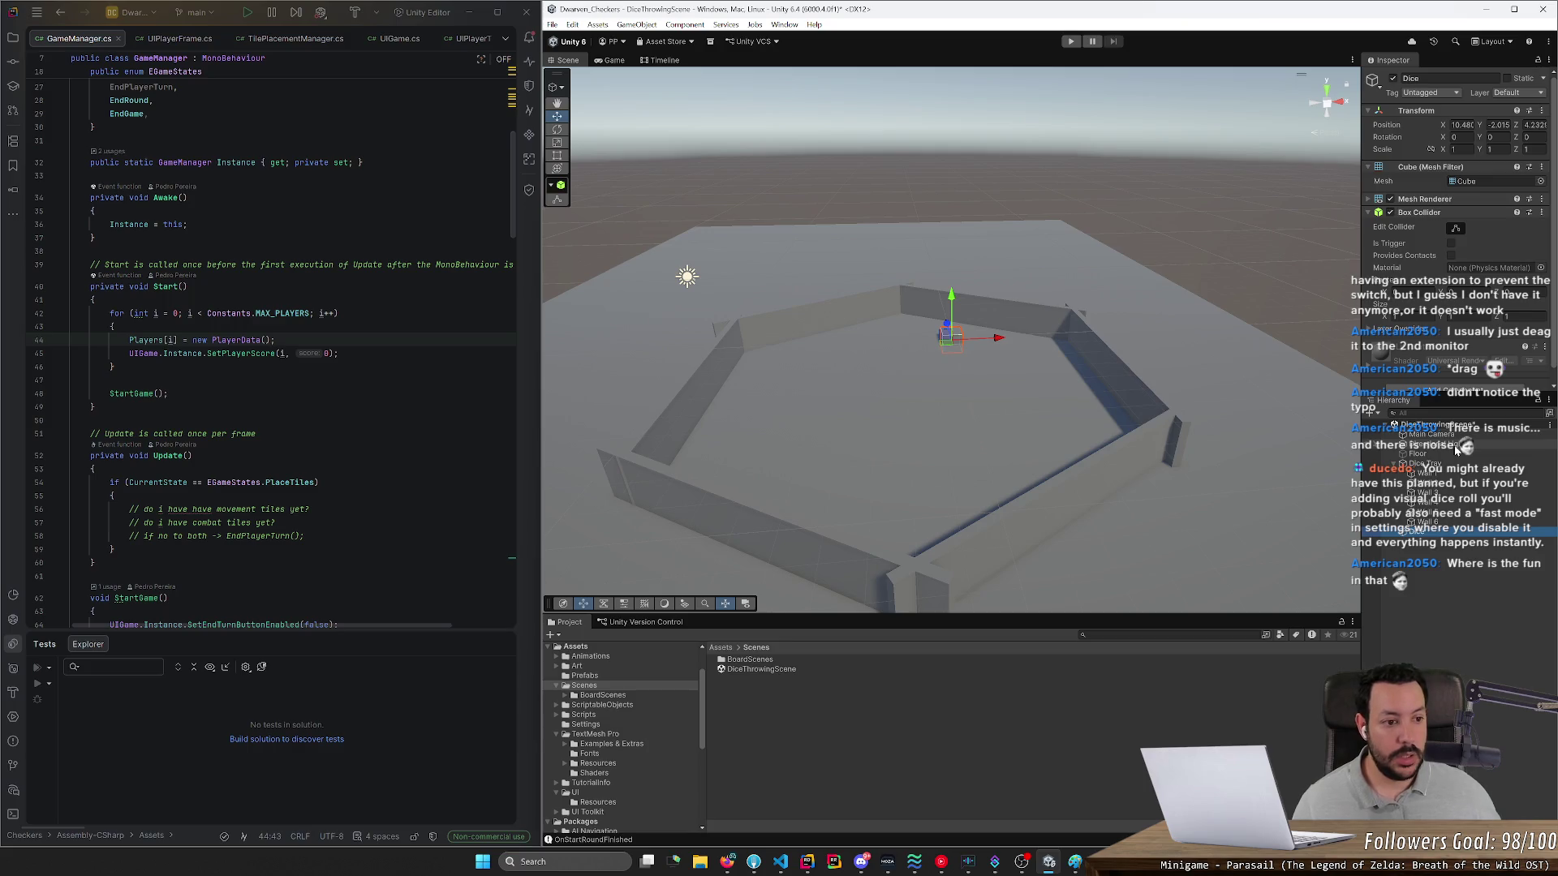
scroll(1458, 448, "down", 1)
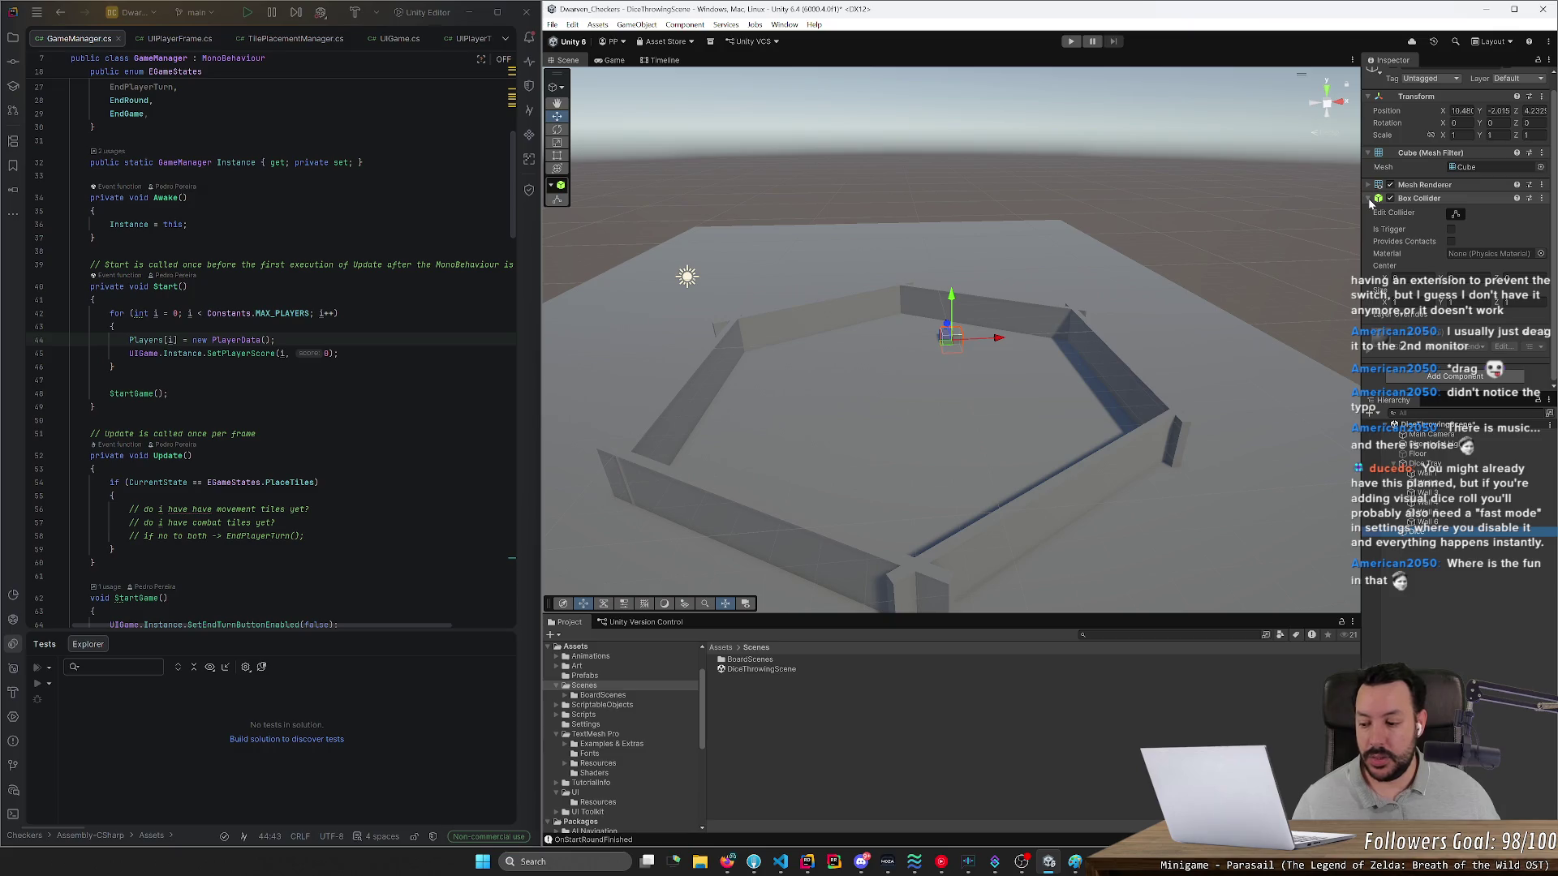
left_click(1452, 376)
type("rigid")
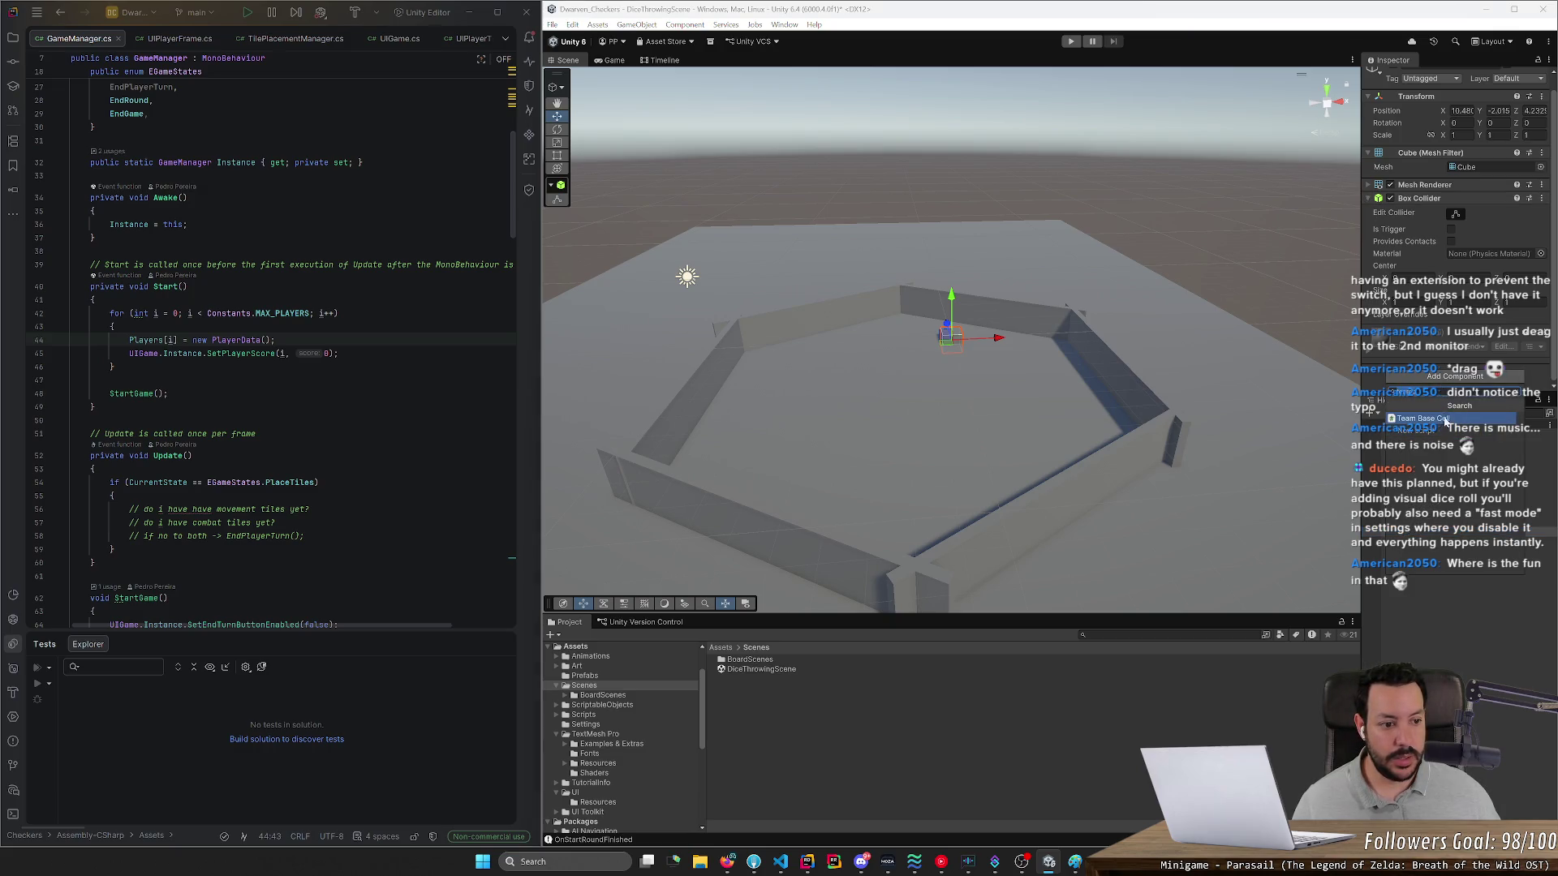
key("Return")
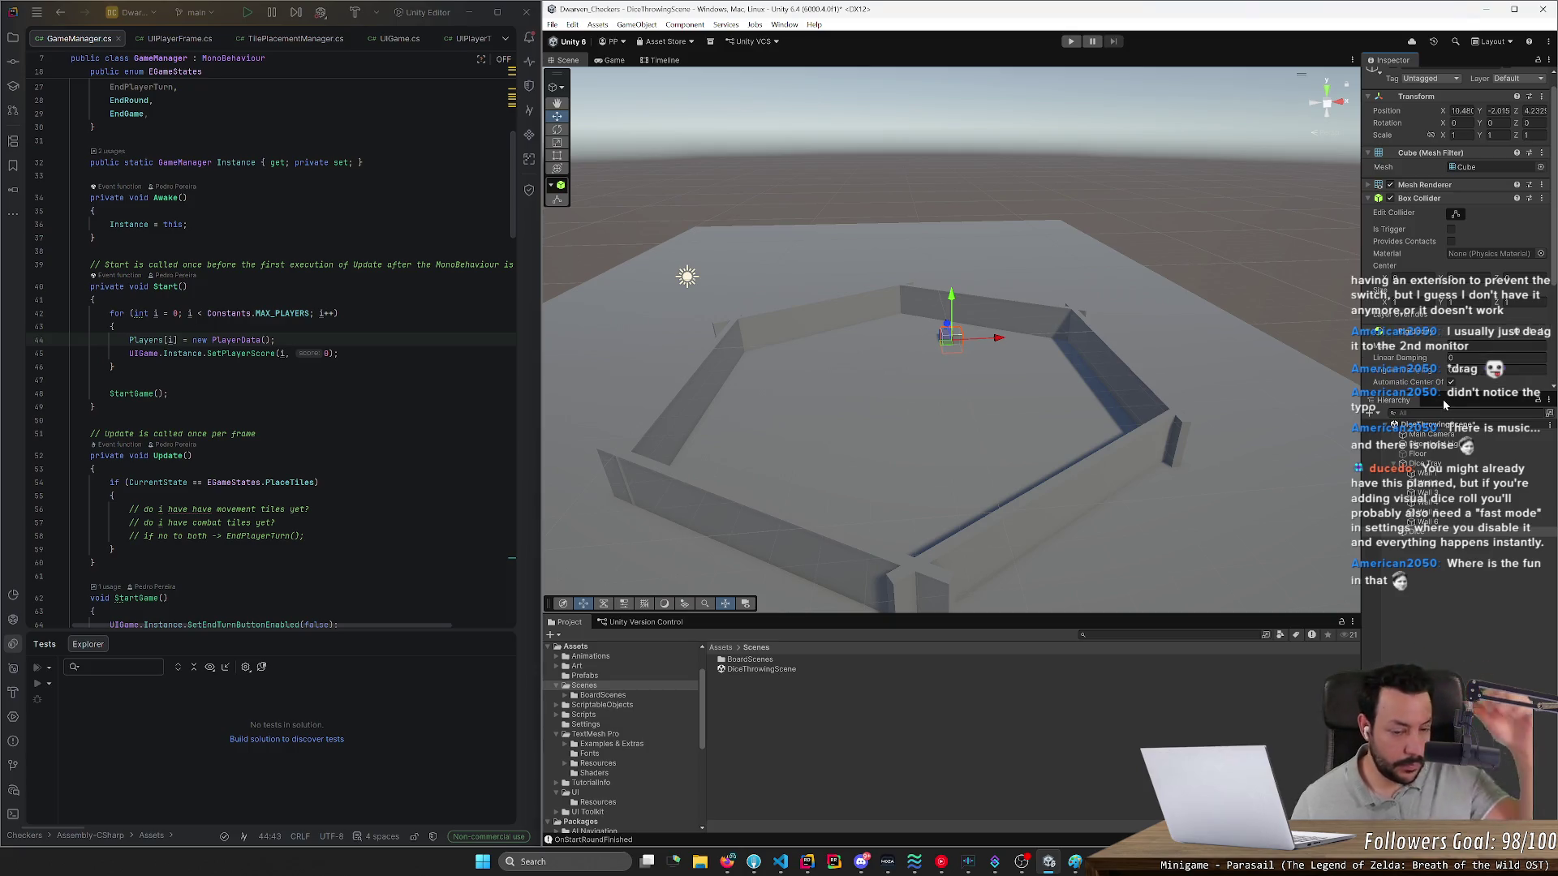
- Raise and tilt the cube so it hangs high above the tray
mouse_move(953, 300)
left_mouse_down()
mouse_move(954, 101)
mouse_move(957, 150)
mouse_move(933, 158)
left_mouse_up()
key("e")
key("r")
key("e")
scroll(1002, 218, "up", 1)
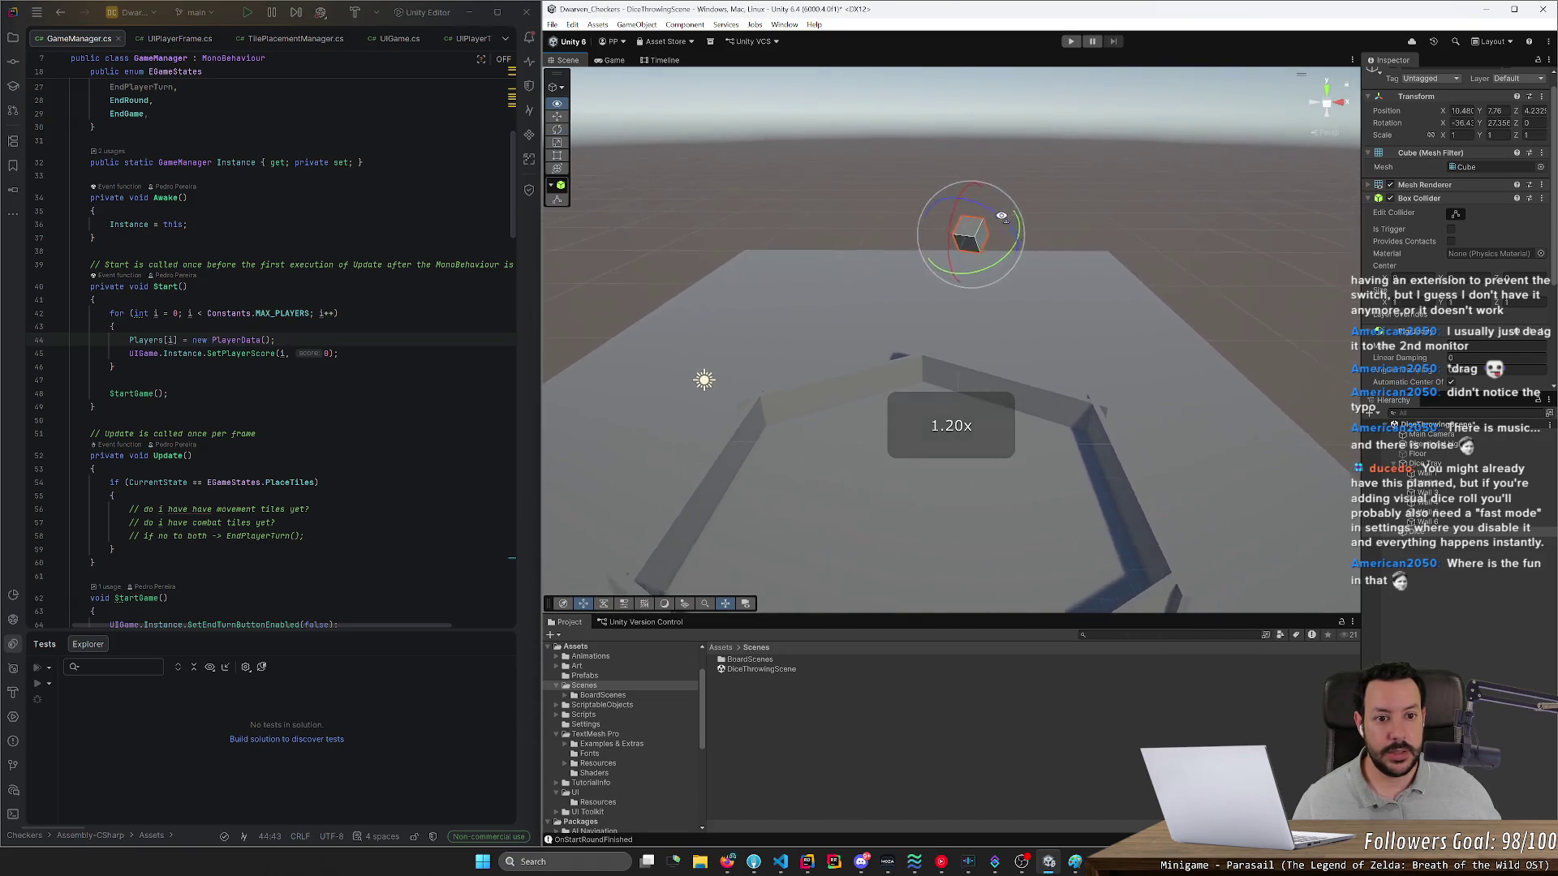
key("w")
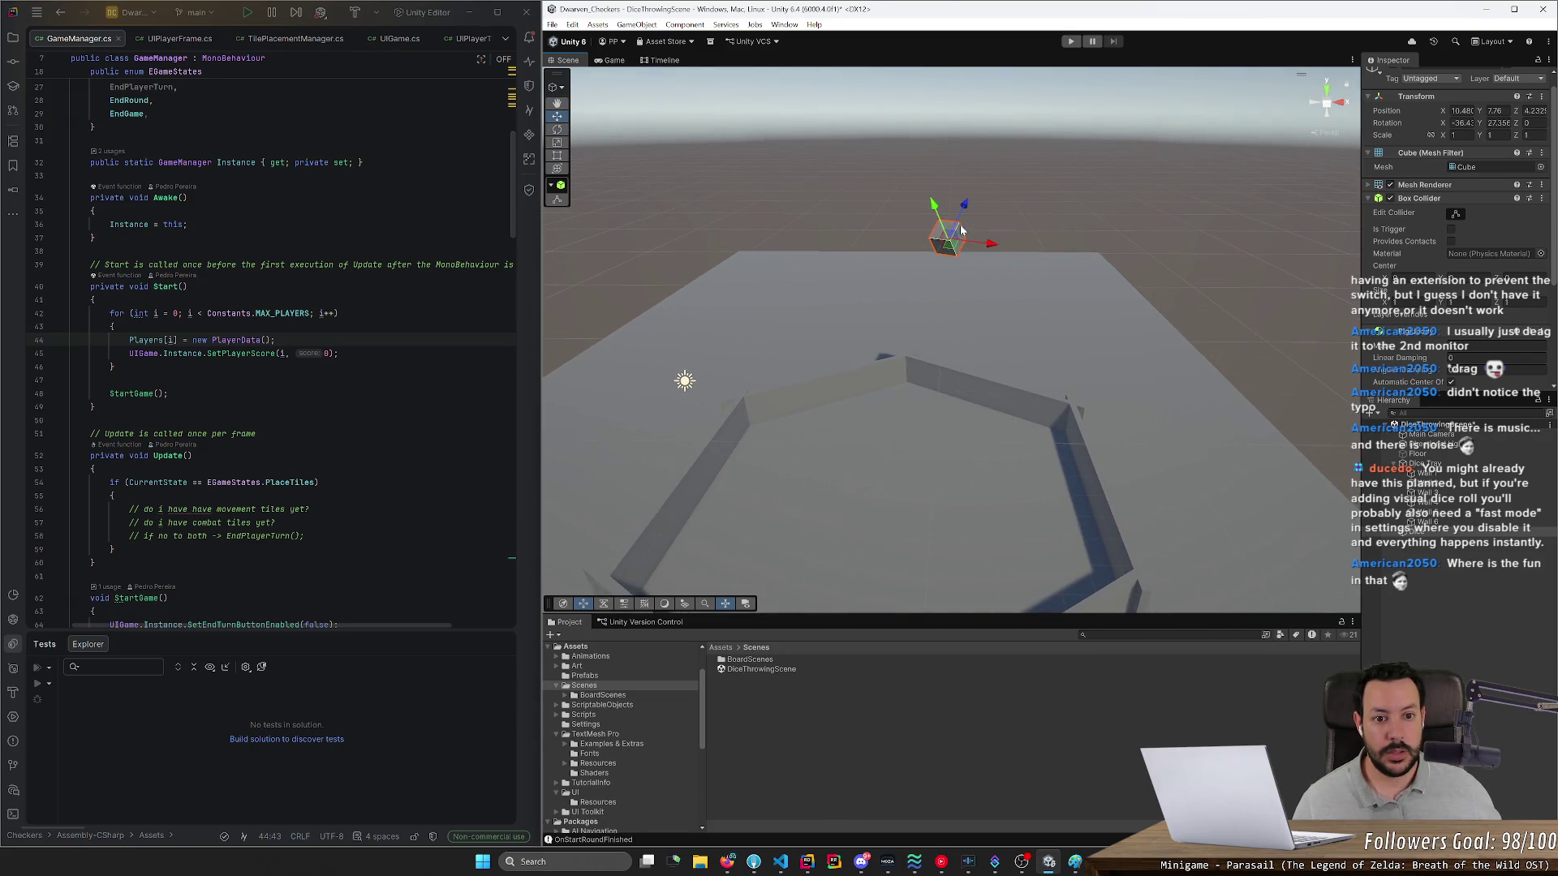
mouse_move(983, 247)
left_mouse_down()
mouse_move(950, 230)
mouse_move(936, 254)
mouse_move(982, 272)
left_mouse_up()
scroll(1418, 367, "down", 2)
scroll(1418, 365, "down", 2)
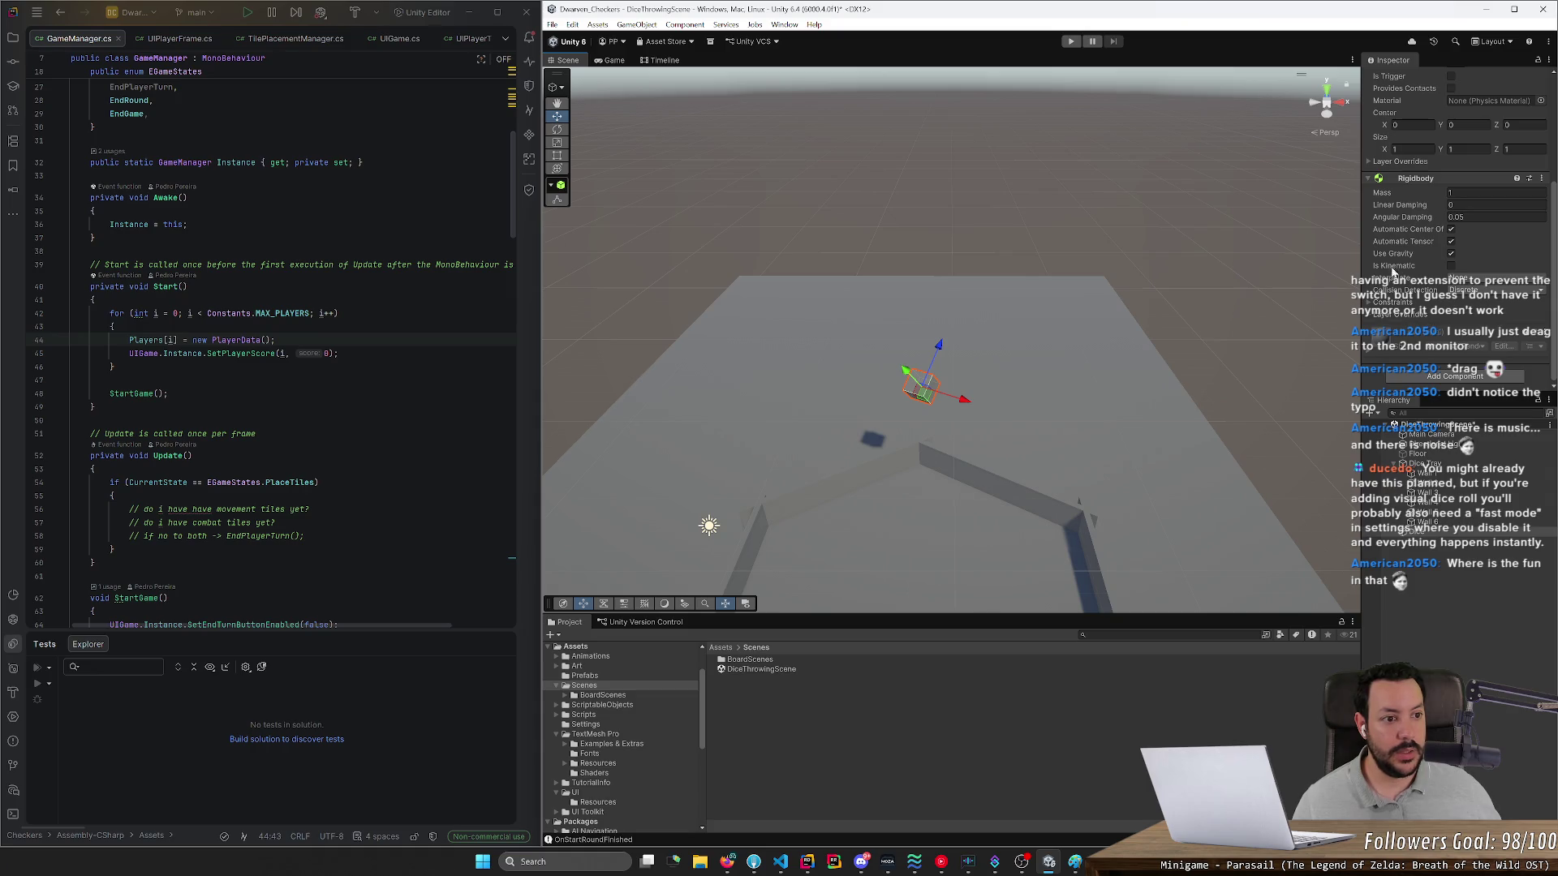
scroll(1392, 272, "up", 4)
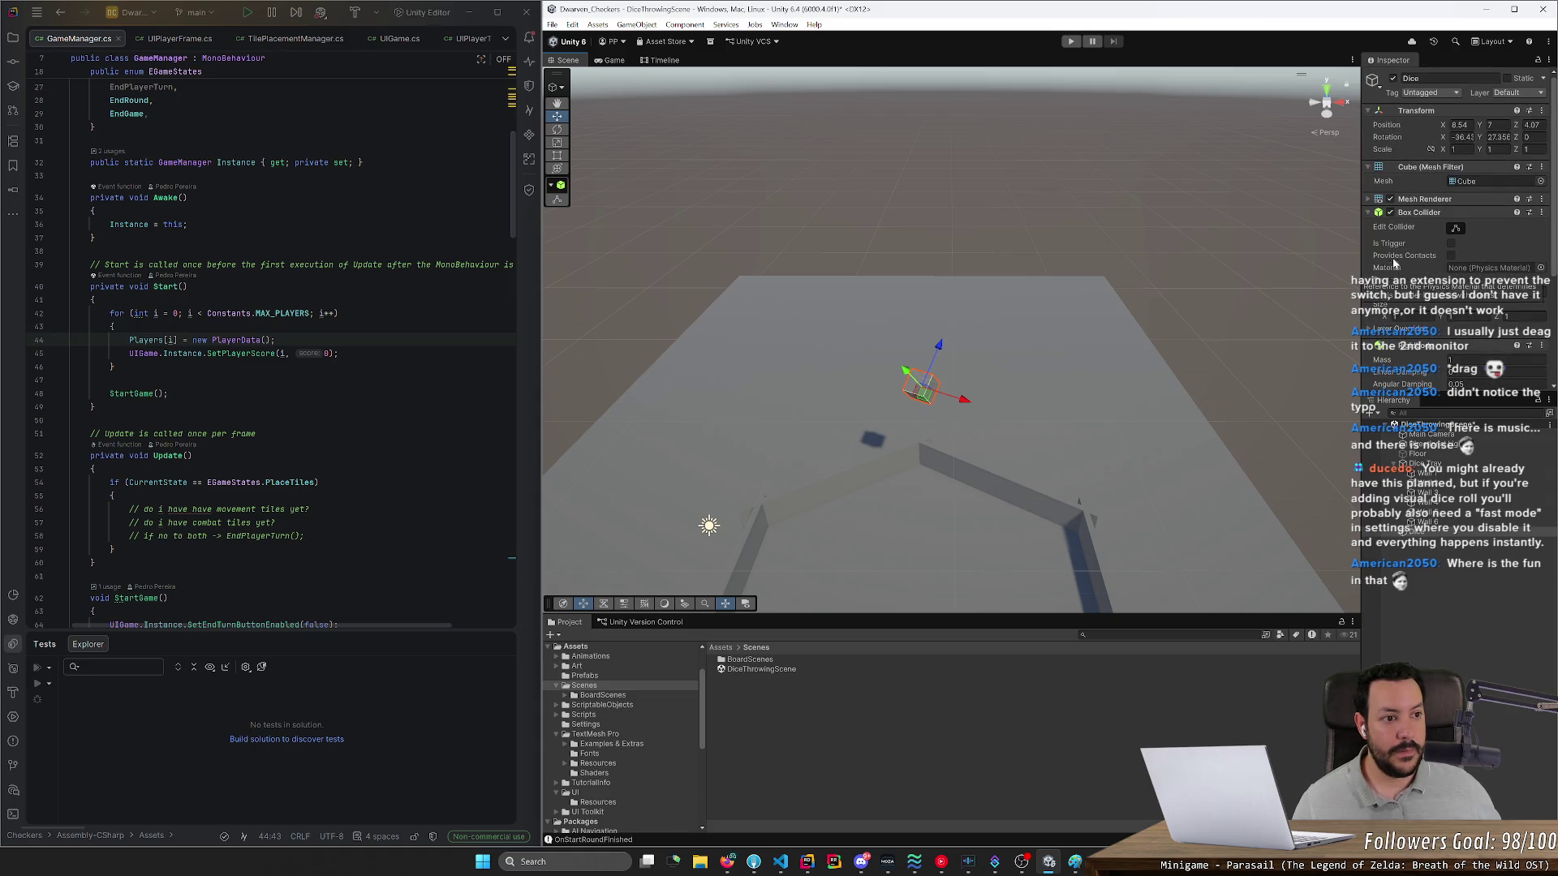
- Run play mode to watch the cube fall, then stop it
left_click(1069, 41)
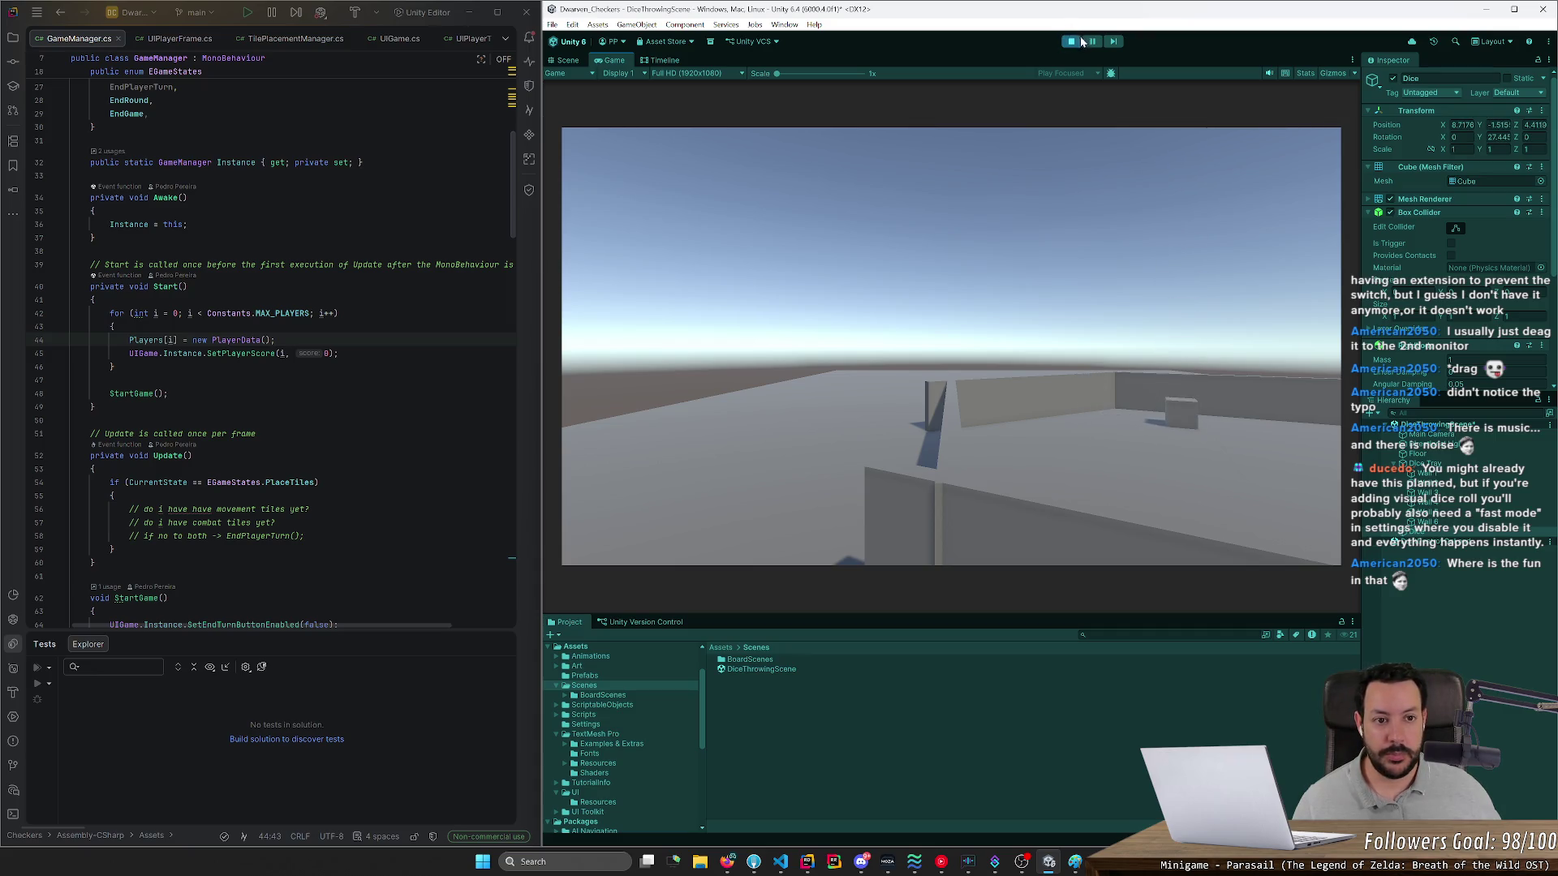
left_click(1073, 44)
mouse_move(1029, 180)
left_mouse_down()
mouse_move(1311, 175)
mouse_move(1265, 168)
mouse_move(1314, 195)
left_mouse_up()
left_click_drag(1456, 225, 1361, 203)
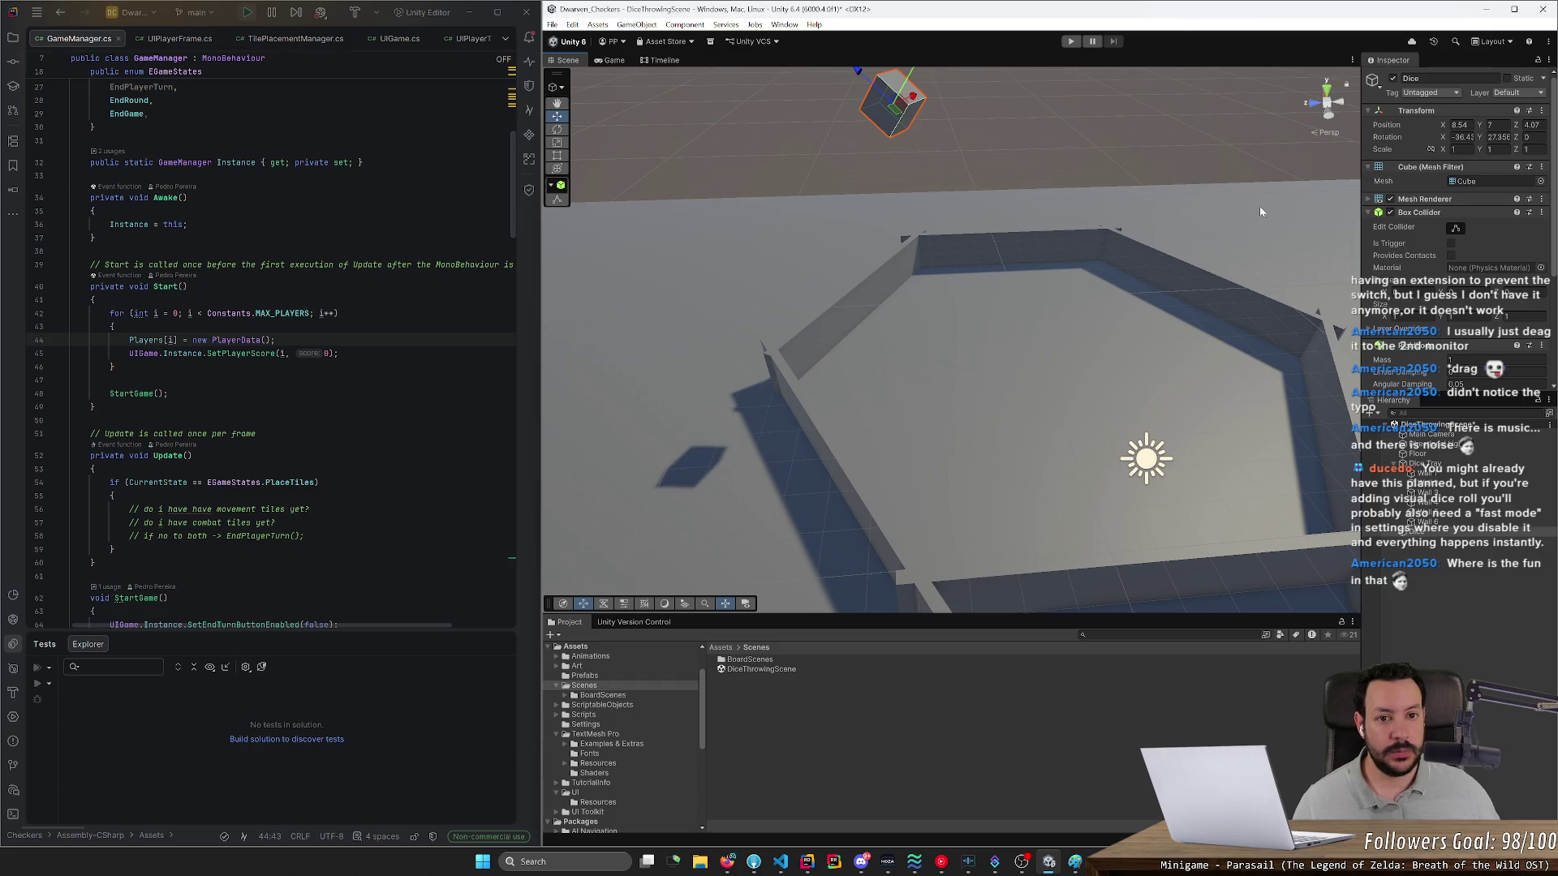
- Set the Dice rotation X and Y to 0 to remove its tilt
scroll(1262, 209, "up", 5)
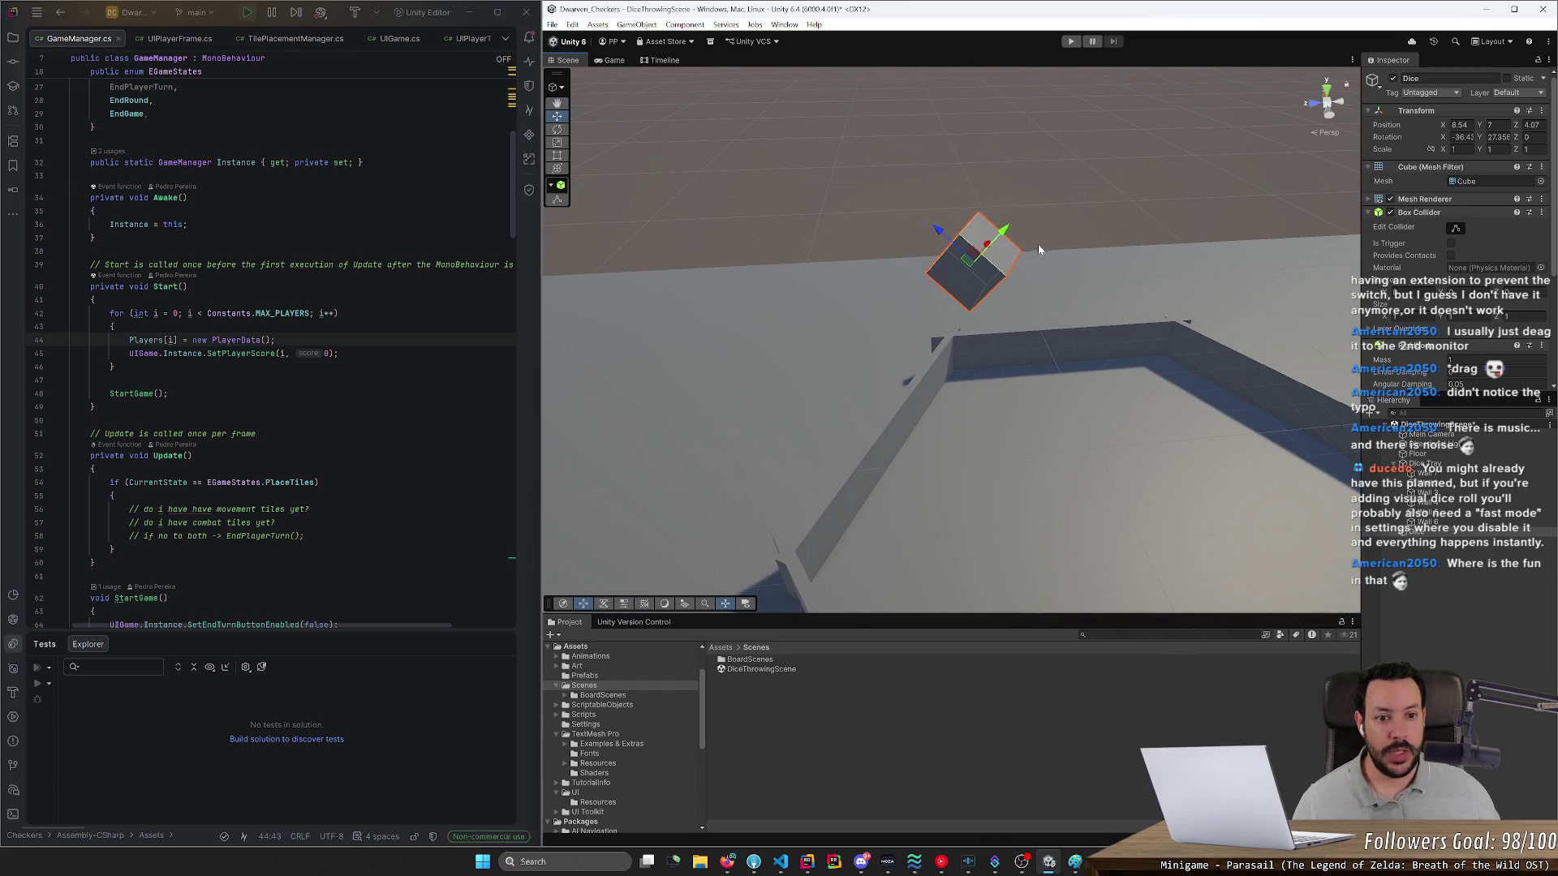
mouse_move(997, 236)
left_mouse_down()
mouse_move(1088, 175)
mouse_move(1099, 244)
mouse_move(926, 270)
mouse_move(811, 421)
mouse_move(933, 340)
mouse_move(887, 172)
mouse_move(884, 337)
left_mouse_up()
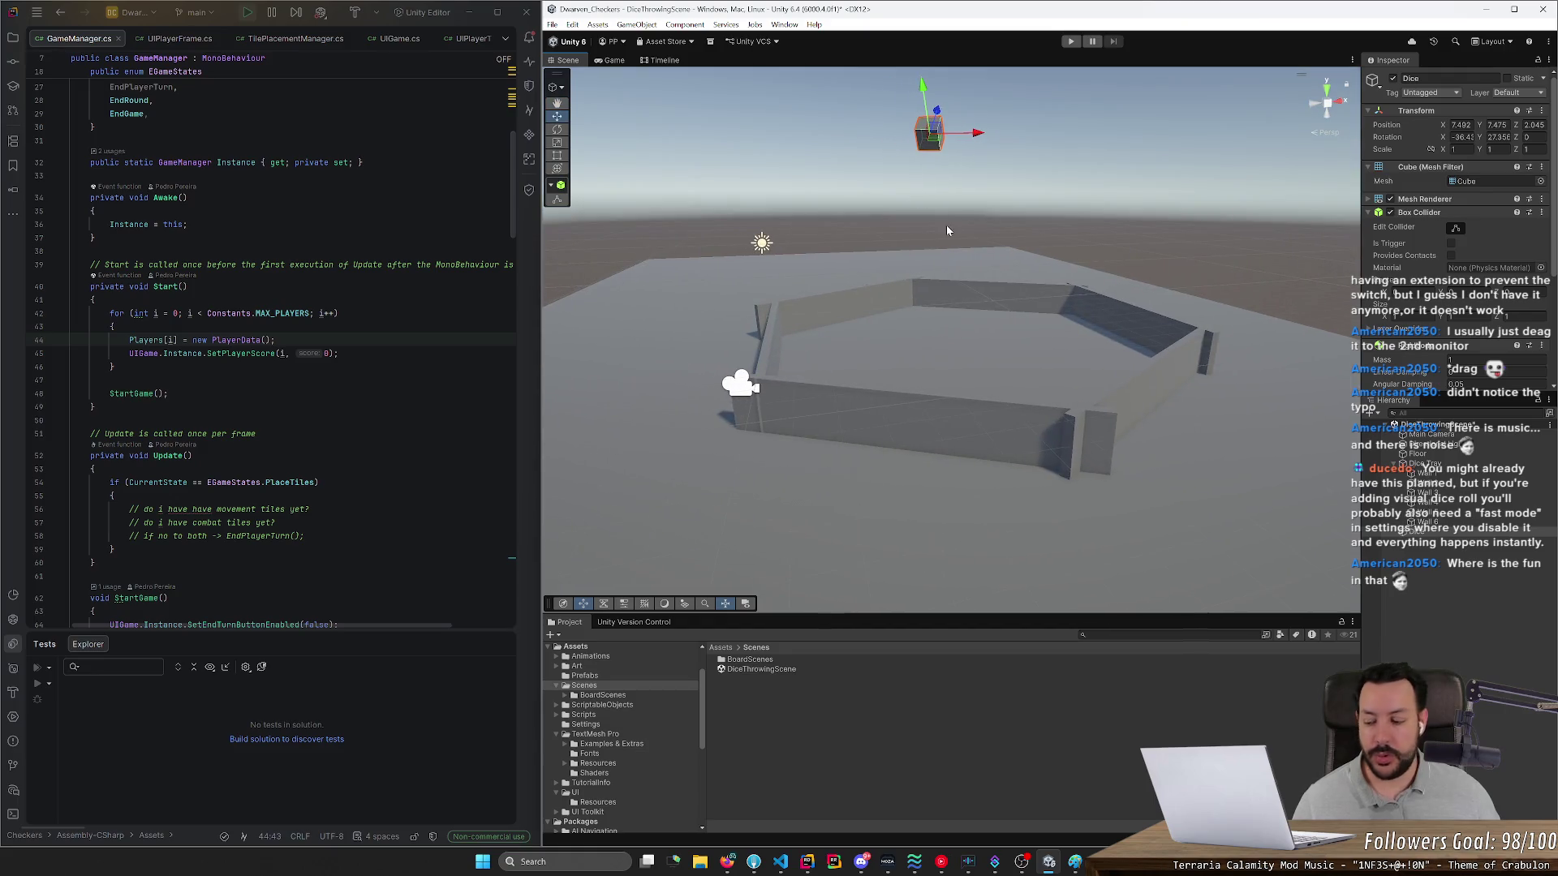
mouse_move(946, 231)
left_mouse_down()
mouse_move(900, 252)
mouse_move(914, 266)
left_mouse_up()
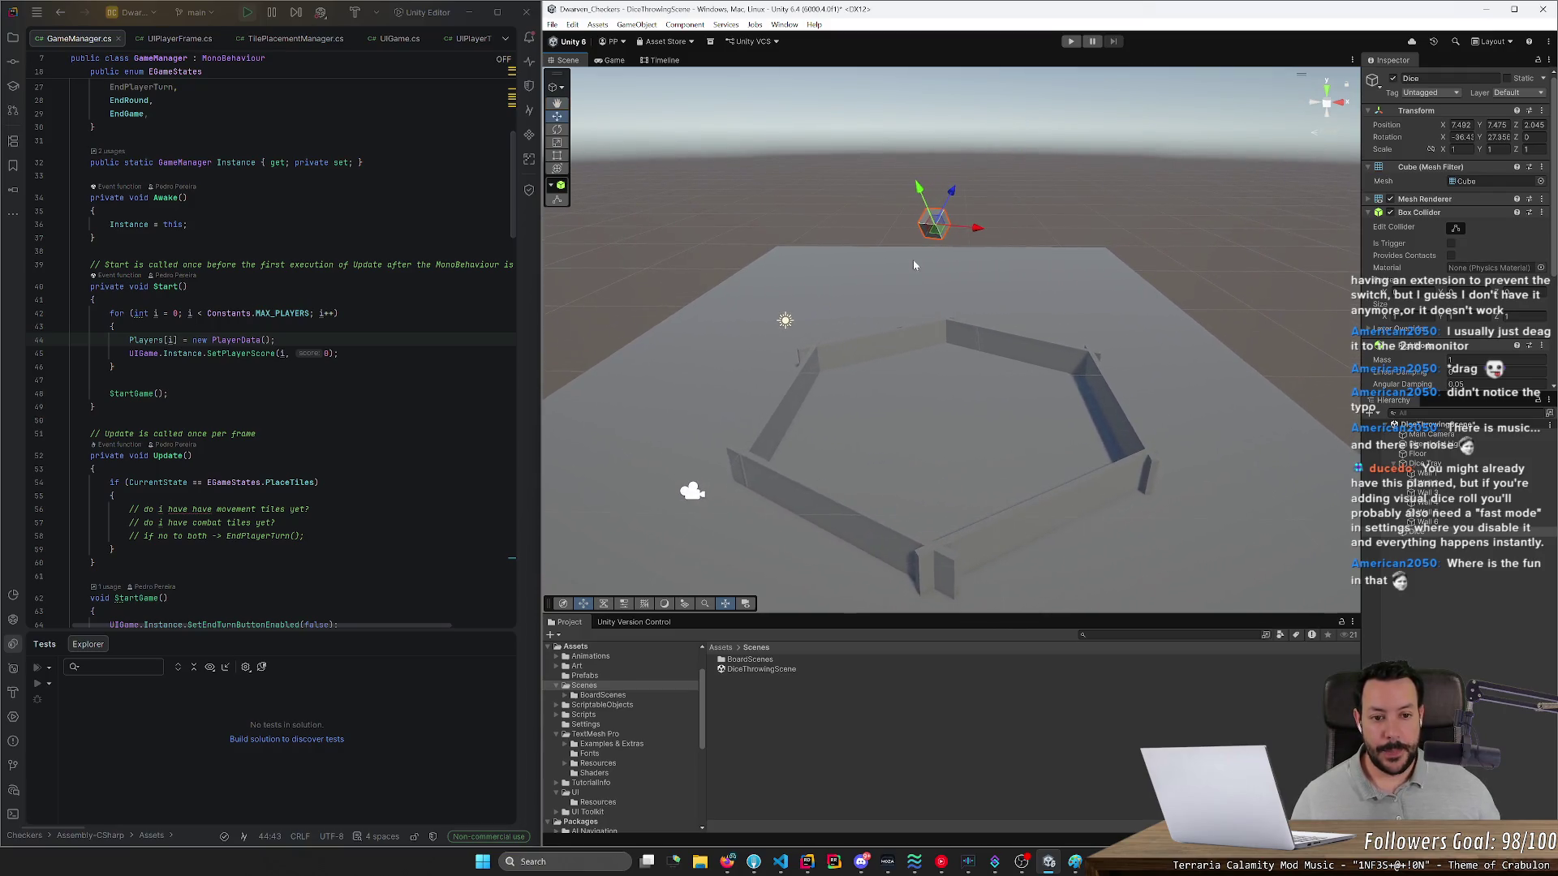
key("e")
key("w")
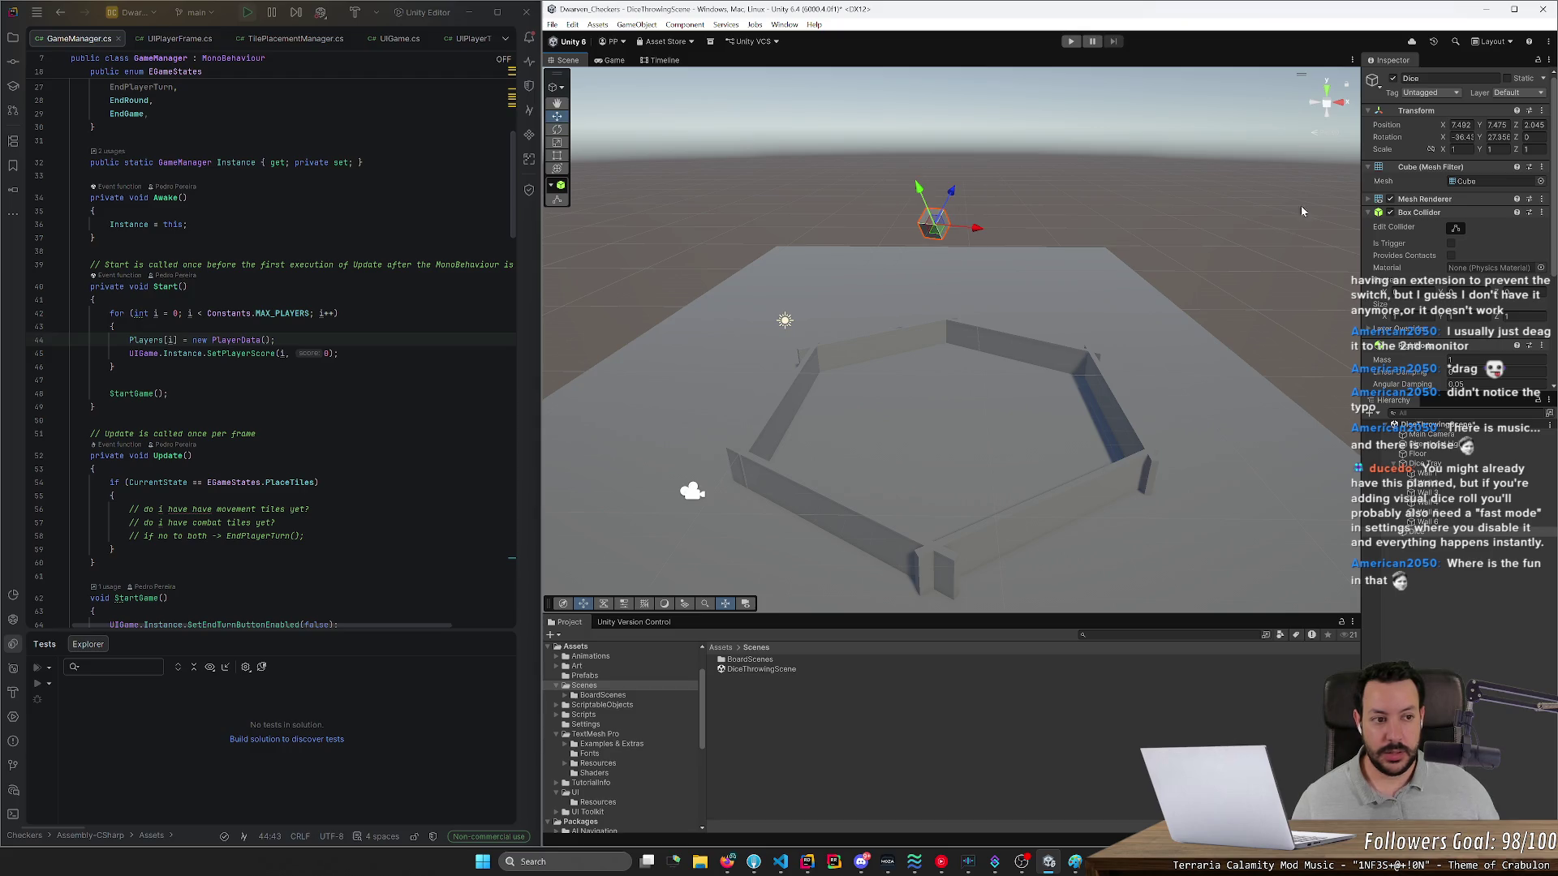
type("0")
key("Tab")
type("0")
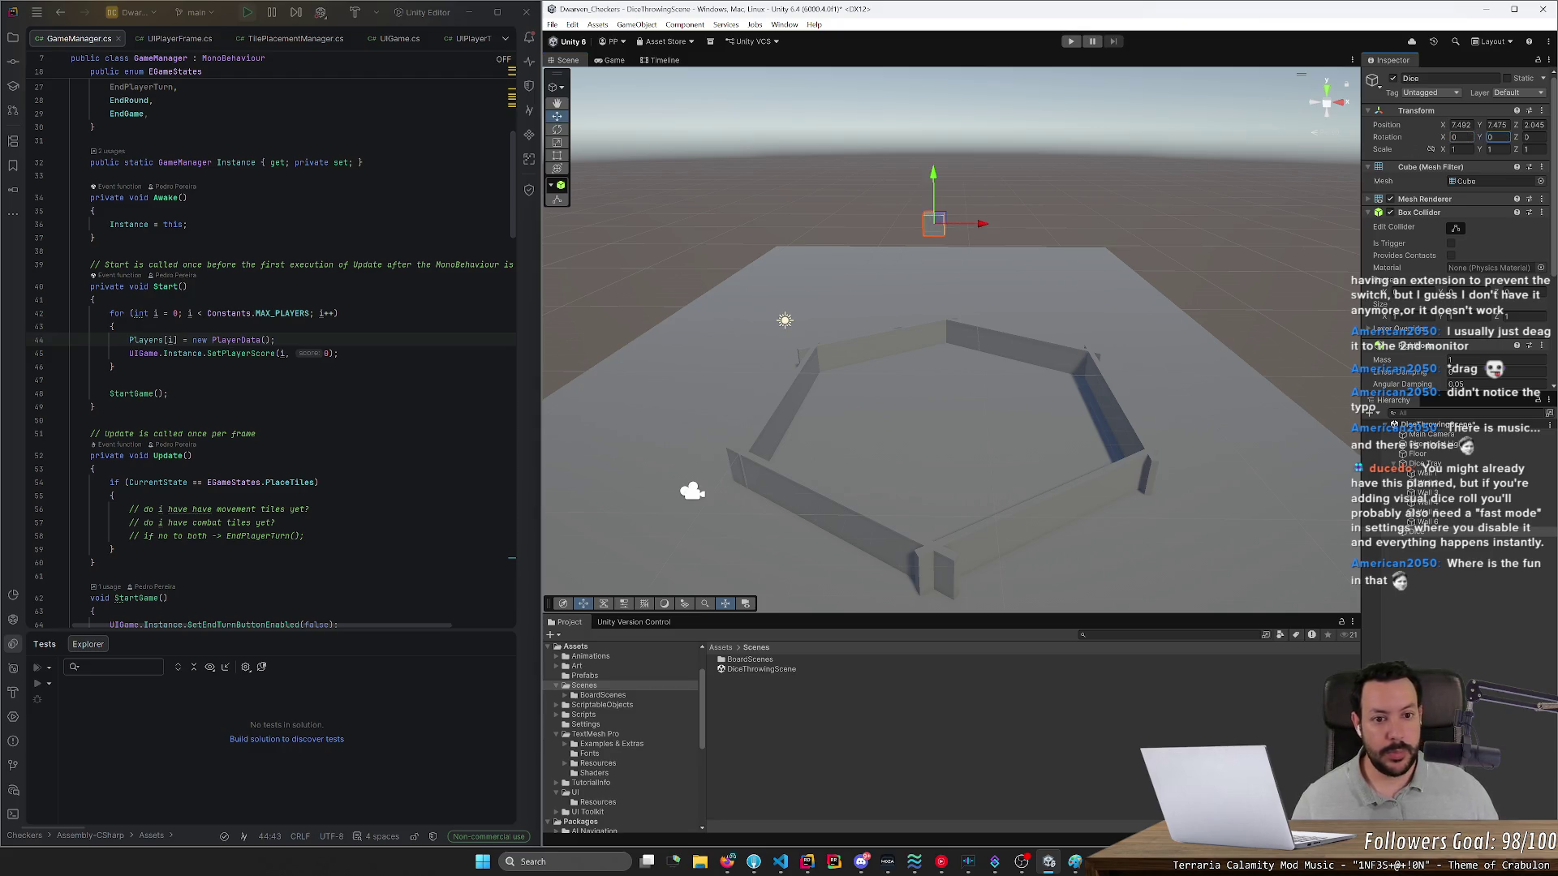
- Lower the Dice to floor level by the lower-left wall, turned slightly on Y
left_click_drag(933, 174, 898, 431)
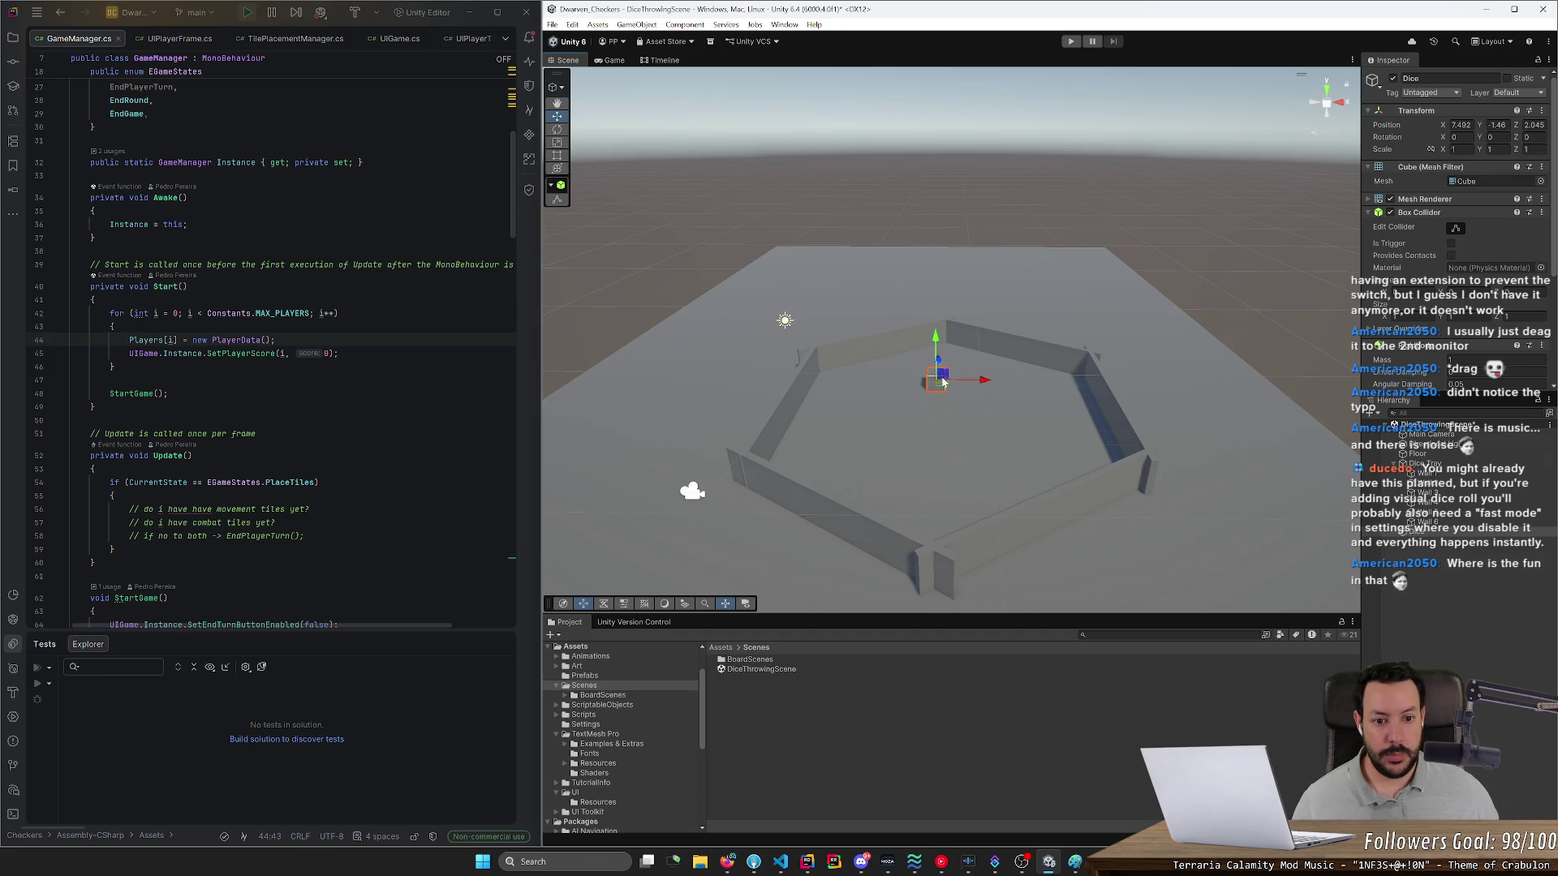
mouse_move(939, 383)
left_mouse_down()
mouse_move(799, 542)
mouse_move(758, 544)
mouse_move(806, 538)
mouse_move(786, 558)
left_mouse_up()
key("e")
left_click_drag(770, 572, 857, 558)
- Duplicate the Dice and shift the copy beside the original along X
key("ctrl+d")
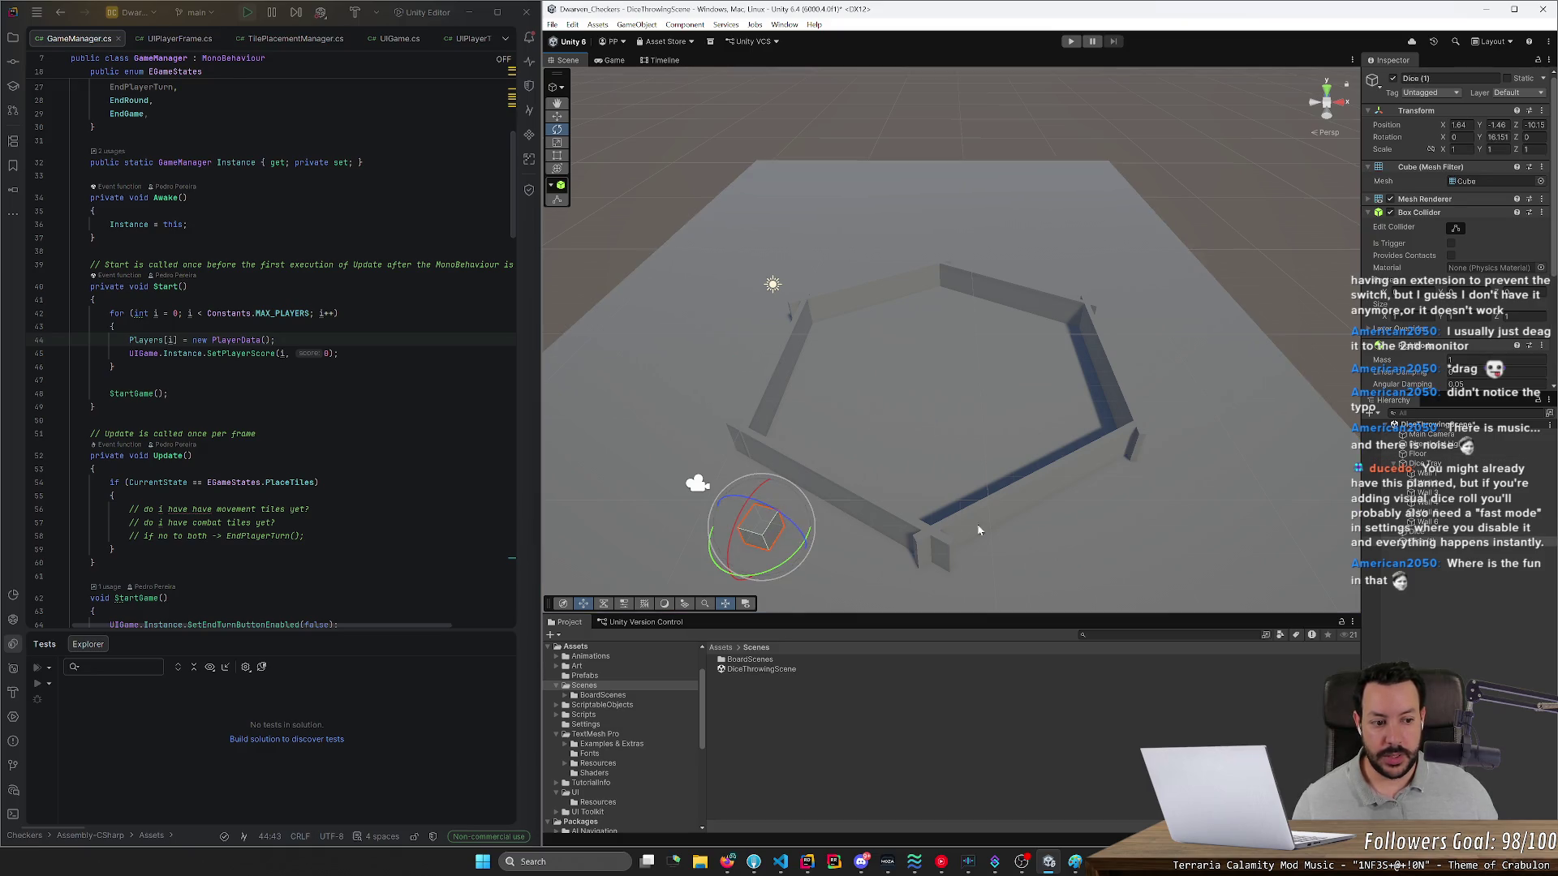
key("w")
left_click_drag(801, 542, 855, 559)
- Try box-selecting both dice in the scene view
left_click(1022, 565)
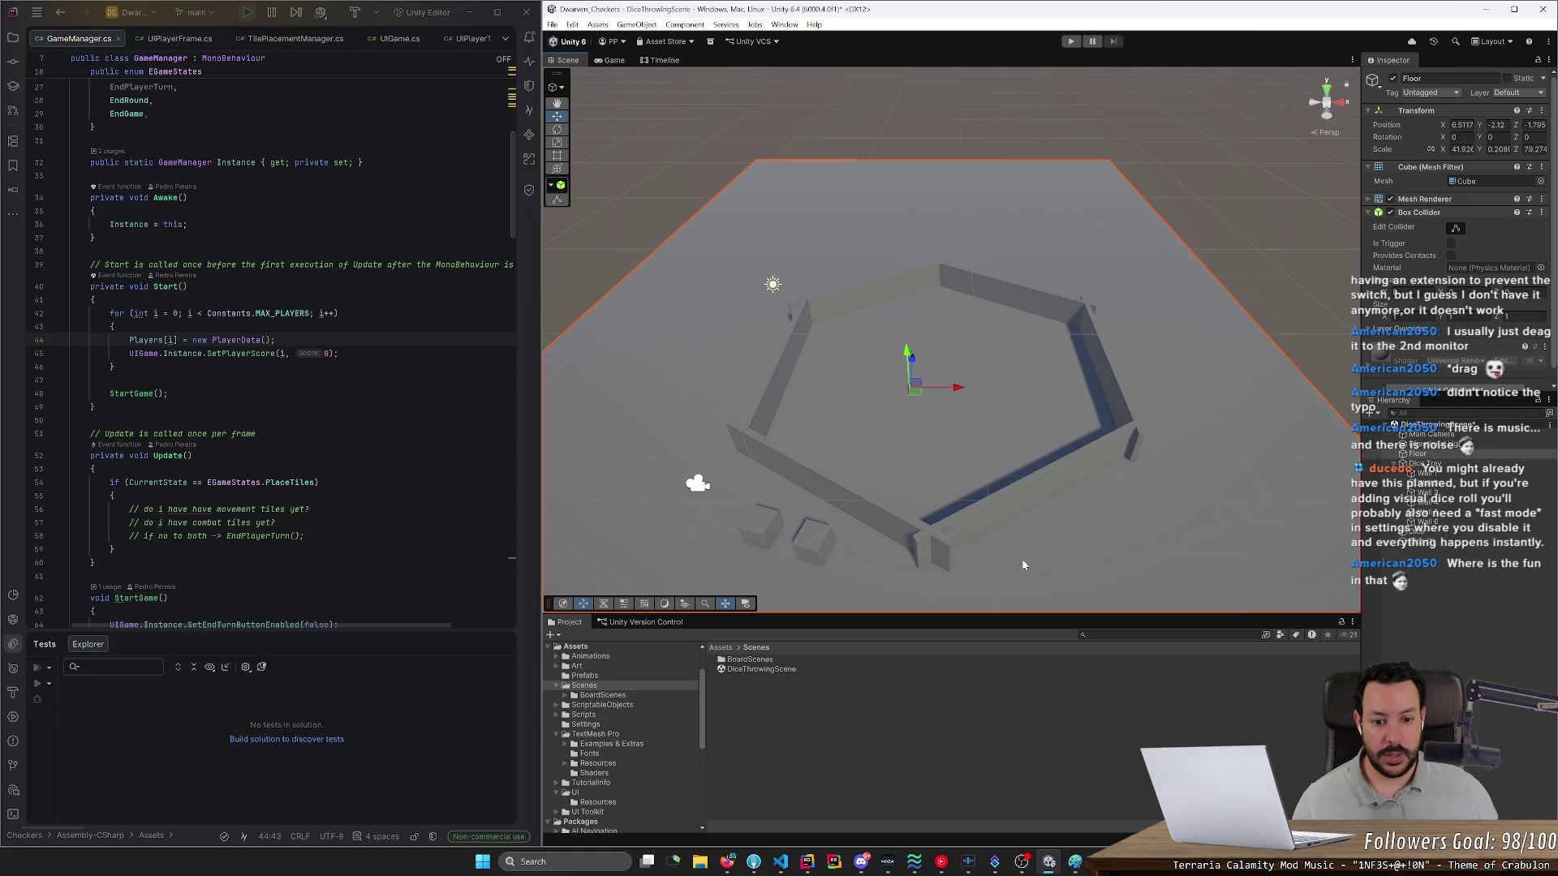
left_click(814, 537)
mouse_move(800, 533)
left_mouse_down()
mouse_move(824, 427)
mouse_move(933, 369)
left_mouse_up()
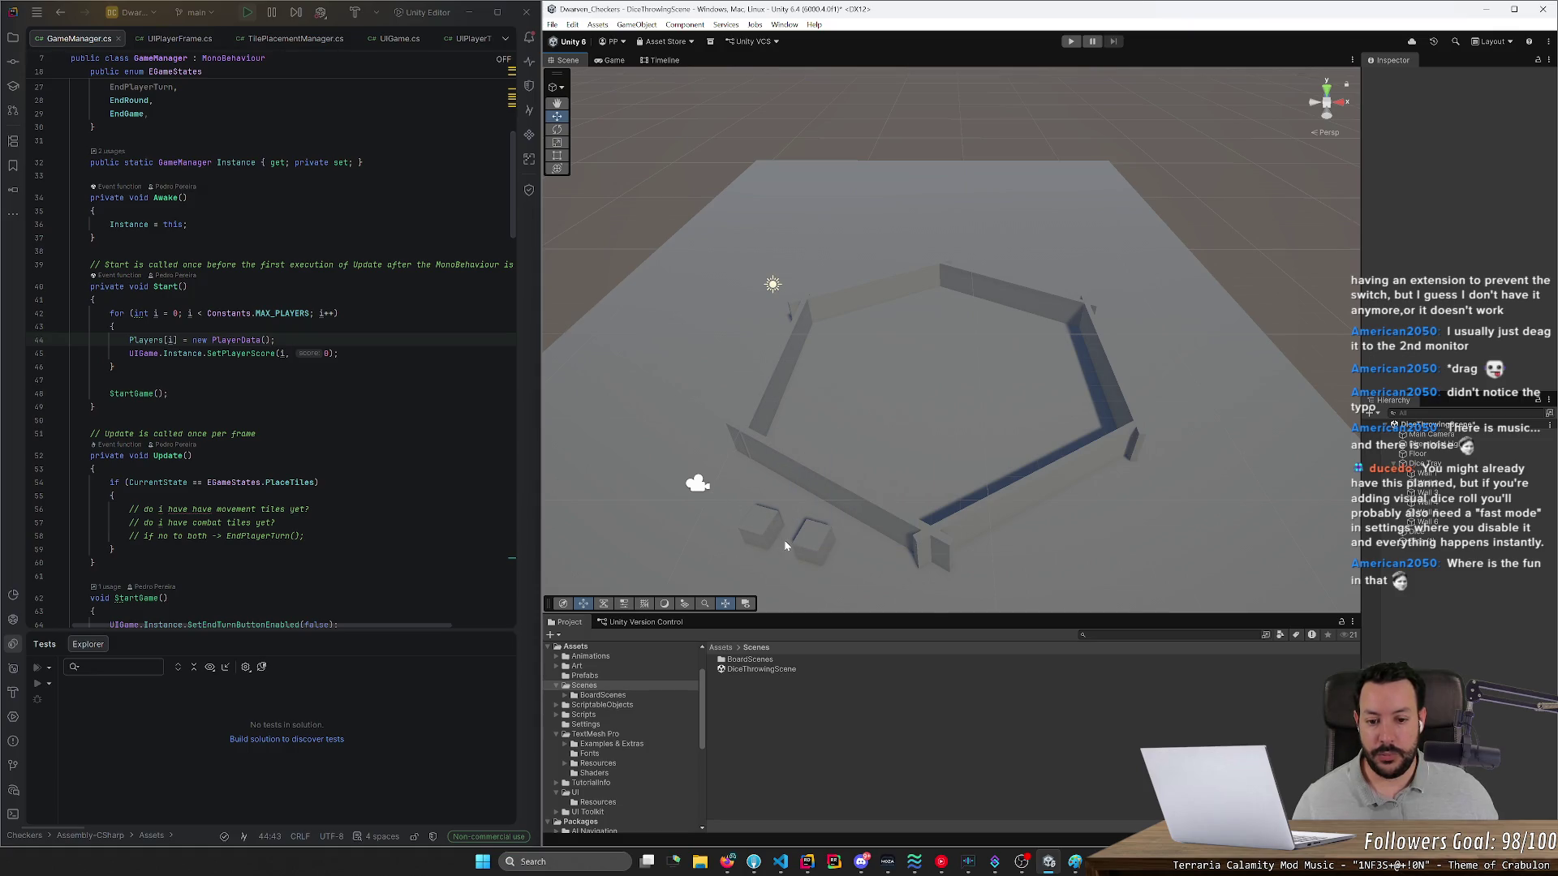
left_click_drag(775, 527, 772, 534)
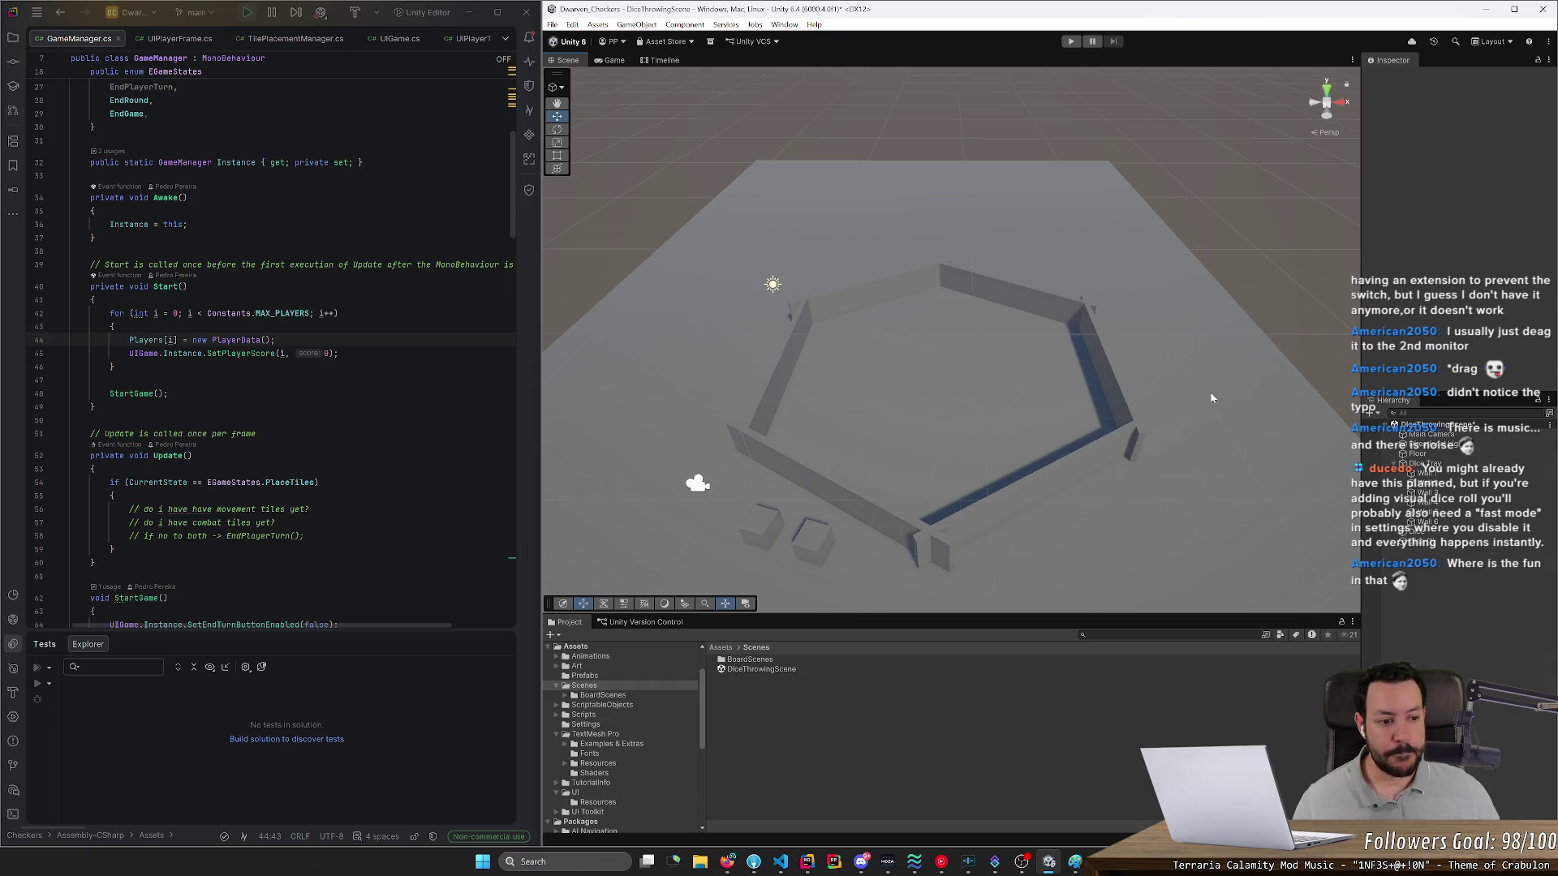
- Expand the Dice's Rigidbody Constraints and Layer Overrides, then deselect it
left_click(1445, 533)
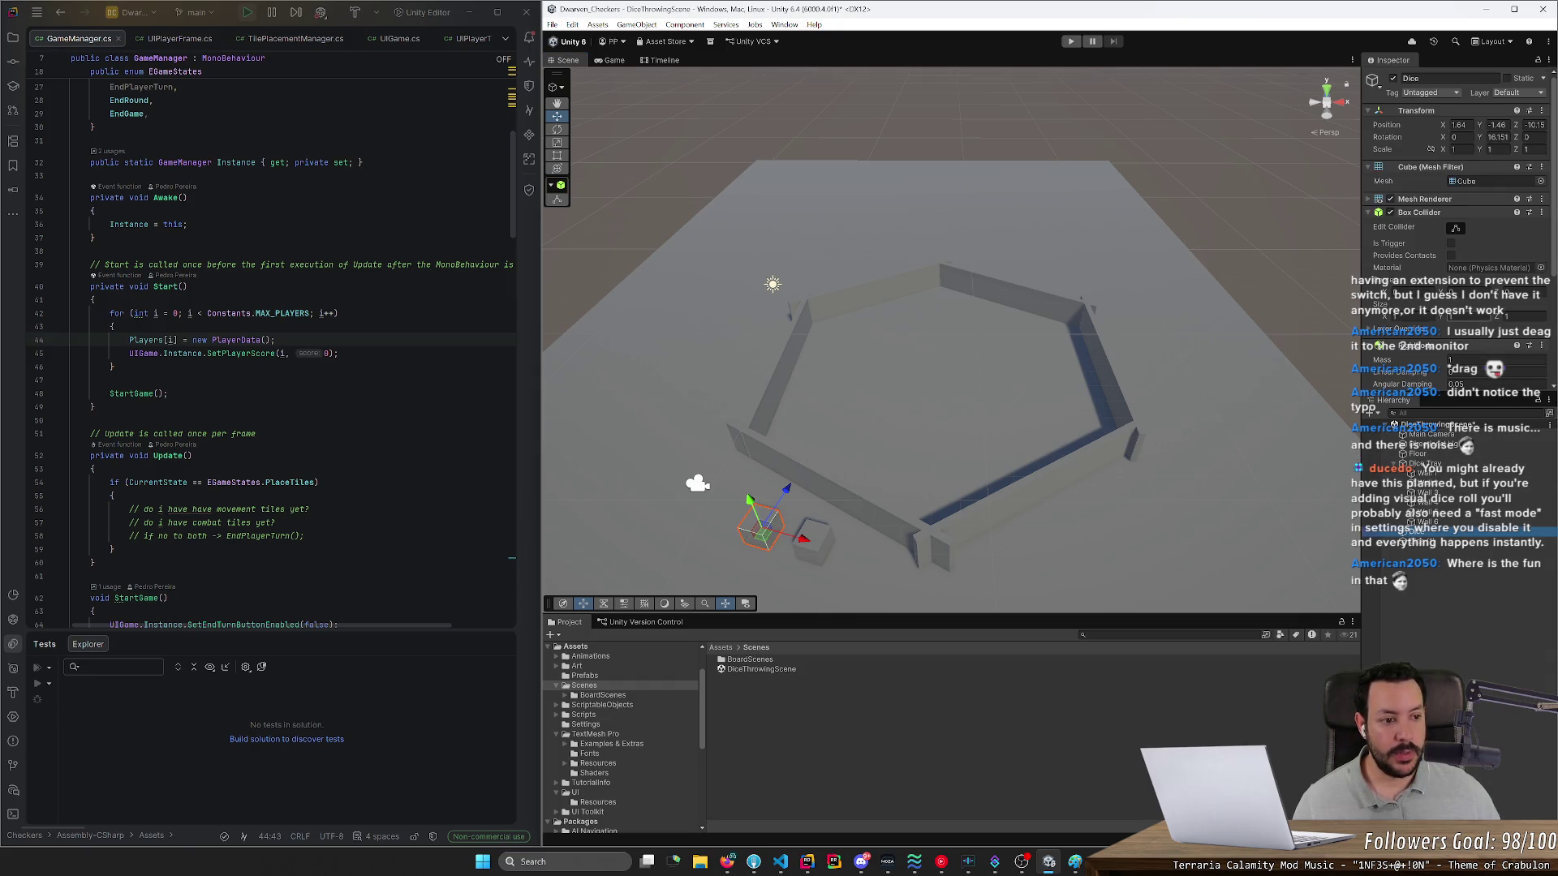
scroll(1452, 322, "down", 3)
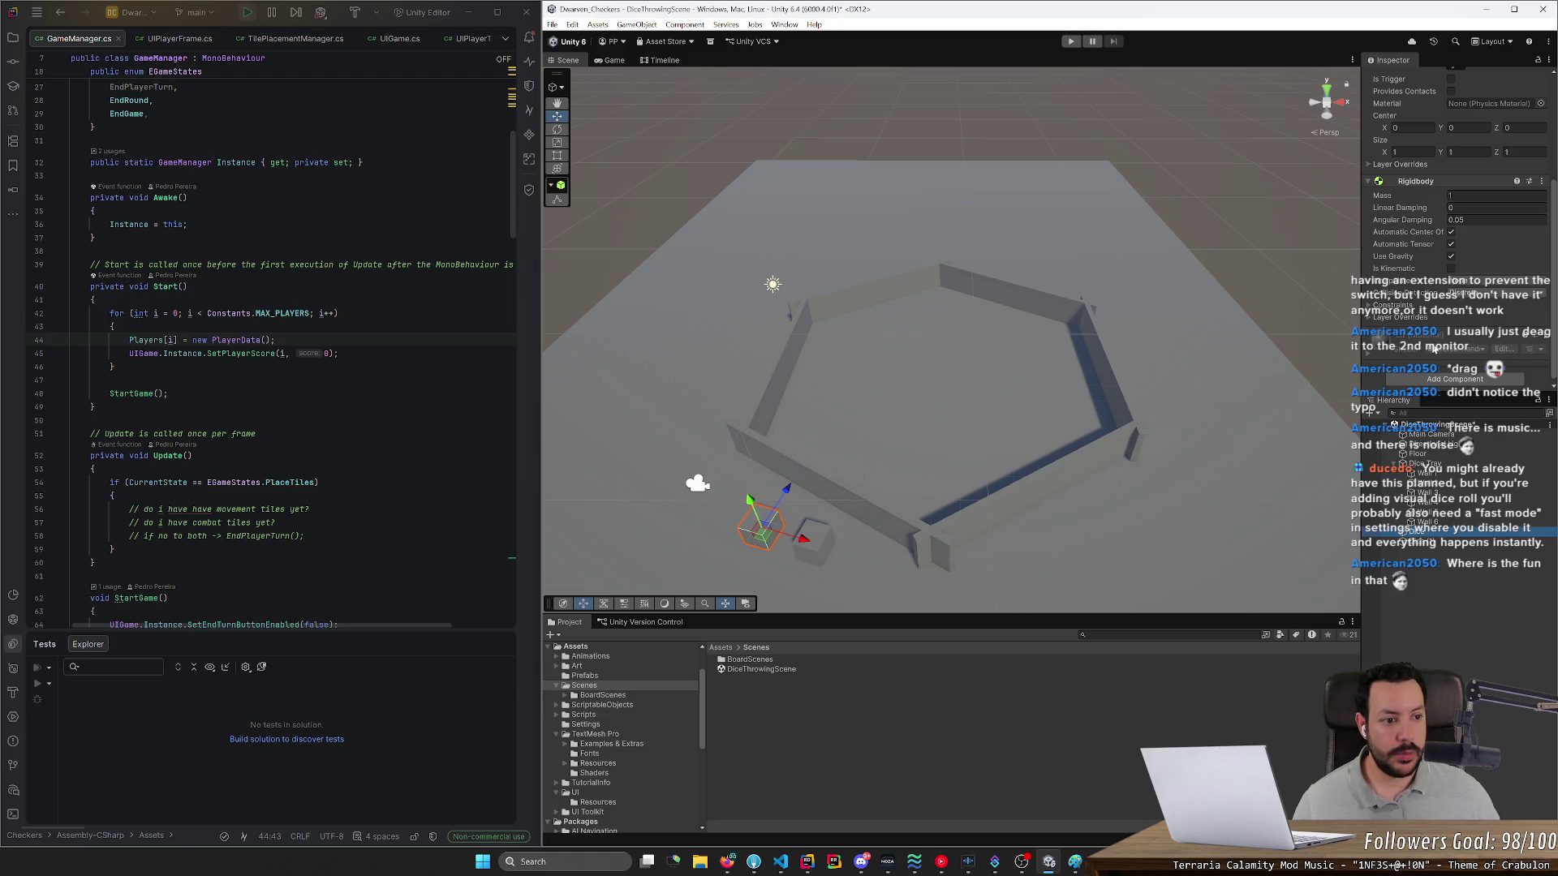
left_click(1406, 306)
left_click(1390, 343)
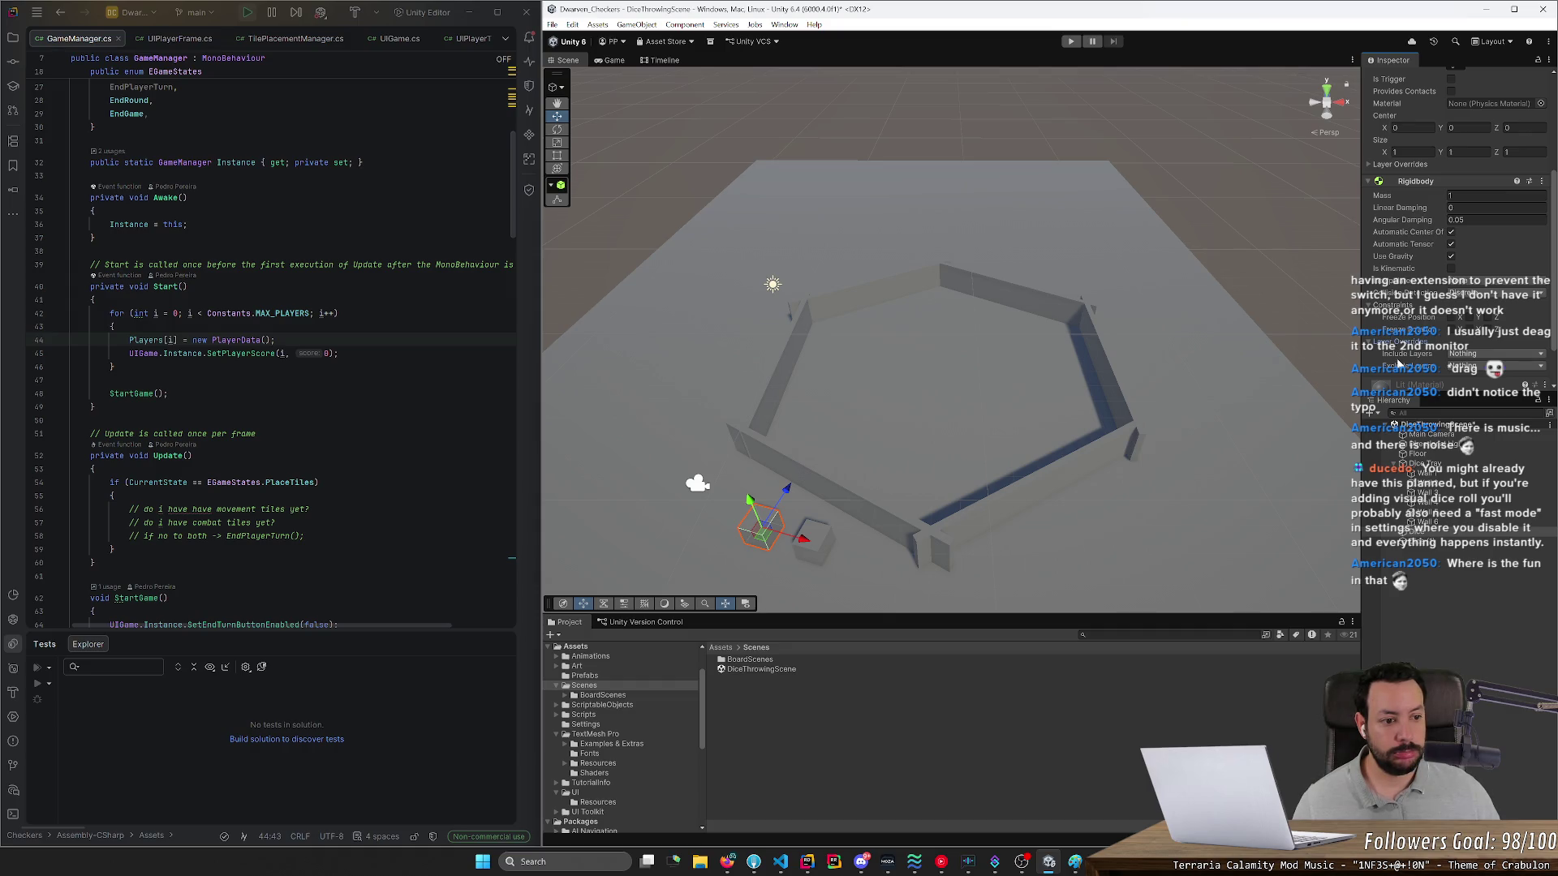
scroll(1397, 363, "down", 2)
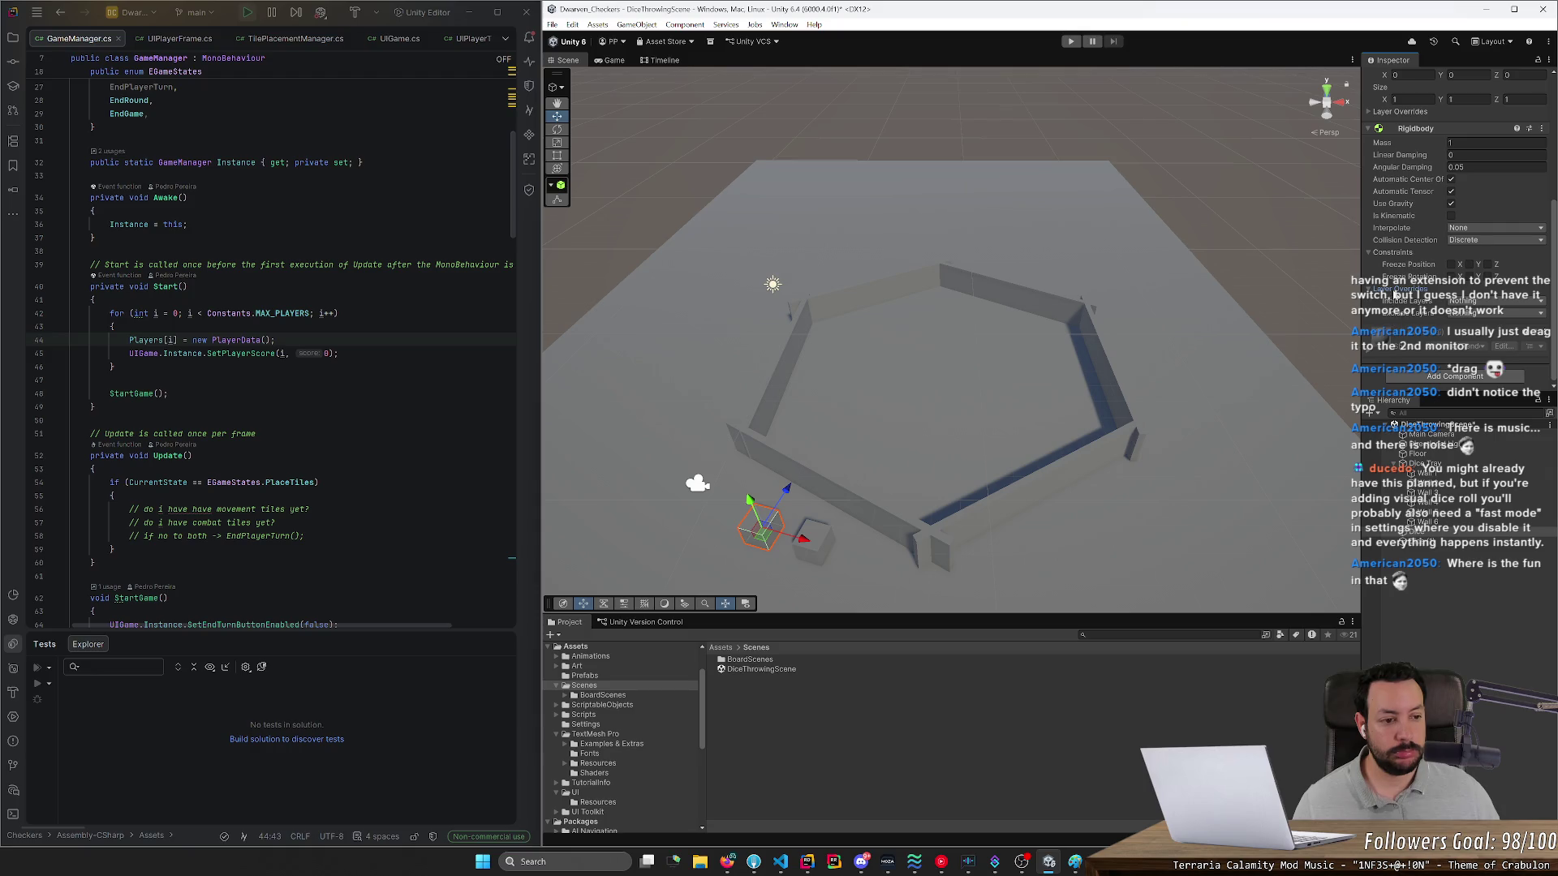
scroll(1394, 288, "up", 1)
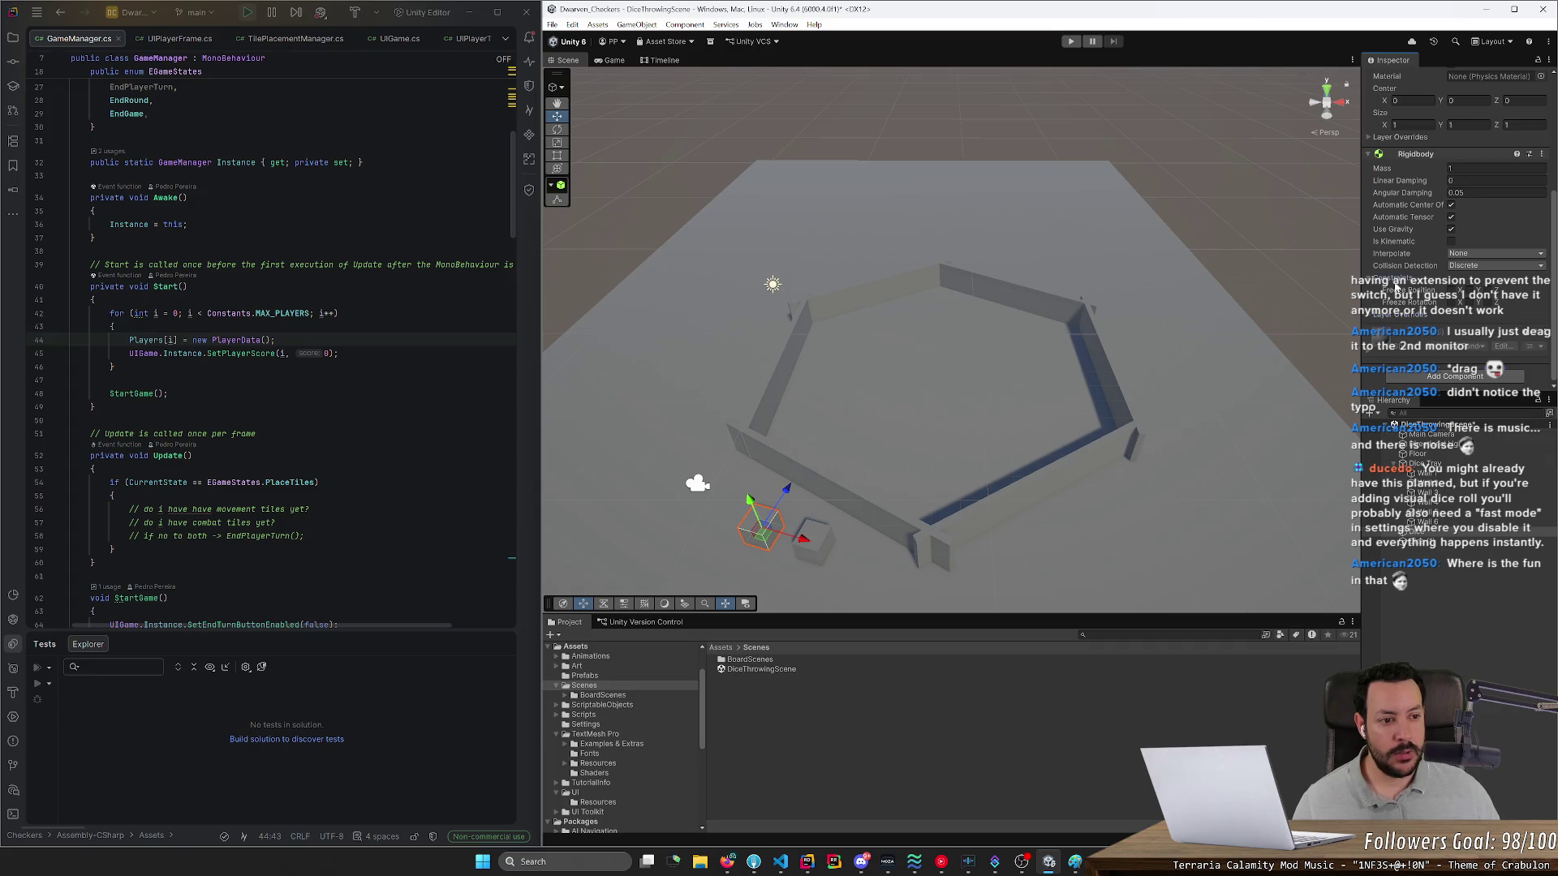
scroll(1395, 289, "up", 1)
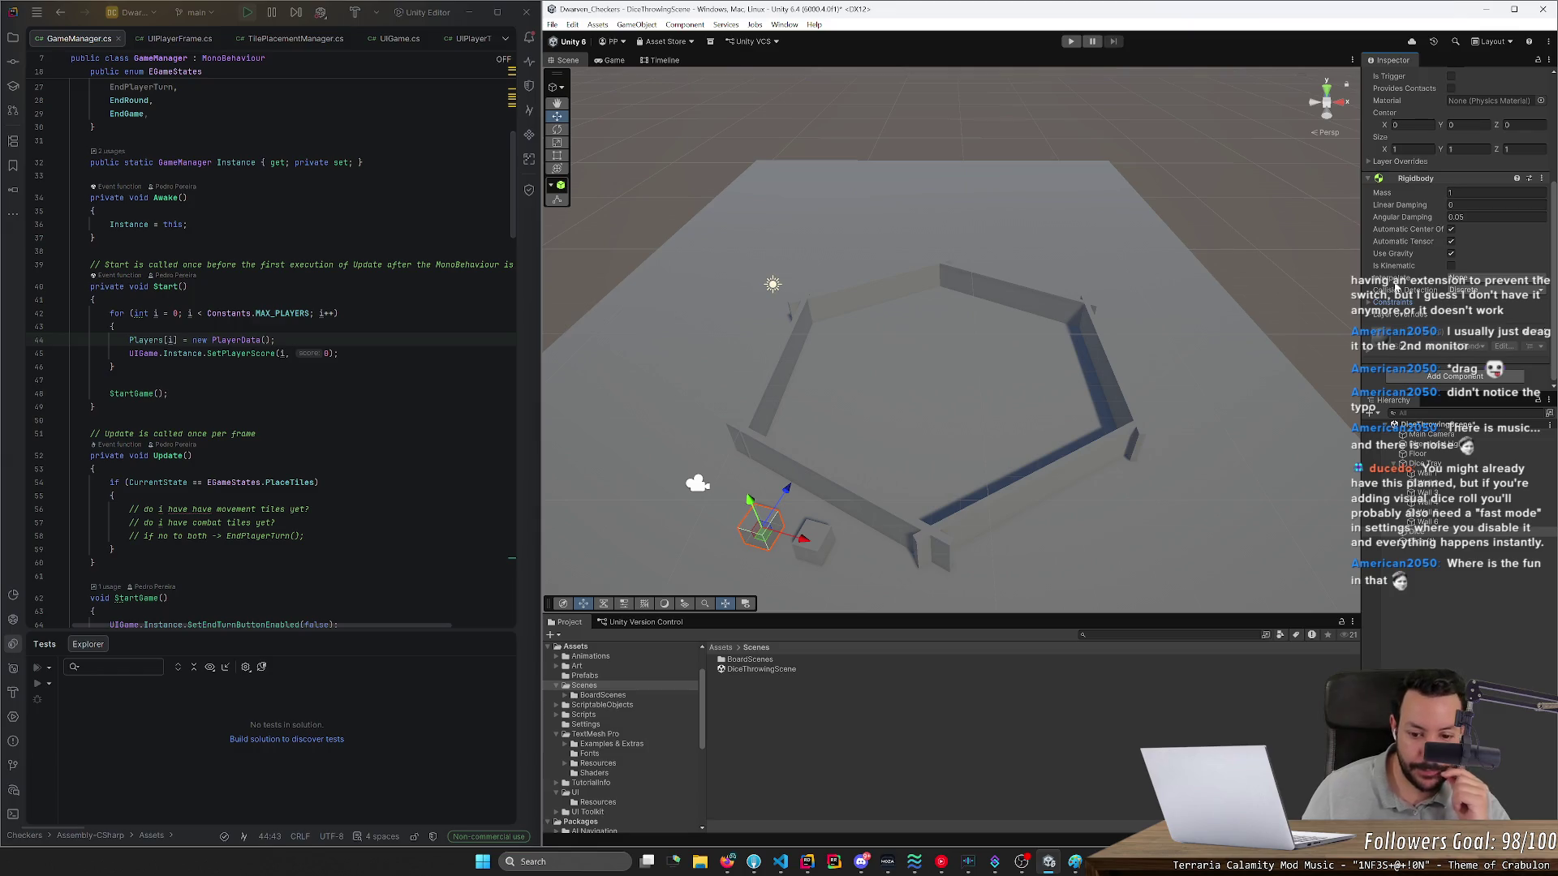
left_click(1498, 569)
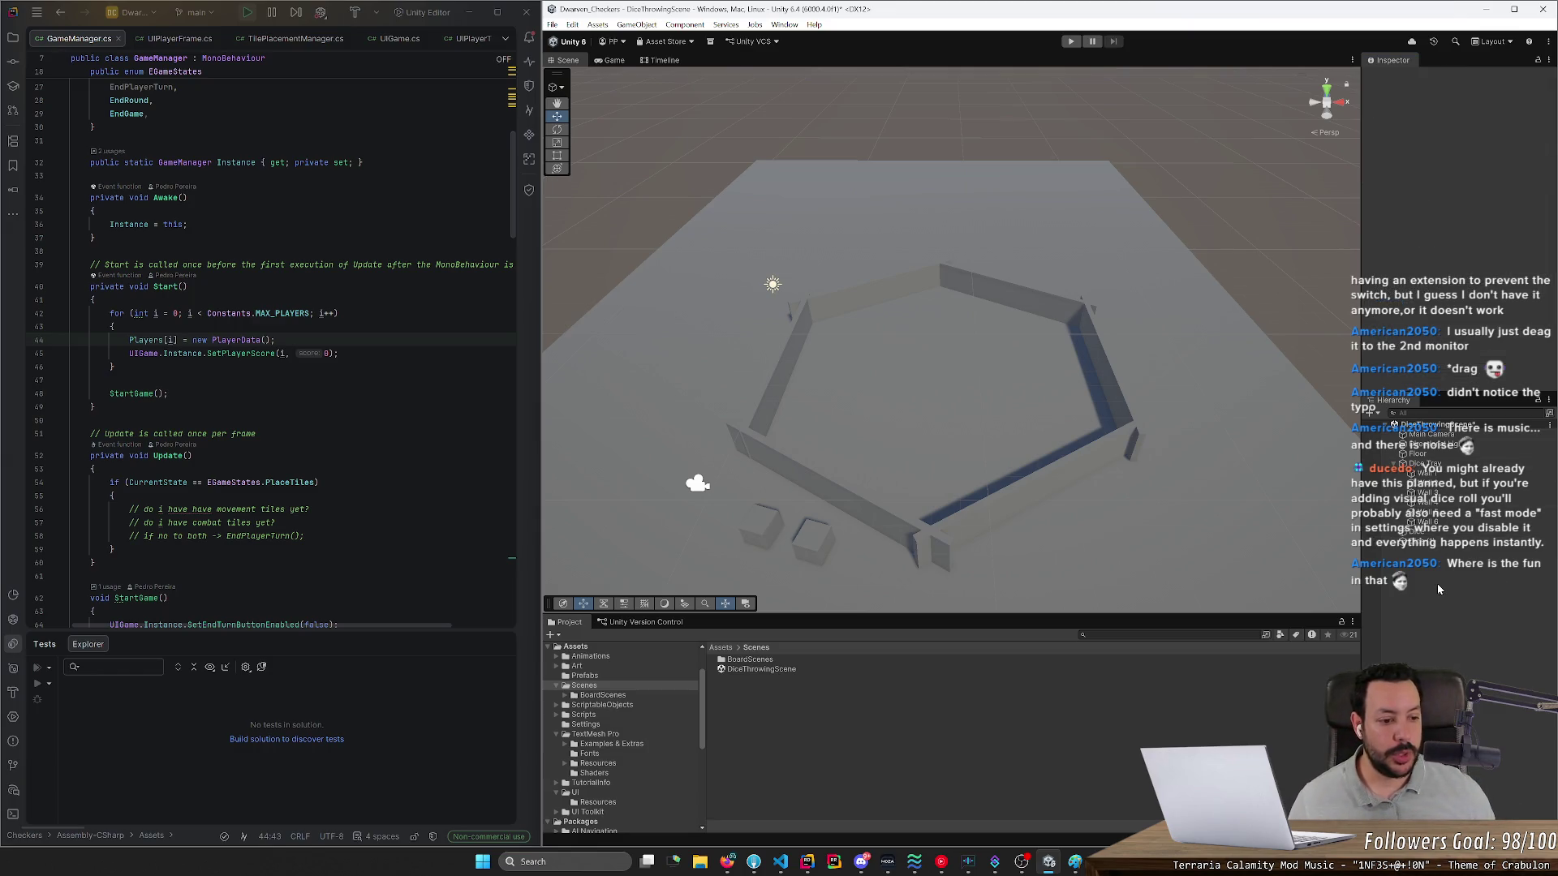
left_click(581, 715)
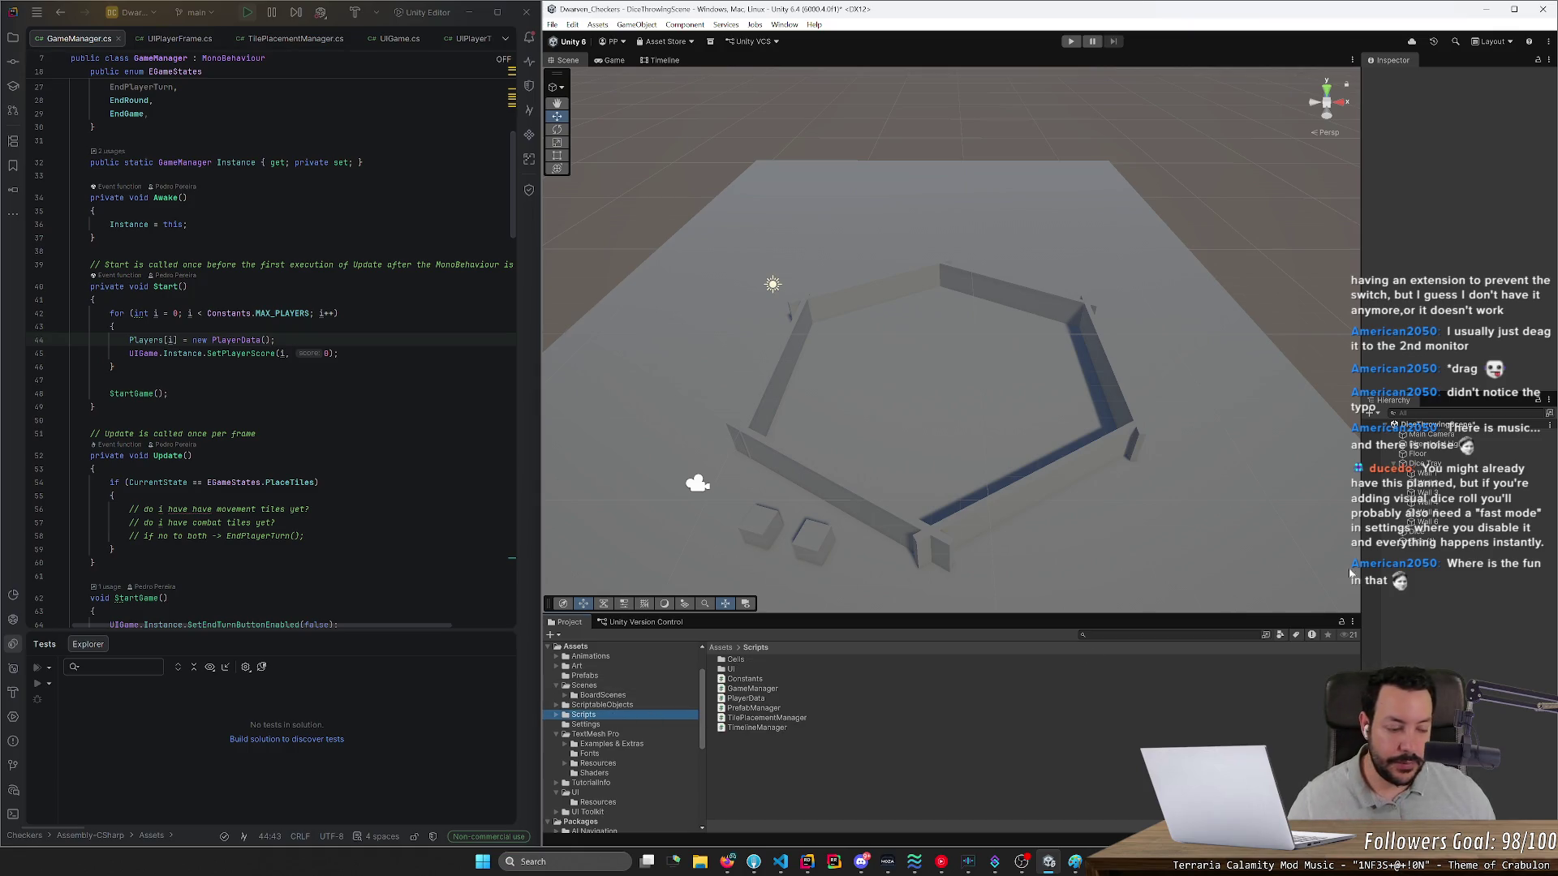
left_click(1421, 533)
left_click(1421, 541, "shift")
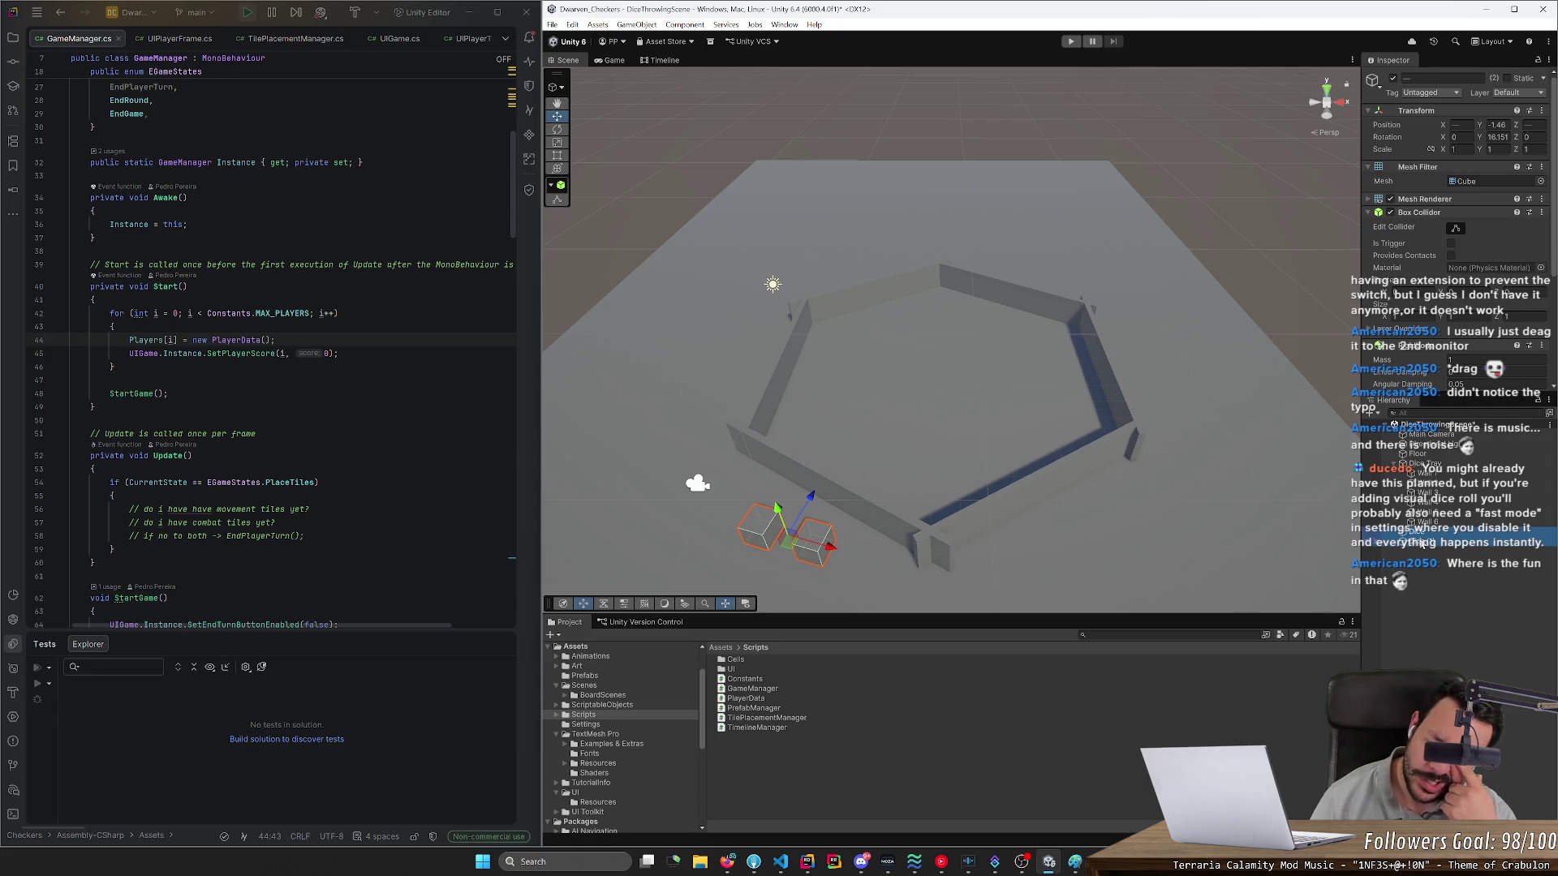
left_click(1285, 487)
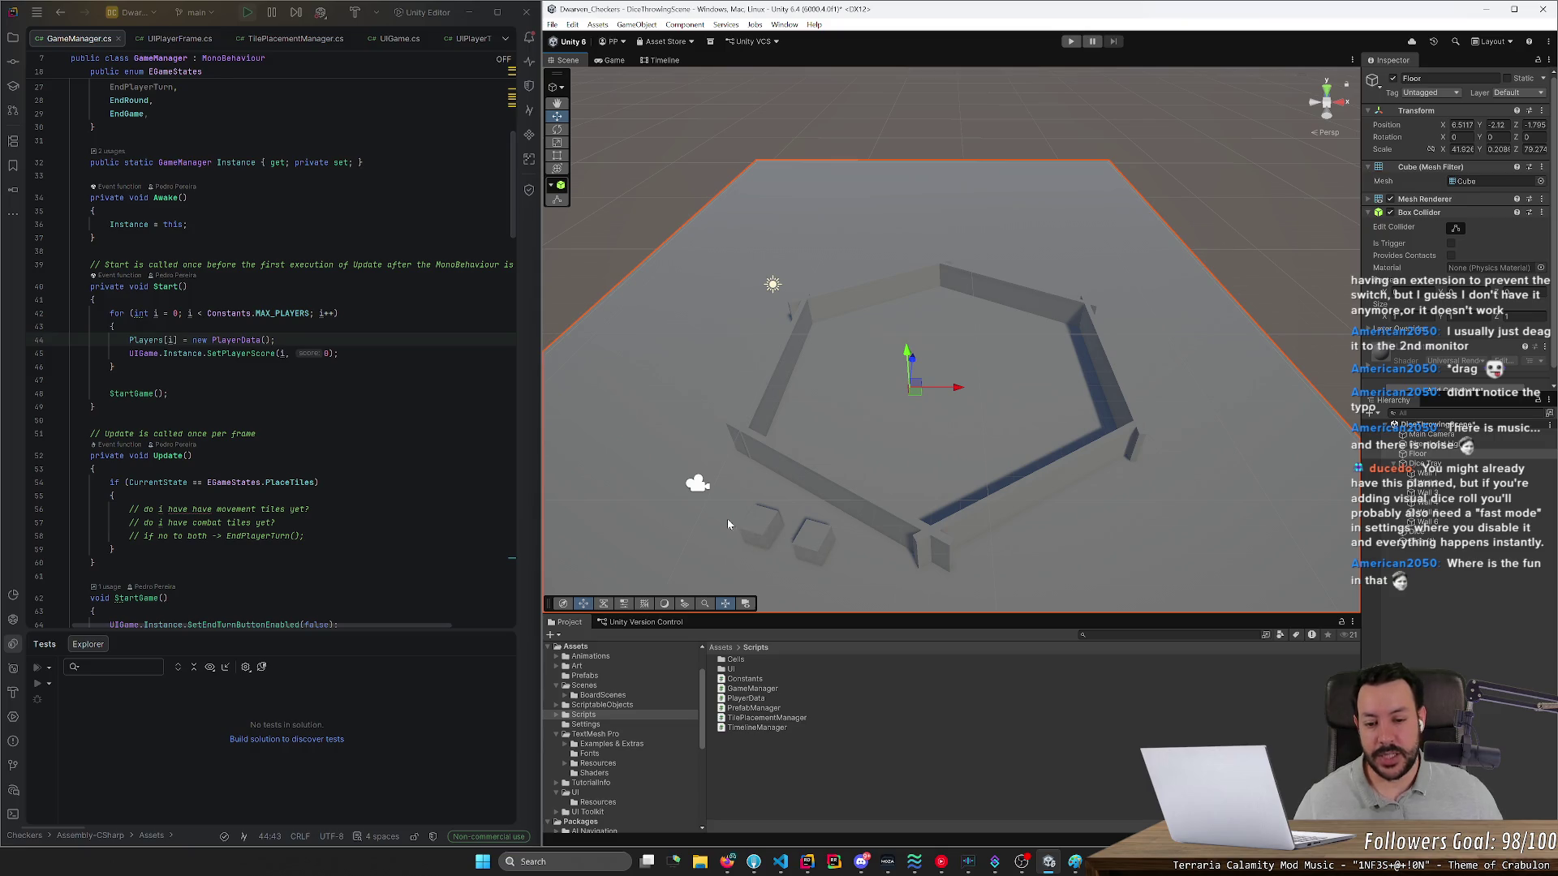
left_click(765, 528)
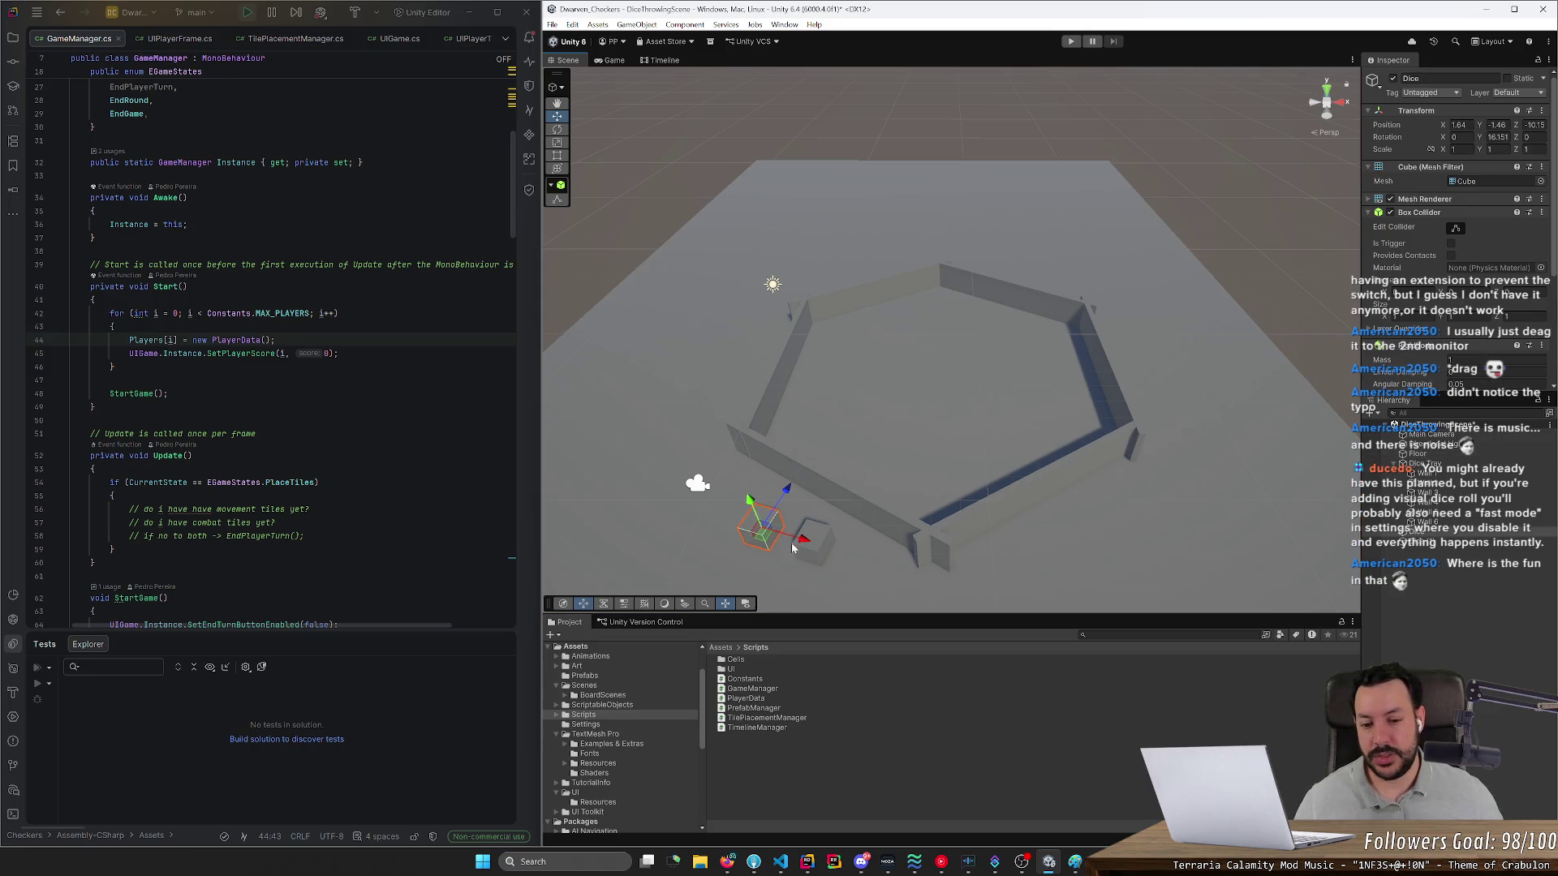
left_click(815, 548)
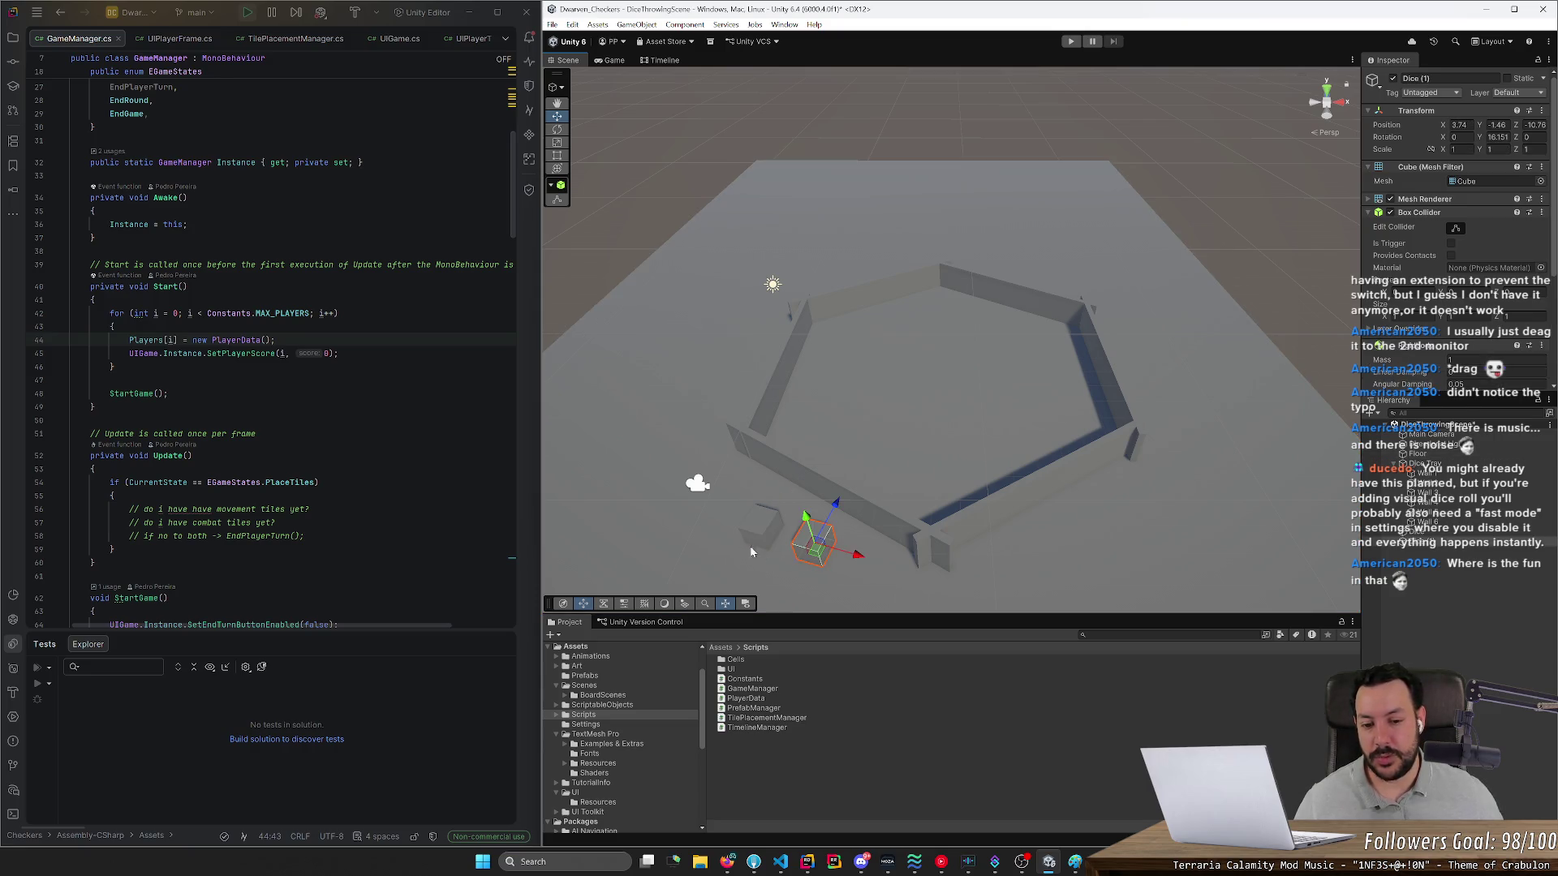
left_click(808, 556)
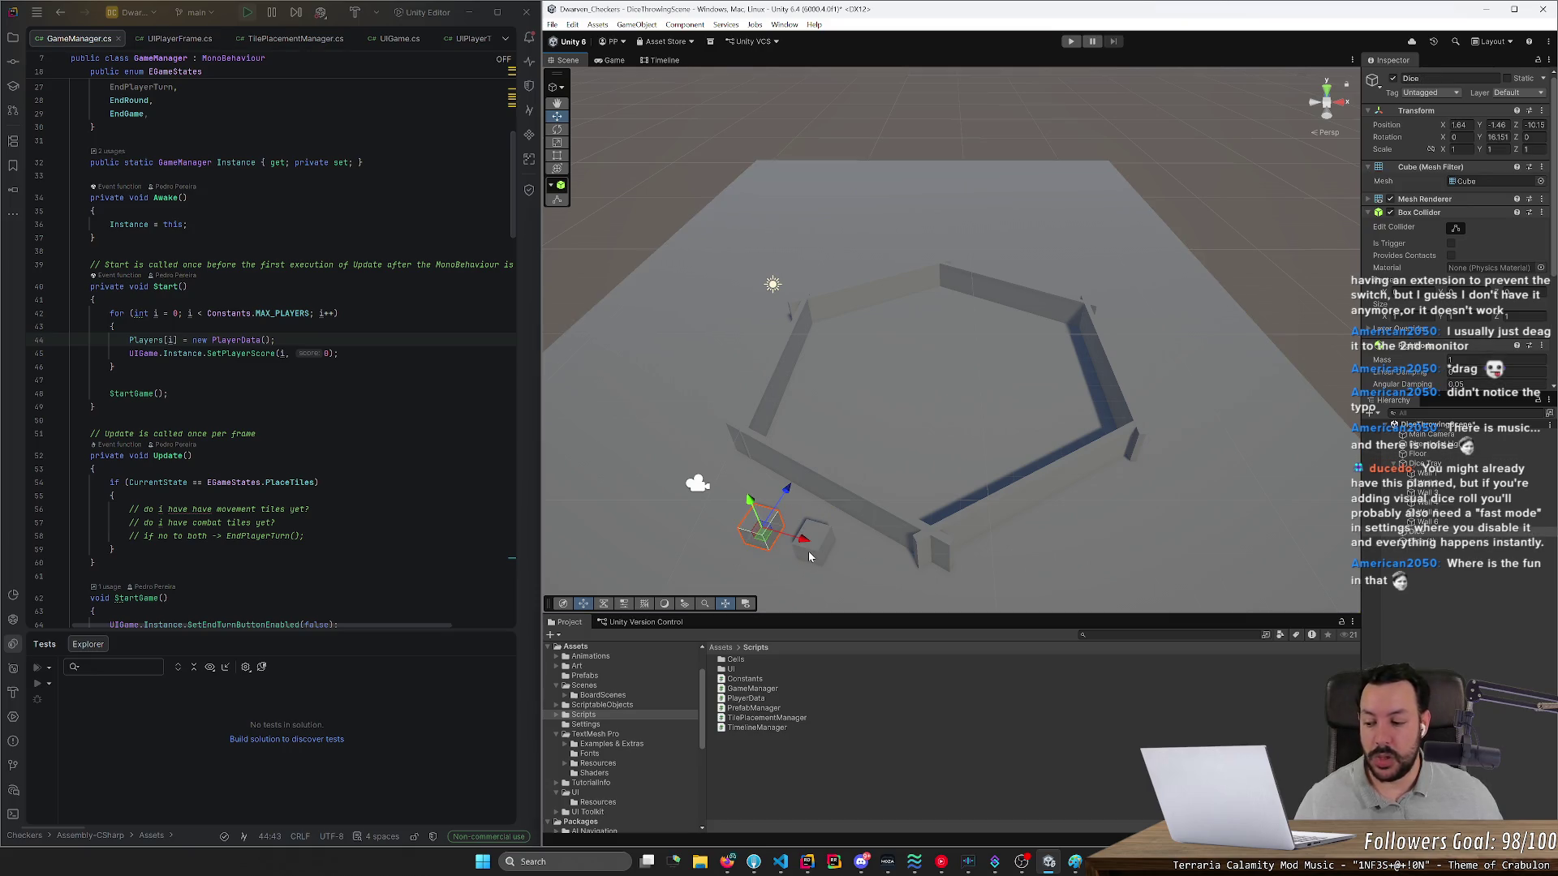
left_click(815, 550)
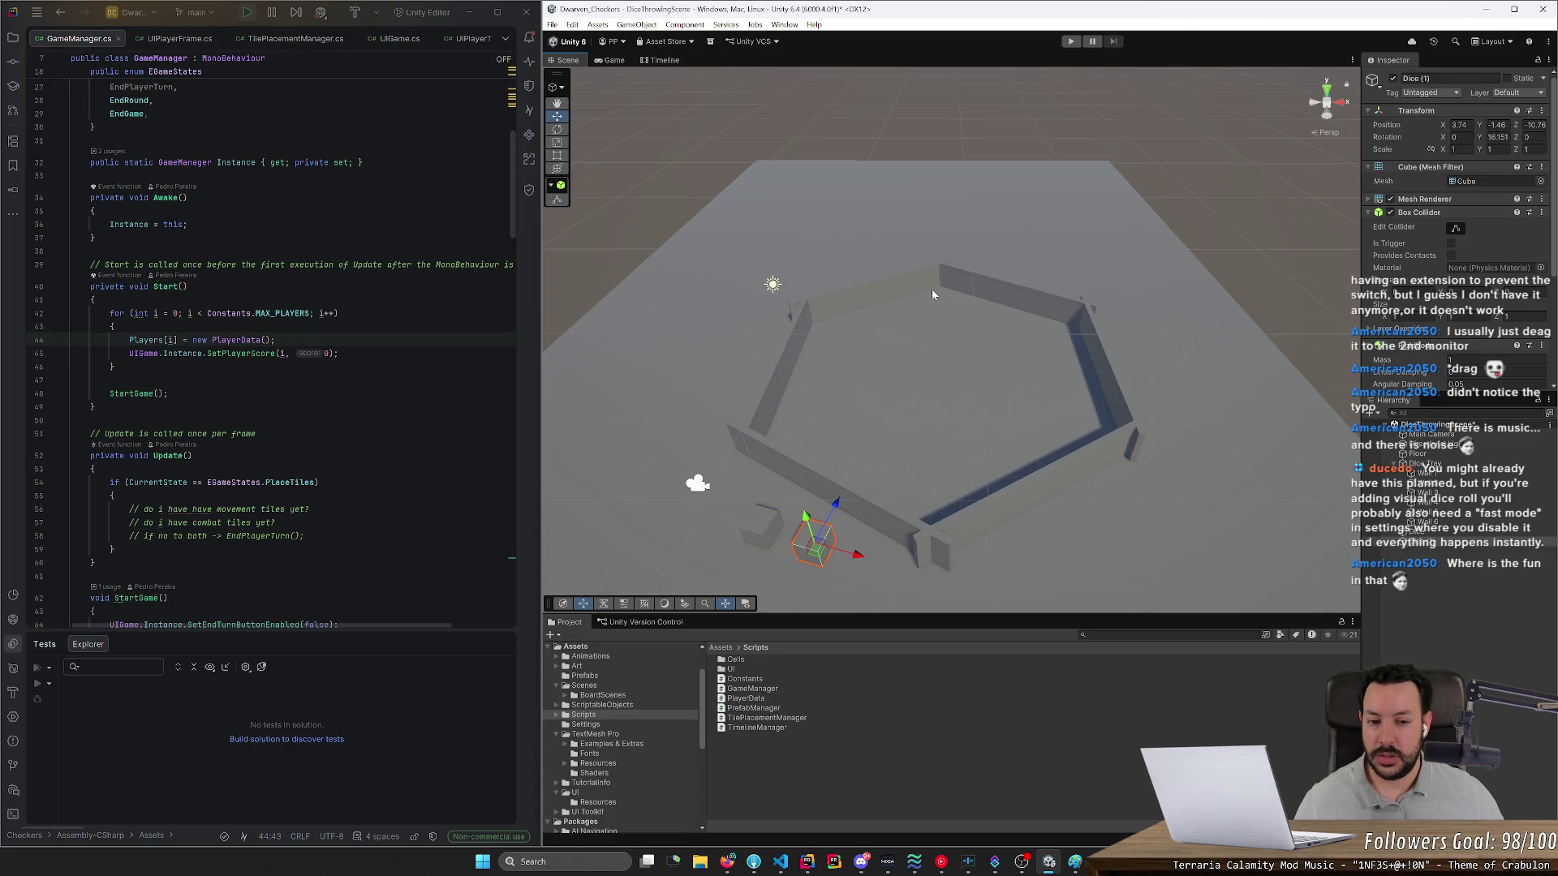
mouse_move(873, 239)
left_mouse_down()
mouse_move(961, 261)
mouse_move(1064, 321)
mouse_move(1018, 308)
mouse_move(1051, 284)
mouse_move(985, 215)
mouse_move(937, 267)
mouse_move(1000, 324)
mouse_move(1069, 314)
mouse_move(941, 292)
mouse_move(917, 264)
mouse_move(973, 295)
mouse_move(991, 264)
mouse_move(1034, 255)
mouse_move(965, 233)
mouse_move(928, 275)
mouse_move(983, 287)
mouse_move(1024, 257)
mouse_move(1008, 234)
mouse_move(944, 248)
mouse_move(1029, 246)
mouse_move(994, 258)
mouse_move(957, 303)
mouse_move(1068, 310)
mouse_move(1084, 168)
mouse_move(1012, 144)
mouse_move(1026, 190)
mouse_move(924, 230)
left_mouse_up()
mouse_move(636, 216)
left_mouse_down()
mouse_move(913, 180)
mouse_move(927, 108)
mouse_move(911, 139)
mouse_move(986, 152)
mouse_move(933, 160)
mouse_move(961, 166)
left_mouse_up()
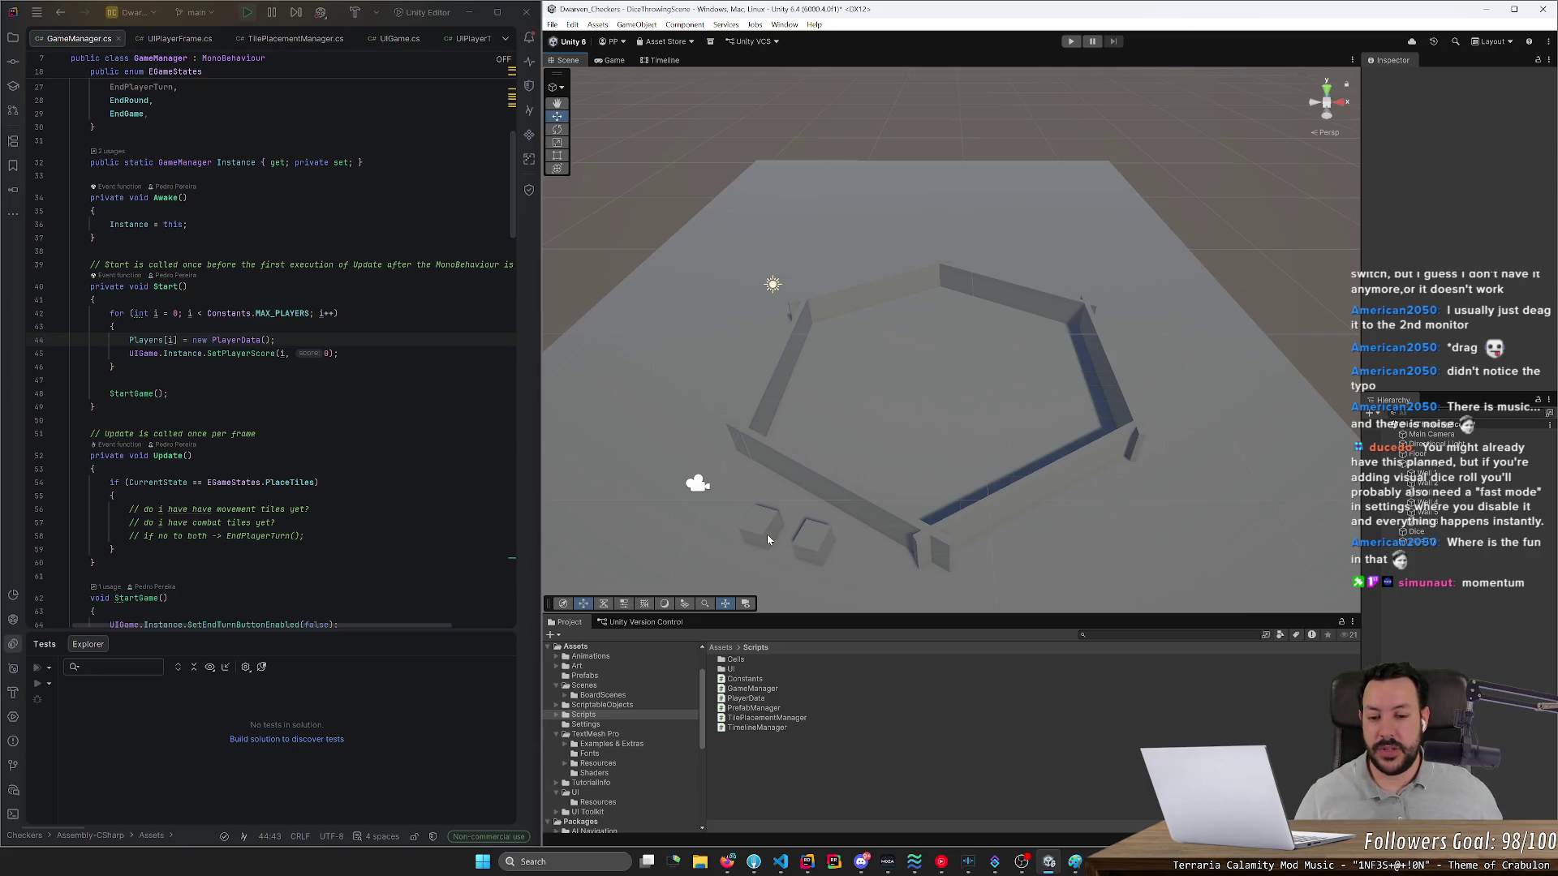
mouse_move(762, 520)
left_mouse_down()
mouse_move(662, 167)
mouse_move(609, 161)
mouse_move(603, 136)
mouse_move(625, 176)
left_mouse_up()
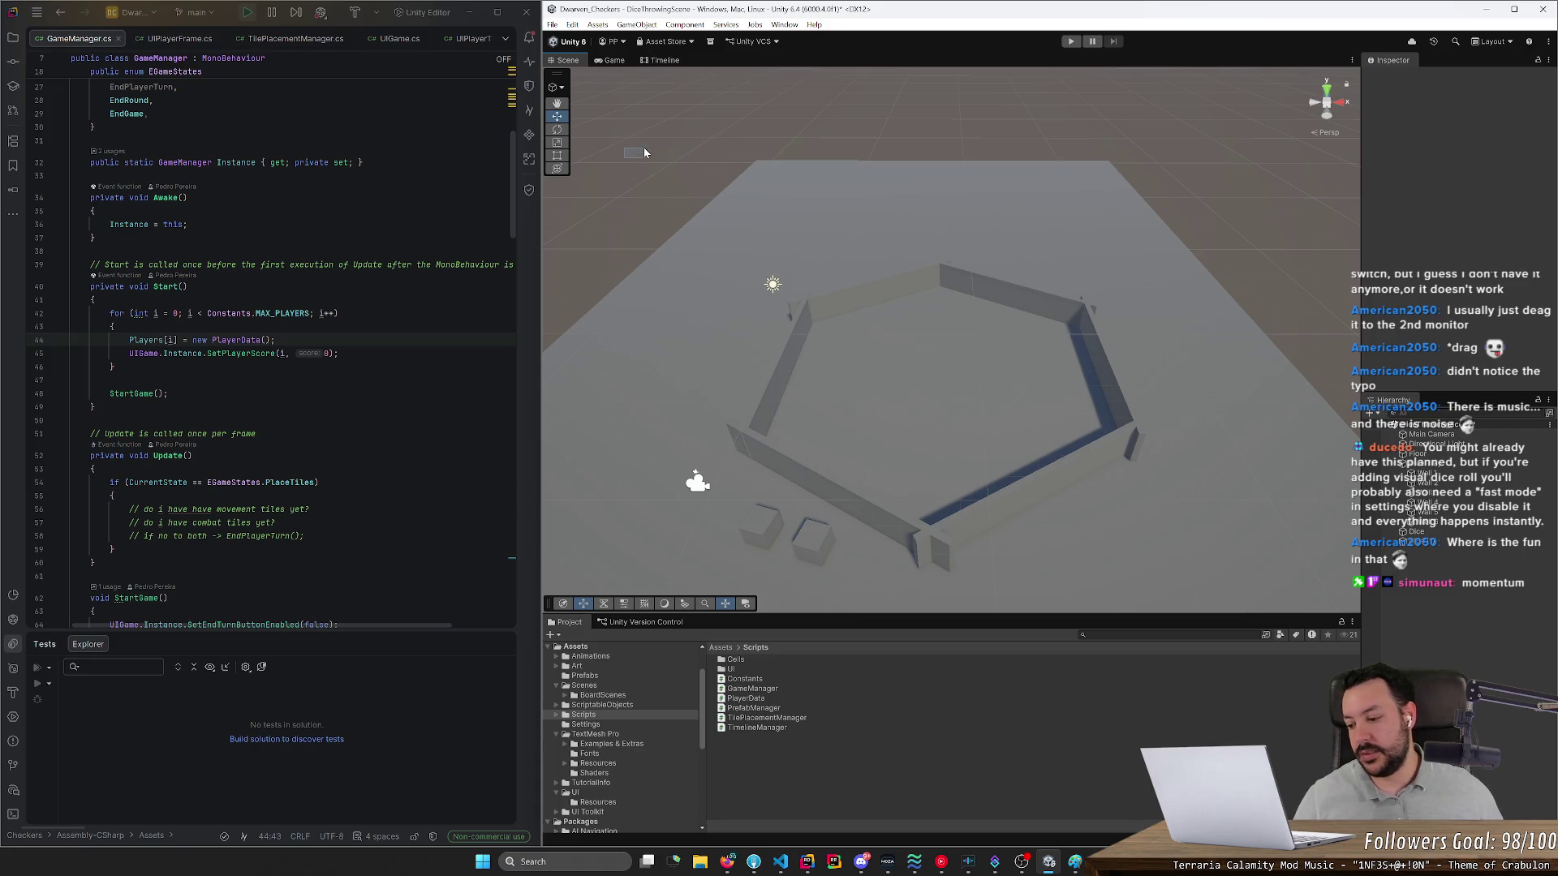
mouse_move(697, 182)
left_mouse_down()
mouse_move(675, 149)
mouse_move(1055, 442)
mouse_move(714, 159)
left_mouse_up()
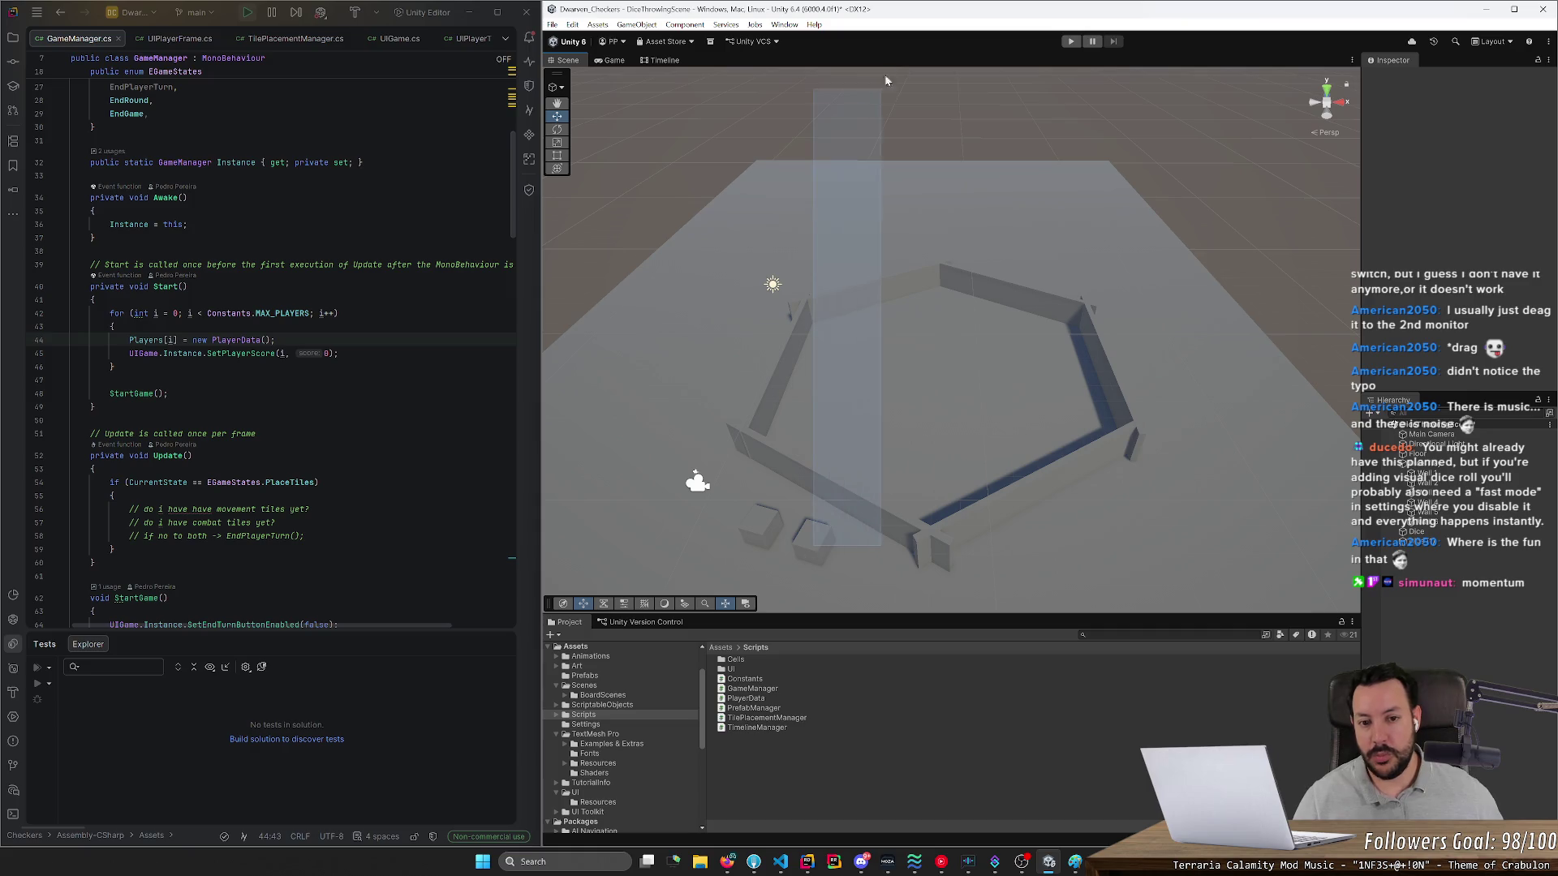
- Box-select the tray walls, a die and the floor in the Scene view
left_click_drag(748, 114, 1137, 574)
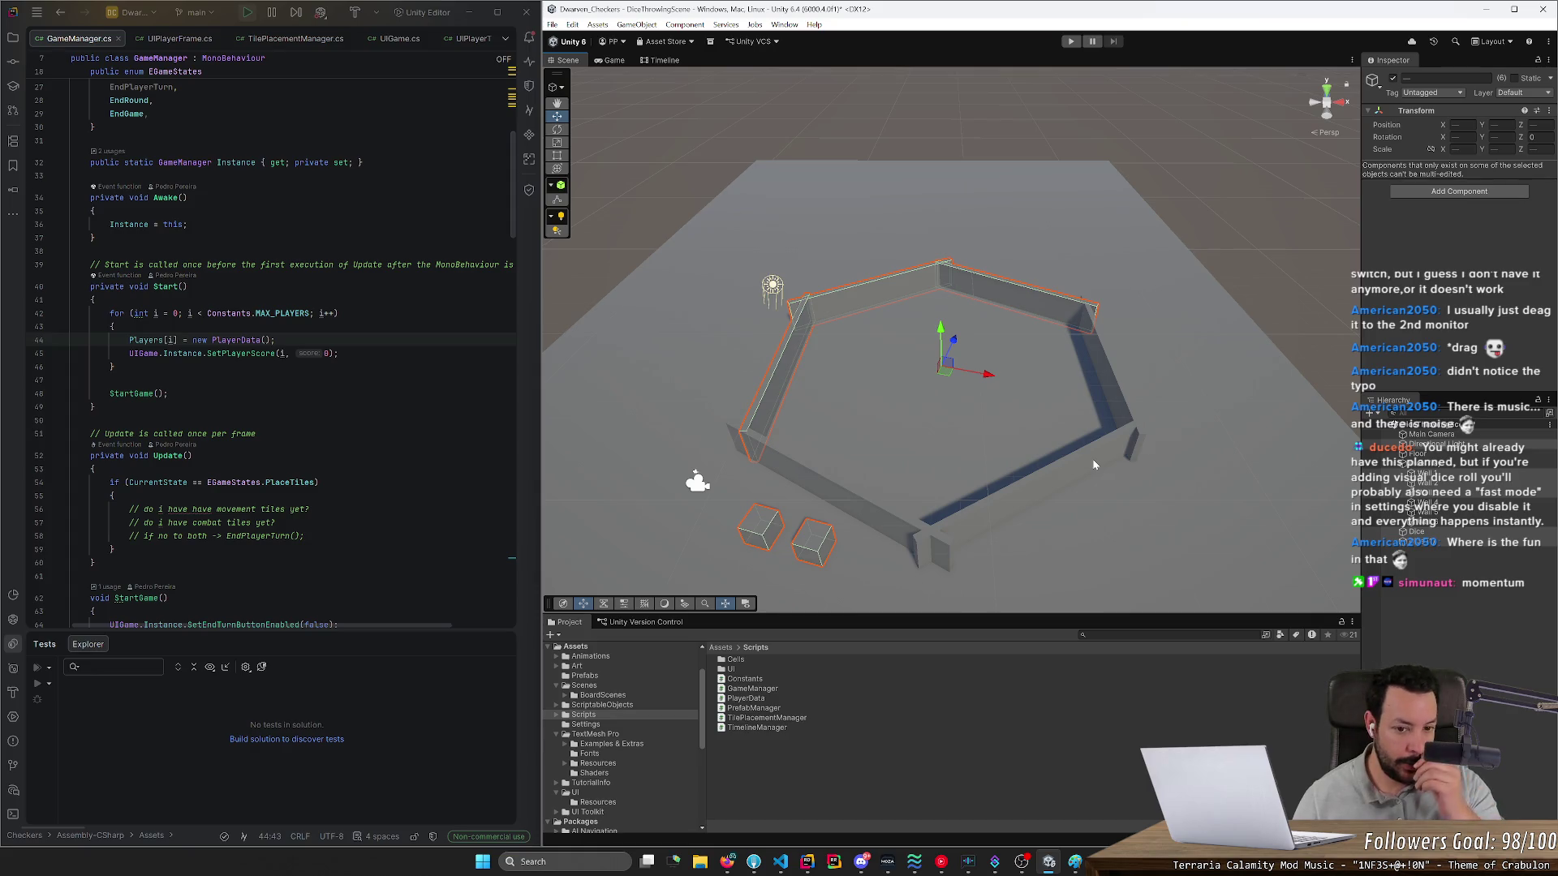
left_click(870, 150)
mouse_move(772, 105)
left_mouse_down()
mouse_move(993, 412)
mouse_move(1089, 595)
mouse_move(1122, 600)
mouse_move(1124, 537)
left_mouse_up()
left_click(823, 216)
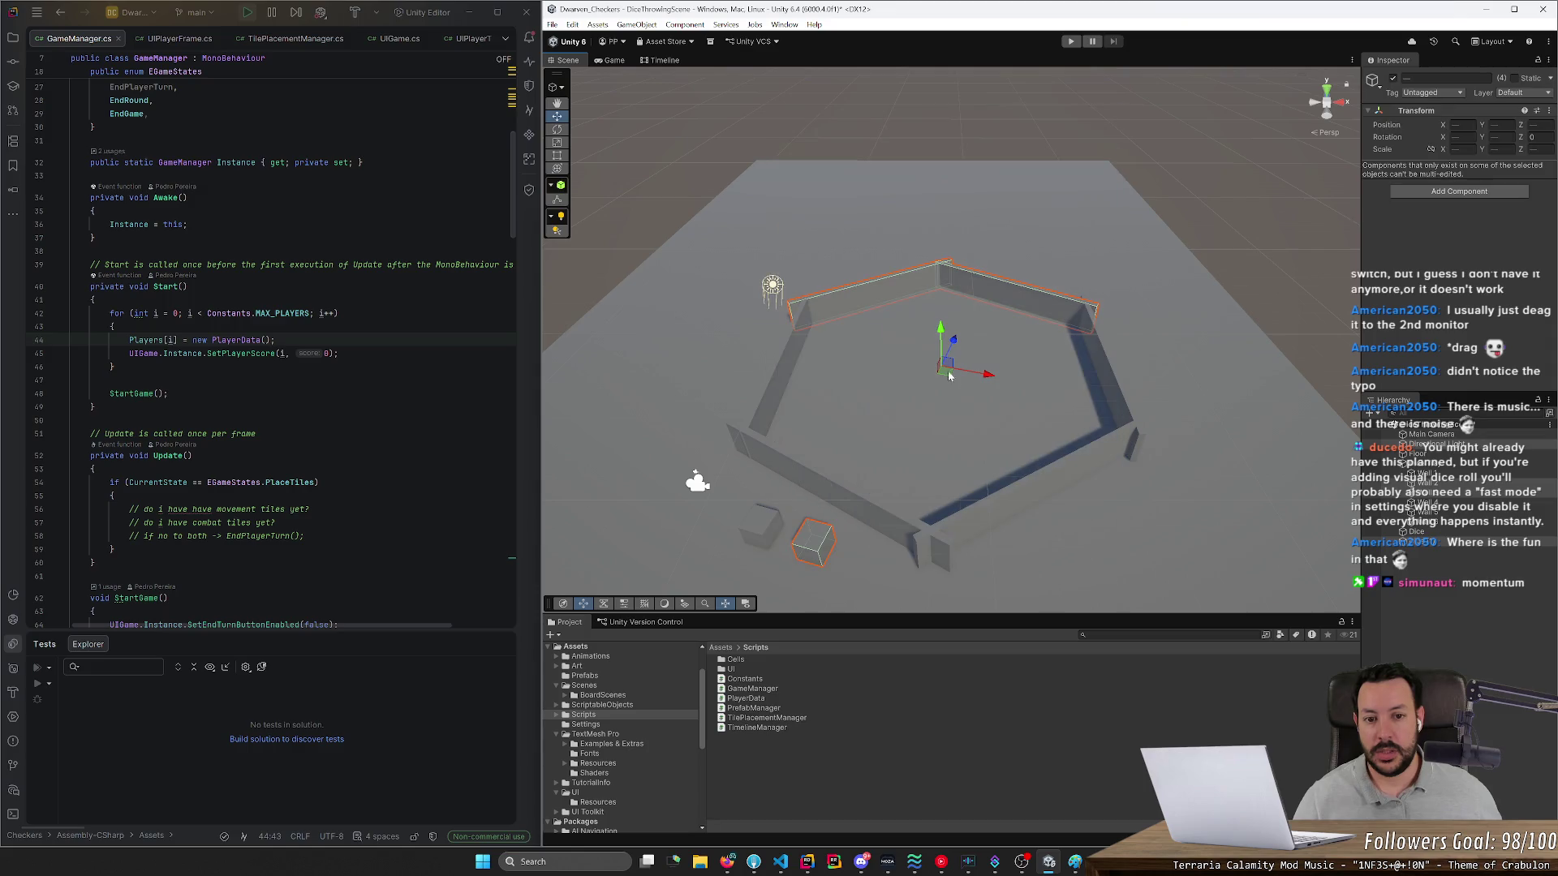
mouse_move(801, 81)
left_mouse_down()
mouse_move(786, 444)
mouse_move(1121, 590)
mouse_move(1111, 577)
left_mouse_up()
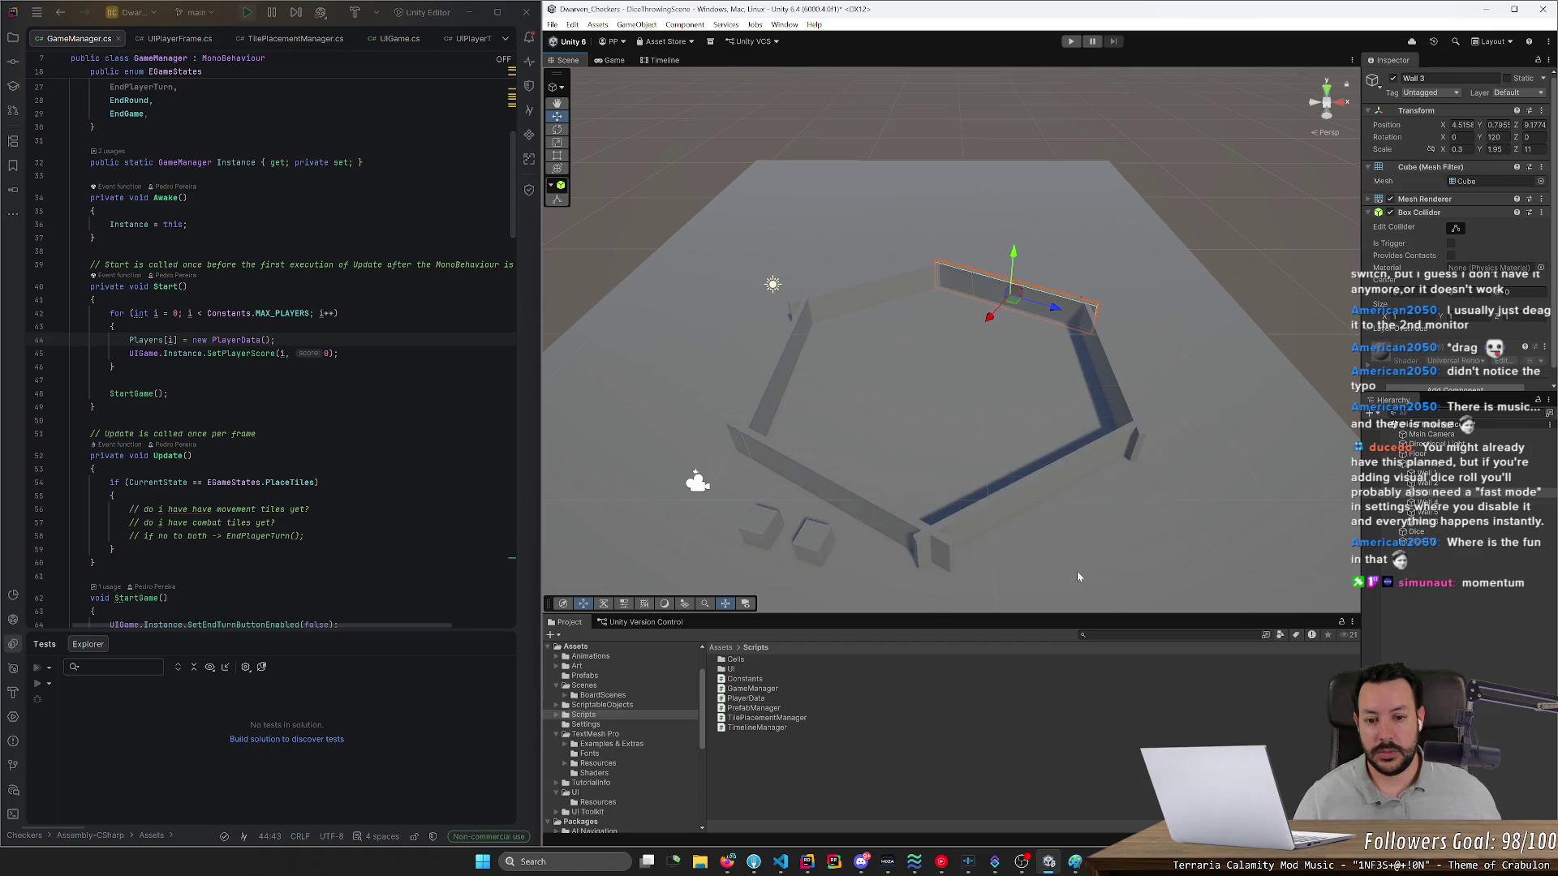
- Select a die, the main camera and the floor, nudging the left die beside the tray
left_click(810, 537)
left_click(696, 482)
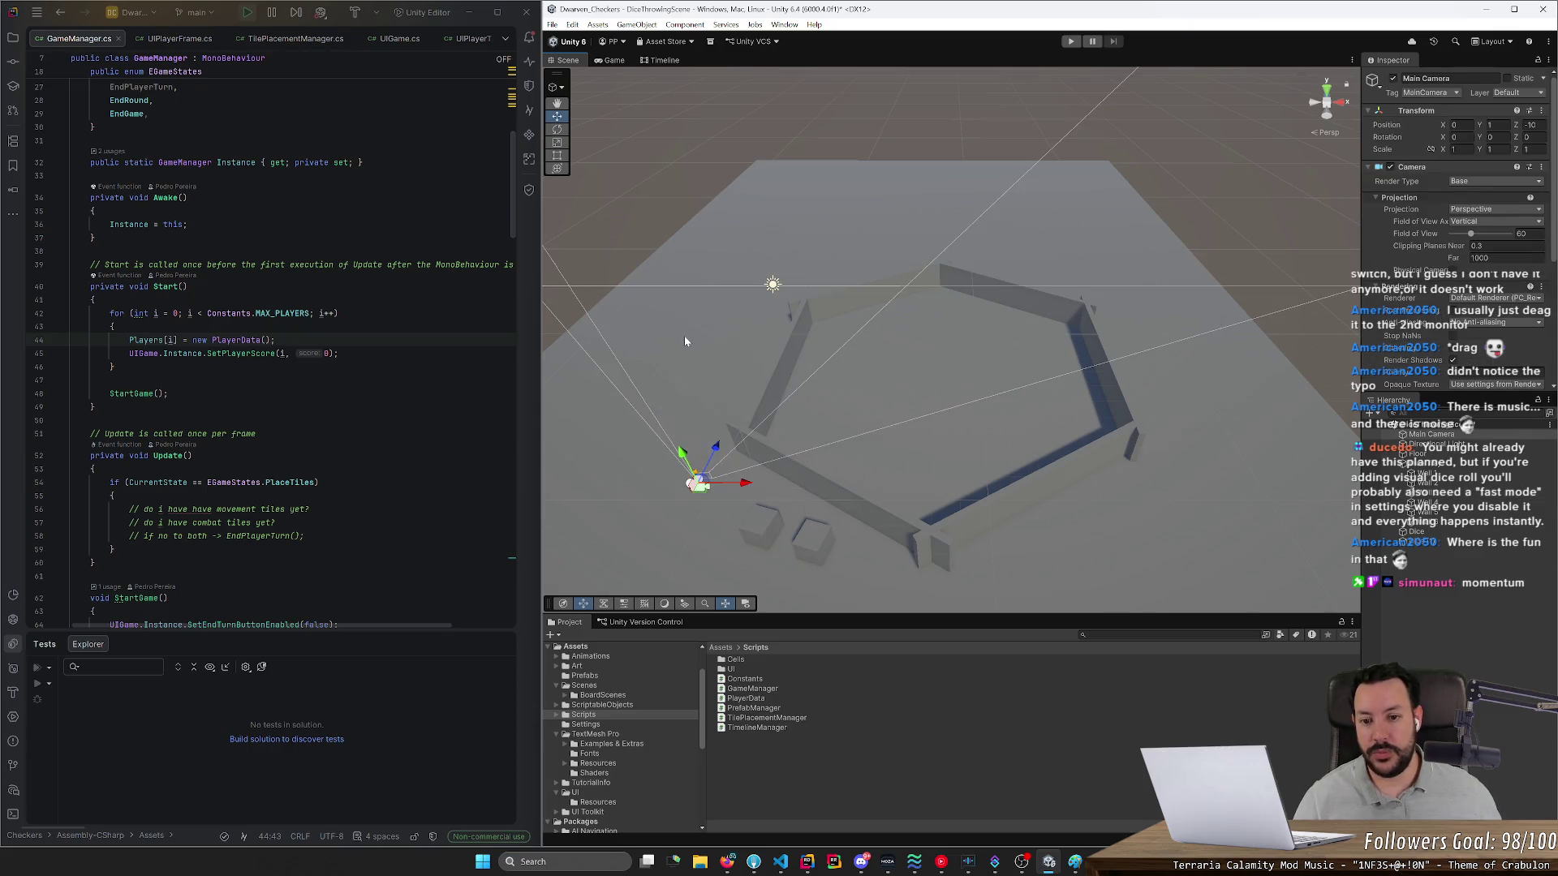
left_click(728, 366)
mouse_move(573, 295)
left_mouse_down()
mouse_move(662, 324)
mouse_move(694, 378)
left_mouse_up()
left_click(761, 529)
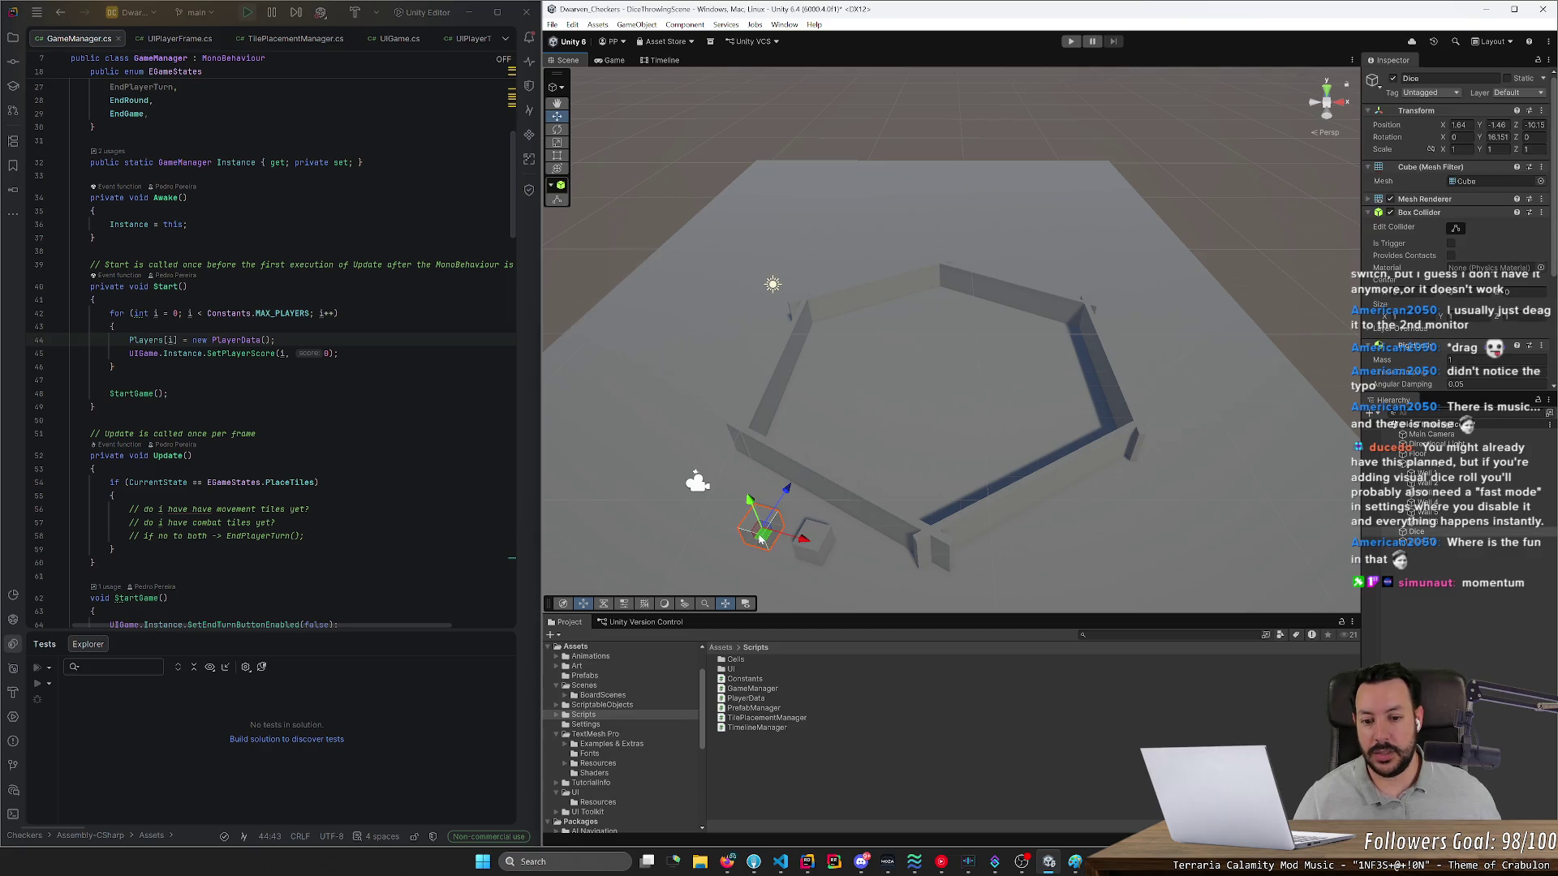
mouse_move(763, 531)
left_mouse_down()
mouse_move(785, 343)
mouse_move(803, 387)
mouse_move(846, 384)
mouse_move(809, 400)
mouse_move(816, 355)
mouse_move(799, 442)
mouse_move(754, 521)
left_mouse_up()
left_click(862, 408)
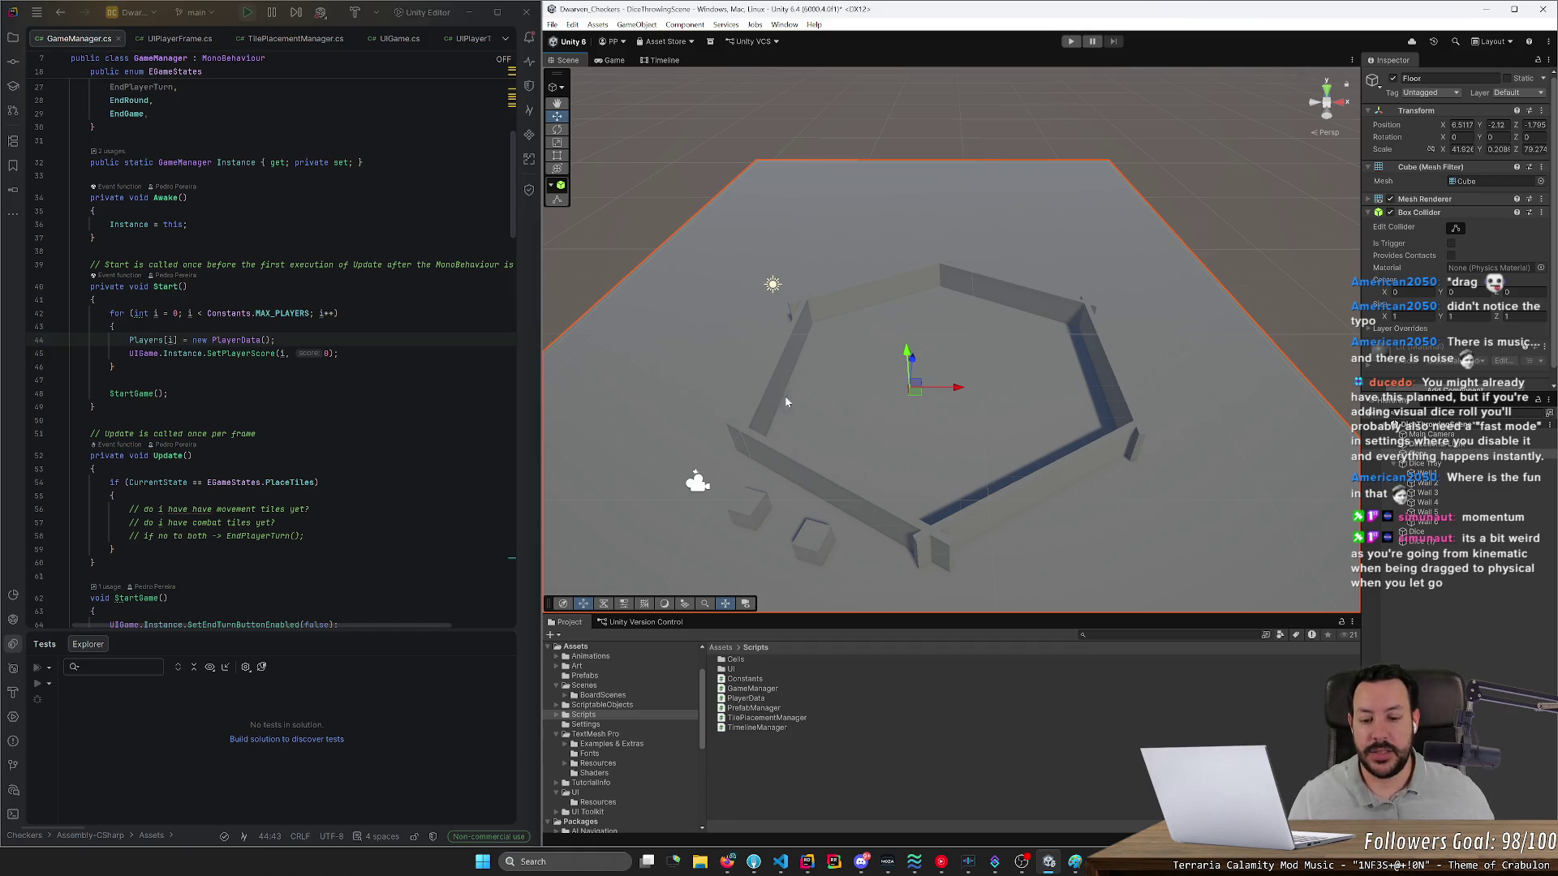
- Bring up the 'dice throw hexagonal' image results and type 'baldurs gate 3' in a new tab
left_click(727, 861)
left_click(176, 13)
type("ba")
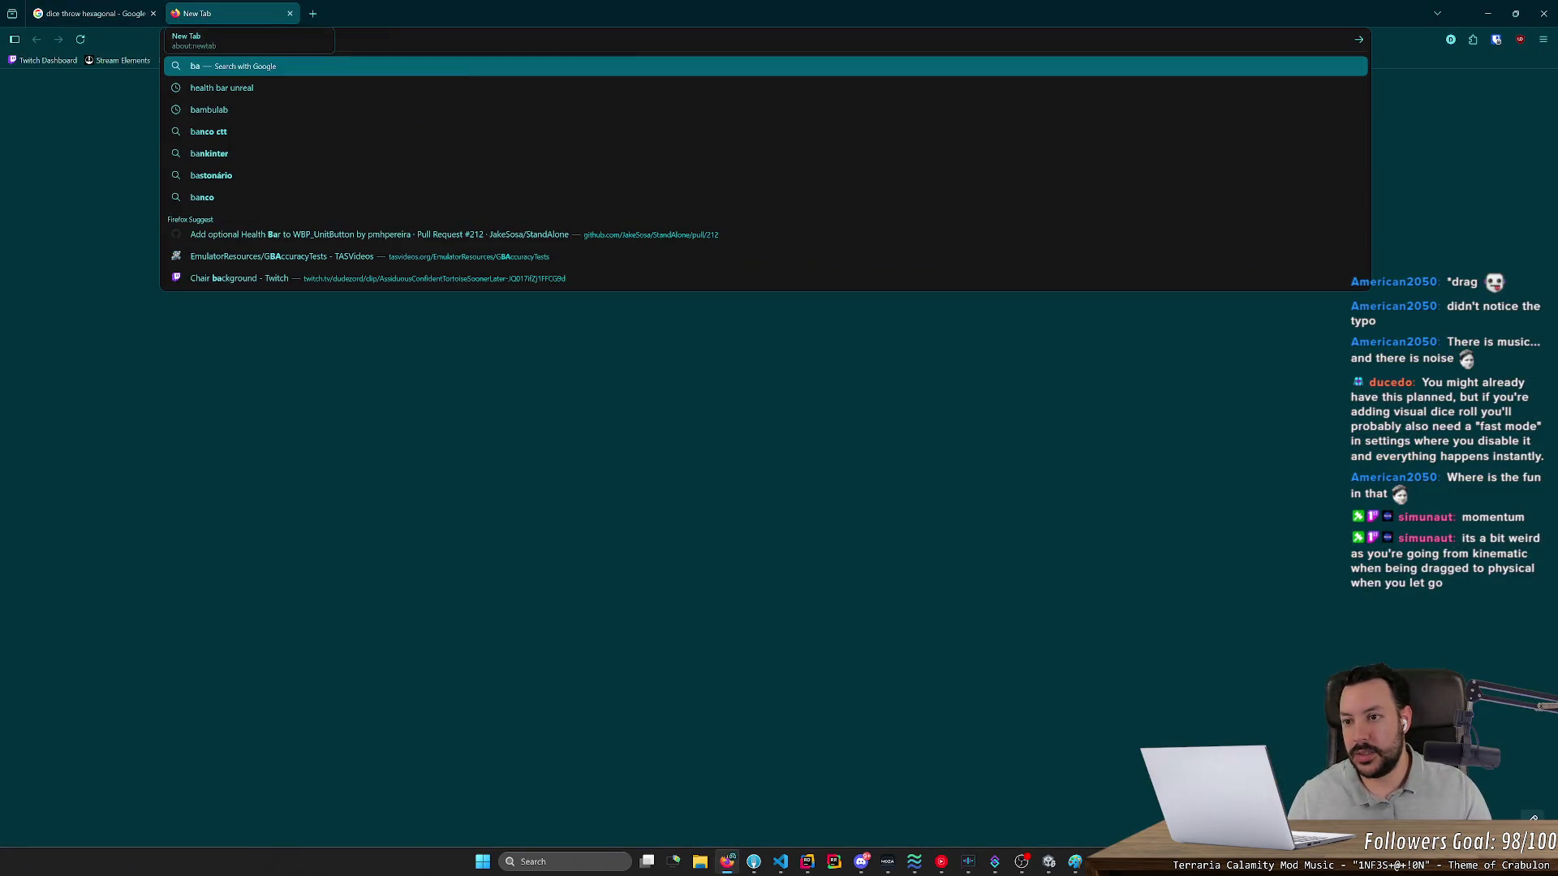
type("ldurs gate 3")
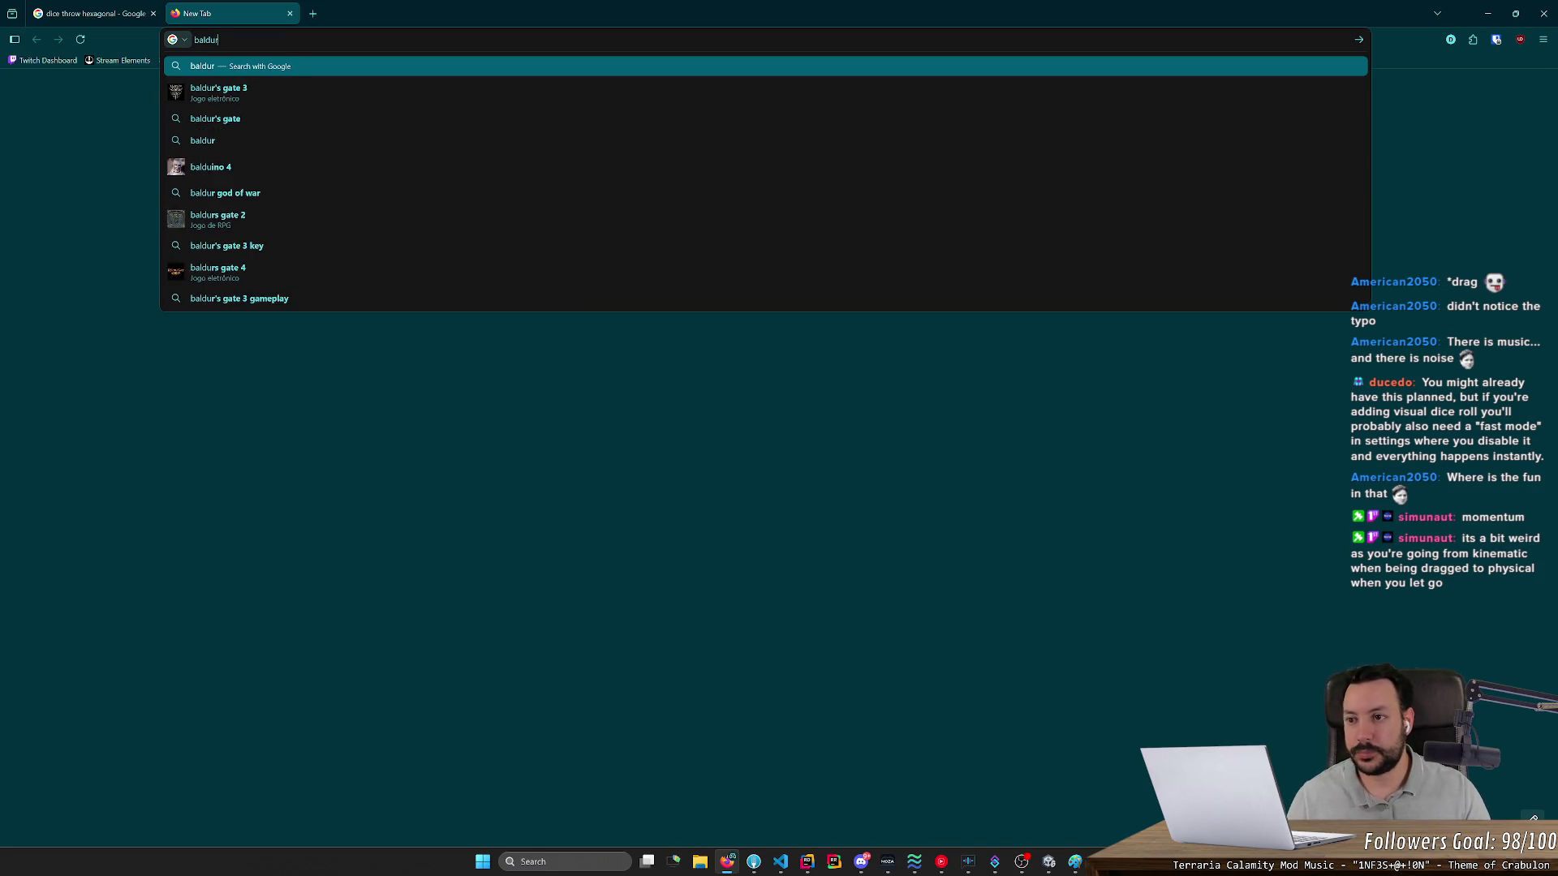
- Search Google for 'baldurs gate 3 dice throw'
key("Return")
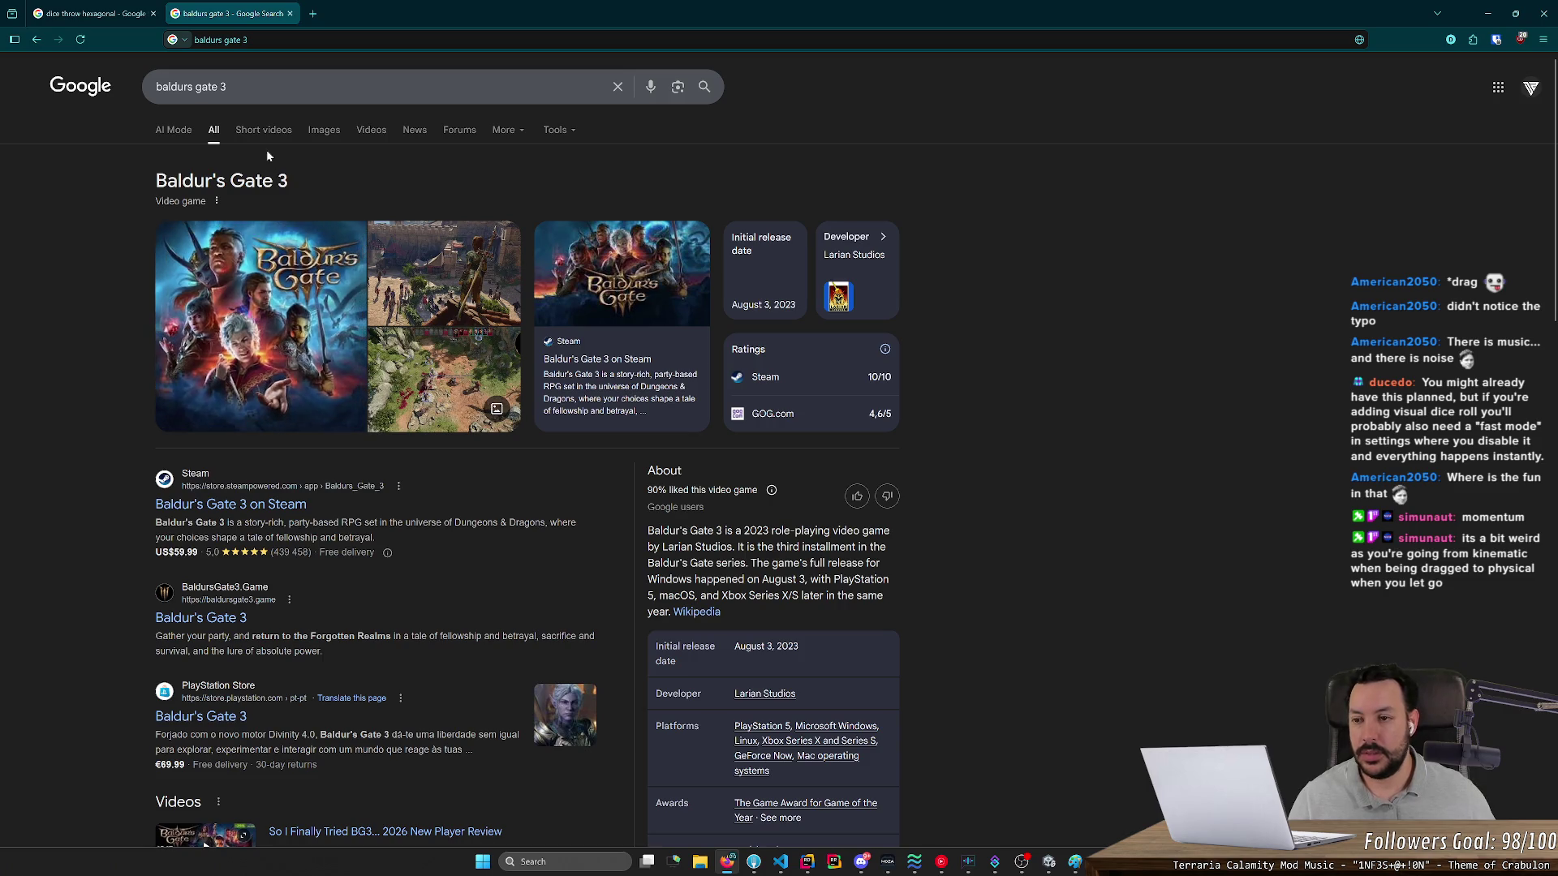
left_click(276, 86)
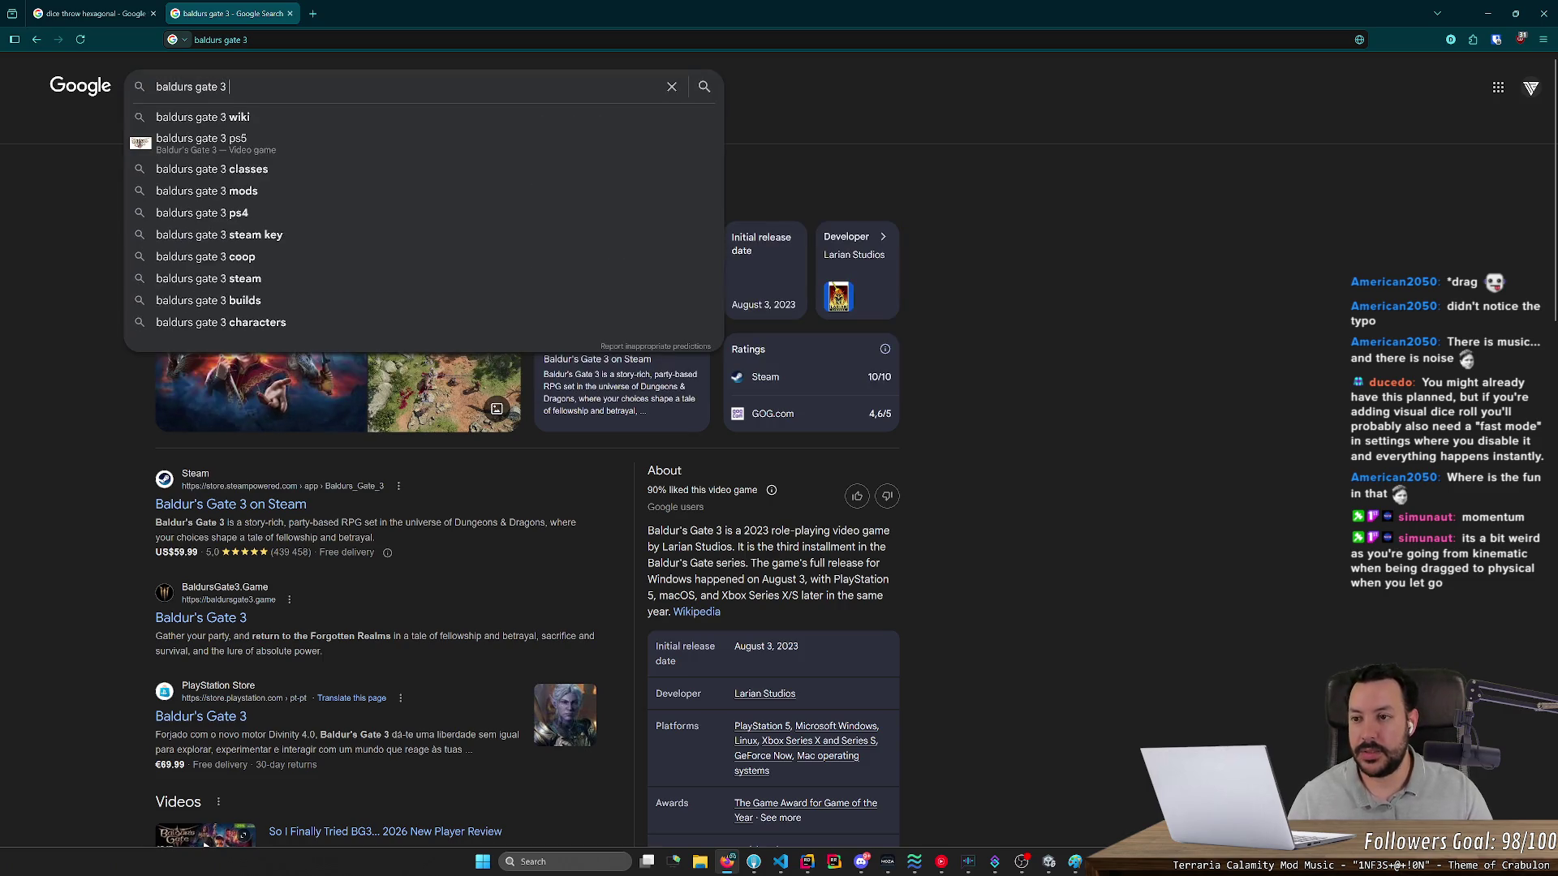
type("dice throw")
key("Return")
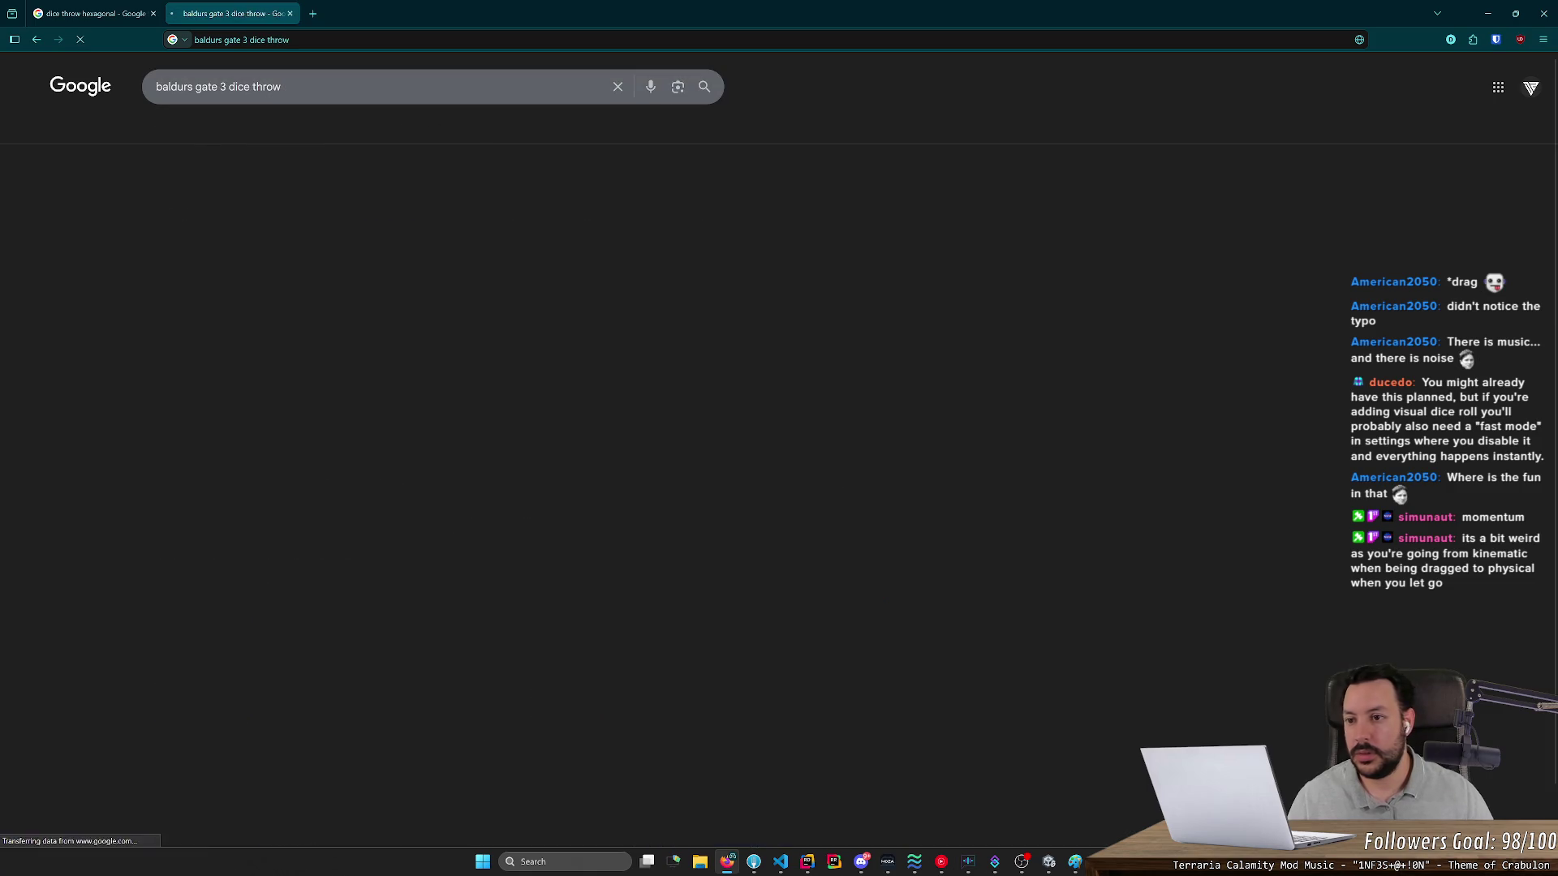
- View the Deception check image on the bg3.wiki Dice rolls page, then minimize the browser
left_click(186, 203)
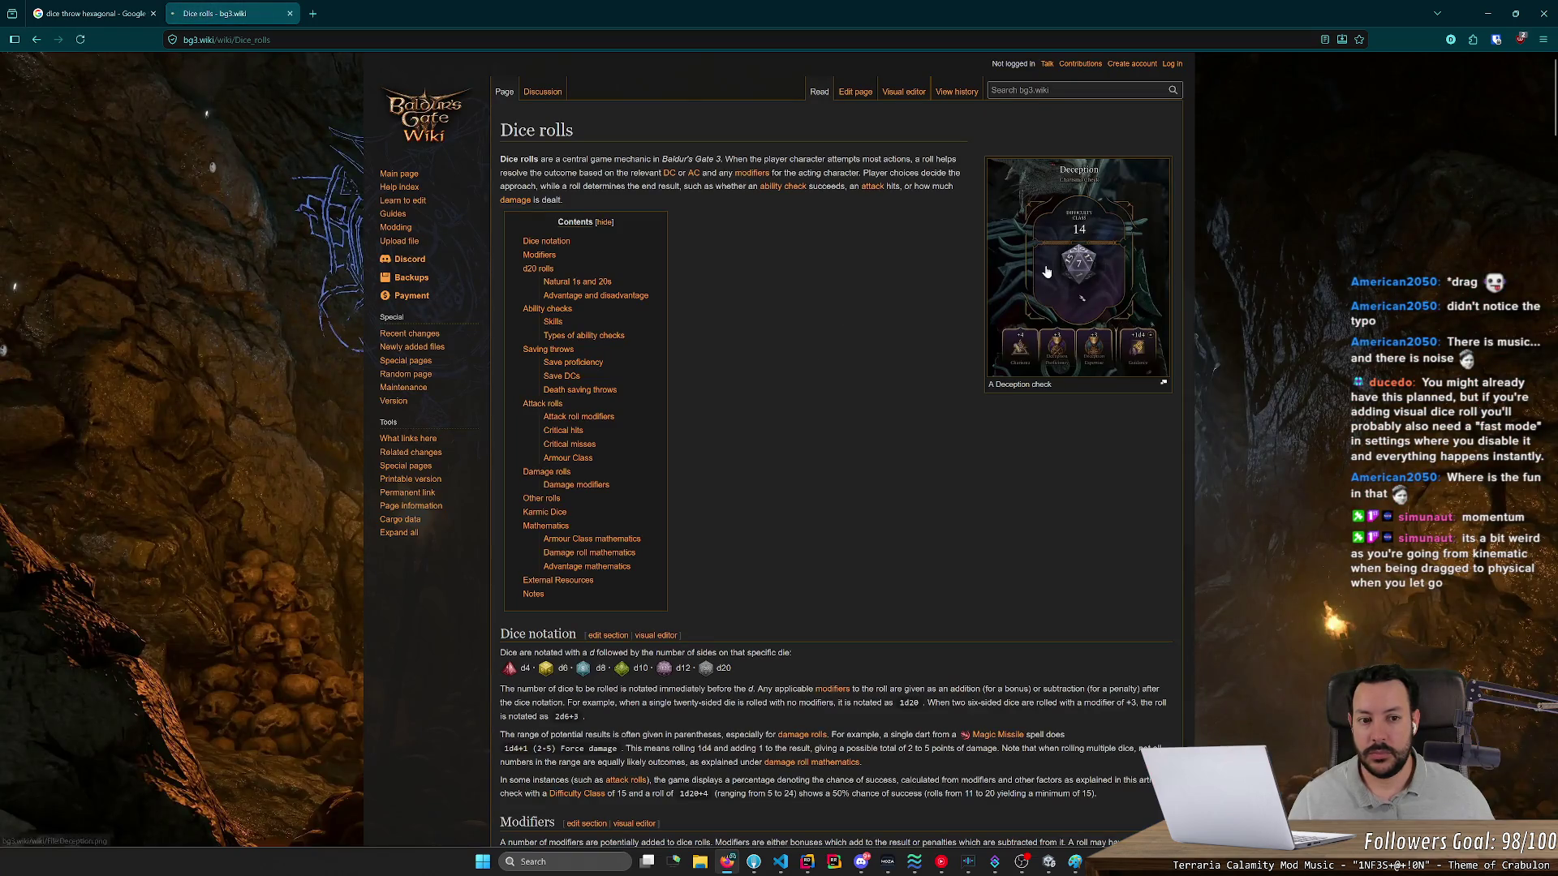
left_click(1024, 279)
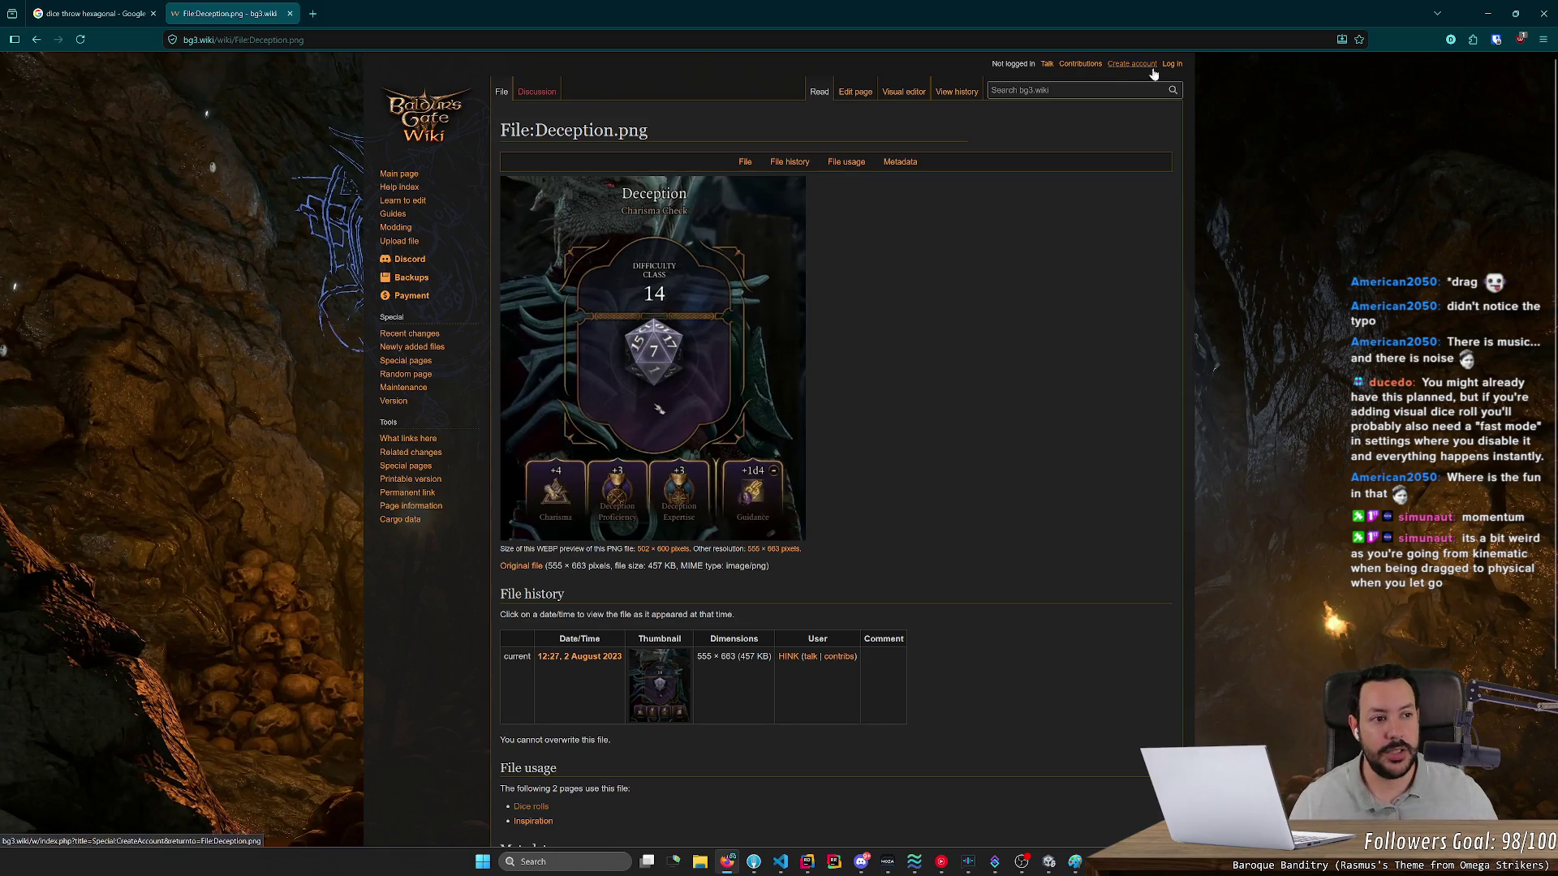
left_click(1487, 13)
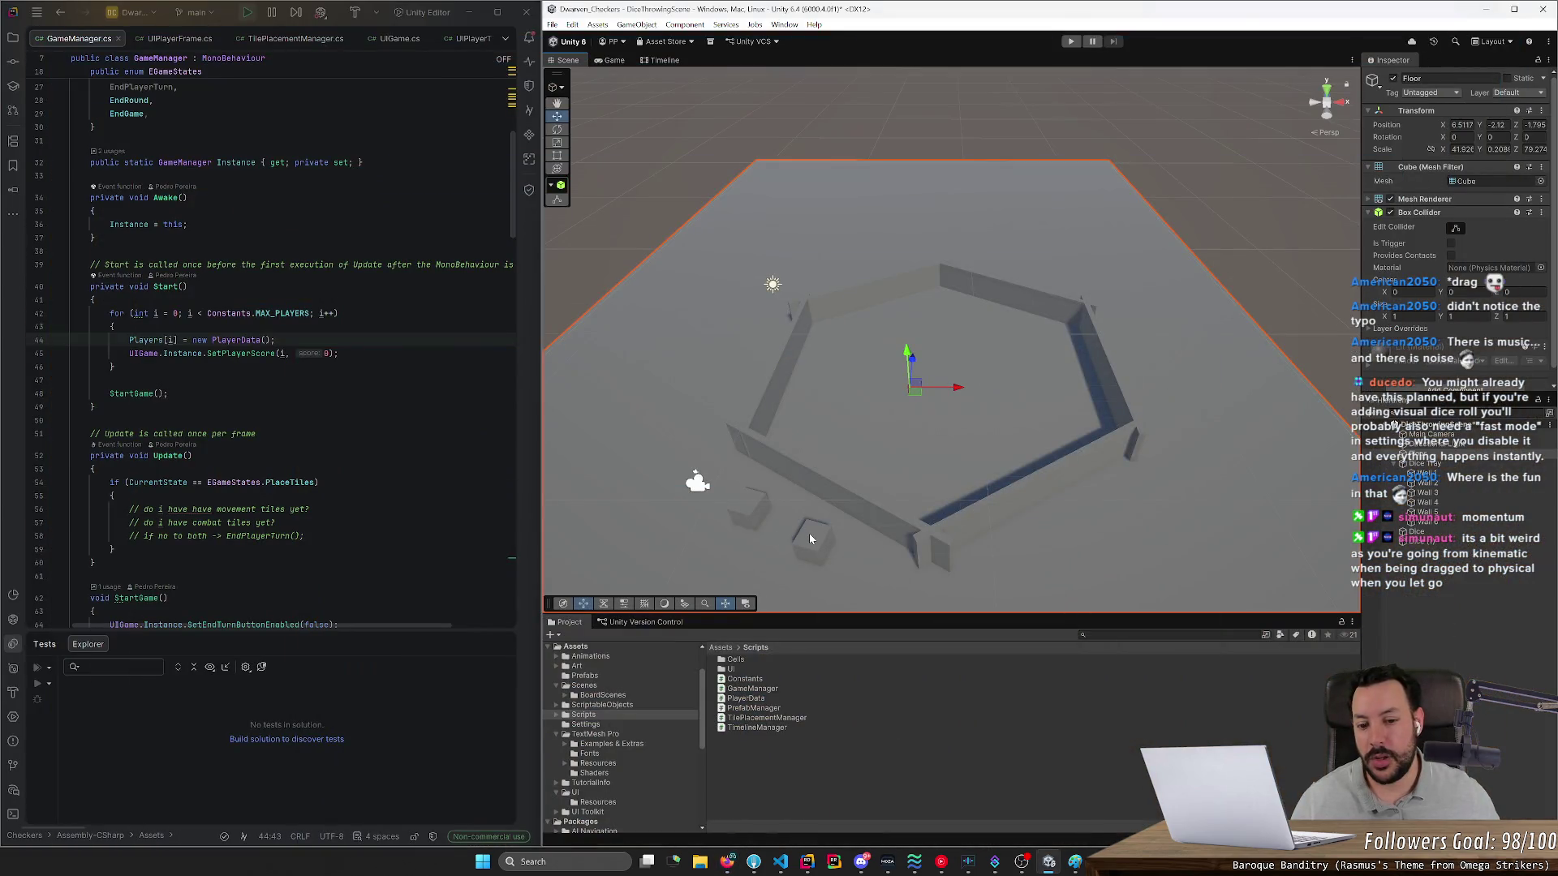
- Move Dice (1) into the hexagon and down to the front-left floor at 2.89, -1.09, -10.51
left_click(809, 538)
mouse_move(818, 541)
left_mouse_down()
mouse_move(876, 365)
mouse_move(806, 373)
mouse_move(795, 333)
mouse_move(787, 412)
mouse_move(819, 442)
mouse_move(899, 288)
left_mouse_up()
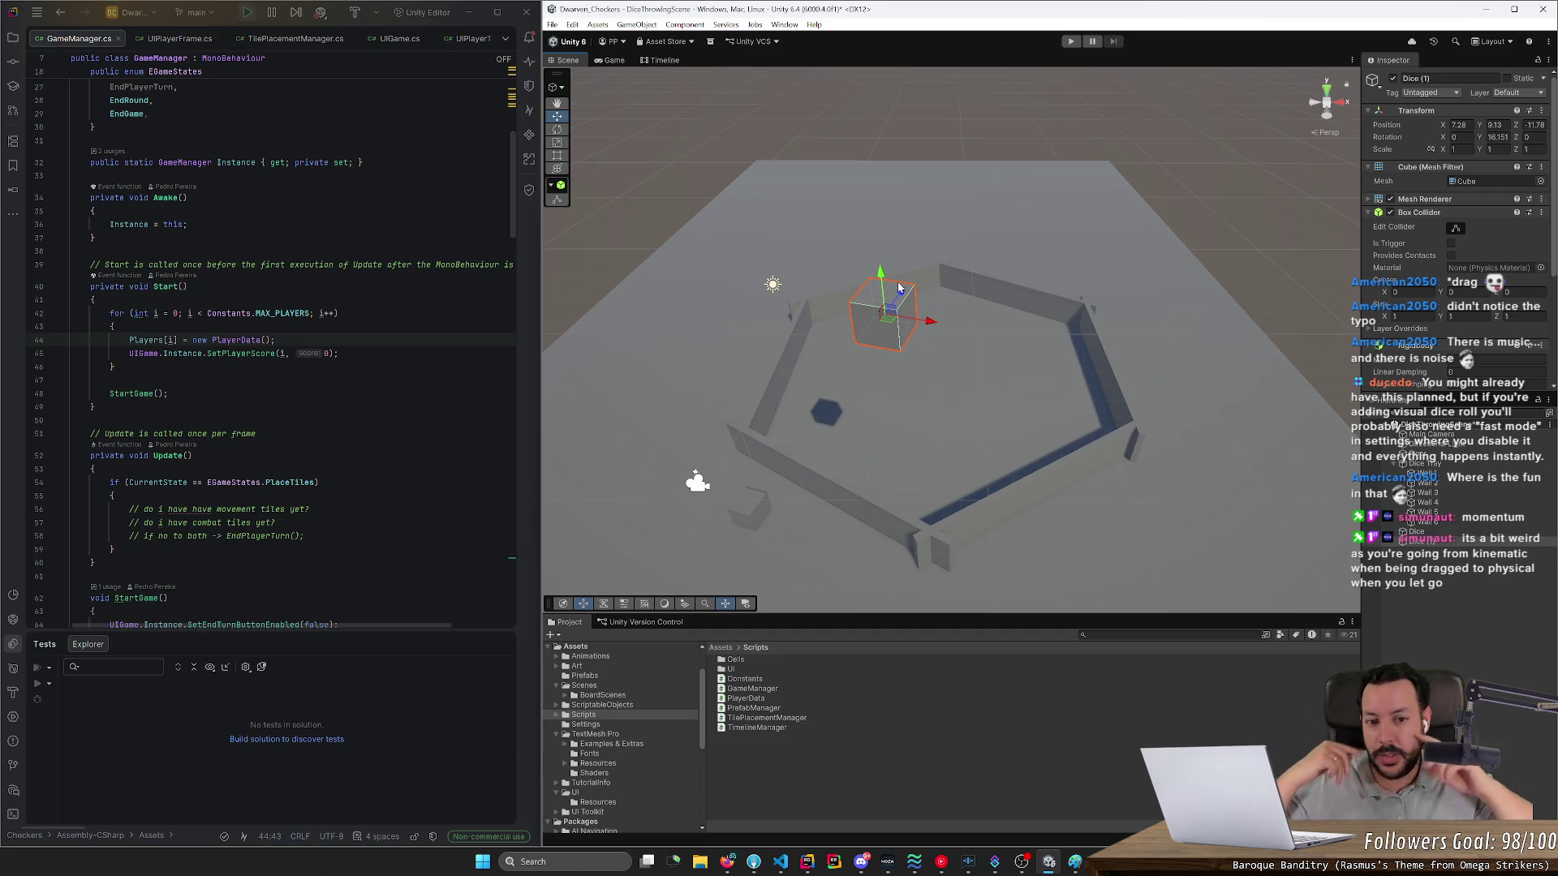
mouse_move(897, 311)
left_mouse_down()
mouse_move(933, 365)
mouse_move(765, 424)
mouse_move(758, 458)
mouse_move(850, 422)
mouse_move(824, 332)
mouse_move(795, 438)
mouse_move(920, 300)
left_mouse_up()
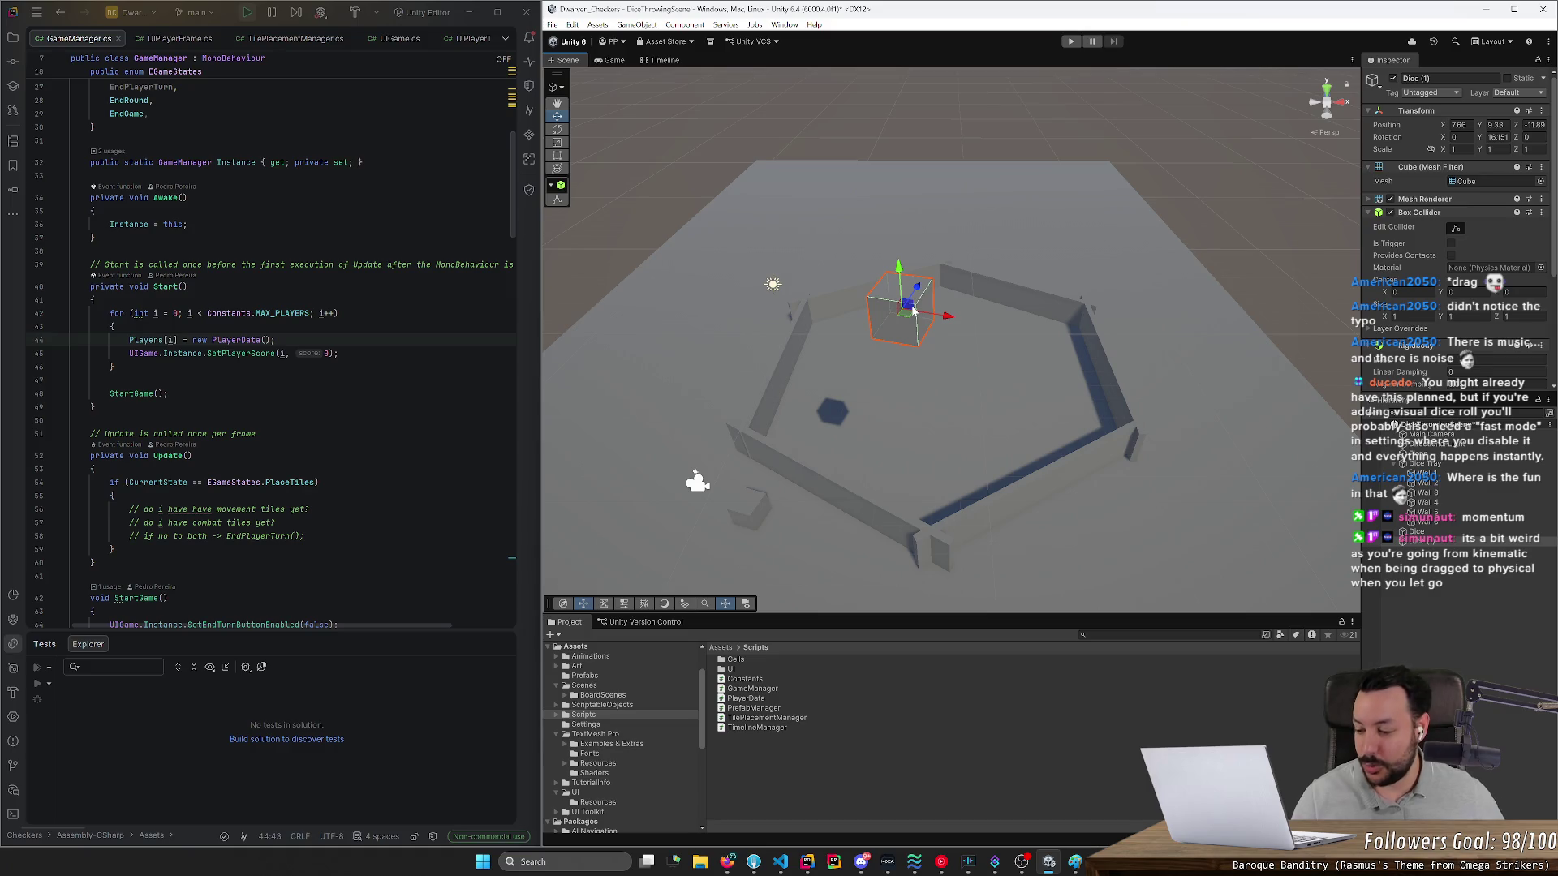
left_click_drag(912, 309, 798, 532)
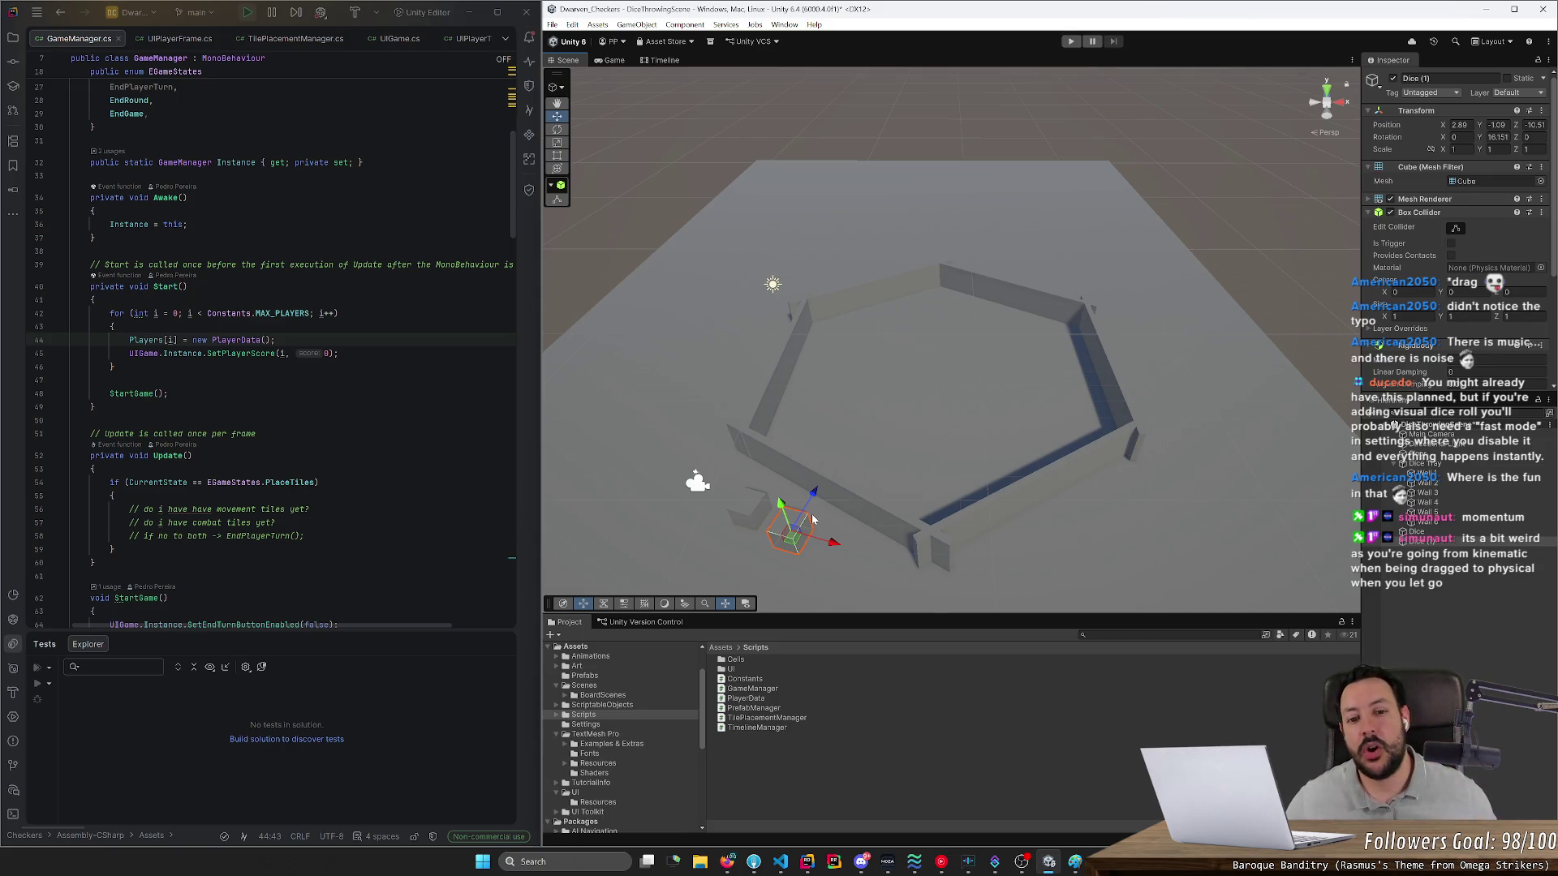
left_click(741, 192)
left_click(761, 201)
mouse_move(761, 201)
left_mouse_down()
mouse_move(1249, 616)
mouse_move(1154, 584)
left_mouse_up()
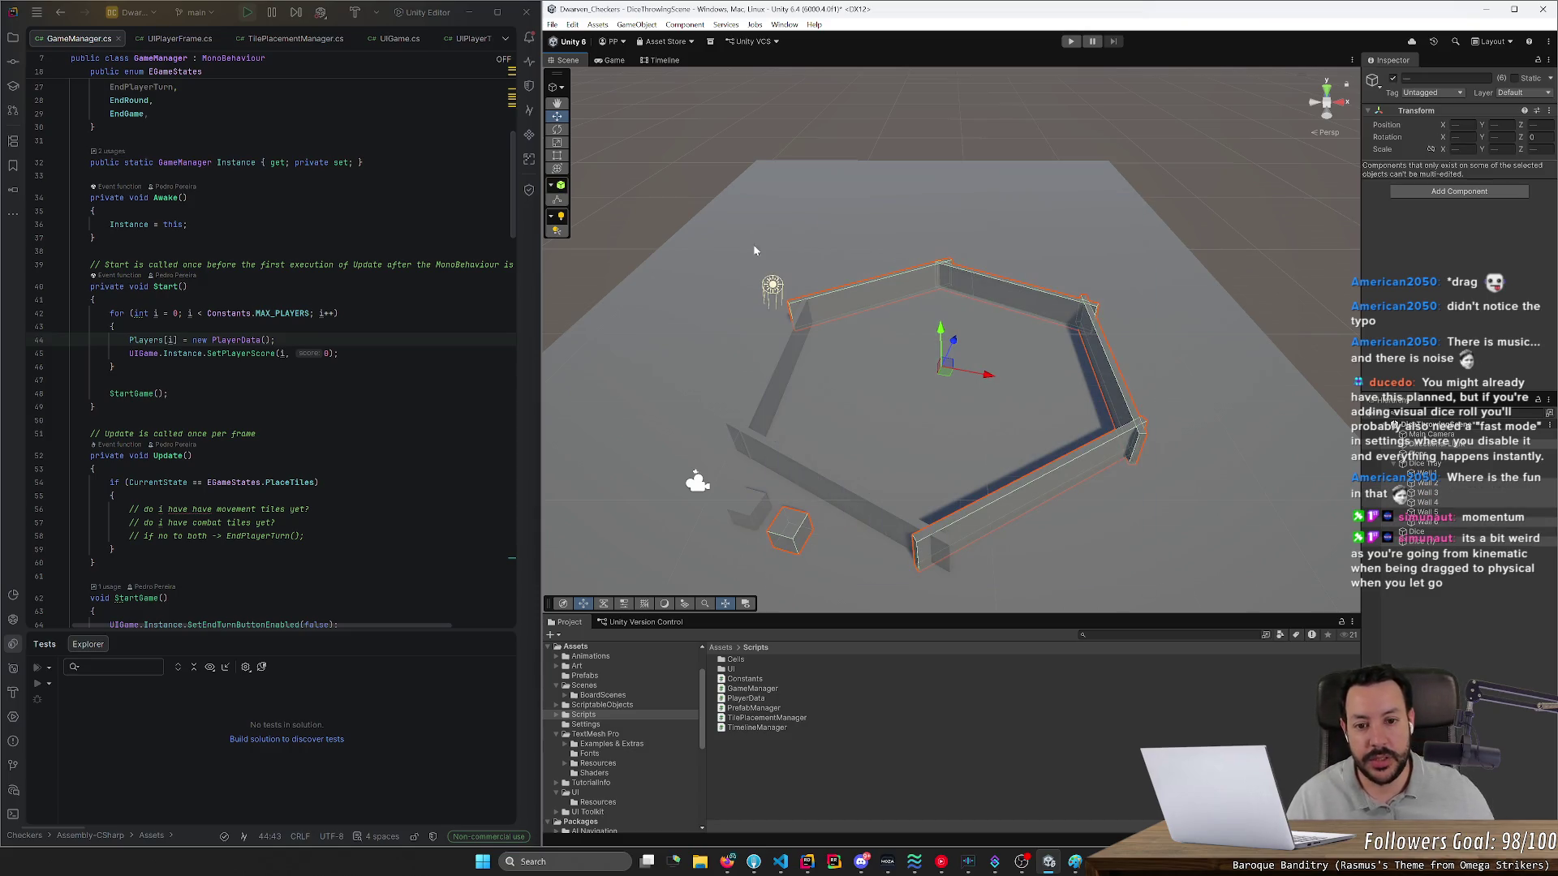
left_click(741, 216)
mouse_move(770, 279)
left_mouse_down()
mouse_move(1160, 572)
mouse_move(1151, 552)
left_mouse_up()
left_click(1172, 571)
mouse_move(718, 184)
left_mouse_down()
mouse_move(1189, 563)
mouse_move(1163, 554)
left_mouse_up()
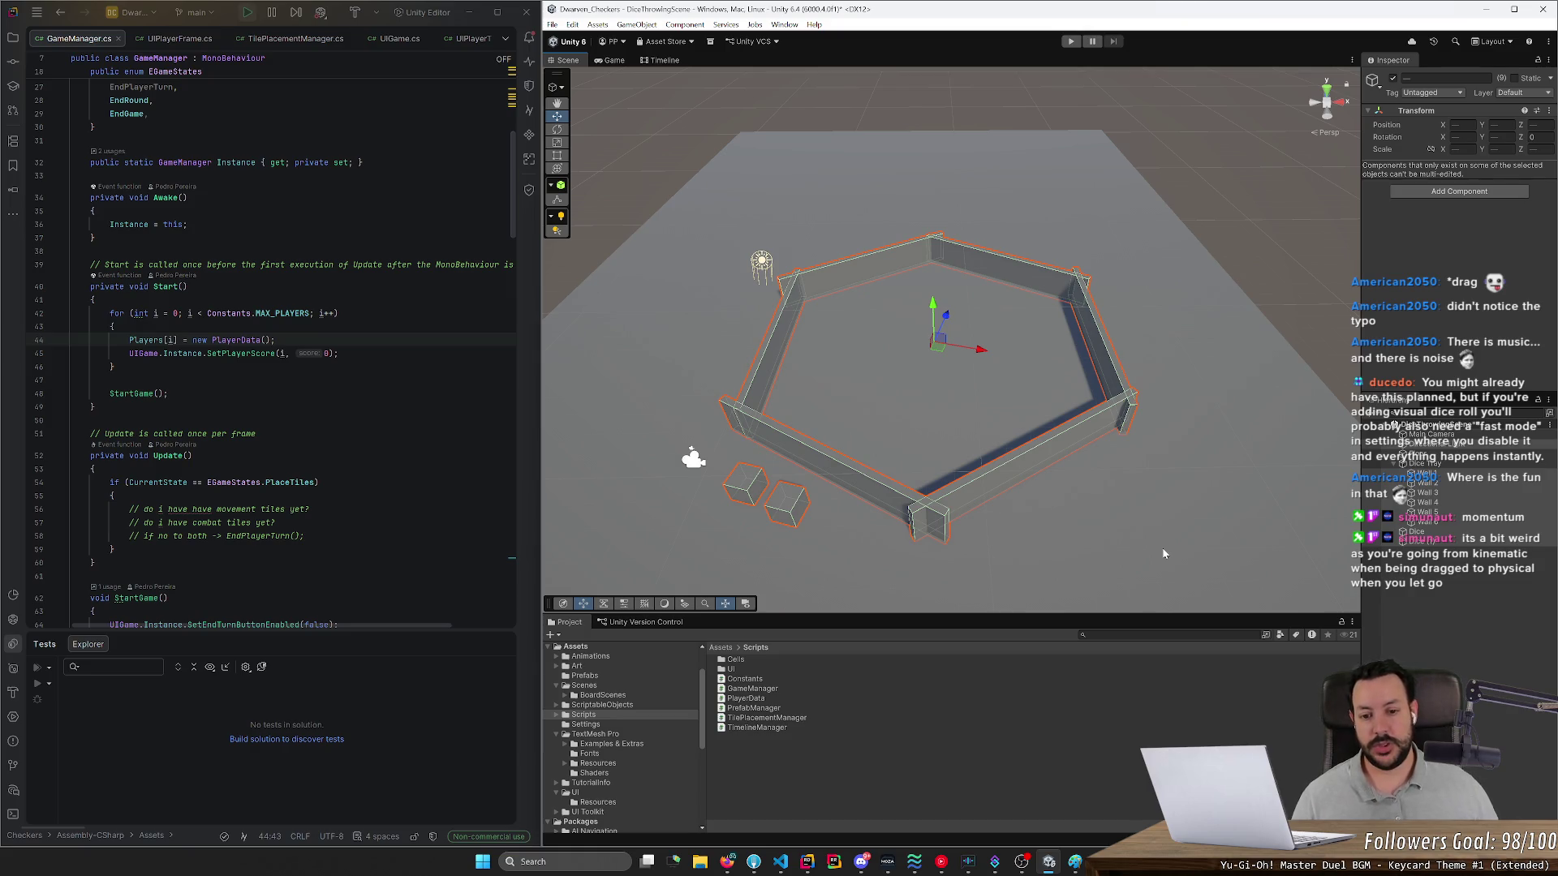
left_click(791, 505)
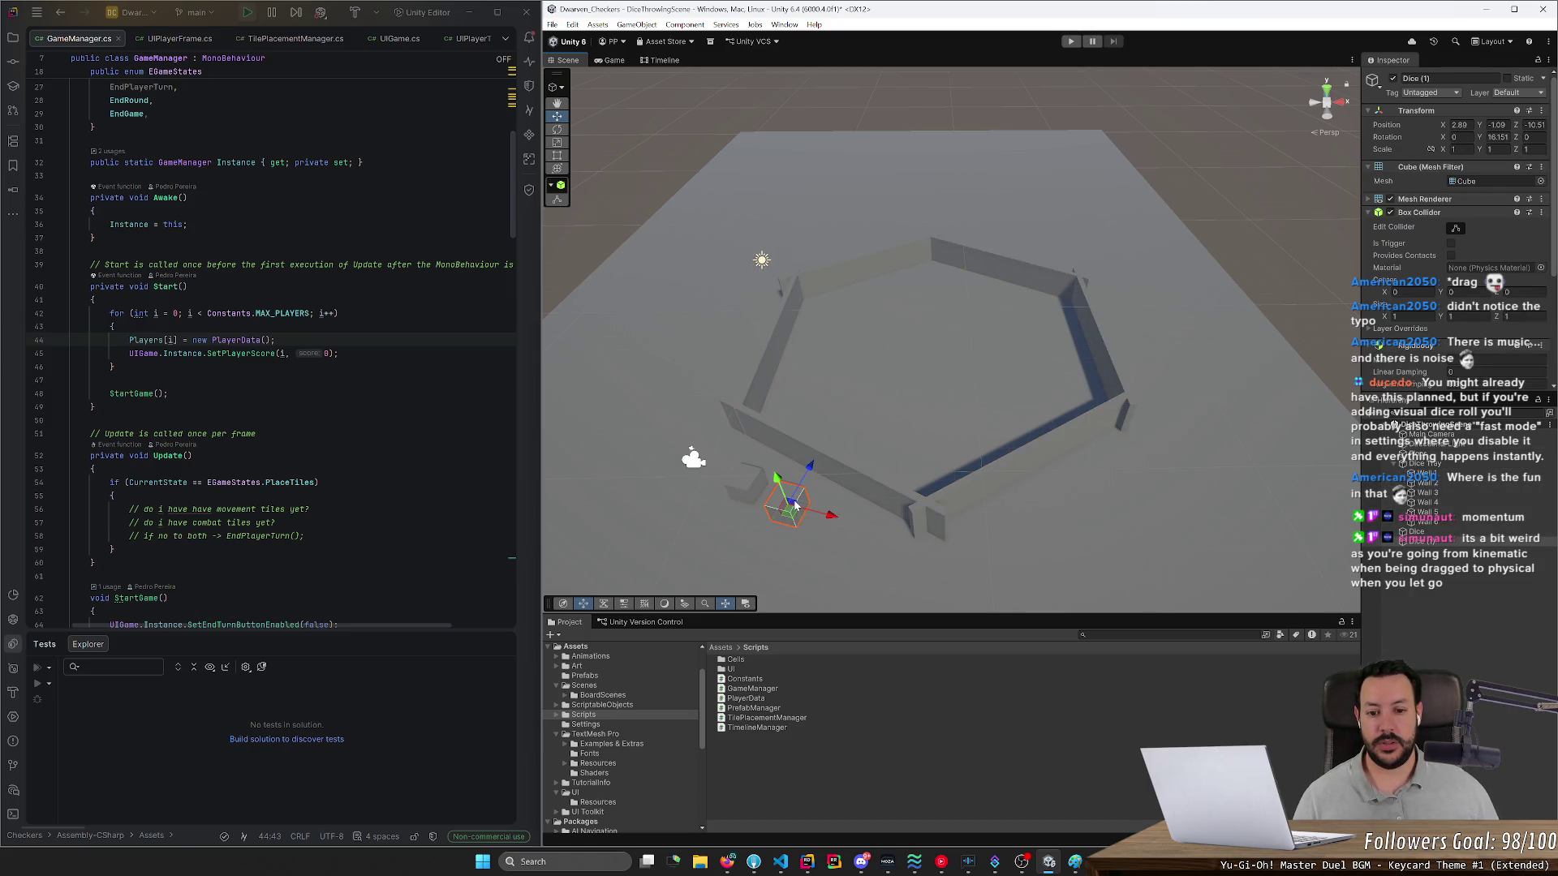
mouse_move(794, 504)
left_mouse_down()
mouse_move(818, 260)
mouse_move(795, 187)
mouse_move(889, 283)
mouse_move(852, 90)
mouse_move(739, 174)
mouse_move(791, 170)
mouse_move(773, 103)
mouse_move(791, 539)
mouse_move(626, 333)
mouse_move(621, 194)
mouse_move(592, 174)
mouse_move(559, 197)
mouse_move(604, 259)
mouse_move(647, 516)
mouse_move(745, 519)
mouse_move(673, 221)
mouse_move(793, 185)
mouse_move(742, 162)
mouse_move(835, 198)
mouse_move(877, 272)
mouse_move(790, 465)
mouse_move(771, 450)
mouse_move(767, 486)
mouse_move(714, 373)
mouse_move(733, 124)
mouse_move(616, 146)
mouse_move(620, 215)
mouse_move(576, 199)
mouse_move(625, 96)
mouse_move(754, 81)
mouse_move(726, 130)
mouse_move(615, 120)
mouse_move(597, 82)
mouse_move(694, 183)
mouse_move(673, 353)
mouse_move(787, 532)
mouse_move(799, 479)
left_mouse_up()
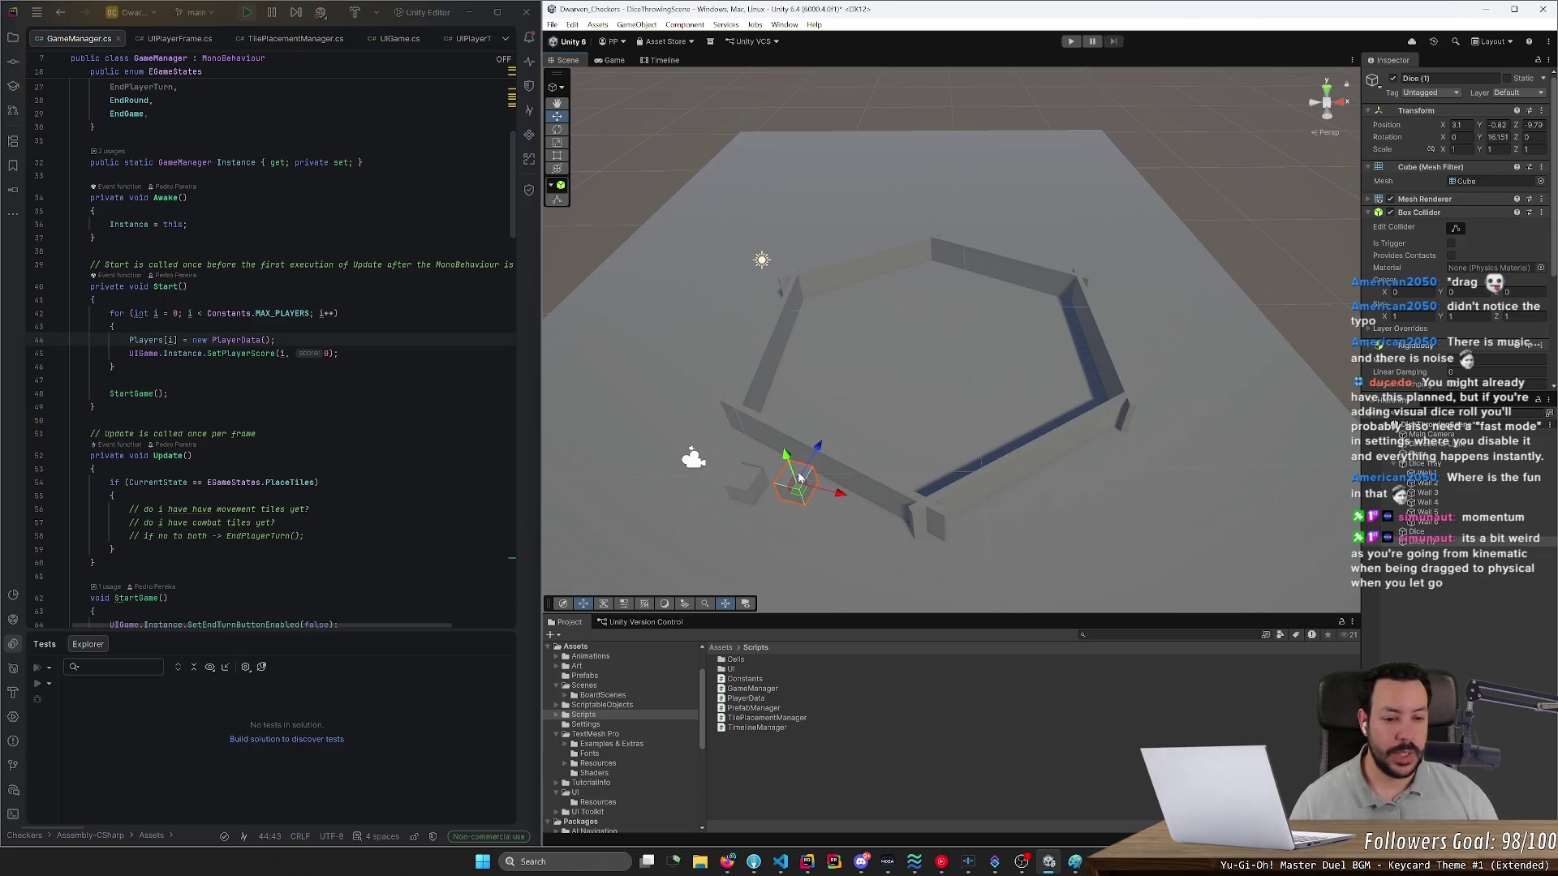
key("alt+Tab")
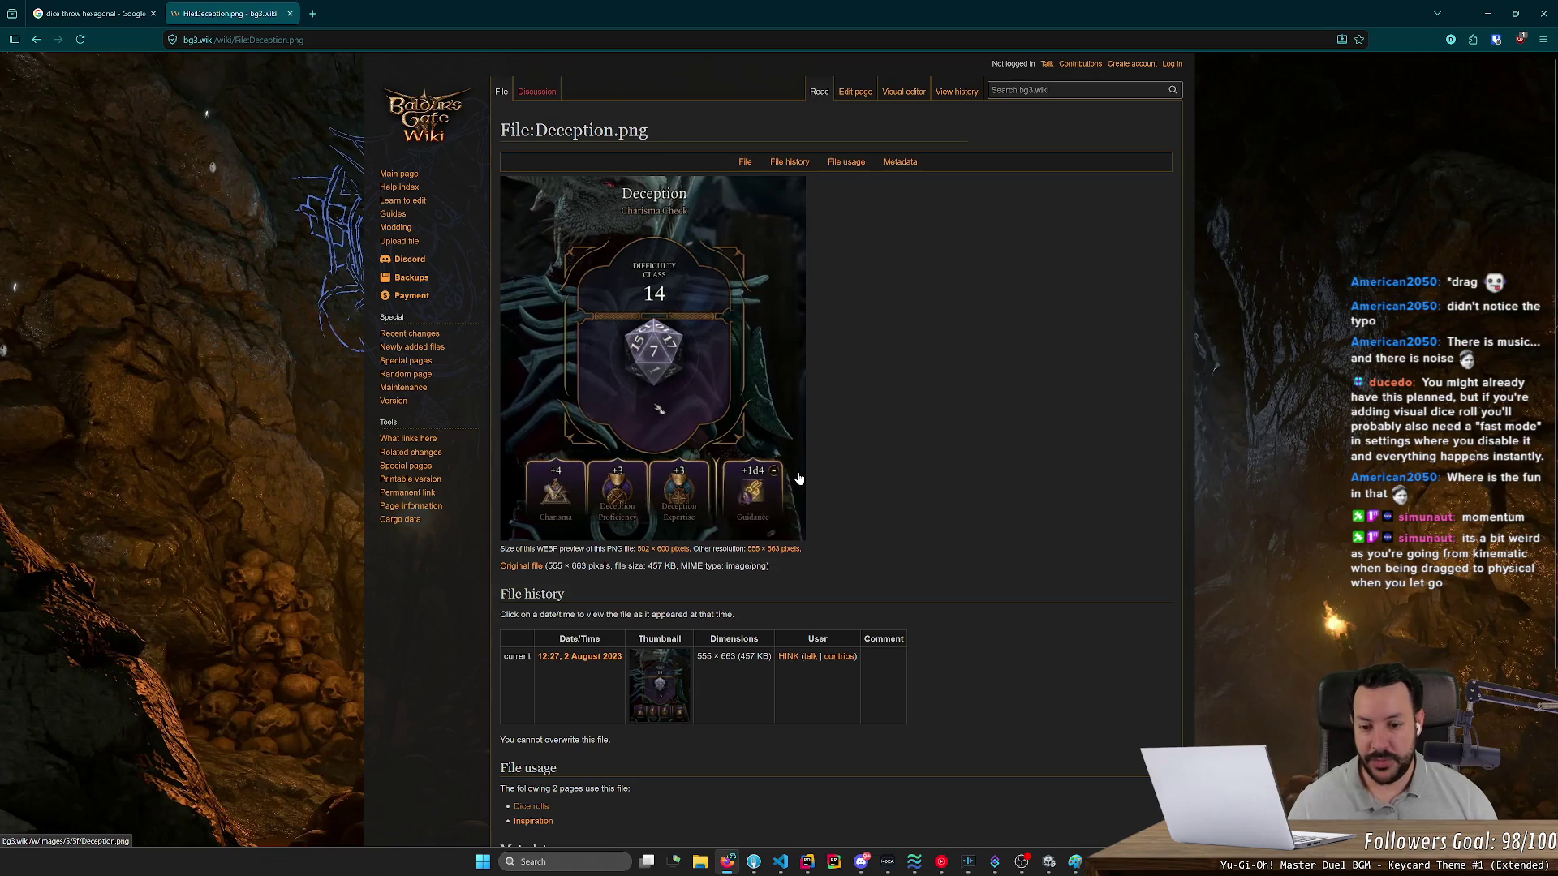
- Go back twice to the 'baldurs gate 3 dice throw' Google results, skim them, then minimize the browser
scroll(798, 479, "down", 3)
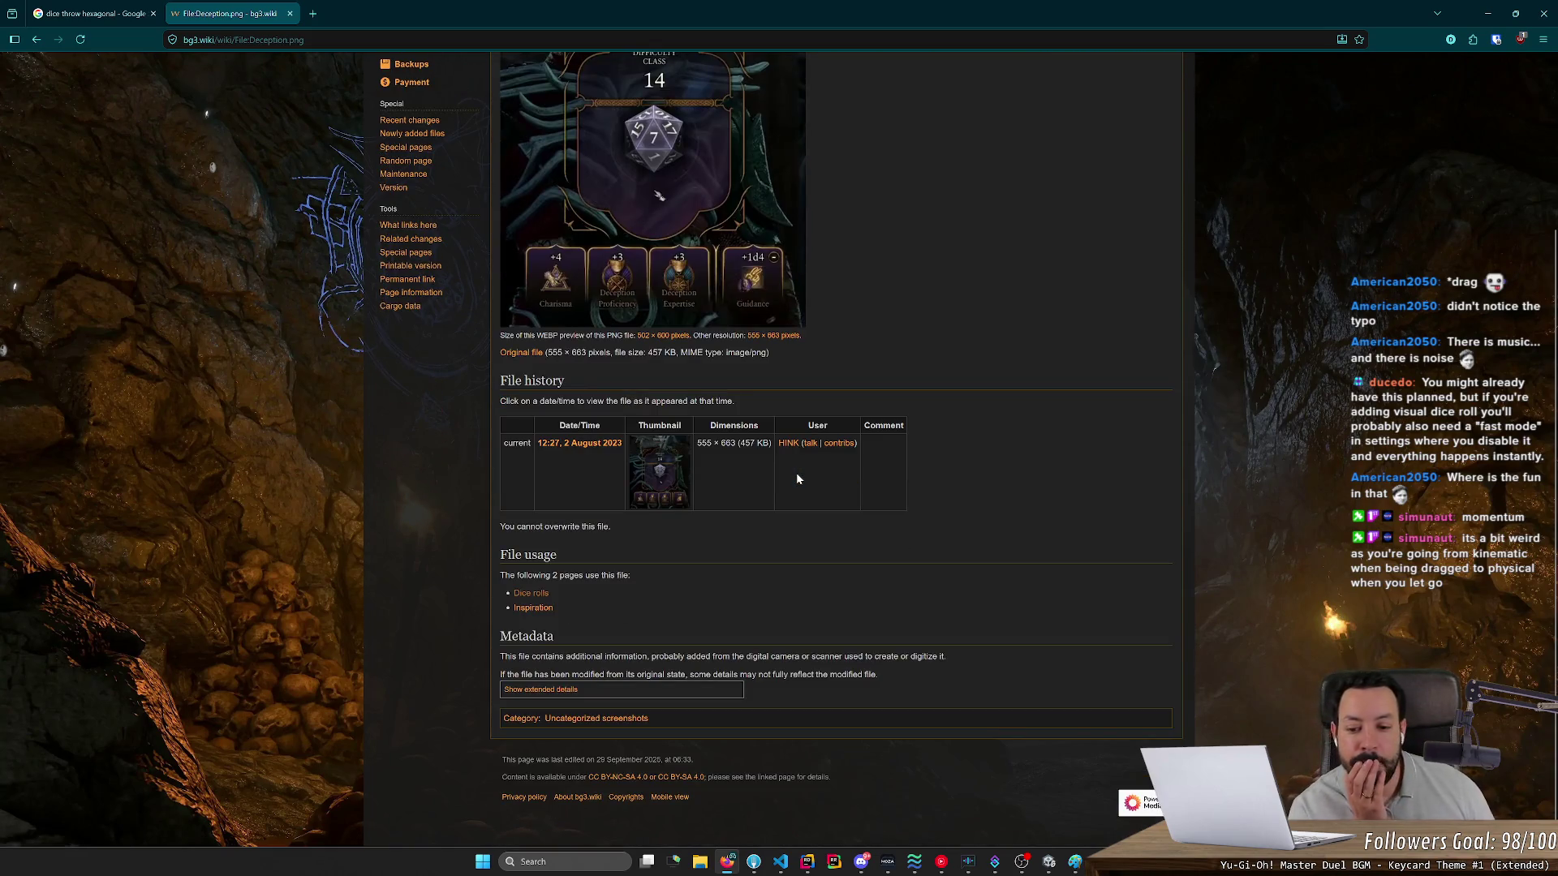
key("alt+Left")
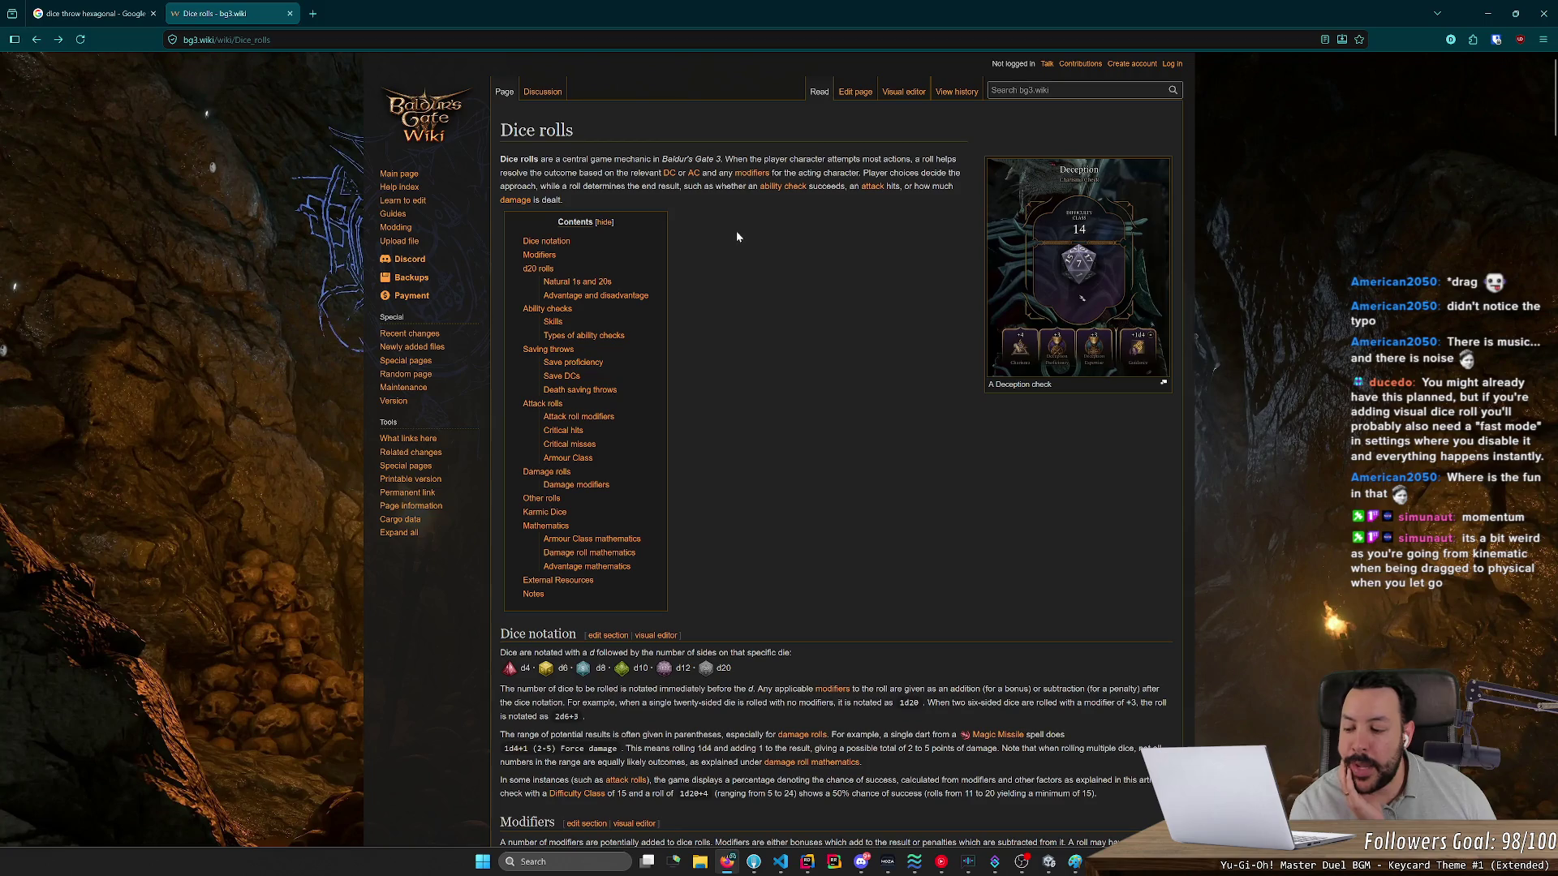
key("alt+Left")
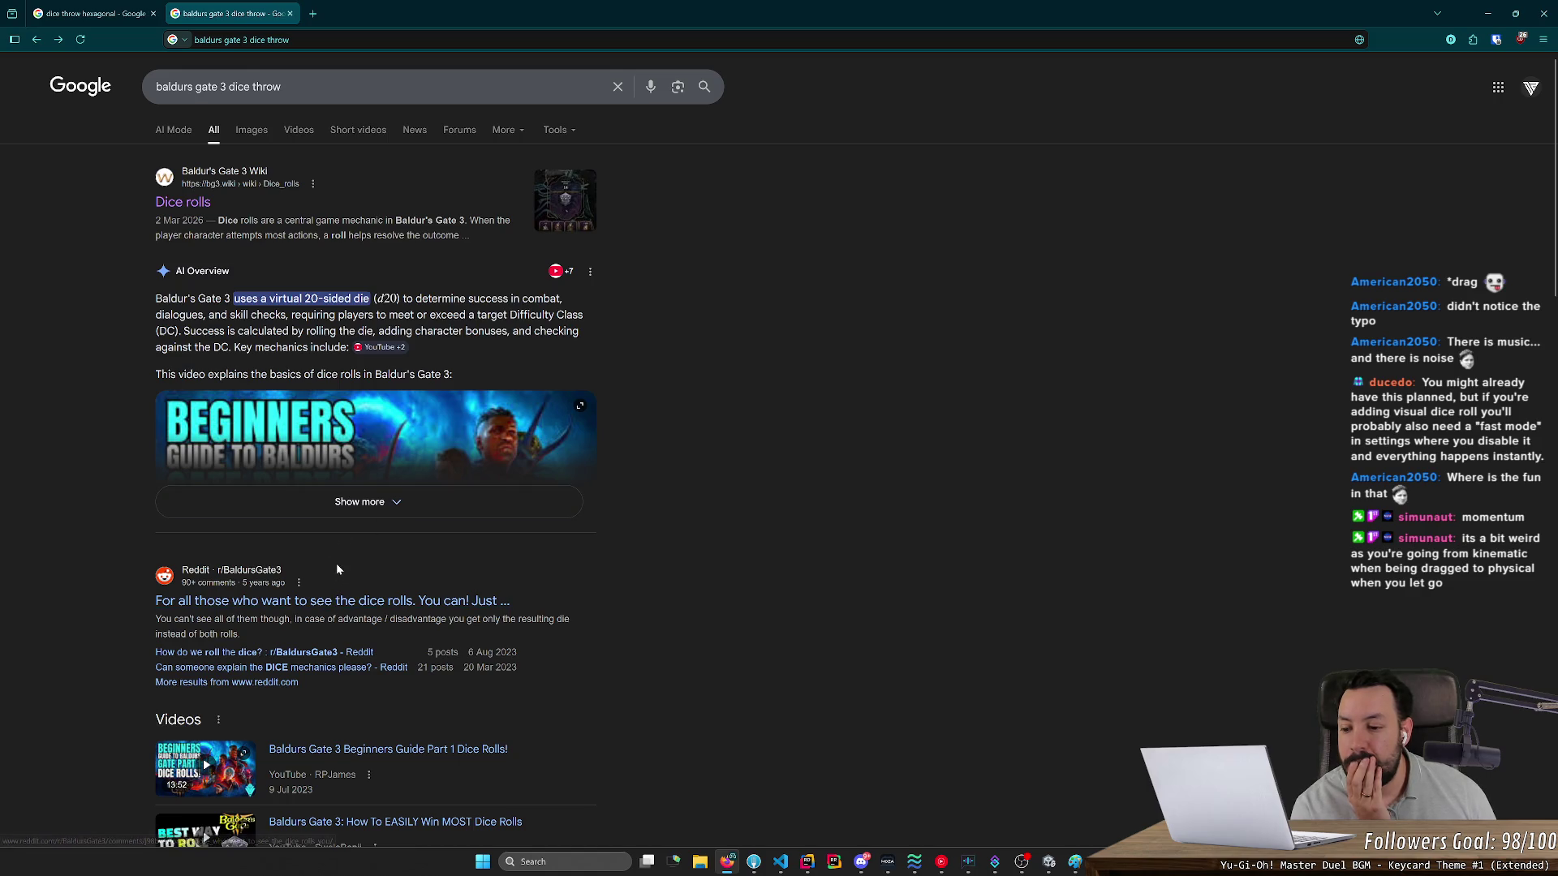
scroll(337, 570, "down", 3)
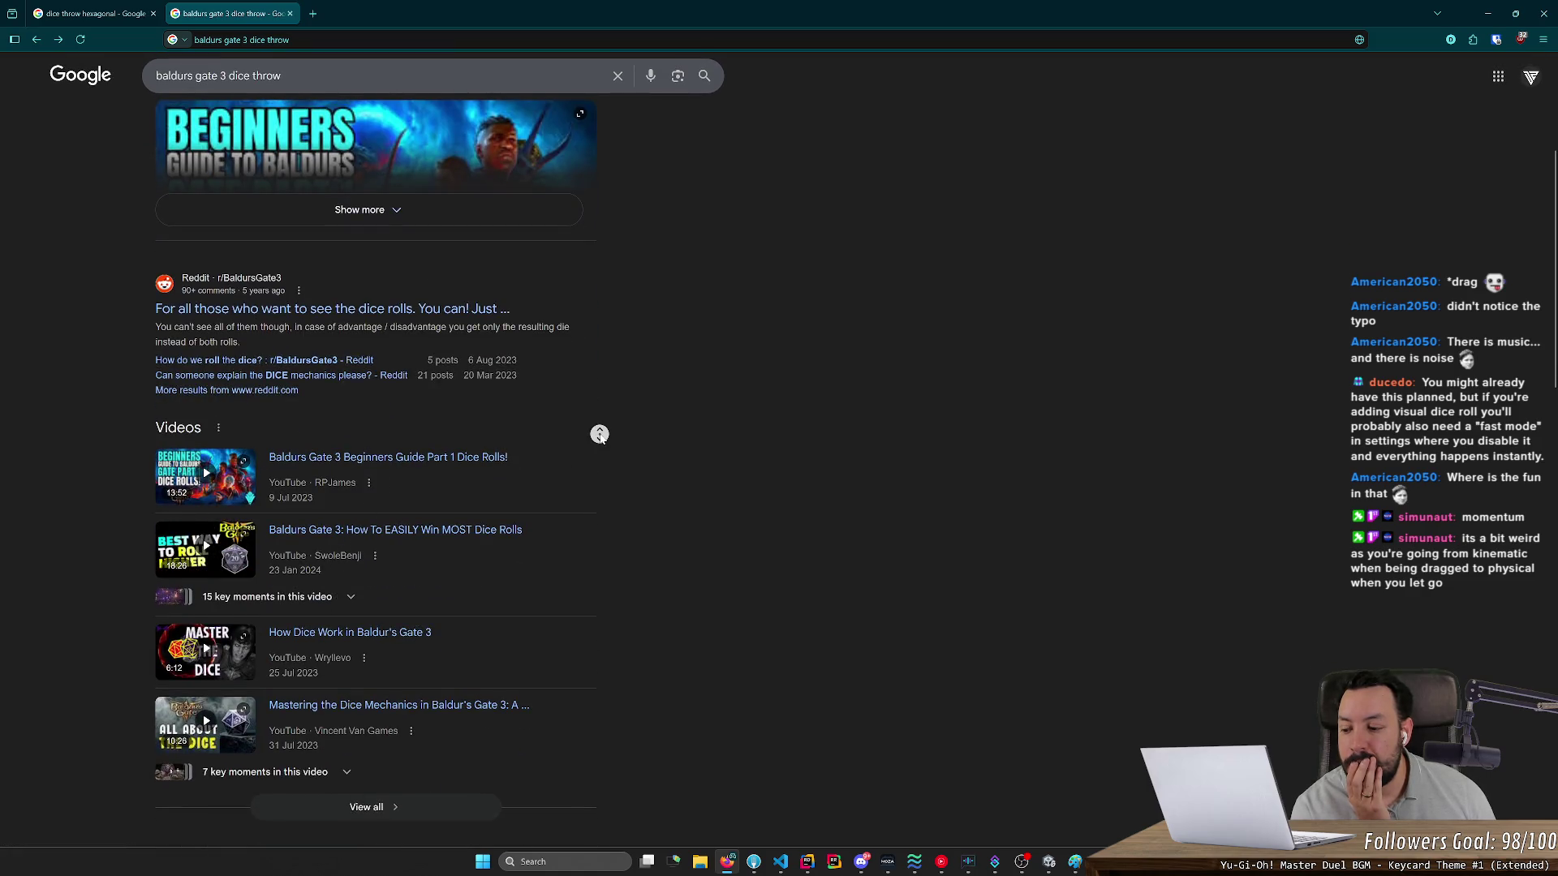
scroll(601, 435, "up", 3)
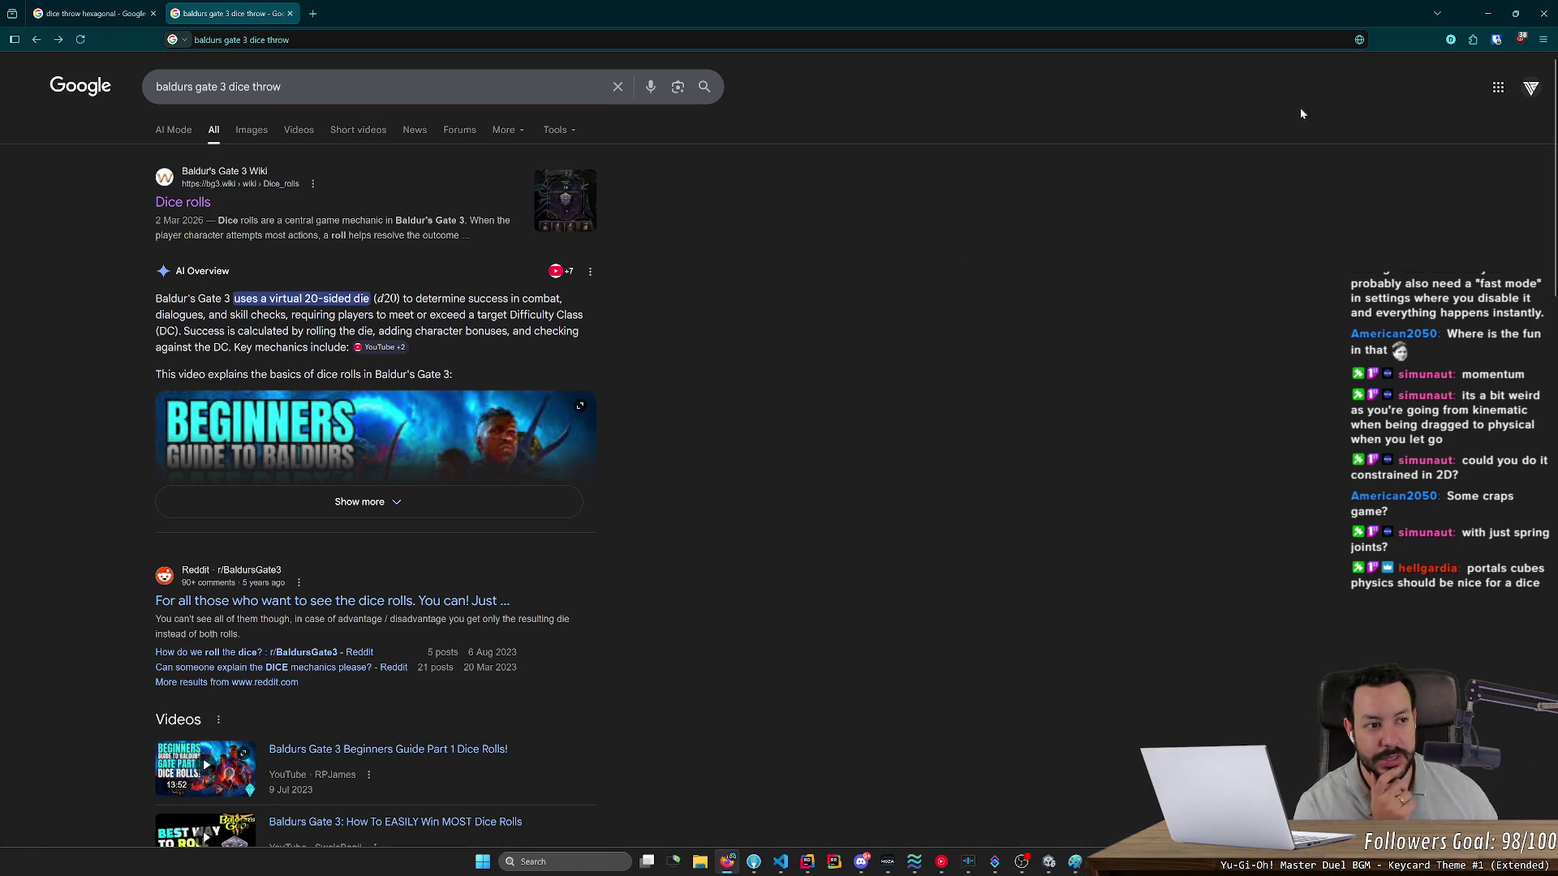
left_click(1488, 14)
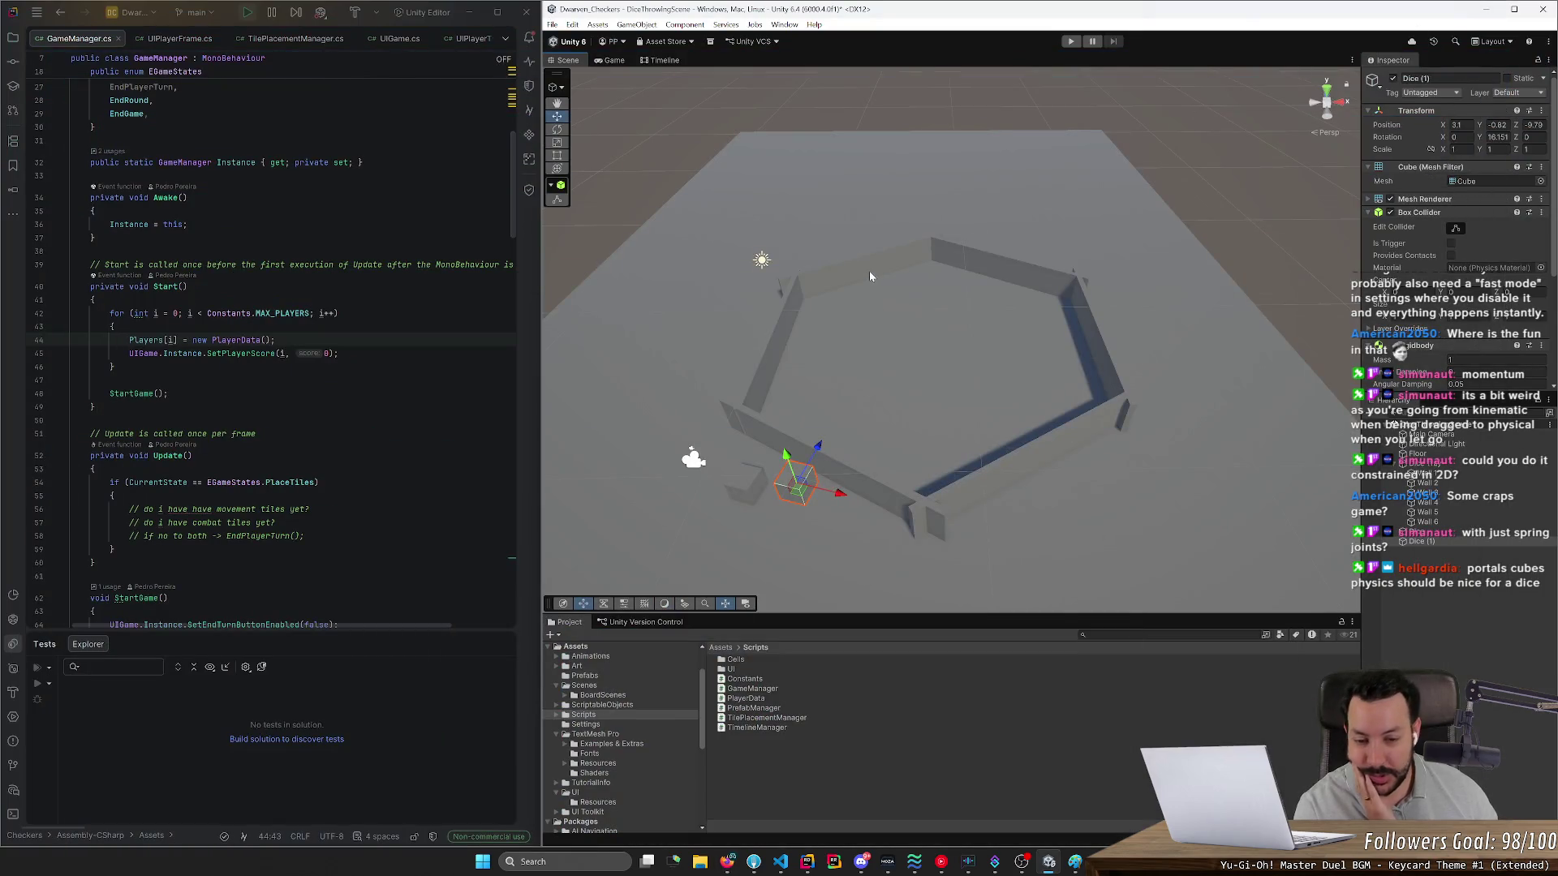
- Raise Dice (1) above the tray's far side and run a quick Play test
mouse_move(806, 492)
left_mouse_down()
mouse_move(896, 170)
mouse_move(892, 201)
mouse_move(952, 252)
mouse_move(857, 202)
left_mouse_up()
key("e")
scroll(944, 215, "up", 4)
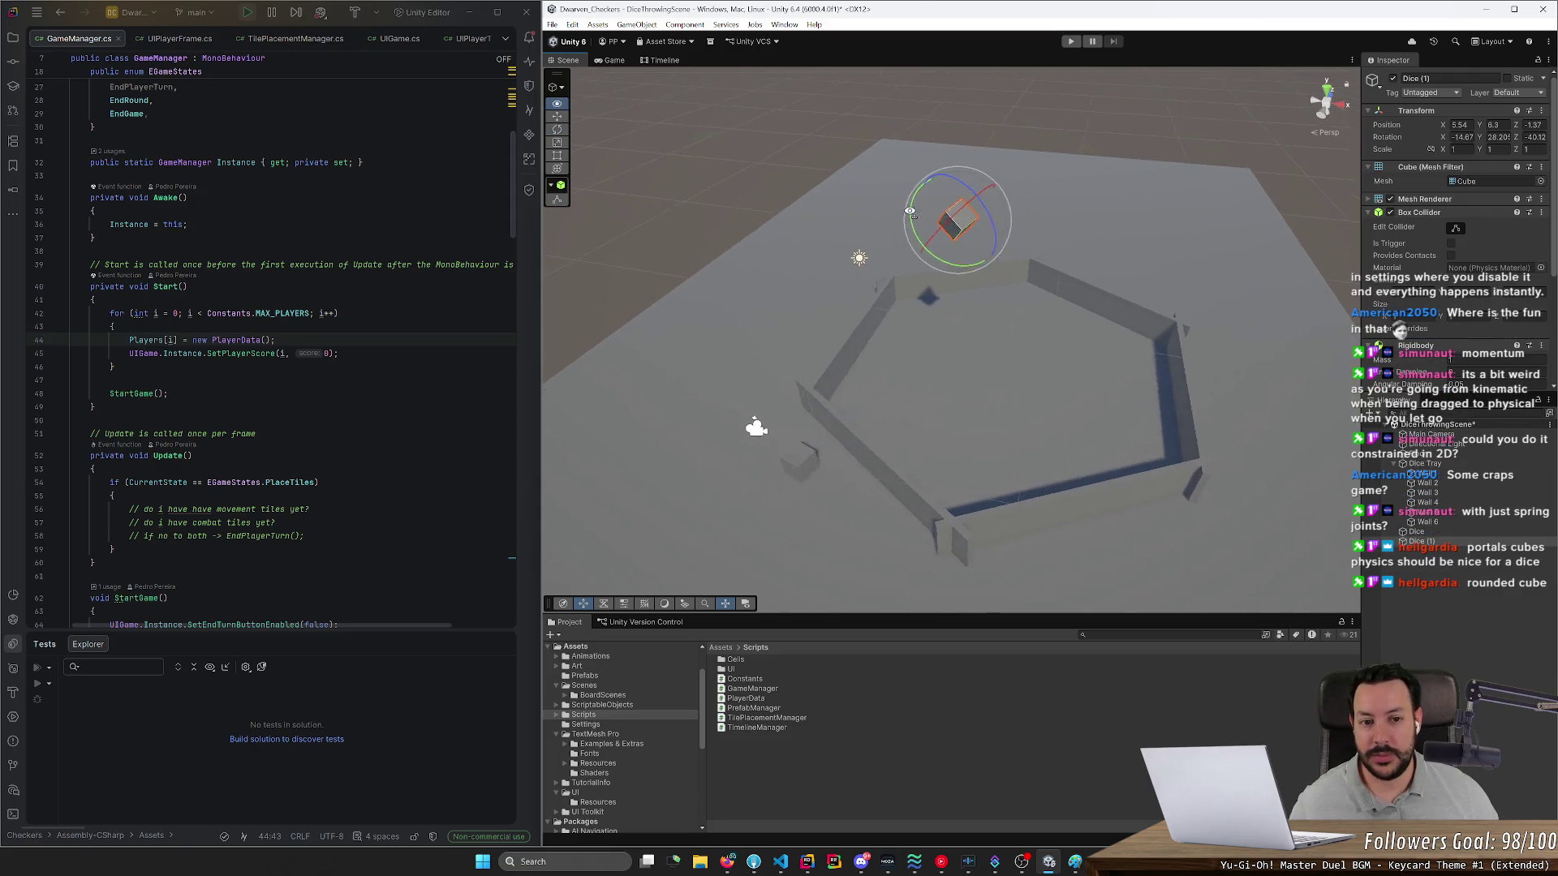
left_click(1070, 41)
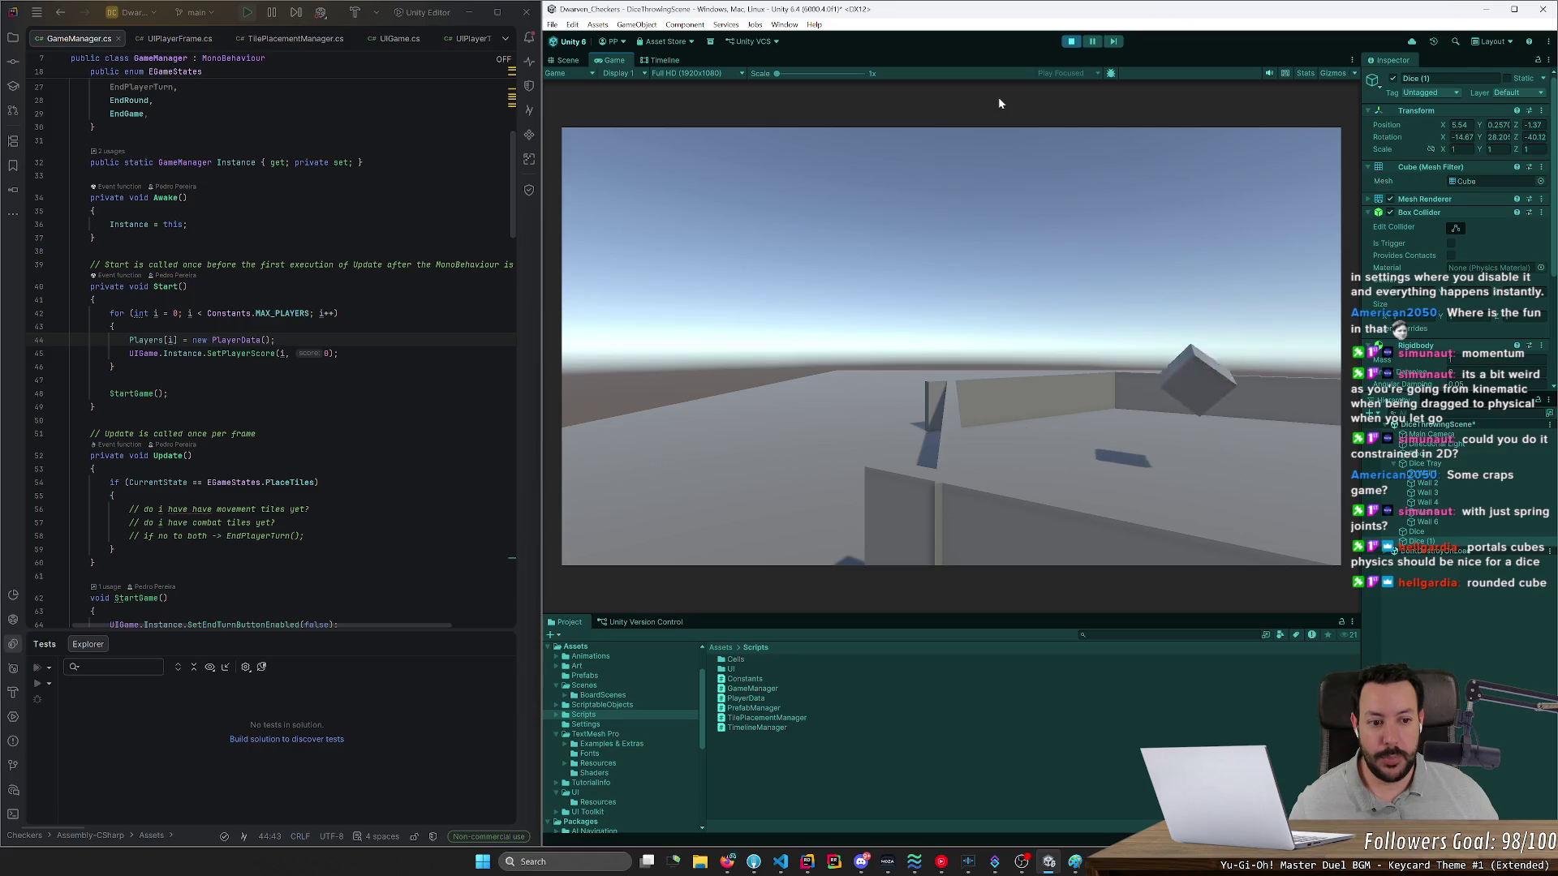
left_click(1071, 41)
- Tilt Dice (1) to a rotation of roughly 0.28, 98.9, 80
left_click_drag(1058, 215, 883, 315)
left_click_drag(977, 244, 980, 286)
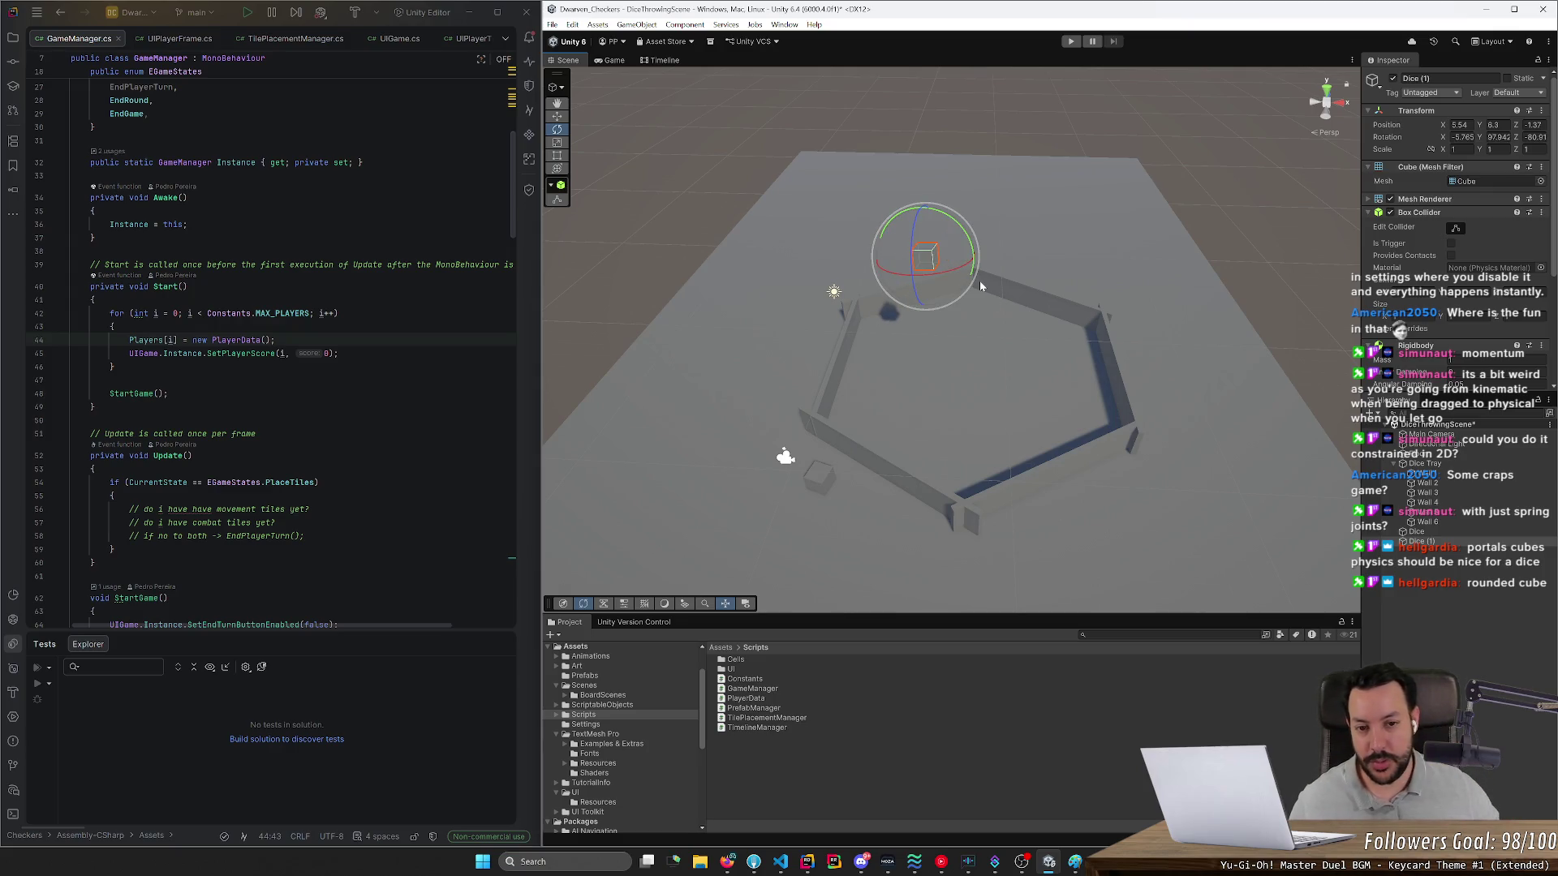
left_click_drag(969, 255, 1035, 284)
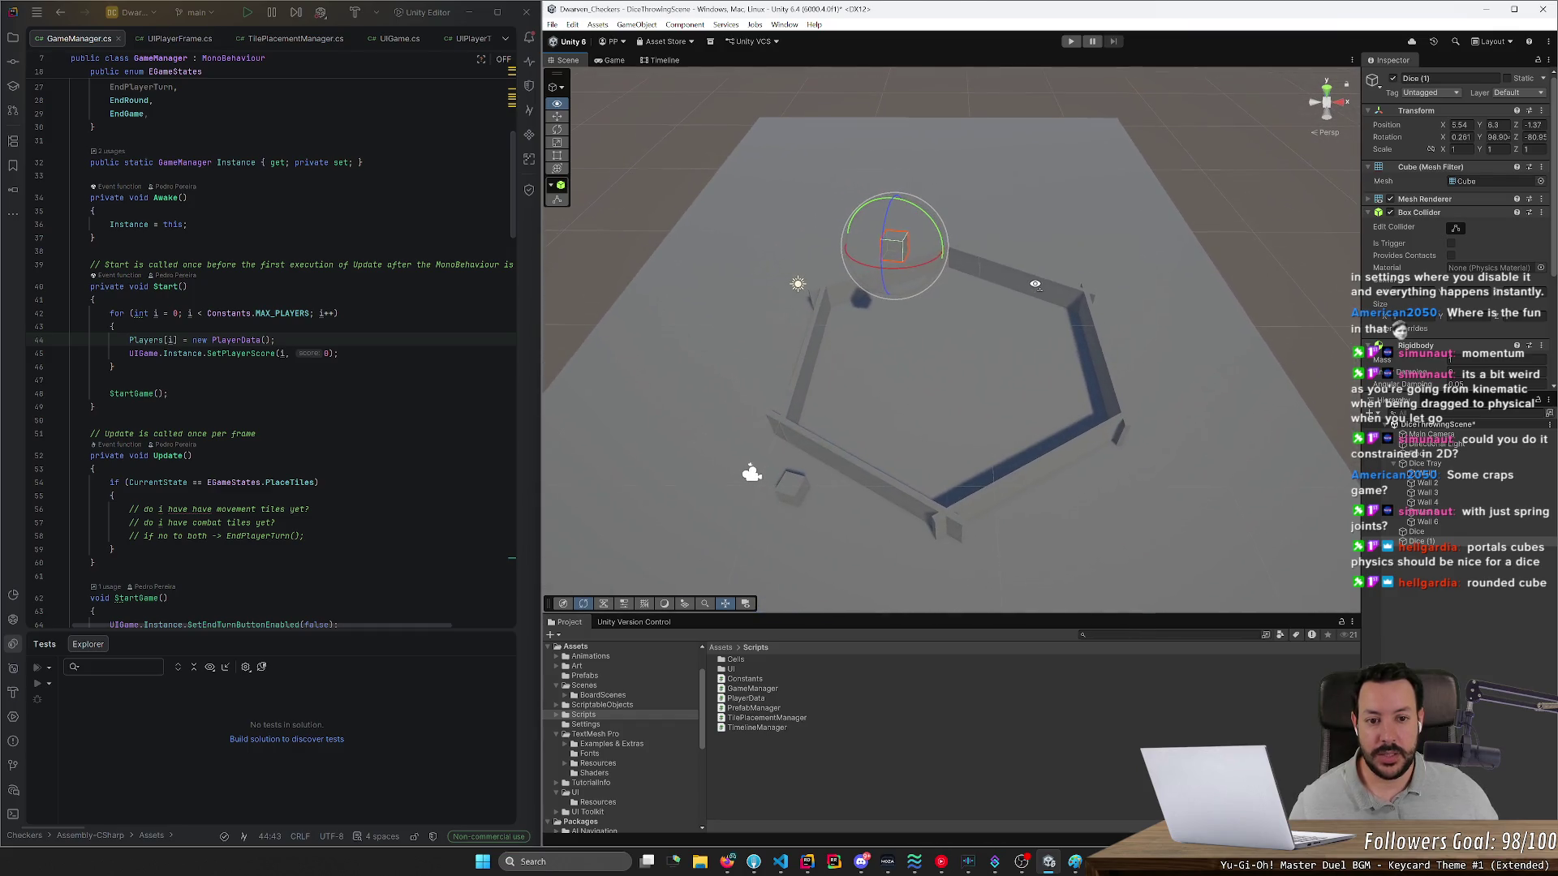
key("w")
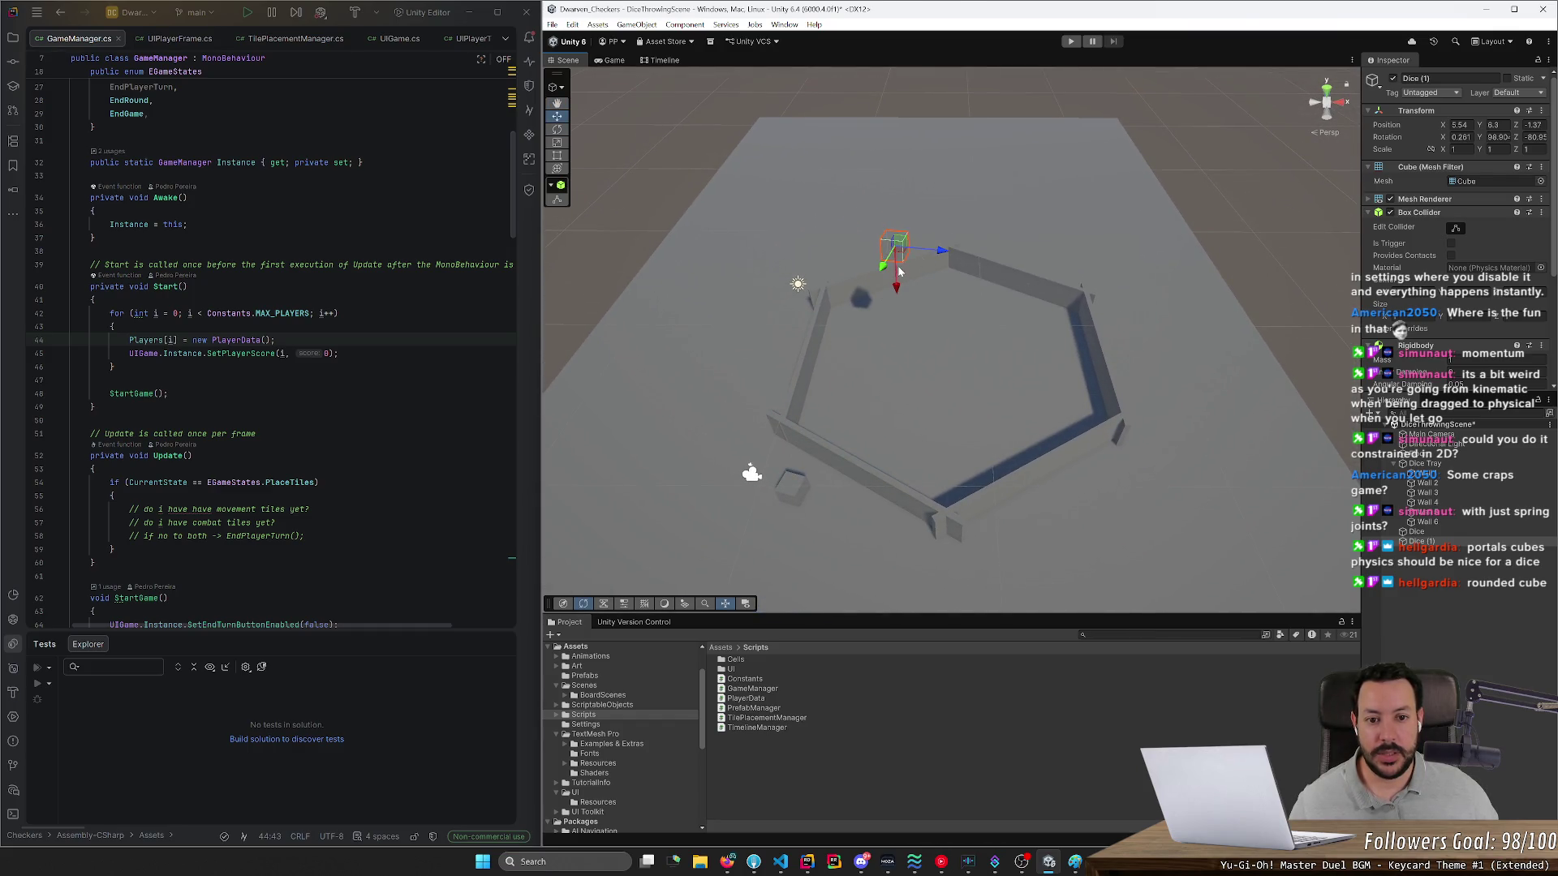
- Set Dice (1) rotation X, Y and Z to 0 in the Inspector
left_click(1460, 137)
type("0")
key("Tab")
type("0")
key("Tab")
type("0")
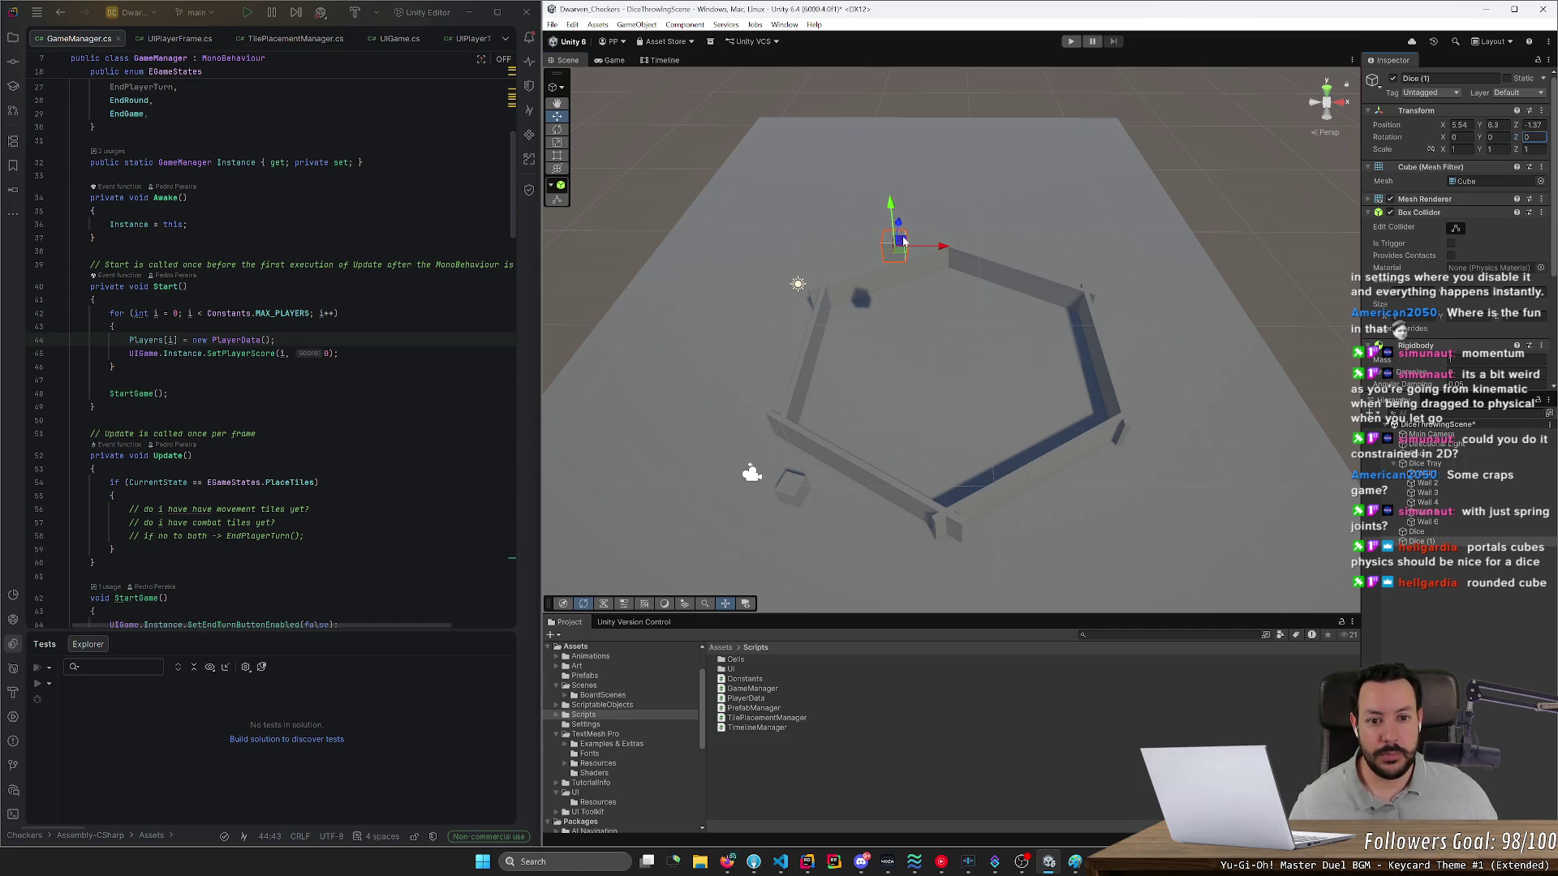
- Lower Dice (1) to floor level beside the other die, then orbit and zoom out
mouse_move(892, 223)
left_mouse_down()
mouse_move(905, 325)
mouse_move(901, 514)
mouse_move(886, 526)
left_mouse_up()
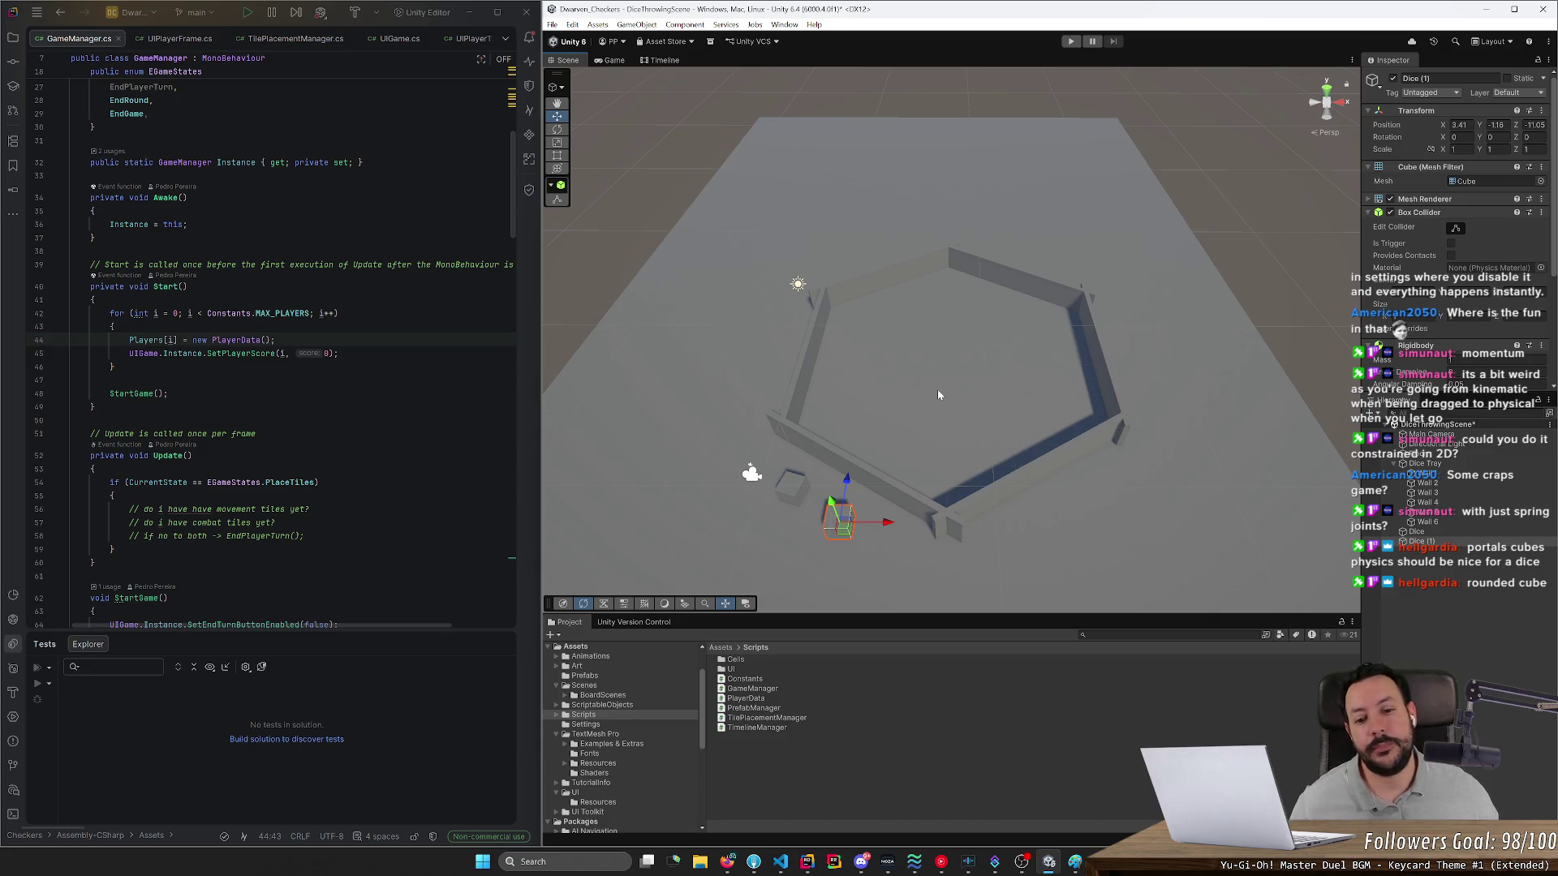
left_click(791, 485)
mouse_move(806, 489)
left_mouse_down()
mouse_move(1085, 546)
mouse_move(958, 498)
left_mouse_up()
left_click(951, 496)
left_click(951, 497)
left_click_drag(869, 455, 1085, 452)
scroll(1083, 442, "down", 5)
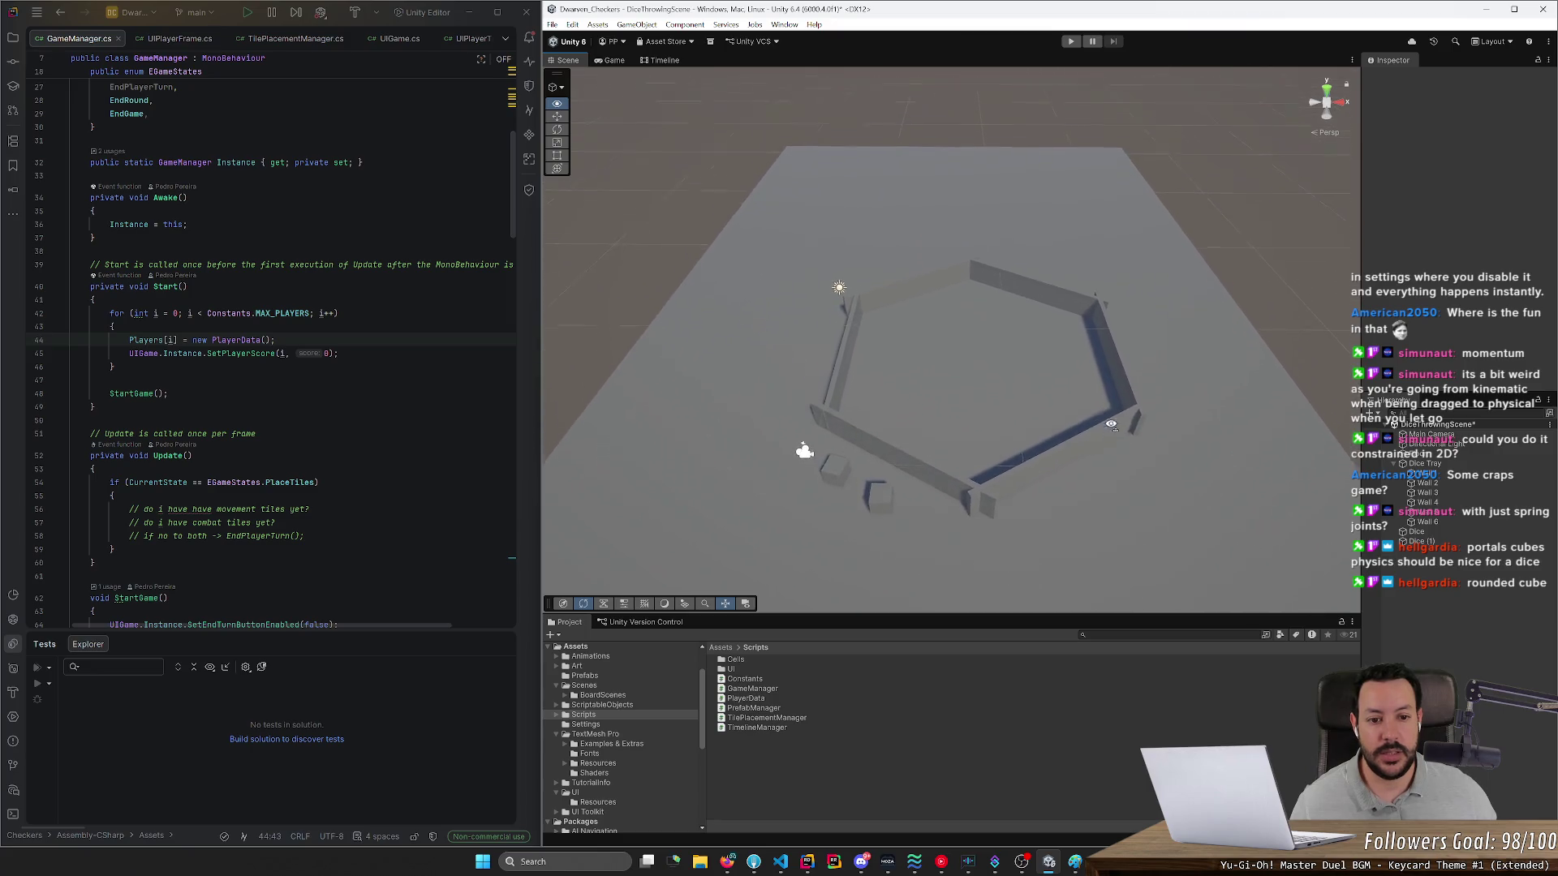
left_click(800, 481)
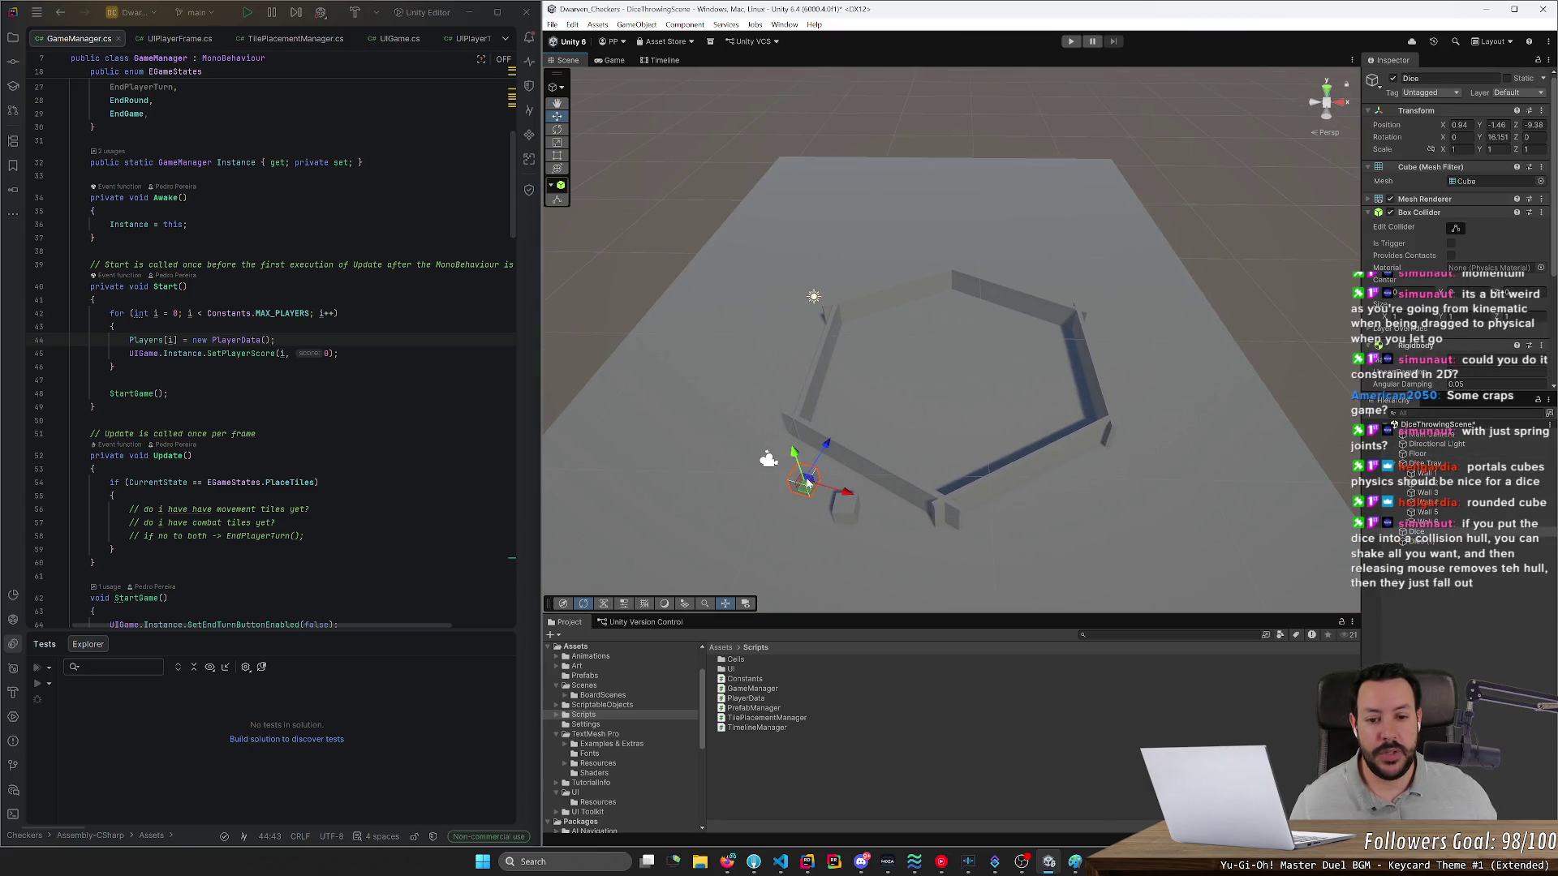
key("e")
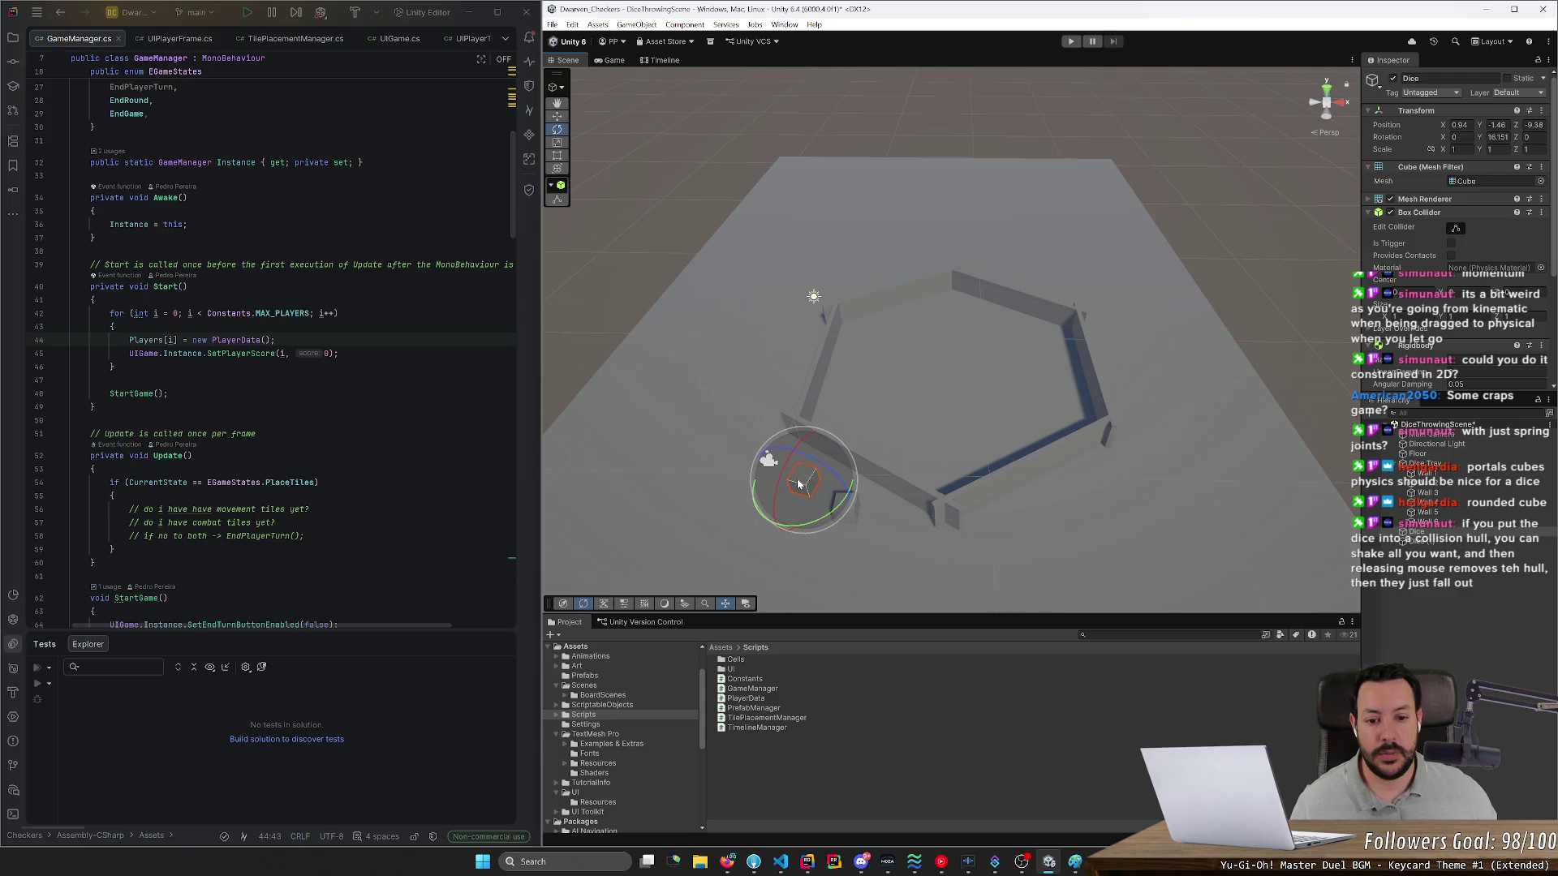
key("w")
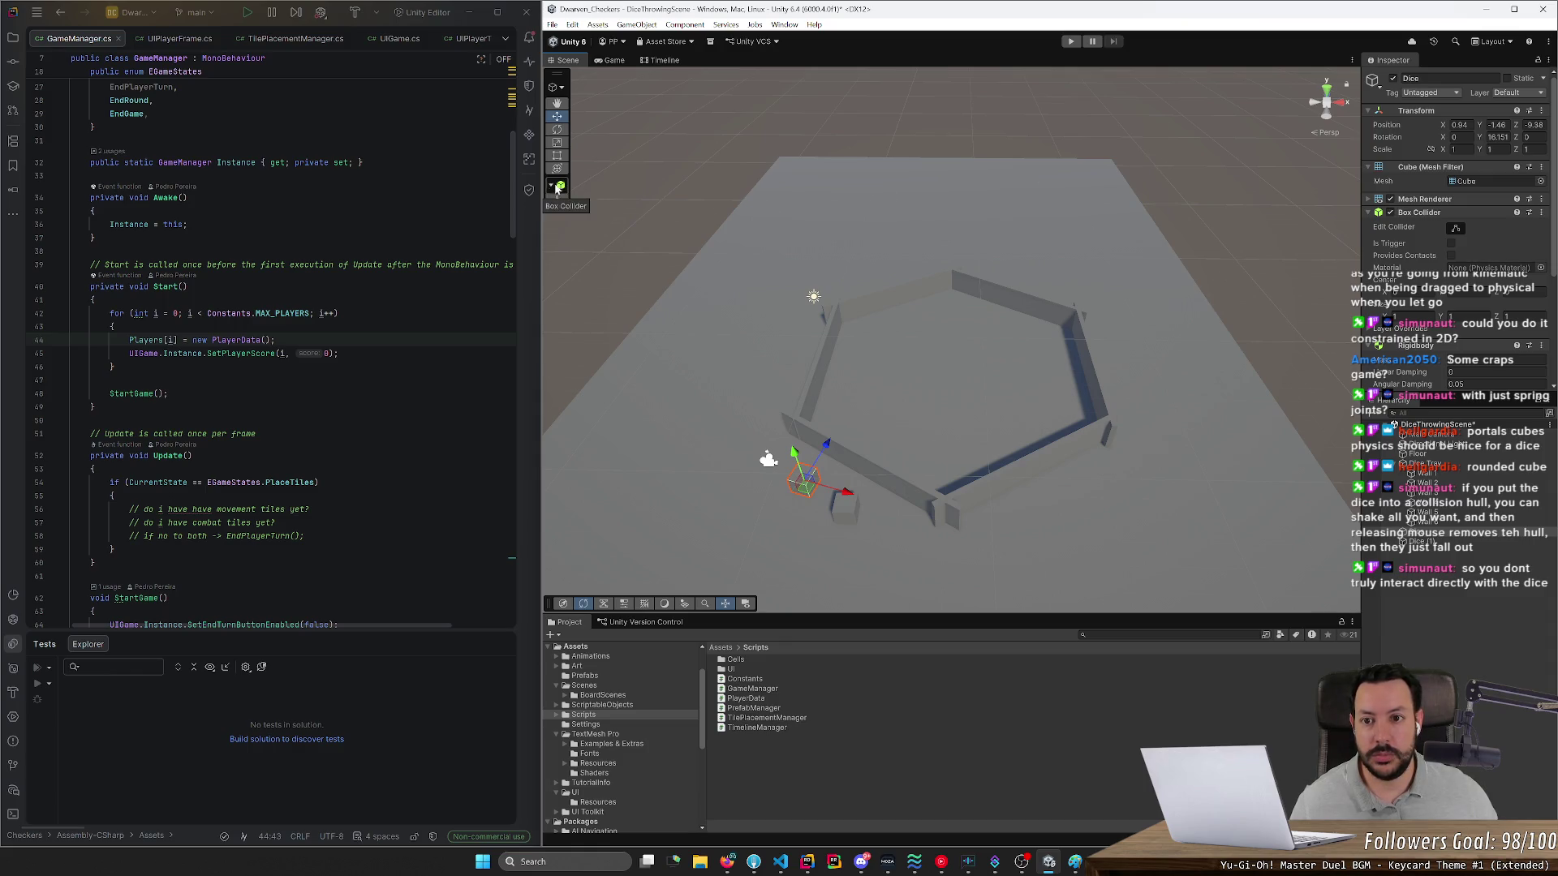
left_click(724, 605)
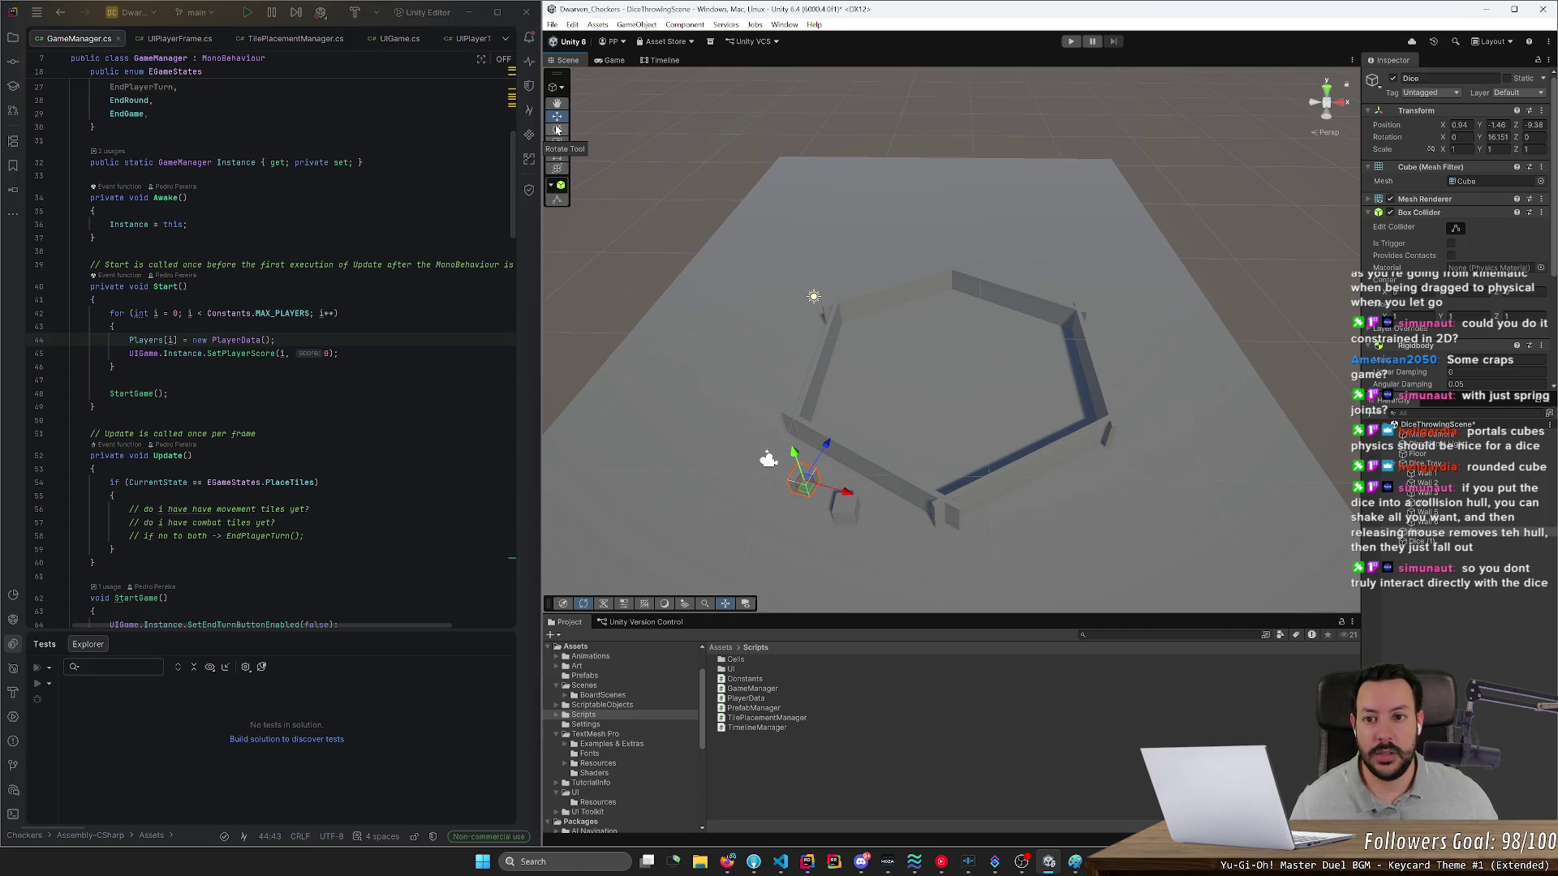
mouse_move(805, 479)
left_mouse_down()
mouse_move(840, 175)
mouse_move(813, 479)
mouse_move(846, 177)
mouse_move(821, 340)
mouse_move(828, 280)
mouse_move(661, 275)
mouse_move(632, 247)
mouse_move(835, 263)
mouse_move(920, 217)
mouse_move(785, 424)
mouse_move(793, 485)
left_mouse_up()
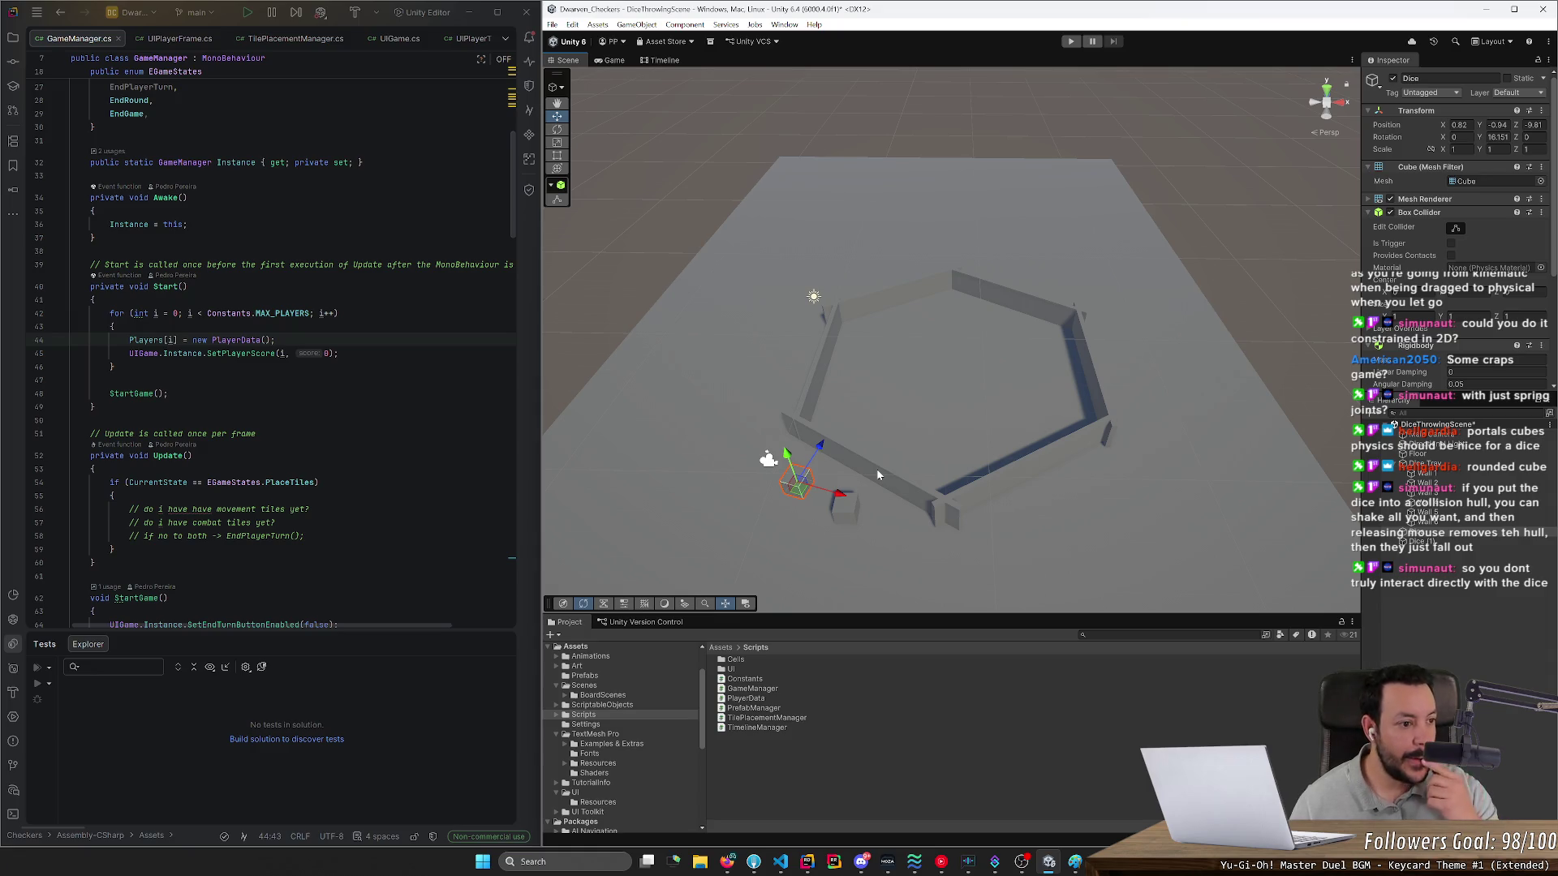
mouse_move(906, 314)
left_mouse_down()
mouse_move(925, 244)
mouse_move(908, 154)
mouse_move(871, 221)
left_mouse_up()
mouse_move(859, 146)
left_mouse_down()
mouse_move(1025, 323)
mouse_move(1079, 491)
mouse_move(1150, 320)
mouse_move(926, 311)
left_mouse_up()
mouse_move(876, 192)
left_mouse_down()
mouse_move(984, 527)
mouse_move(1039, 534)
left_mouse_up()
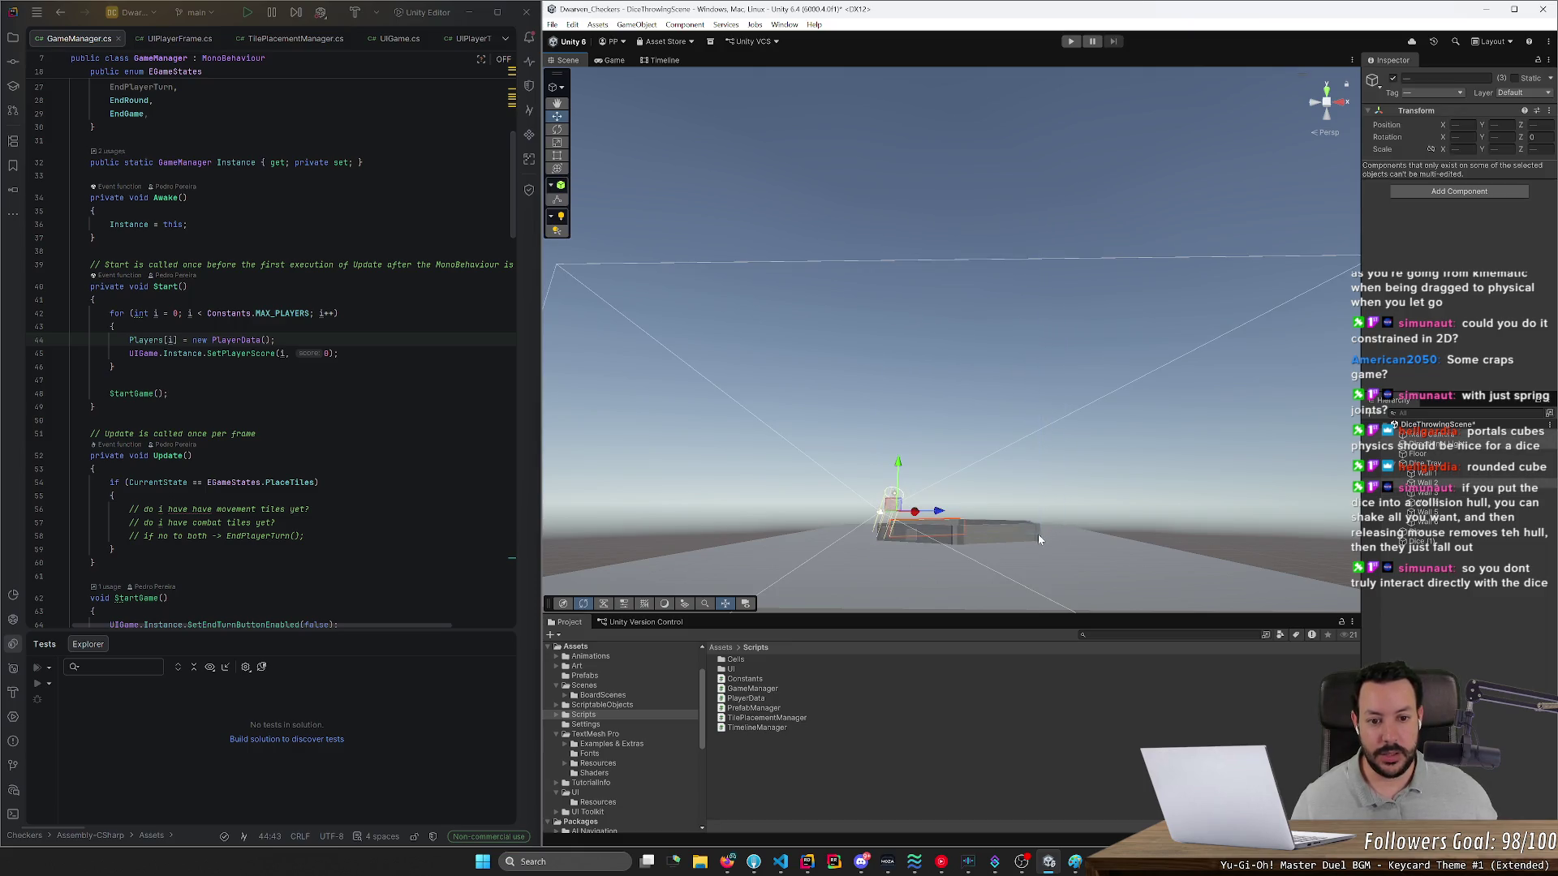
mouse_move(799, 236)
left_mouse_down()
mouse_move(862, 422)
mouse_move(895, 434)
left_mouse_up()
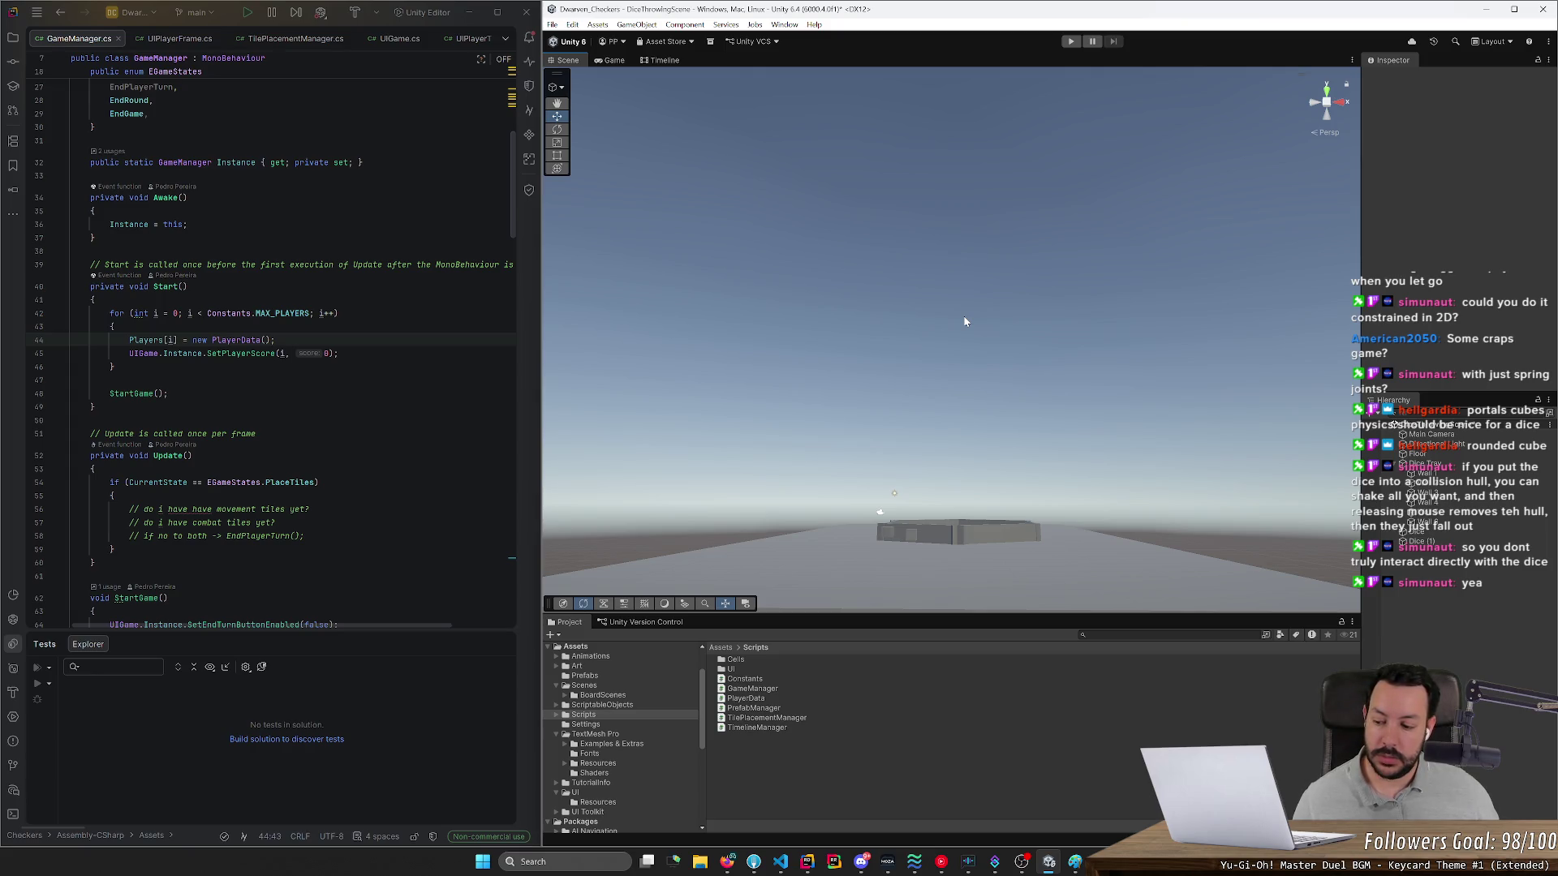
key("w")
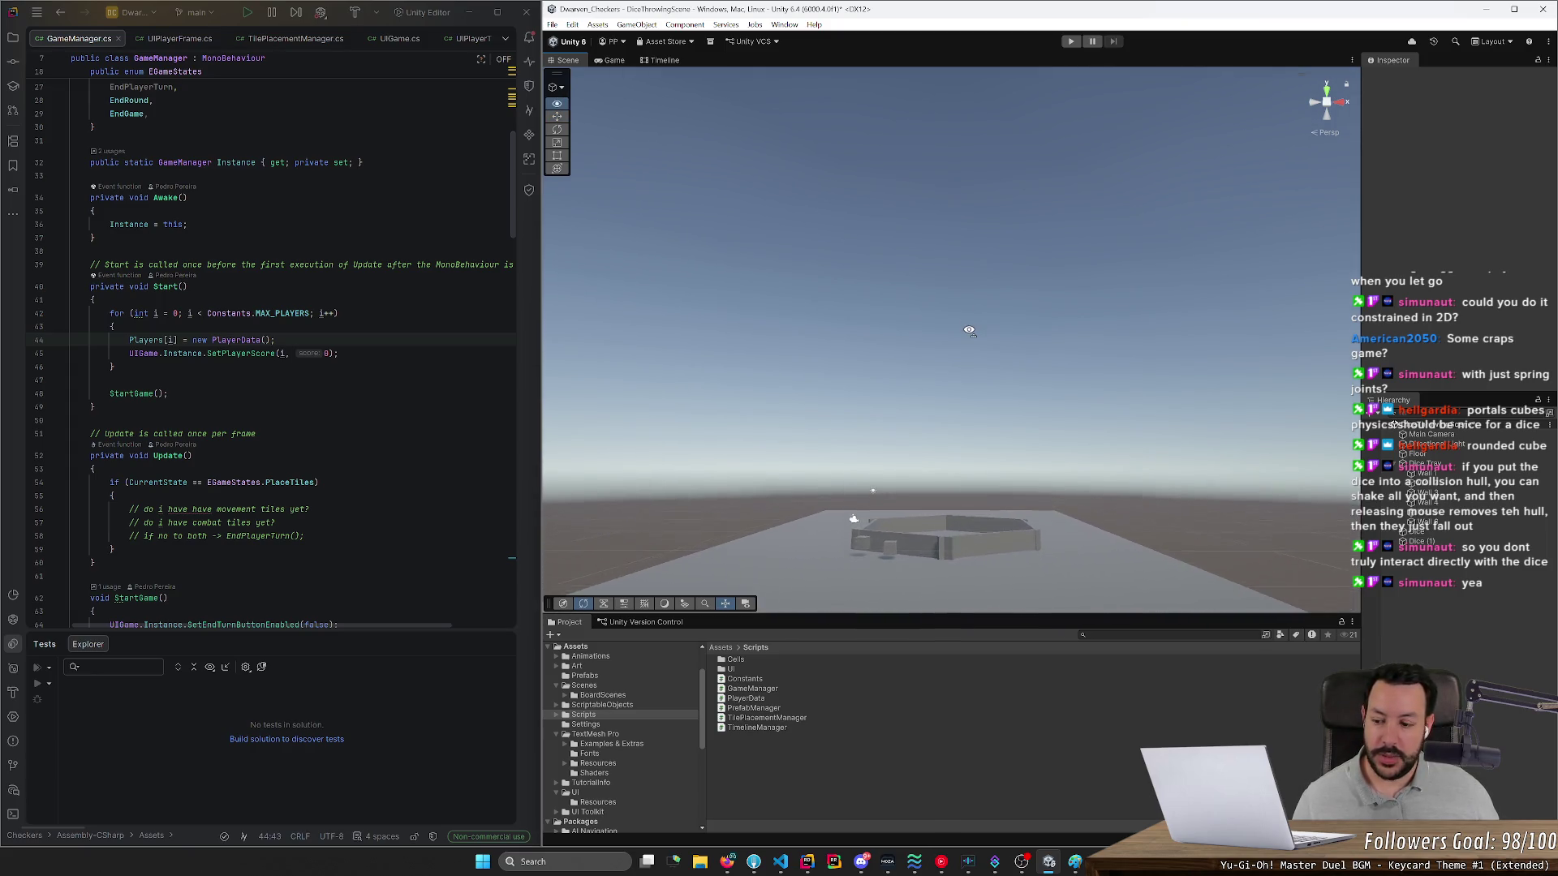
key("s")
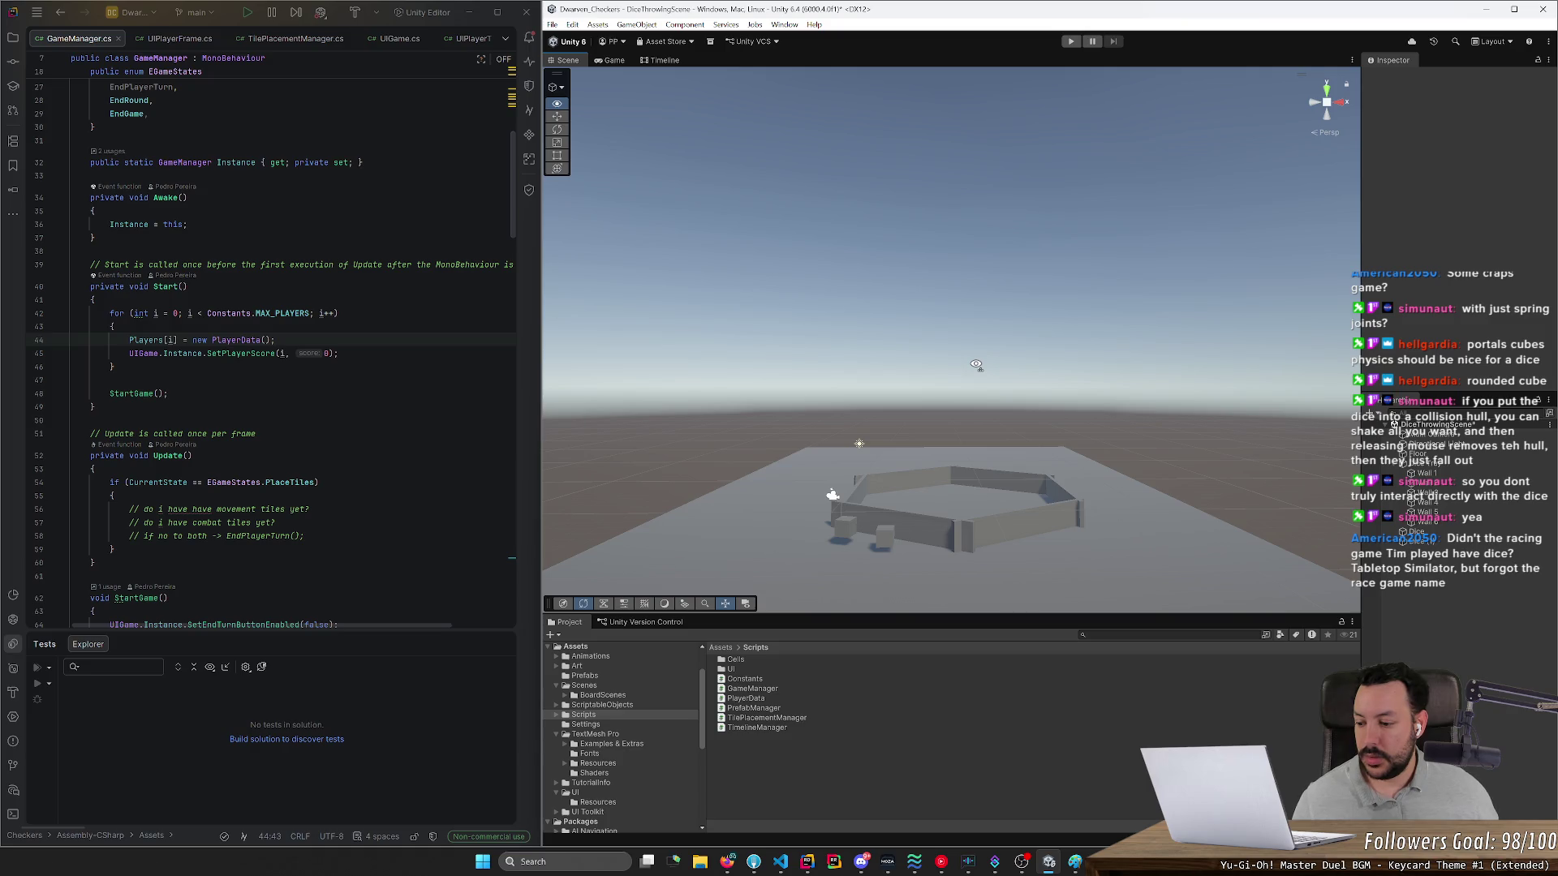
key("w")
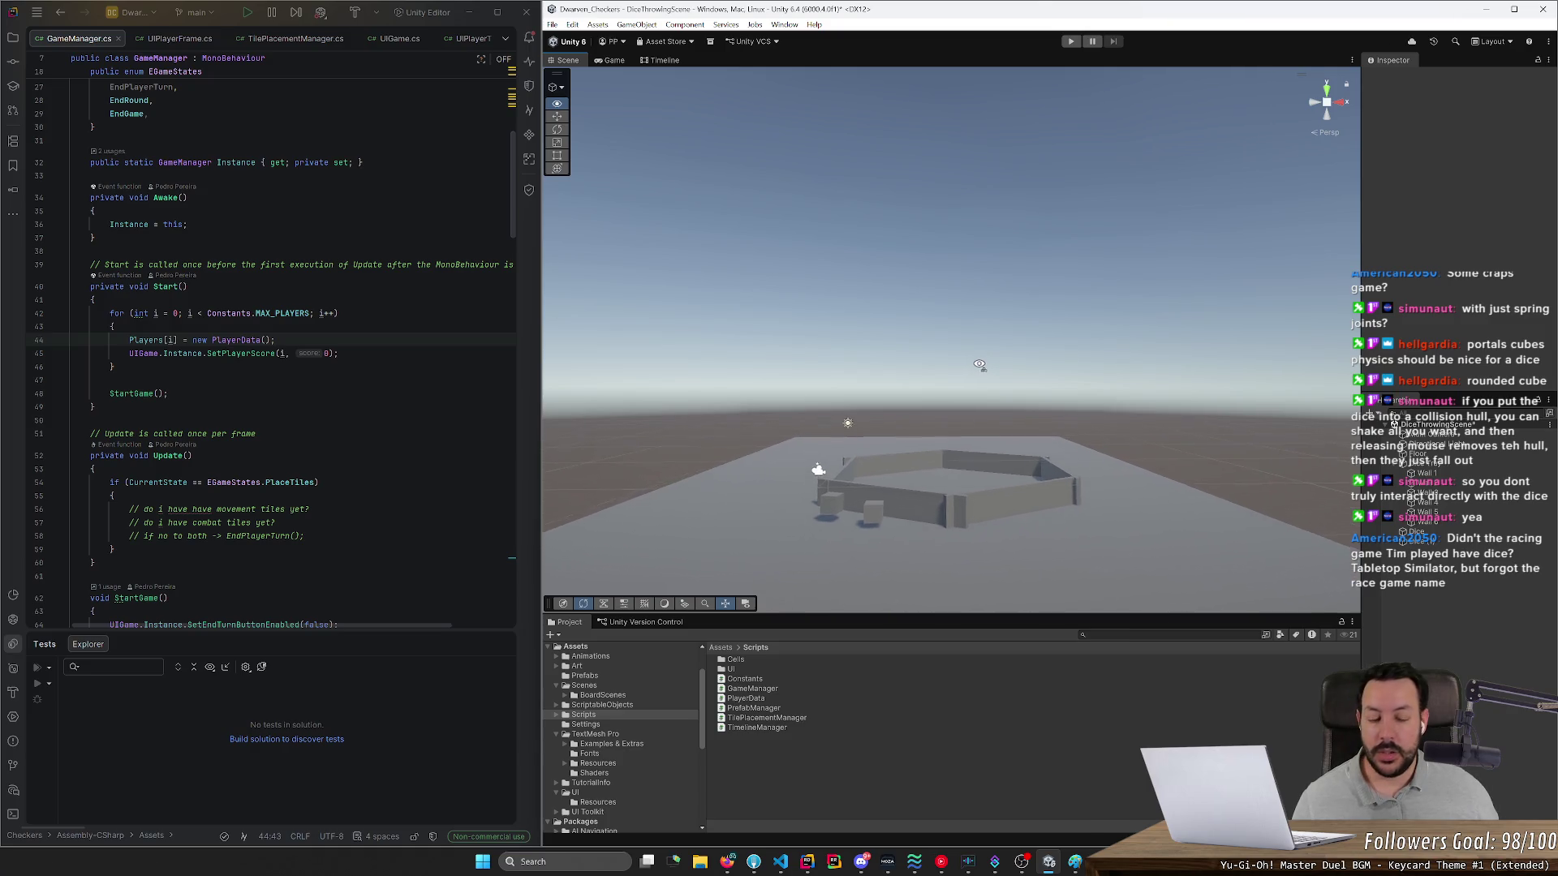
key("super")
key("super")
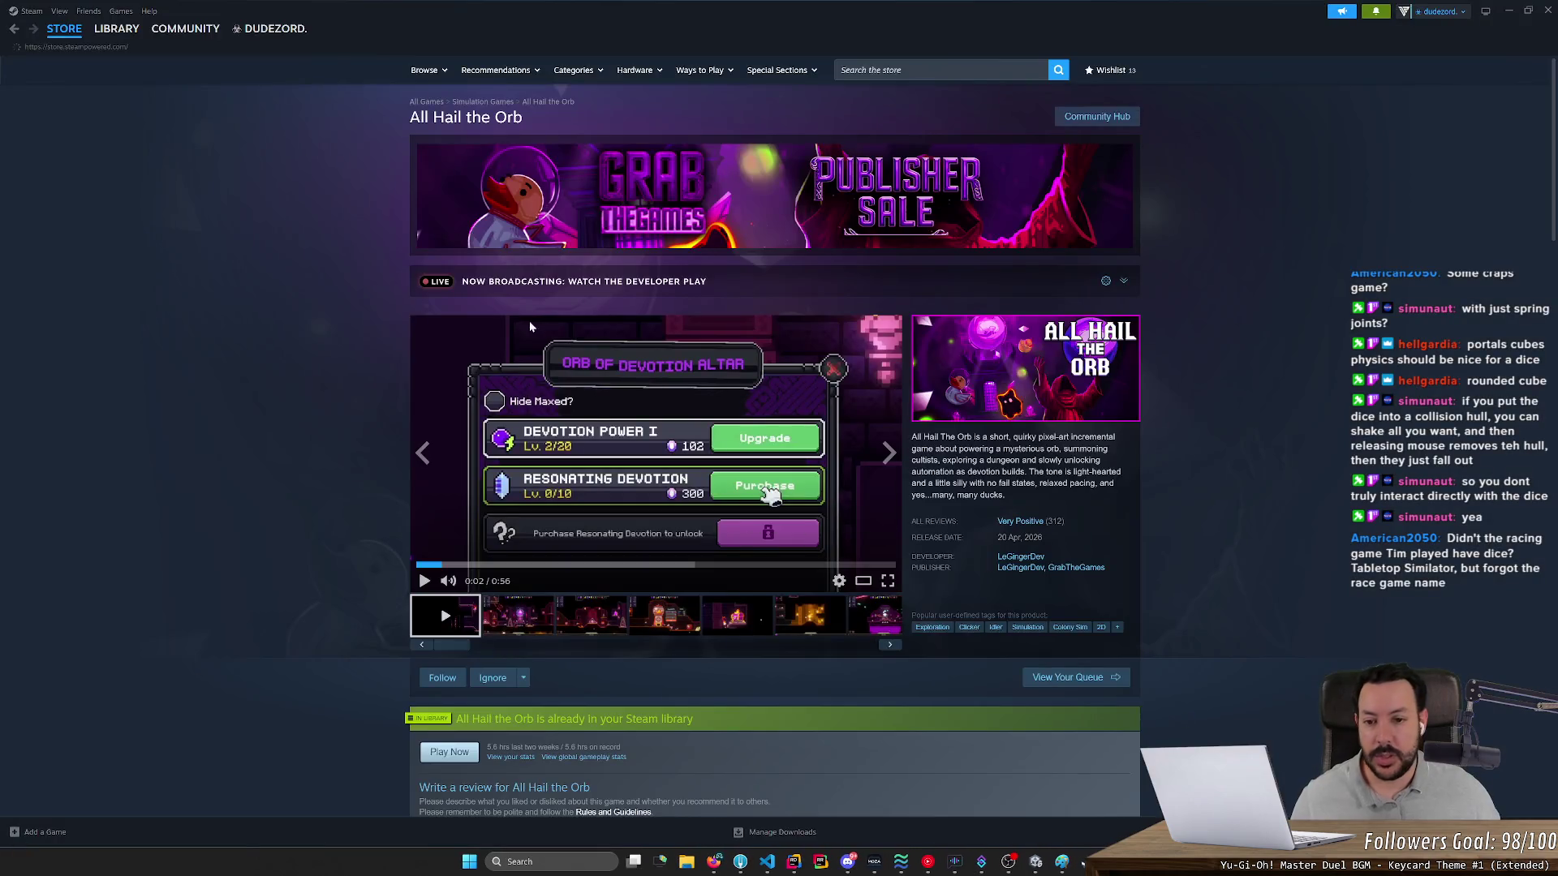
- Launch Tabletop Simulator from the Steam library in its standard non-VR mode
left_click(64, 29)
left_click(129, 32)
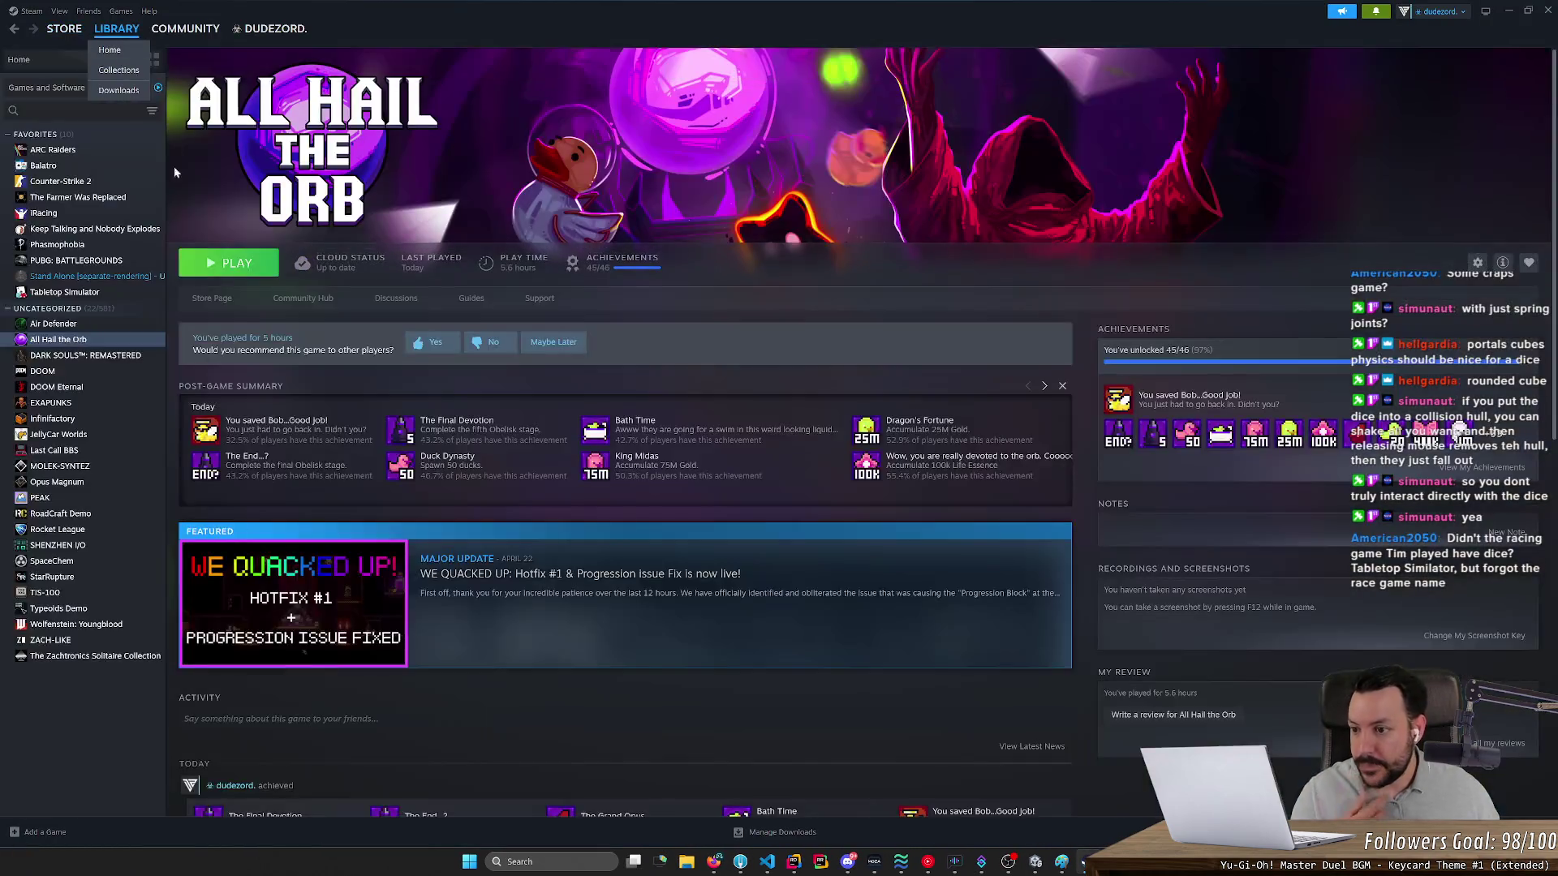
double_click(70, 292)
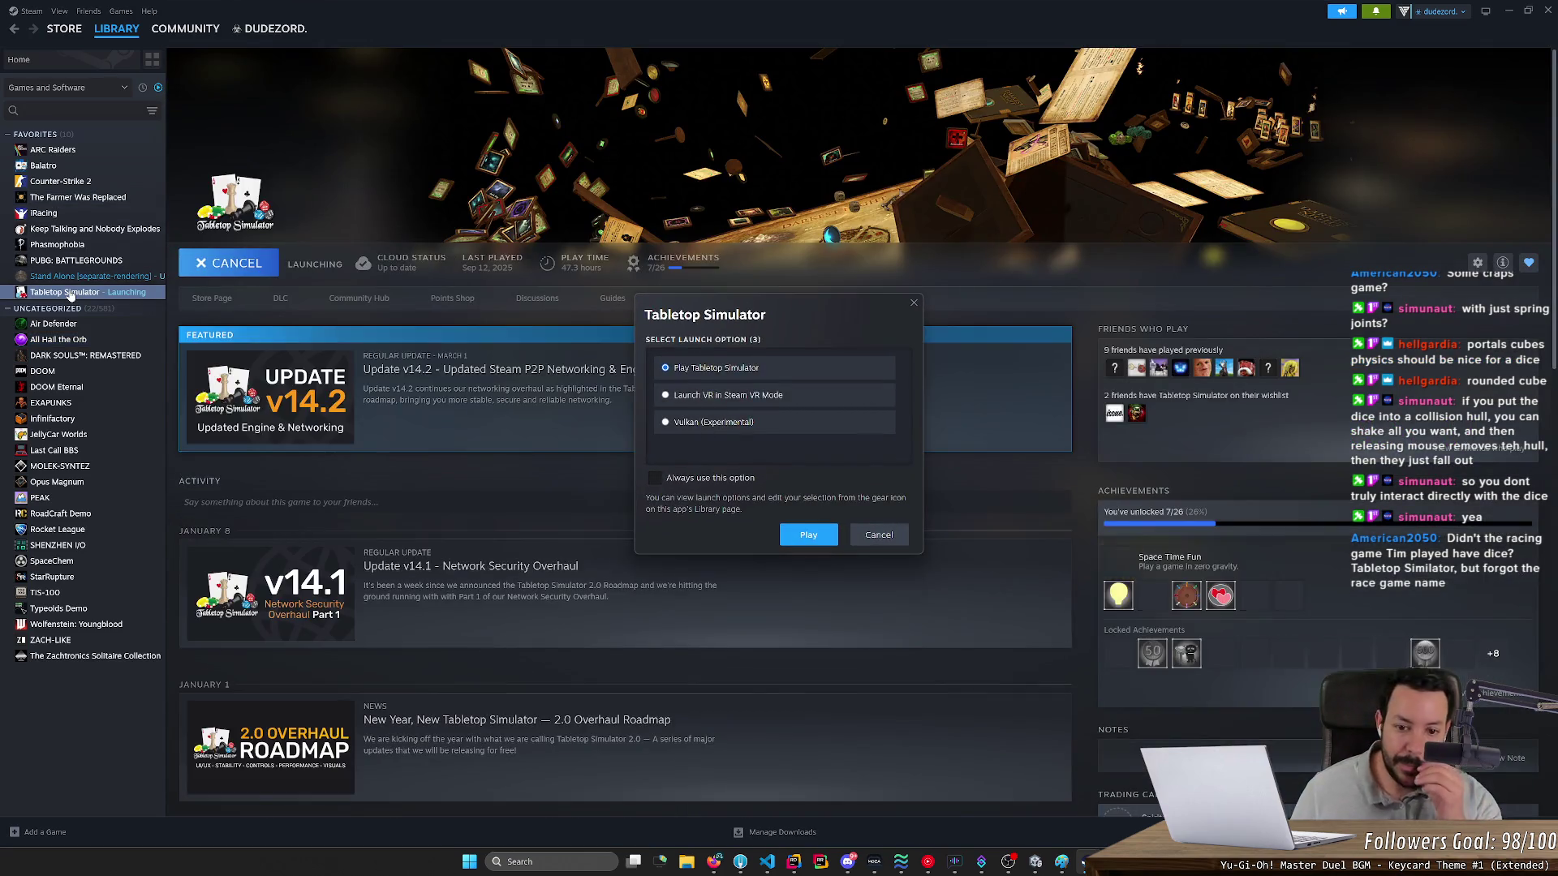
left_click(807, 534)
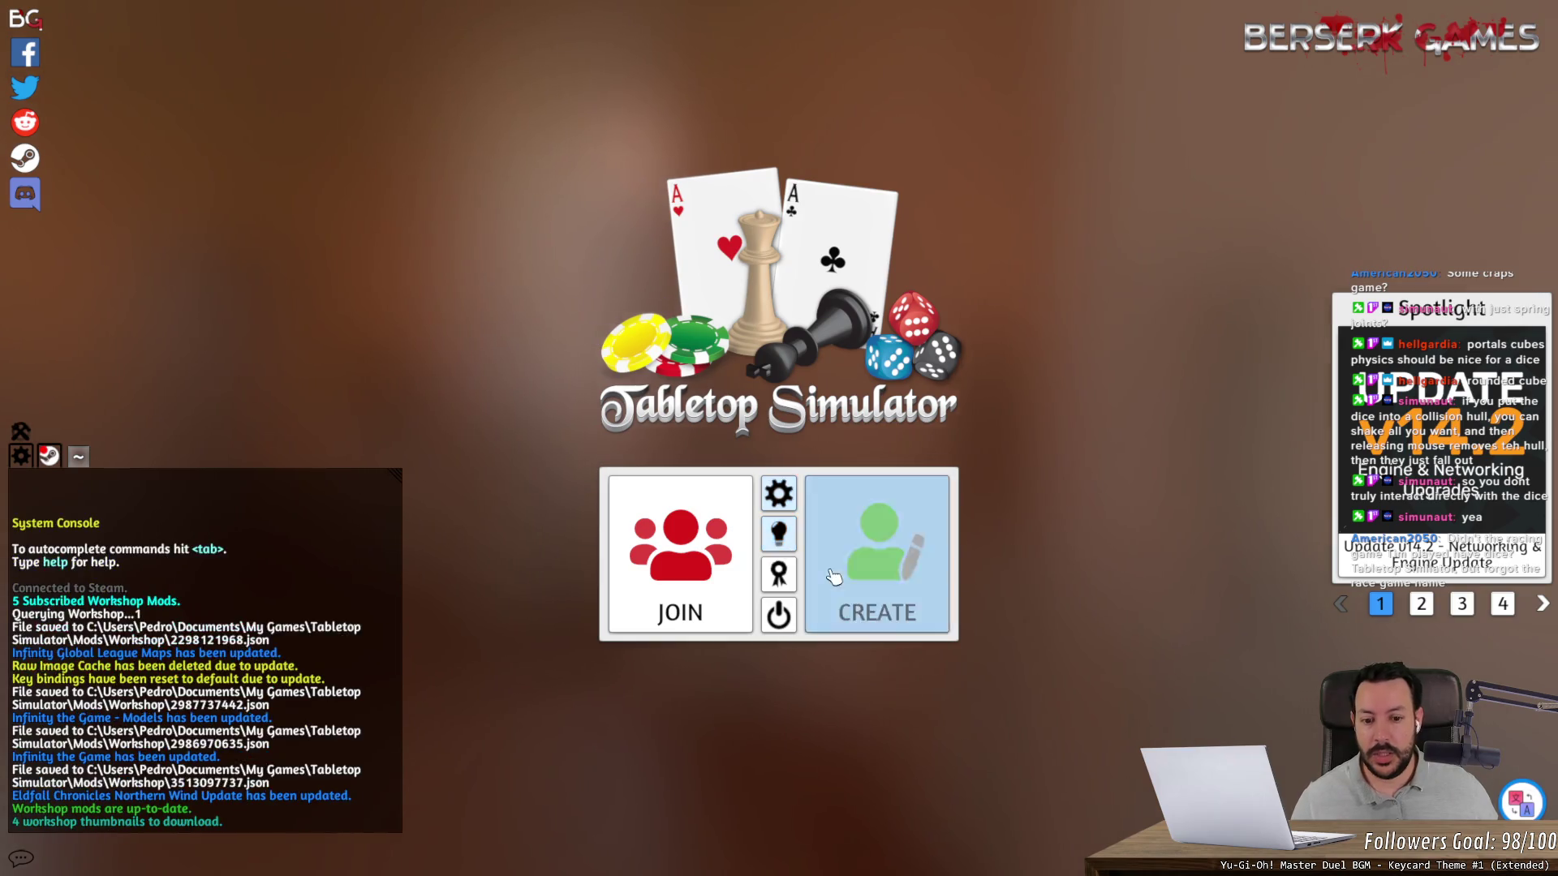
- Create a singleplayer game on the Infinity the Game table and toss the blue d20 onto the mat
left_click(833, 576)
left_click(661, 385)
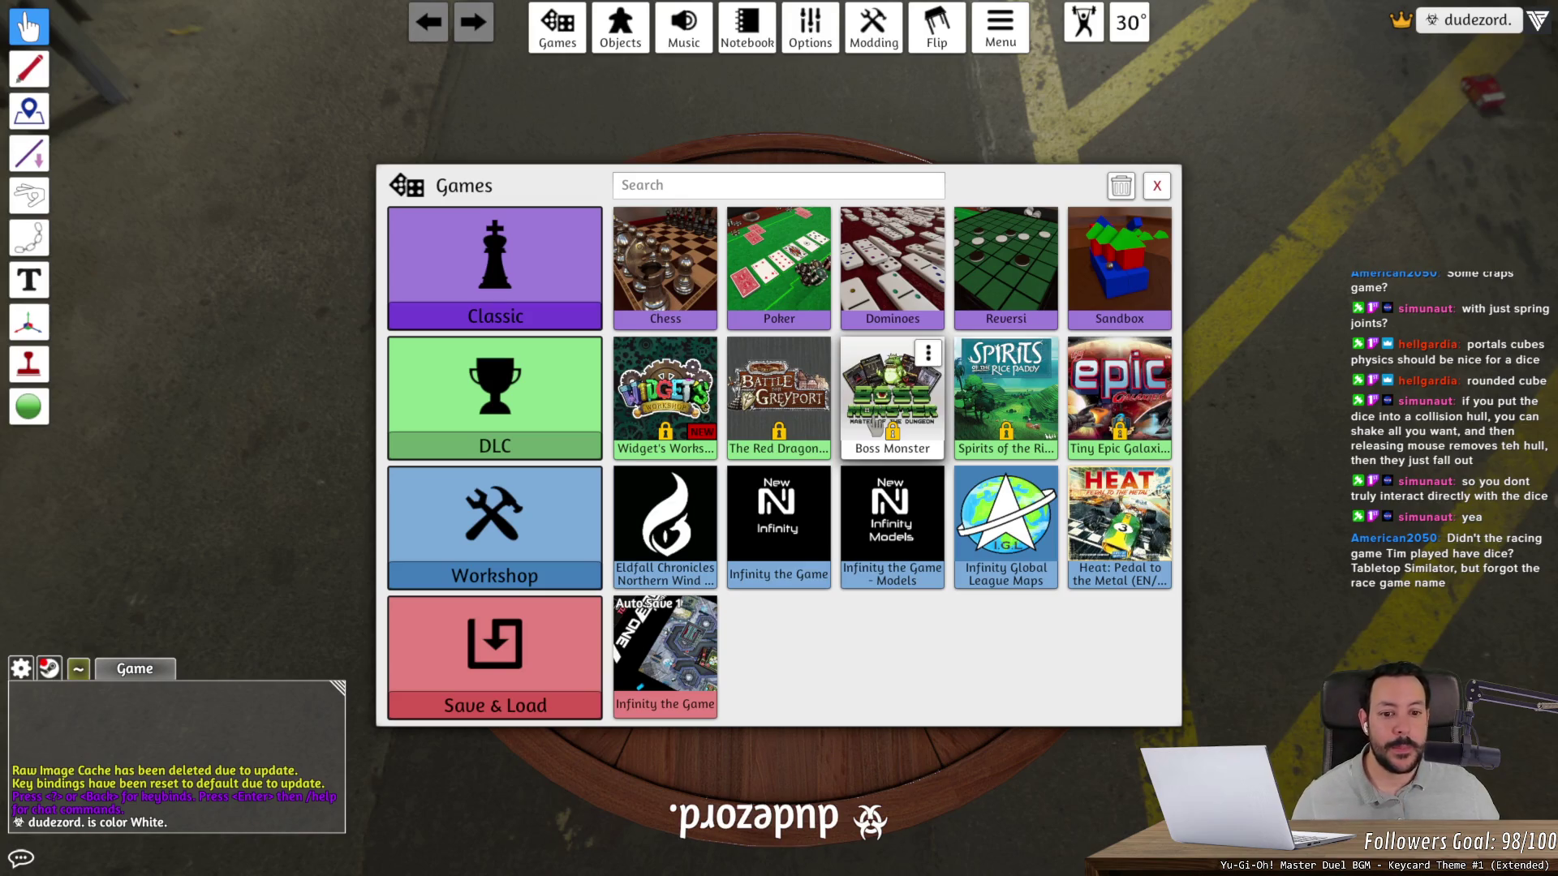
left_click(795, 545)
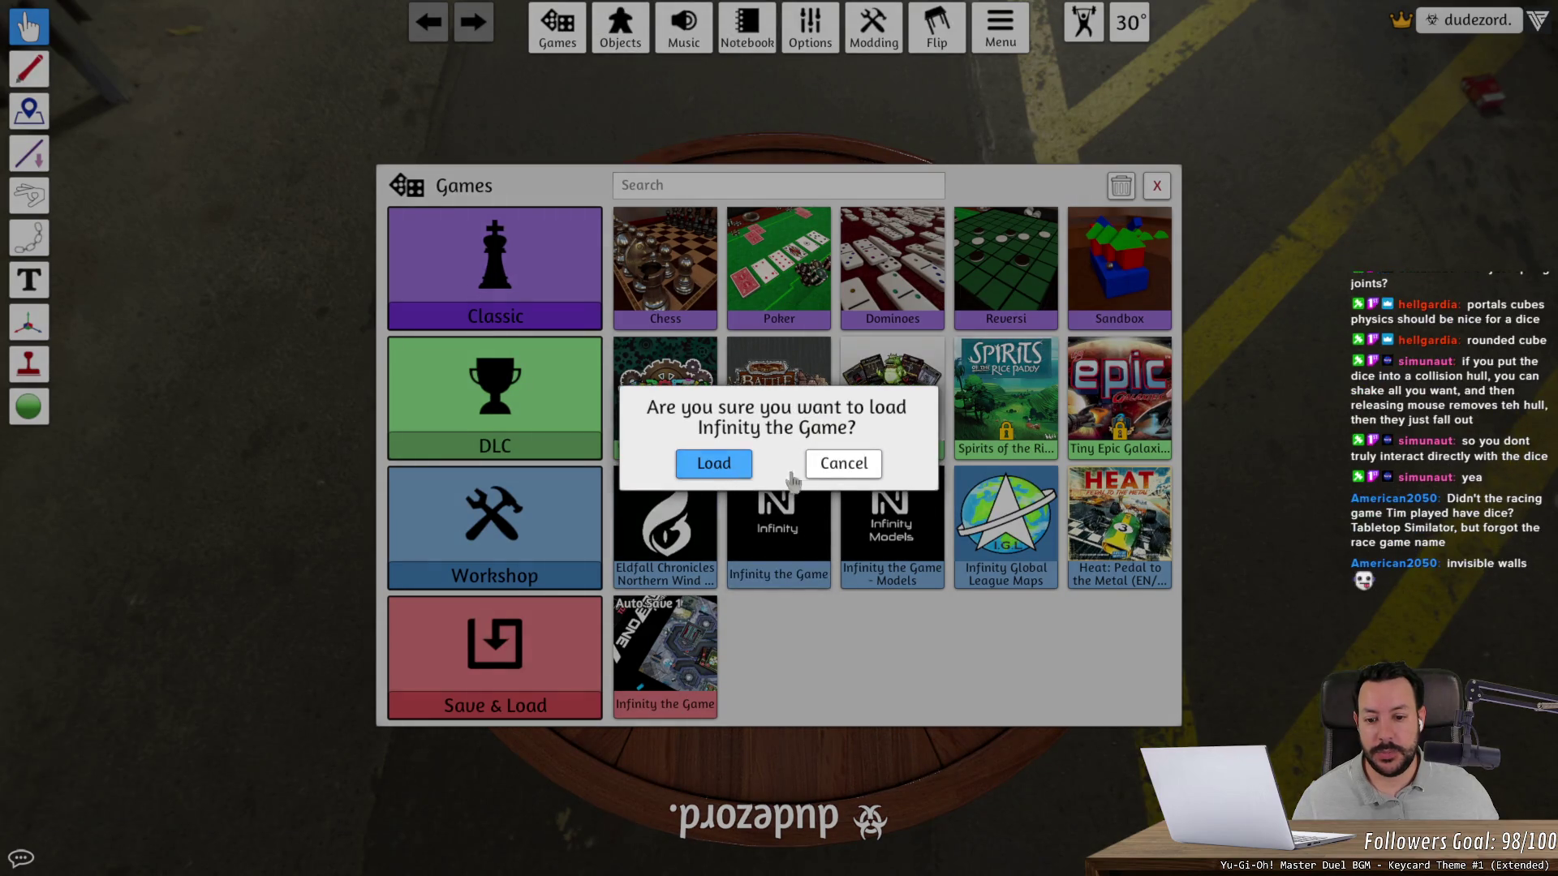
left_click(858, 473)
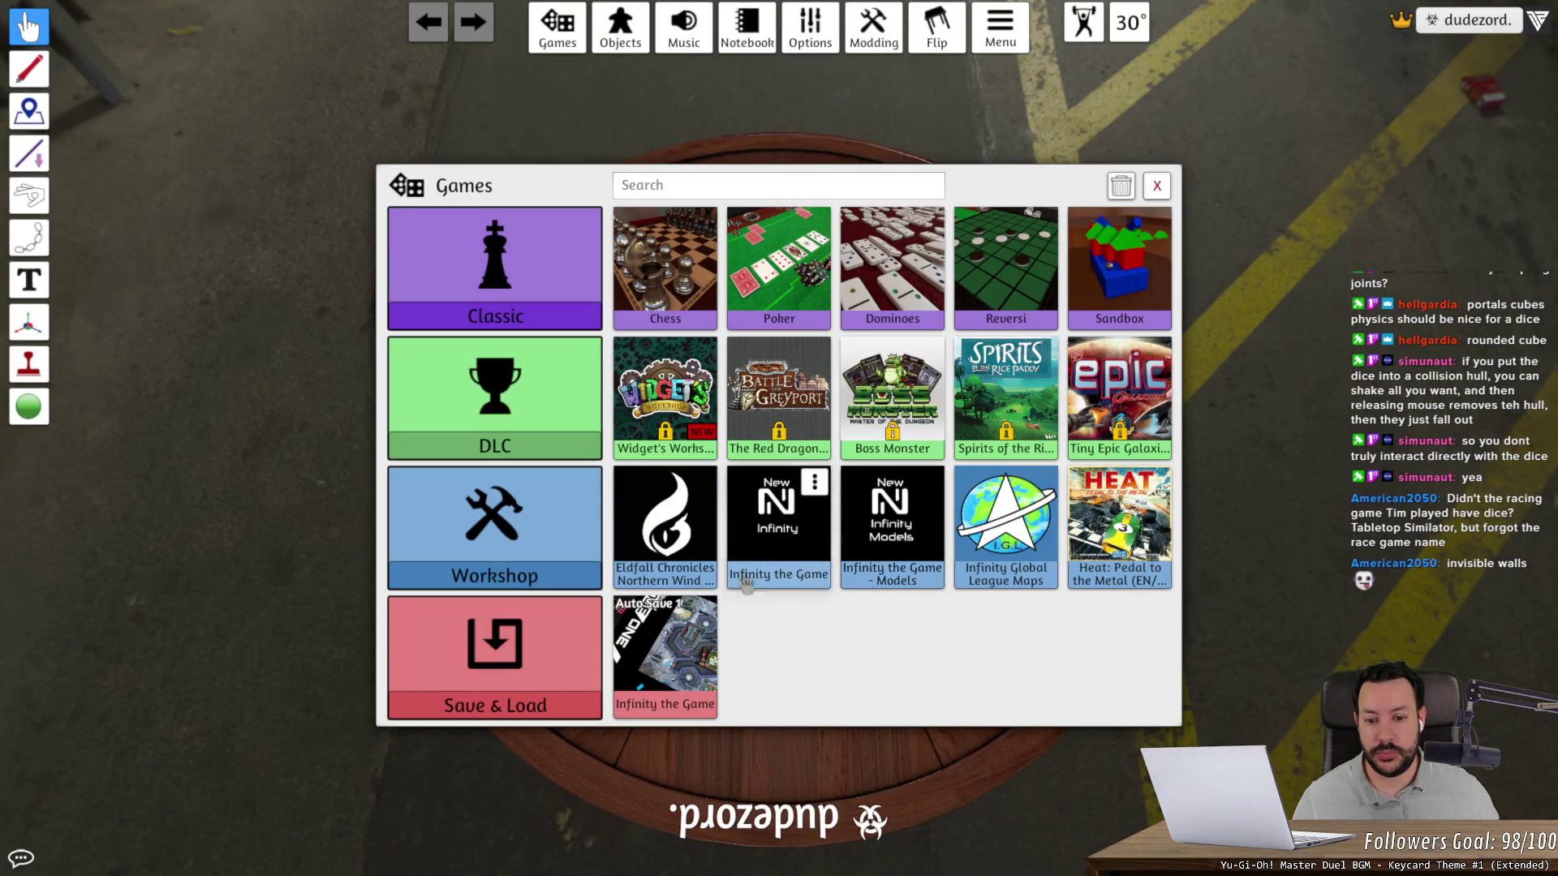
left_click(781, 539)
left_click(714, 464)
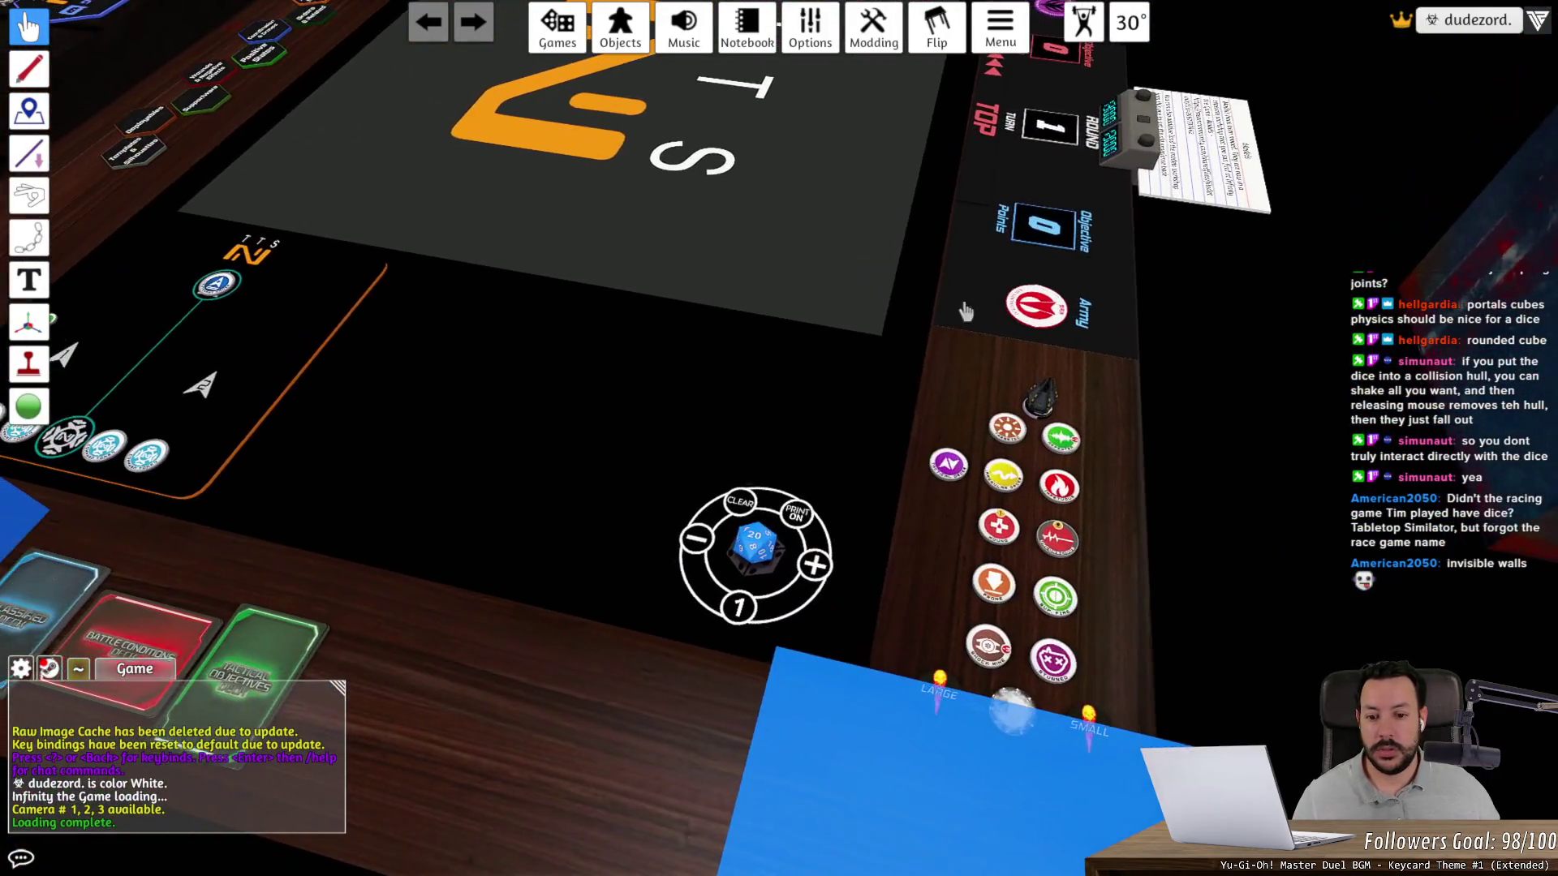
mouse_move(767, 559)
left_mouse_down()
mouse_move(775, 369)
mouse_move(678, 263)
left_mouse_up()
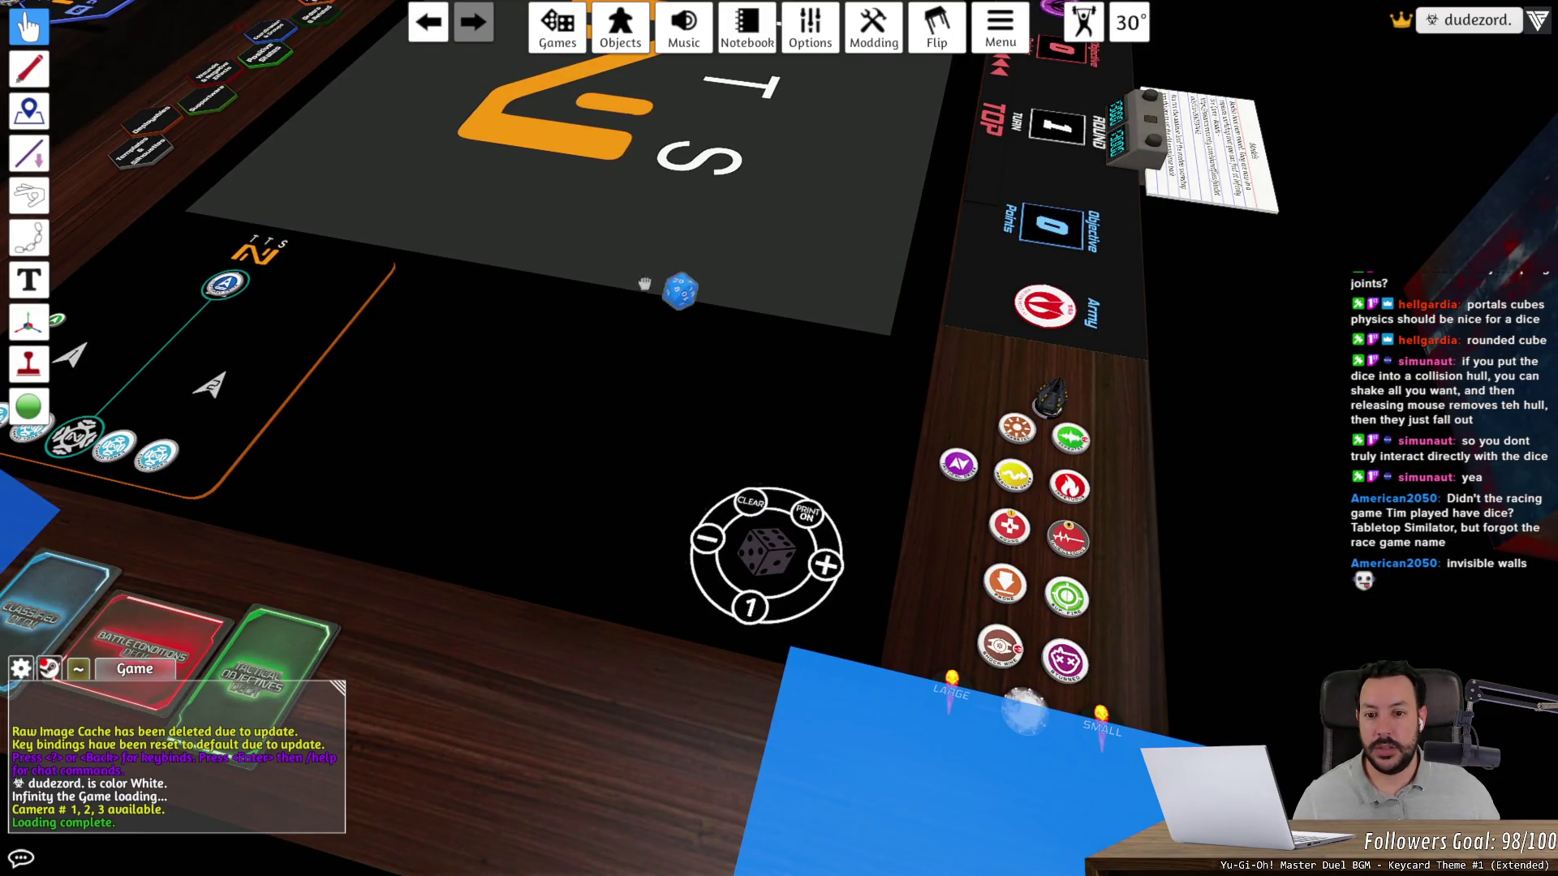
mouse_move(689, 417)
left_mouse_down()
mouse_move(632, 576)
mouse_move(713, 462)
left_mouse_up()
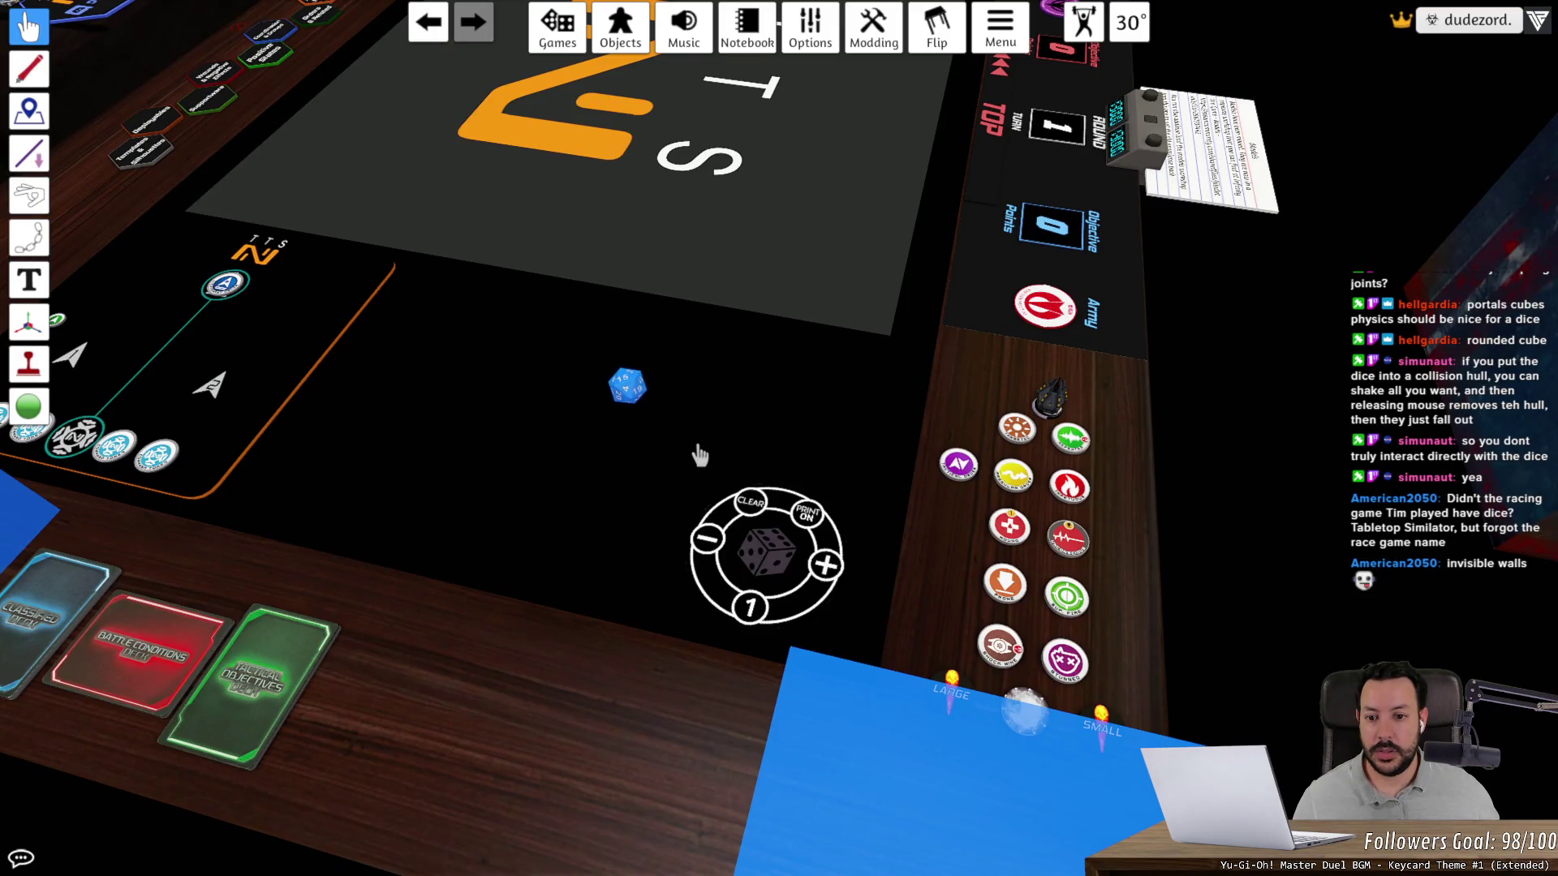
- Carry the blue d20 up-right across the board and pan the view to find it
scroll(698, 450, "down", 10)
scroll(726, 372, "up", 10)
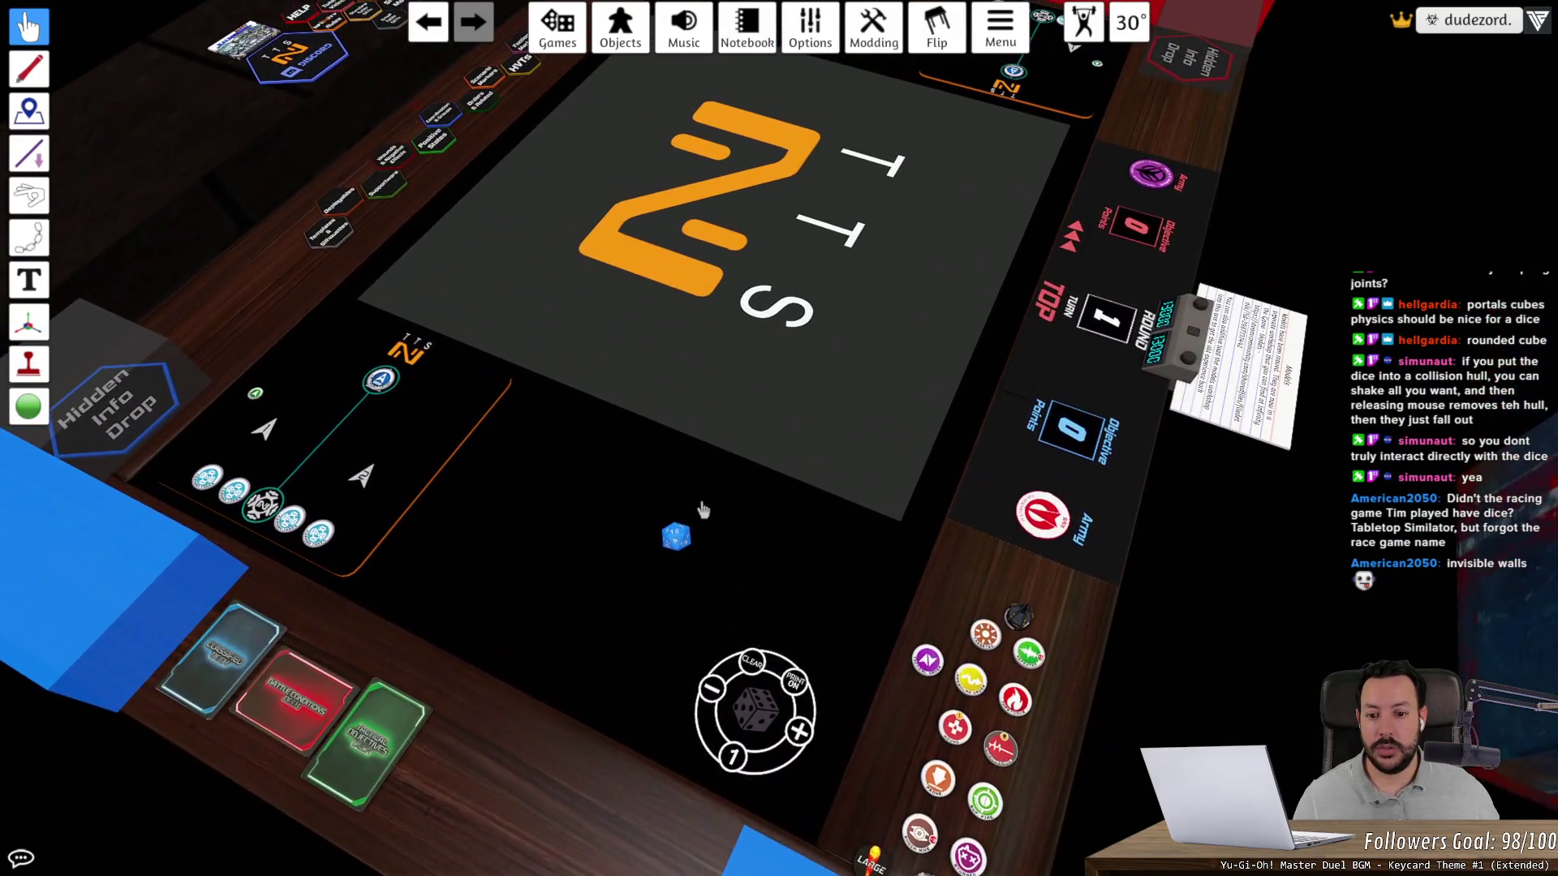
mouse_move(702, 509)
left_mouse_down()
mouse_move(691, 520)
mouse_move(848, 397)
mouse_move(1002, 335)
mouse_move(1111, 312)
mouse_move(1149, 321)
mouse_move(1156, 341)
left_mouse_up()
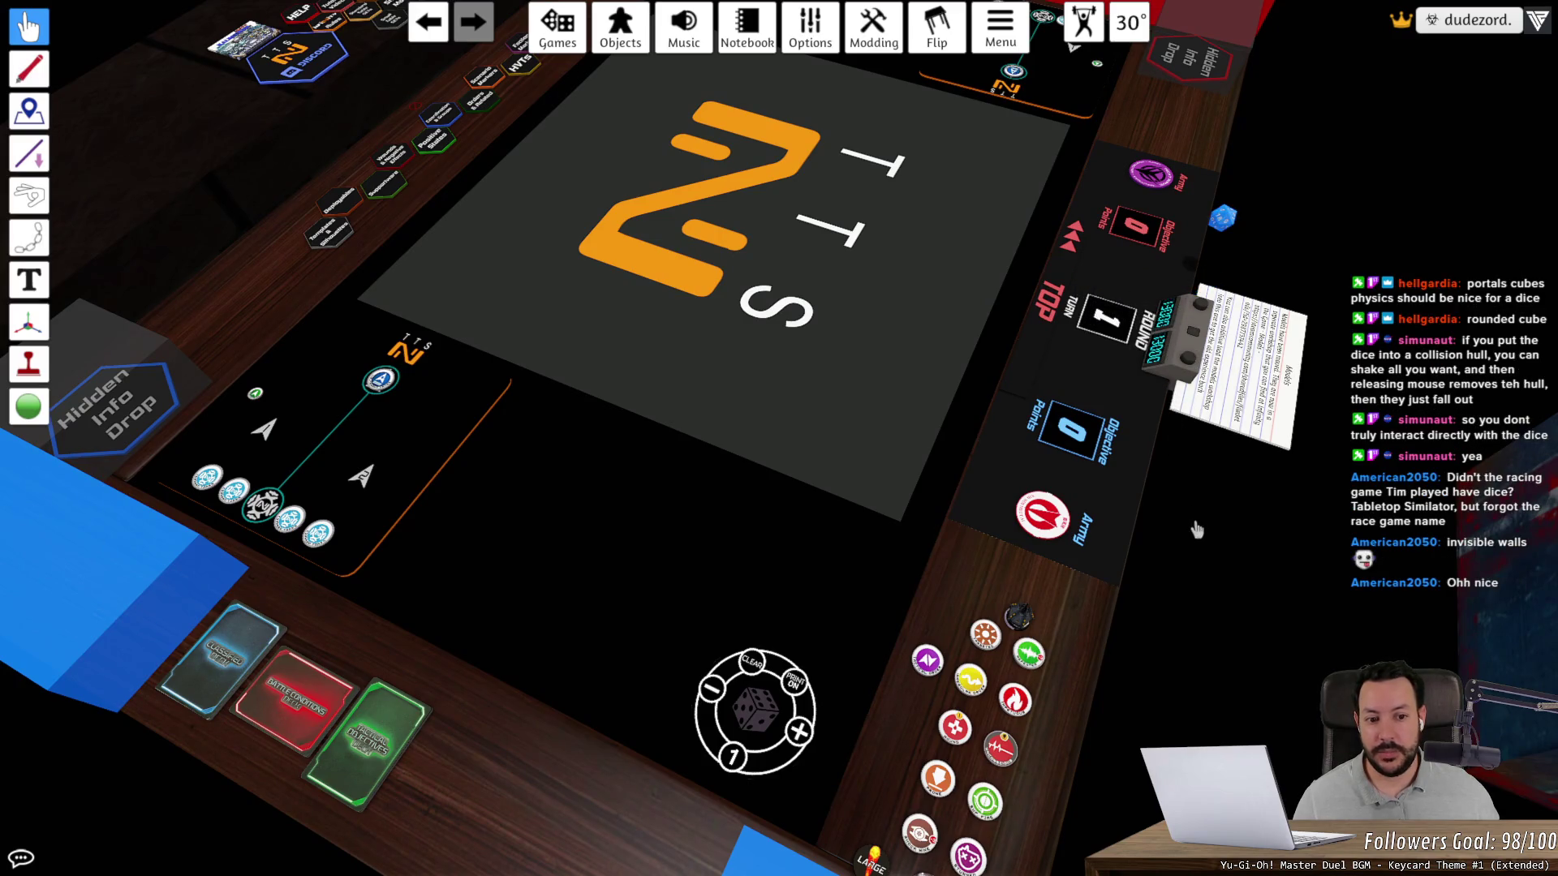
key("s")
key("d")
- Shake the blue d20 over the orange logo and drop it near the far edge
mouse_move(1177, 219)
left_mouse_down()
mouse_move(913, 207)
mouse_move(726, 373)
mouse_move(653, 406)
mouse_move(590, 307)
mouse_move(647, 400)
mouse_move(605, 327)
mouse_move(614, 243)
mouse_move(526, 193)
mouse_move(659, 209)
mouse_move(647, 460)
mouse_move(539, 511)
mouse_move(600, 367)
left_mouse_up()
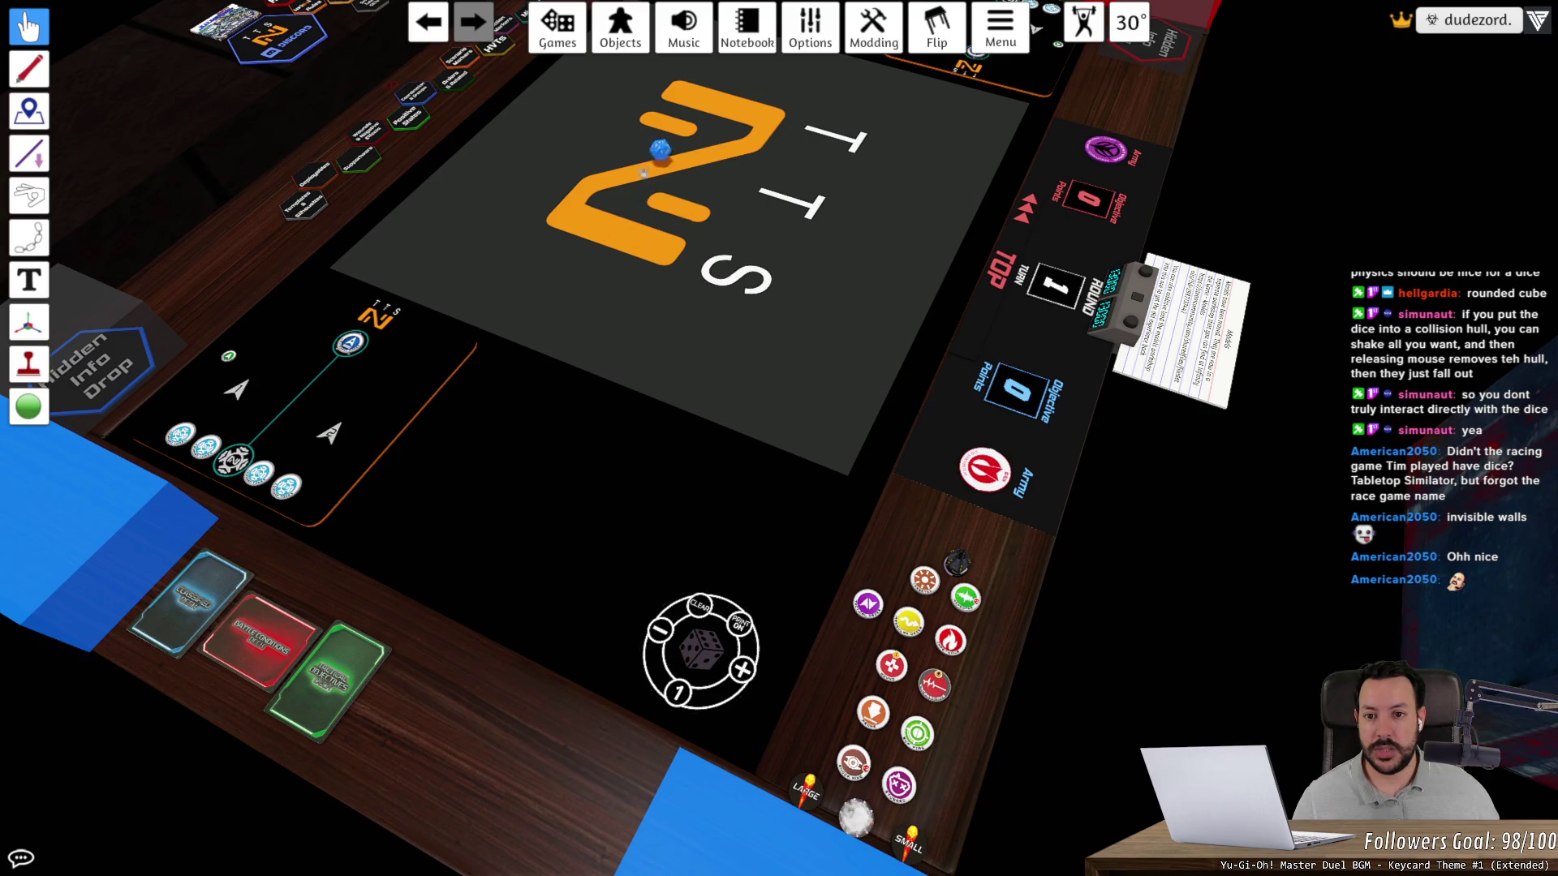
key("space")
key("space")
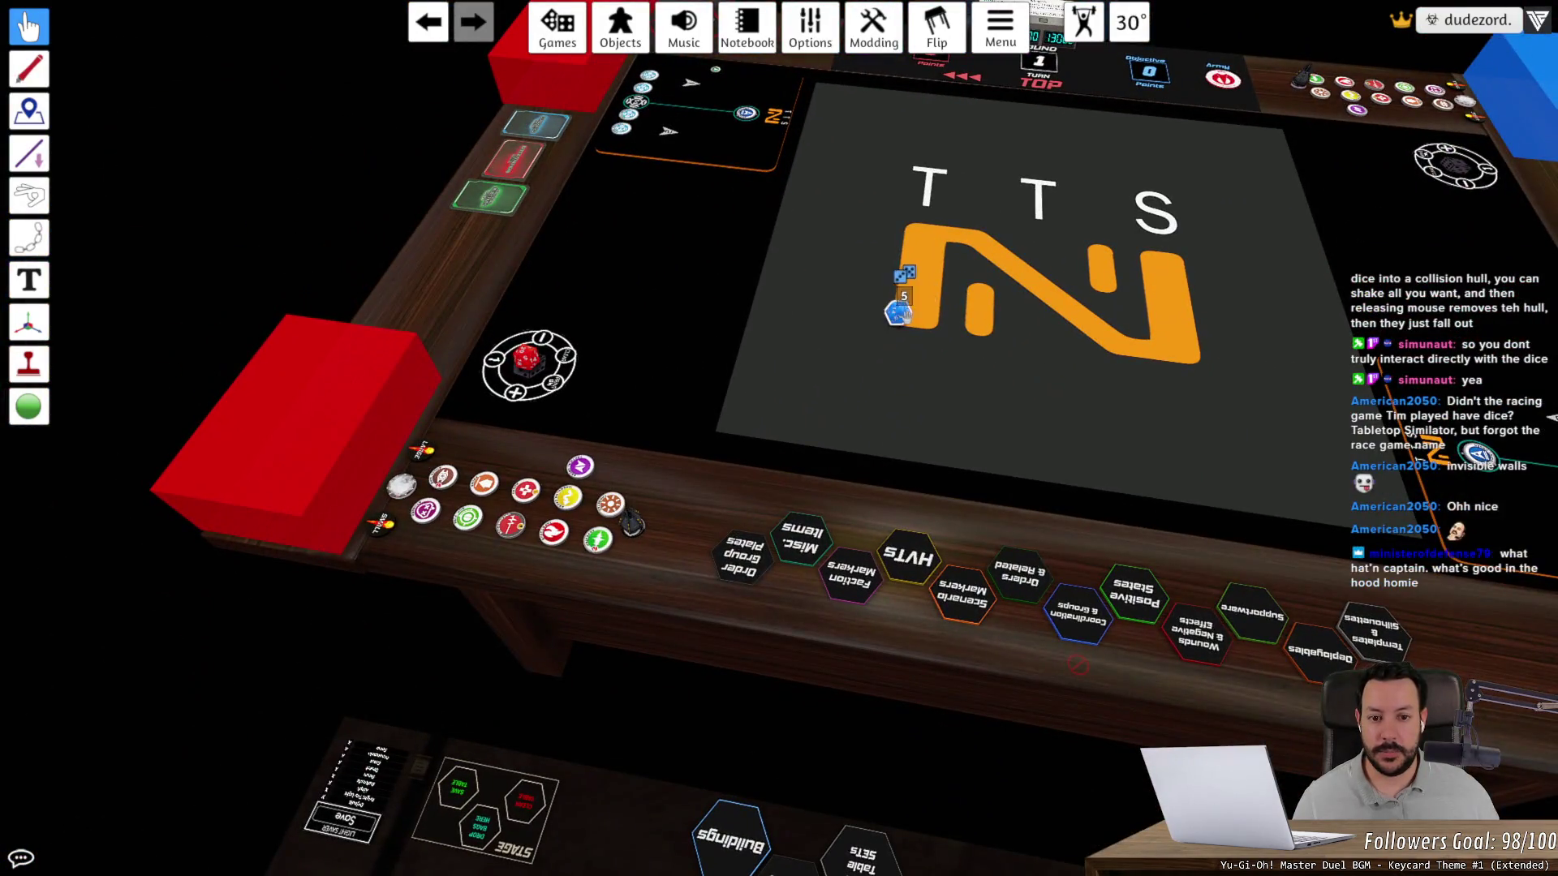
mouse_move(898, 312)
left_mouse_down()
mouse_move(993, 195)
mouse_move(1069, 256)
mouse_move(799, 235)
mouse_move(1116, 246)
mouse_move(807, 356)
mouse_move(855, 345)
mouse_move(998, 394)
mouse_move(1041, 240)
left_mouse_up()
key("space")
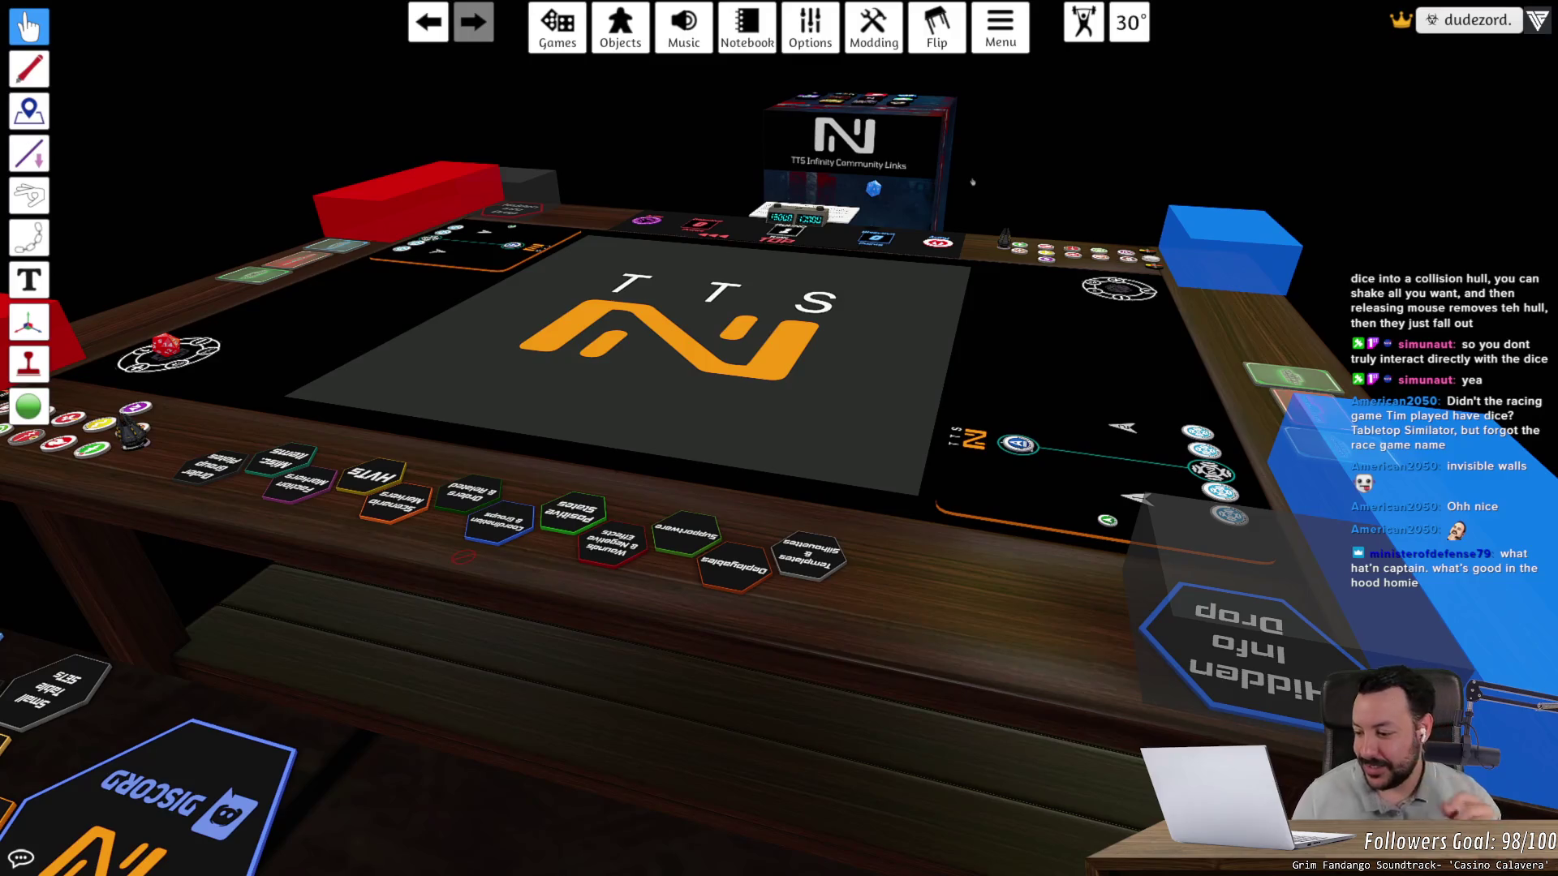
- Swing the camera around the table, then roll the blue d20 onto the mat beside the TTS logo
key("space")
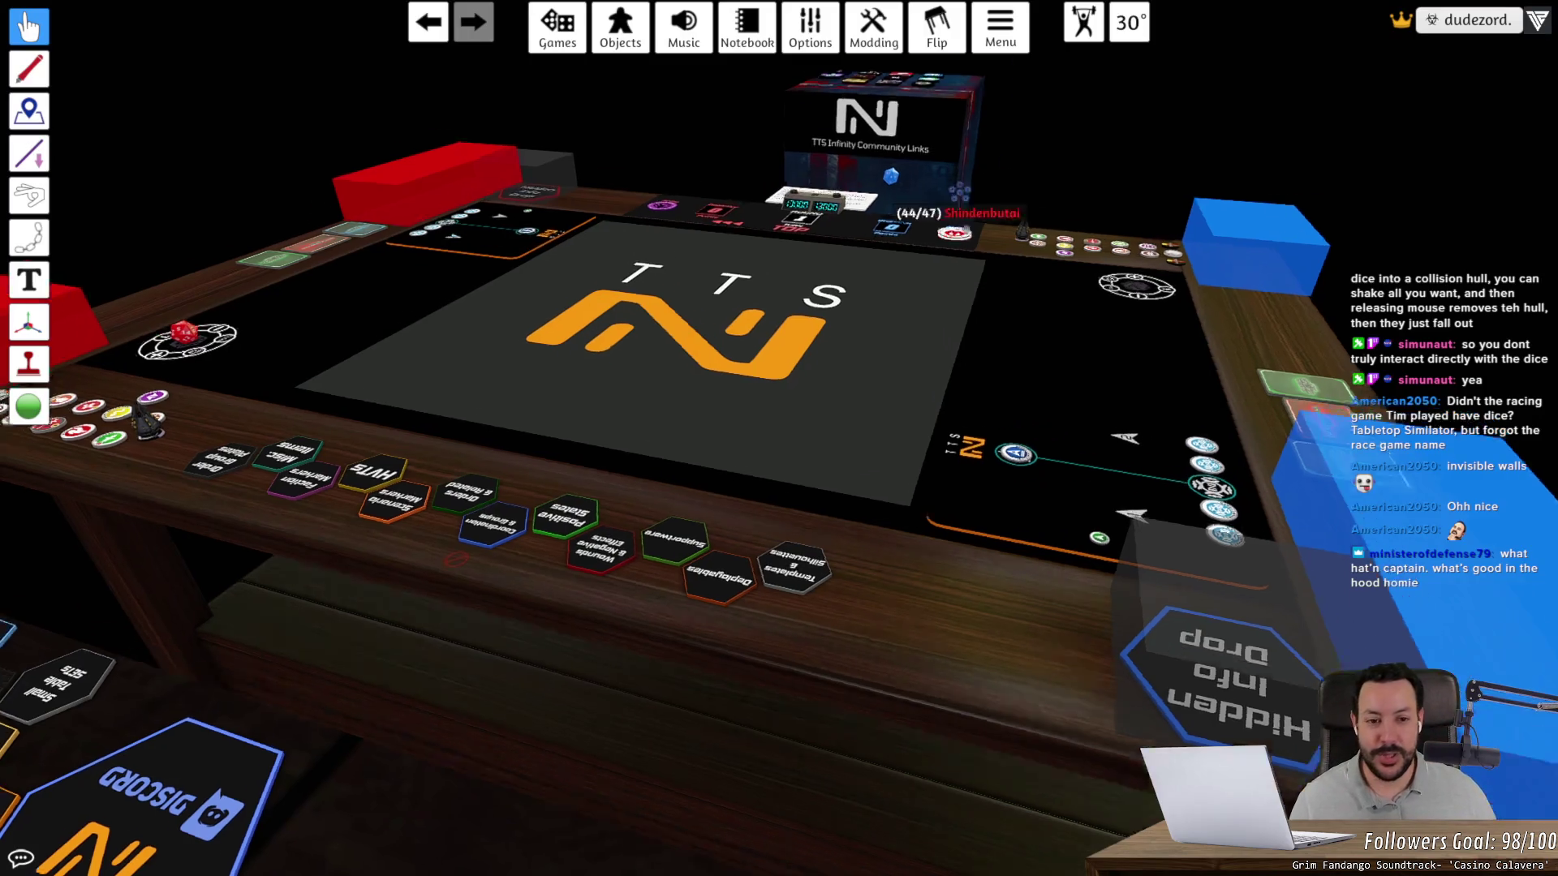
key("space")
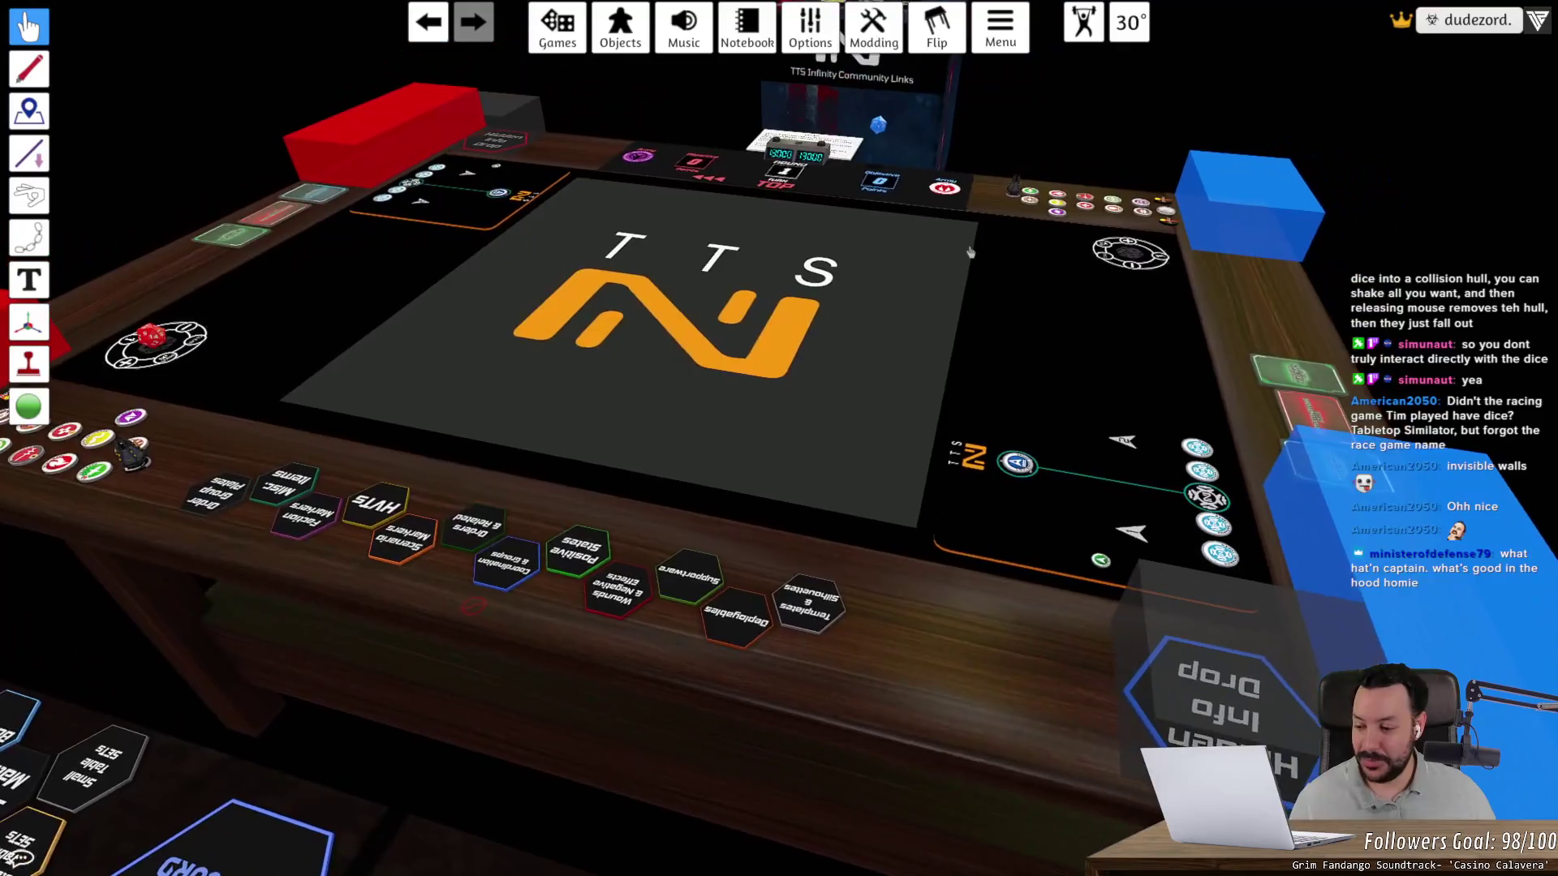
scroll(730, 207, "up", 3)
key("space")
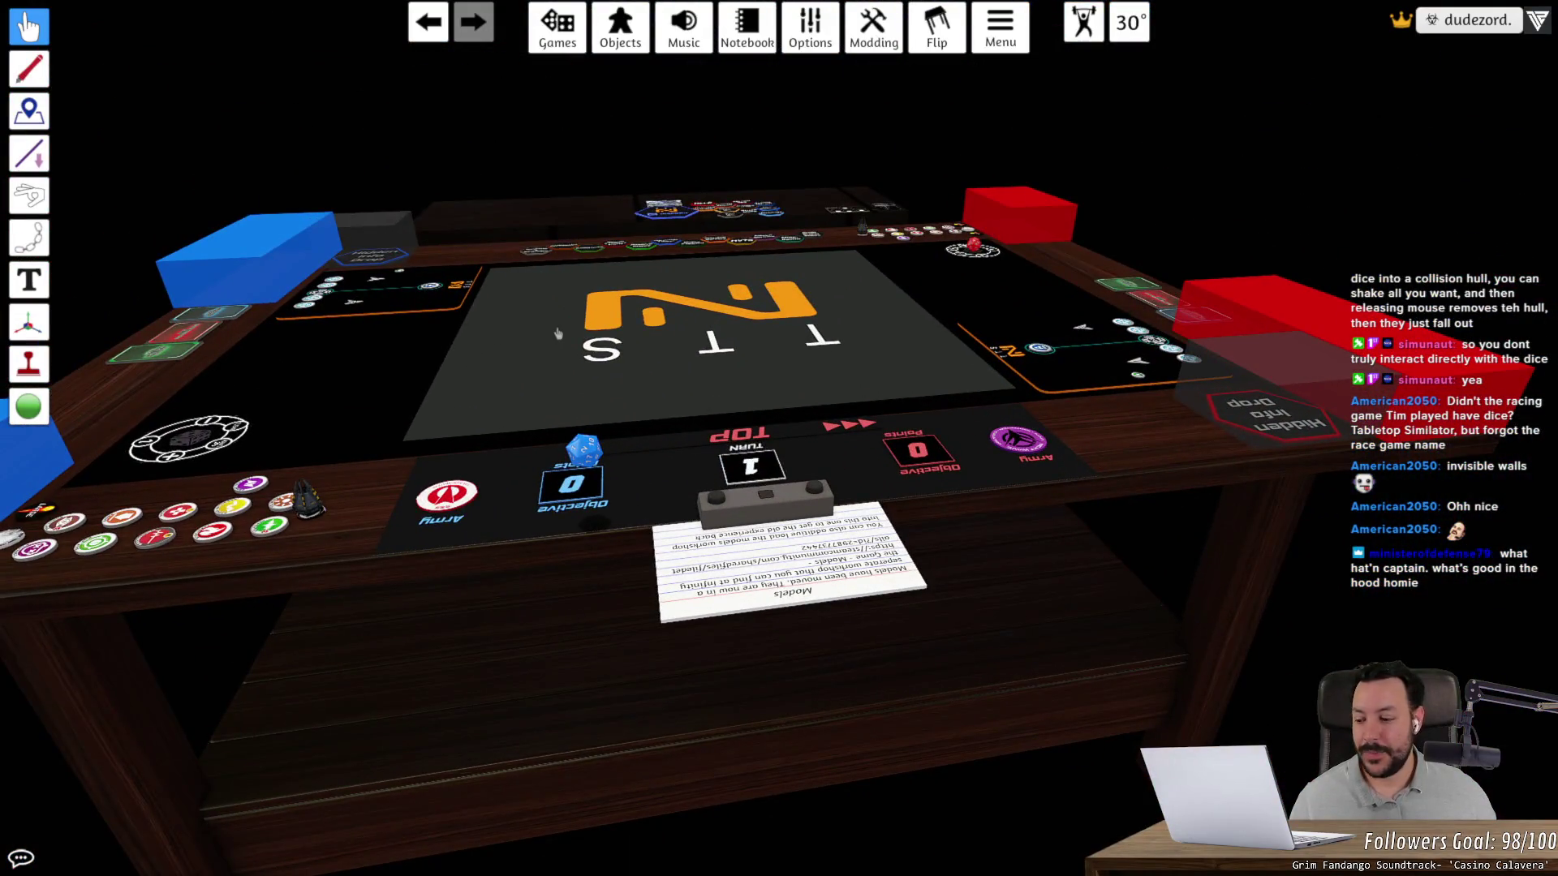
key("space")
key("space")
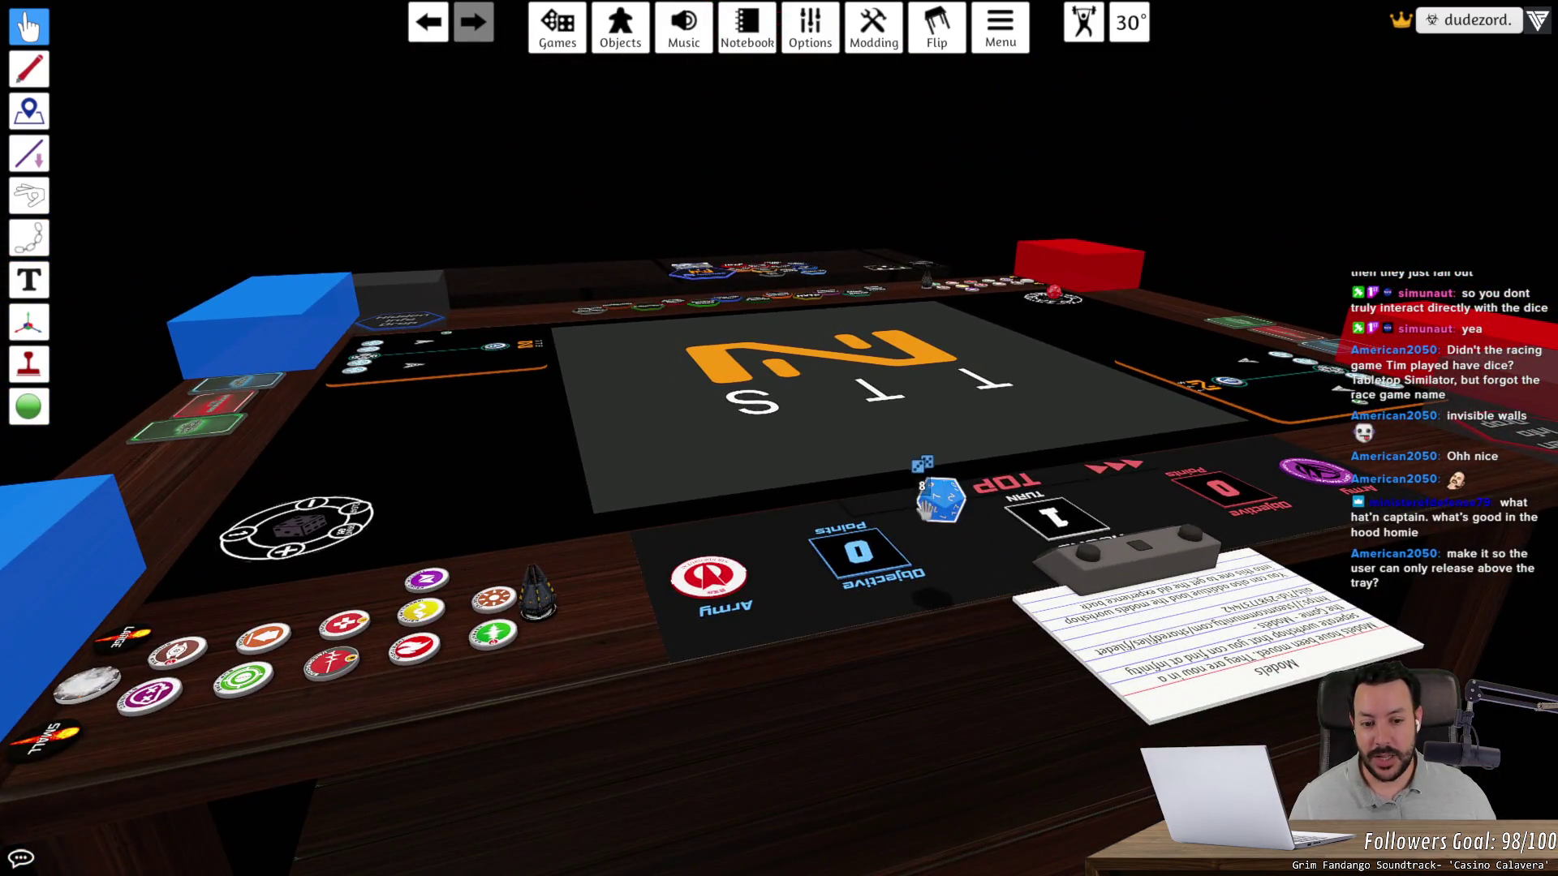
mouse_move(925, 503)
left_mouse_down()
mouse_move(795, 401)
mouse_move(811, 396)
mouse_move(775, 475)
mouse_move(801, 406)
mouse_move(782, 412)
left_mouse_up()
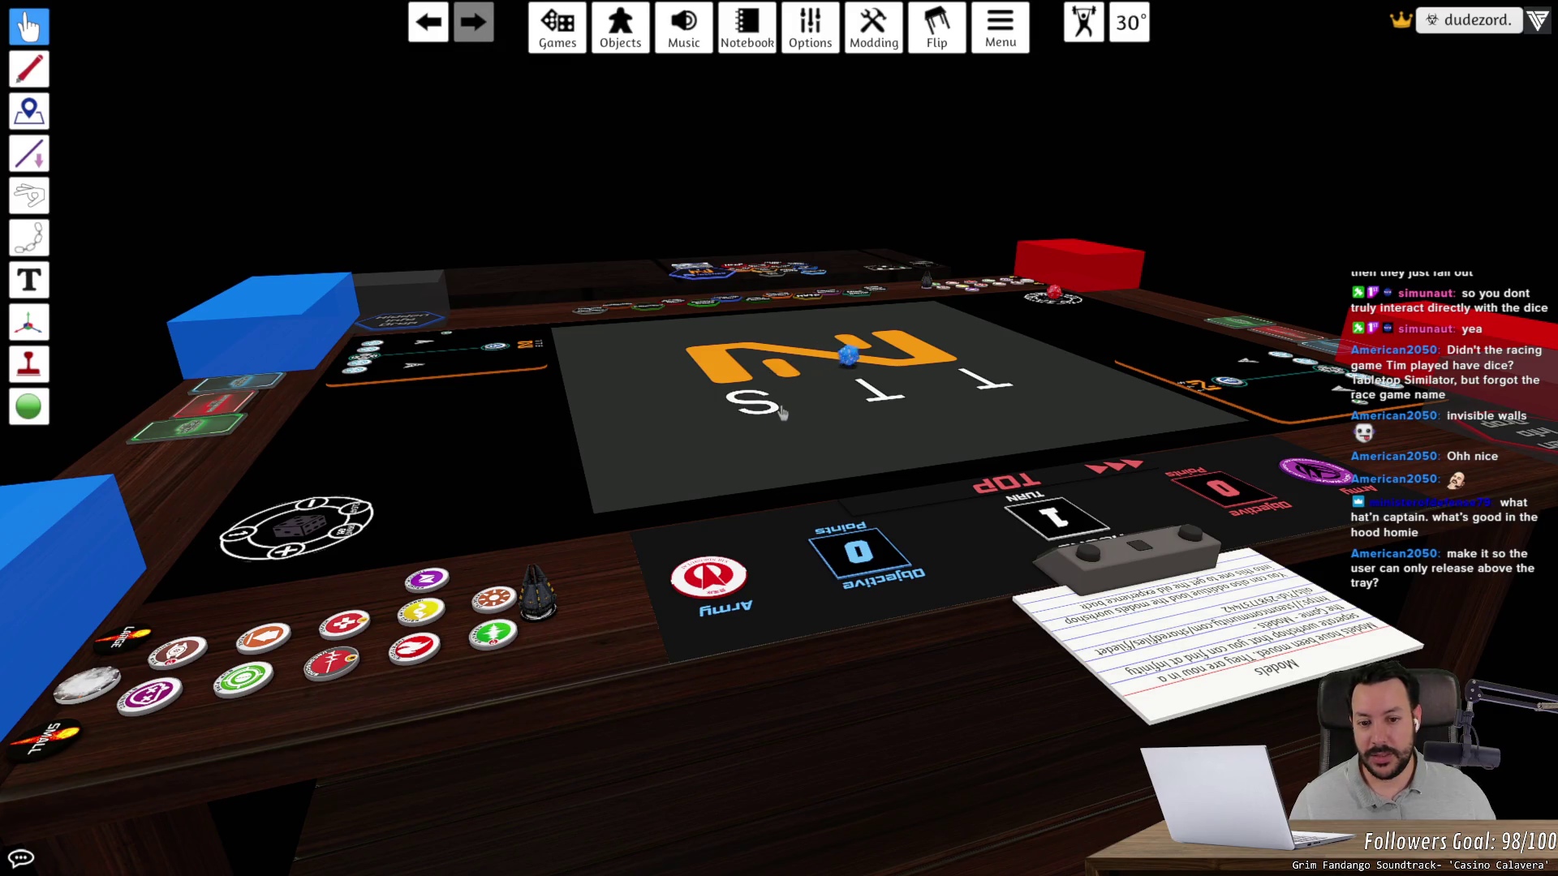
key("space")
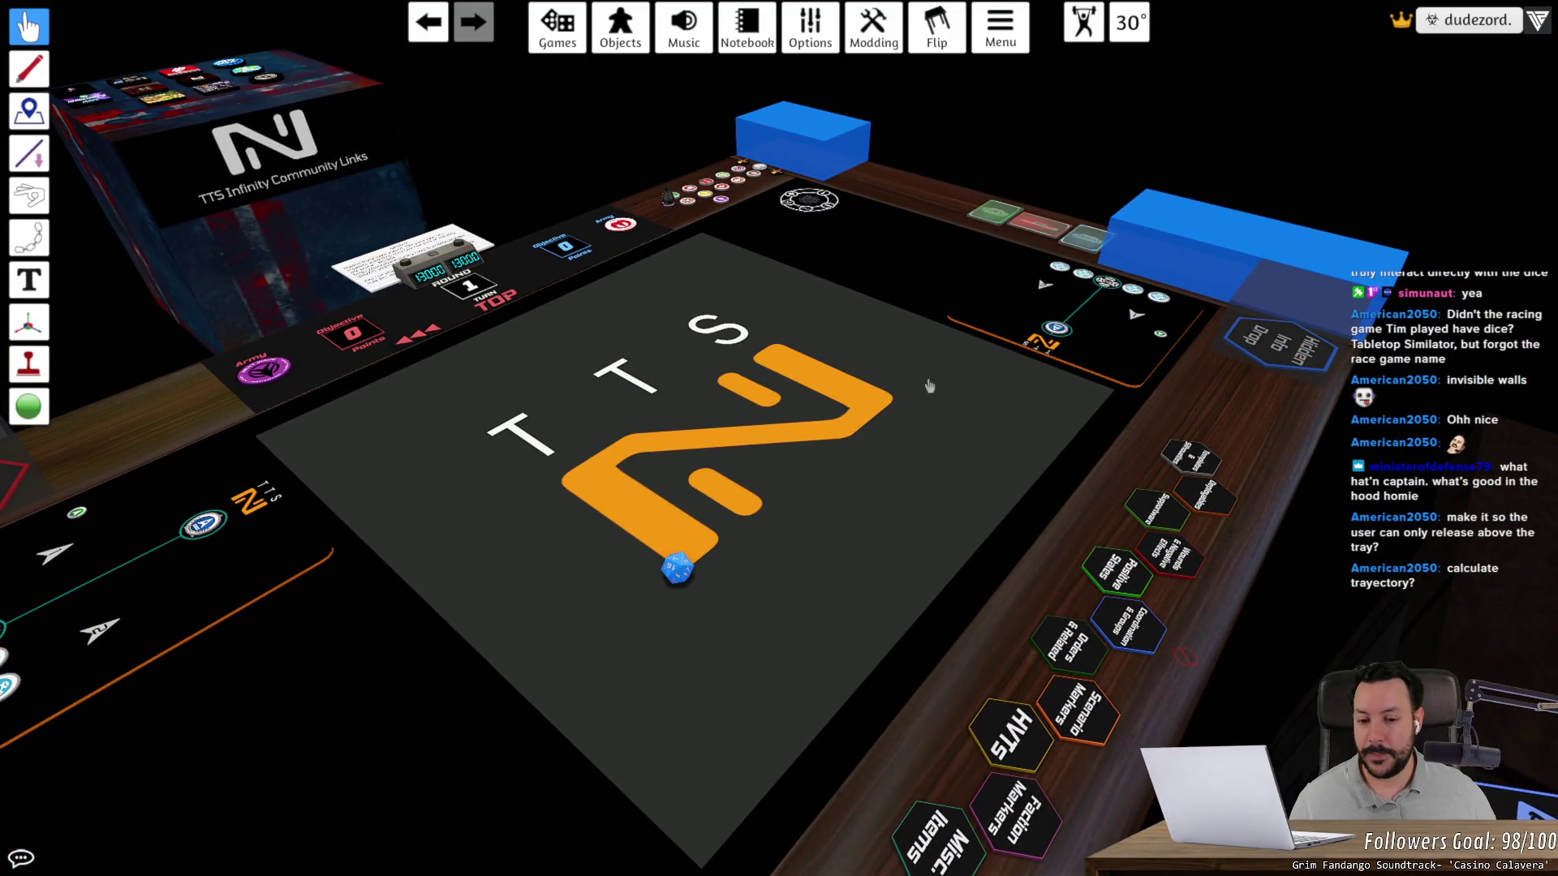
mouse_move(677, 567)
left_mouse_down()
mouse_move(714, 519)
mouse_move(746, 562)
mouse_move(787, 515)
mouse_move(730, 507)
mouse_move(731, 610)
mouse_move(694, 584)
mouse_move(742, 487)
mouse_move(670, 523)
left_mouse_up()
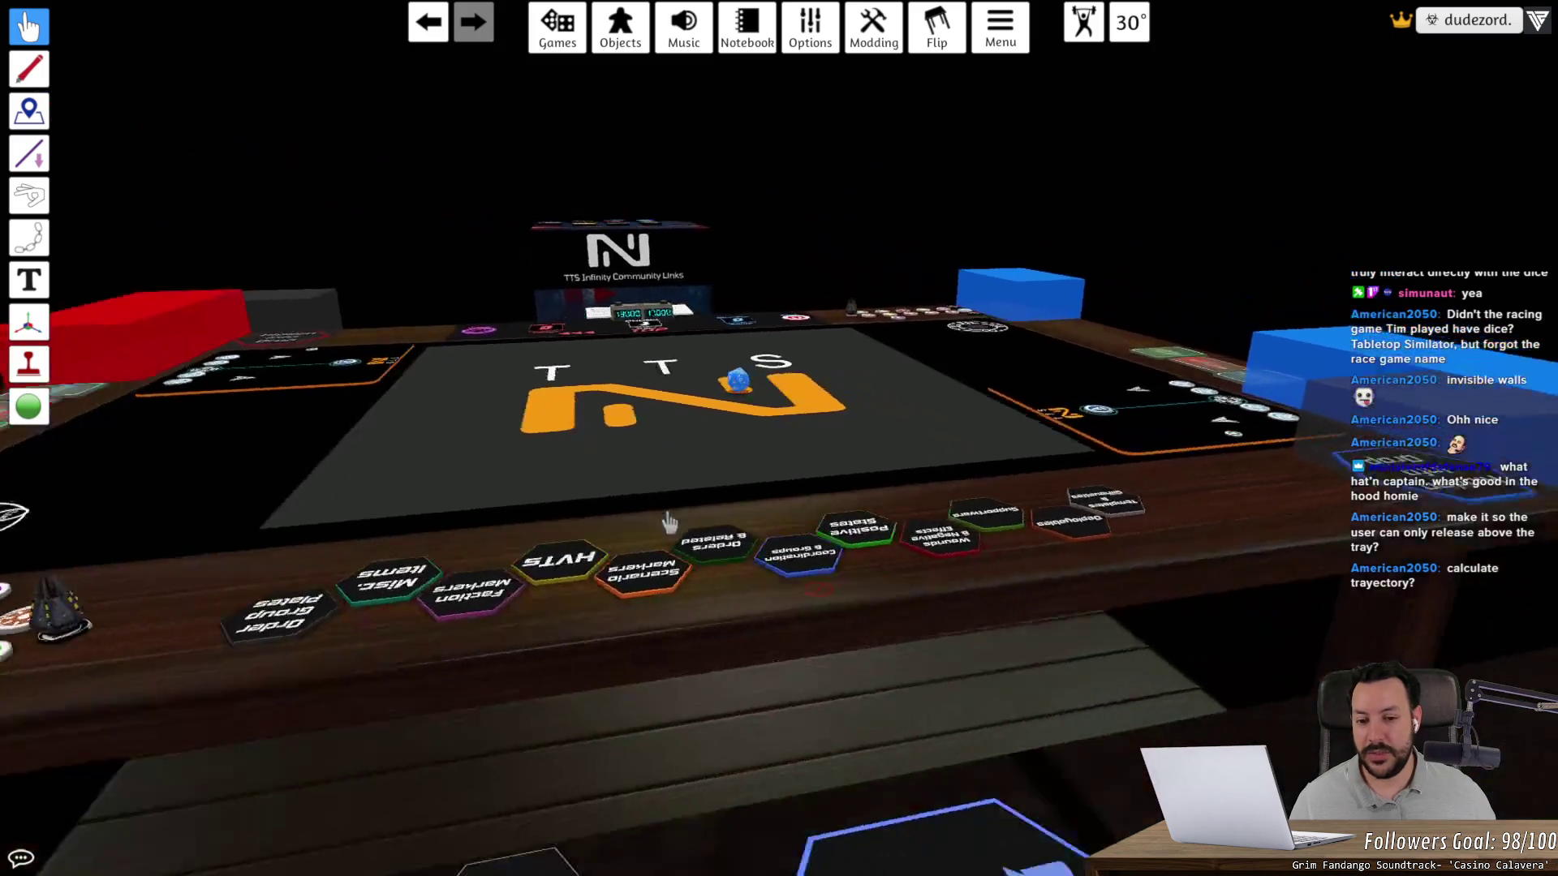
scroll(668, 524, "up", 3)
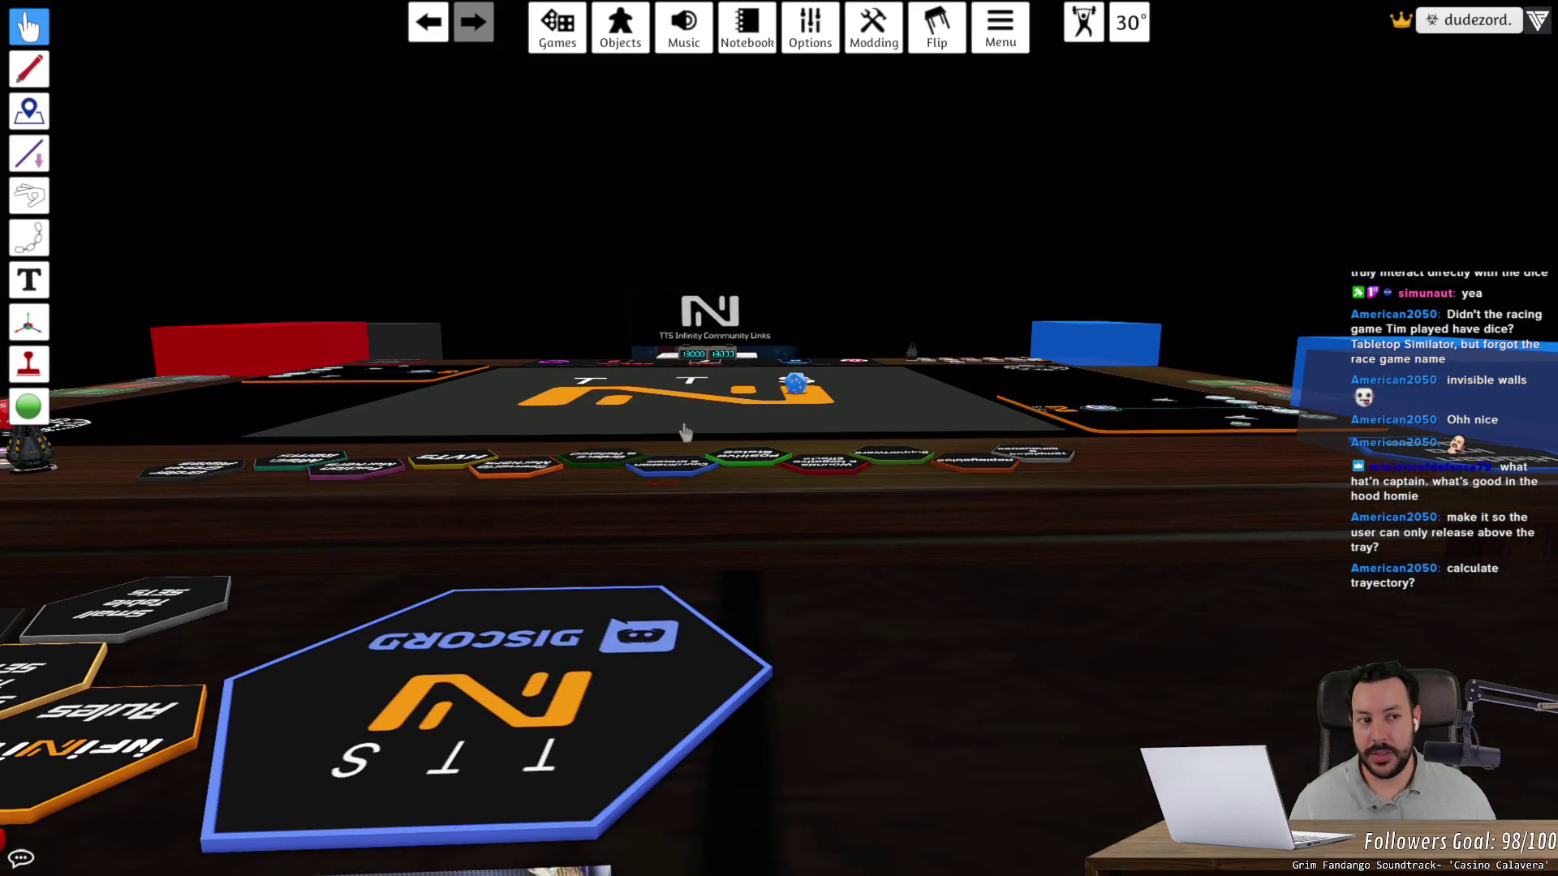
key("alt")
- Close Tabletop Simulator via Steam and return to Unity's hexagonal tray scene at a lower angle
right_click(732, 423)
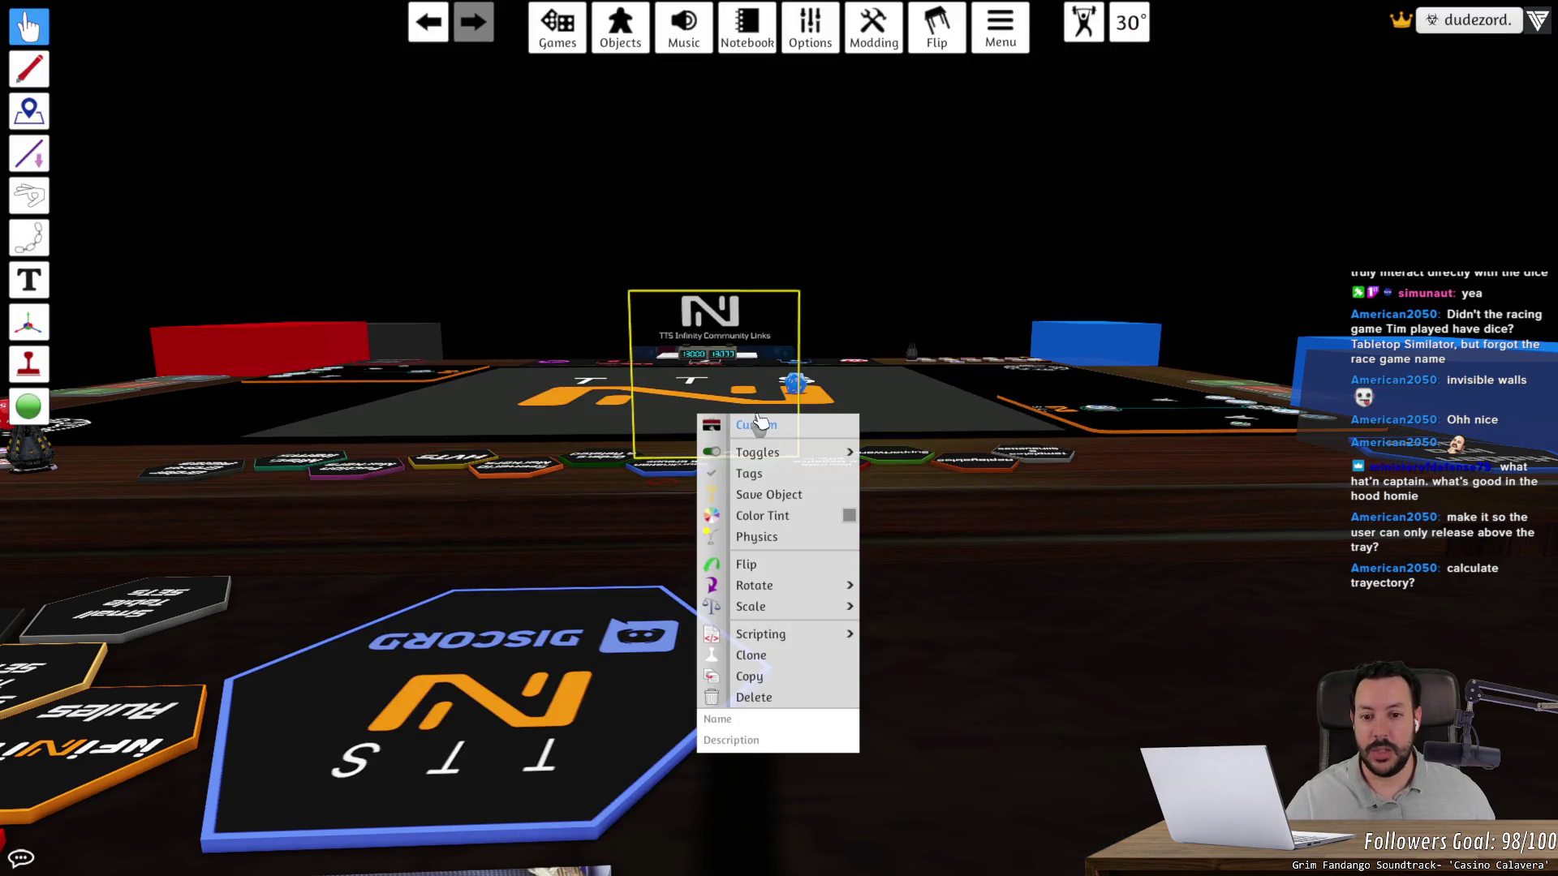
key("alt+Tab")
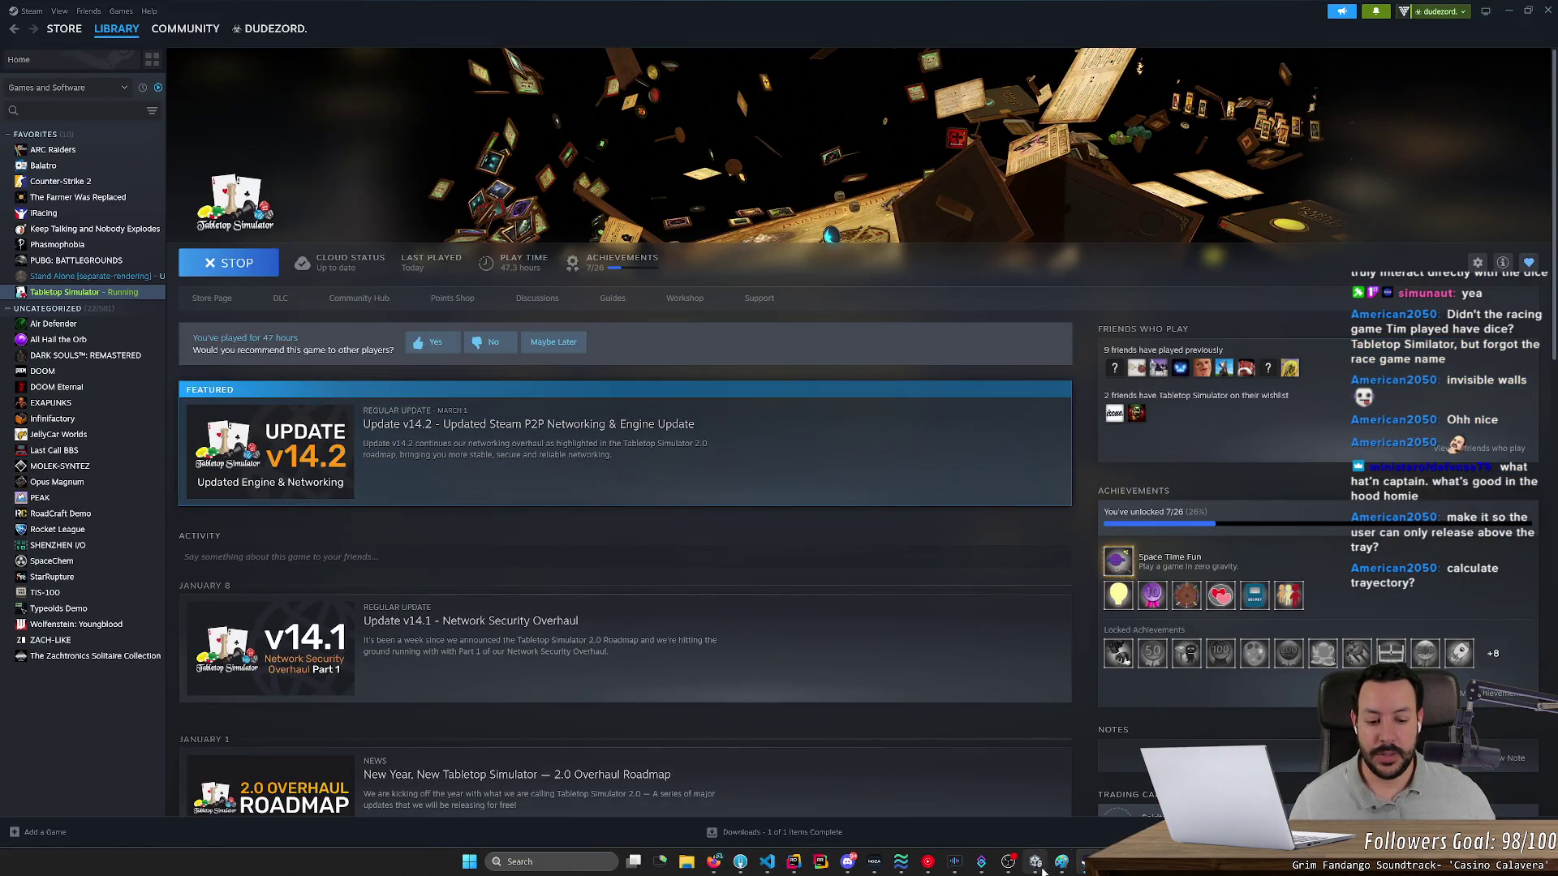
left_click(1036, 861)
mouse_move(811, 601)
left_mouse_down()
mouse_move(786, 598)
mouse_move(961, 595)
mouse_move(952, 620)
left_mouse_up()
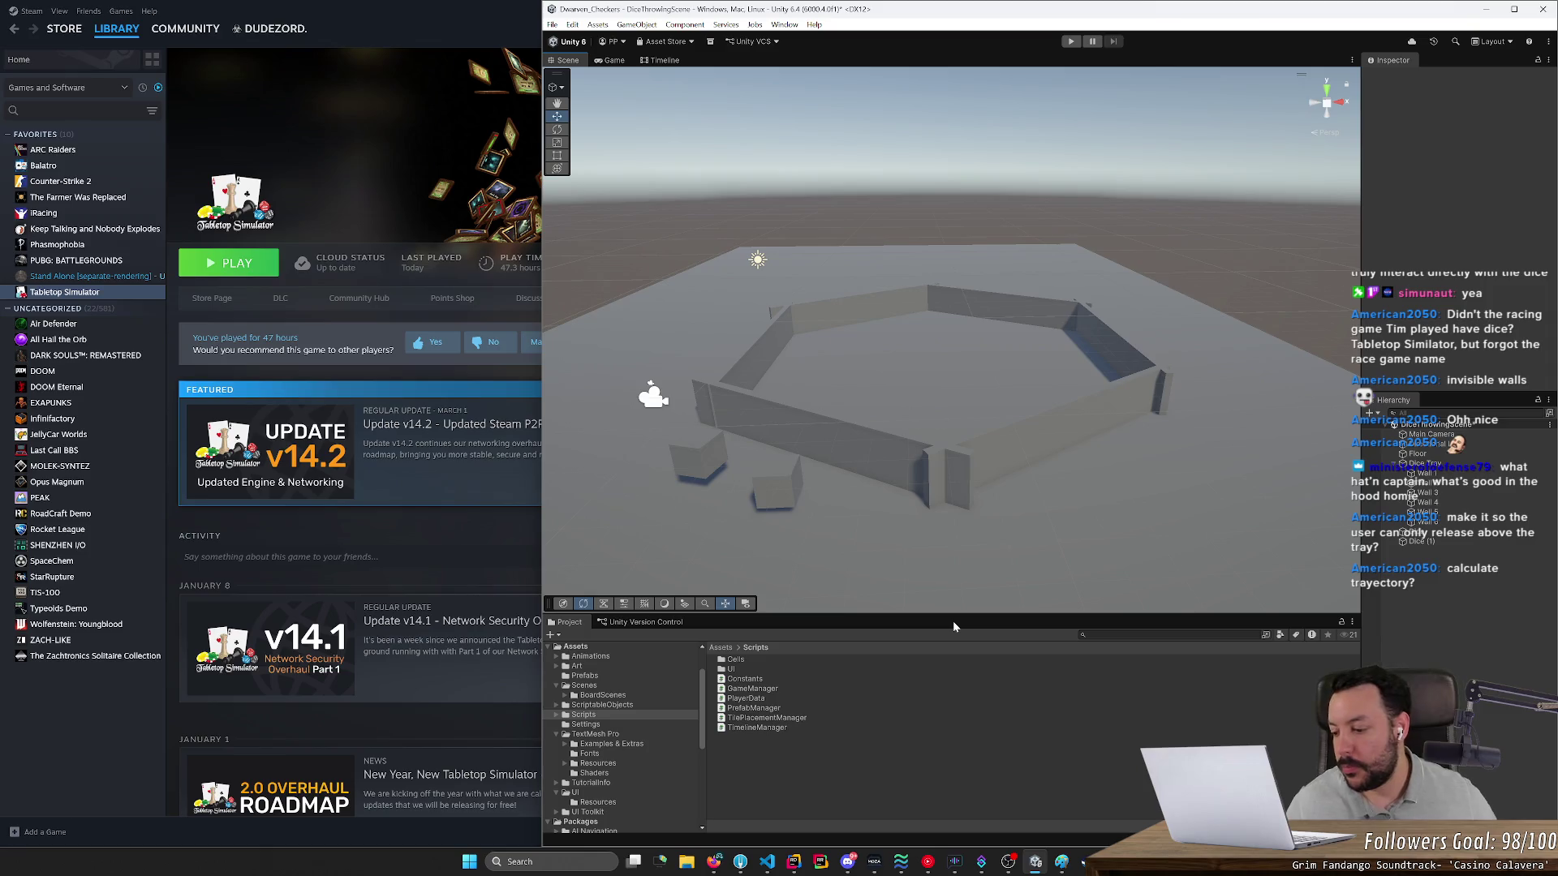
- Duplicate Wall 1 and stretch the Wall 1 (1) copy upward to a Y scale of about 26.87
mouse_move(986, 573)
left_mouse_down()
mouse_move(957, 580)
mouse_move(953, 561)
left_mouse_up()
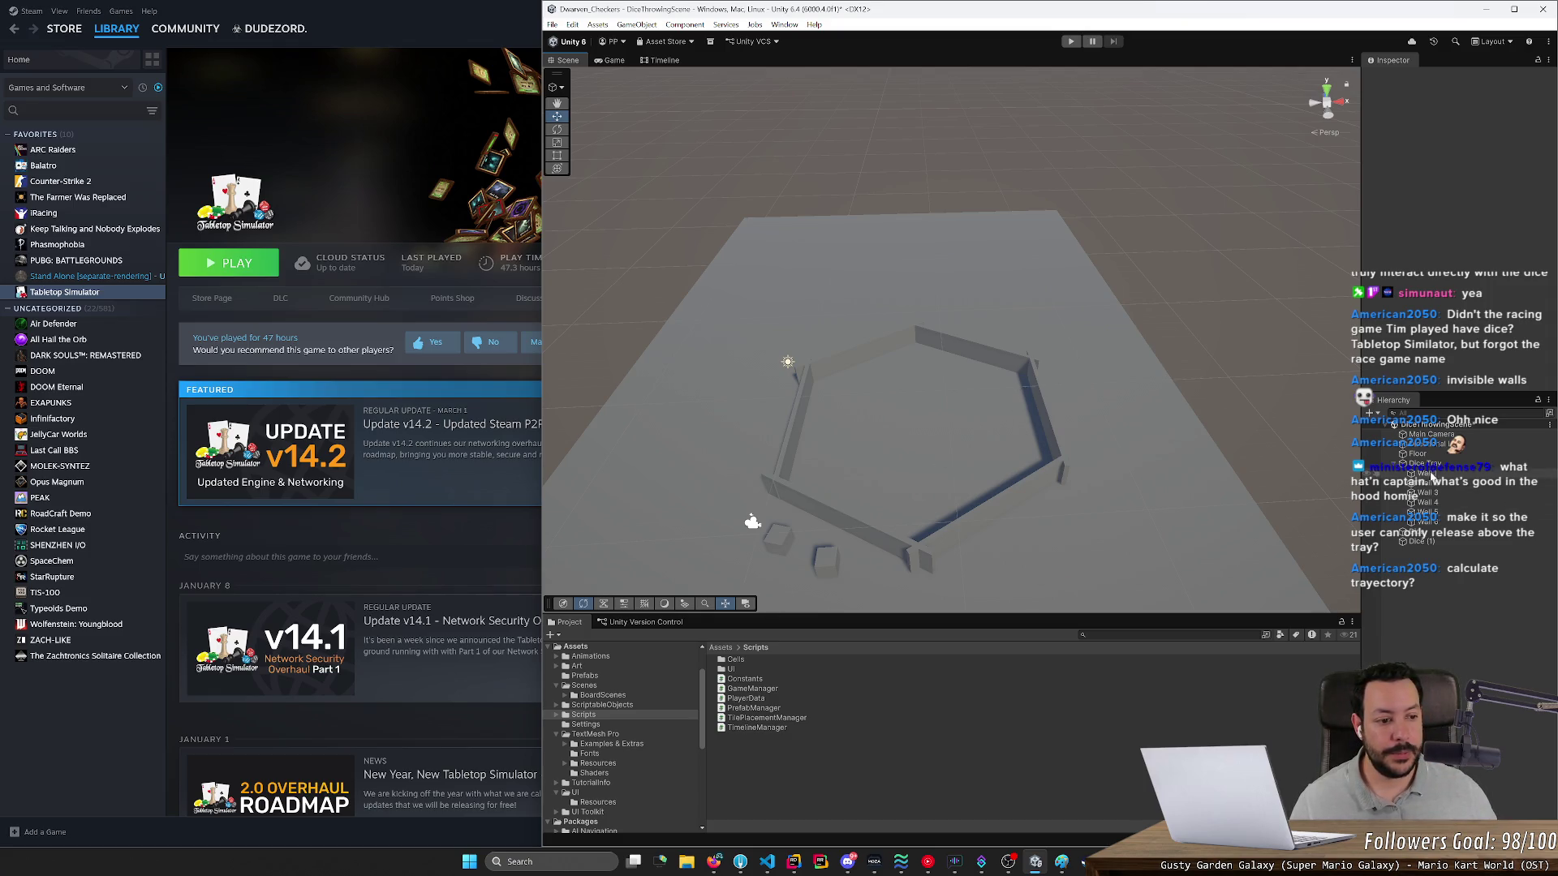
left_click(1428, 473)
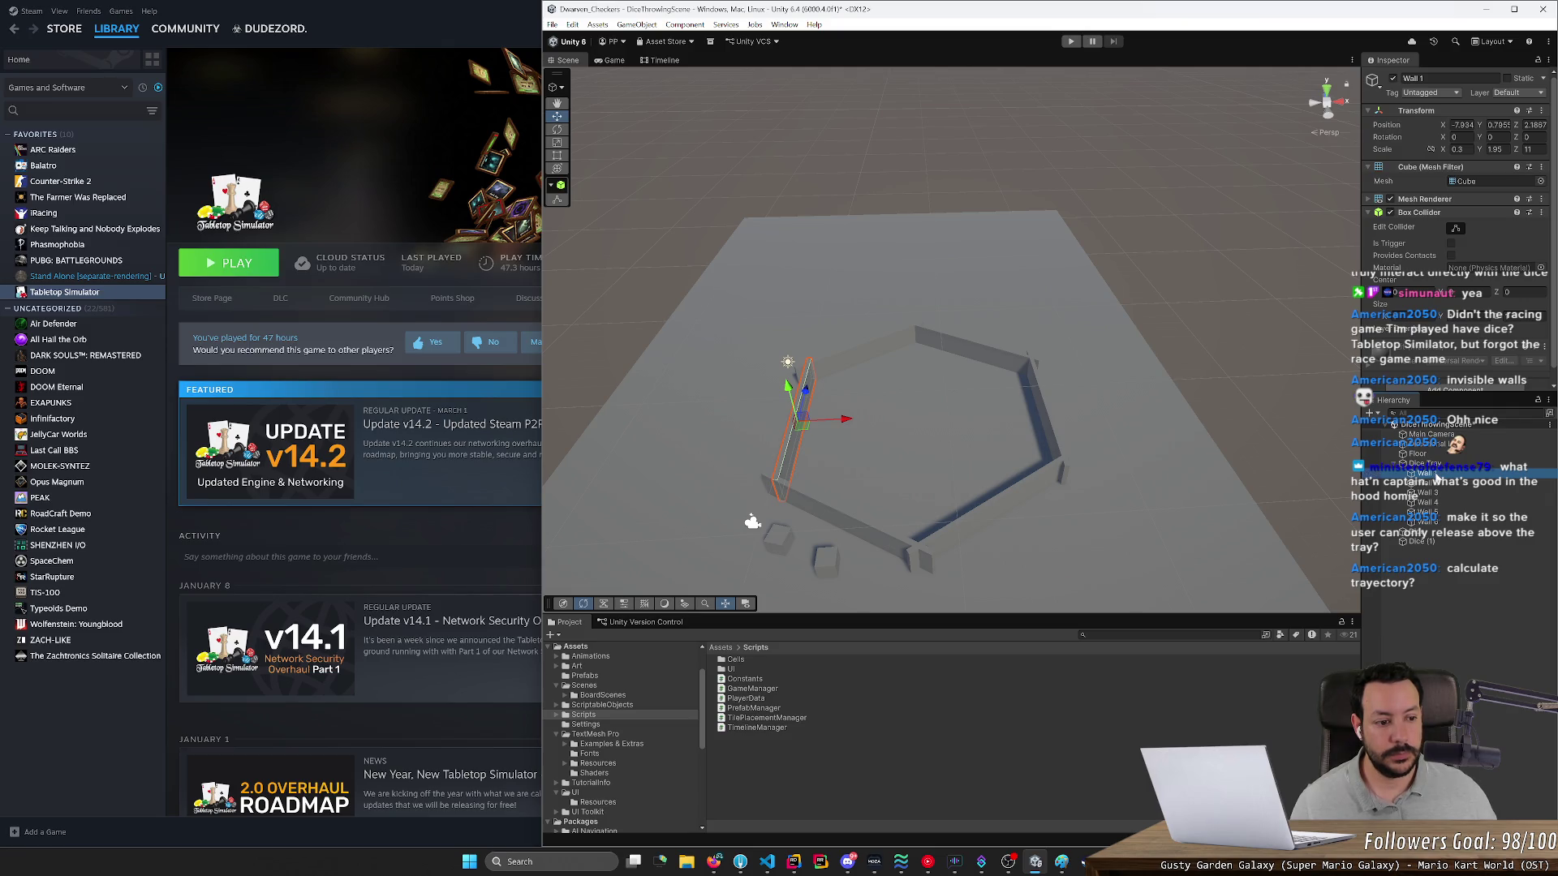
key("ctrl+d")
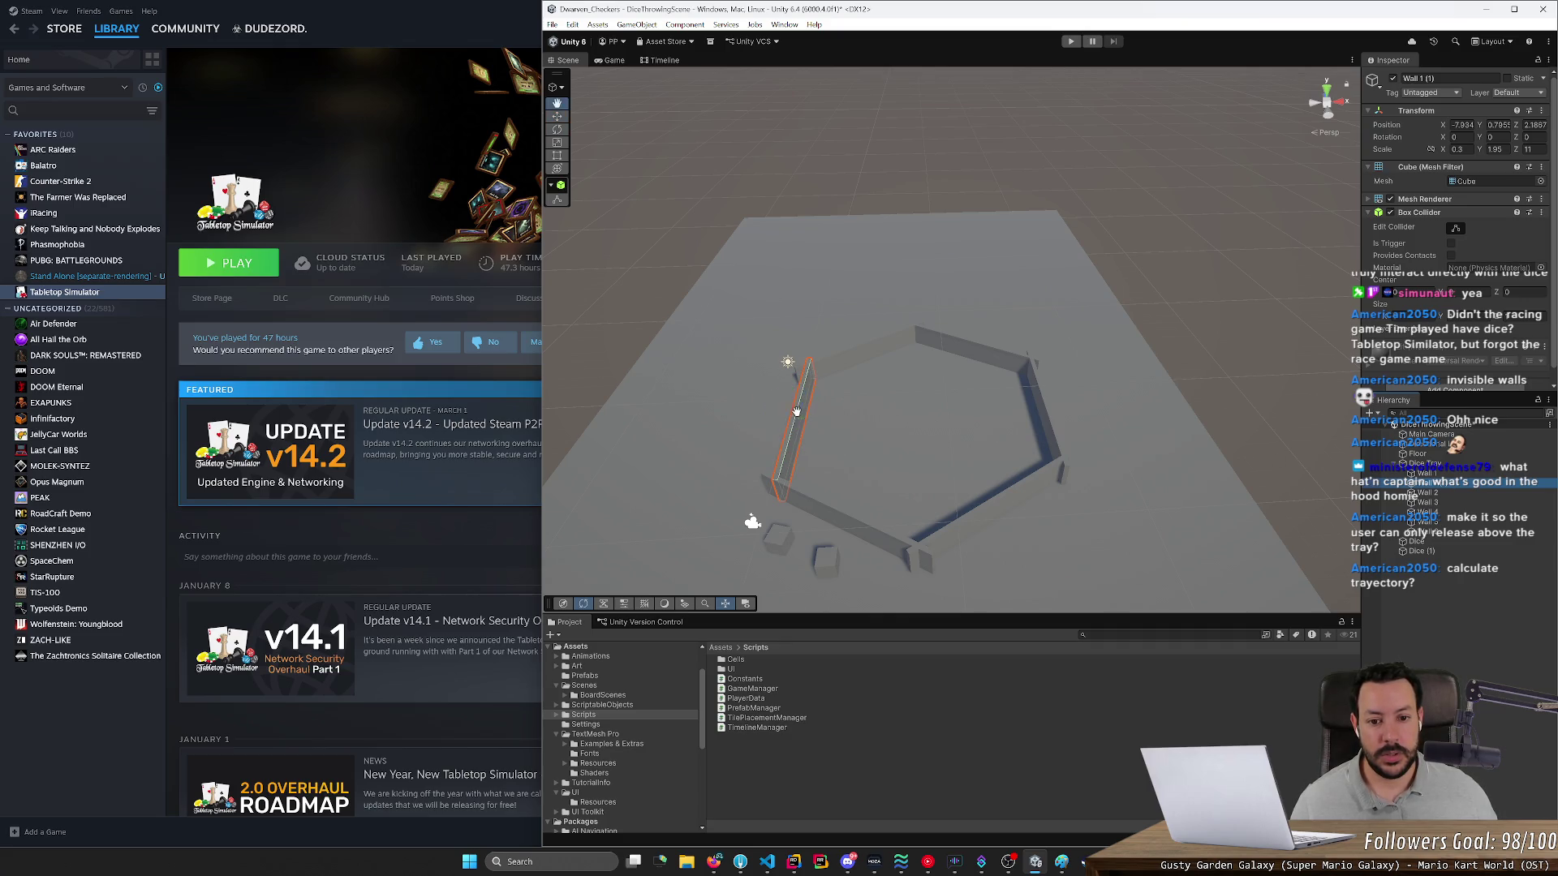
mouse_move(799, 418)
left_mouse_down()
mouse_move(852, 412)
mouse_move(840, 449)
left_mouse_up()
key("e")
key("r")
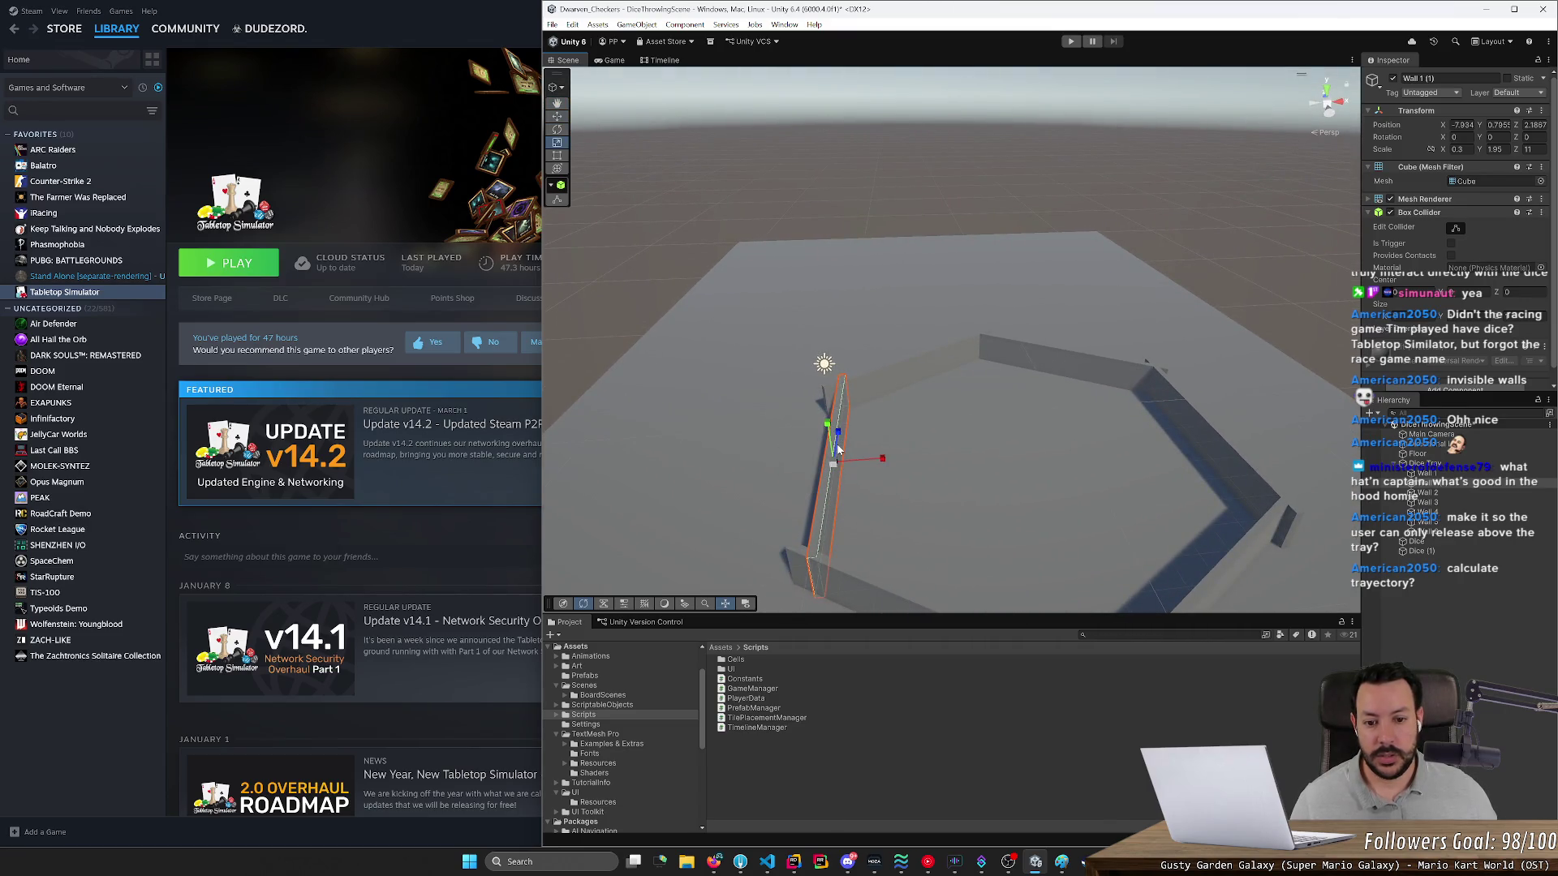
left_click_drag(834, 455, 826, 81)
mouse_move(519, 695)
left_mouse_down()
mouse_move(979, 39)
mouse_move(752, 60)
mouse_move(778, 132)
left_mouse_up()
- Turn off Wall 1 (1)'s Mesh Renderer and set its rotation to X 0, Y 0, Z 15
left_click(1390, 199)
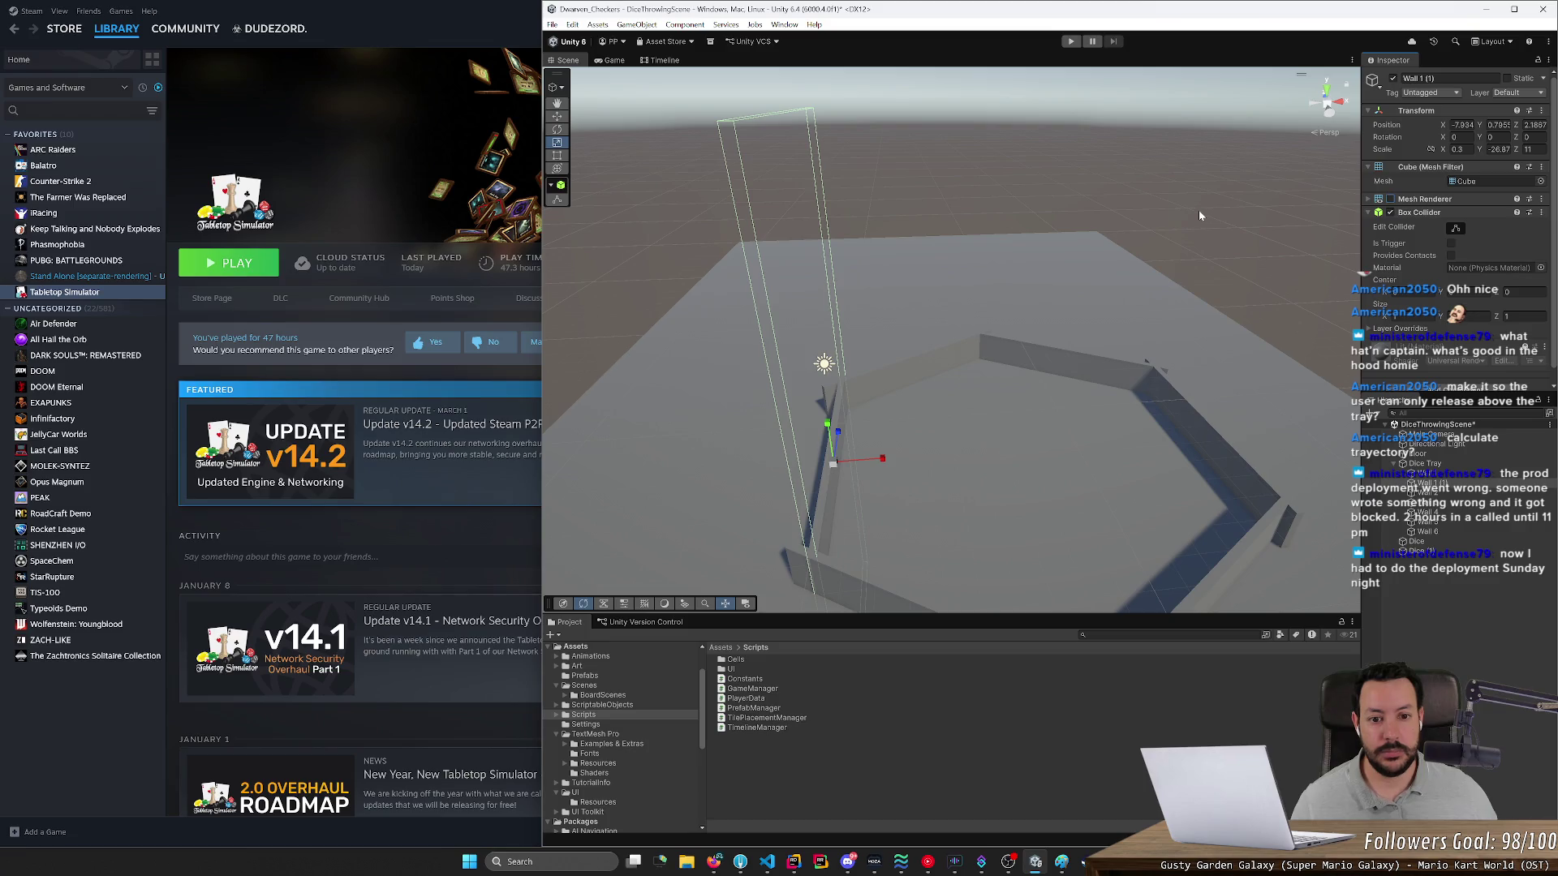
left_click_drag(973, 355, 1006, 330)
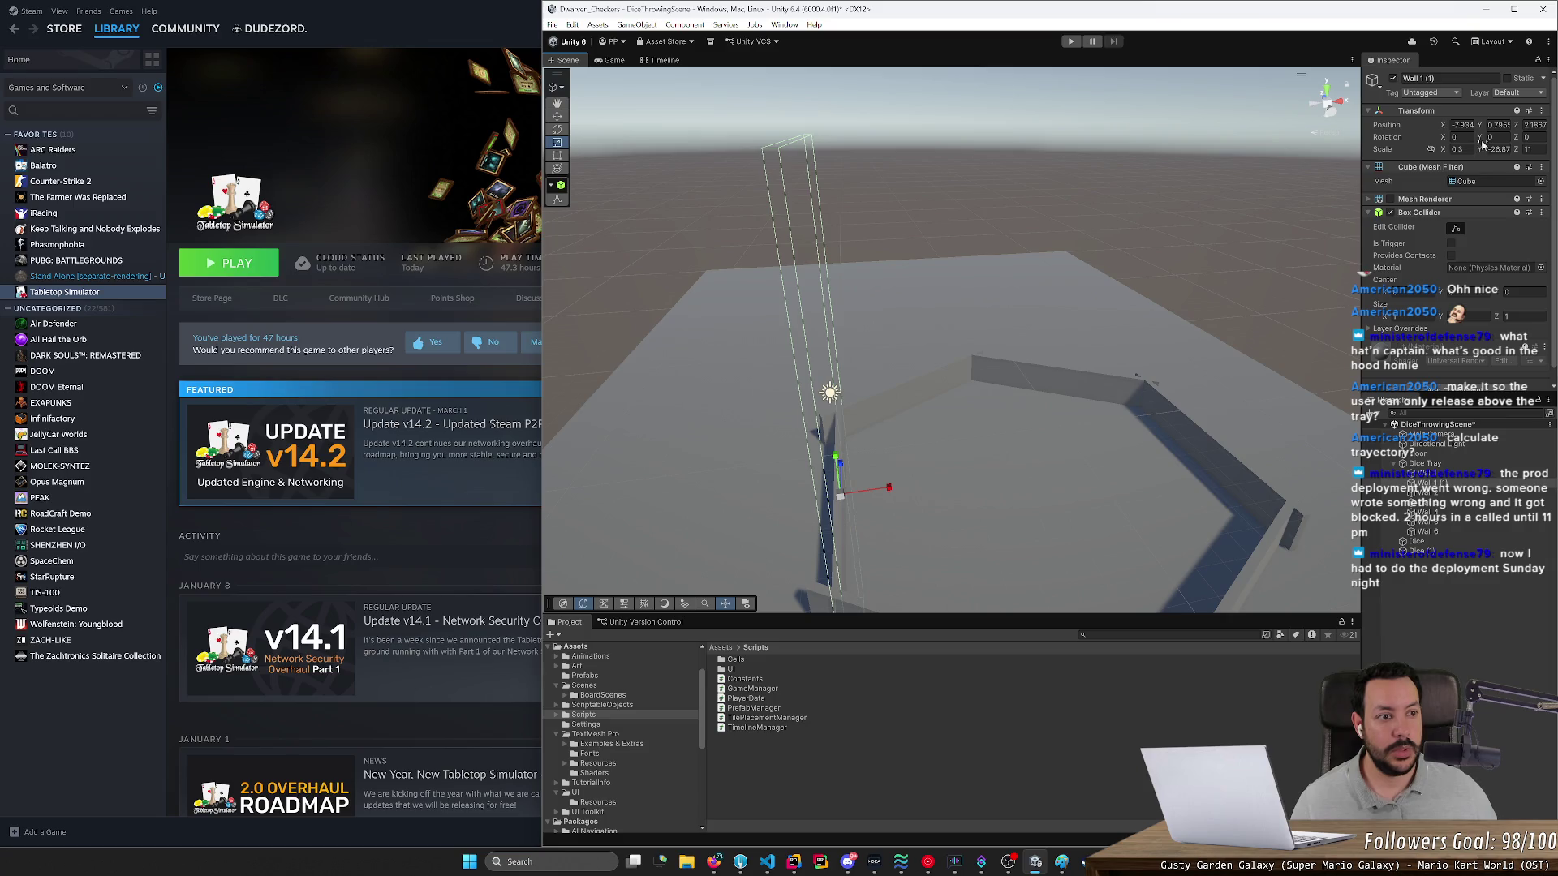
left_click_drag(1443, 137, 1363, 130)
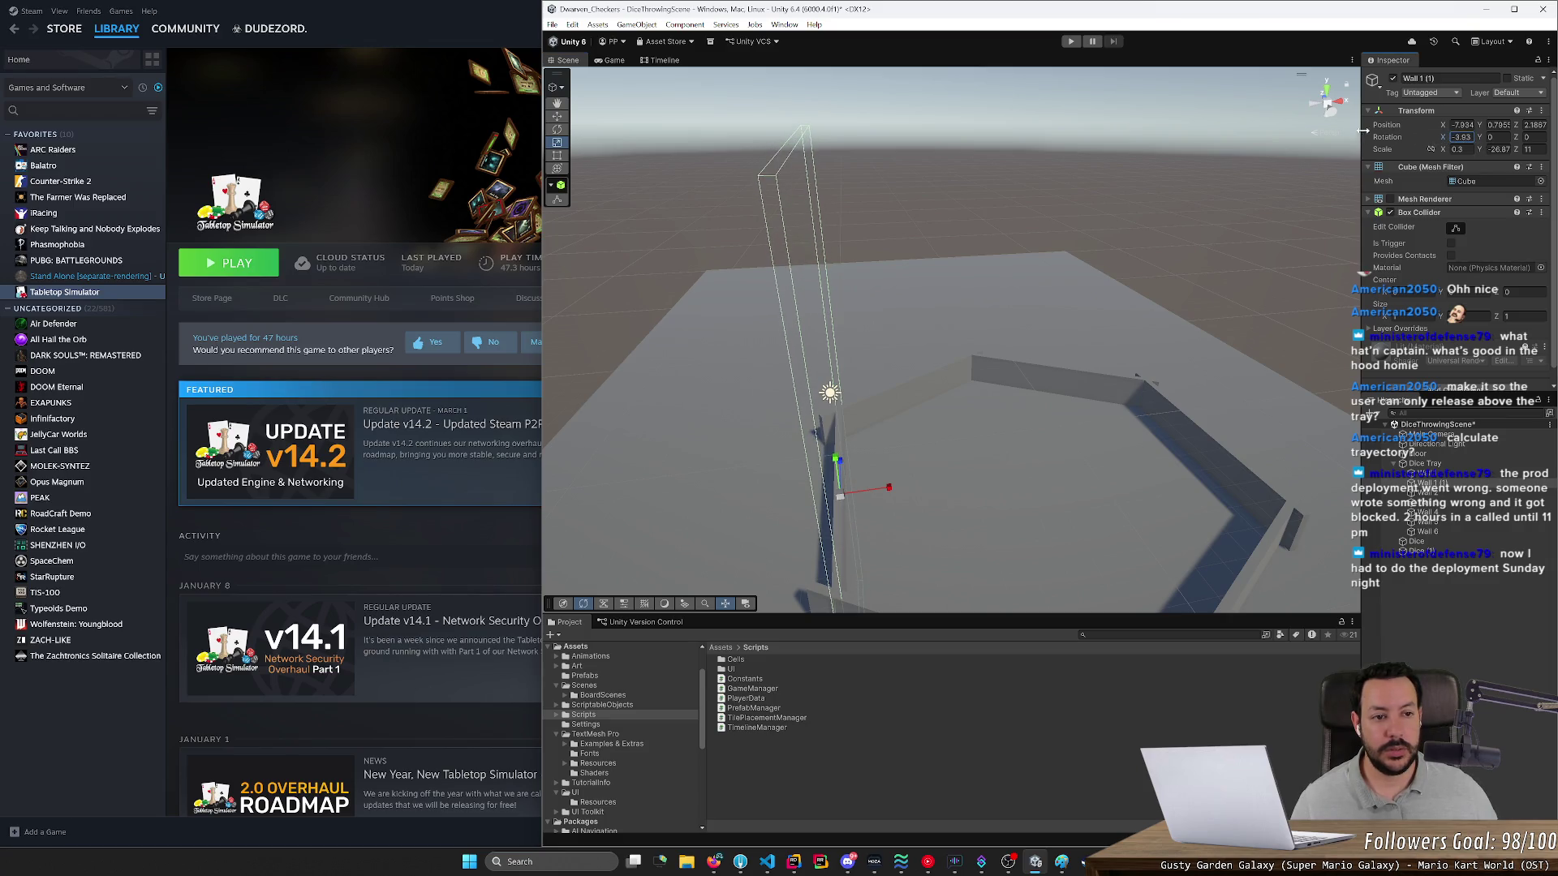
type("0")
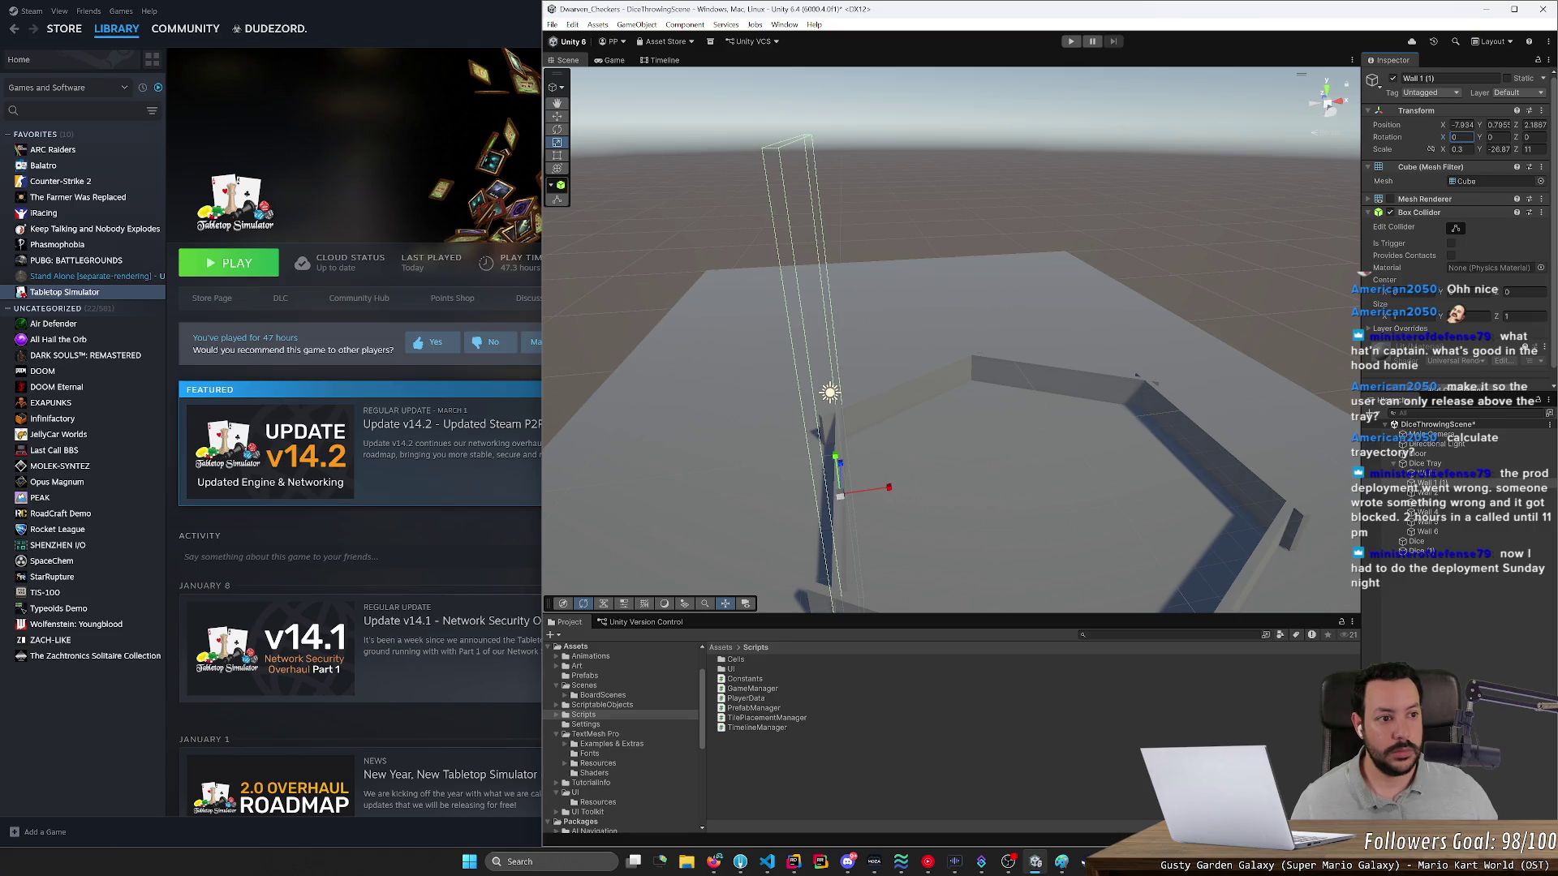
left_click_drag(1484, 140, 1507, 138)
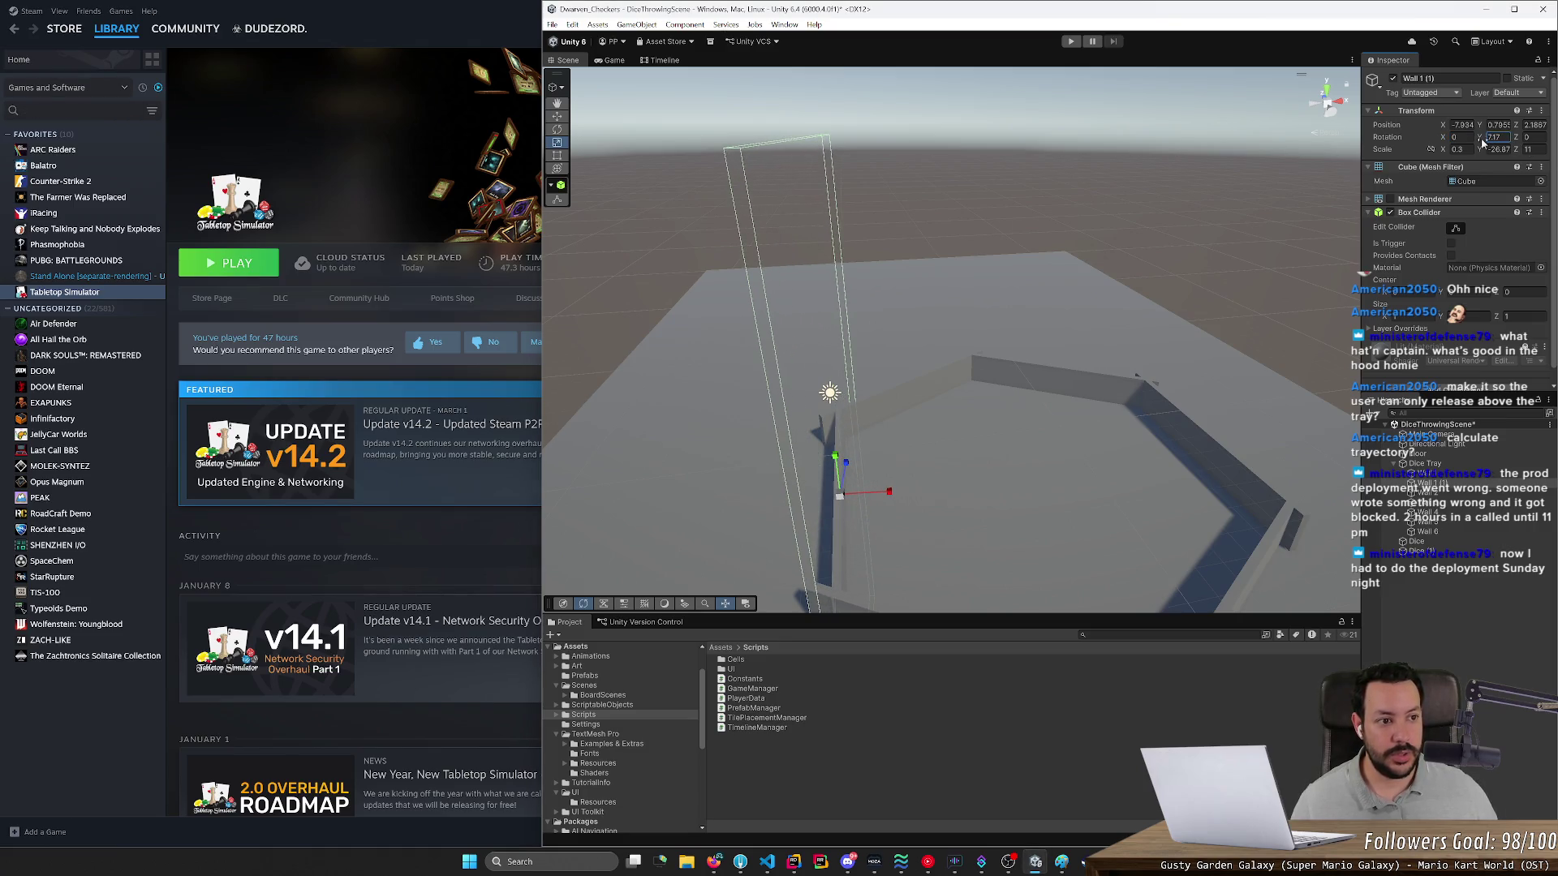
type("0")
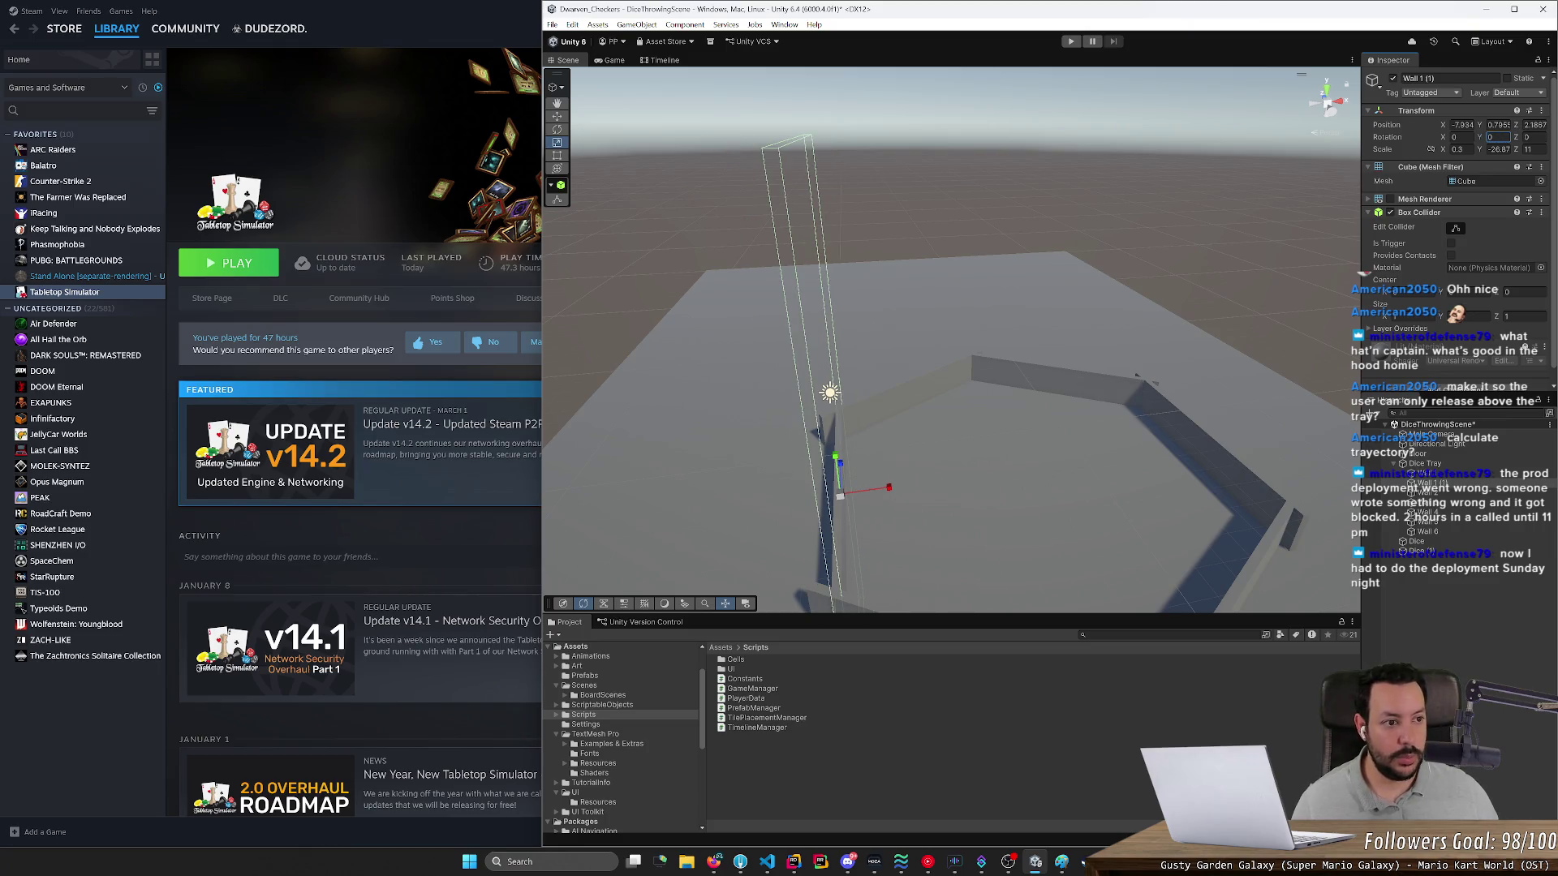
mouse_move(1520, 139)
left_mouse_down()
mouse_move(1553, 139)
mouse_move(97, 195)
mouse_move(279, 218)
left_mouse_up()
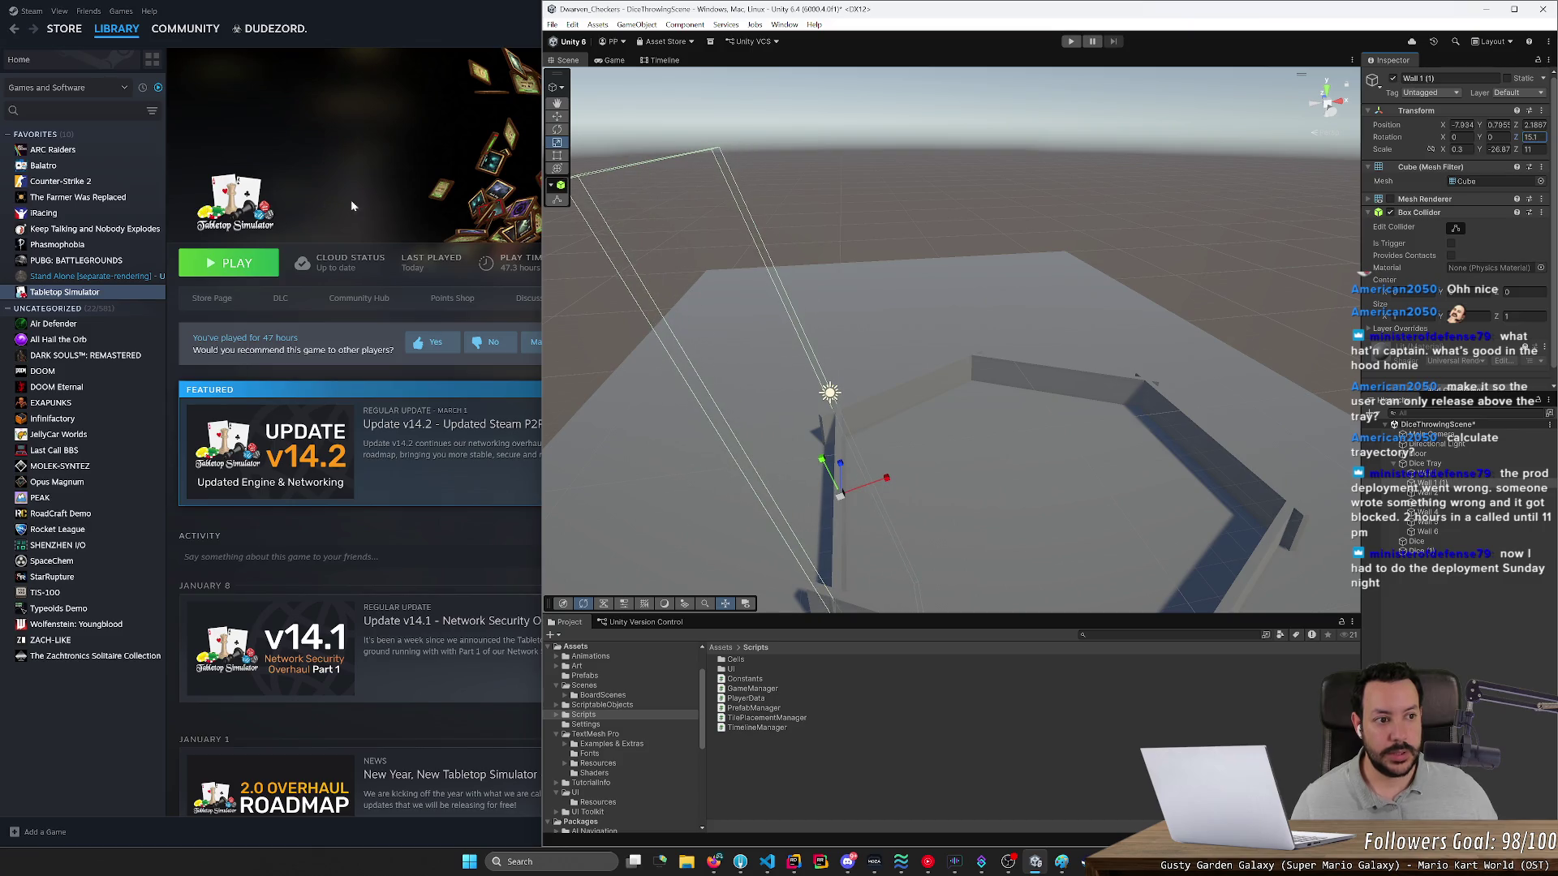
type("15")
mouse_move(1346, 198)
left_mouse_down()
mouse_move(1173, 308)
mouse_move(1533, 325)
left_mouse_up()
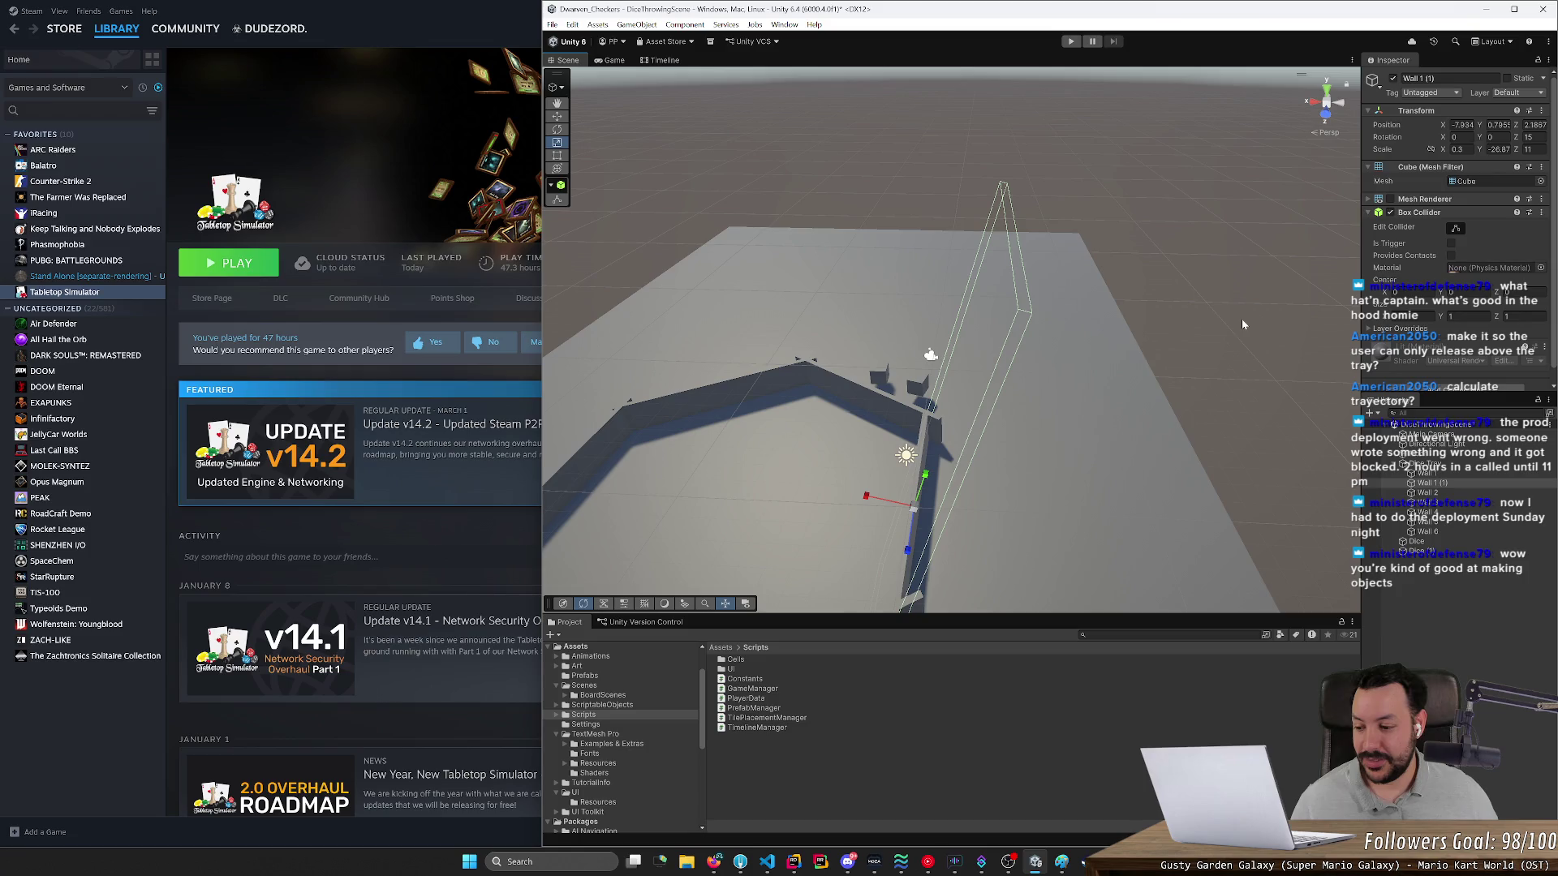
mouse_move(1260, 326)
left_mouse_down()
mouse_move(806, 339)
mouse_move(692, 316)
mouse_move(664, 278)
mouse_move(692, 329)
mouse_move(859, 361)
left_mouse_up()
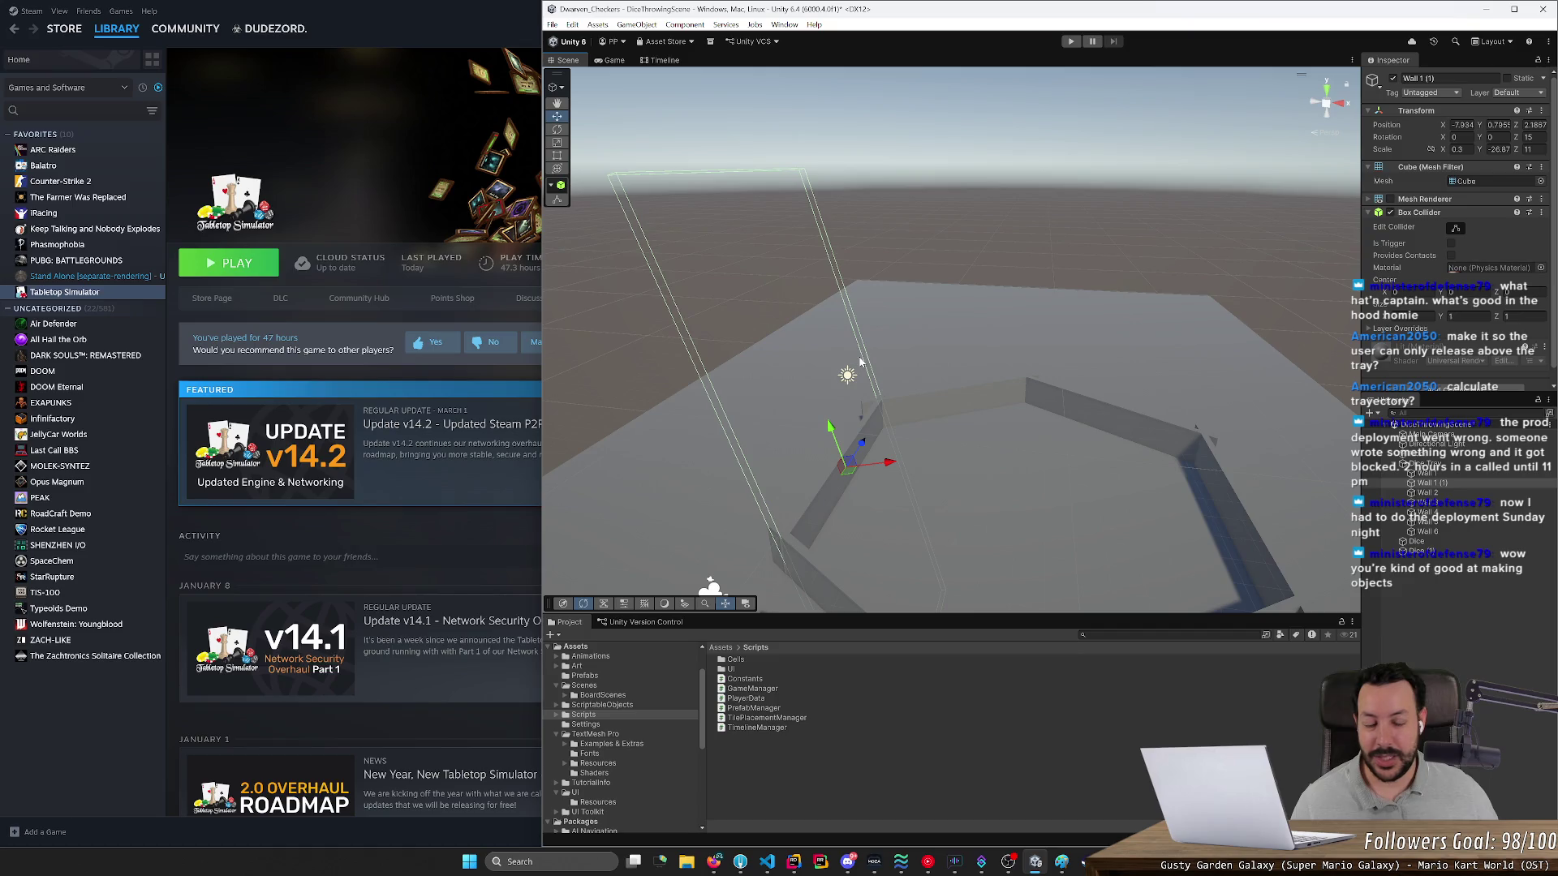
- Rename Wall 1 (1) to Transparent Wall 1
left_click(1427, 484)
key("Escape")
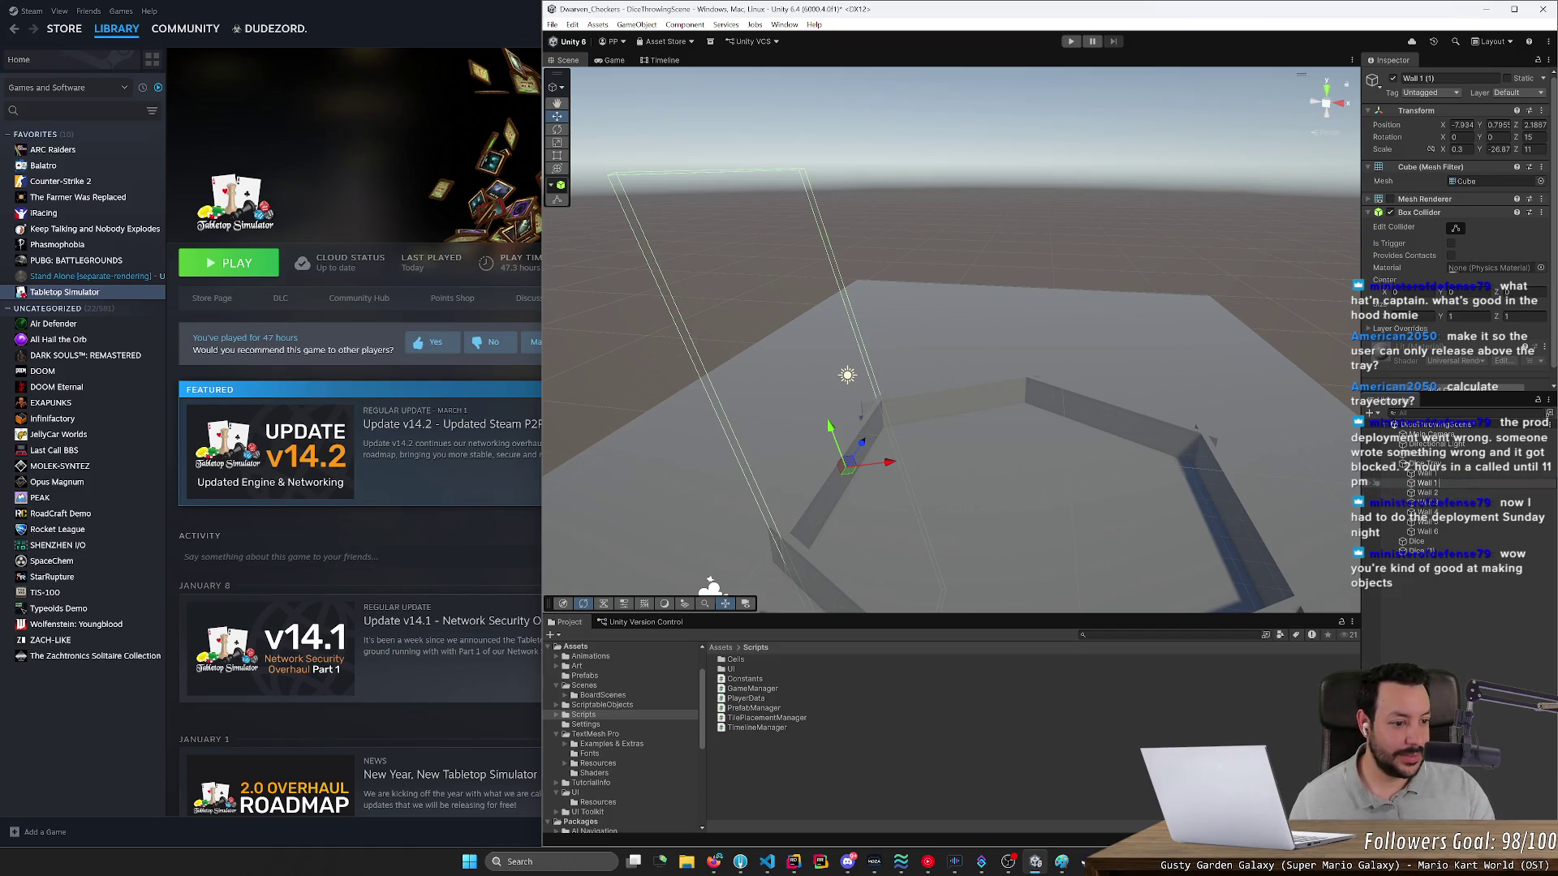
left_click(1416, 483)
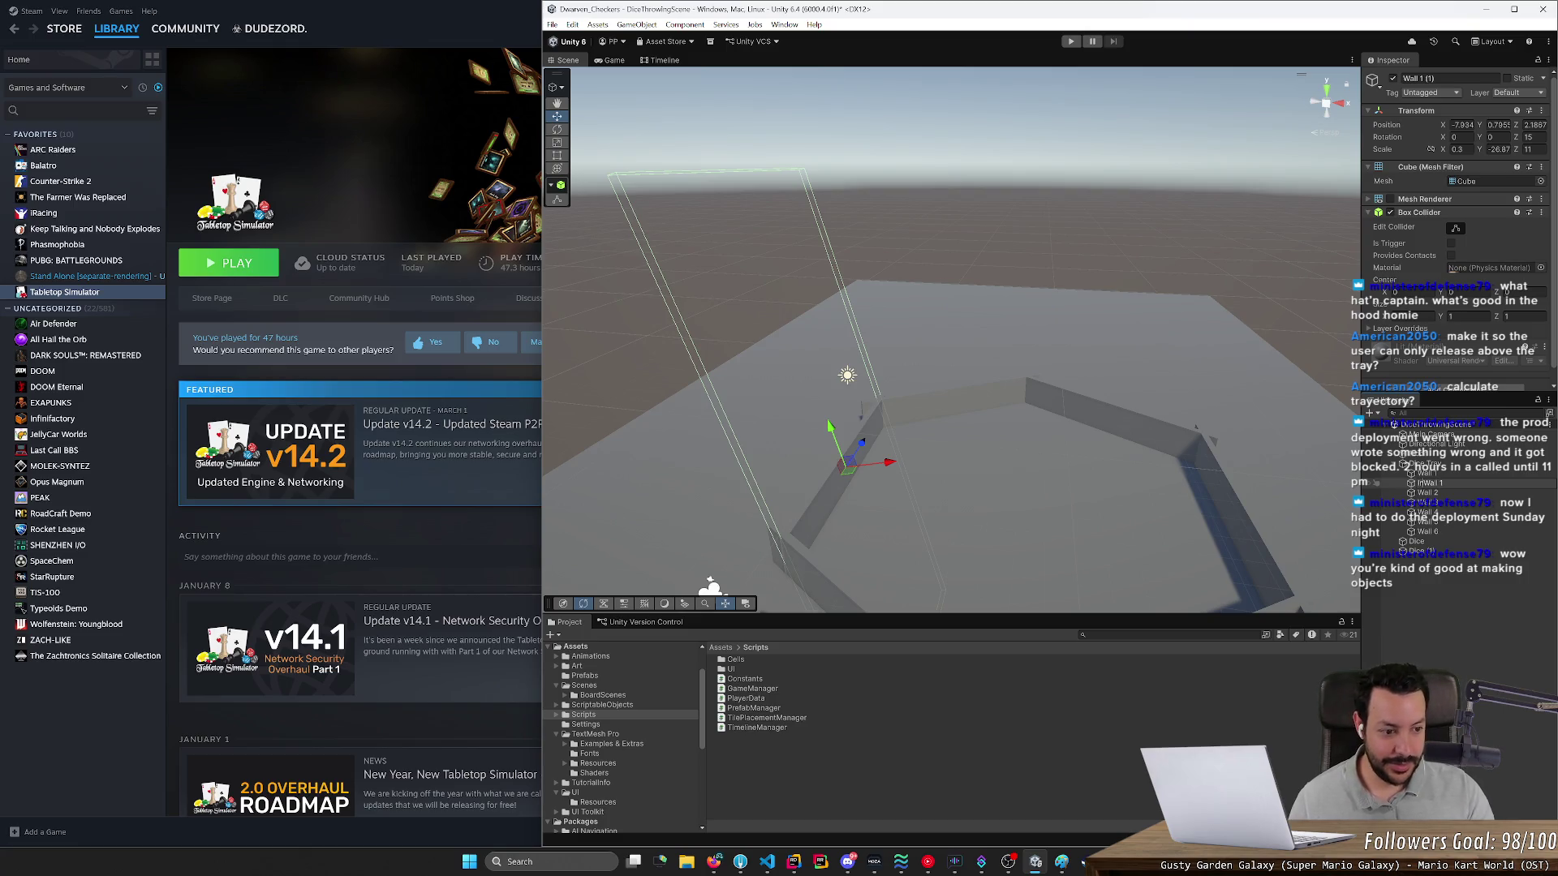
type("ransparent")
key("Return")
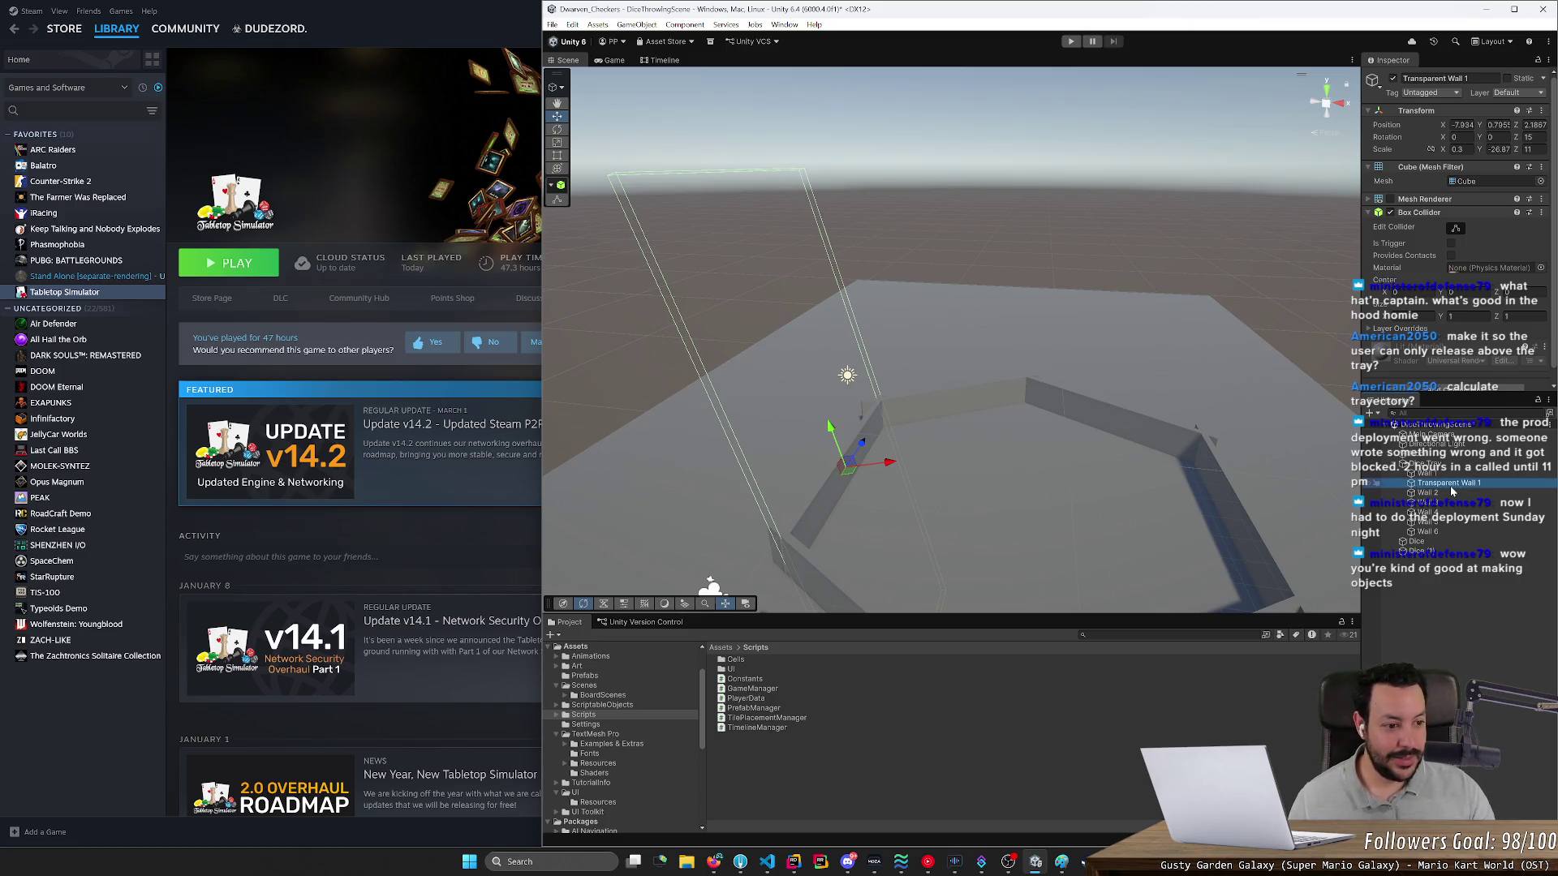
- Duplicate Wall 2 and give Transparent Wall 1 and the Wall 2 (1) copy a Y scale of 25
left_click(1449, 493)
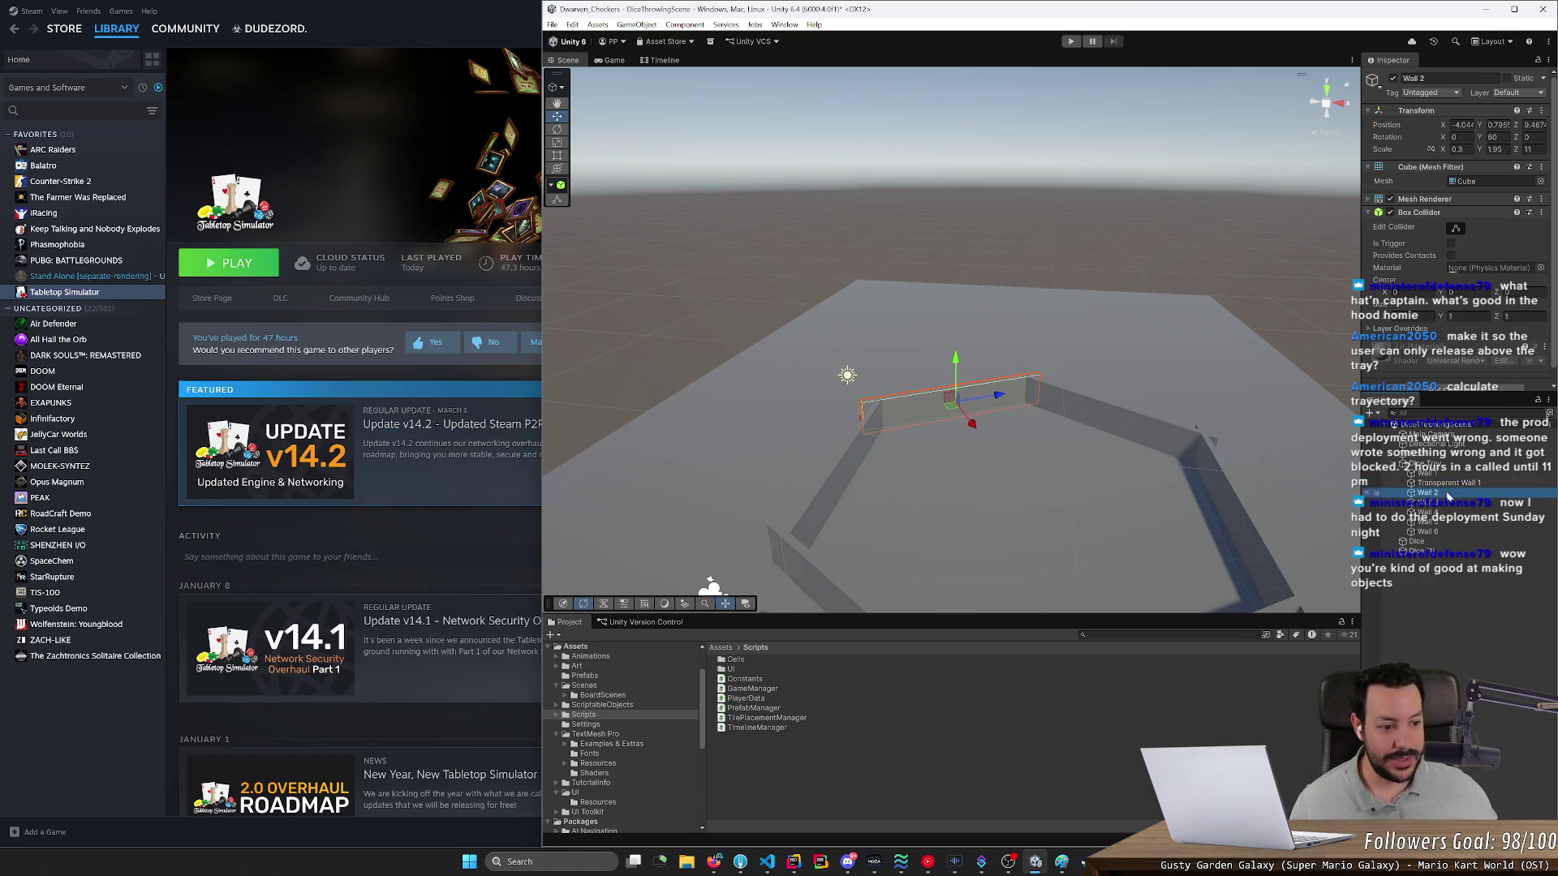
key("ctrl+d")
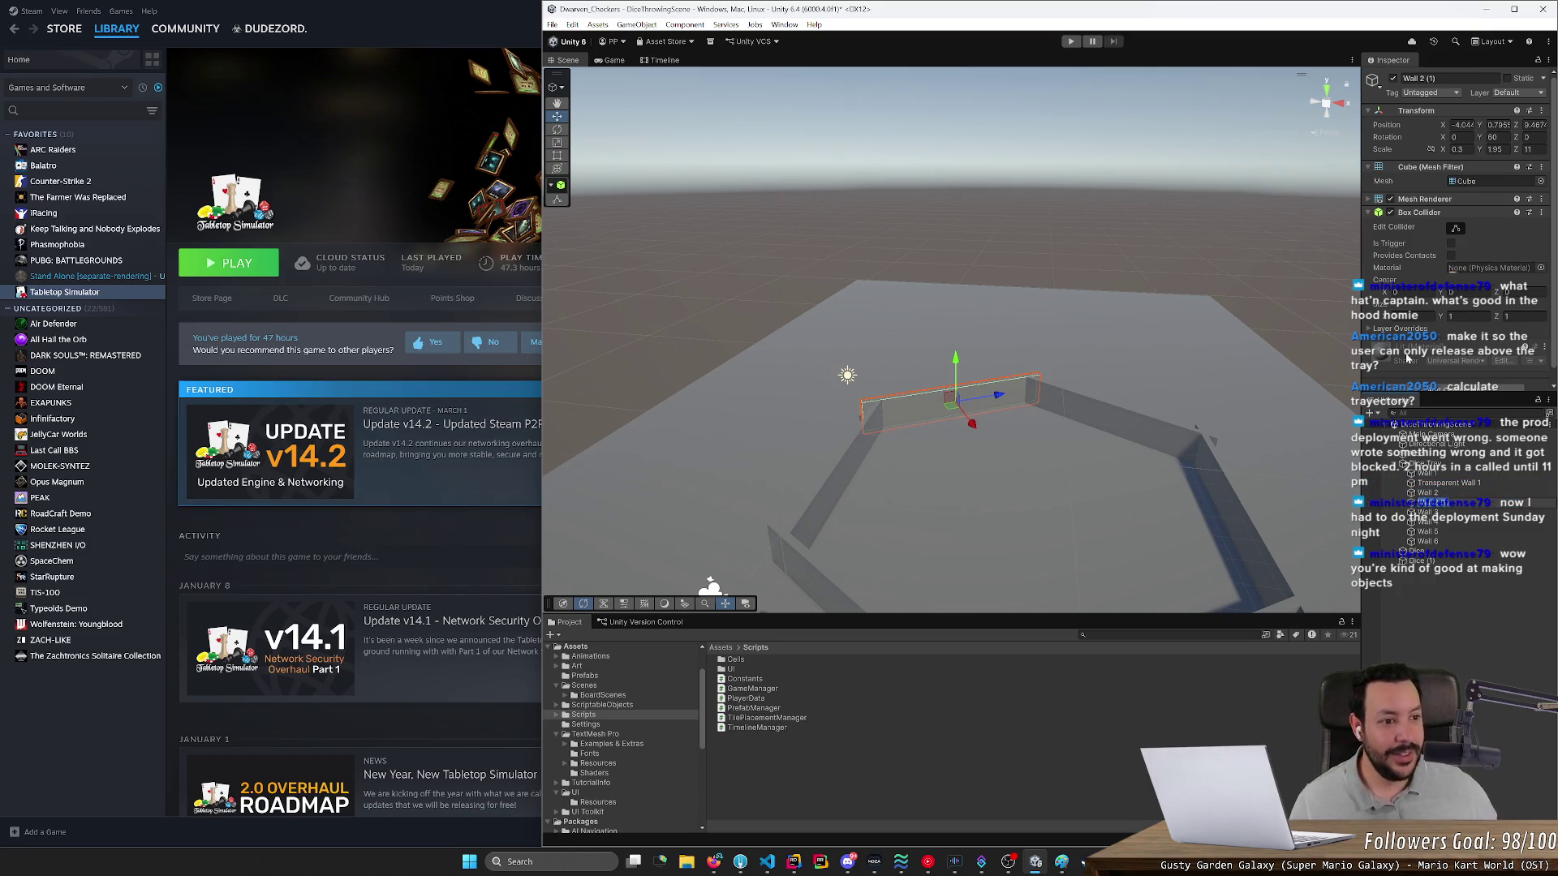
left_click(1448, 484)
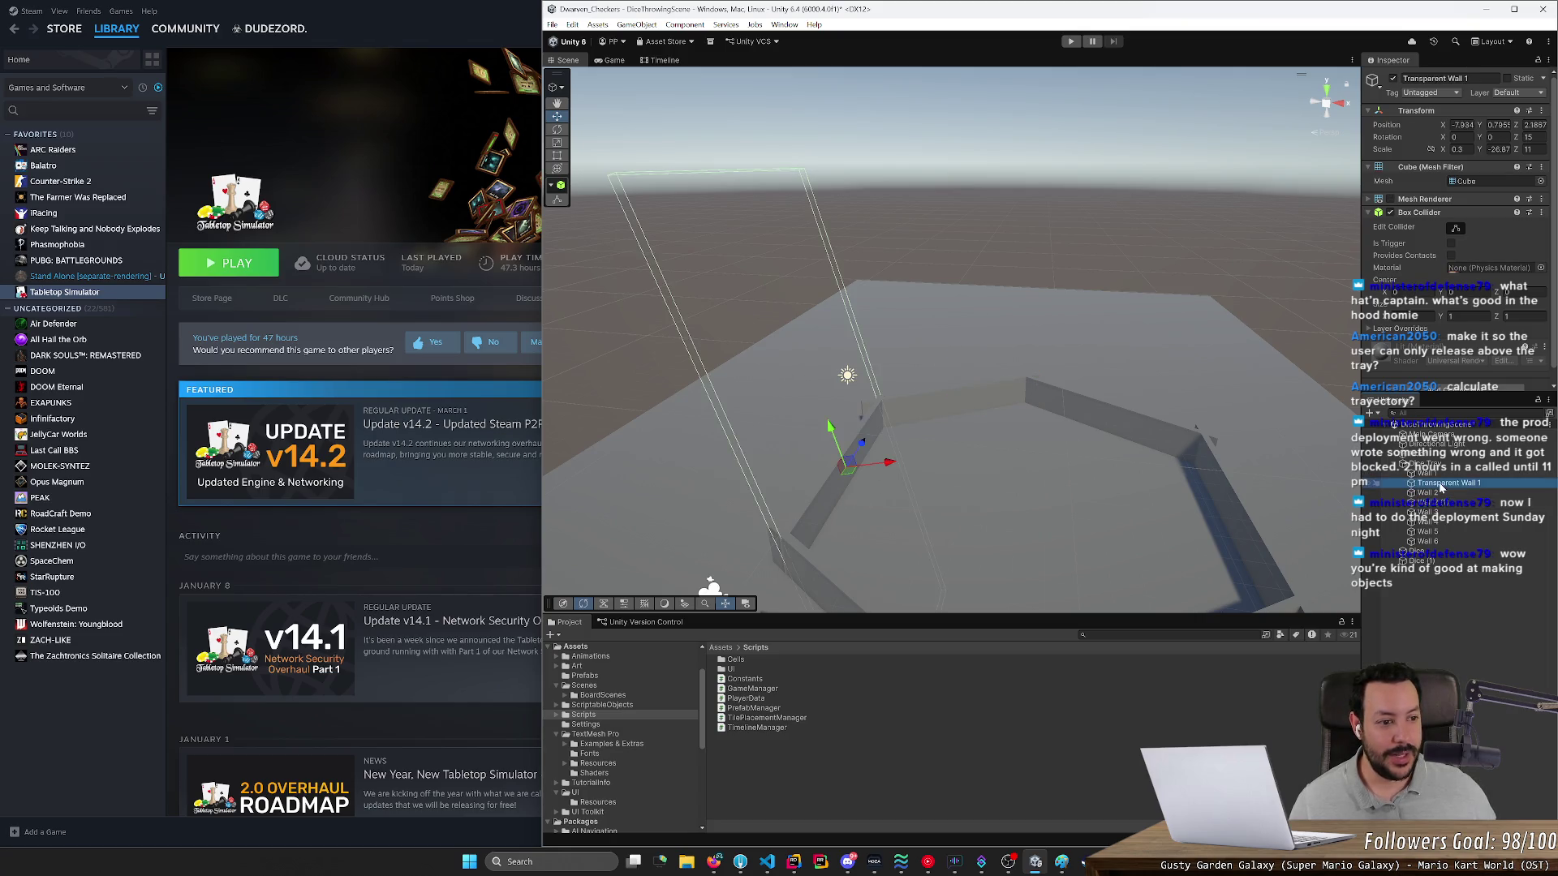
left_click(1448, 503)
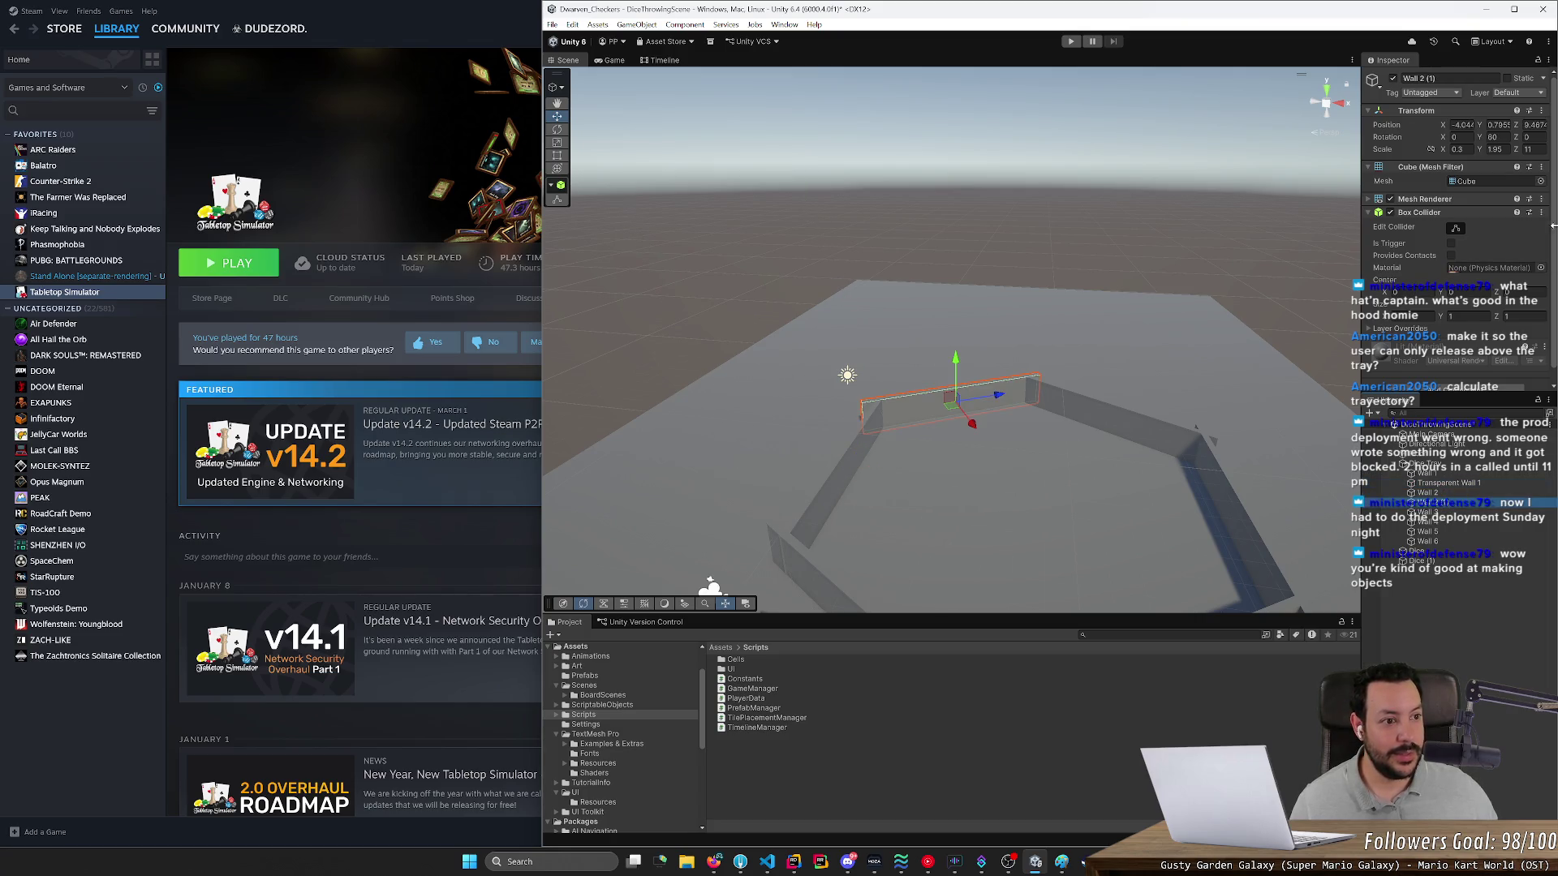
left_click(1425, 473)
left_click(1448, 484)
left_click(1498, 149)
type("25")
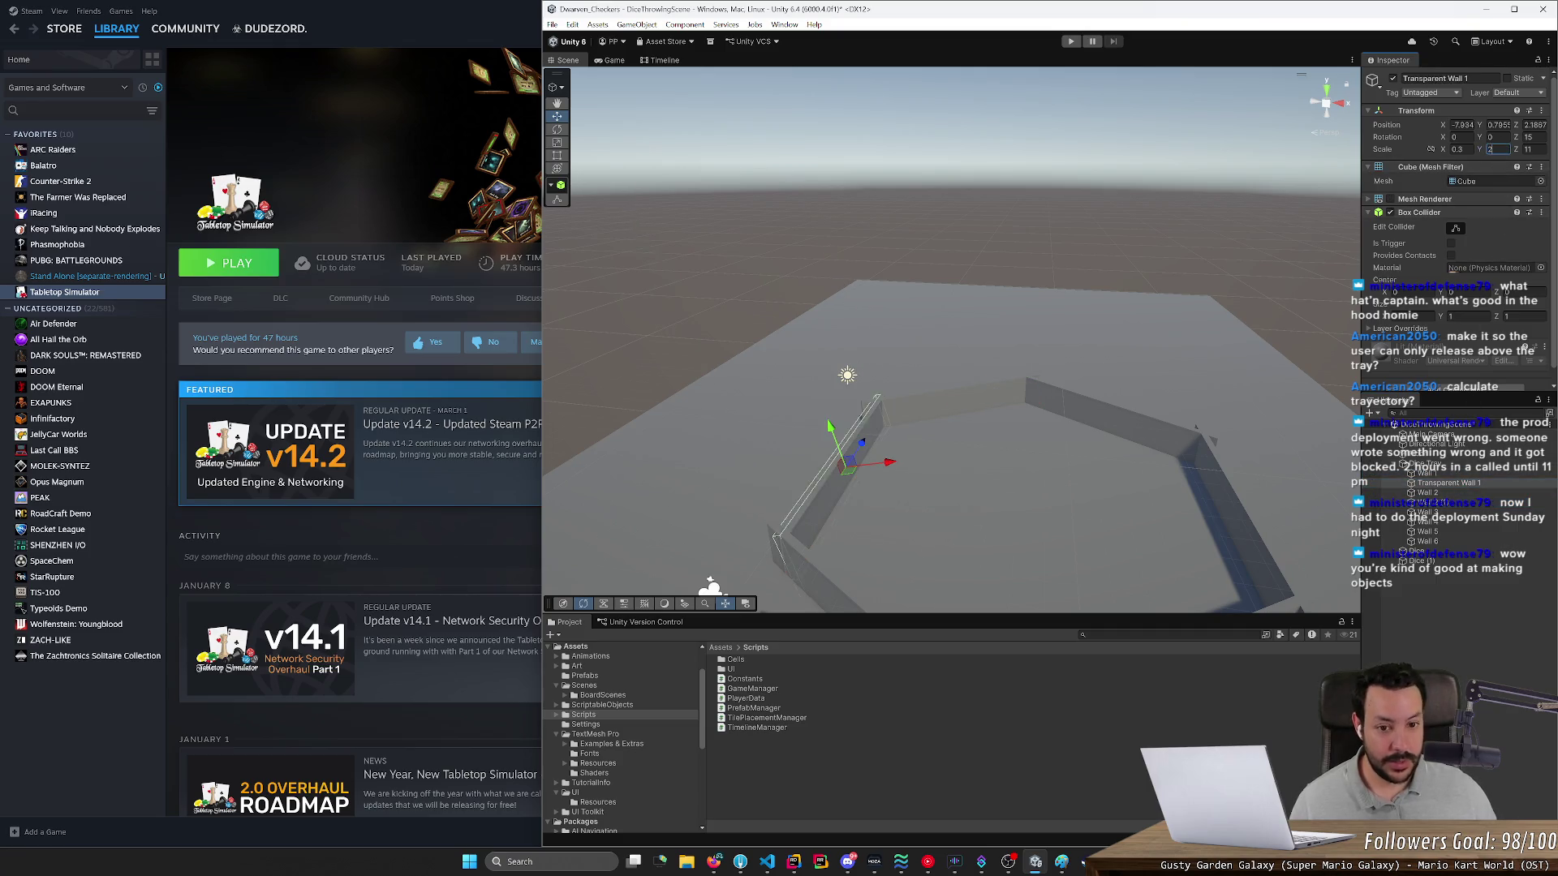
left_click(1428, 502)
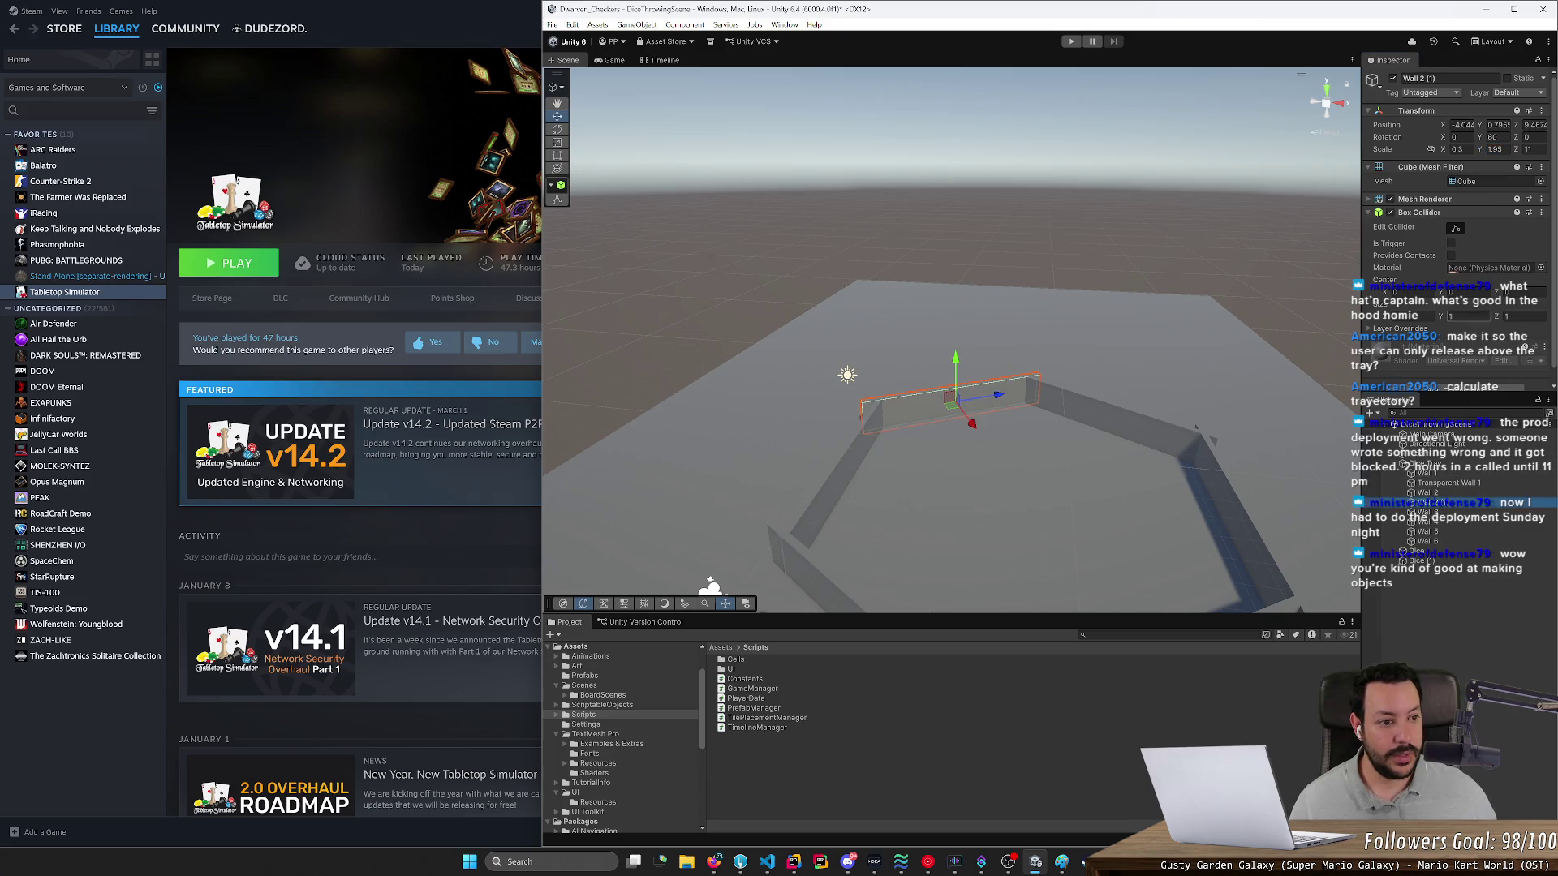
left_click(1498, 149)
type("25")
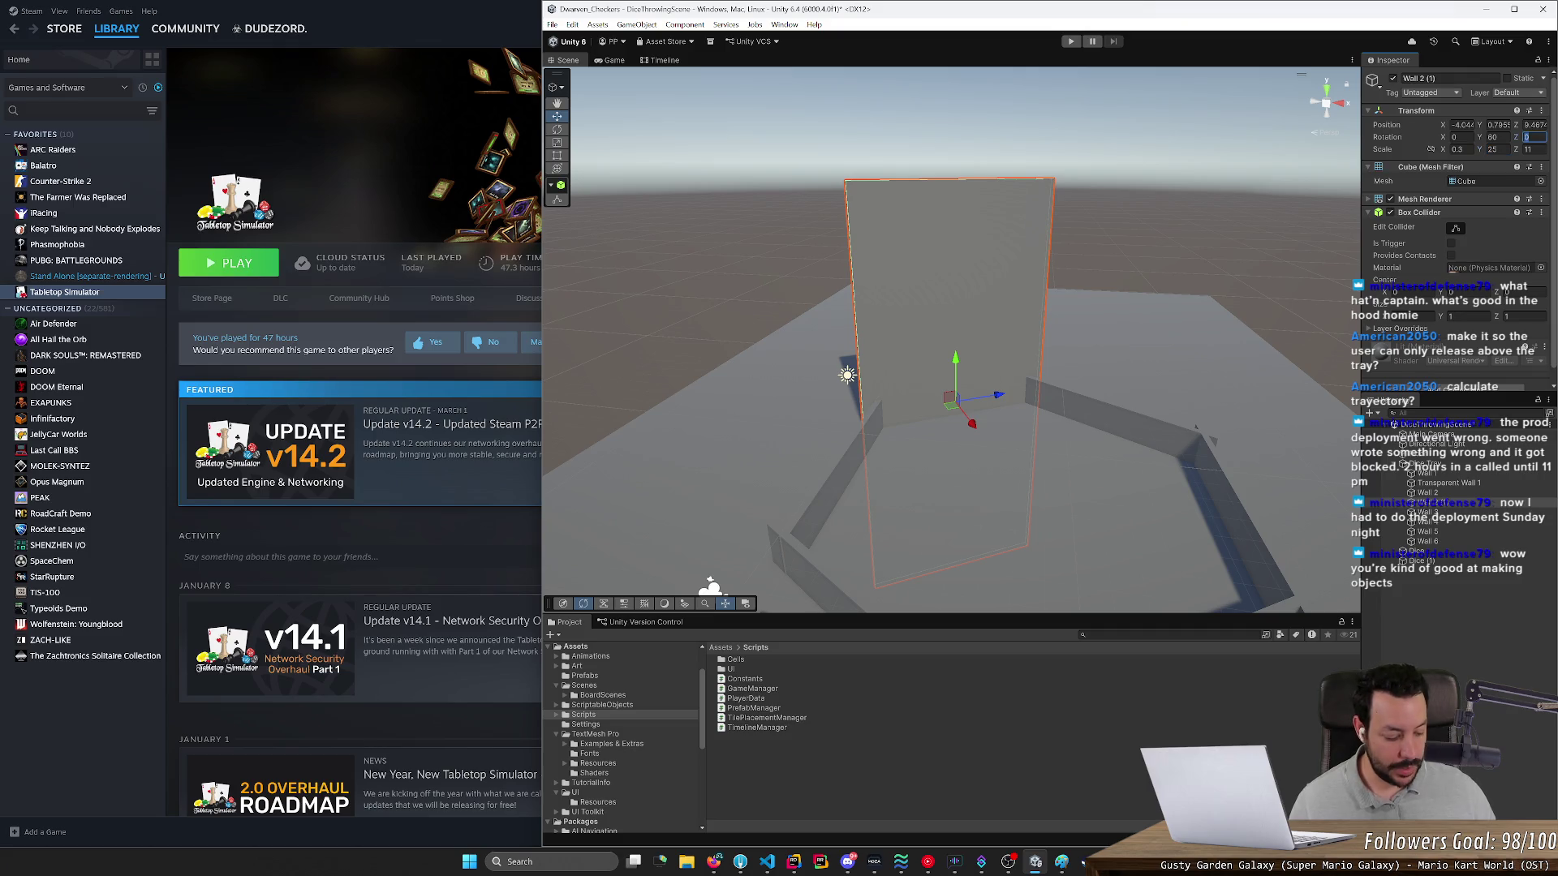
type("15")
- Hide Wall 2 (1)'s mesh, keep its collider, and widen it with Transparent Wall 1 to Z scale 15.58
left_click(1390, 213)
left_click(1390, 199)
left_click(1389, 213)
left_click(1370, 482, "ctrl")
mouse_move(1152, 405)
left_mouse_down()
mouse_move(1103, 420)
mouse_move(1232, 436)
left_mouse_up()
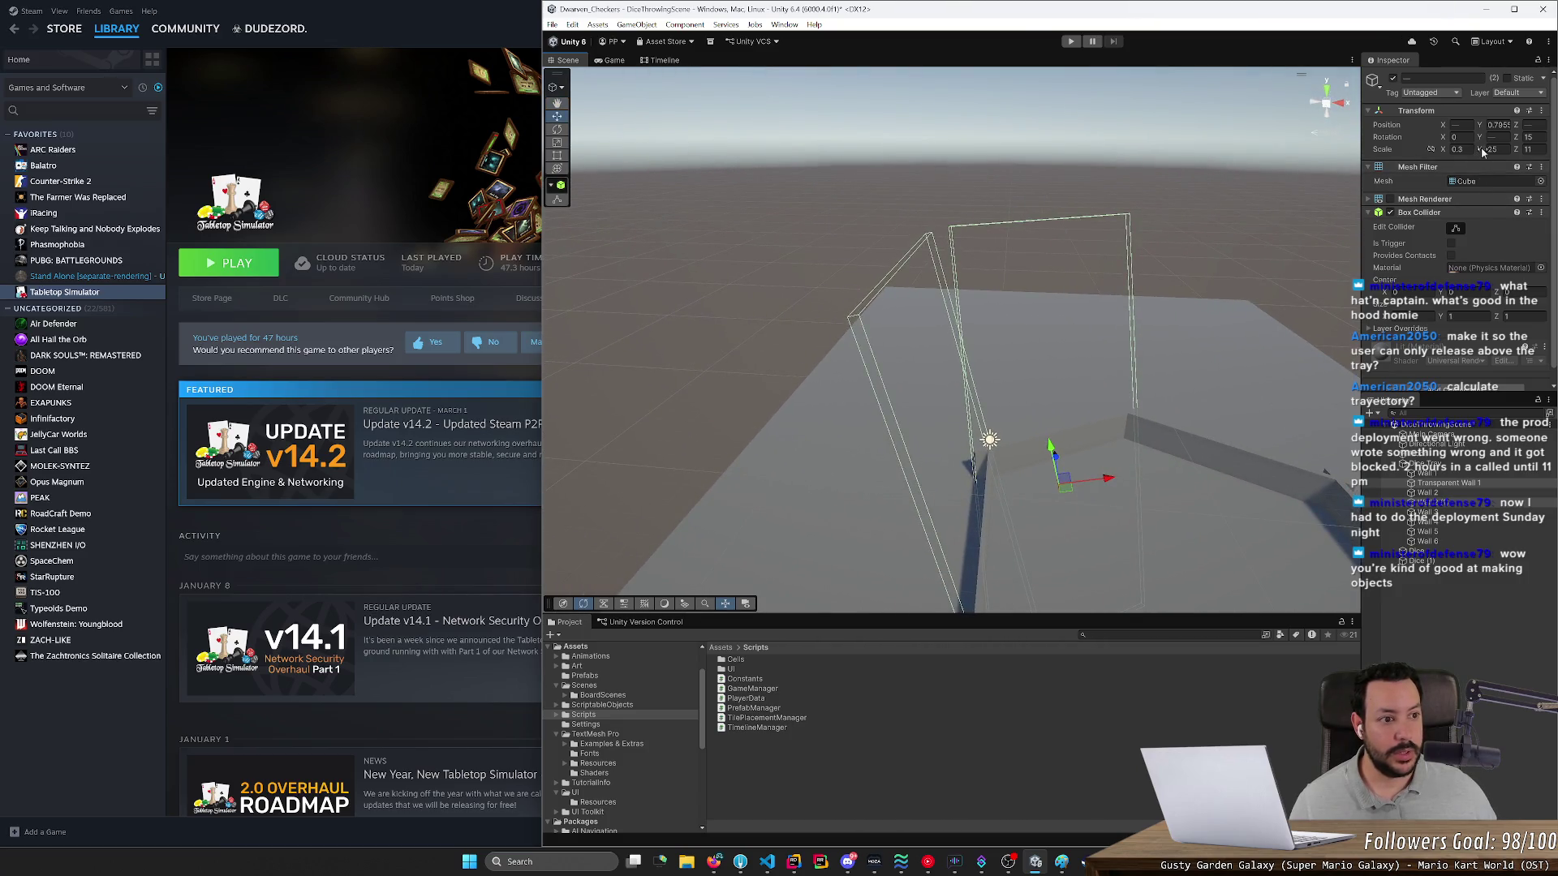
mouse_move(1517, 155)
left_mouse_down()
mouse_move(1545, 157)
mouse_move(32, 166)
mouse_move(55, 179)
left_mouse_up()
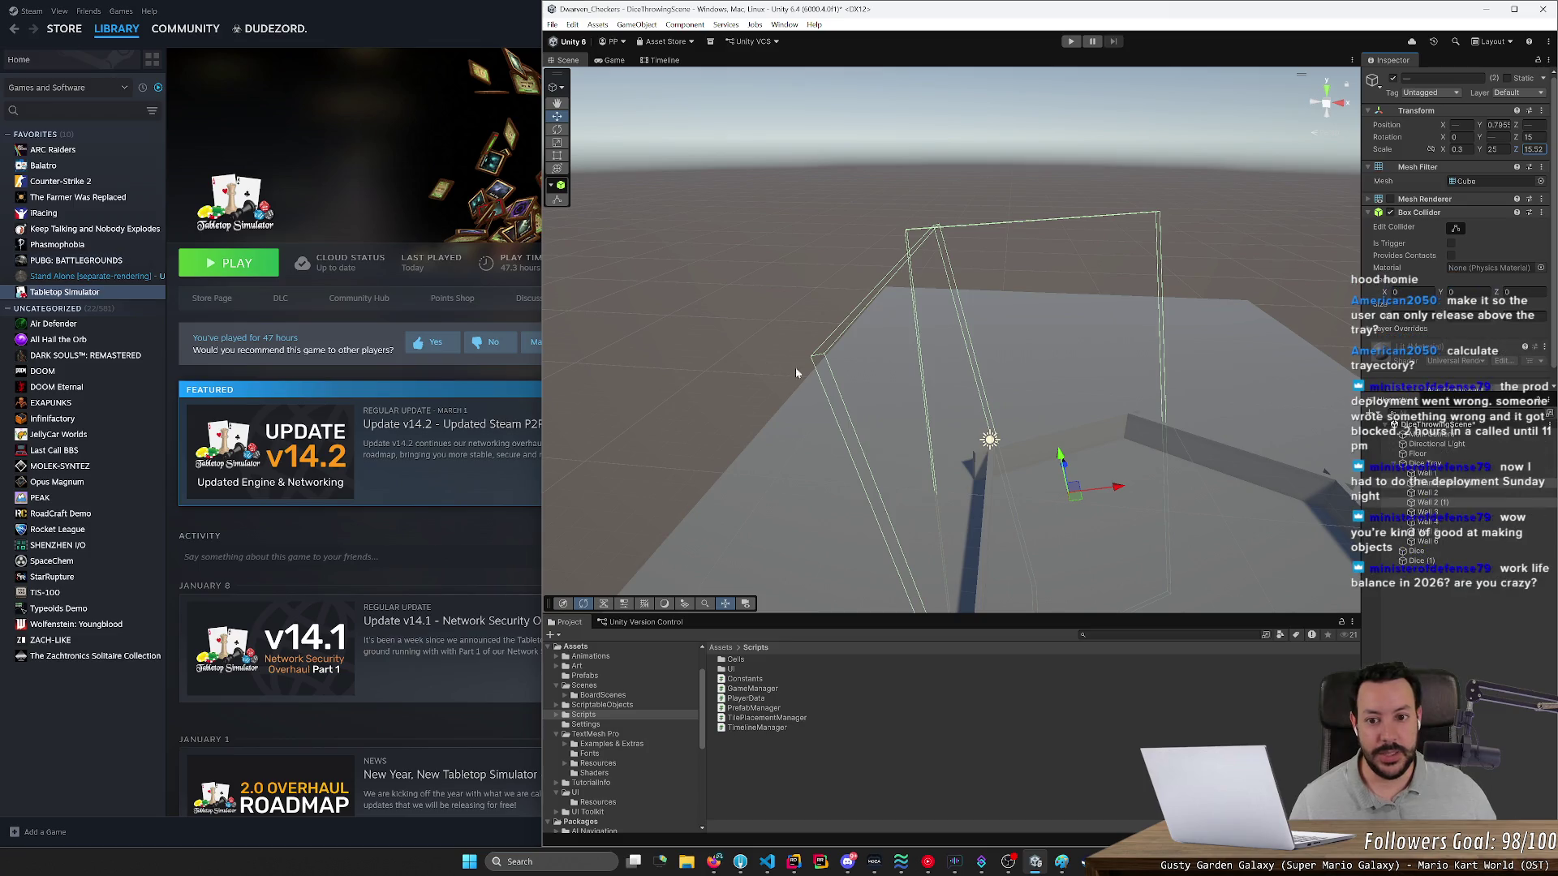
- Rename Wall 2 (1) to Transparent Wall 2
mouse_move(879, 351)
left_mouse_down()
mouse_move(623, 337)
mouse_move(455, 373)
mouse_move(643, 488)
mouse_move(929, 427)
mouse_move(900, 431)
mouse_move(887, 306)
mouse_move(903, 327)
mouse_move(915, 308)
mouse_move(832, 332)
left_mouse_up()
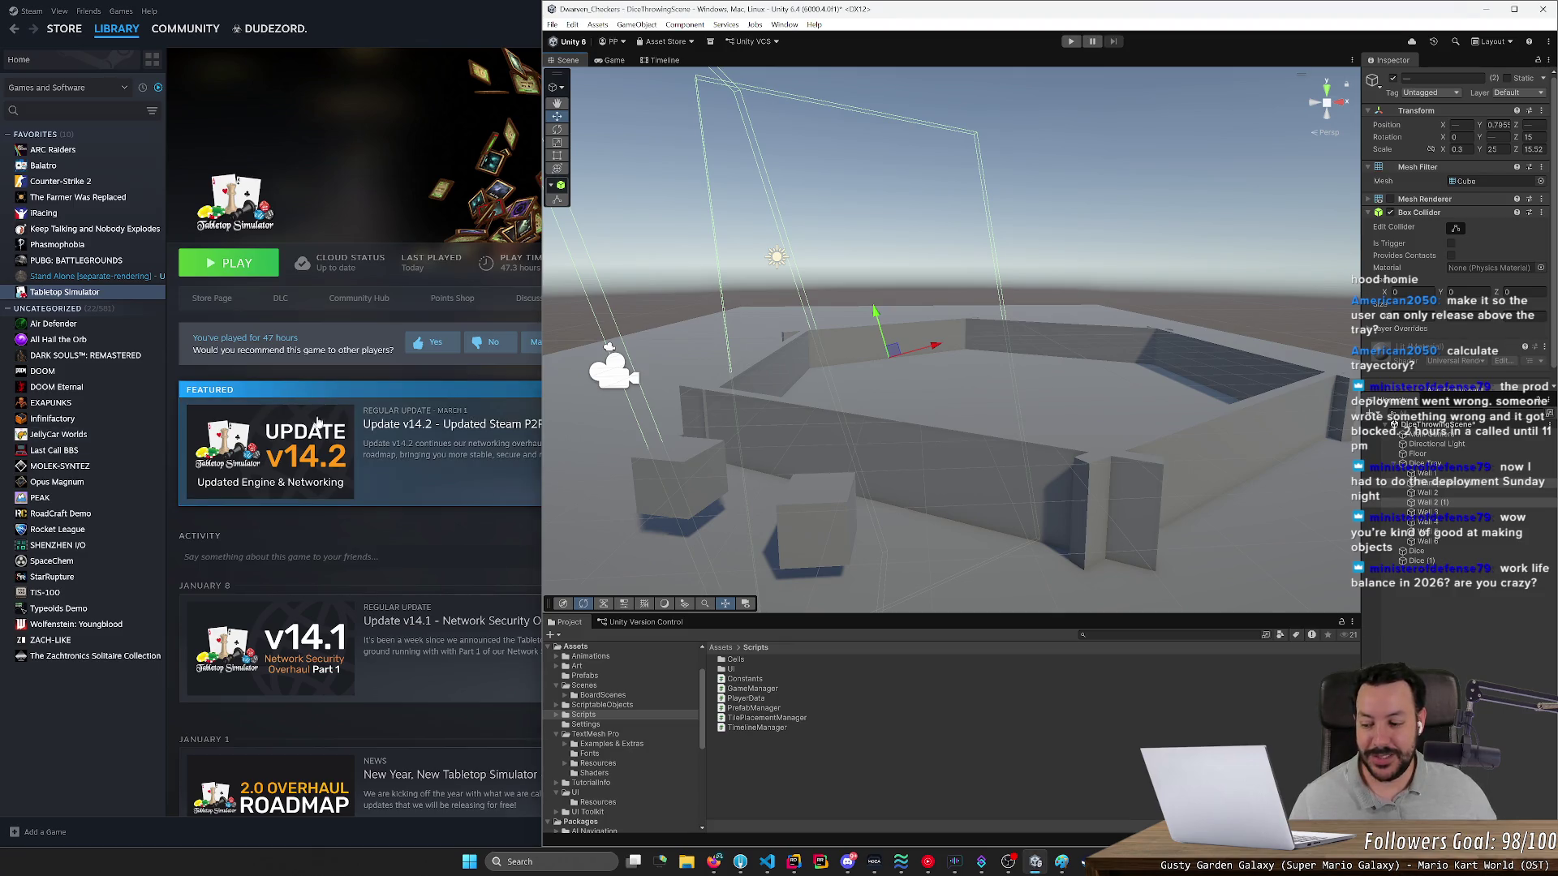
left_click_drag(766, 373, 885, 461)
left_click(1428, 502)
type("Transparent")
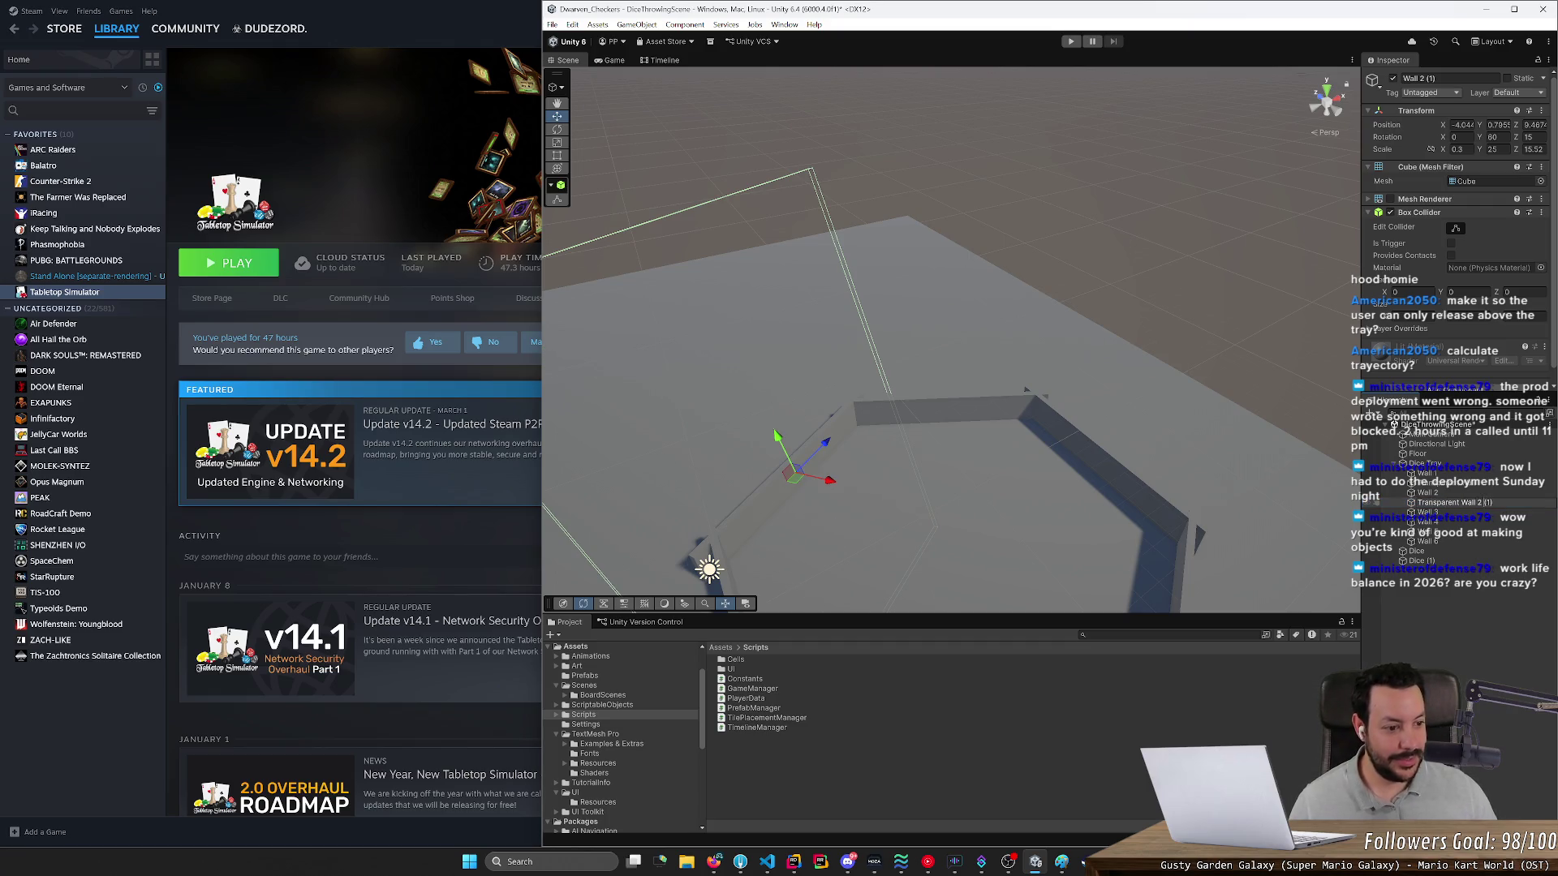
key("Return")
- Duplicate Wall 3 and name the copy Transparent Wall 3
left_click(1451, 511)
key("ctrl+d")
key("F2")
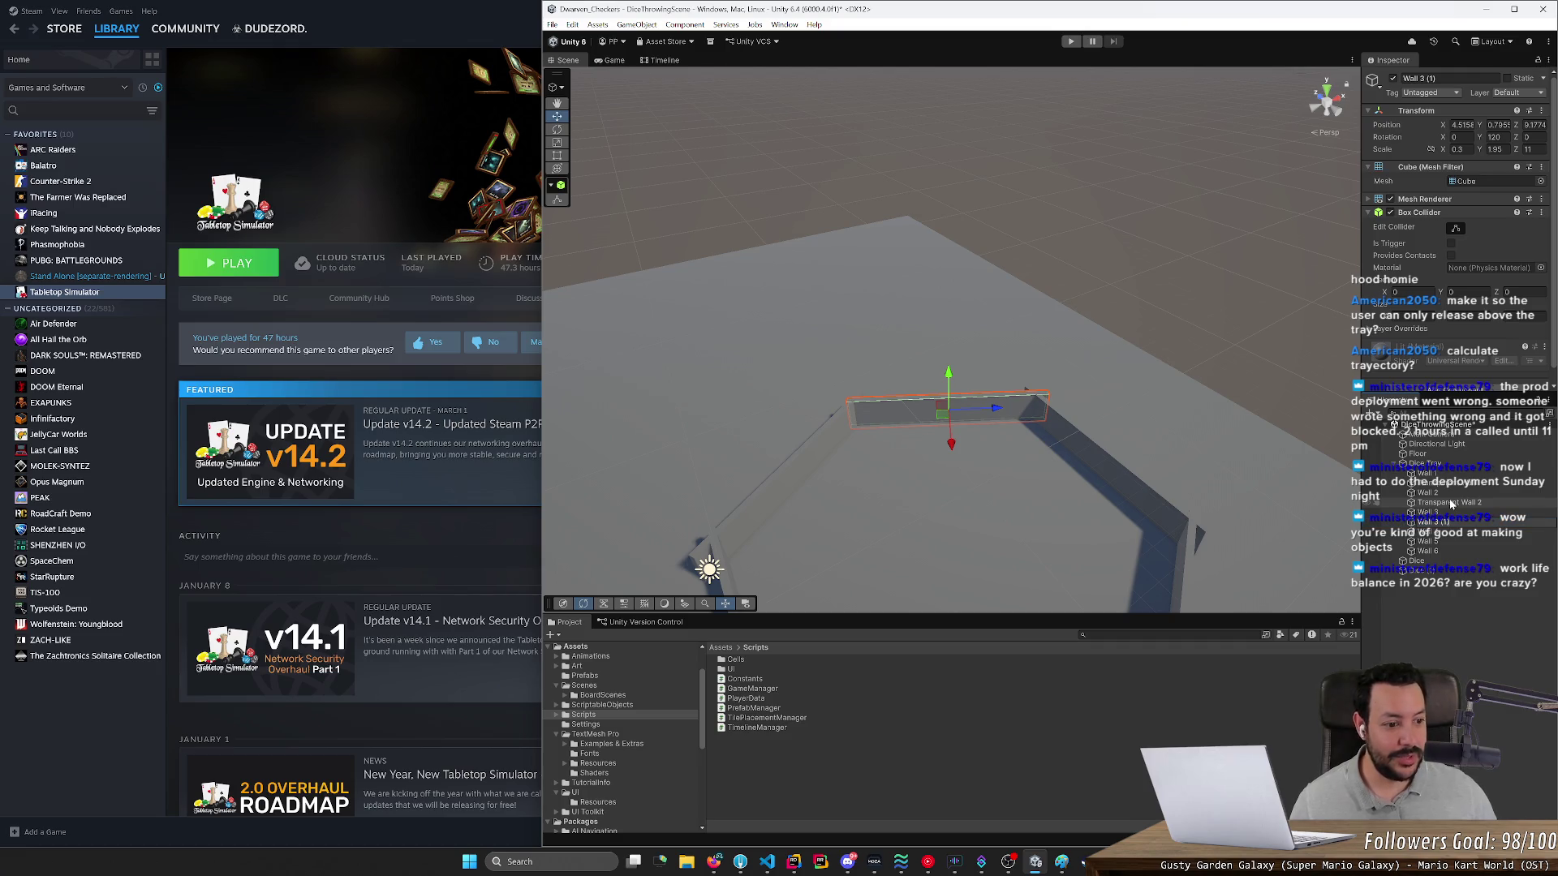
type("Transparent")
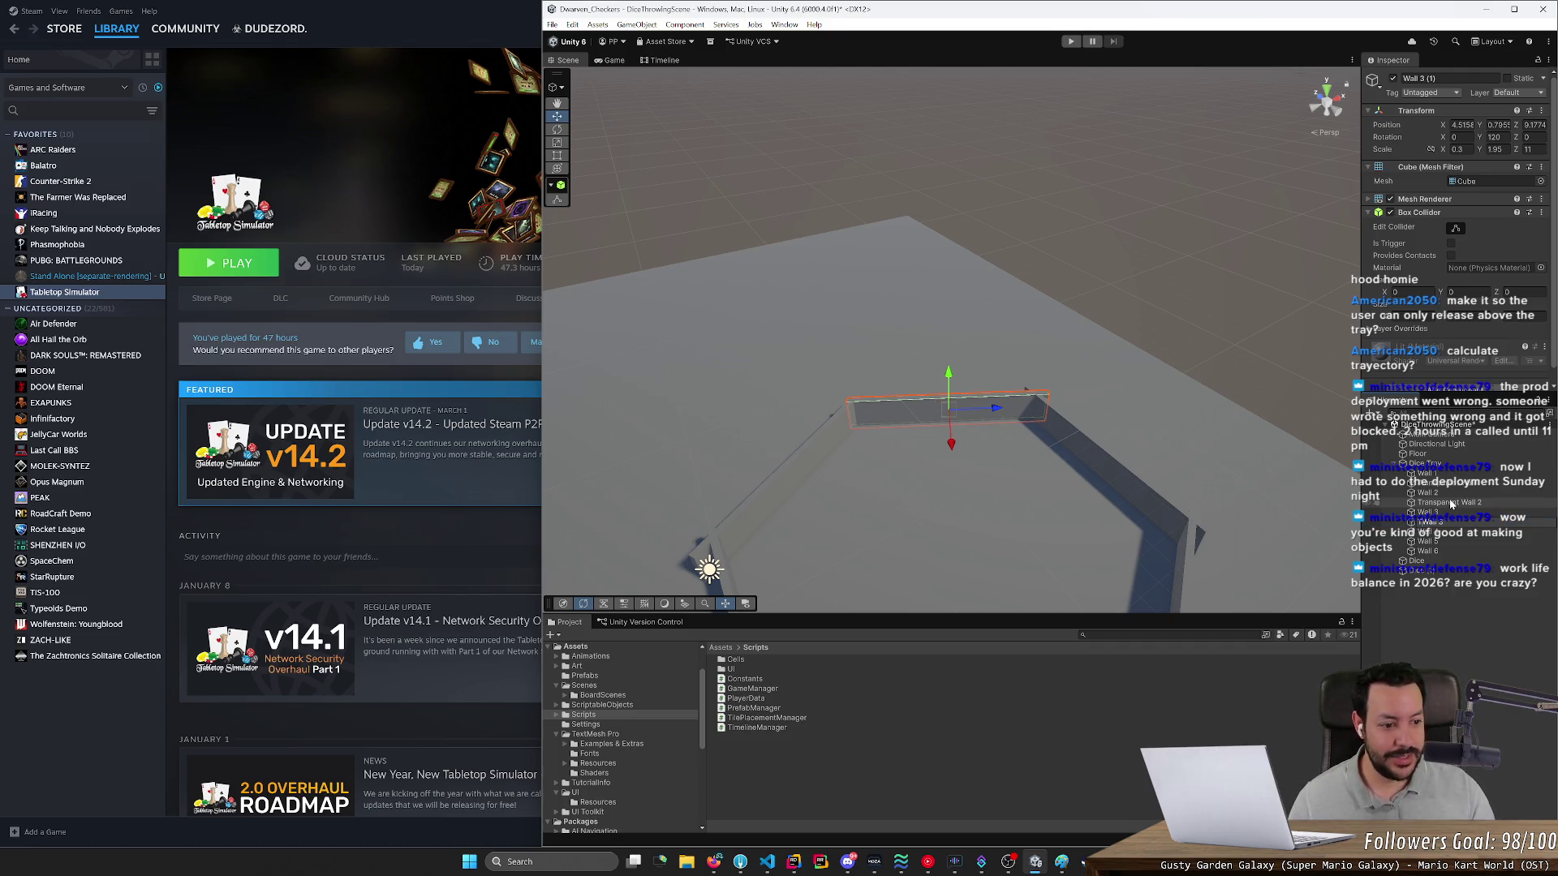
key("Return")
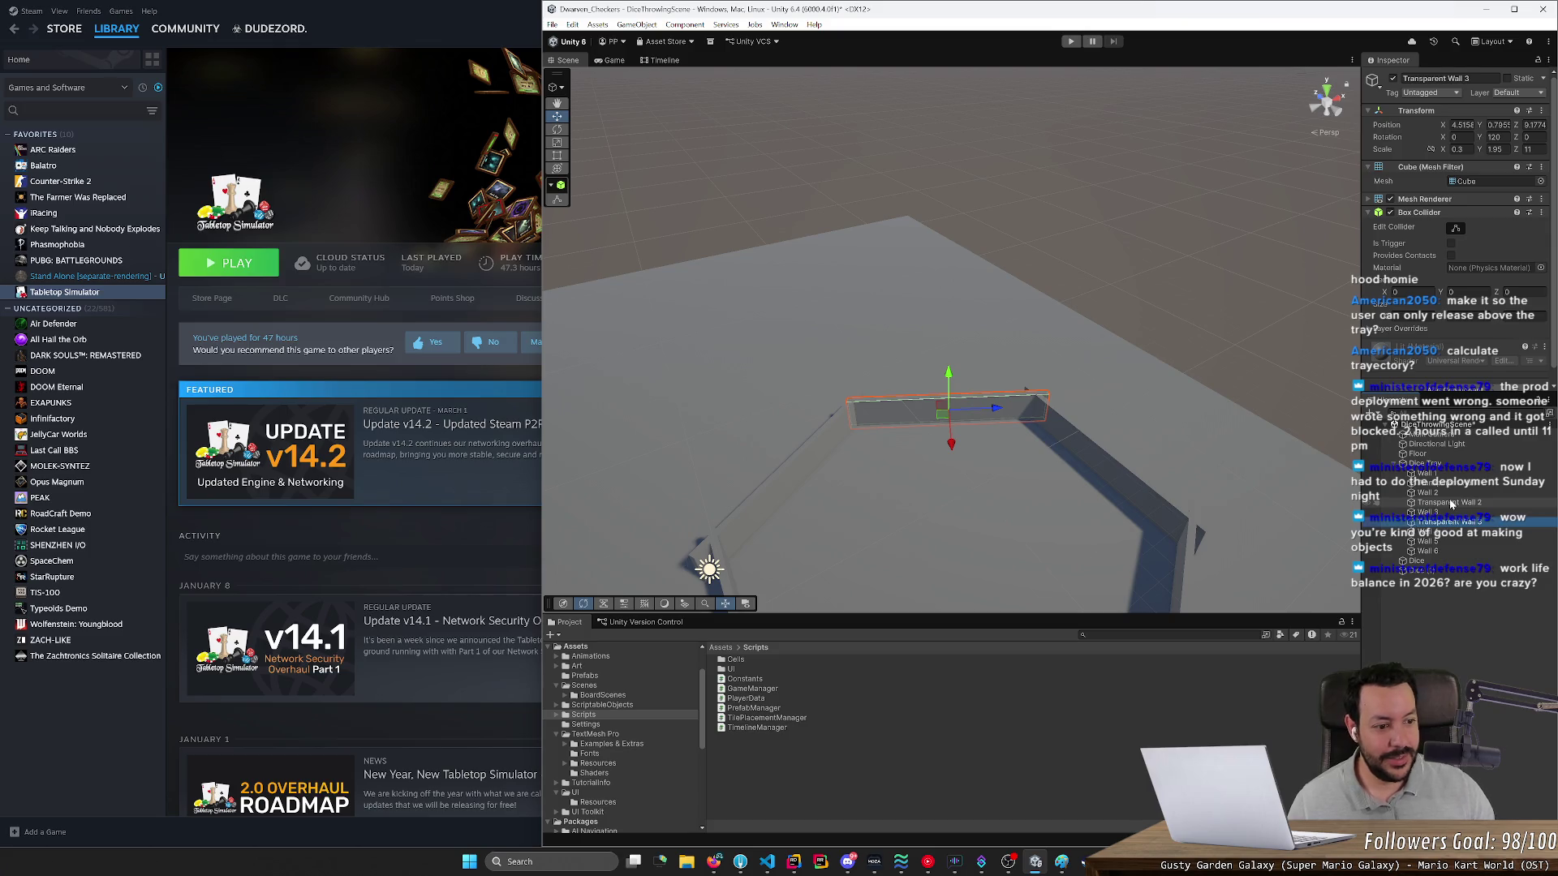
- Give Transparent Wall 3 Y scale 25 and Z rotation 15, and hide its mesh
left_click(1495, 149)
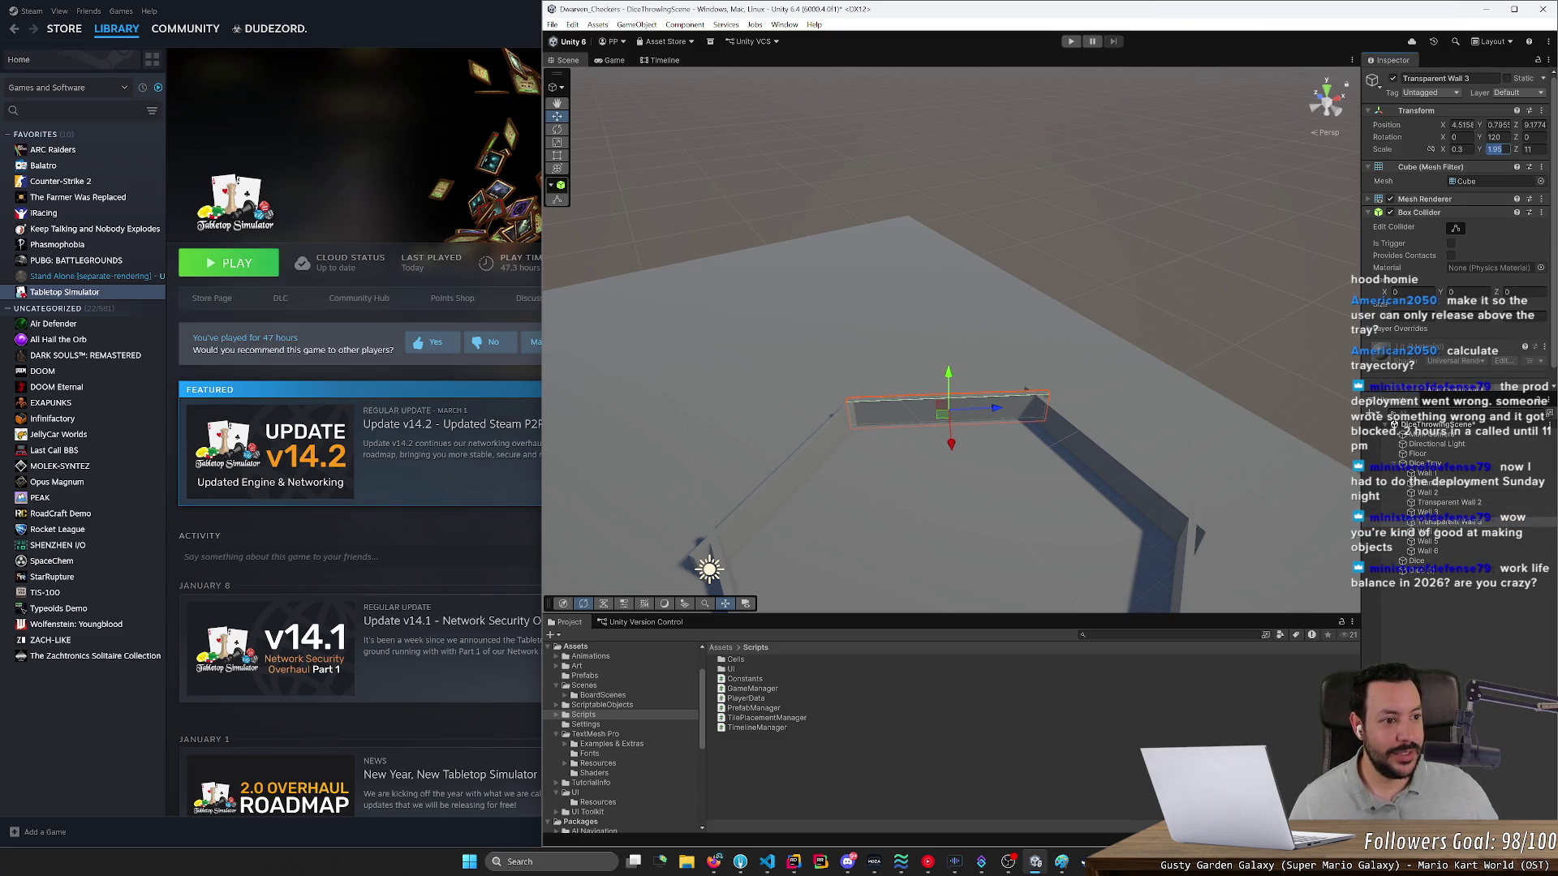
type("5")
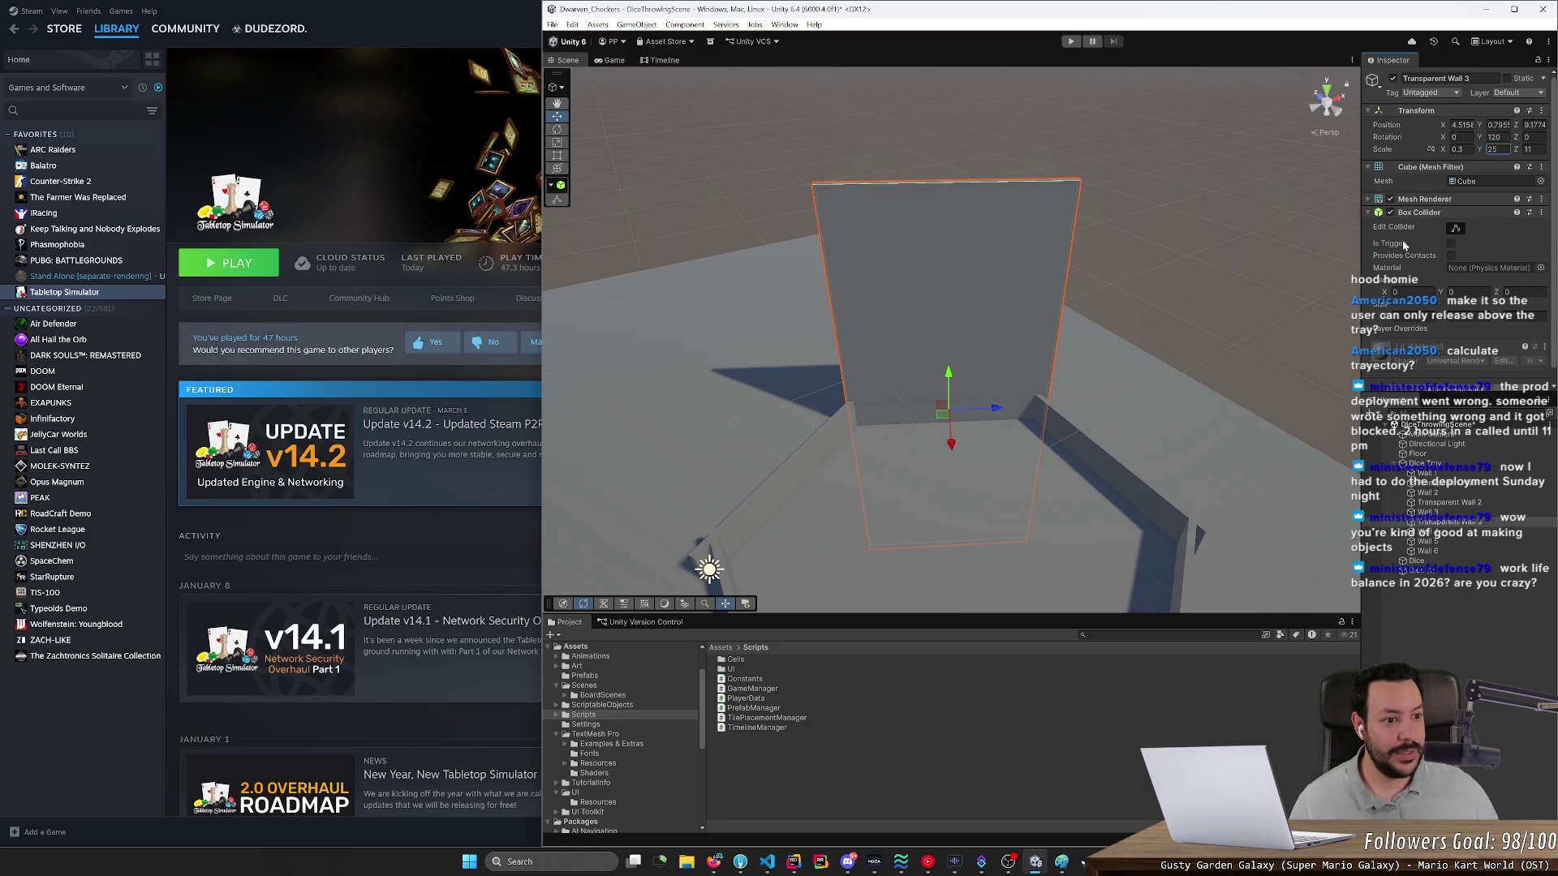
left_click(1529, 137)
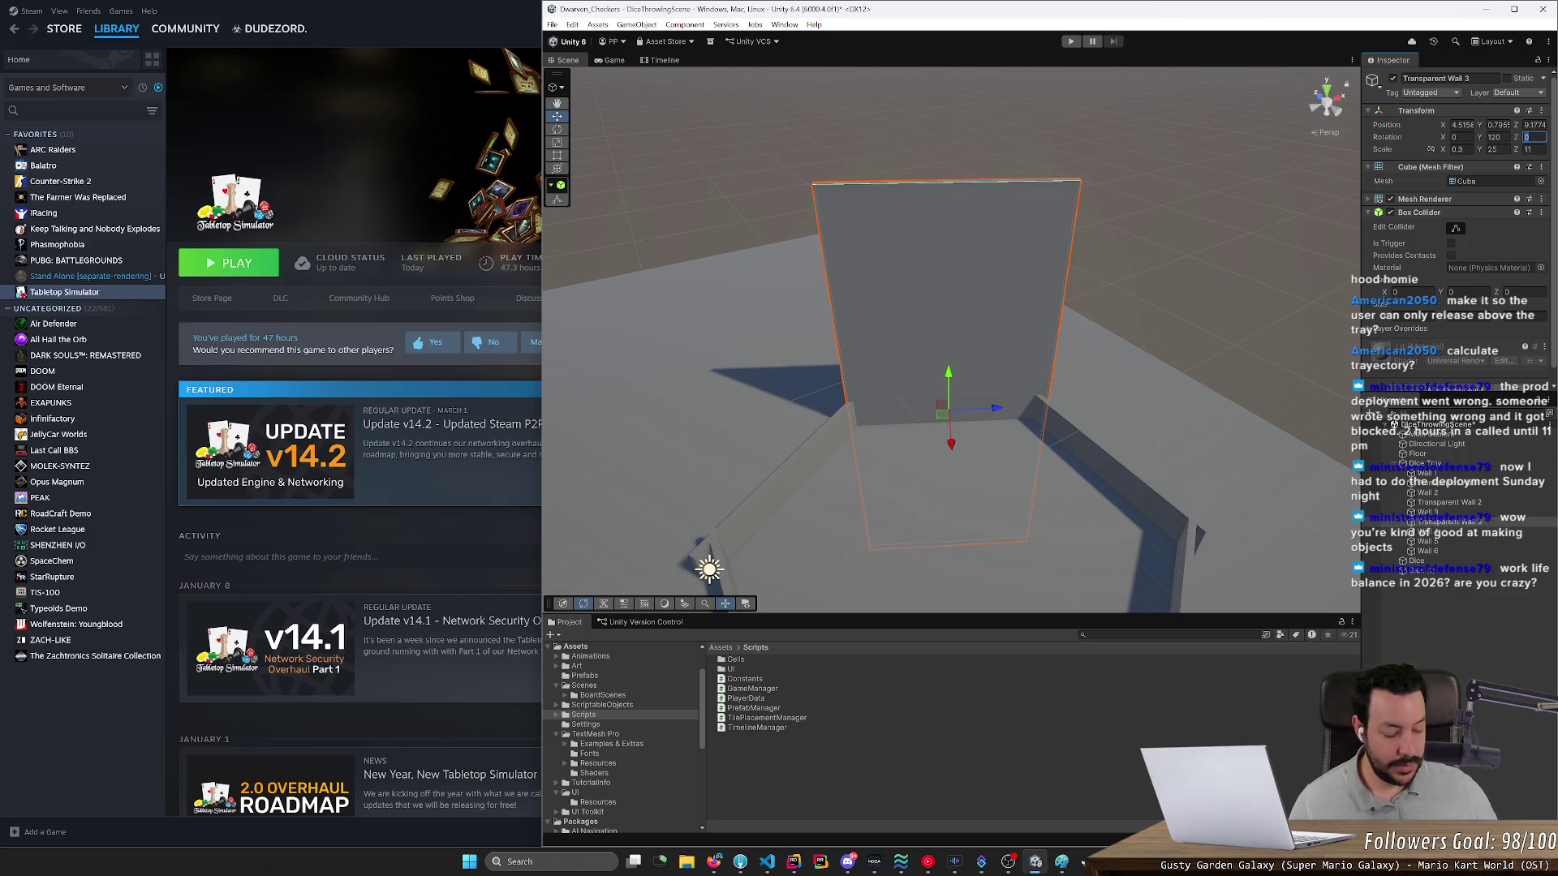
type("15")
left_click(1390, 198)
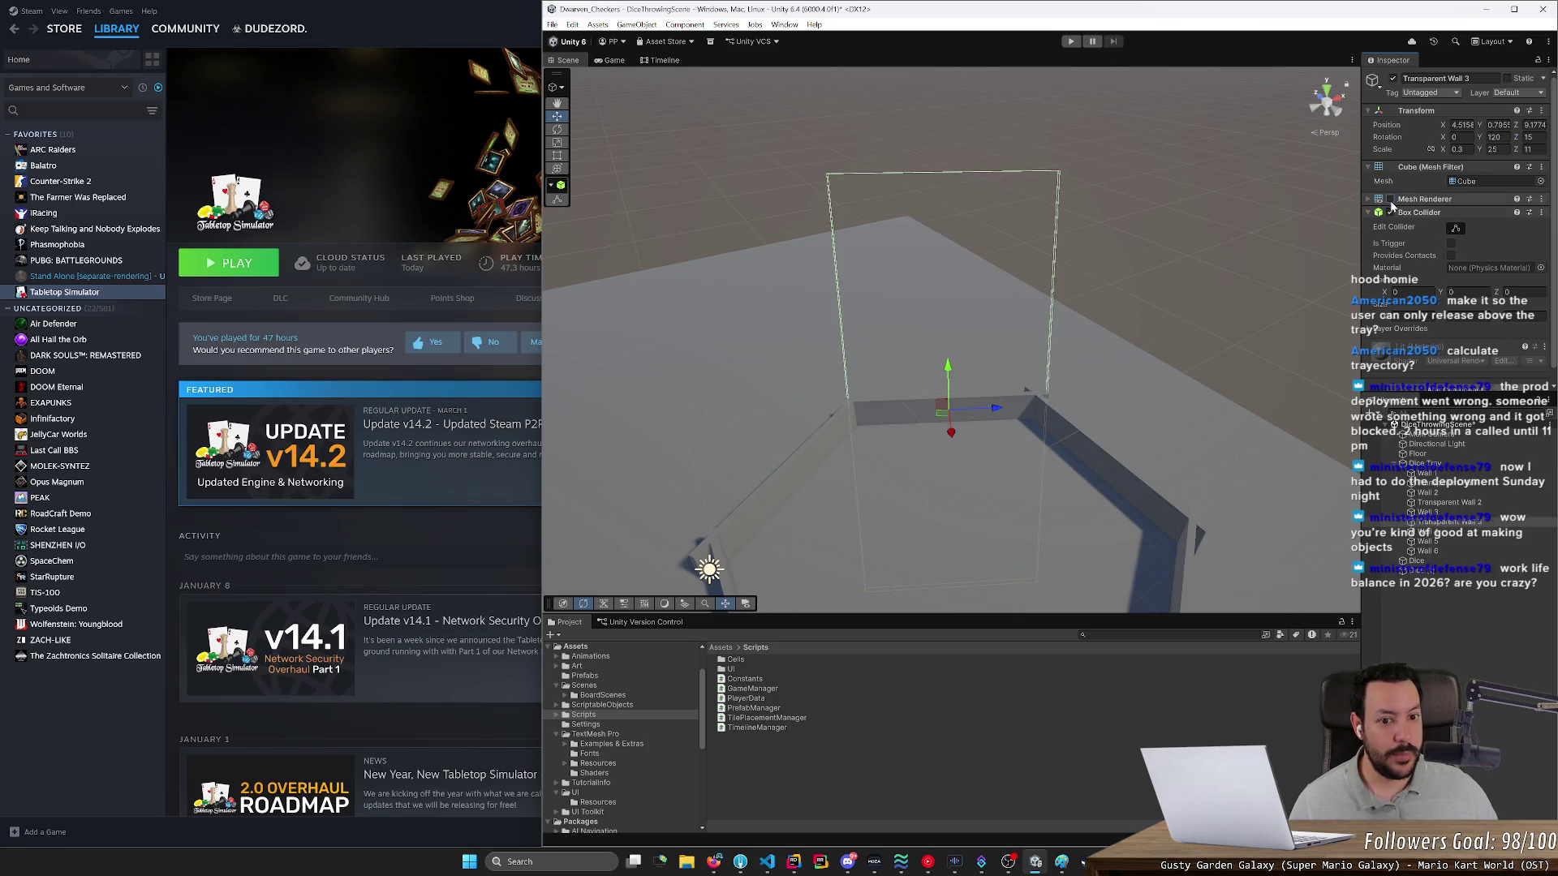
left_click(1470, 541)
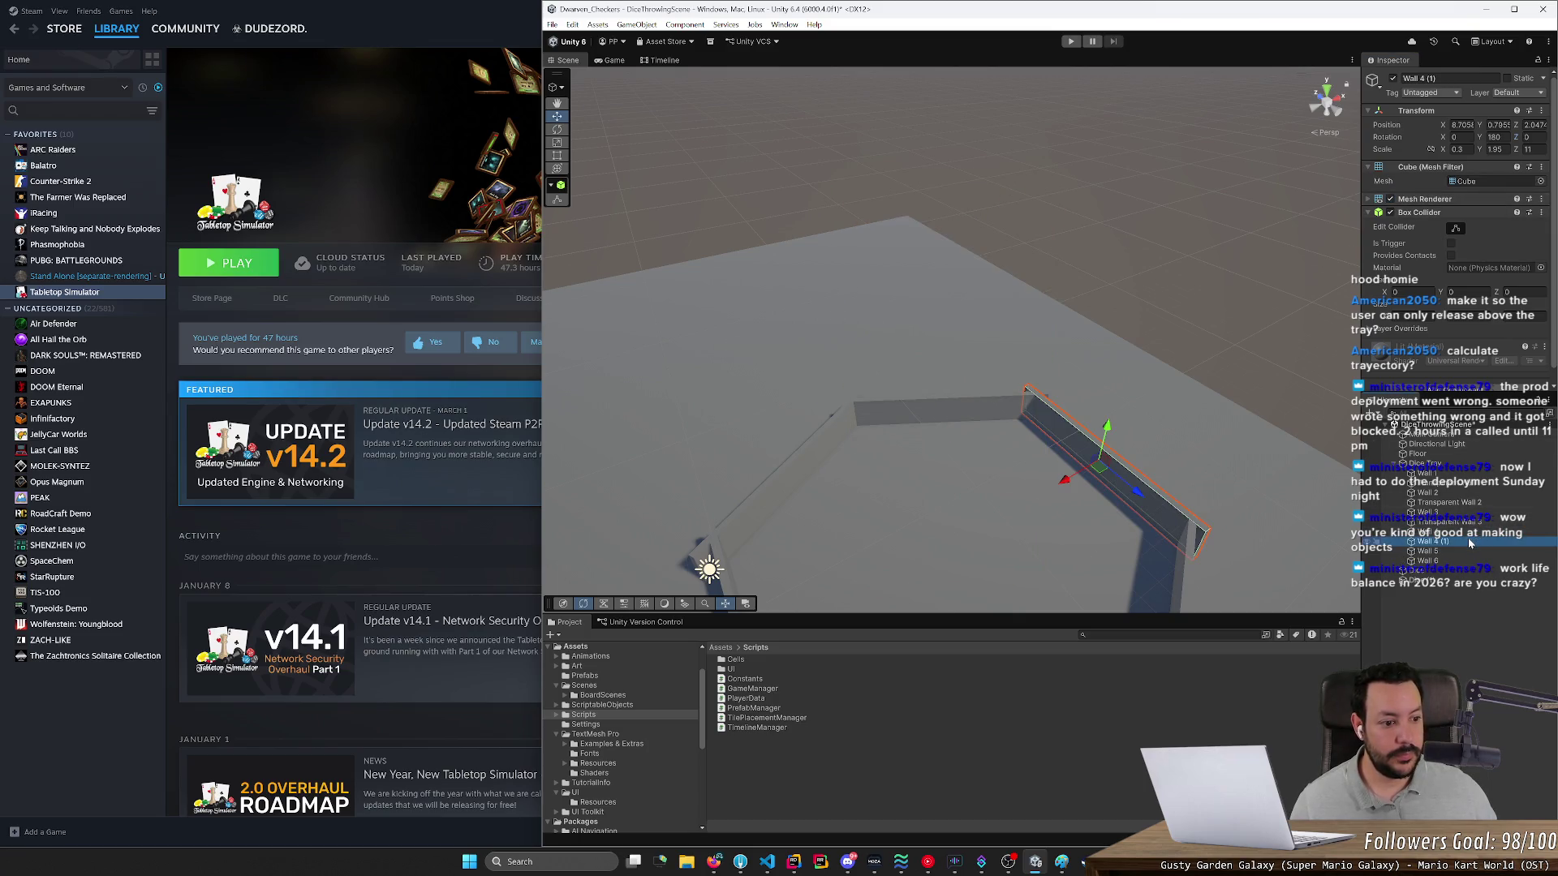
- Set Wall 4 (1) to Y scale 25, Z scale 11, Z rotation 15, and hide its mesh
left_click(1495, 150)
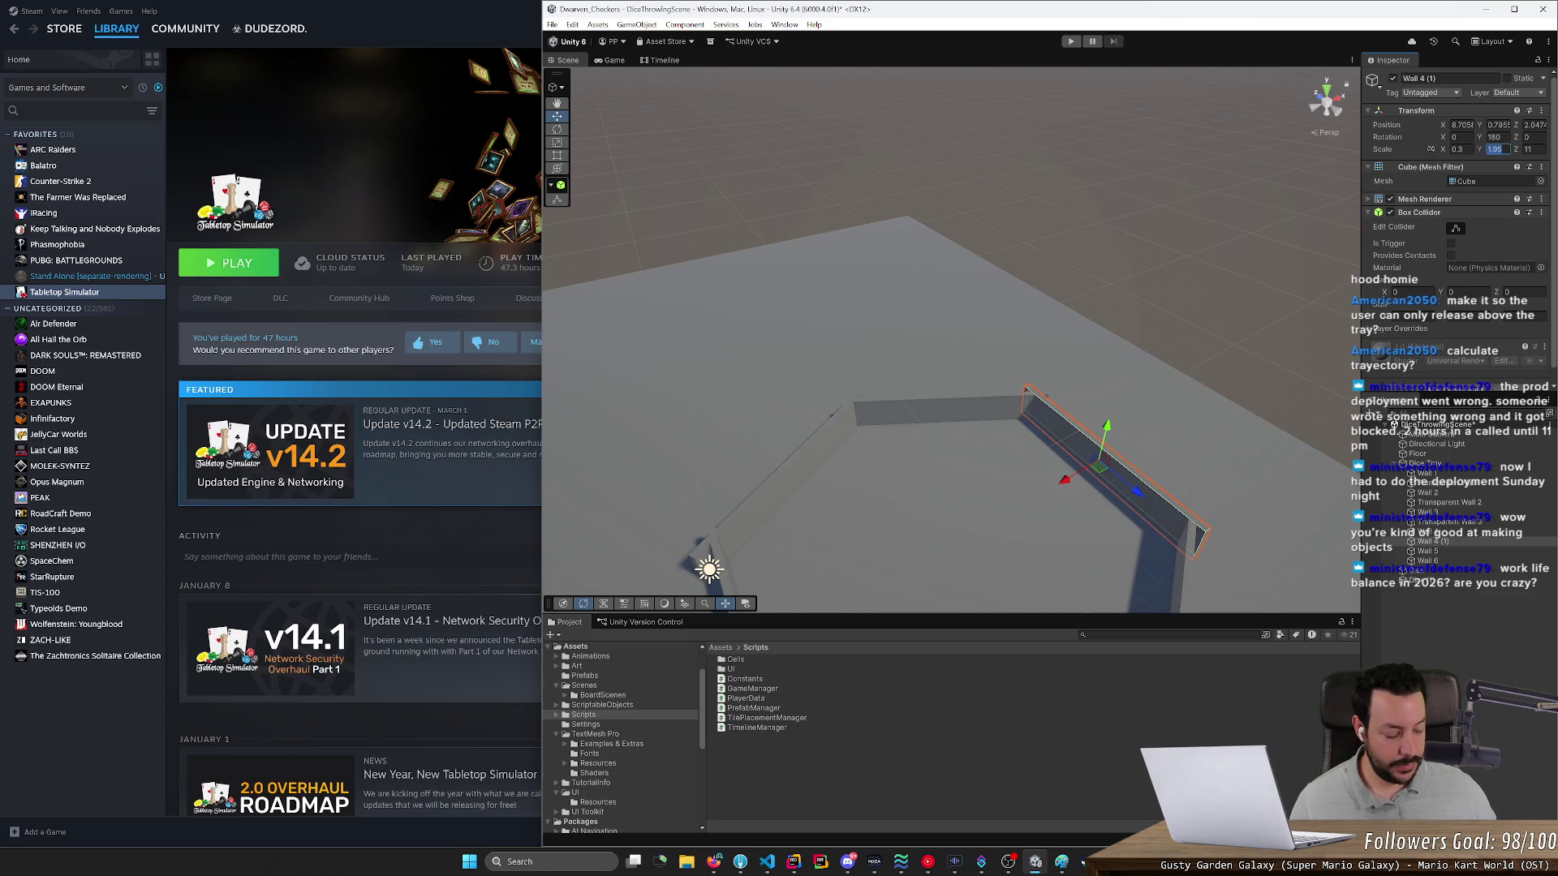
type("15")
key("Tab")
type("25")
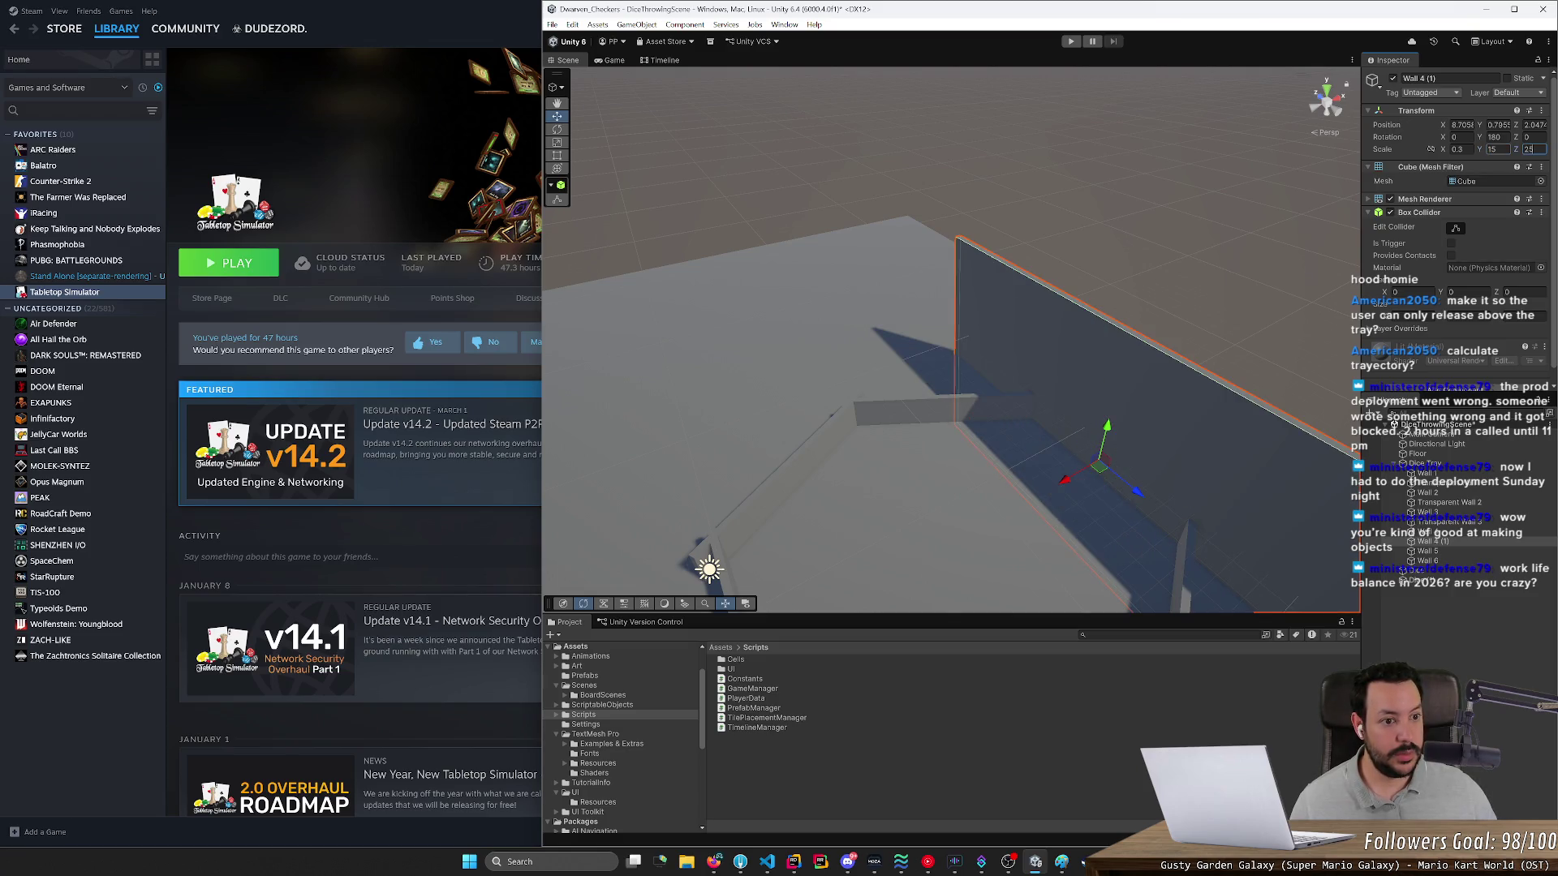
left_click(1493, 149)
type("15")
key("Tab")
key("Tab")
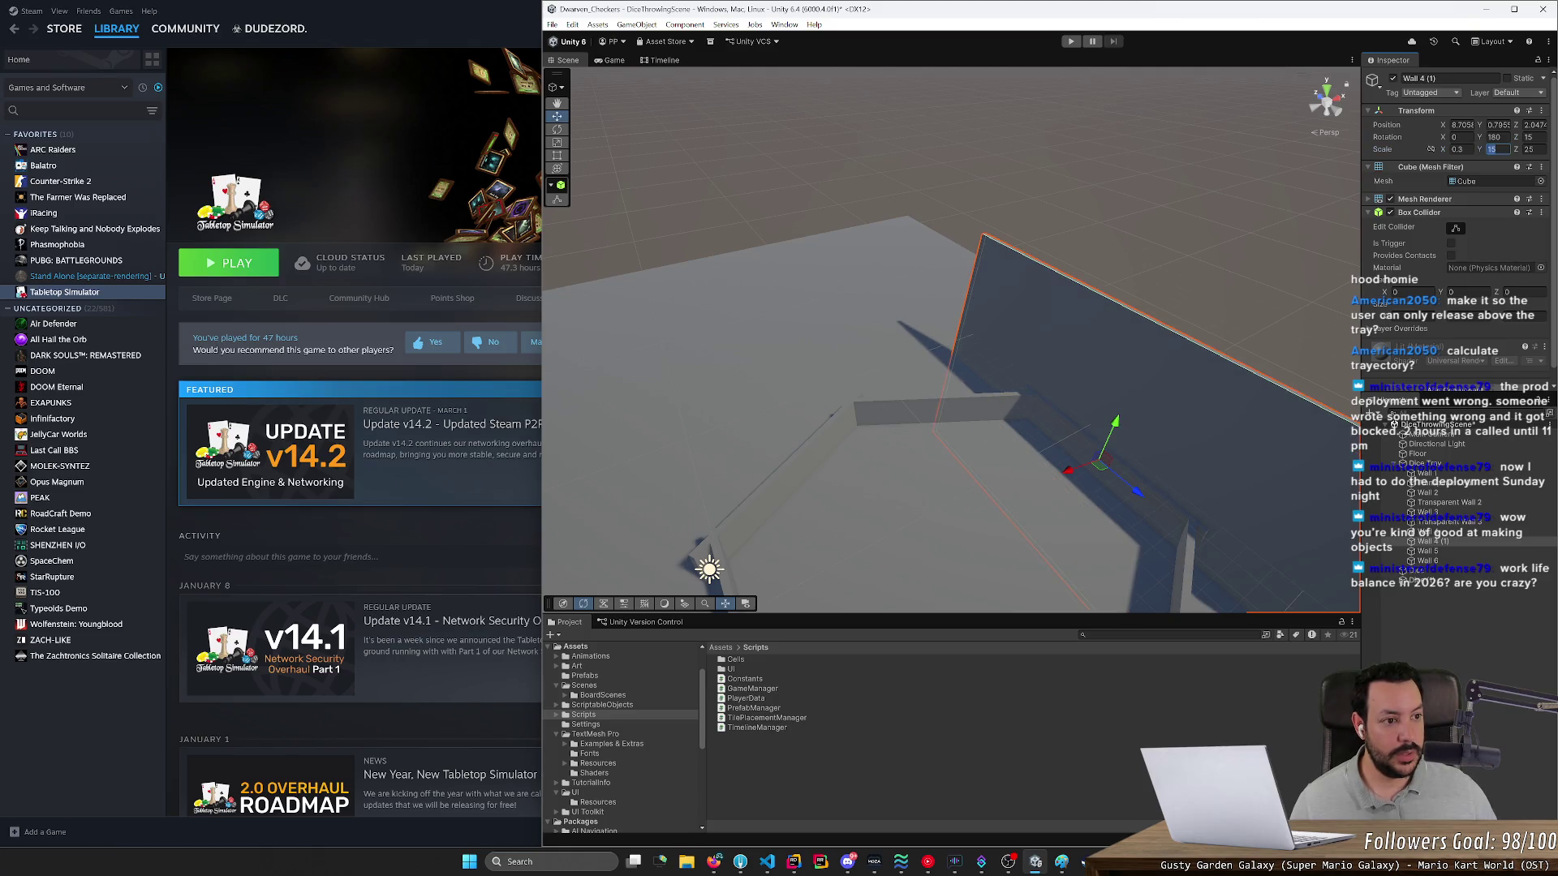
type("25")
key("Tab")
type("11")
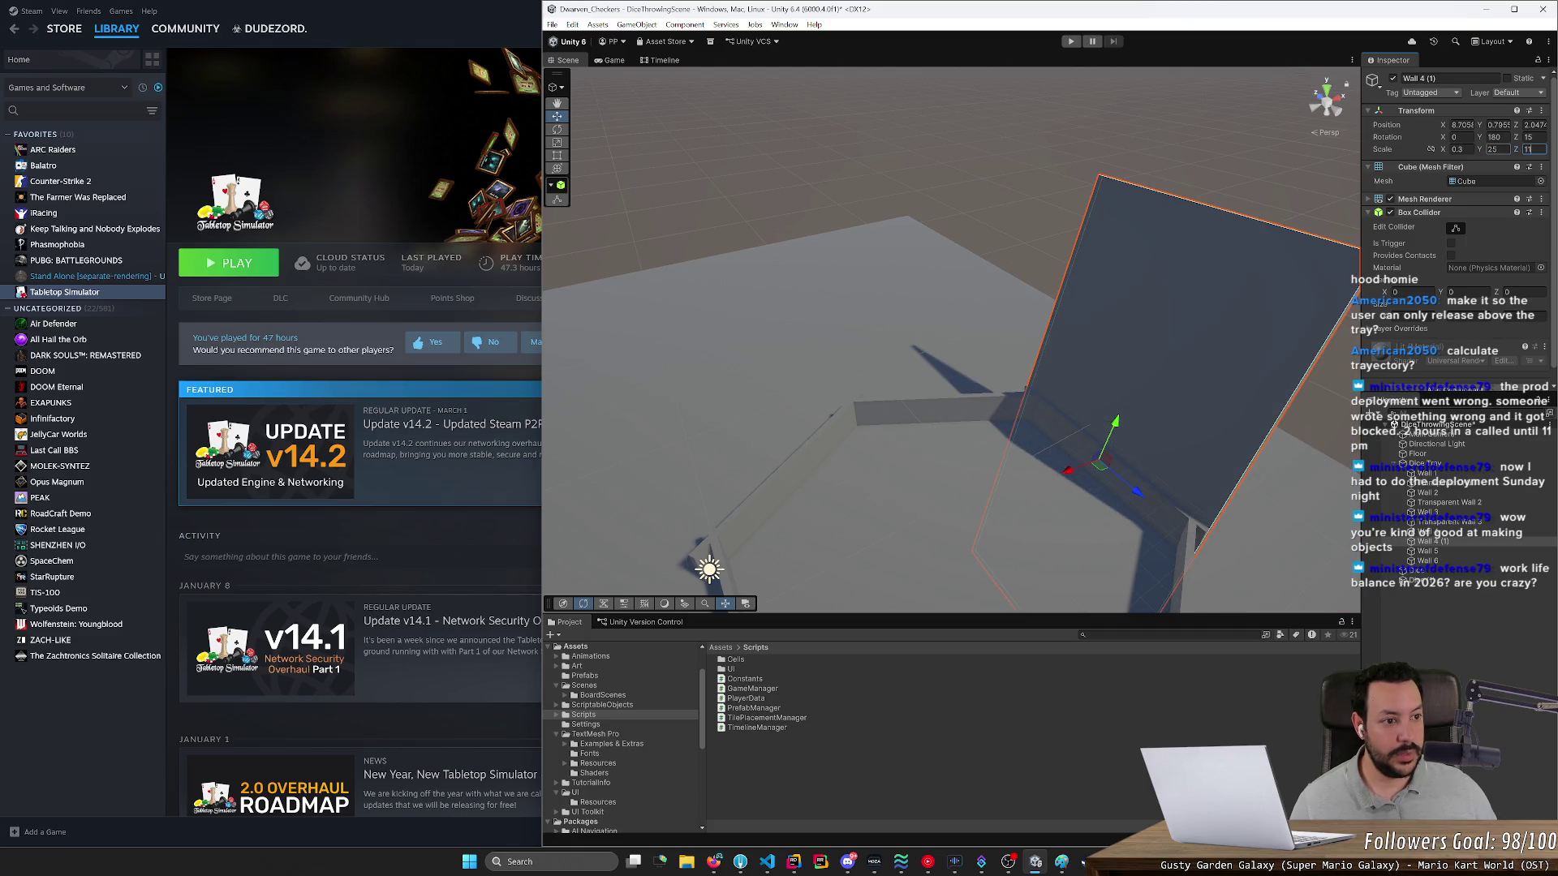
left_click(1390, 200)
- Duplicate Wall 5 and tilt the Wall 5 (1) copy 15 degrees on Z
left_click(1449, 552)
key("ctrl+d")
left_click(1533, 137)
type("5")
key("Tab")
key("Tab")
type("2")
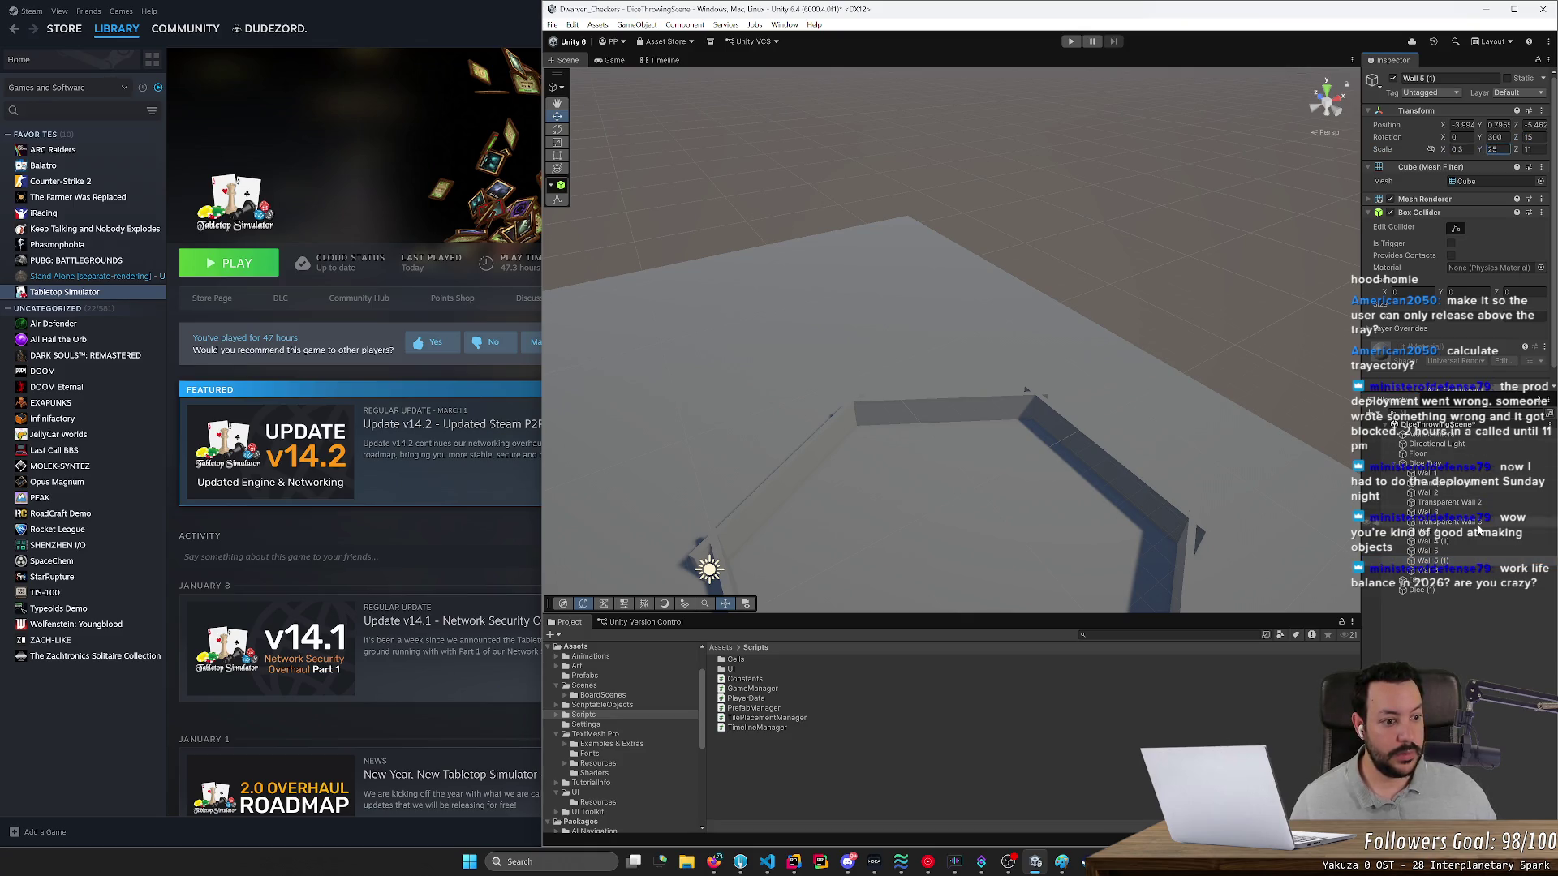
- Hide Wall 5 (1)'s mesh, and give Wall 6 (1) Z rotation 15, Y scale 25 and a hidden mesh
left_click_drag(1255, 511, 1237, 409)
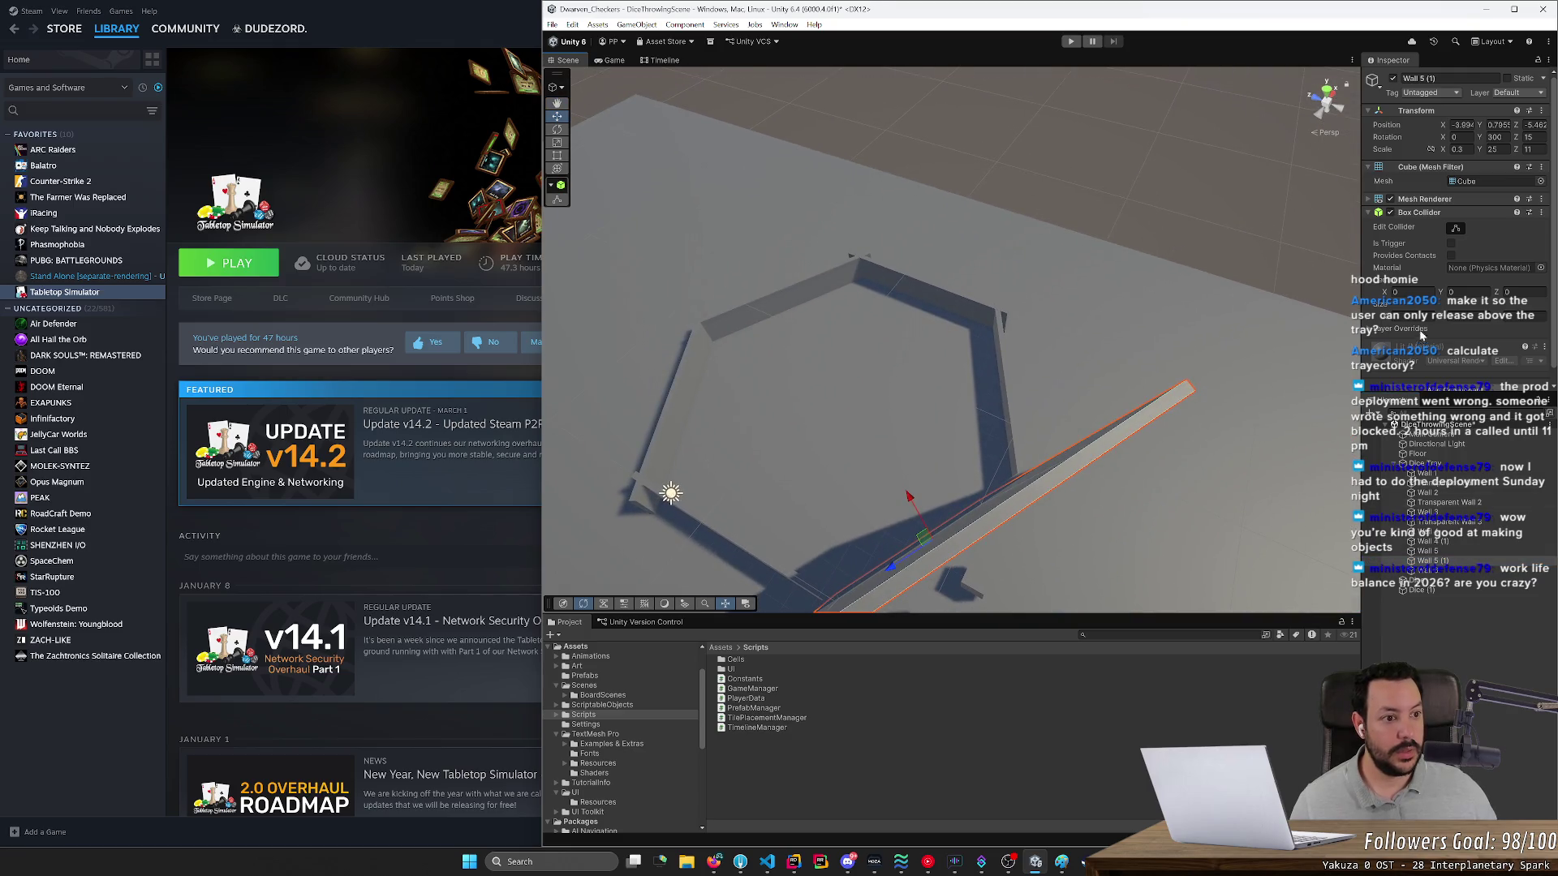
left_click(1390, 199)
left_click(1444, 580)
left_click(1529, 137)
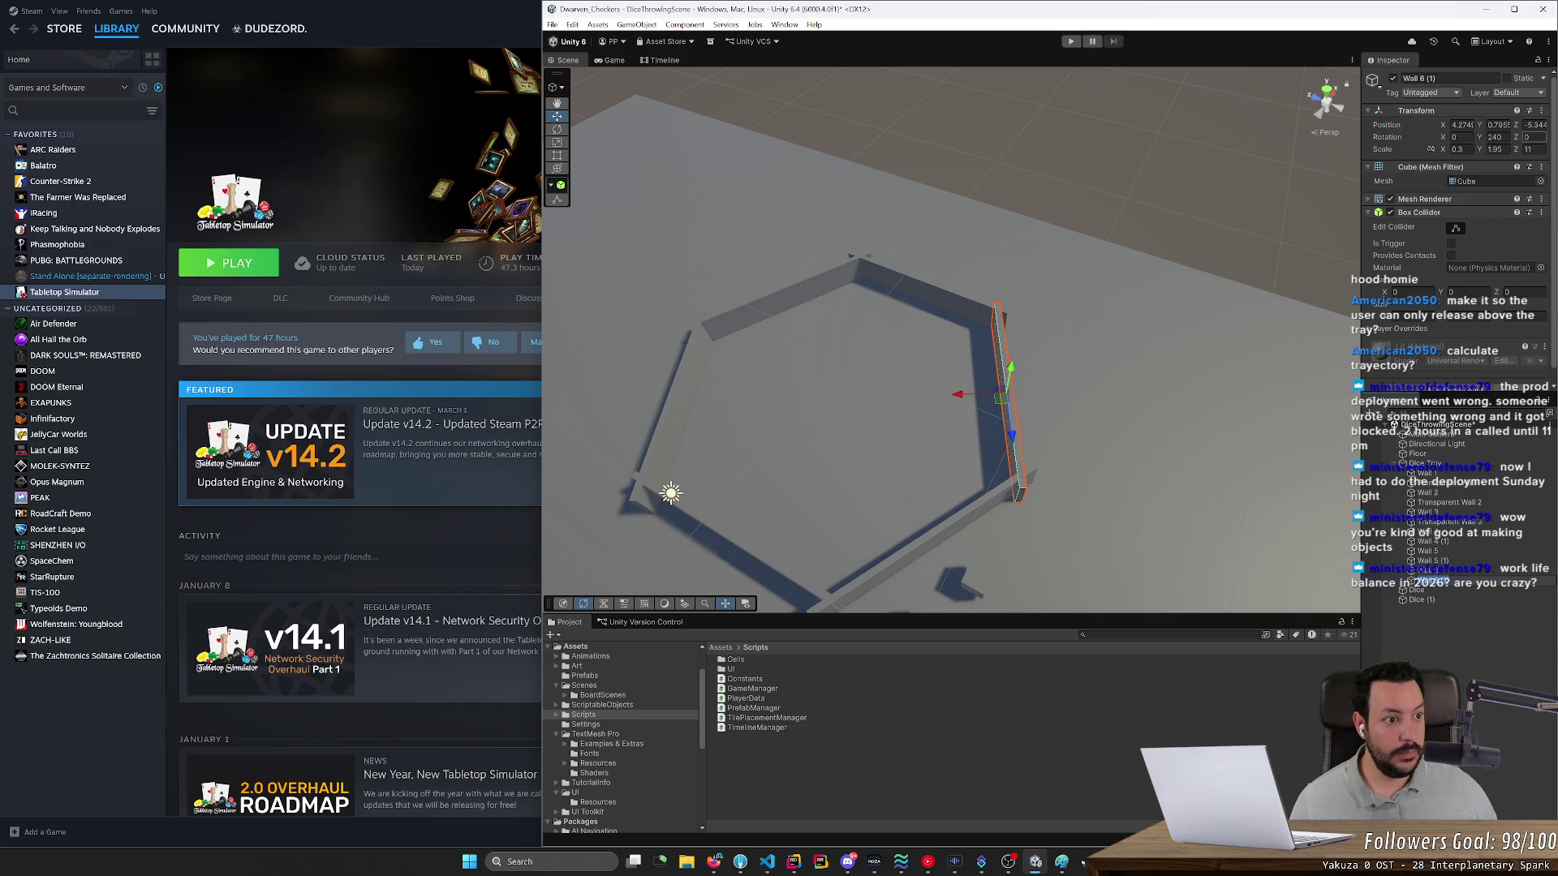
type("15")
key("Tab")
key("Tab")
type("25")
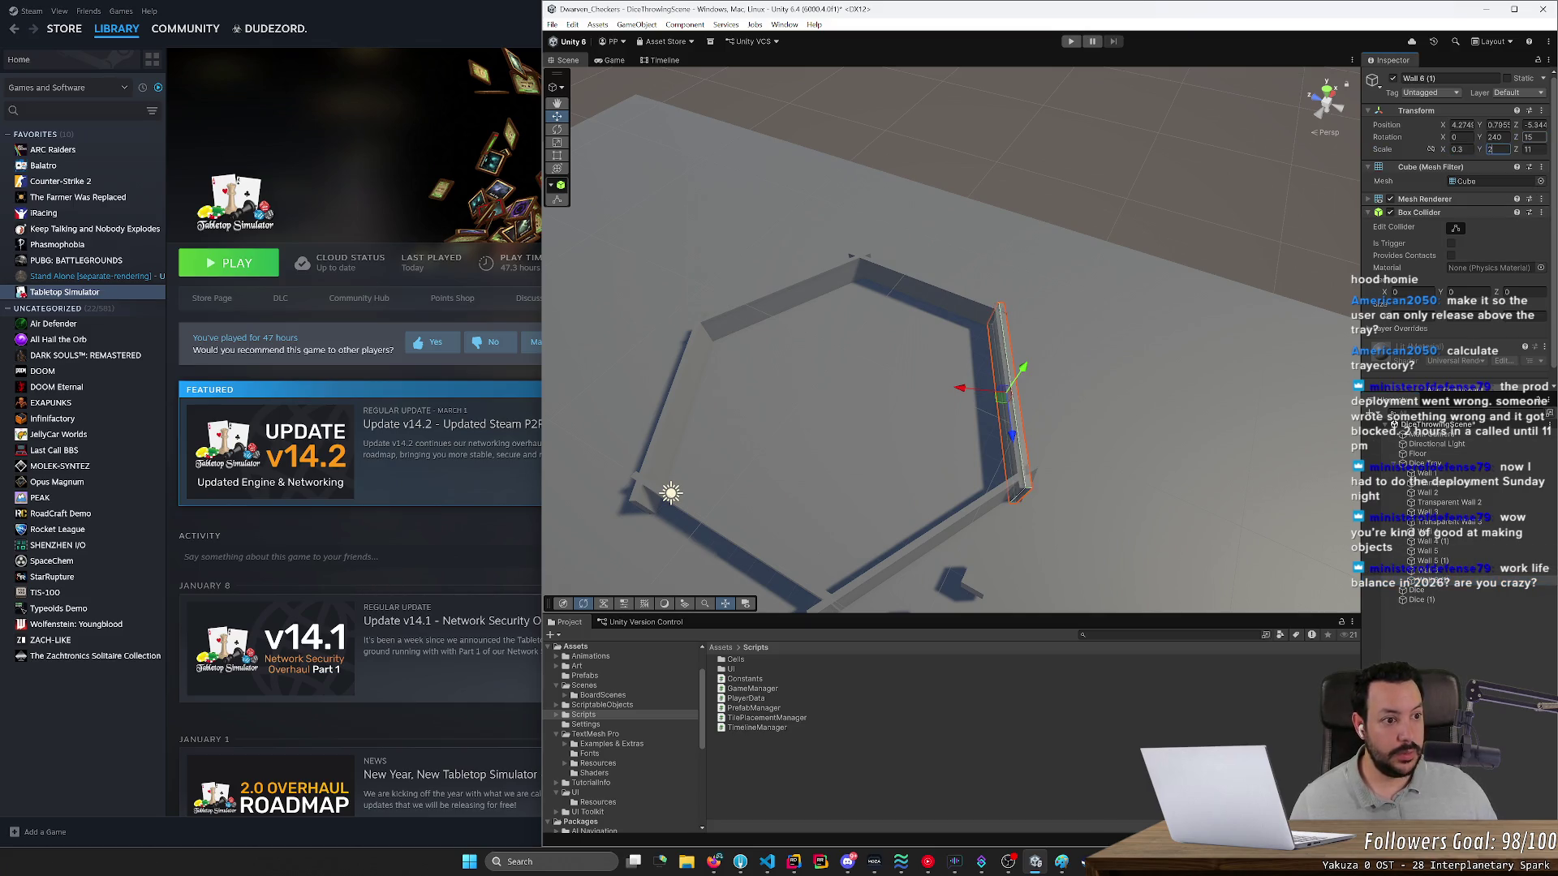
left_click(1390, 198)
- Select Transparent Walls 1 through 6 together in the Hierarchy for a shared Z scale edit
left_click(1427, 482)
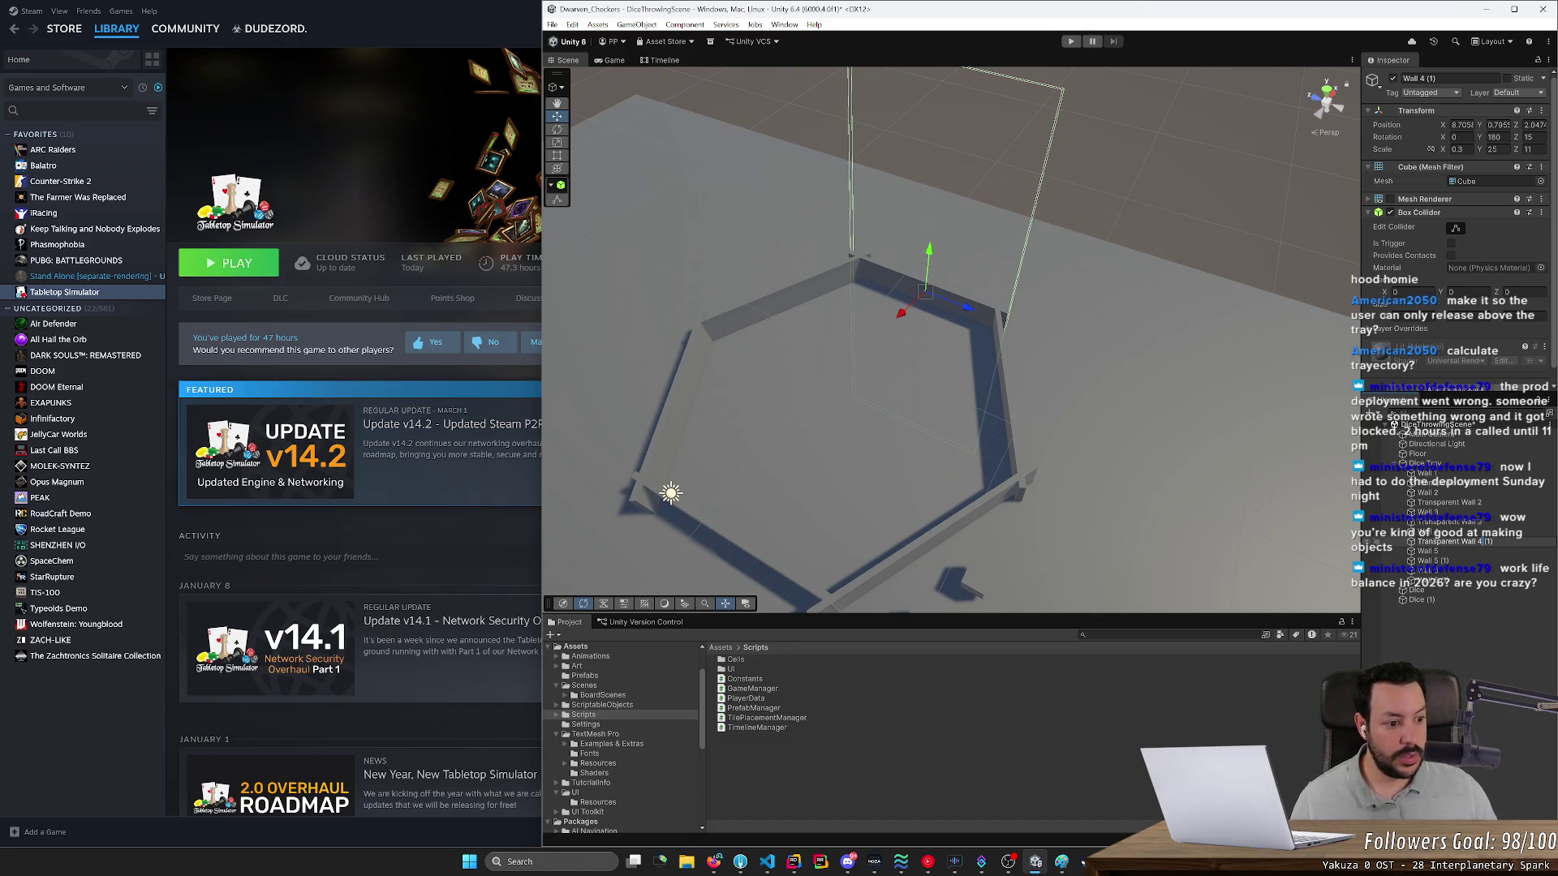
left_click(1455, 542)
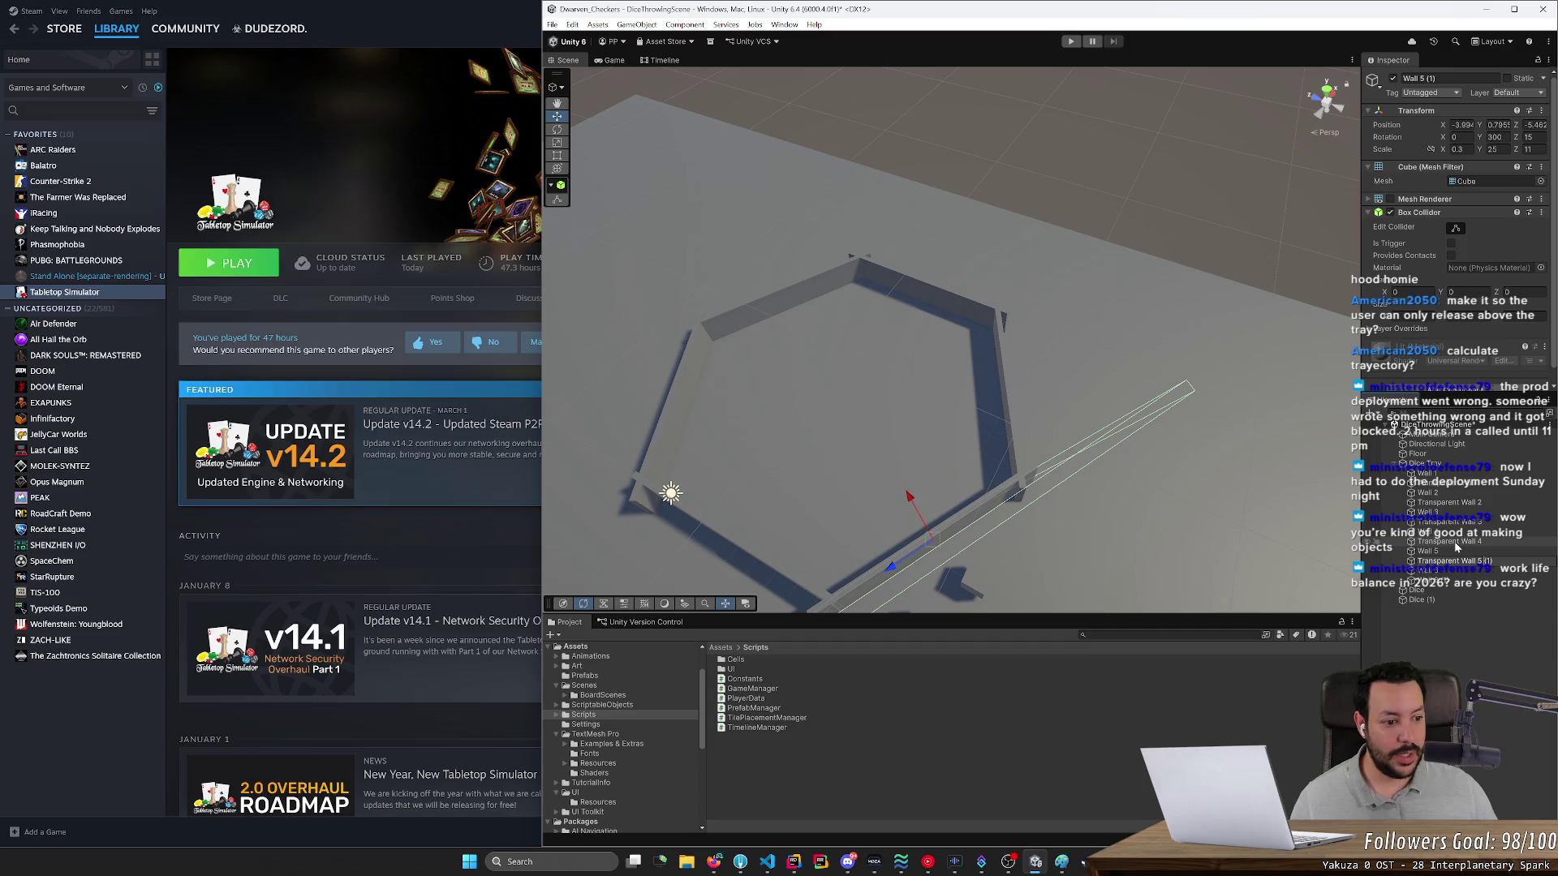
key("Down")
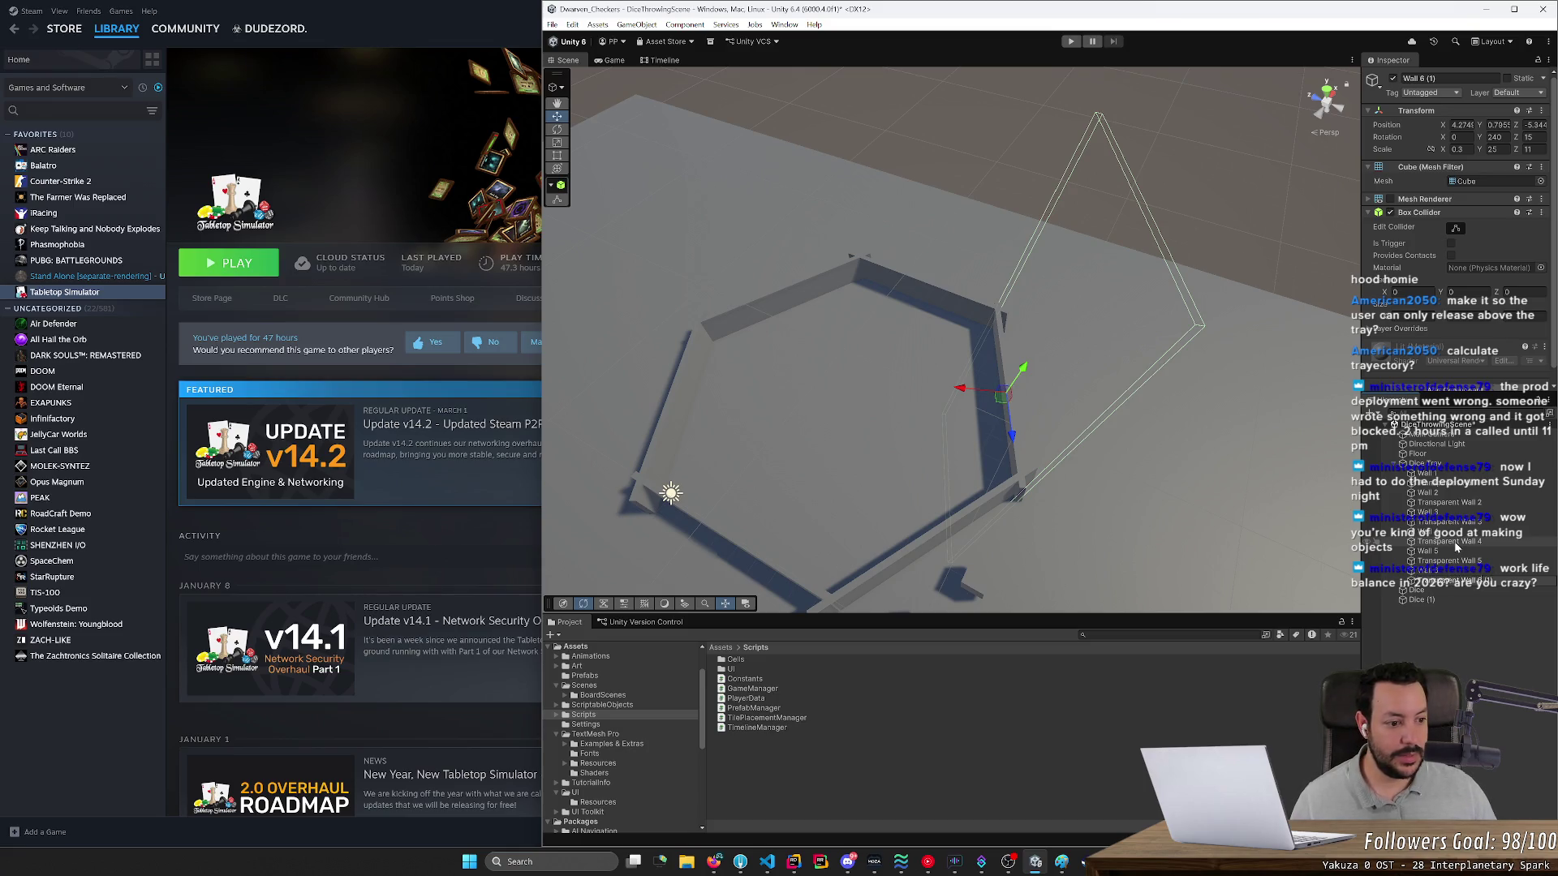
key("Down")
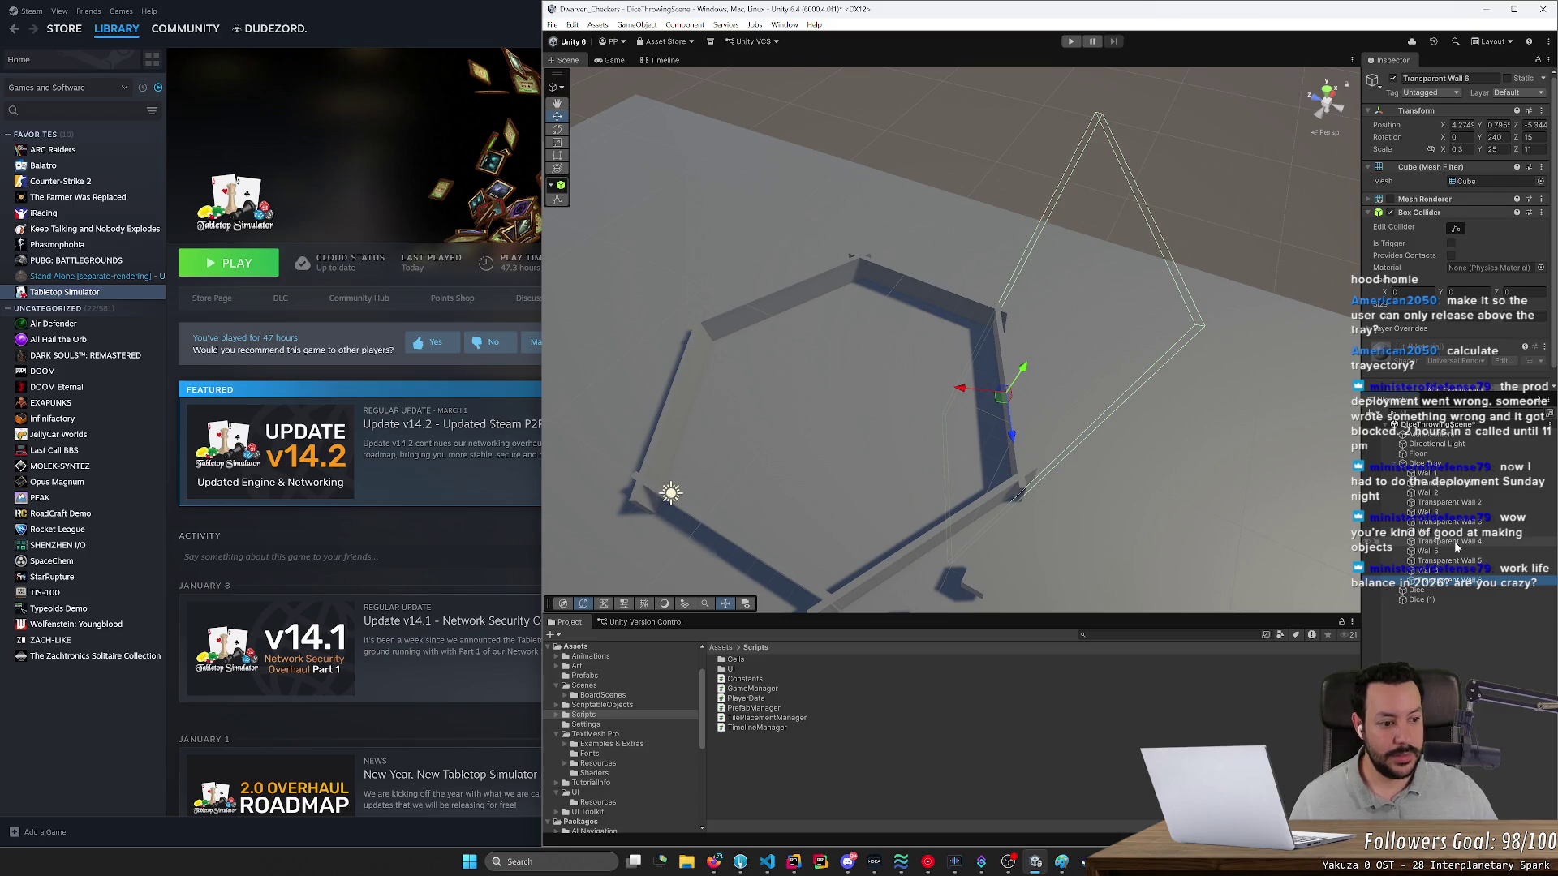
left_click(1460, 502)
left_click(1461, 483, "ctrl")
left_click(1469, 521, "ctrl")
left_click(1468, 541, "ctrl")
left_click(1468, 560, "ctrl")
left_click(1469, 580, "ctrl")
left_click(1534, 149)
- Set the selected transparent walls to Z rotation 25 and Z scale 20, flaring them outward
type("15")
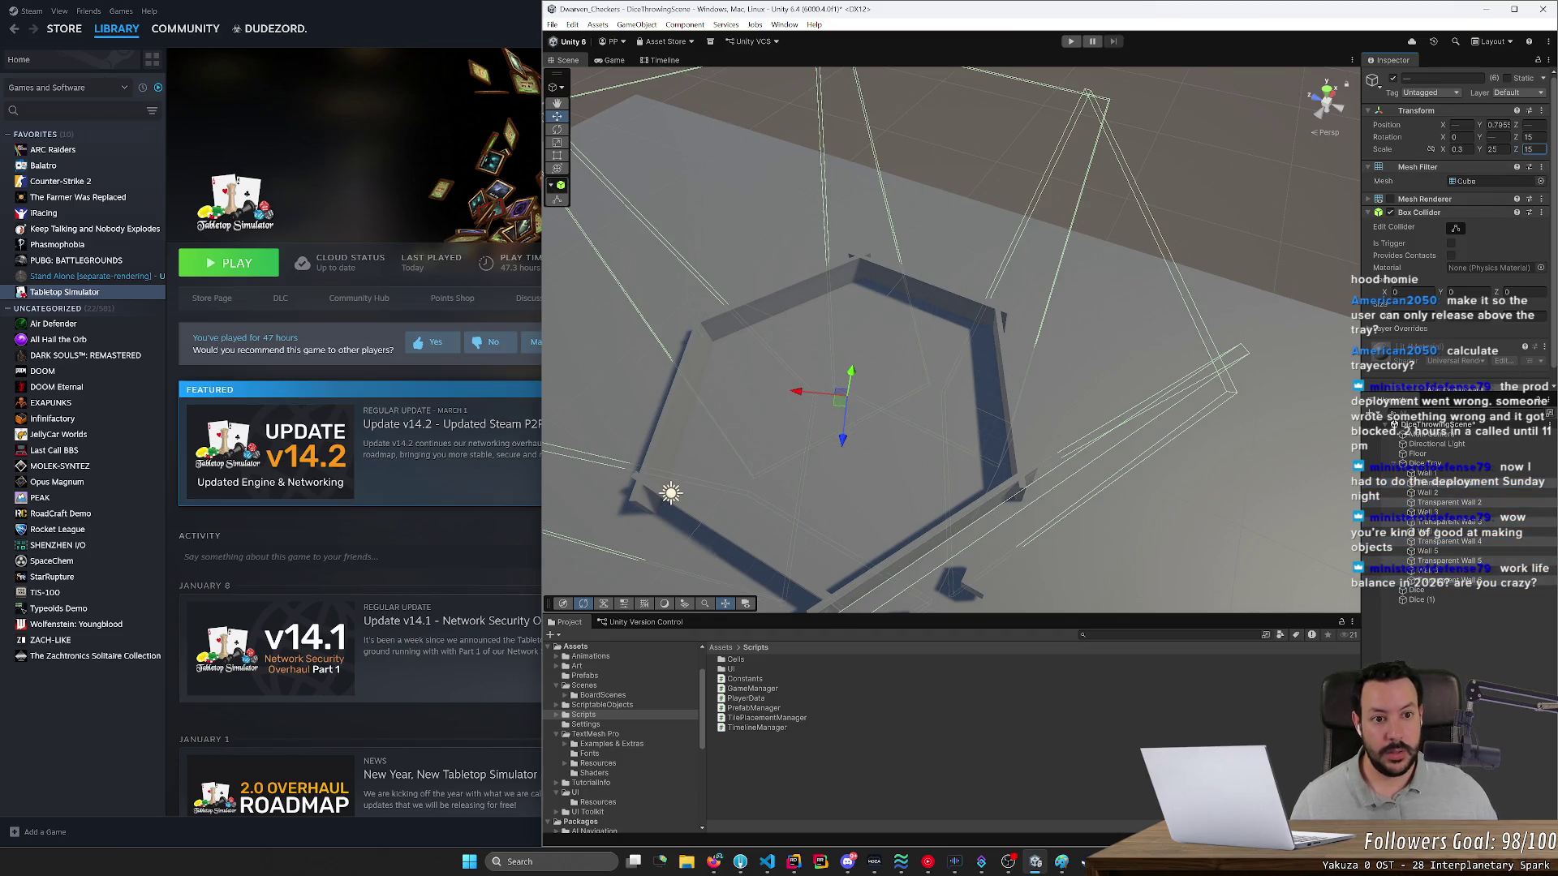
mouse_move(1340, 232)
left_mouse_down()
mouse_move(948, 141)
mouse_move(806, 158)
mouse_move(813, 185)
mouse_move(791, 181)
left_mouse_up()
mouse_move(1523, 140)
left_mouse_down()
mouse_move(1549, 140)
mouse_move(77, 167)
left_mouse_up()
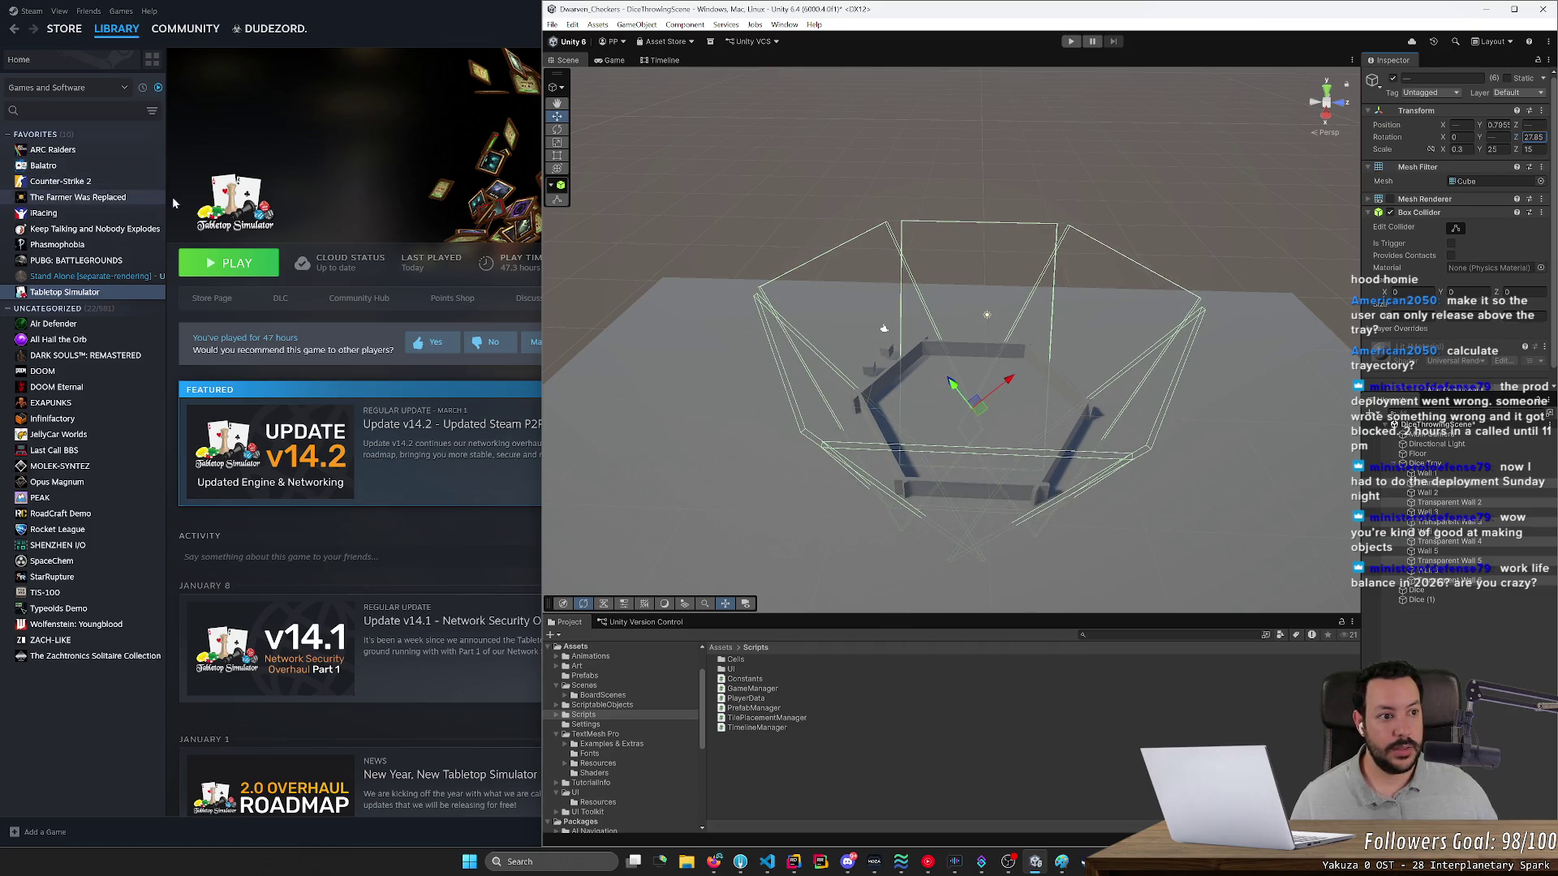
left_click(1534, 139)
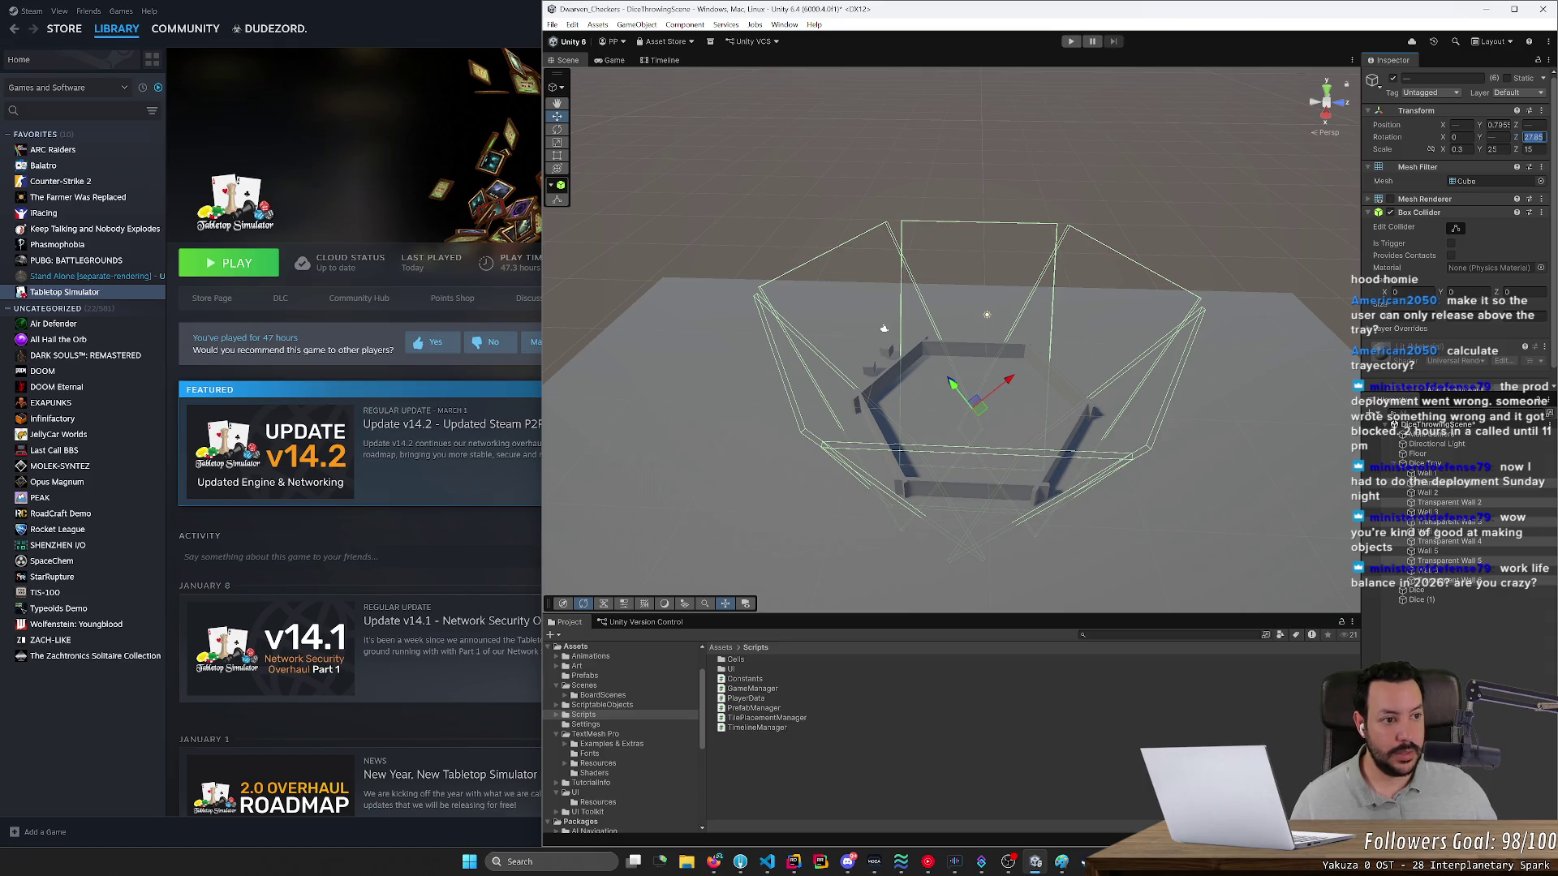
type("25")
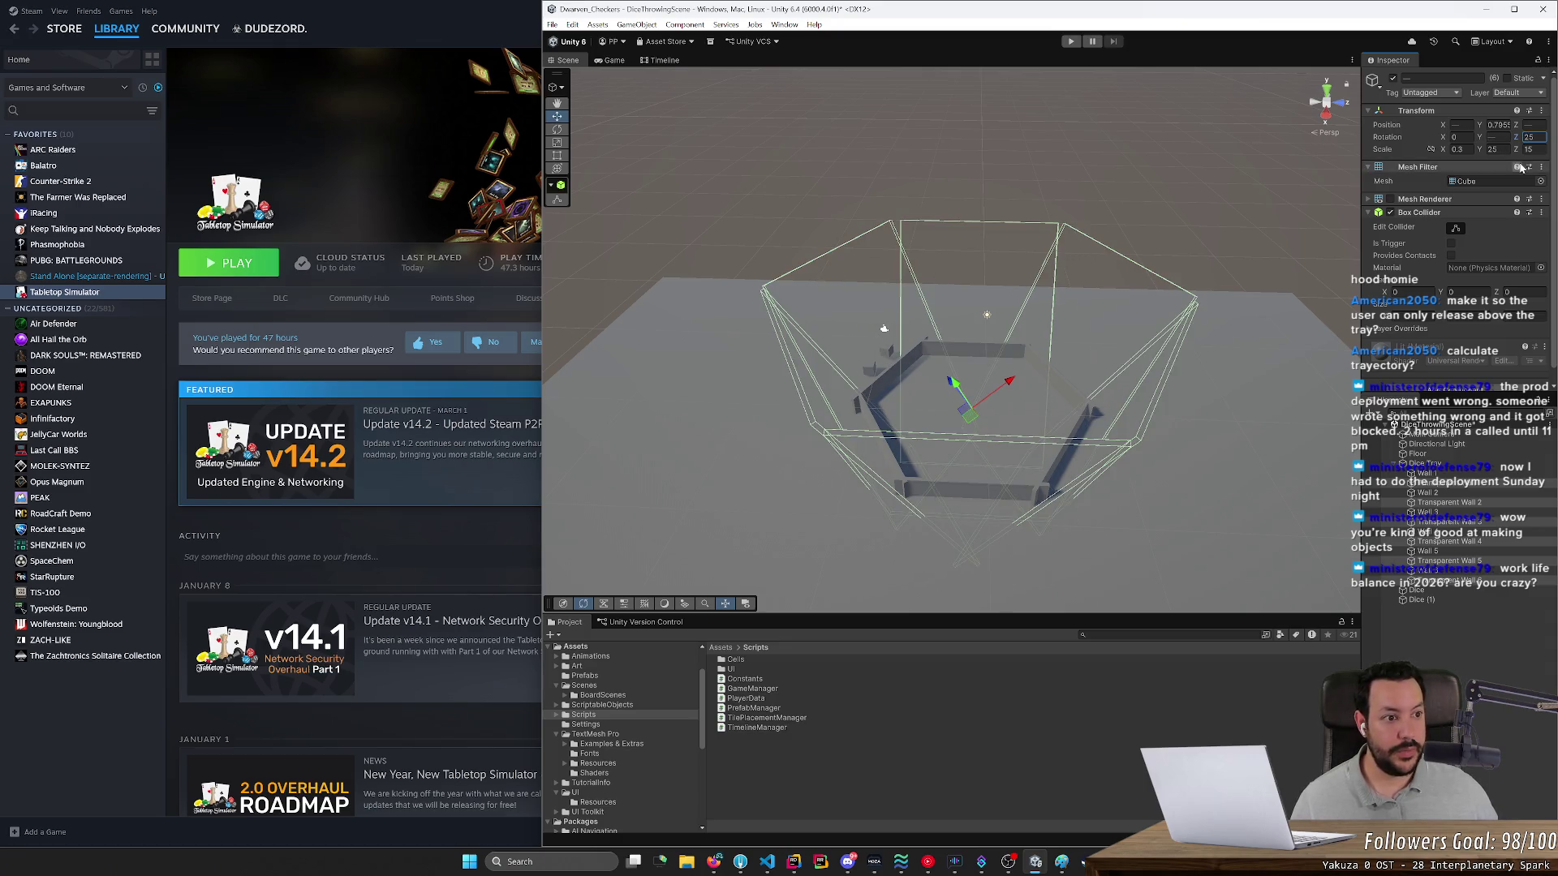
left_click(1527, 150)
type("20")
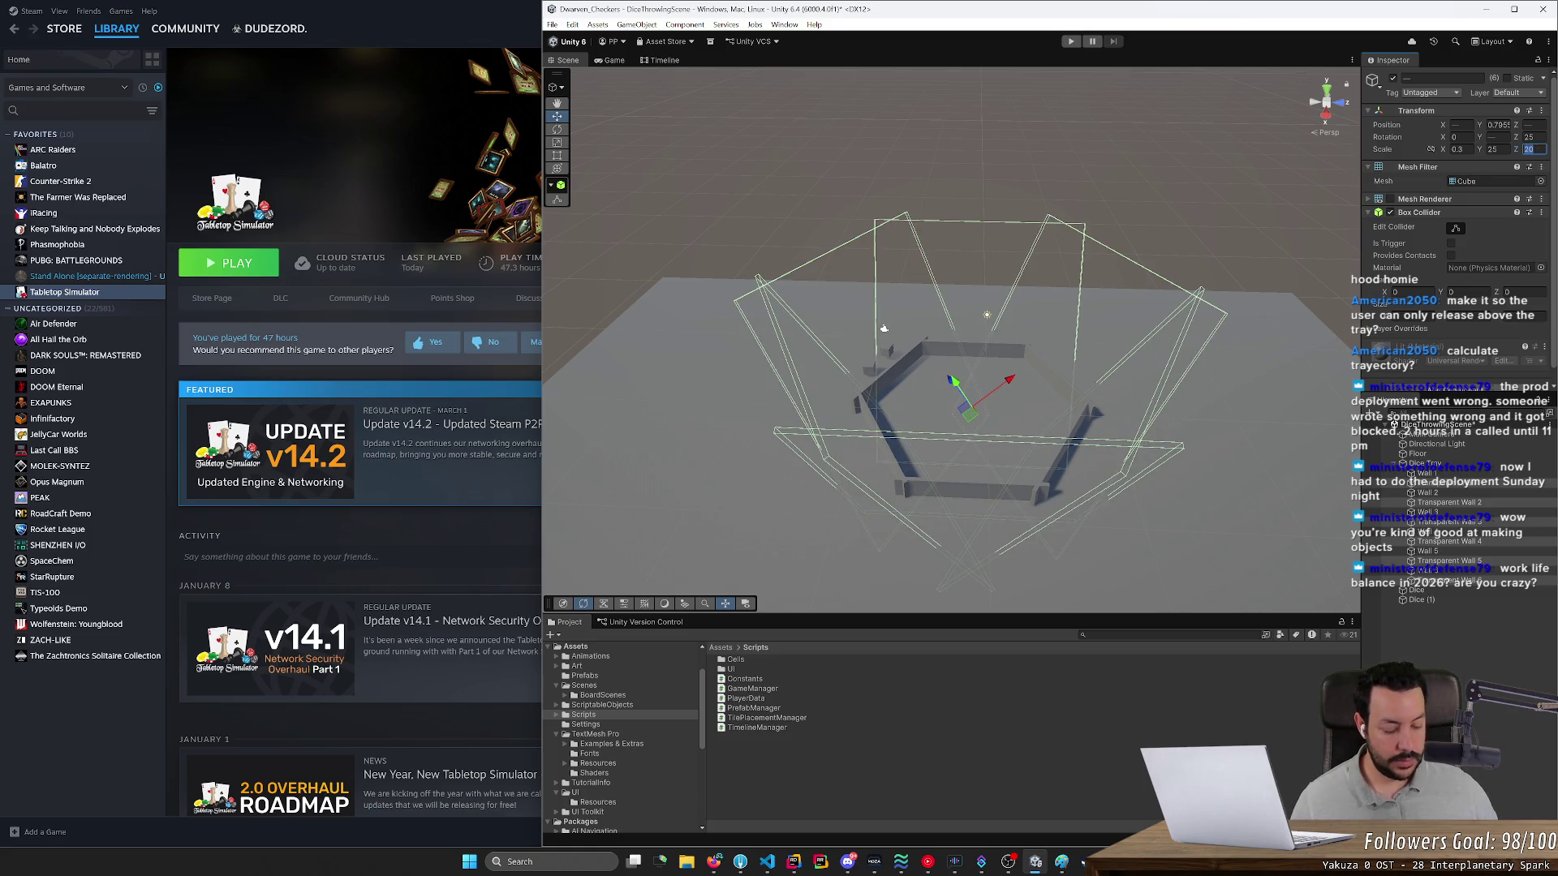
left_click(1257, 195)
left_click_drag(1258, 195, 1421, 207)
left_click(1424, 463)
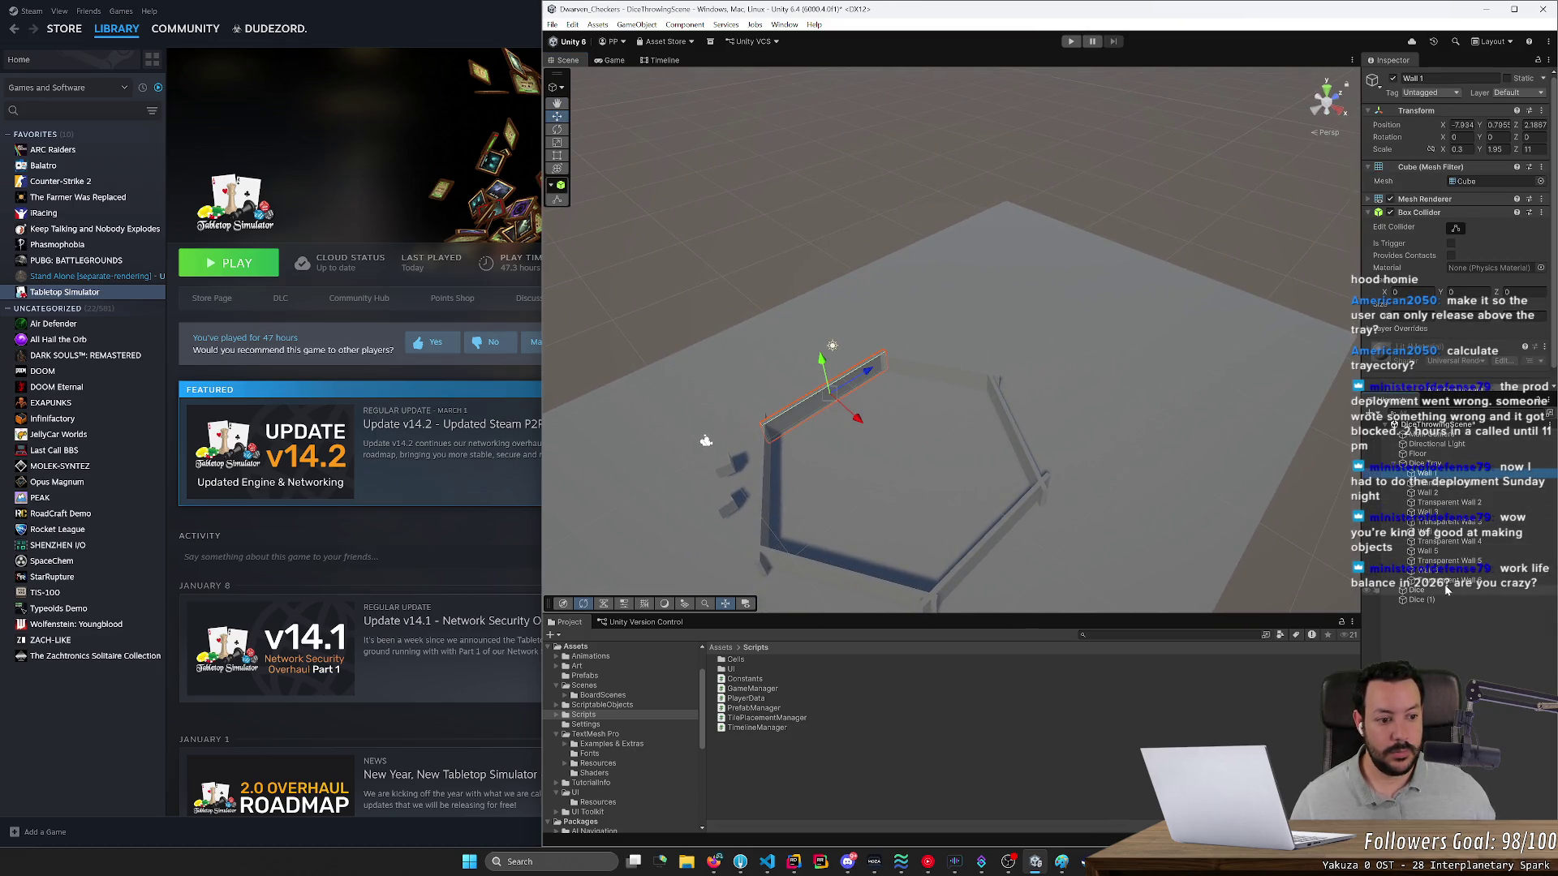
left_click(1416, 591, "shift")
mouse_move(973, 426)
left_mouse_down()
mouse_move(1164, 424)
mouse_move(1253, 461)
mouse_move(1047, 504)
left_mouse_up()
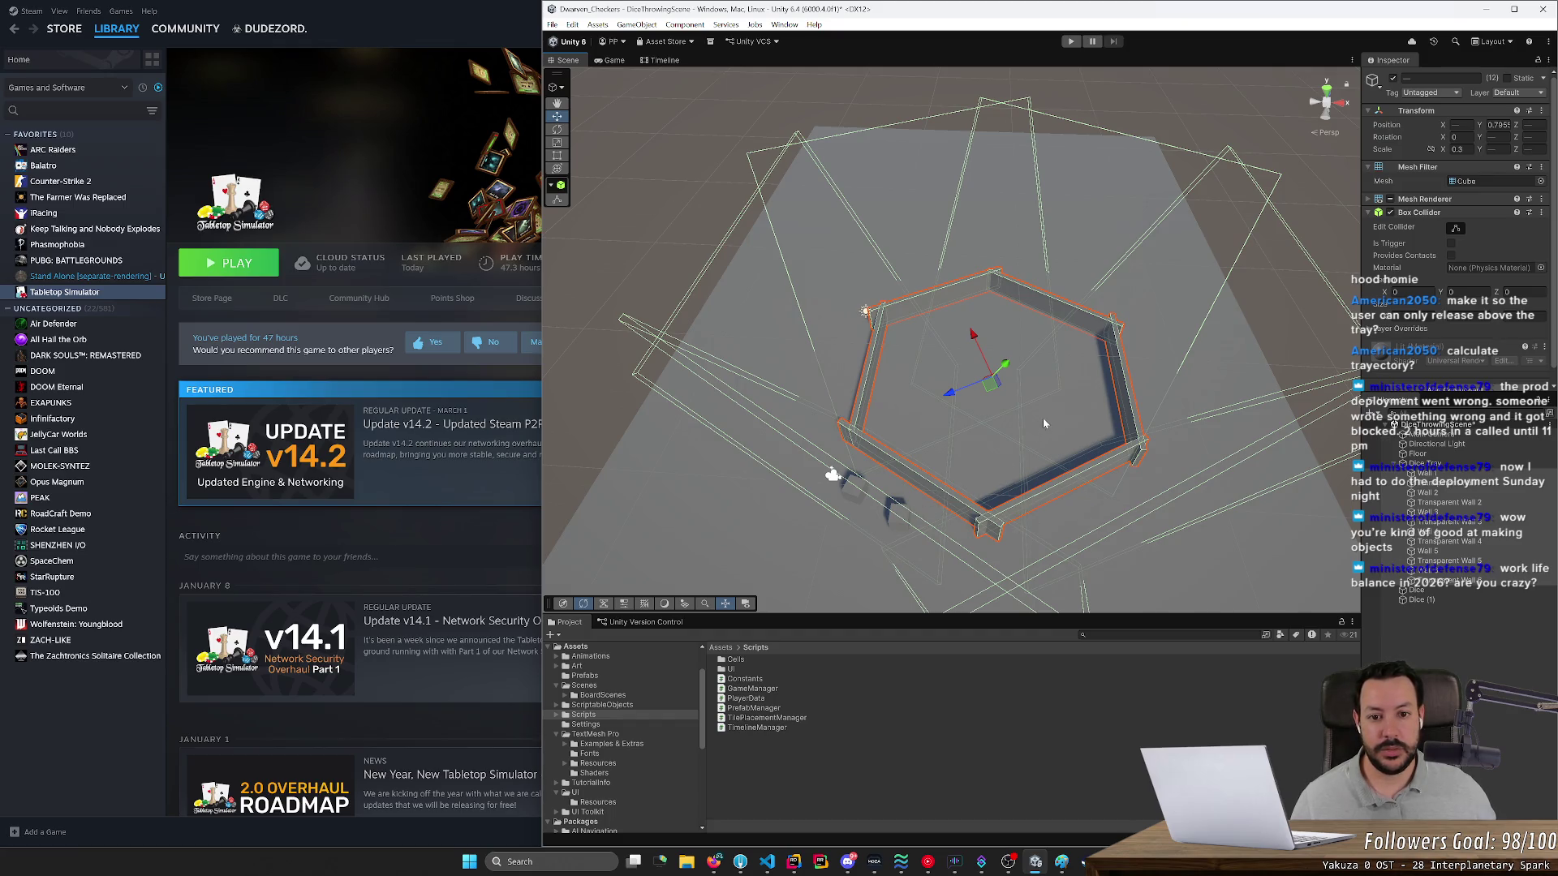
scroll(1044, 423, "down", 10)
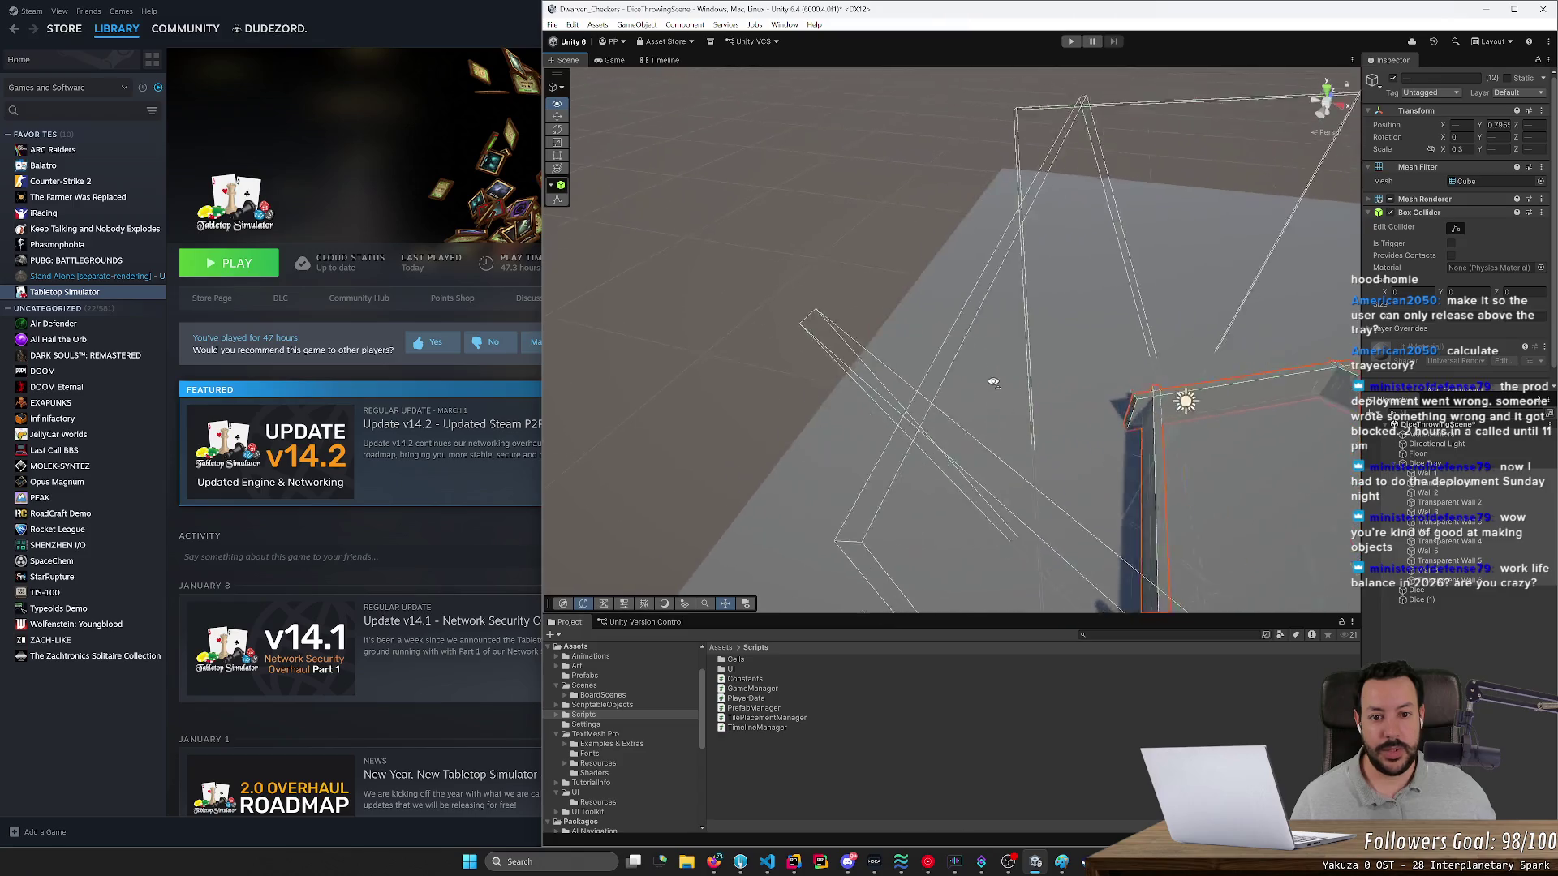
scroll(993, 382, "up", 10)
left_click_drag(1066, 323, 1059, 381)
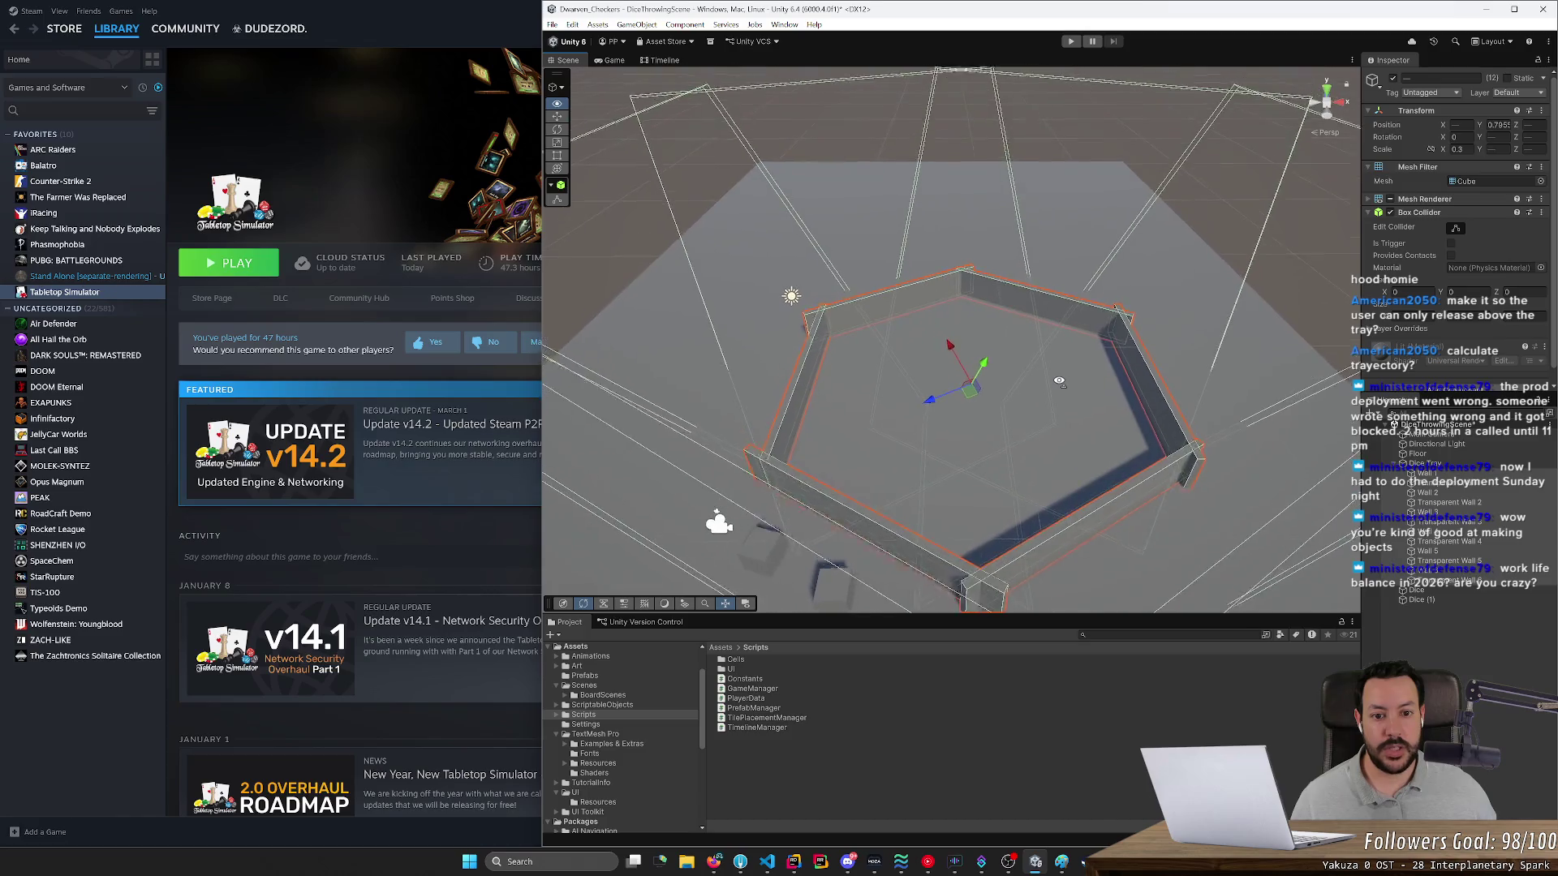
scroll(1058, 380, "down", 2)
mouse_move(858, 539)
left_mouse_down()
mouse_move(957, 429)
mouse_move(974, 438)
mouse_move(931, 522)
left_mouse_up()
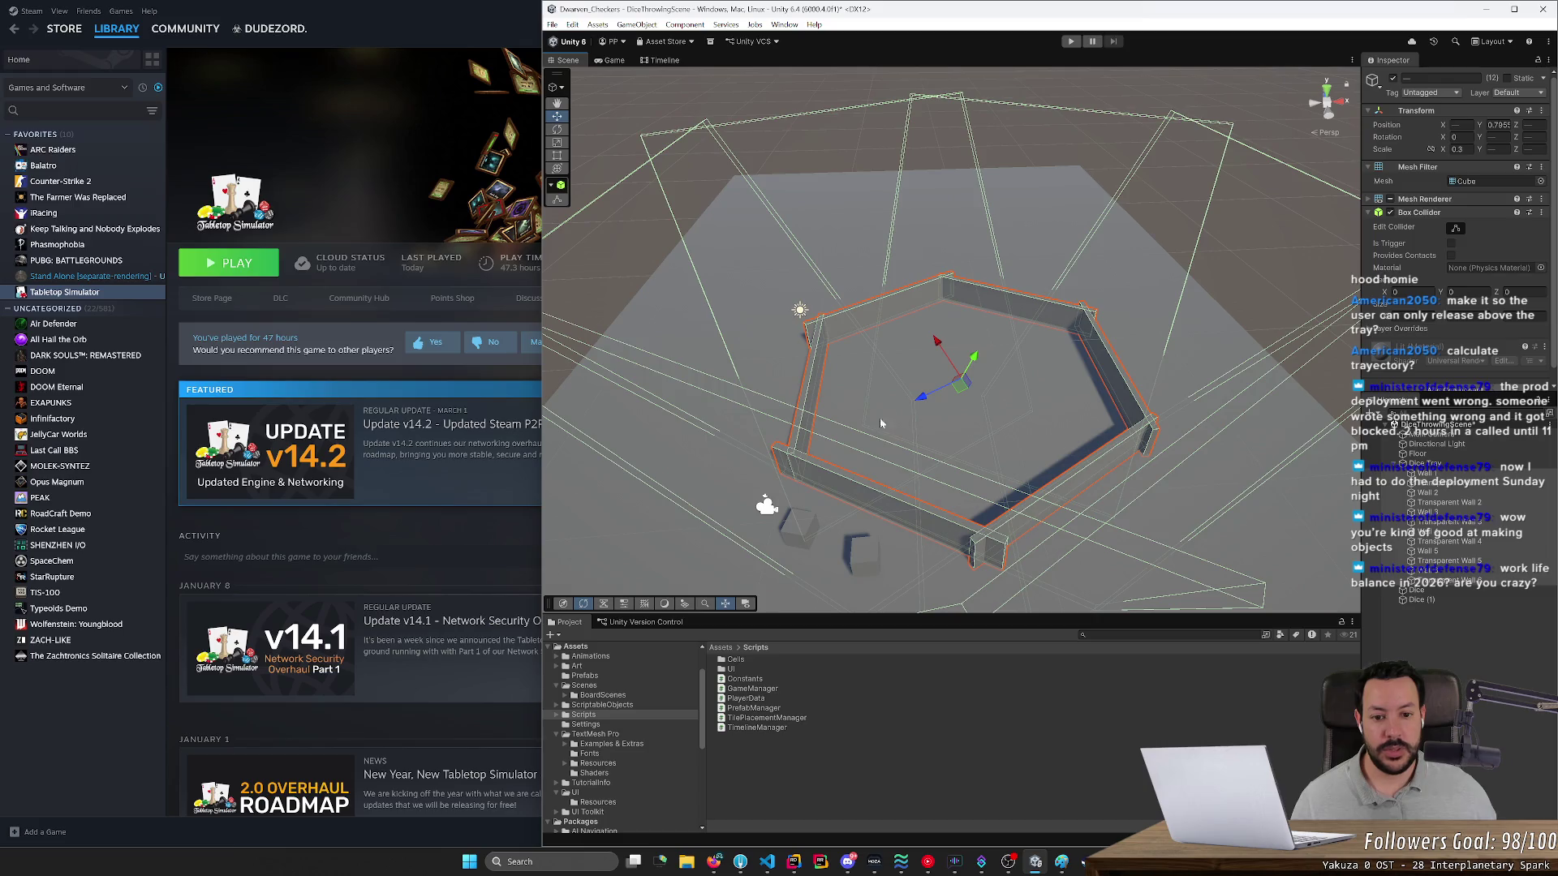
mouse_move(901, 366)
left_mouse_down()
mouse_move(885, 354)
mouse_move(848, 412)
left_mouse_up()
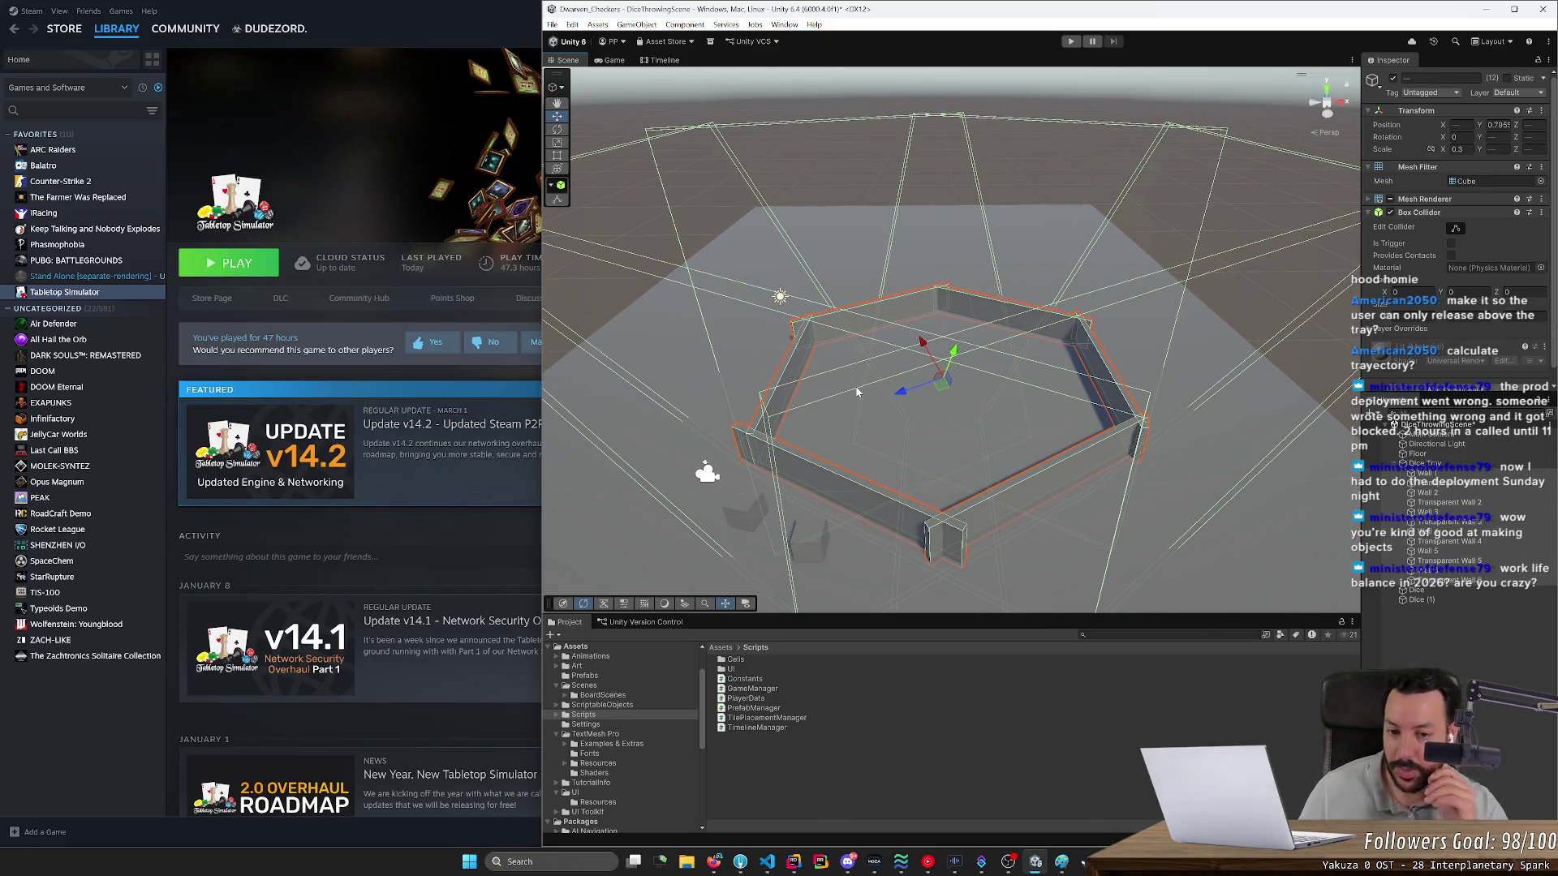
- Lift Dice (1) to Y 11.67 above the tray and frame it from an elevated view
left_click(814, 526)
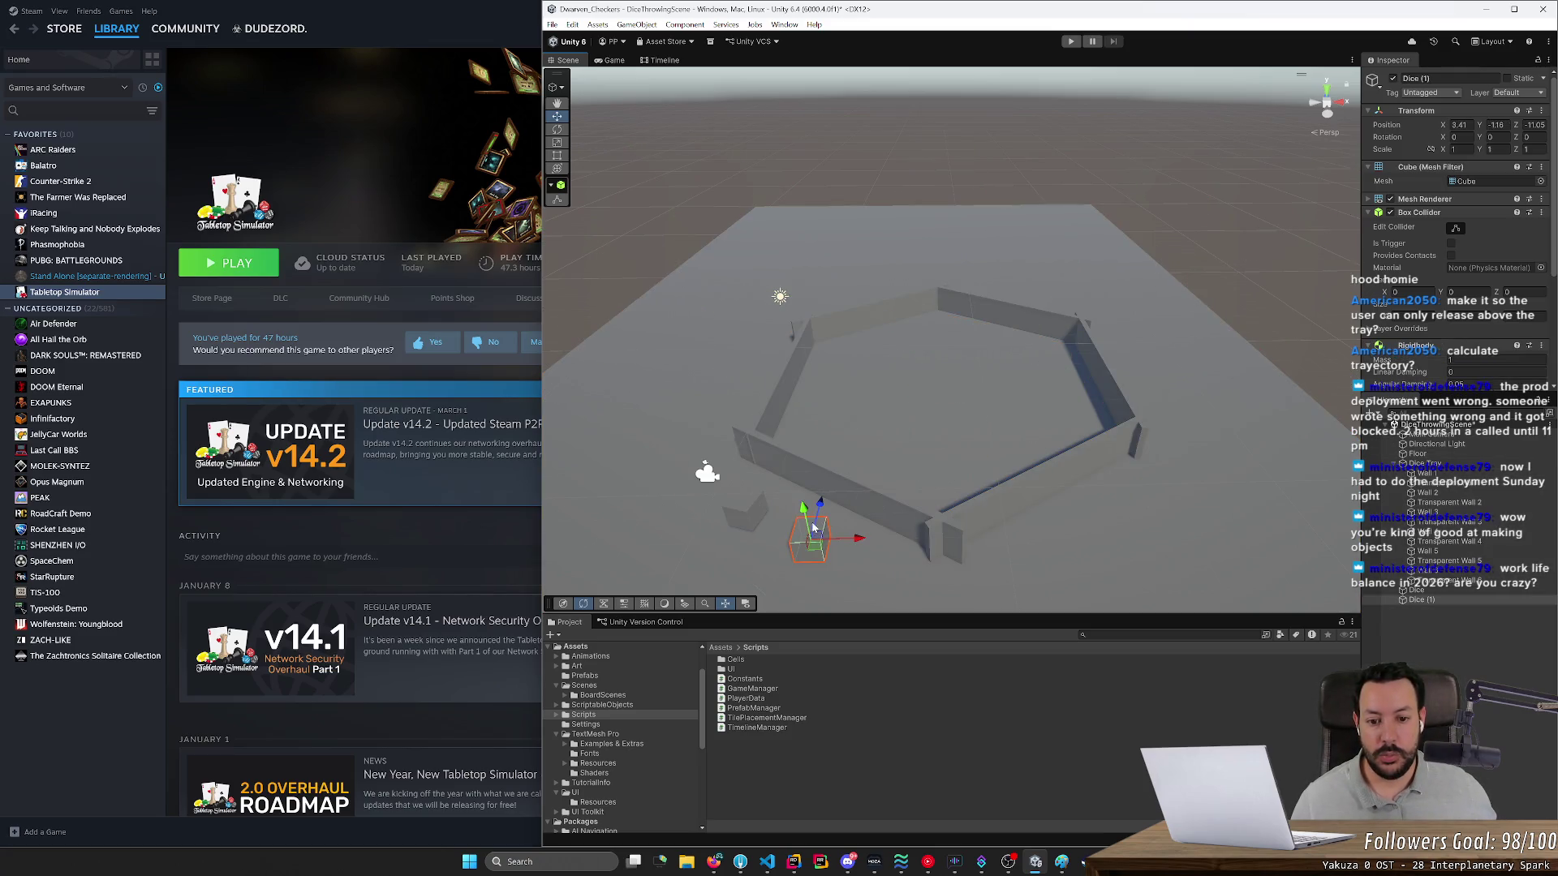
mouse_move(814, 526)
left_mouse_down()
mouse_move(762, 418)
mouse_move(734, 130)
mouse_move(800, 190)
mouse_move(741, 192)
left_mouse_up()
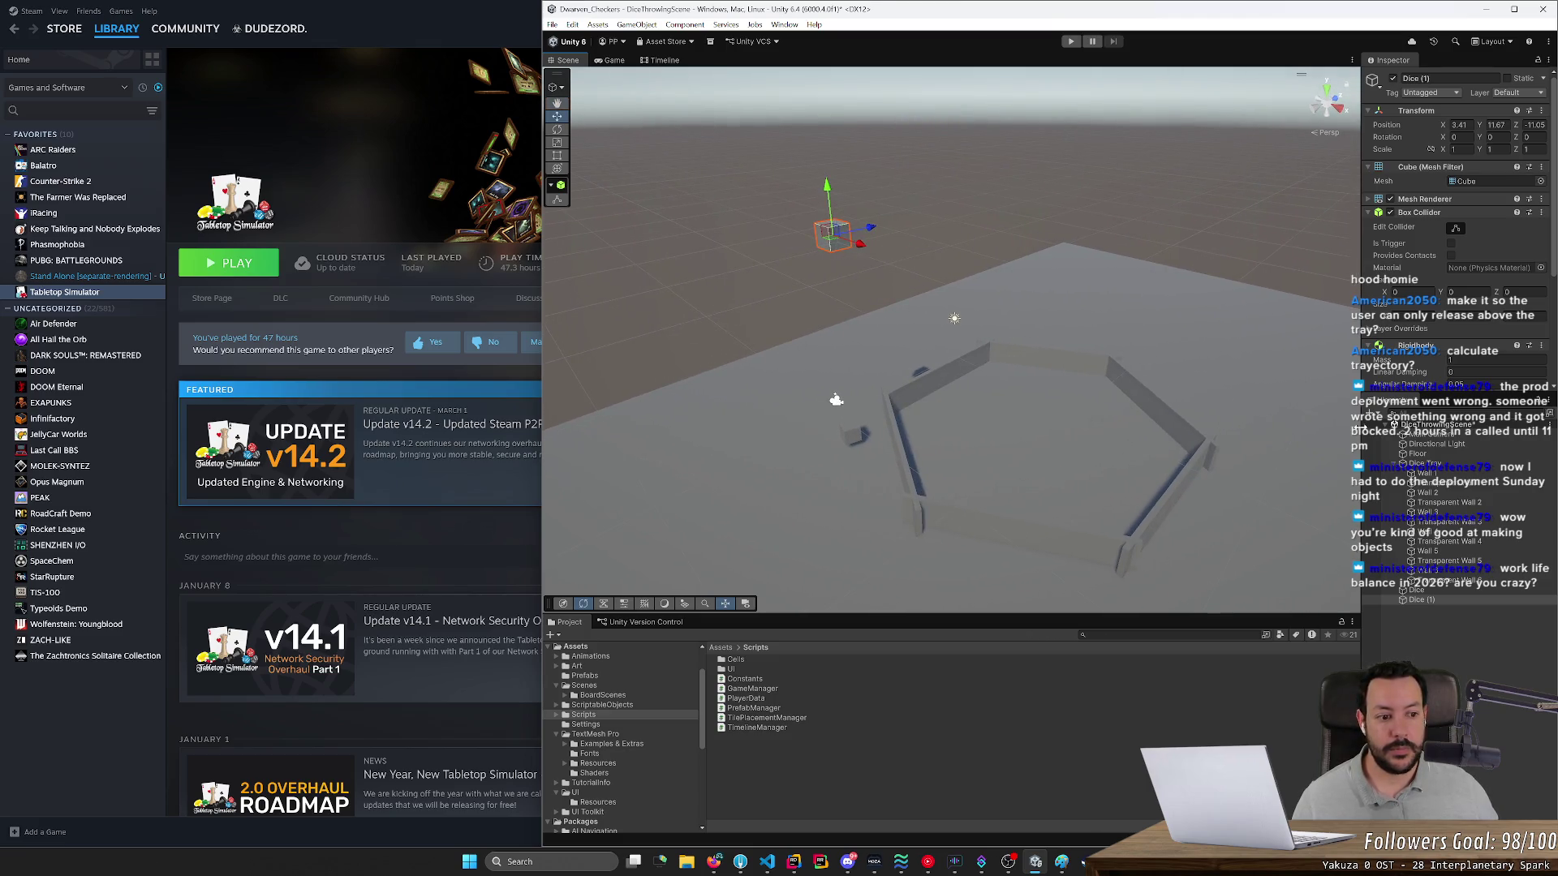
left_click(1425, 473)
left_click(1448, 580, "shift")
mouse_move(1192, 439)
left_mouse_down()
mouse_move(1175, 386)
mouse_move(923, 307)
left_mouse_up()
left_click(1001, 342)
key("f")
scroll(1066, 323, "down", 3)
left_click_drag(1065, 323, 1080, 85)
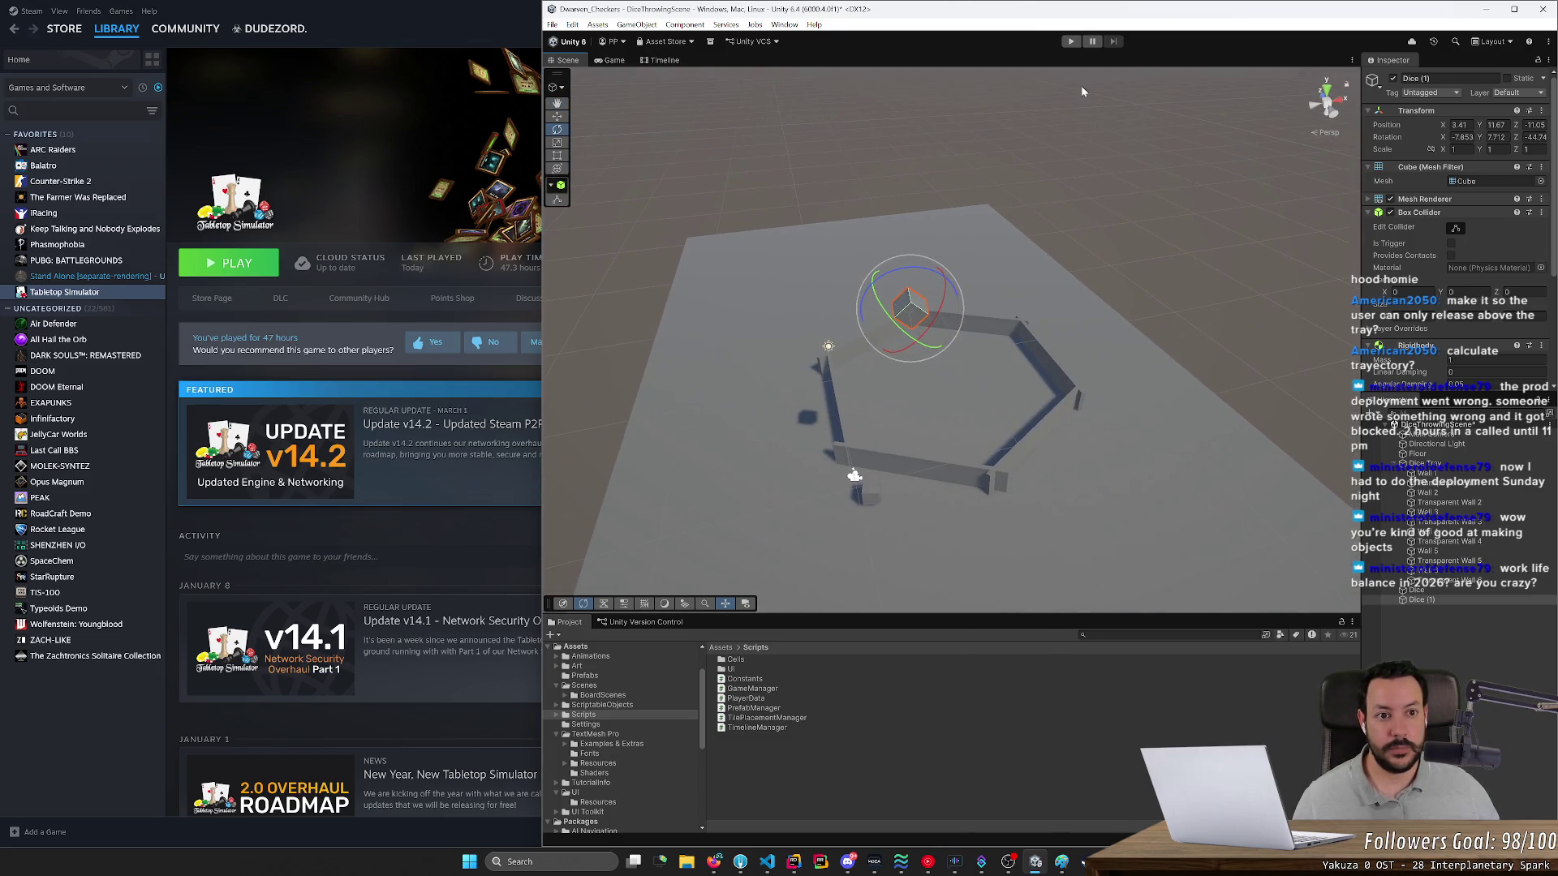
- Play the scene twice and watch Dice (1) fall into the hexagonal tray in the Scene view
left_click(1069, 42)
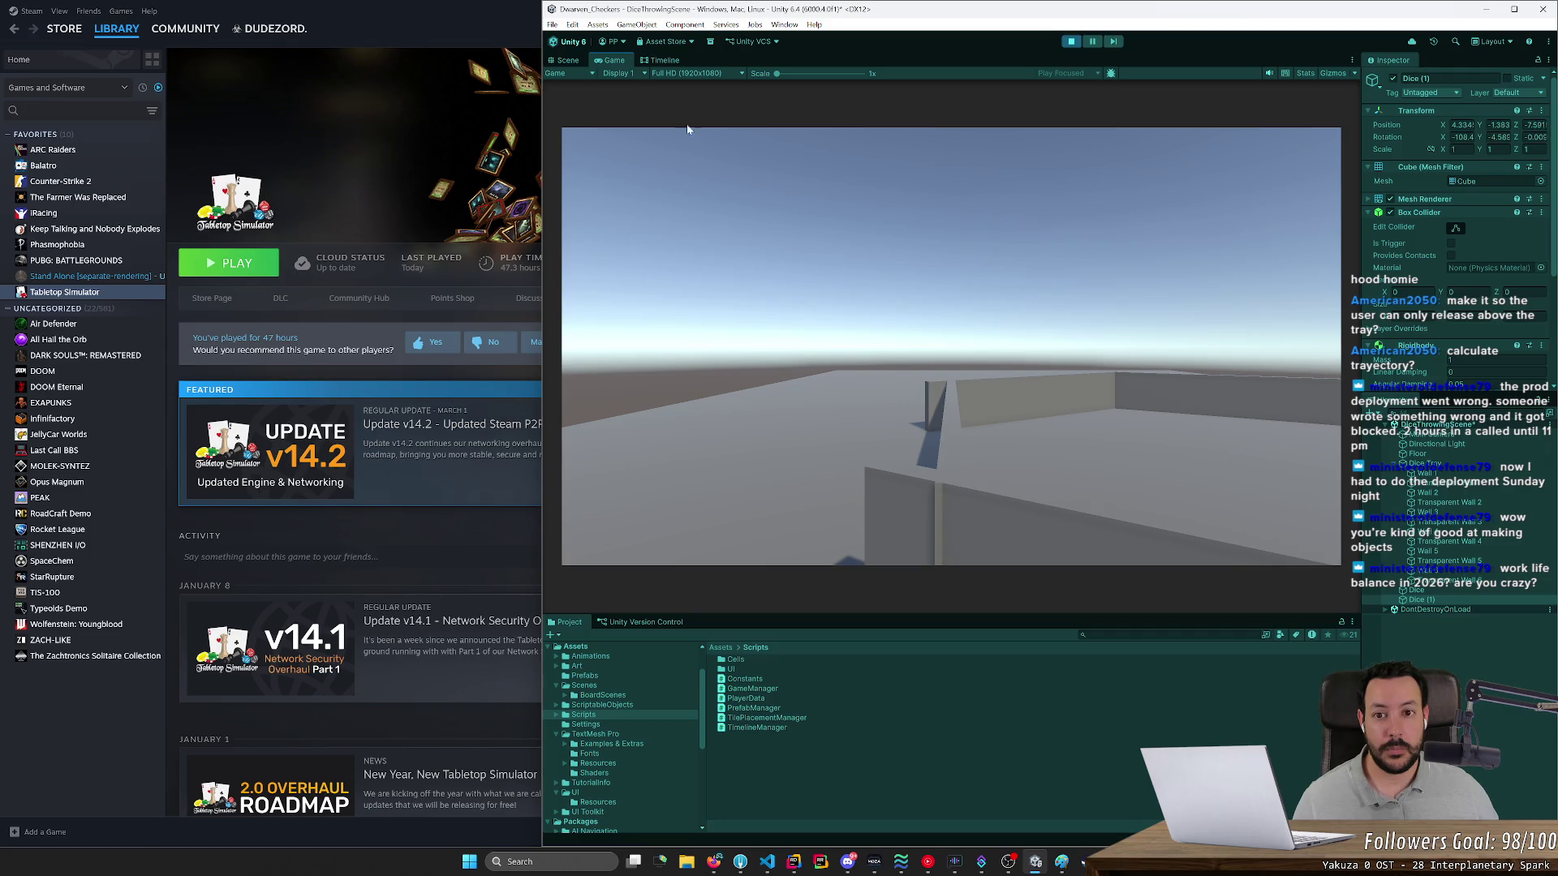
left_click(568, 60)
left_click(1071, 42)
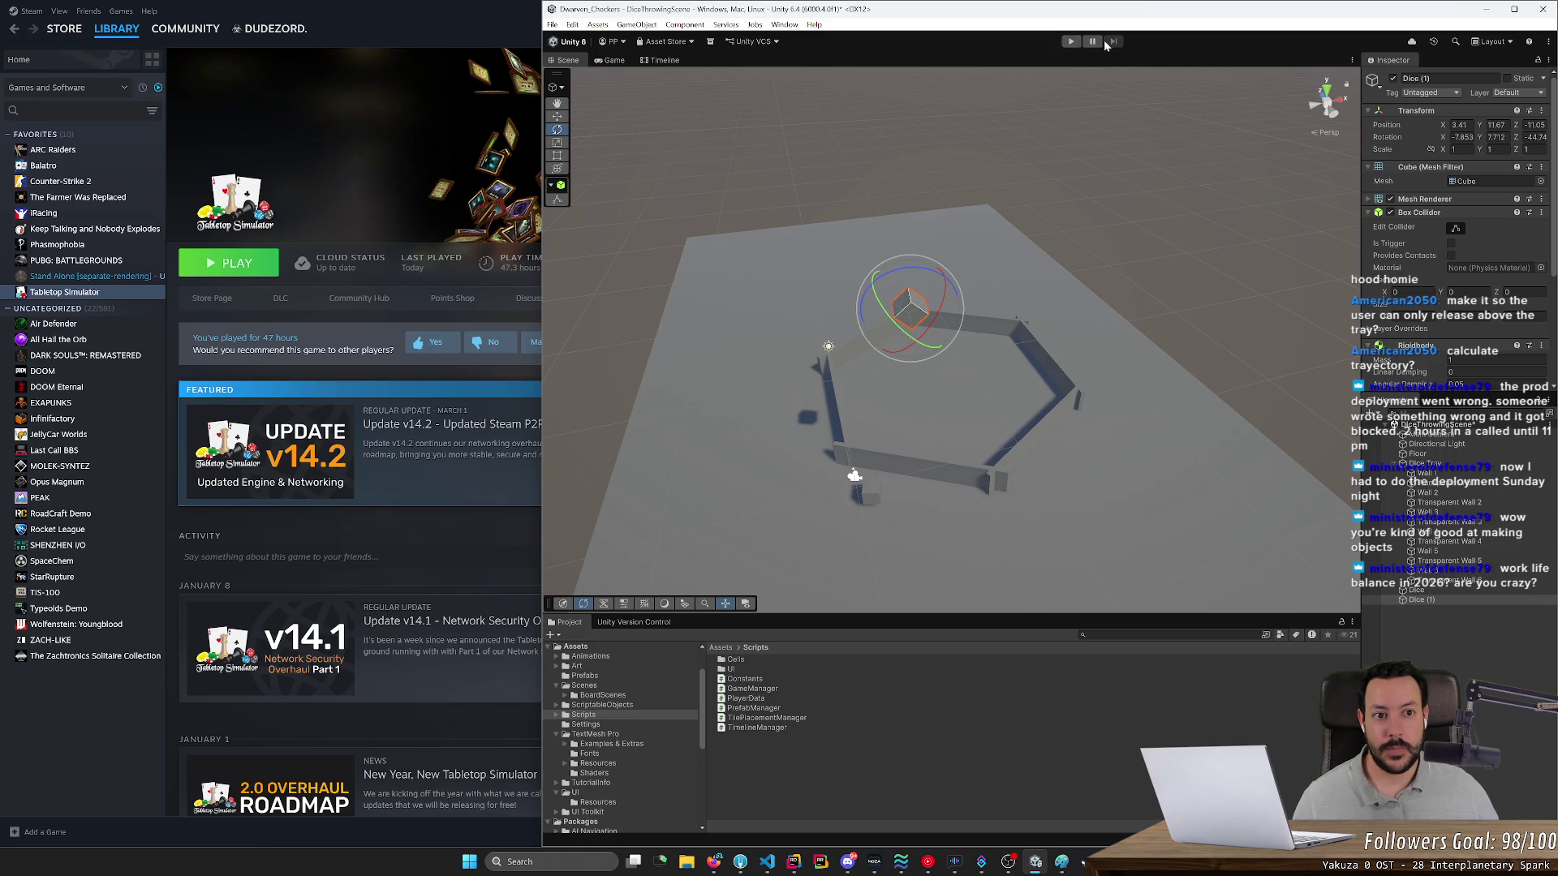
left_click(1071, 41)
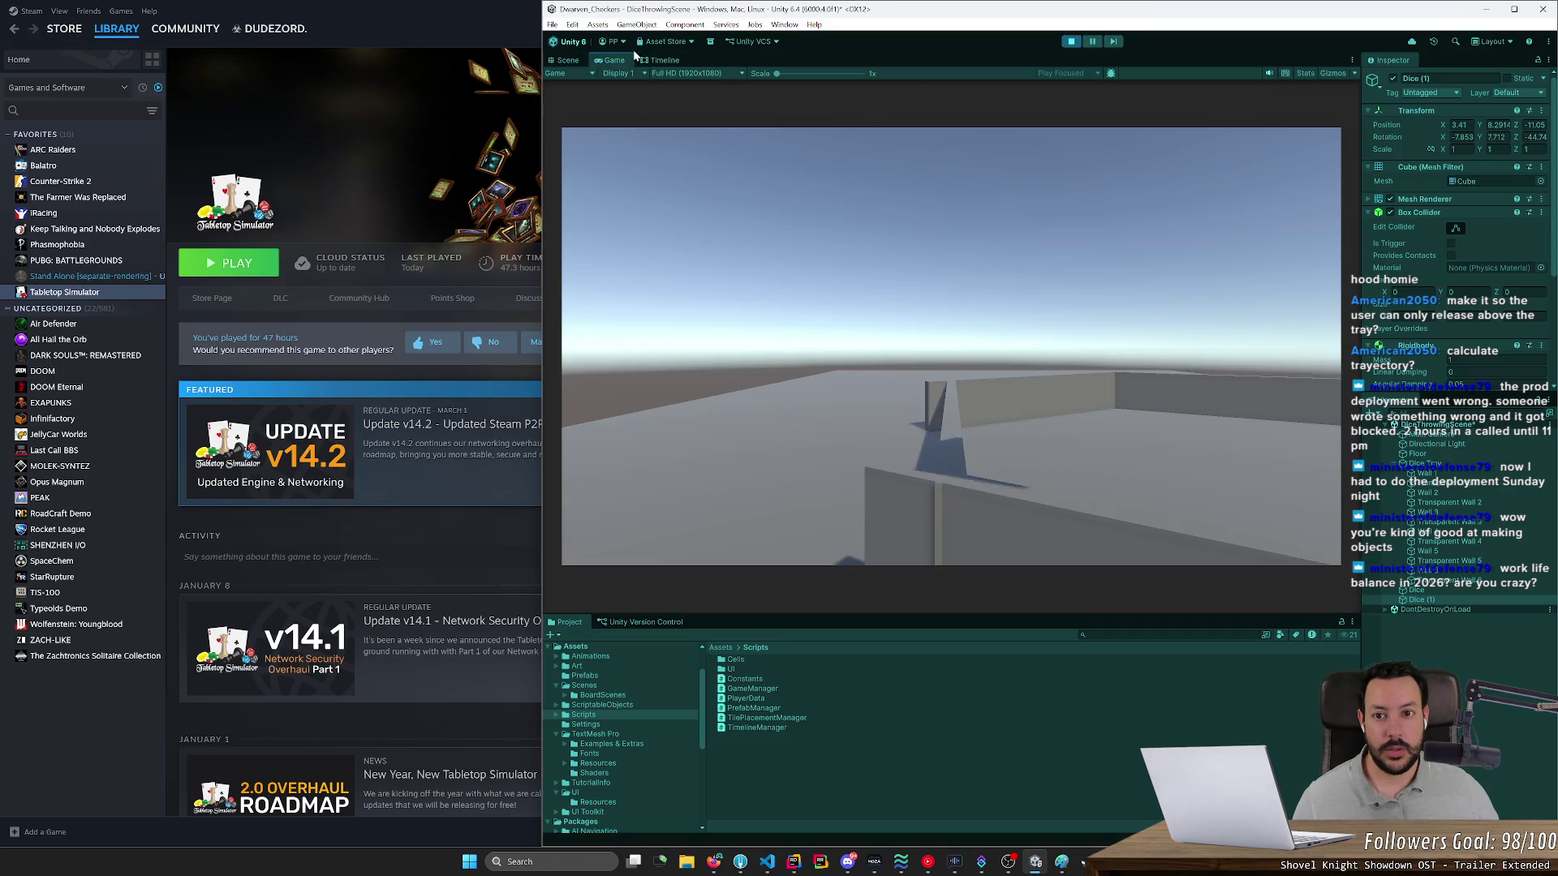
left_click(568, 61)
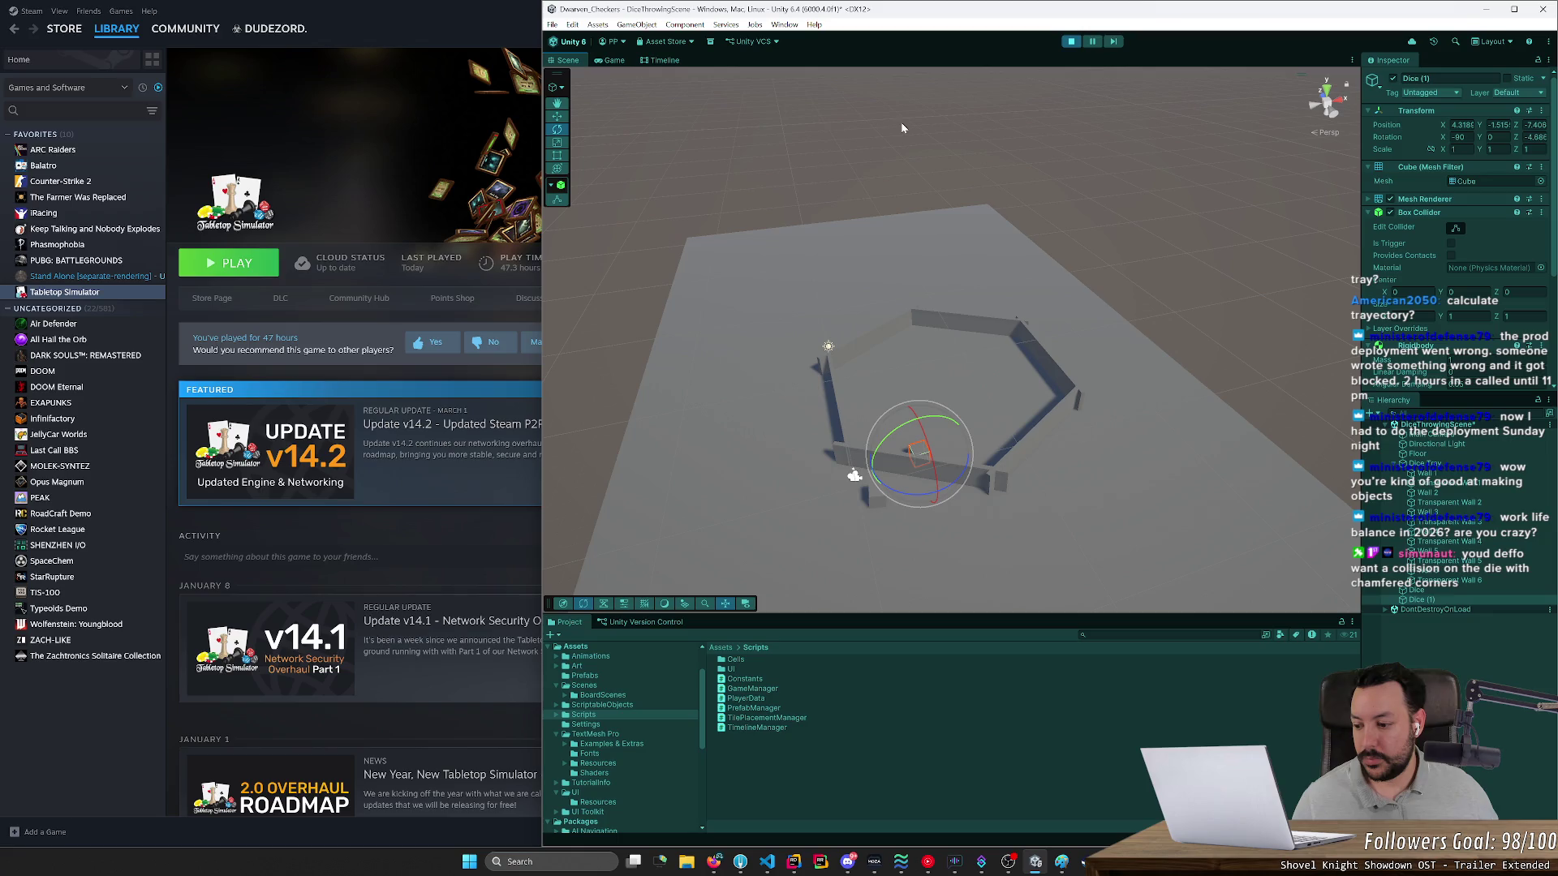
mouse_move(1005, 178)
left_mouse_down()
mouse_move(980, 188)
mouse_move(1004, 149)
mouse_move(963, 154)
left_mouse_up()
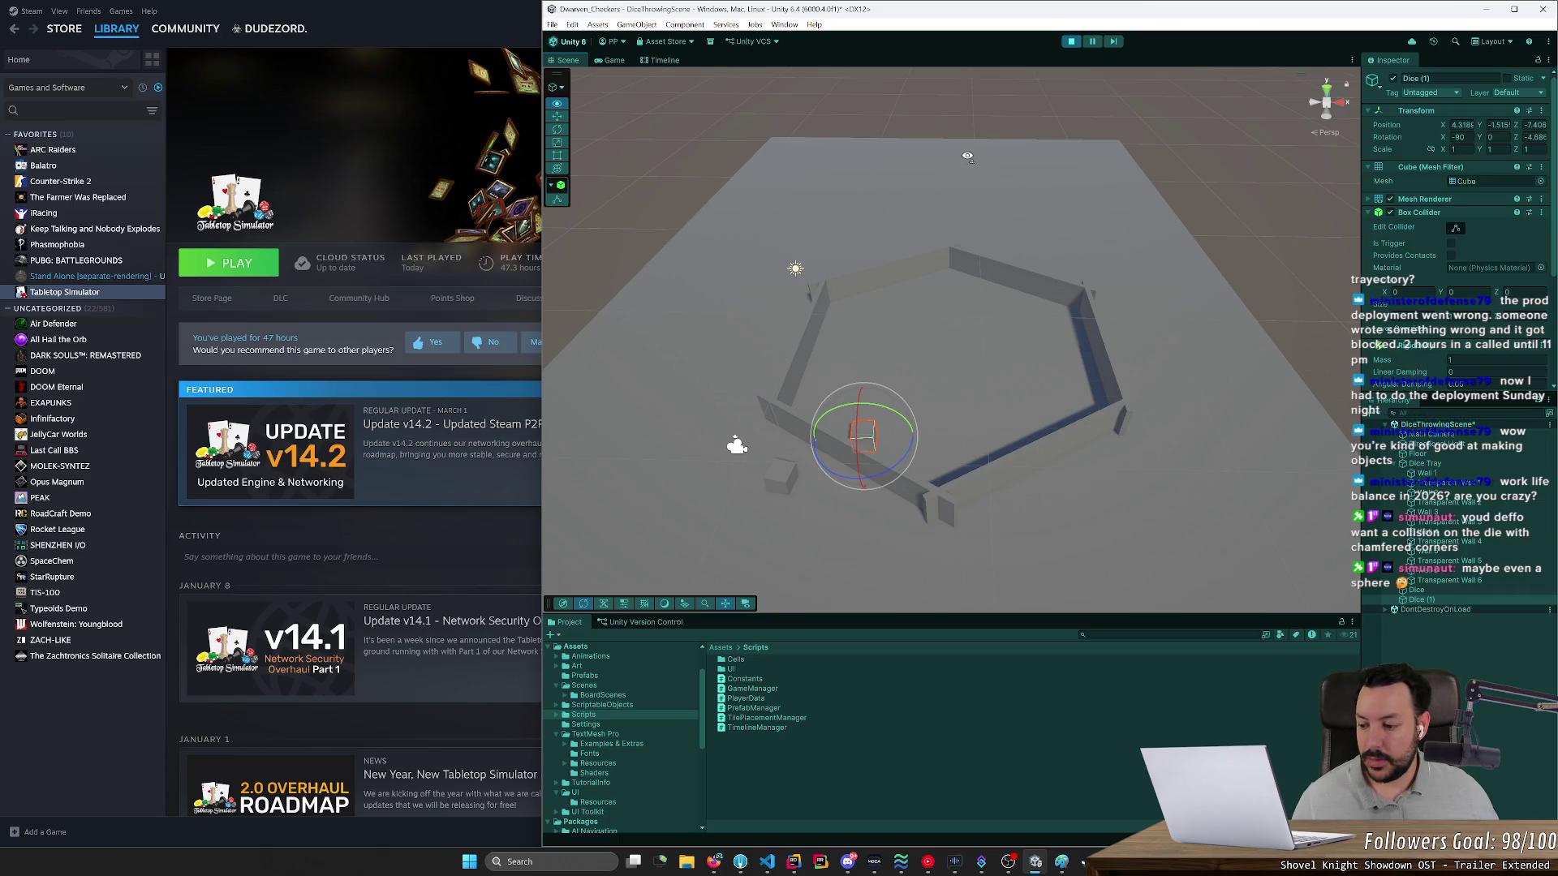
left_click_drag(967, 156, 898, 139)
scroll(898, 140, "down", 5)
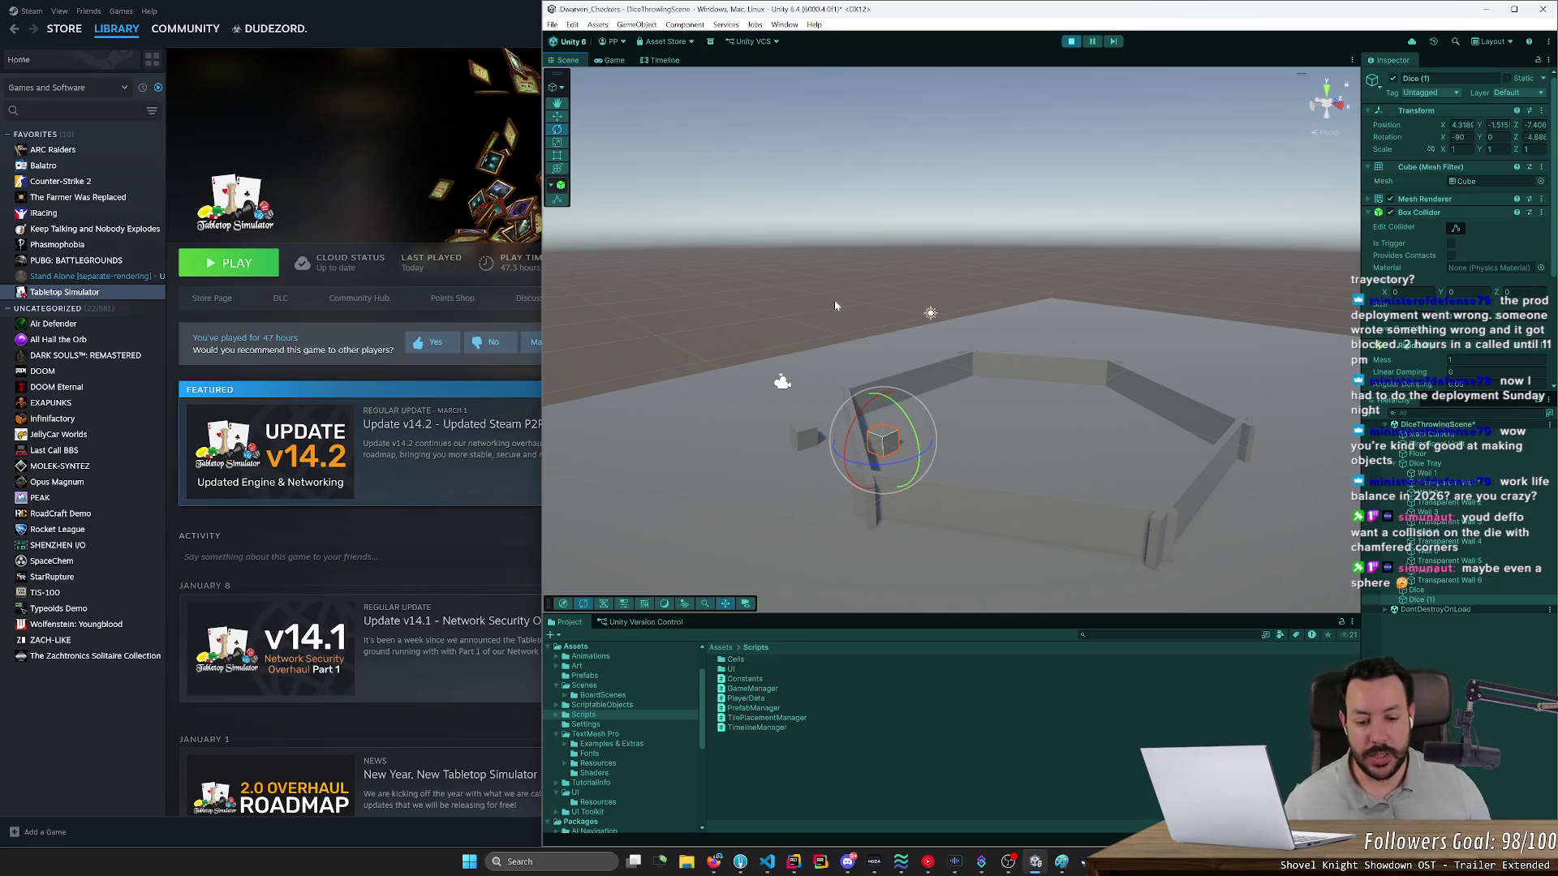
left_click(713, 862)
- Search Google Images for 'rounded cube' and preview the white rounded cube result
key("ctrl+l")
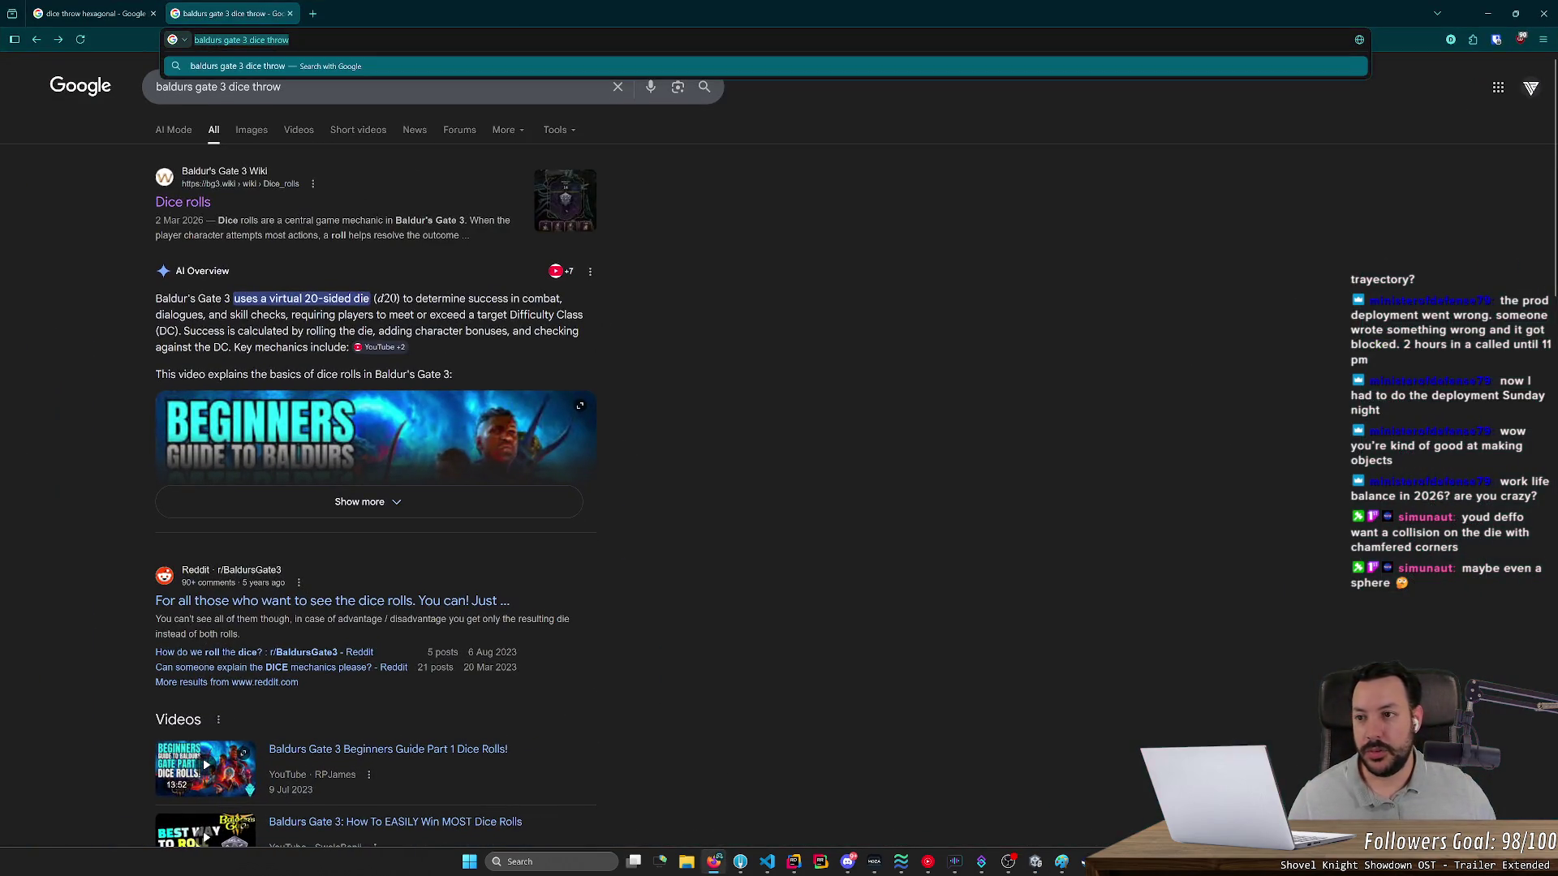
type("rounde")
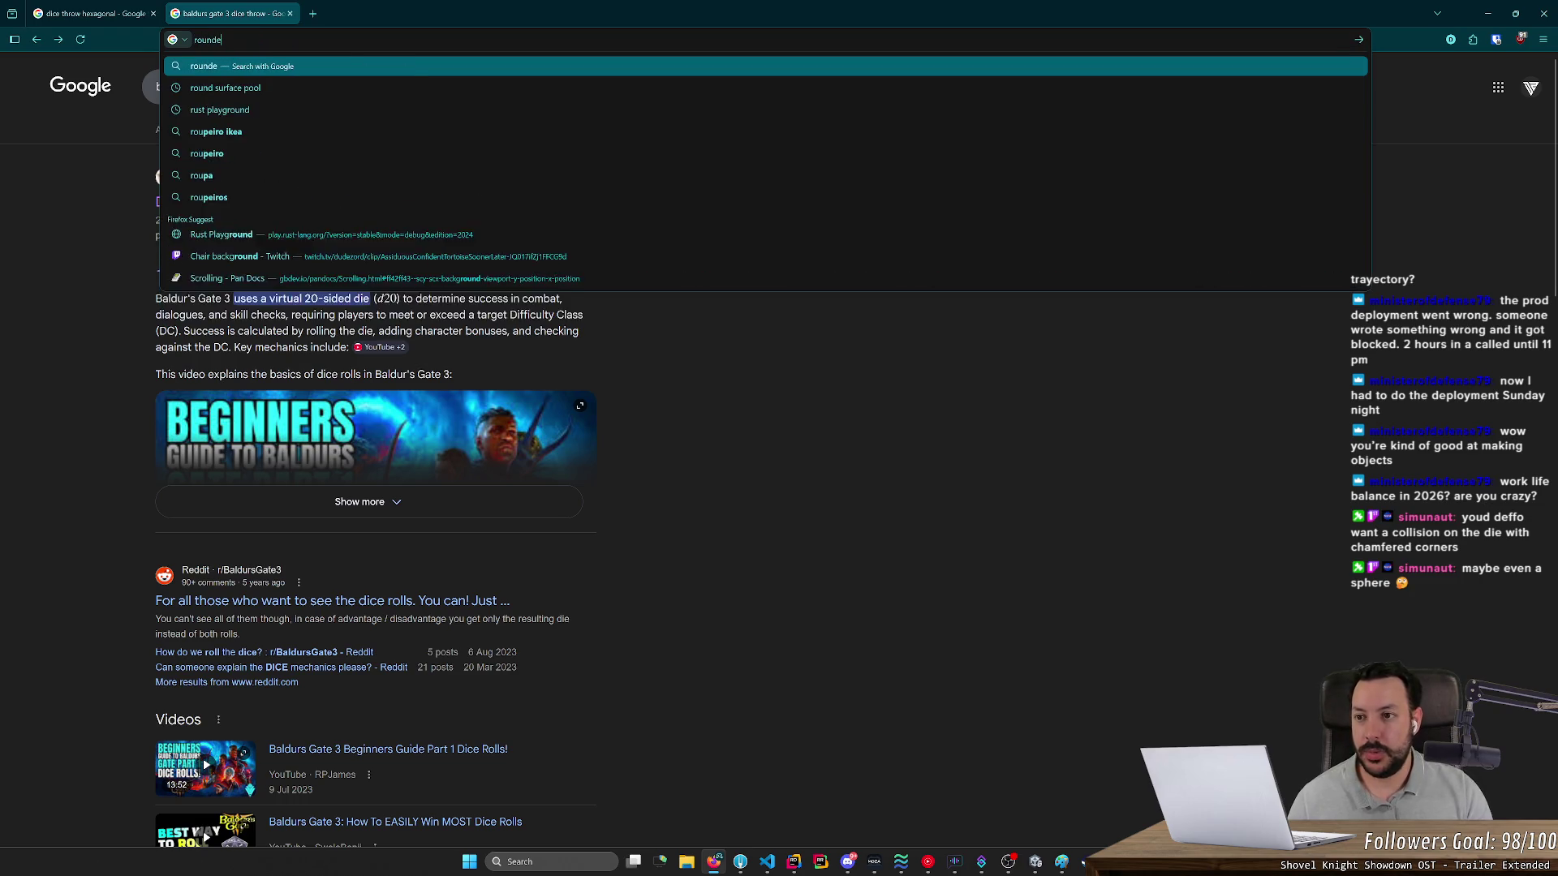
type("d cube")
key("Return")
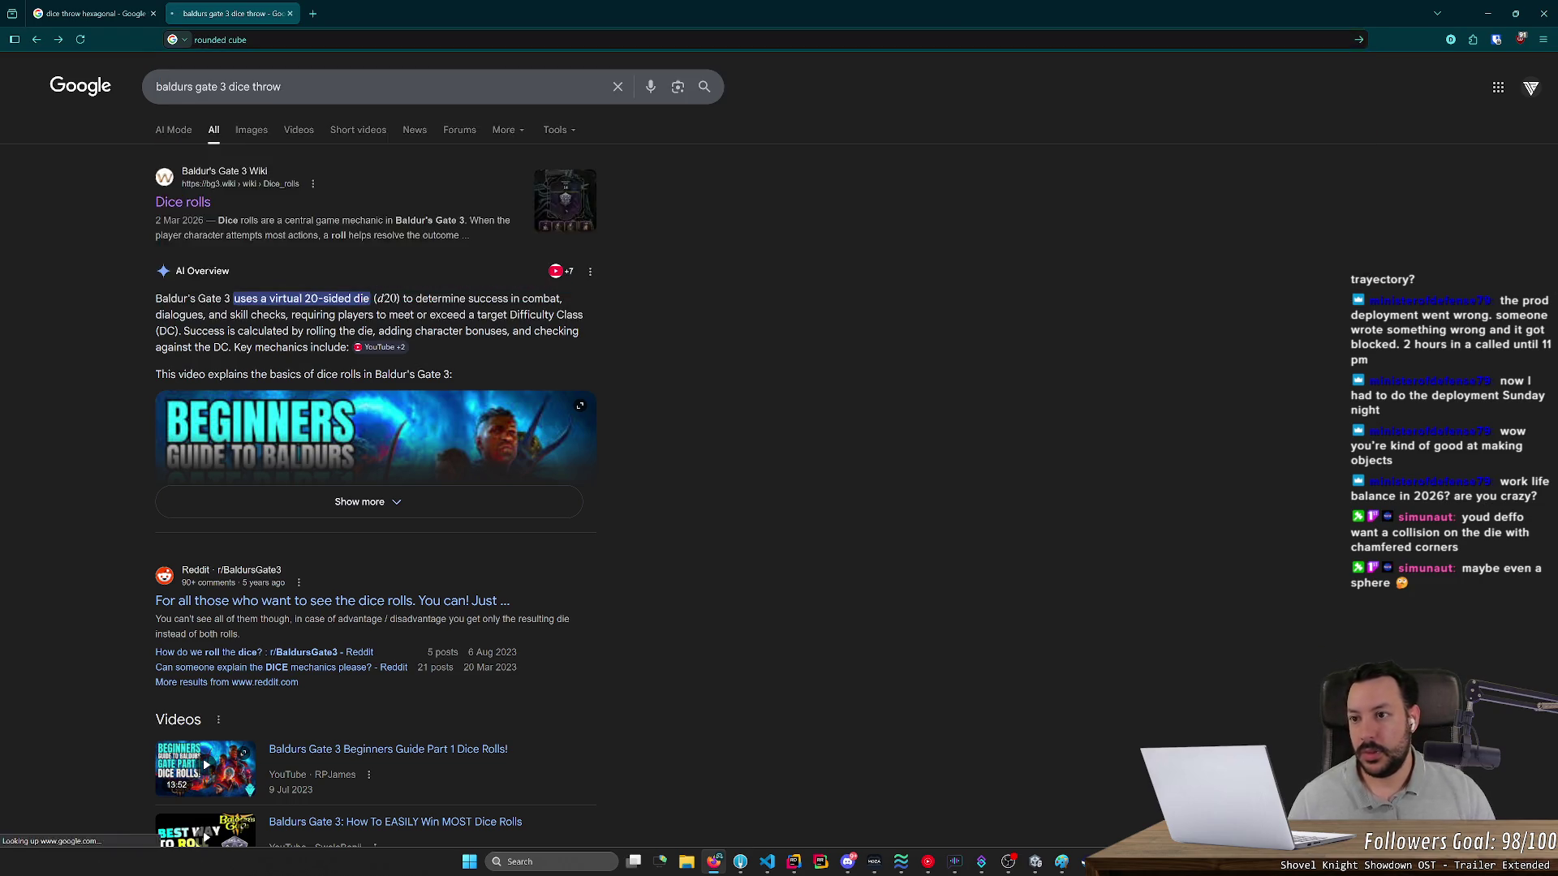
left_click(252, 130)
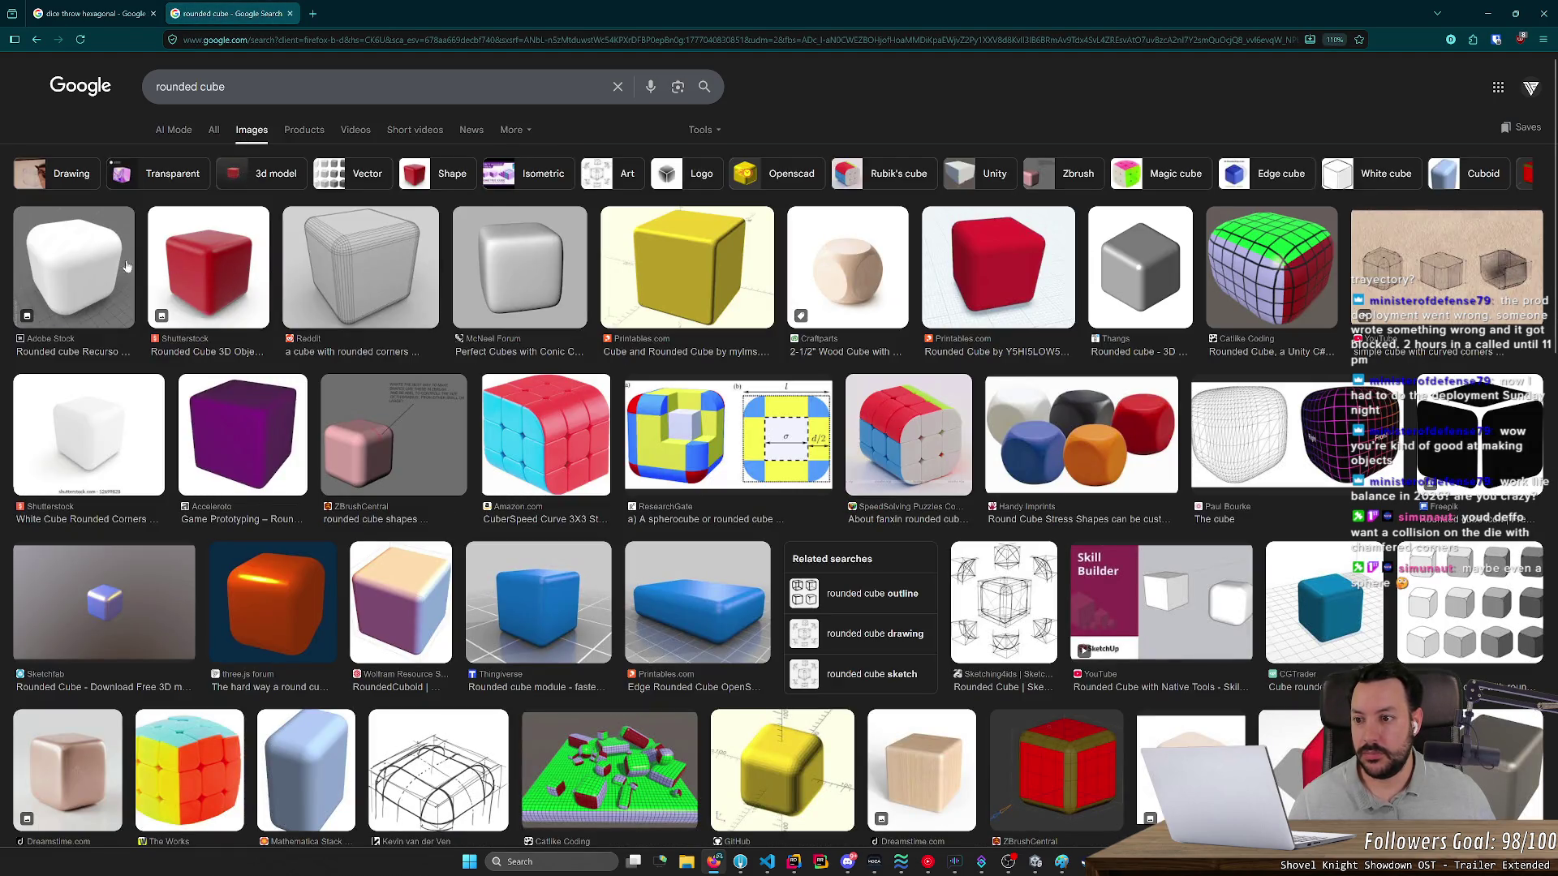
left_click(112, 268)
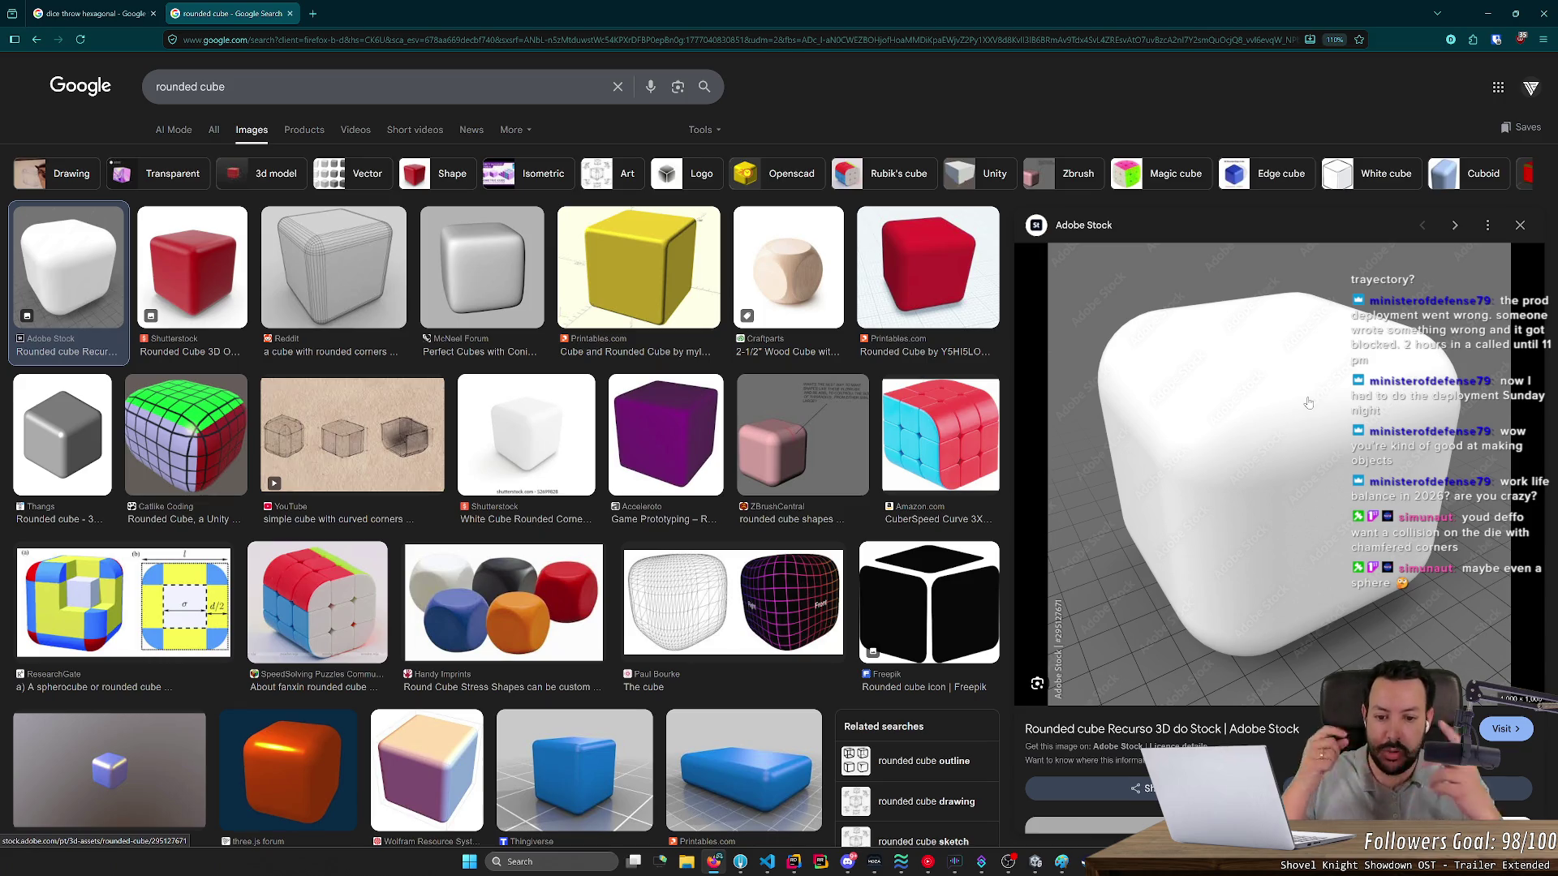
left_click(1520, 225)
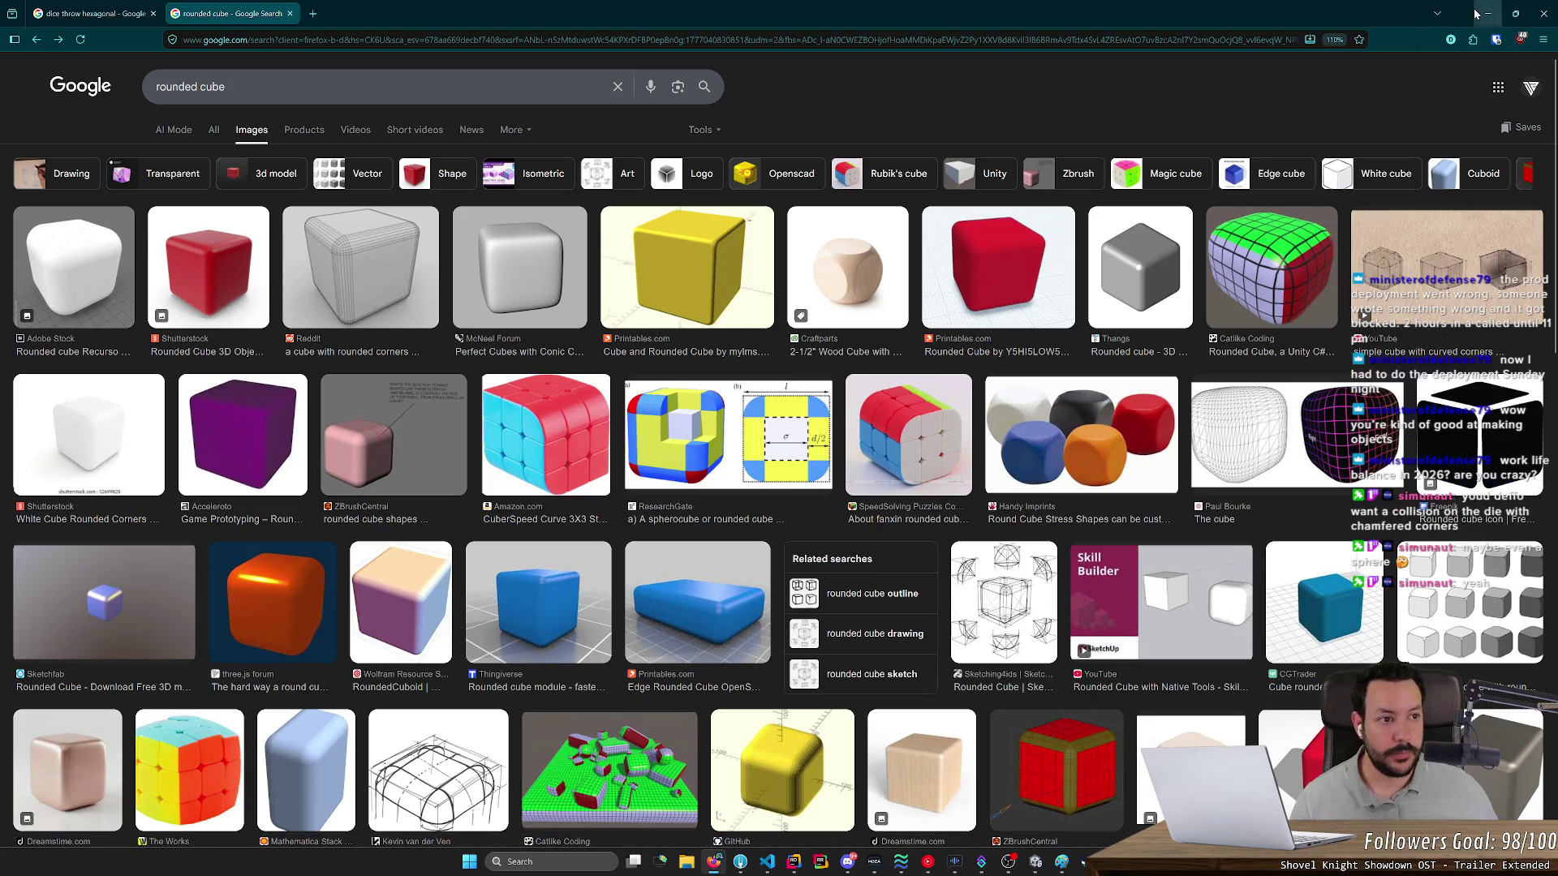
- Switch to the dice throw hexagonal tab, leave Firefox, and orbit the Unity view around the die
left_click(132, 8)
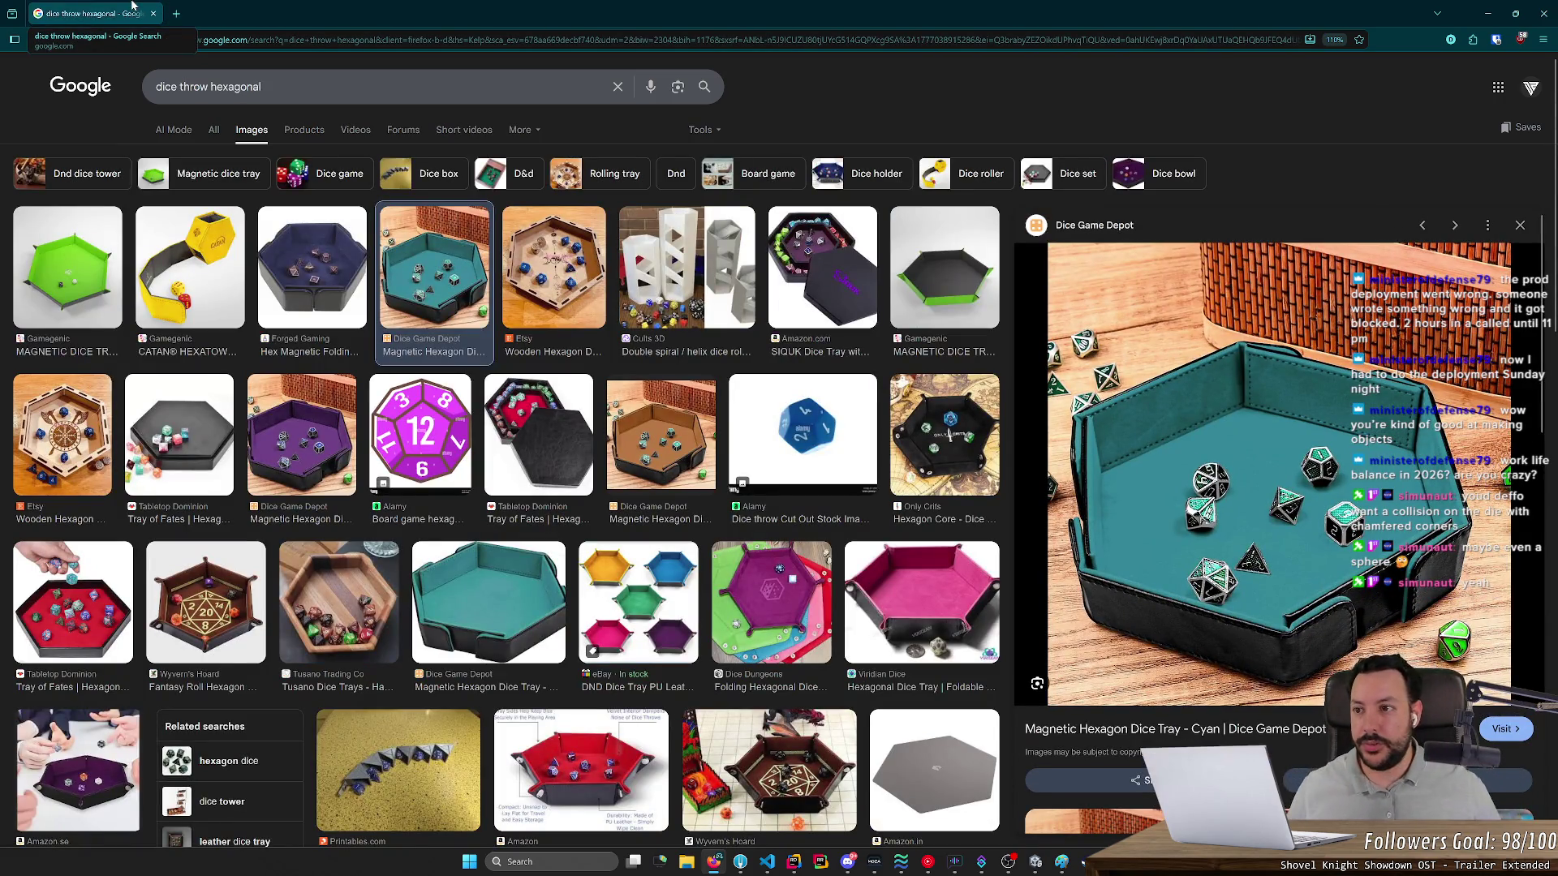
key("ctrl+w")
left_click_drag(846, 328, 867, 395)
key("w")
left_click_drag(863, 459, 885, 426)
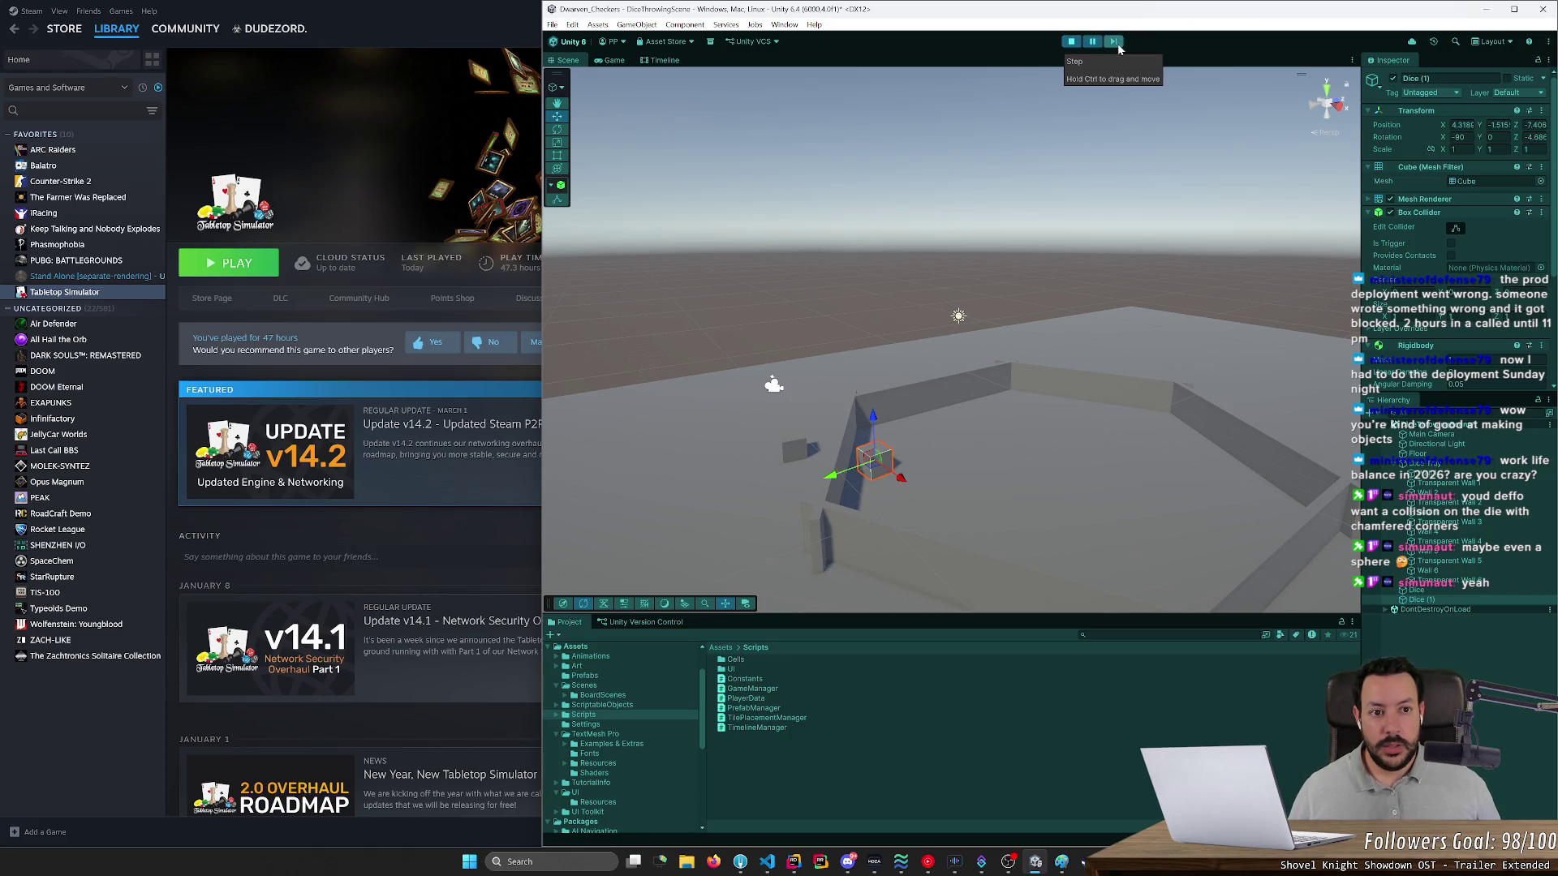
- Replay the scene paused, unpause to let the die fall, then stop play mode
key("ctrl+p")
left_click(1090, 50)
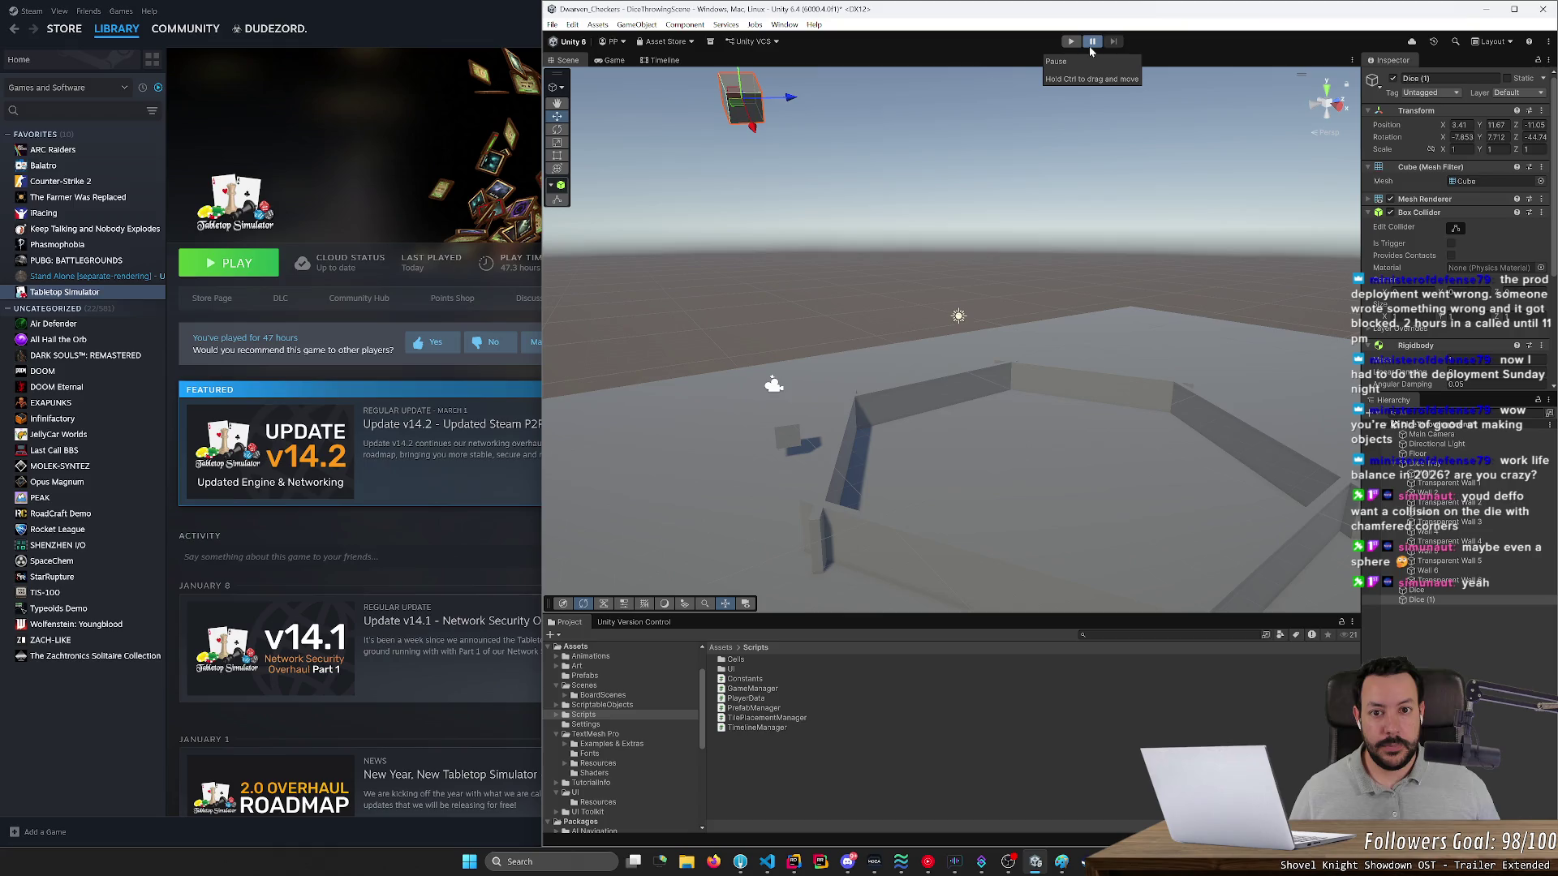
left_click(1070, 41)
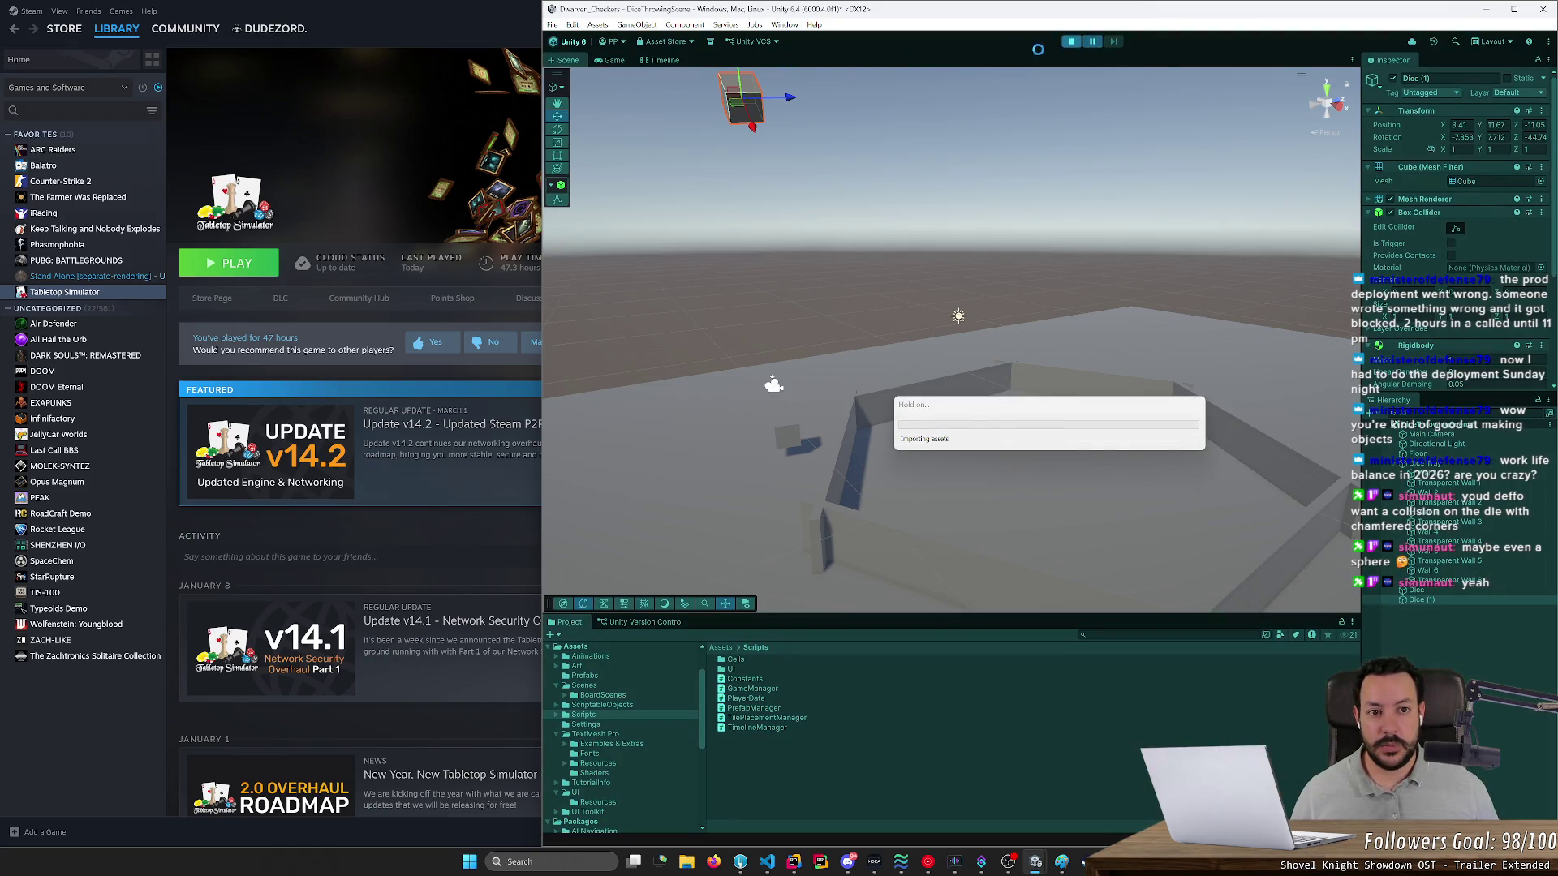
left_click(1092, 41)
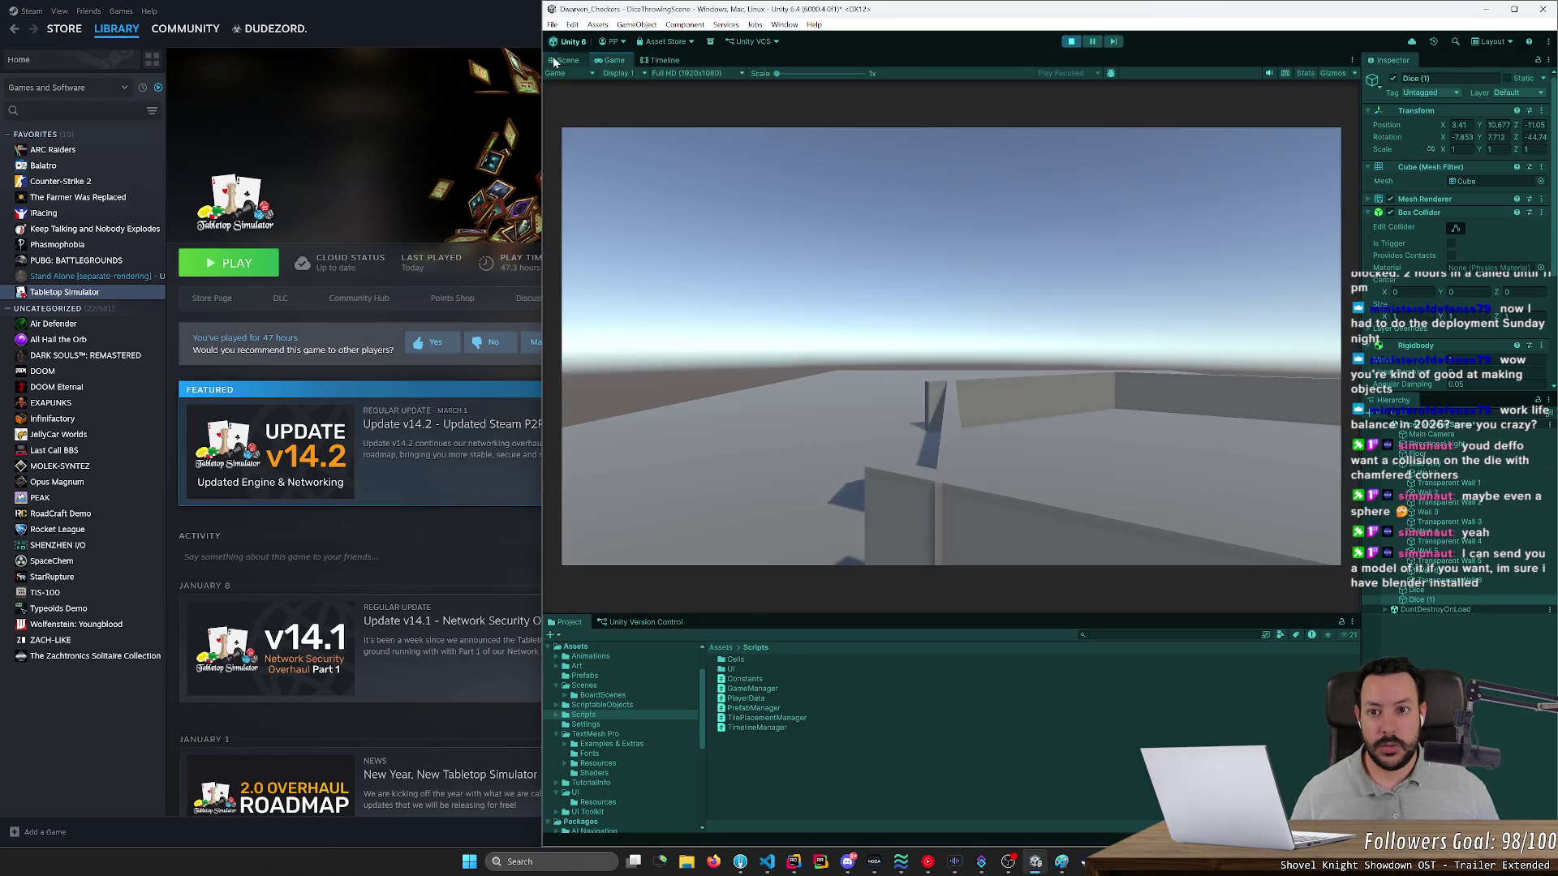
left_click(554, 60)
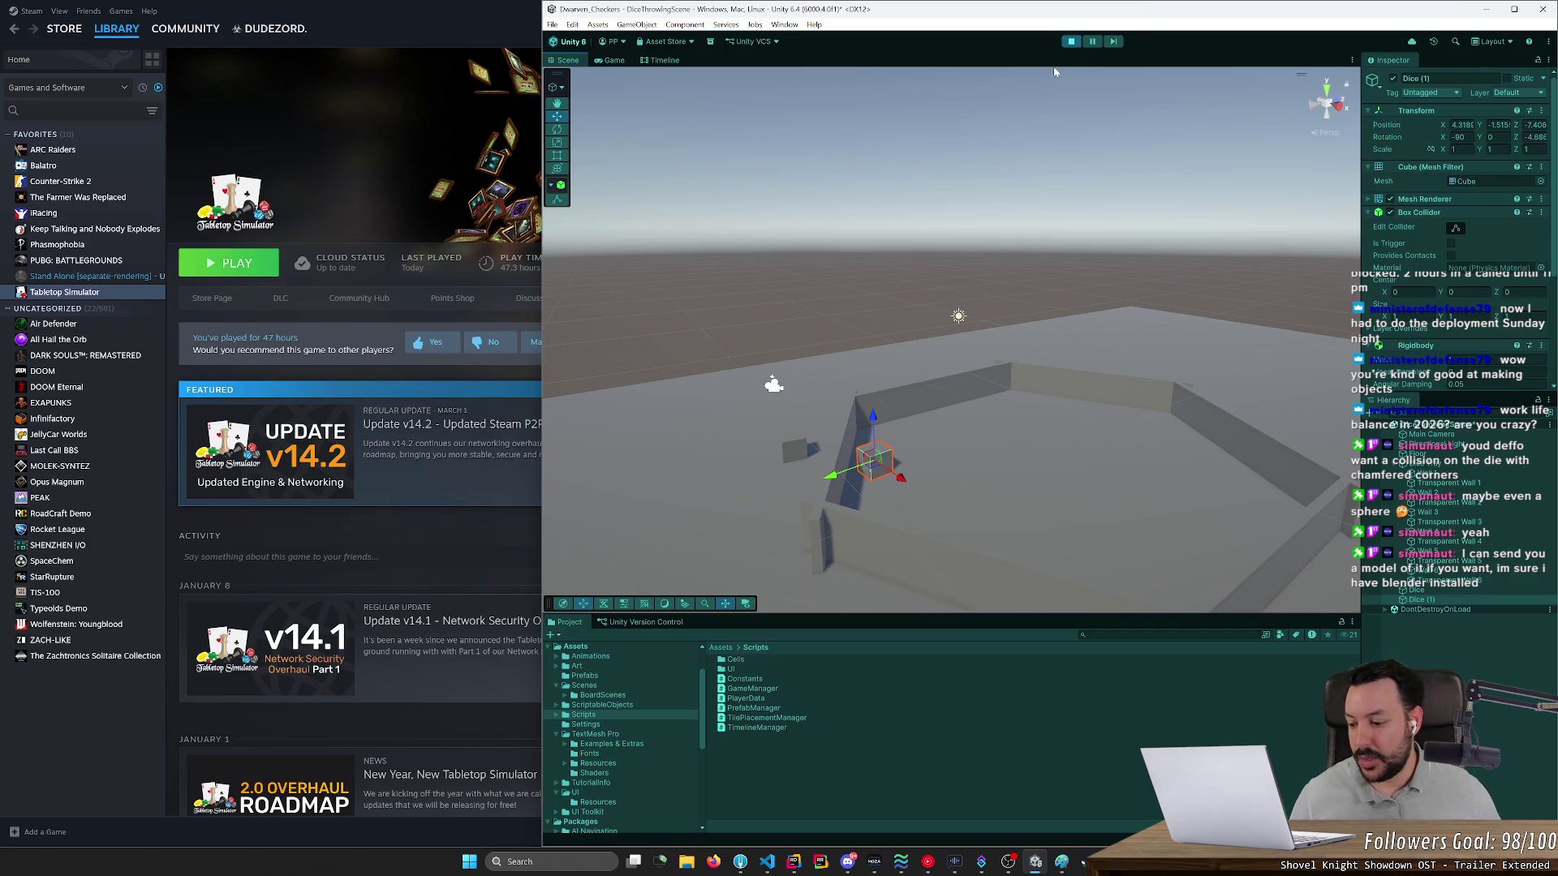
left_click(1070, 41)
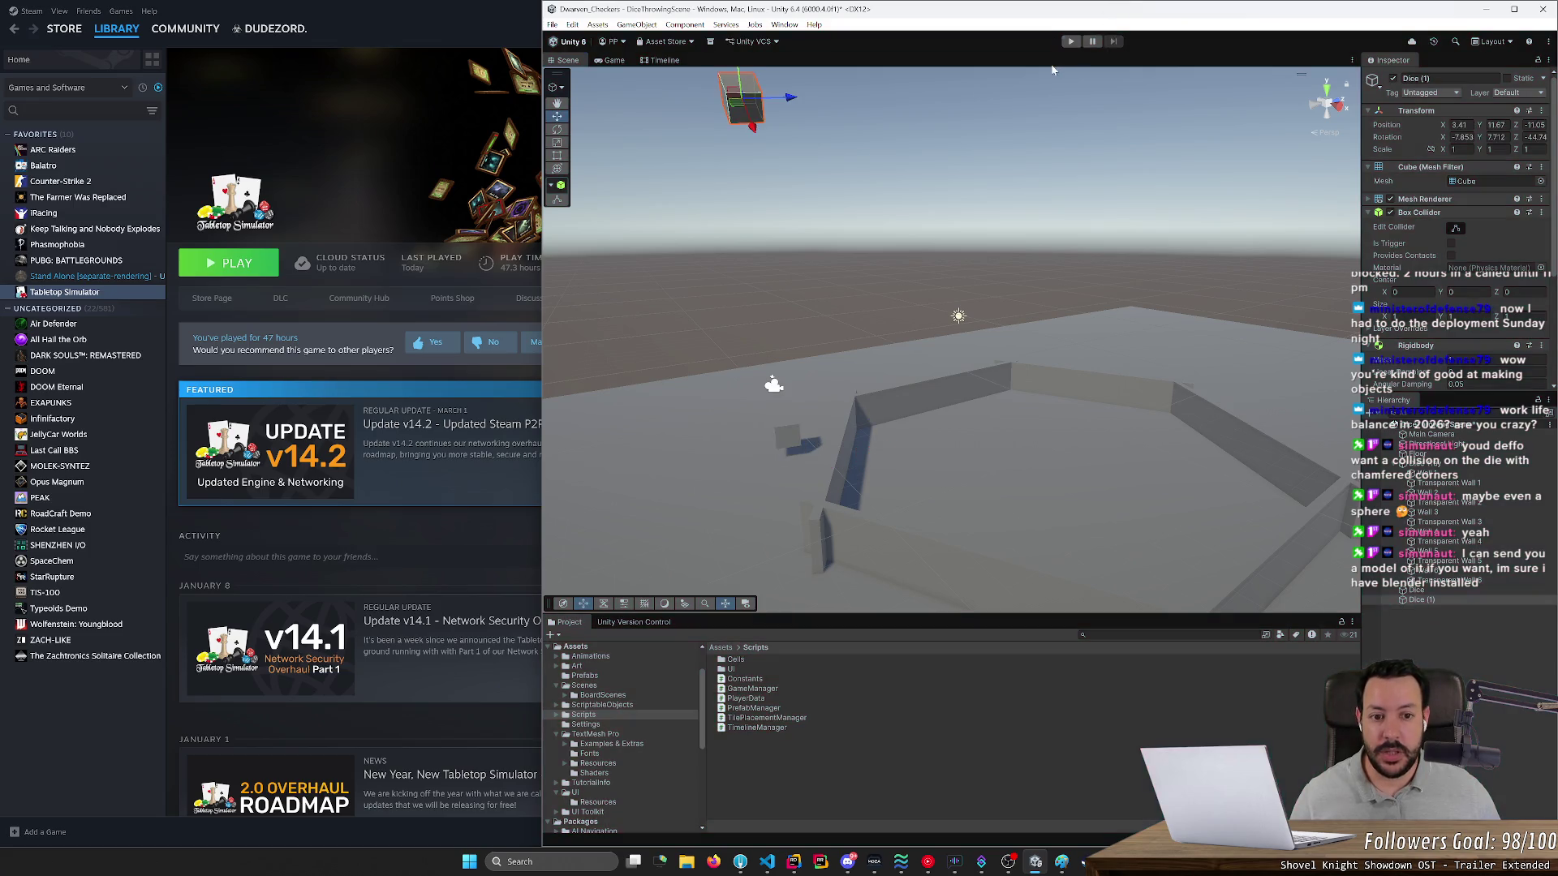
- Orbit closer to the walled arena and list the top-level Assets folder
left_click_drag(960, 222, 956, 365)
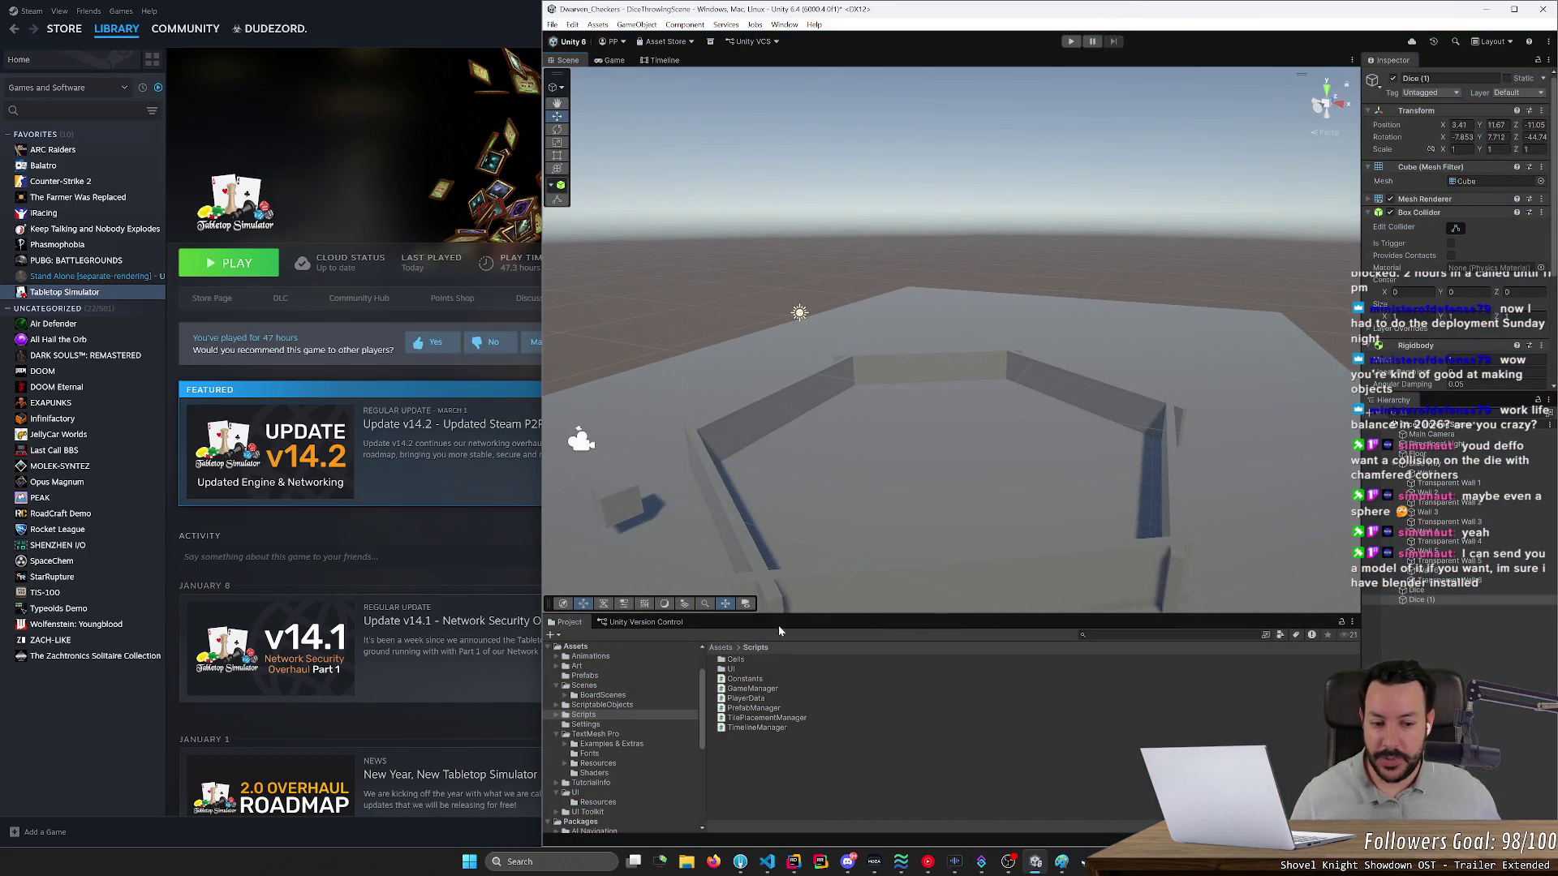
mouse_move(851, 459)
left_mouse_down()
mouse_move(883, 403)
mouse_move(928, 411)
mouse_move(909, 452)
left_mouse_up()
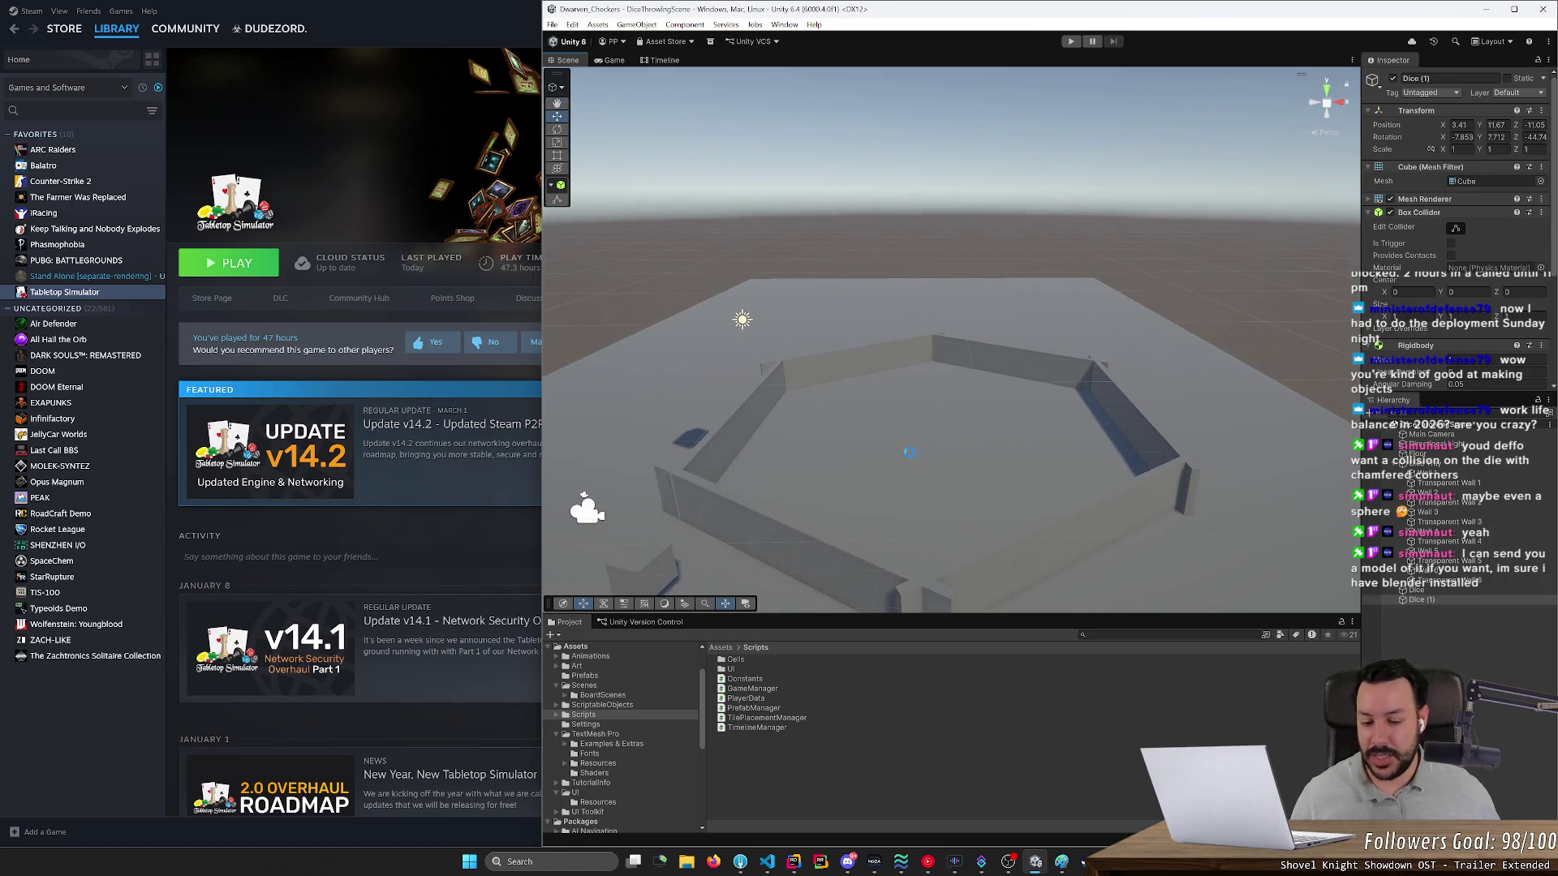
left_click(721, 647)
- Open the S_LavaBoard scene from Assets > Scenes > BoardScenes and look around it
double_click(737, 688)
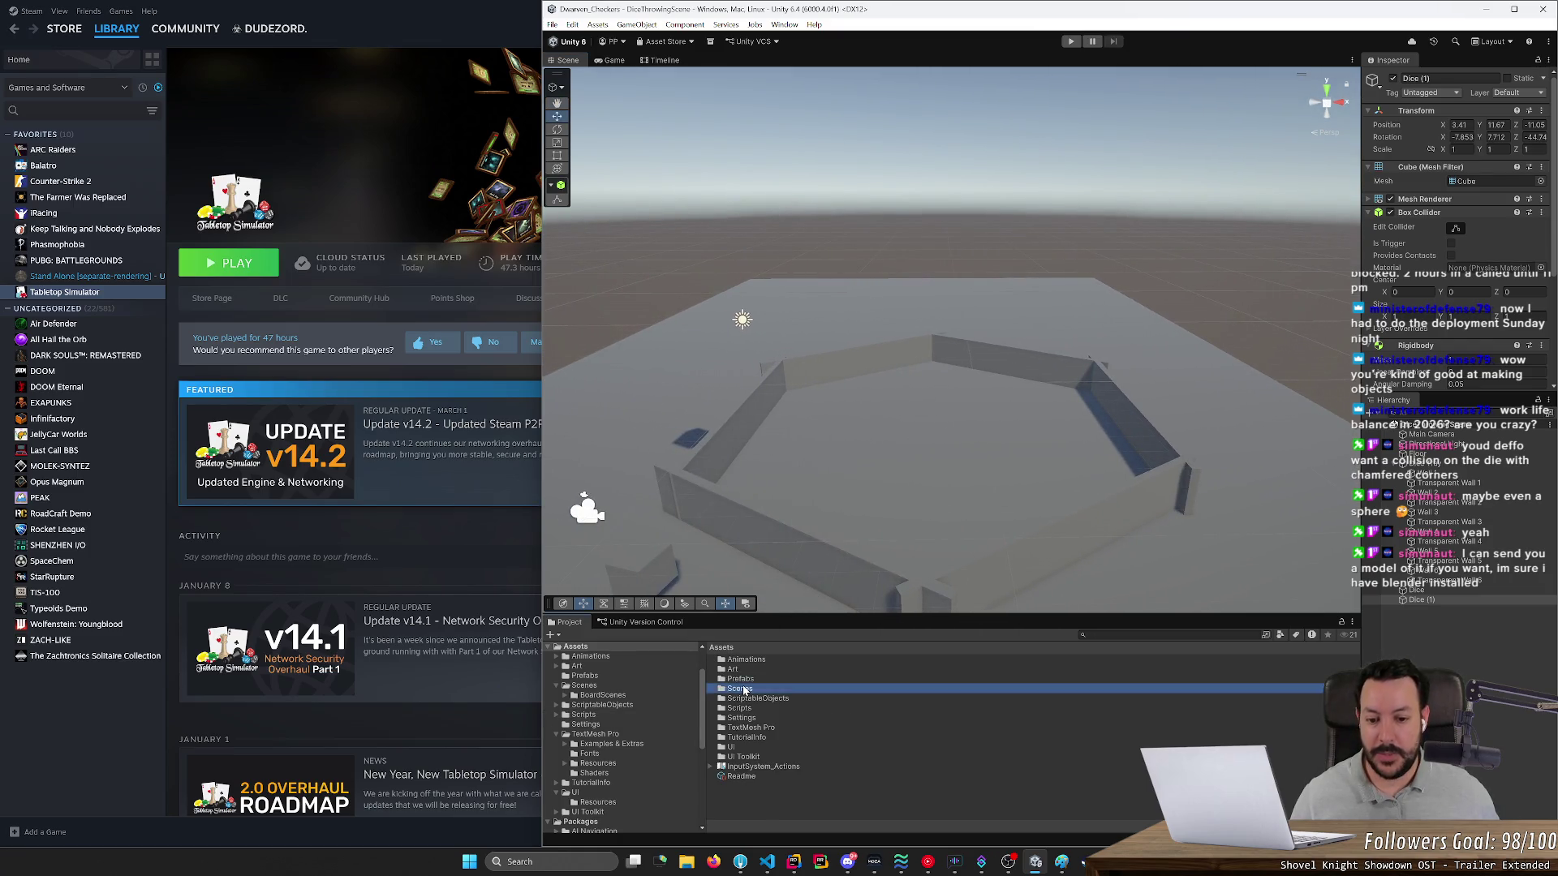
double_click(746, 660)
double_click(744, 670)
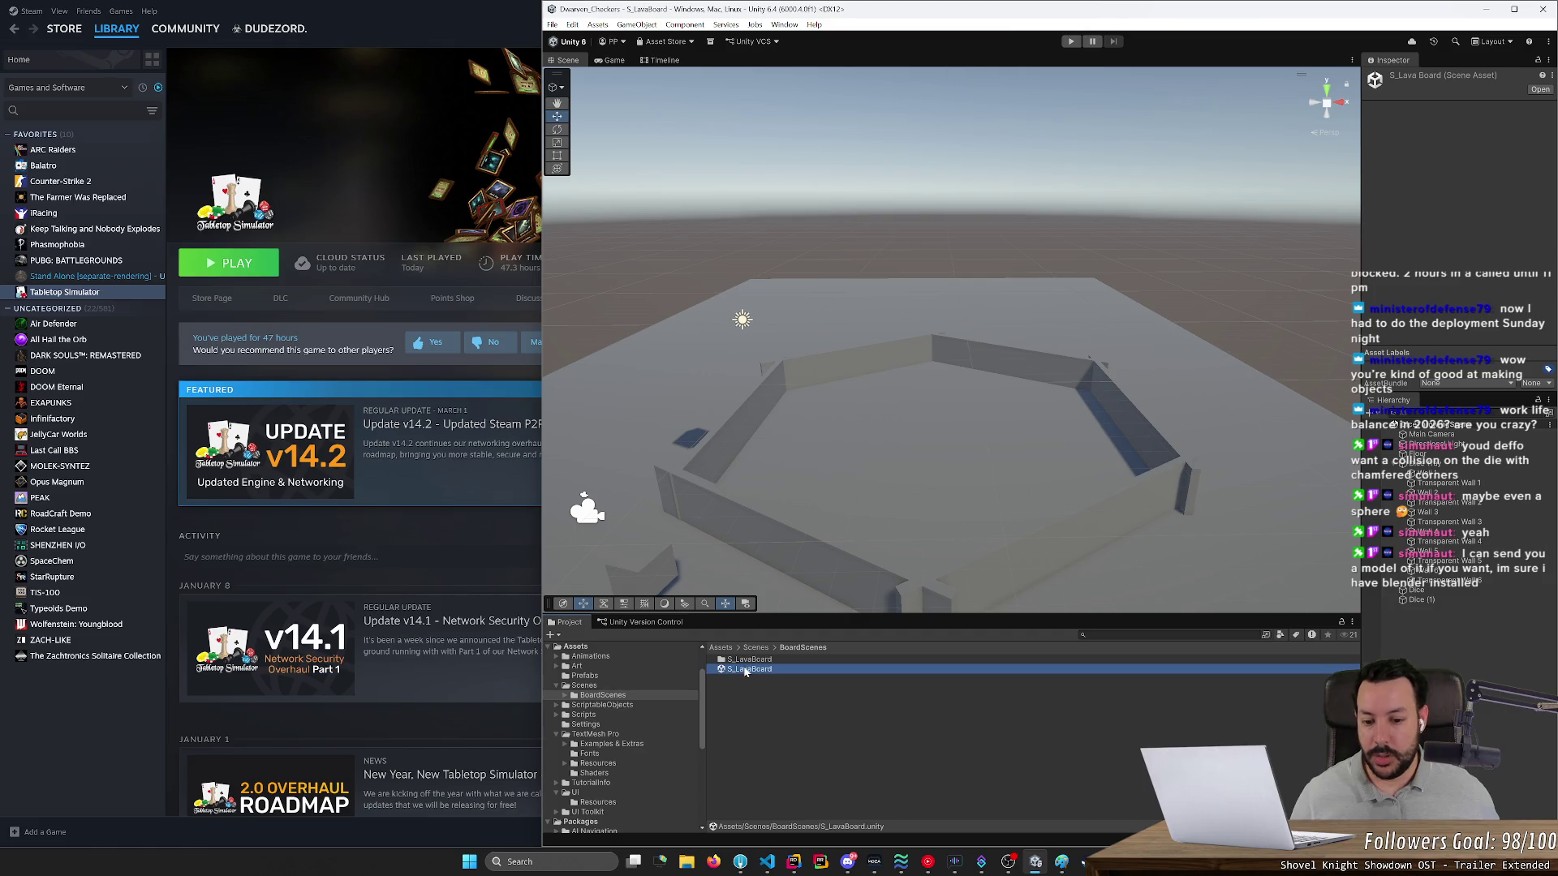
scroll(759, 460, "up", 10)
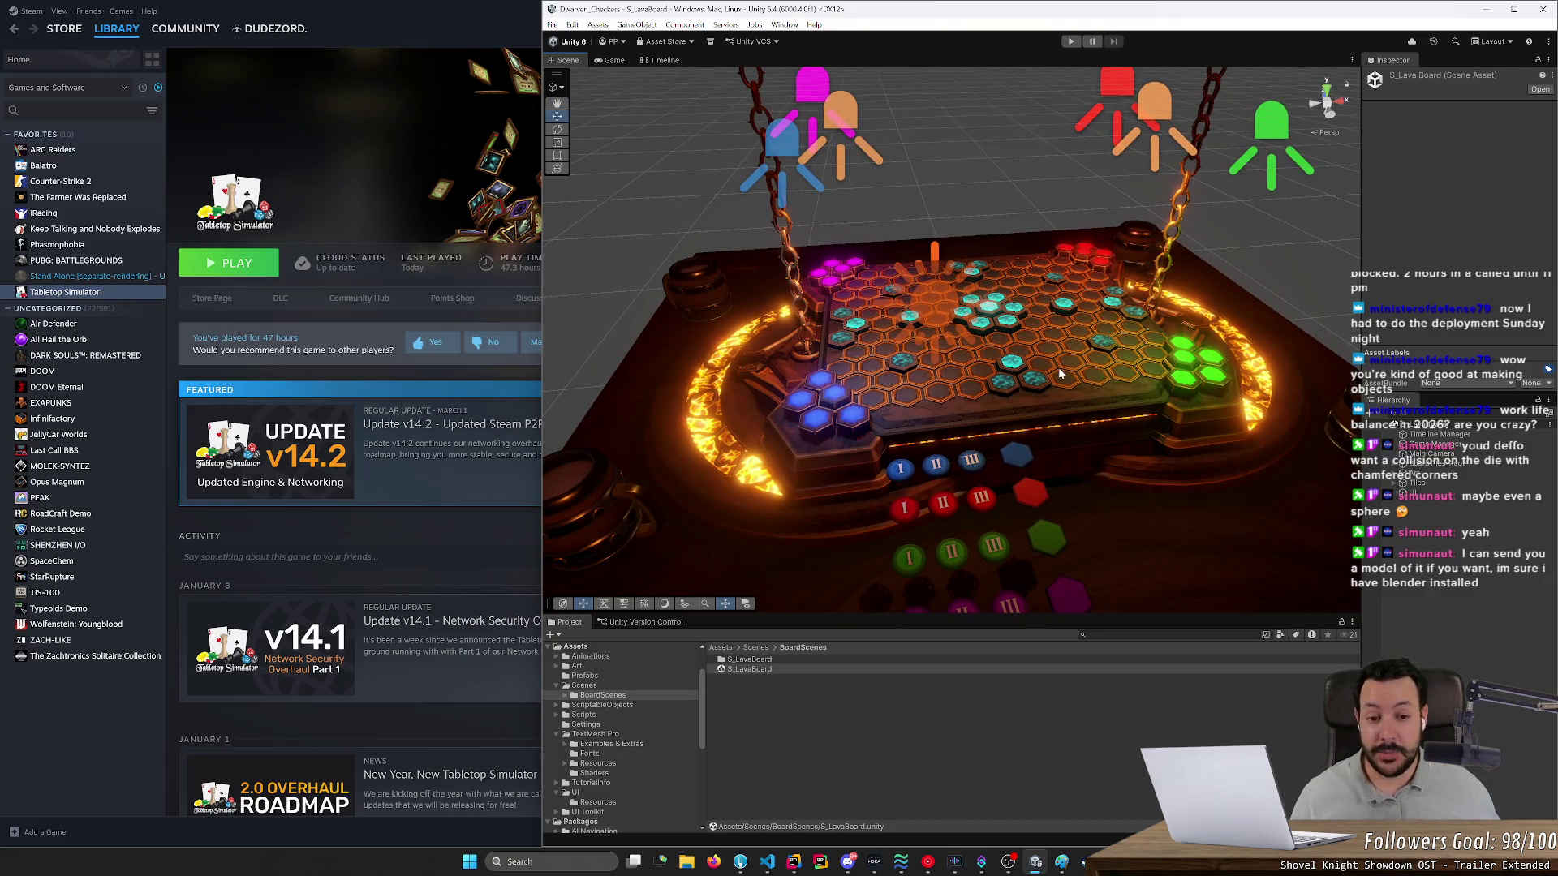
mouse_move(1058, 373)
left_mouse_down()
mouse_move(946, 355)
mouse_move(1051, 362)
left_mouse_up()
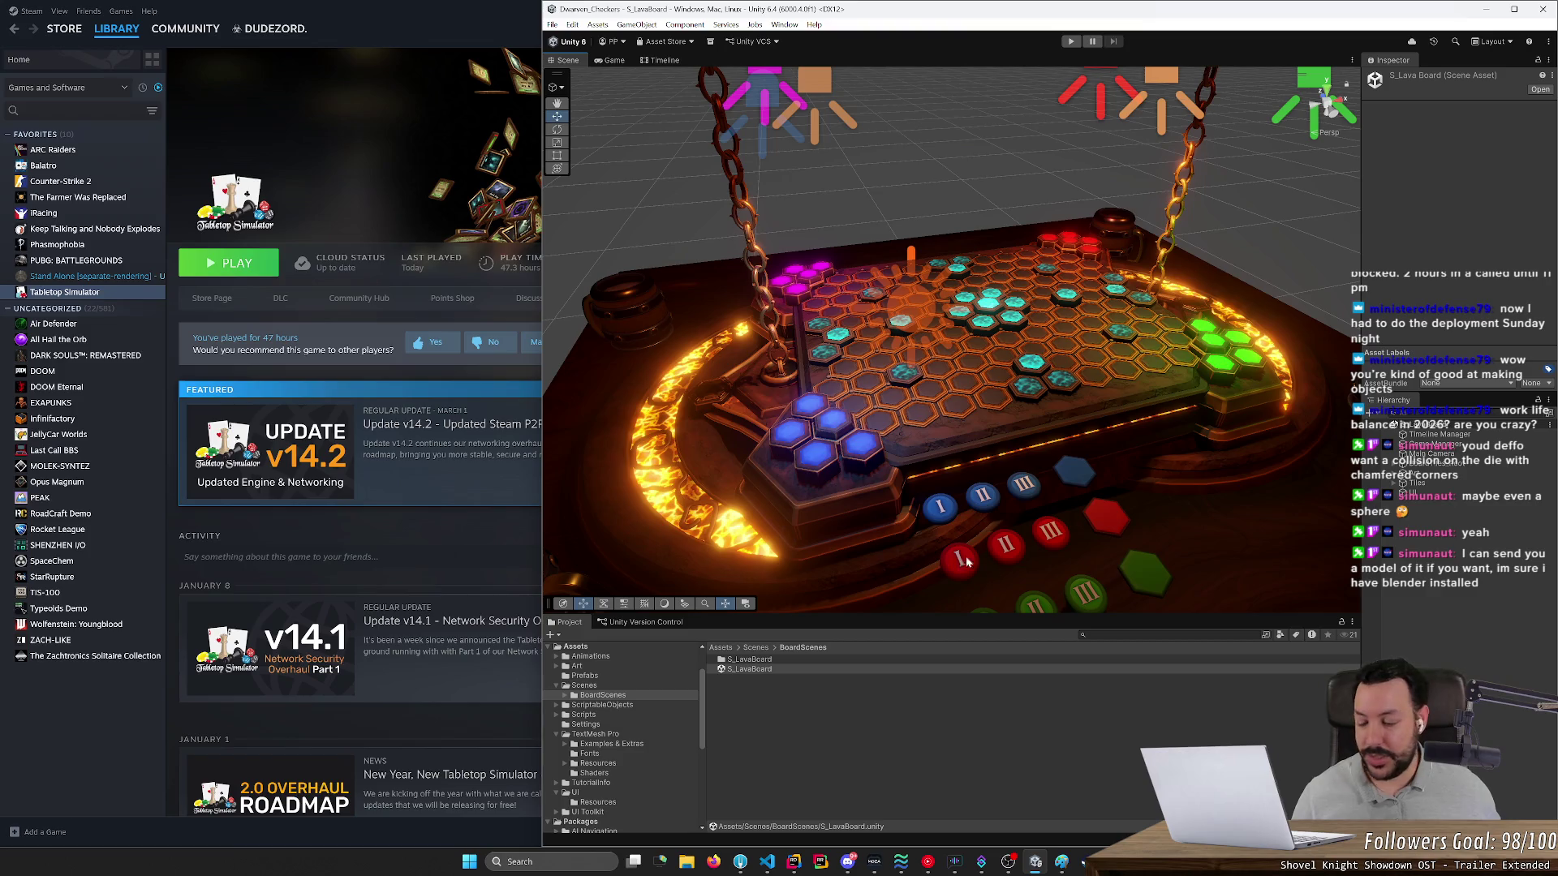
- Reopen DiceThrowingScene from the Scenes folder and select the Dice Tray
left_click(755, 648)
left_click(753, 670)
double_click(753, 670)
mouse_move(1019, 372)
left_mouse_down()
mouse_move(1079, 288)
mouse_move(968, 376)
left_mouse_up()
left_click(1429, 462)
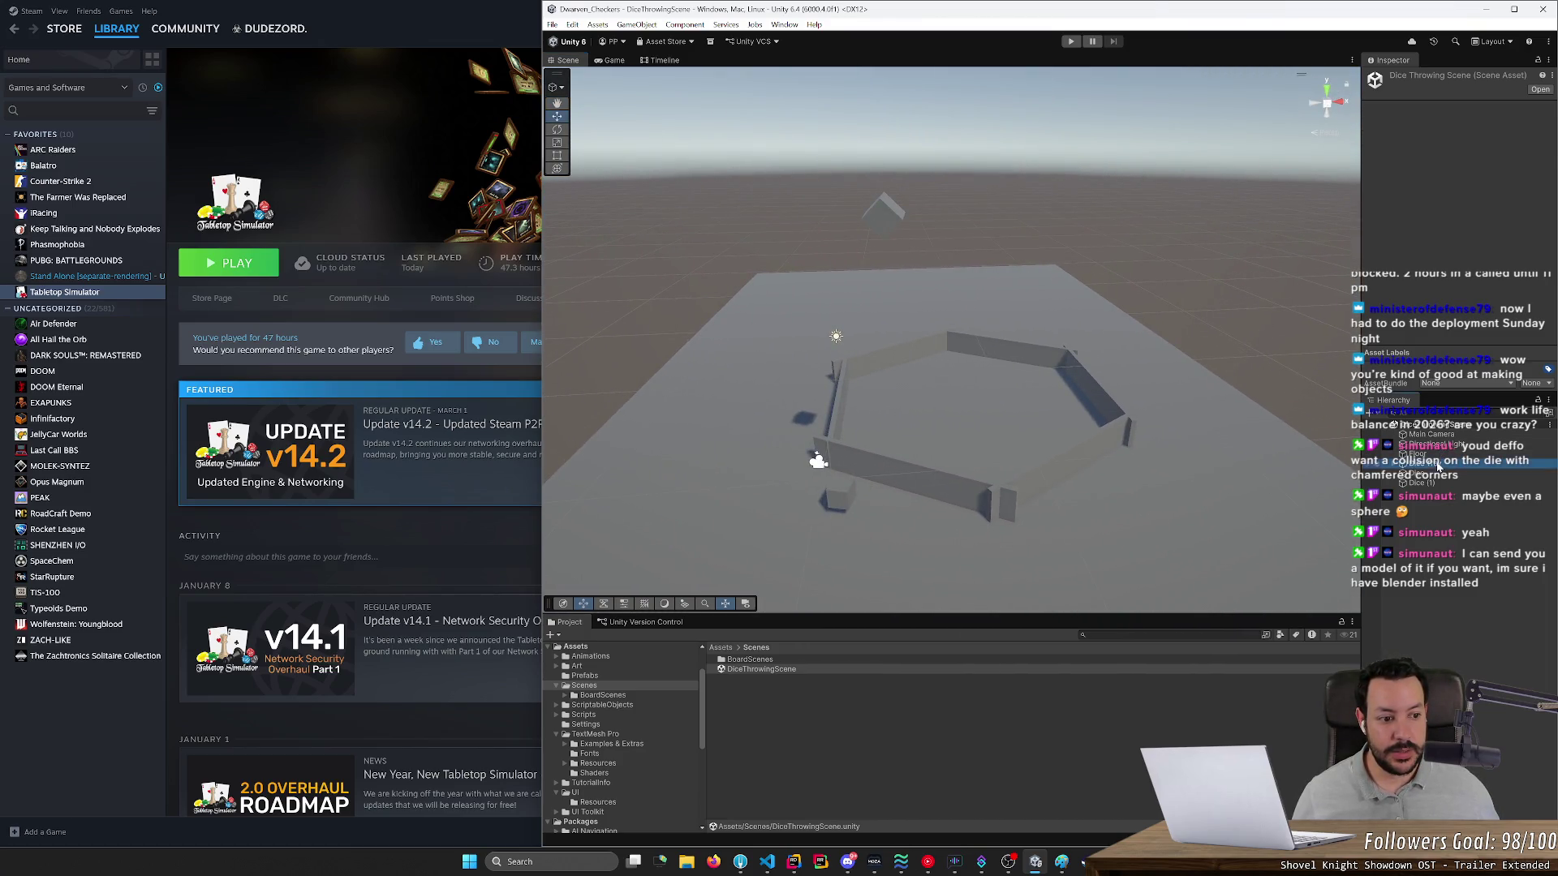
- Set Dice (1) rotation to 0, 0, 0 and lower its Y position near the tray floor
mouse_move(1038, 418)
left_mouse_down()
mouse_move(1057, 425)
mouse_move(919, 351)
left_mouse_up()
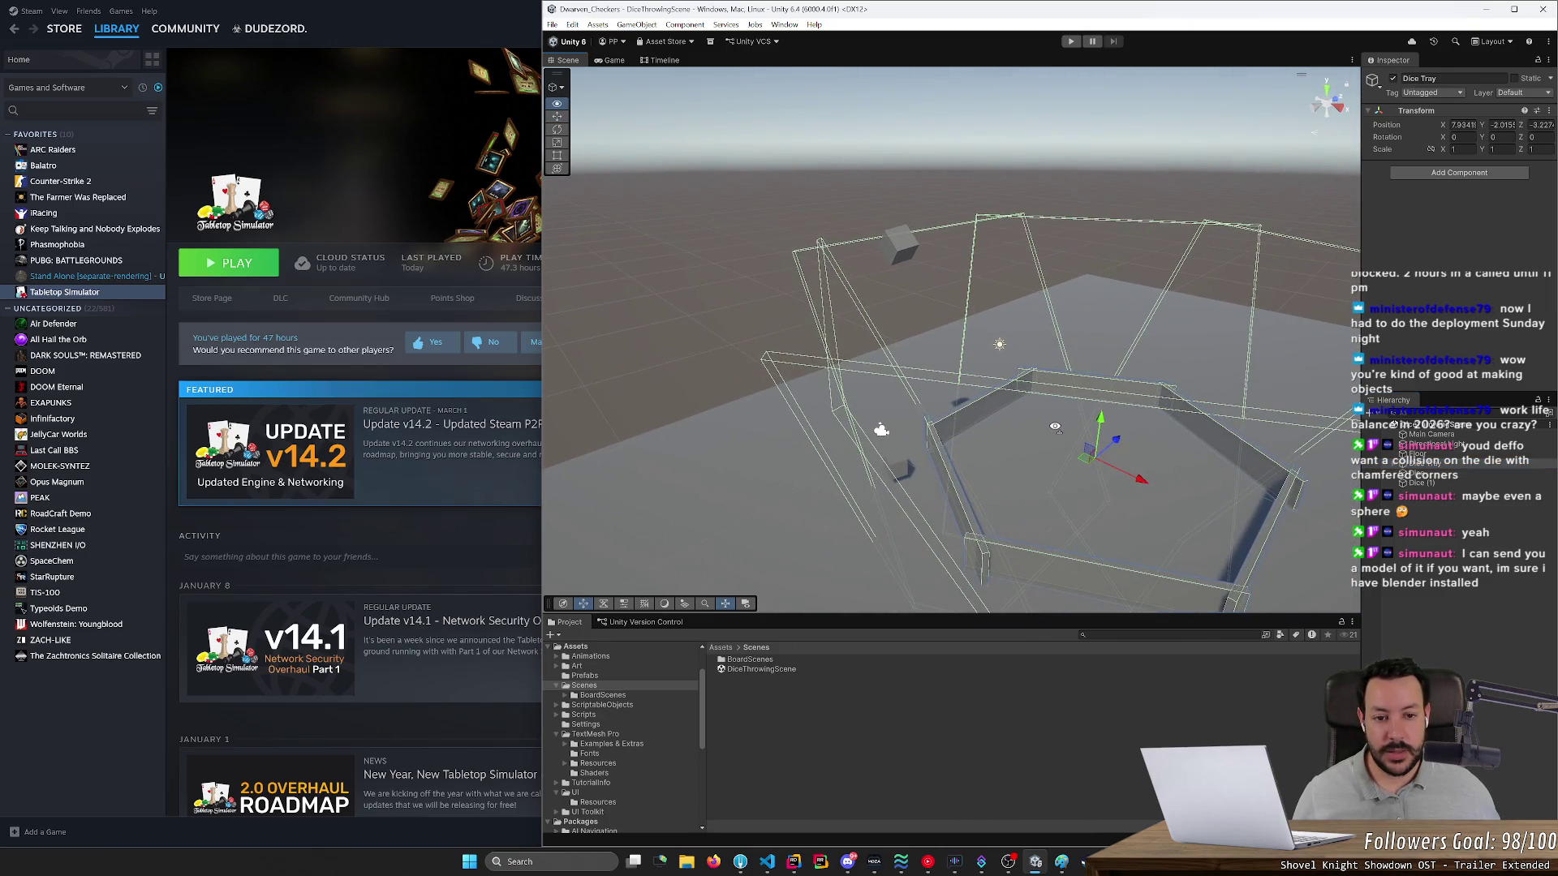
left_click(897, 258)
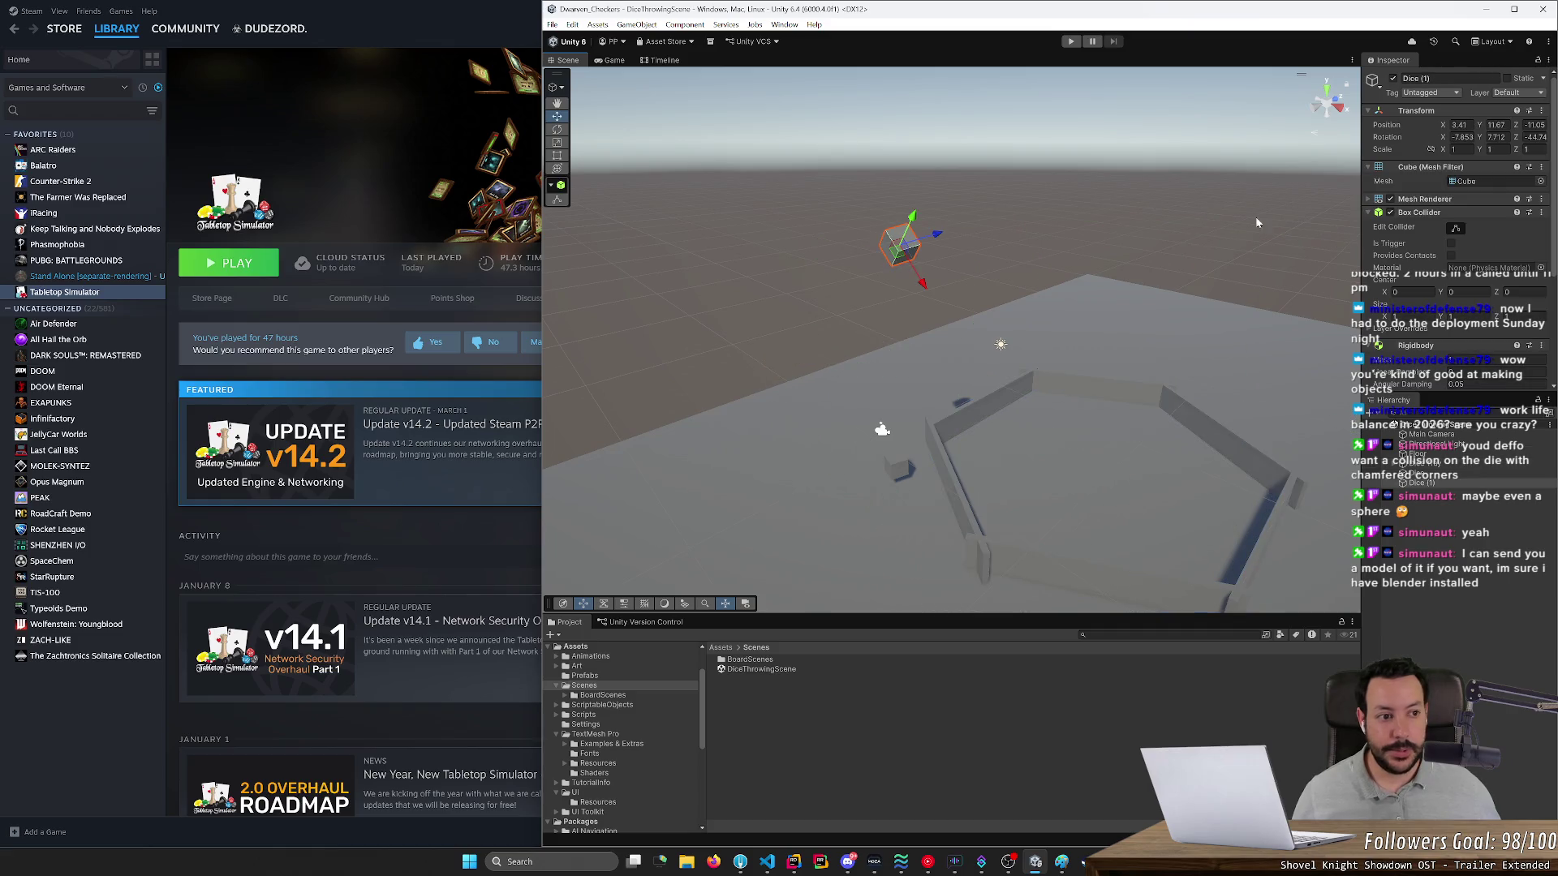
left_click(1464, 138)
type("0")
key("Tab")
type("0")
key("Tab")
type("0")
left_click_drag(1483, 128, 1220, 191)
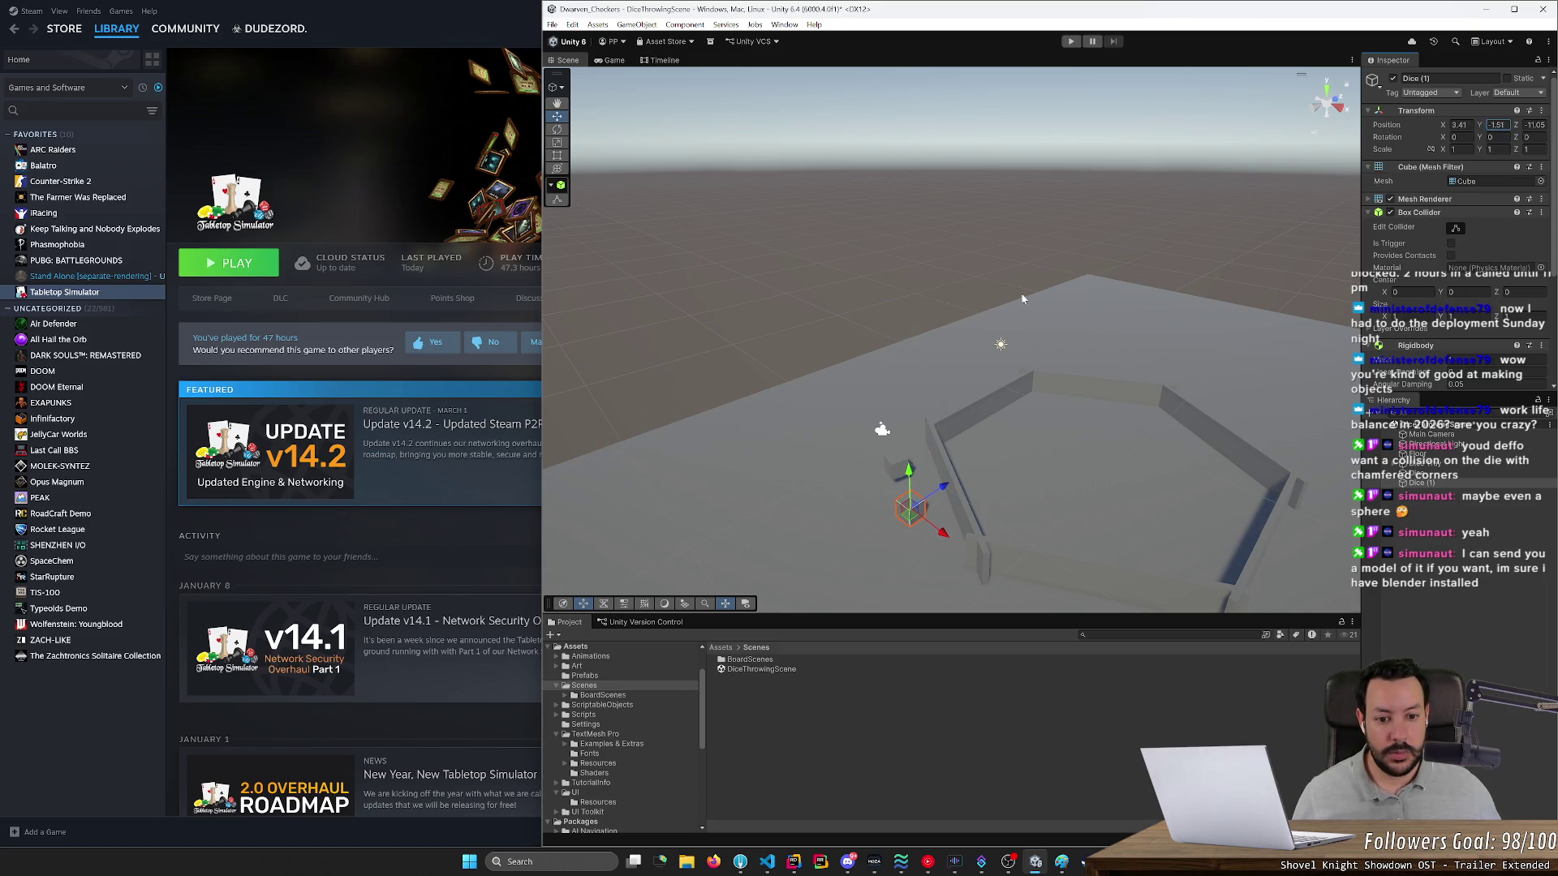
mouse_move(921, 333)
left_mouse_down()
mouse_move(1093, 371)
mouse_move(1055, 357)
left_mouse_up()
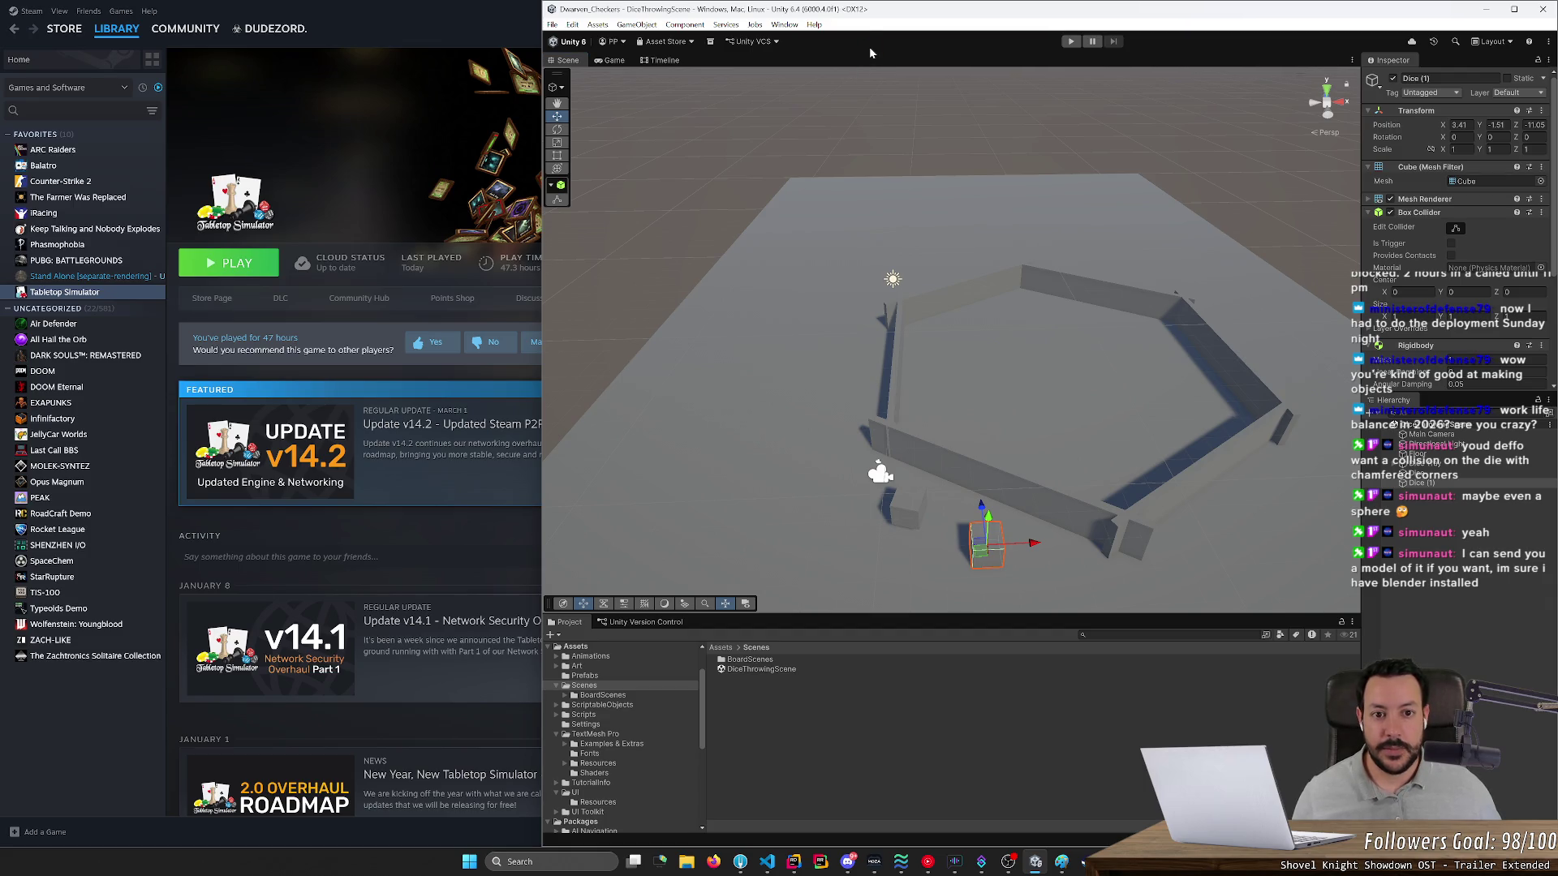
mouse_move(974, 267)
left_mouse_down()
mouse_move(988, 300)
mouse_move(1003, 245)
mouse_move(1006, 308)
left_mouse_up()
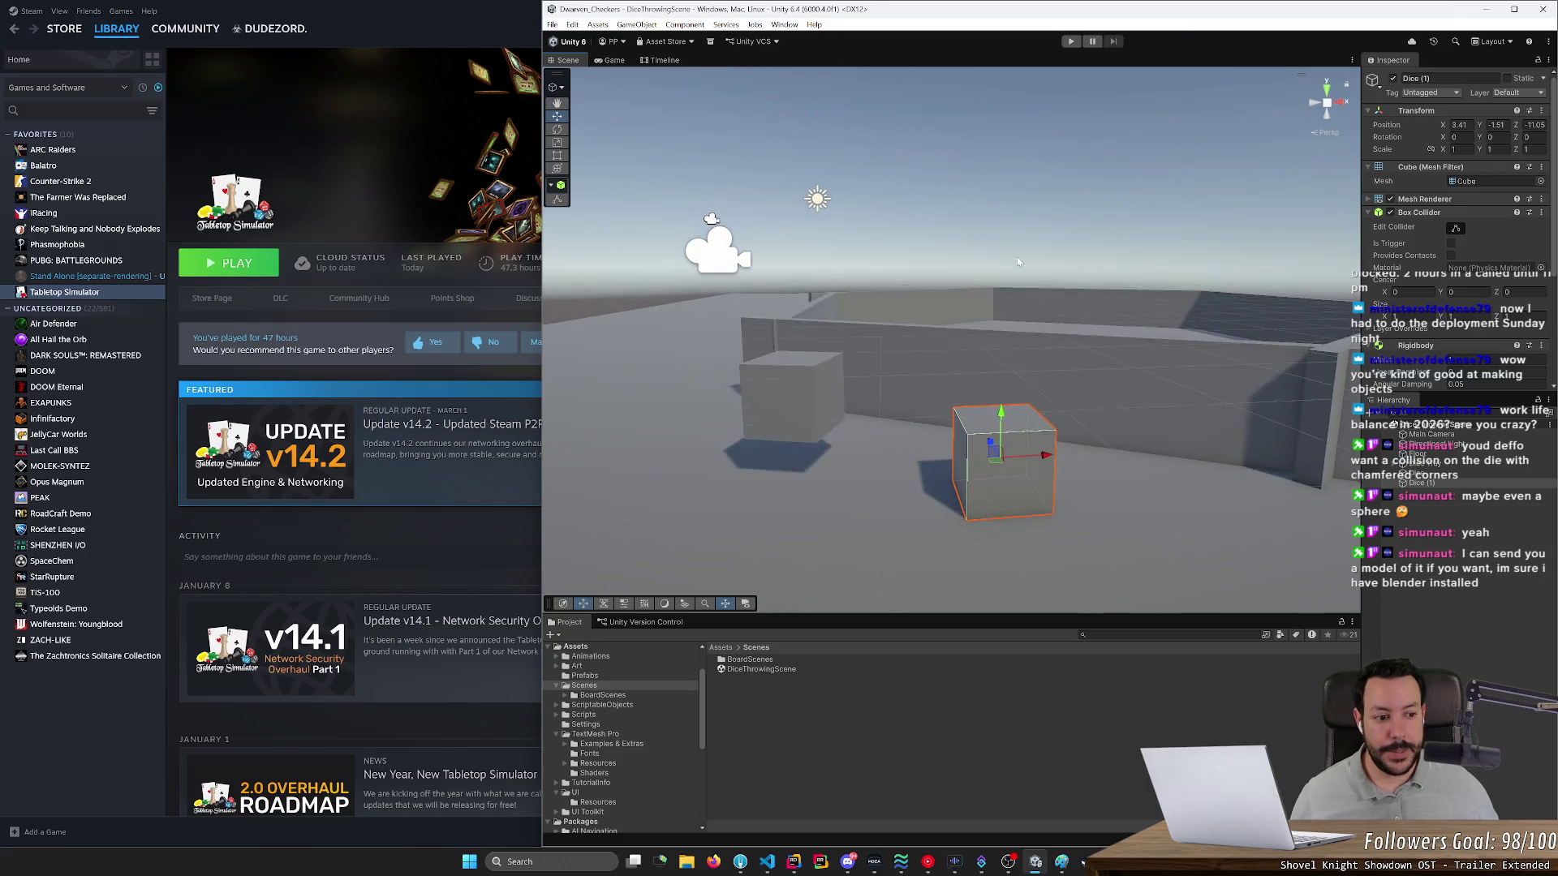
- Expand the Dice Tray in the Hierarchy and select Transparent Walls 1 through 6
left_click(1406, 464)
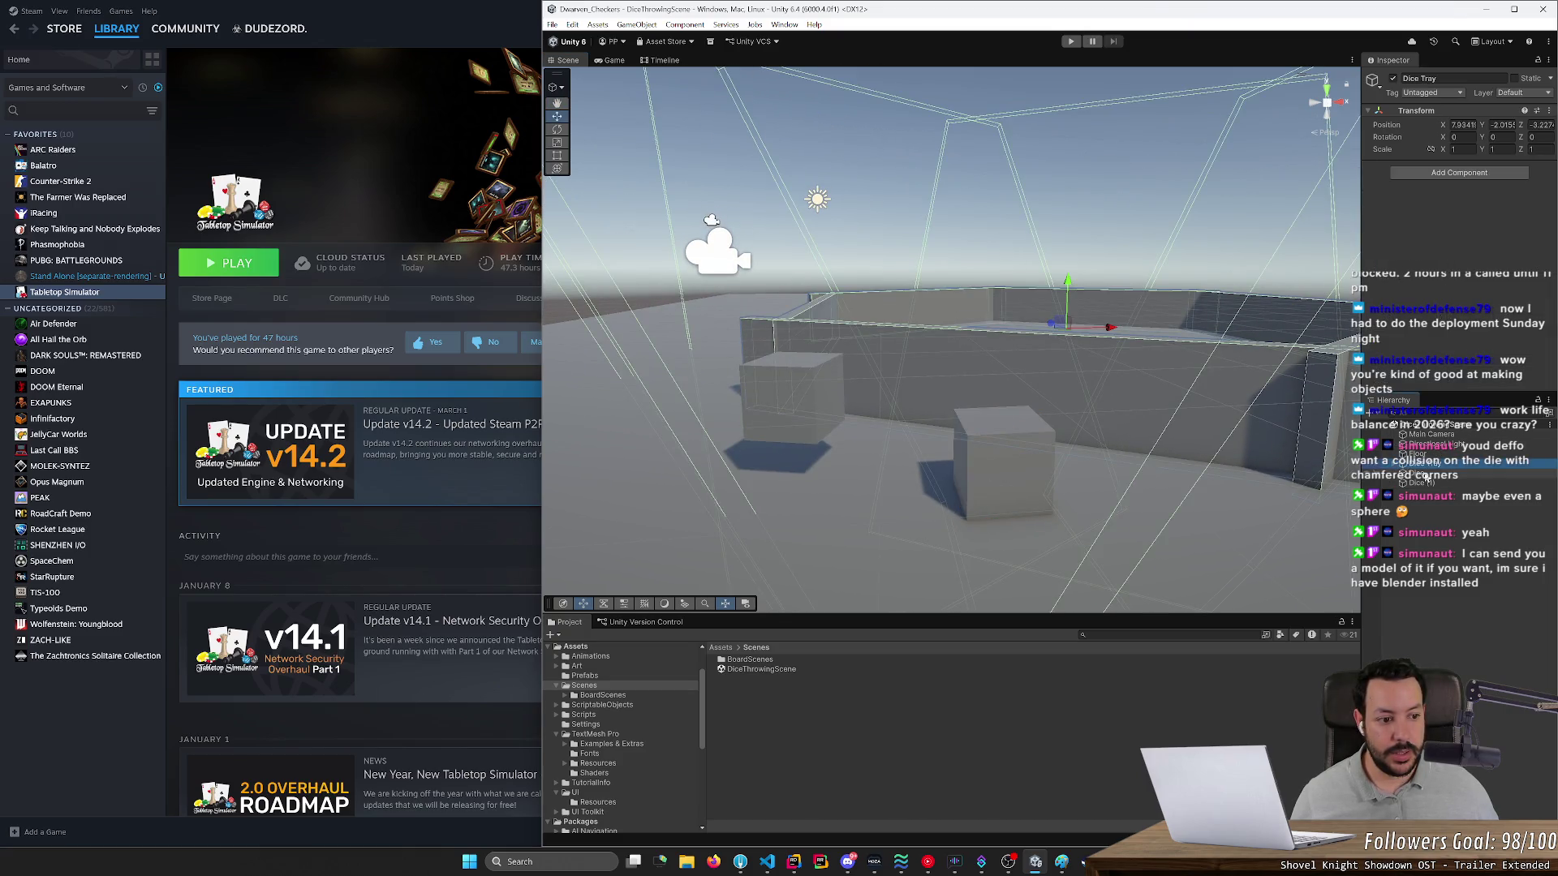
left_click(1397, 470)
left_click(1447, 482)
left_click(1448, 502, "ctrl")
left_click(1448, 521, "ctrl")
left_click(1448, 541, "ctrl")
left_click(1448, 561, "ctrl")
left_click(1448, 580, "ctrl")
mouse_move(1330, 455)
left_mouse_down()
mouse_move(1092, 496)
mouse_move(1229, 500)
left_mouse_up()
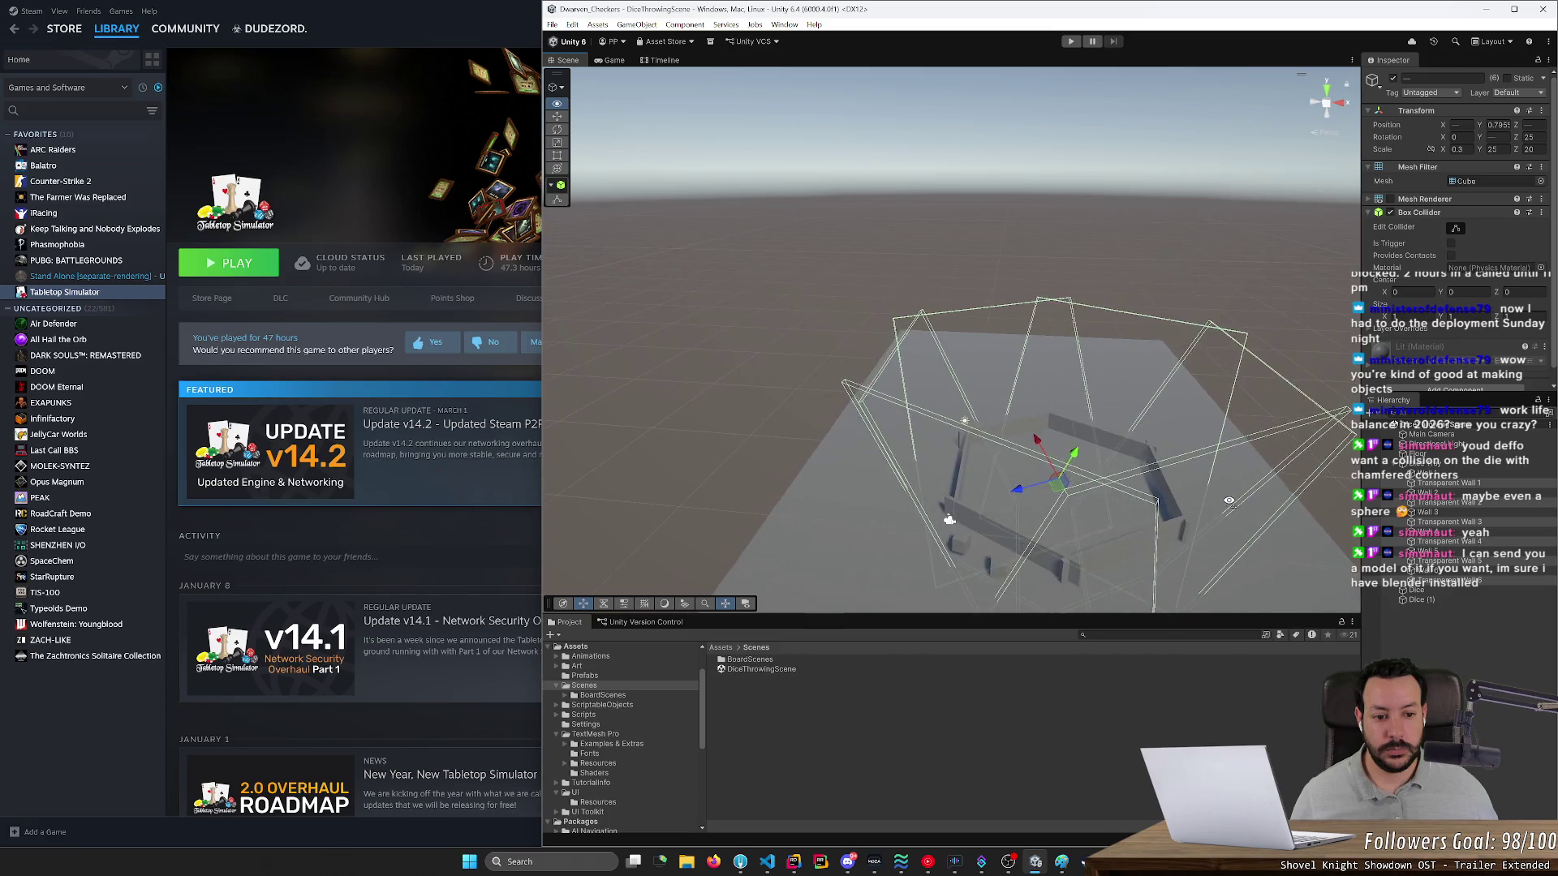
- Mark the six selected walls Static, keeping them Untagged on the Default layer
left_click_drag(1229, 500, 1229, 519)
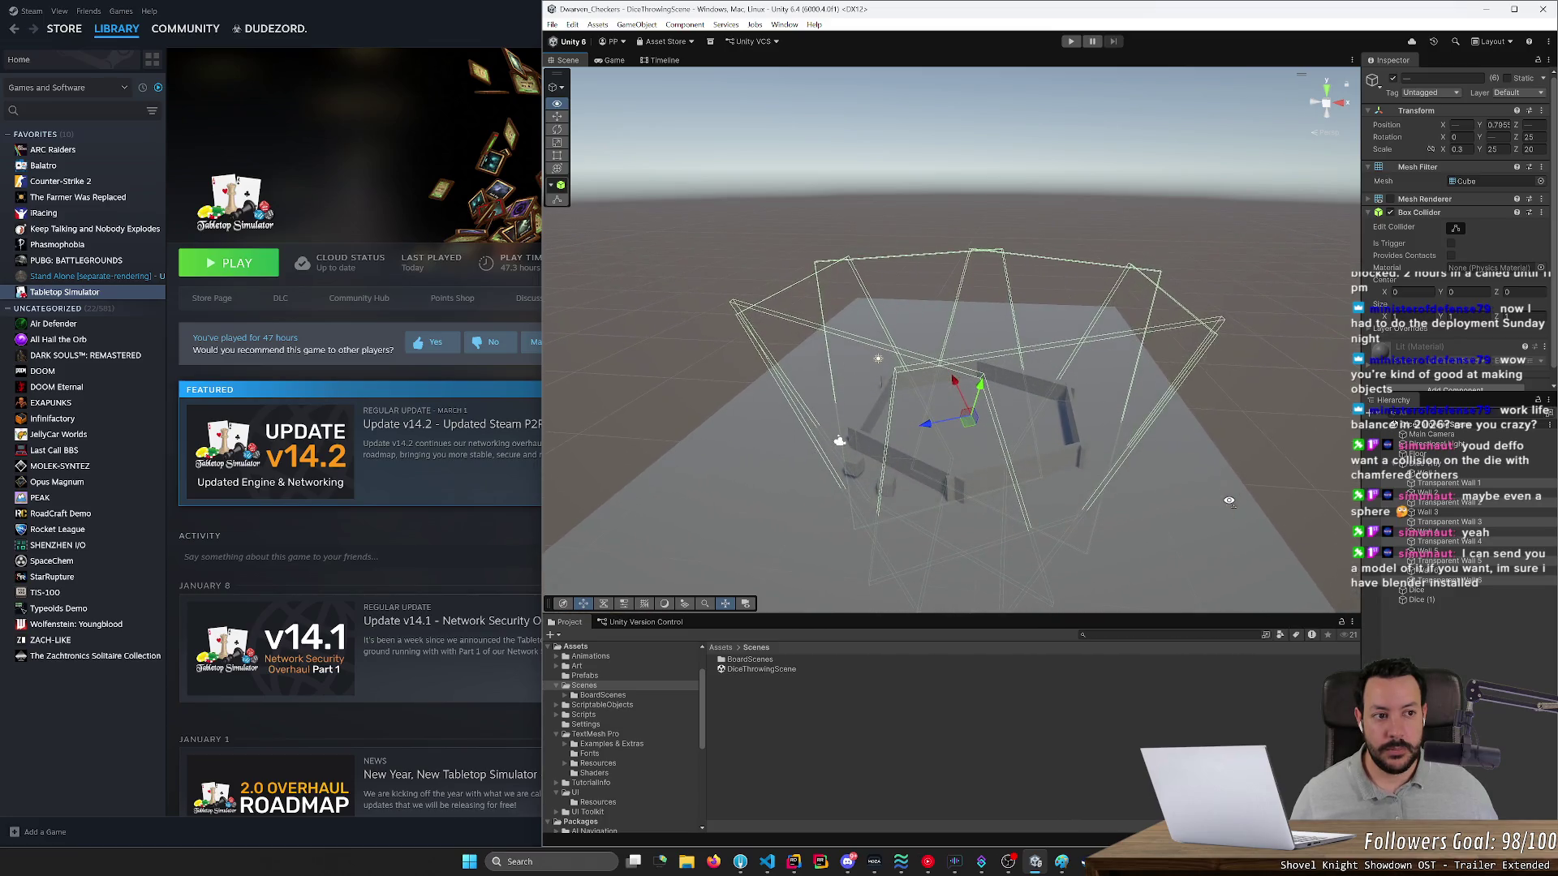
left_click(1507, 79)
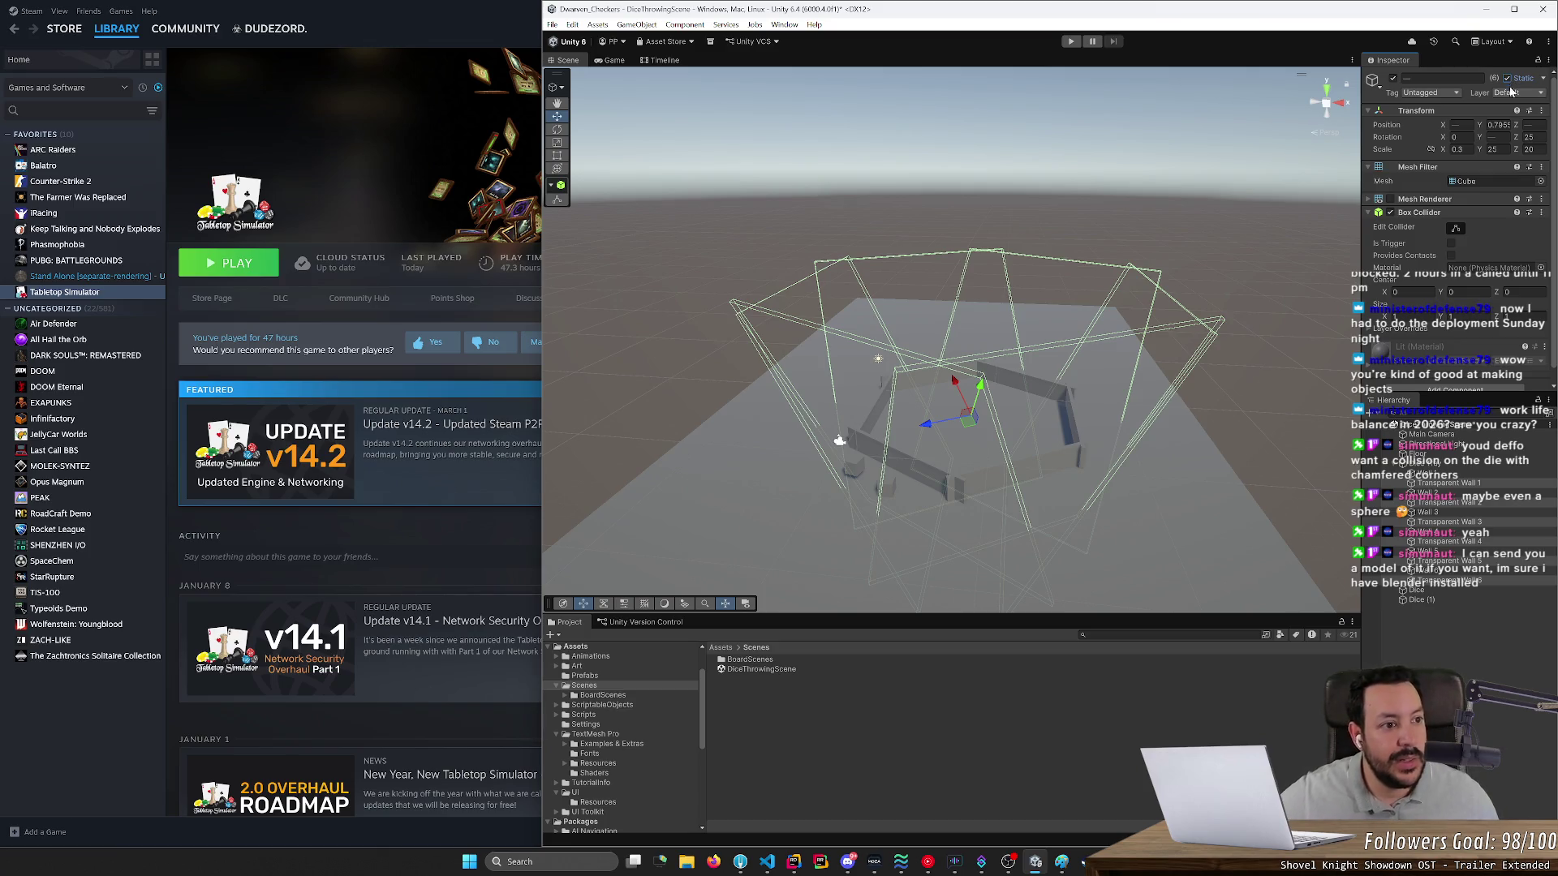
left_click(1510, 93)
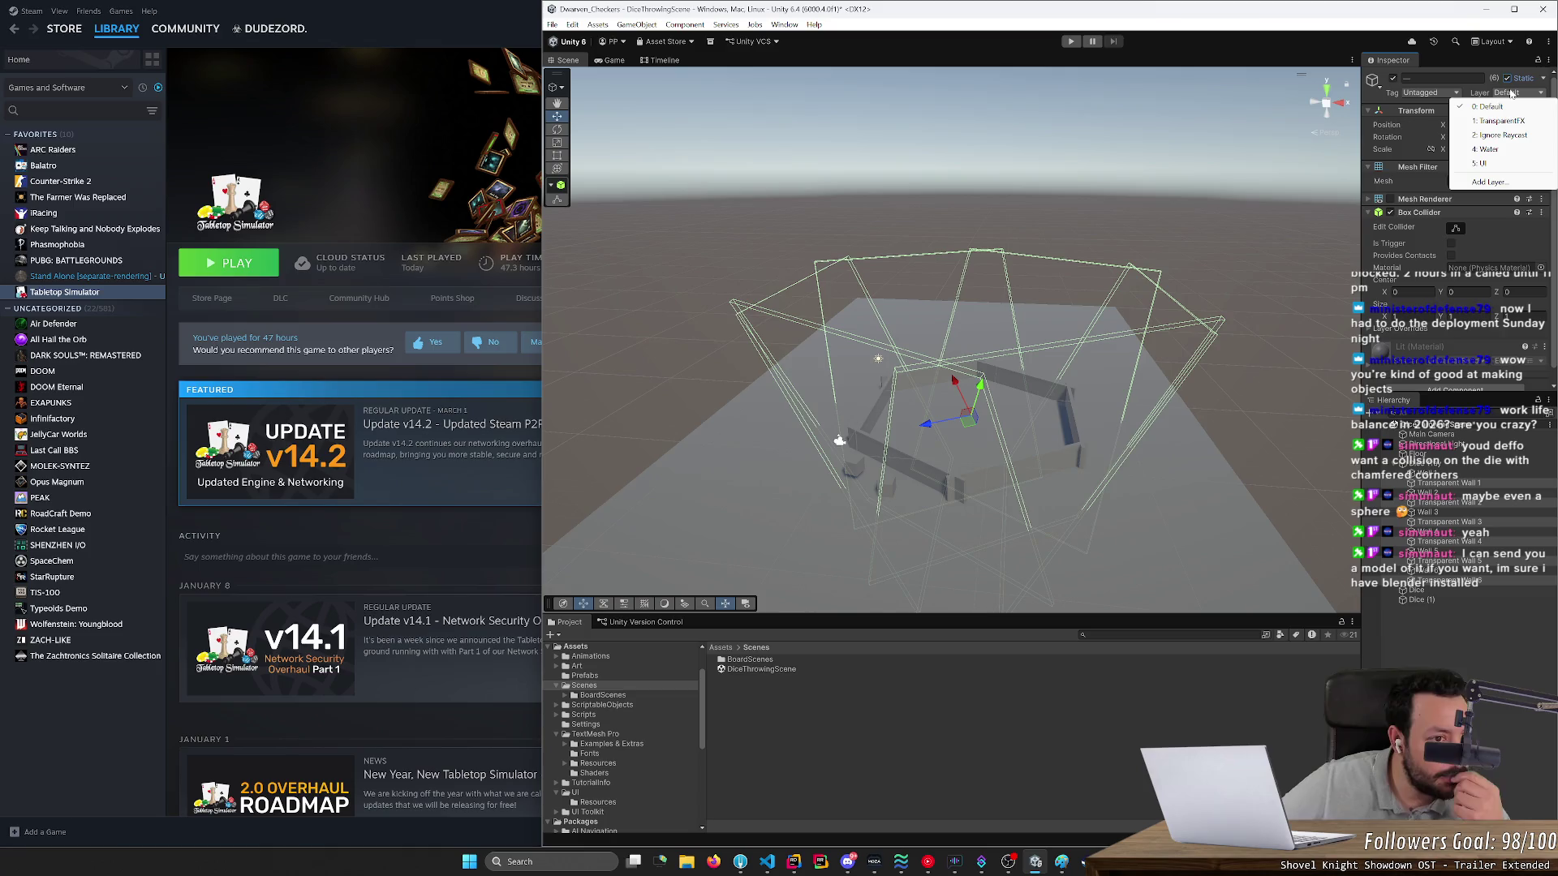
left_click(1425, 94)
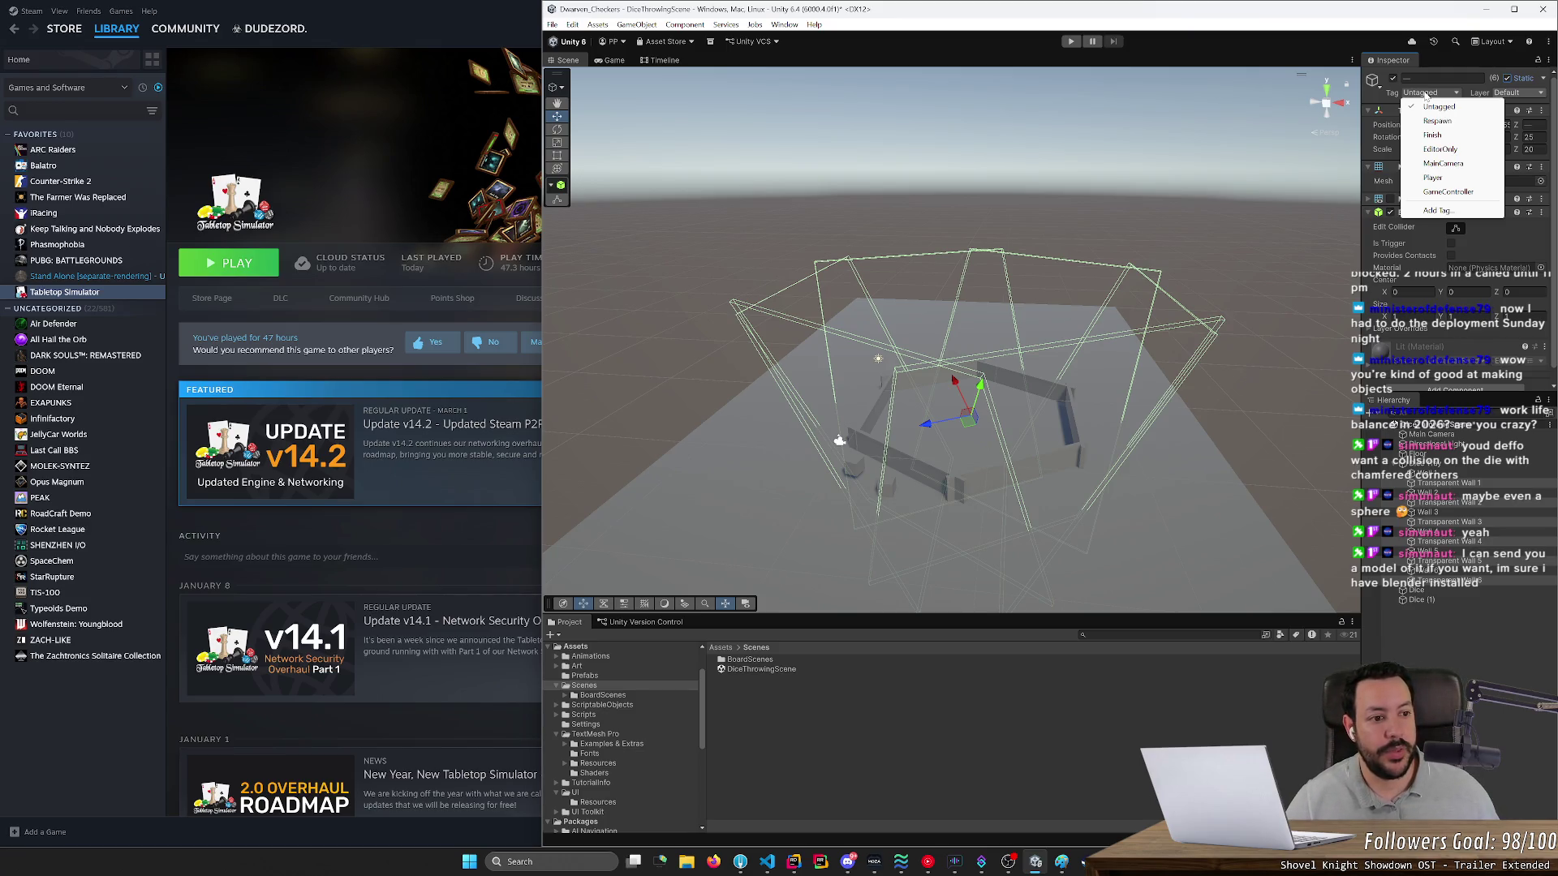
left_click(1497, 251)
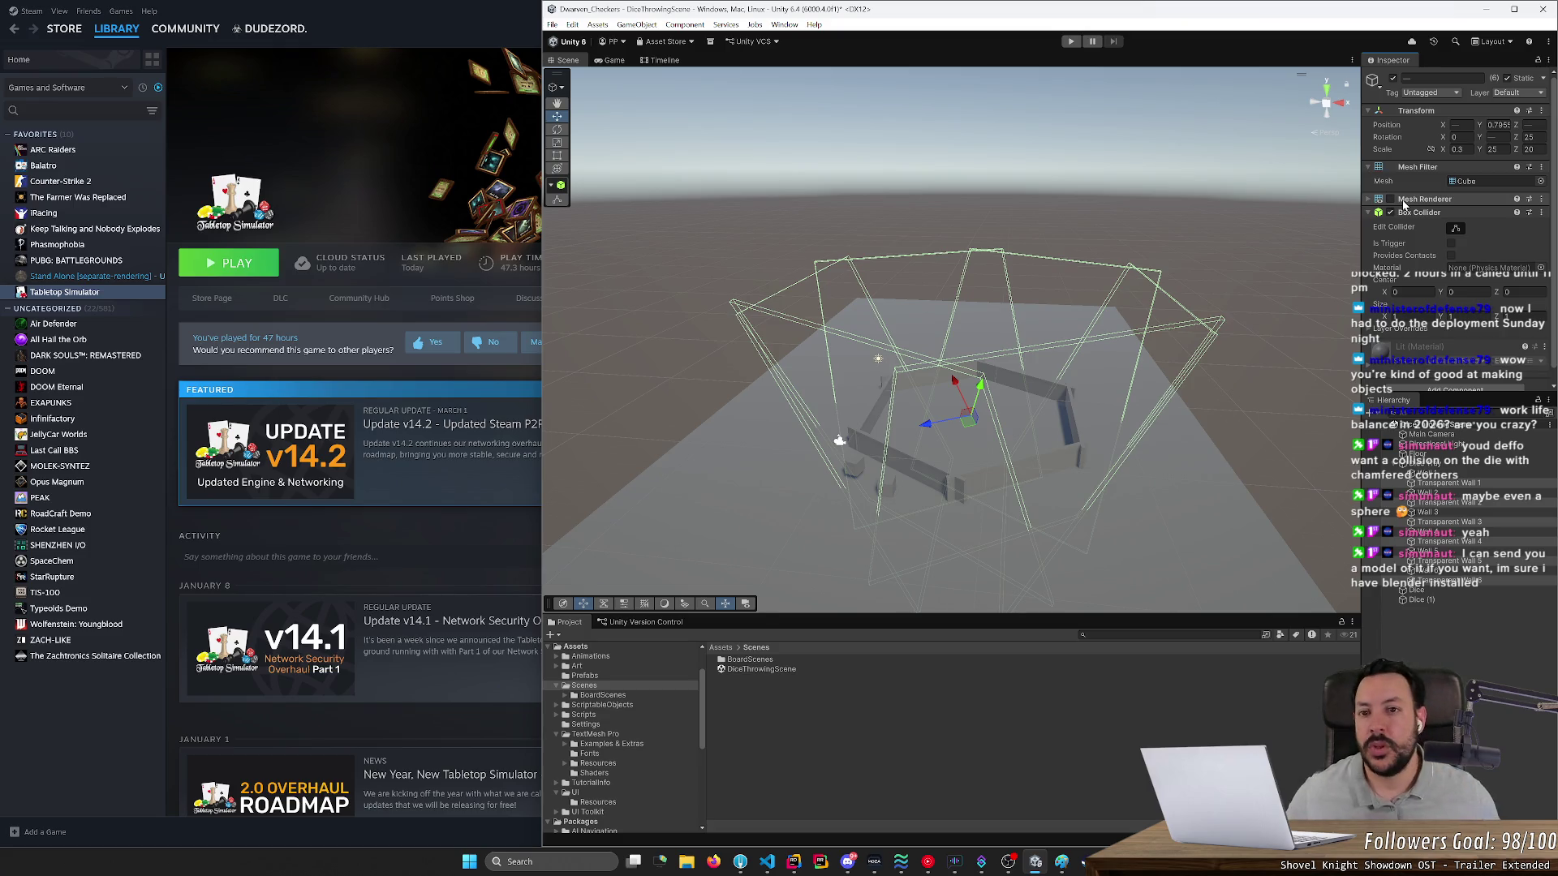
left_click(573, 24)
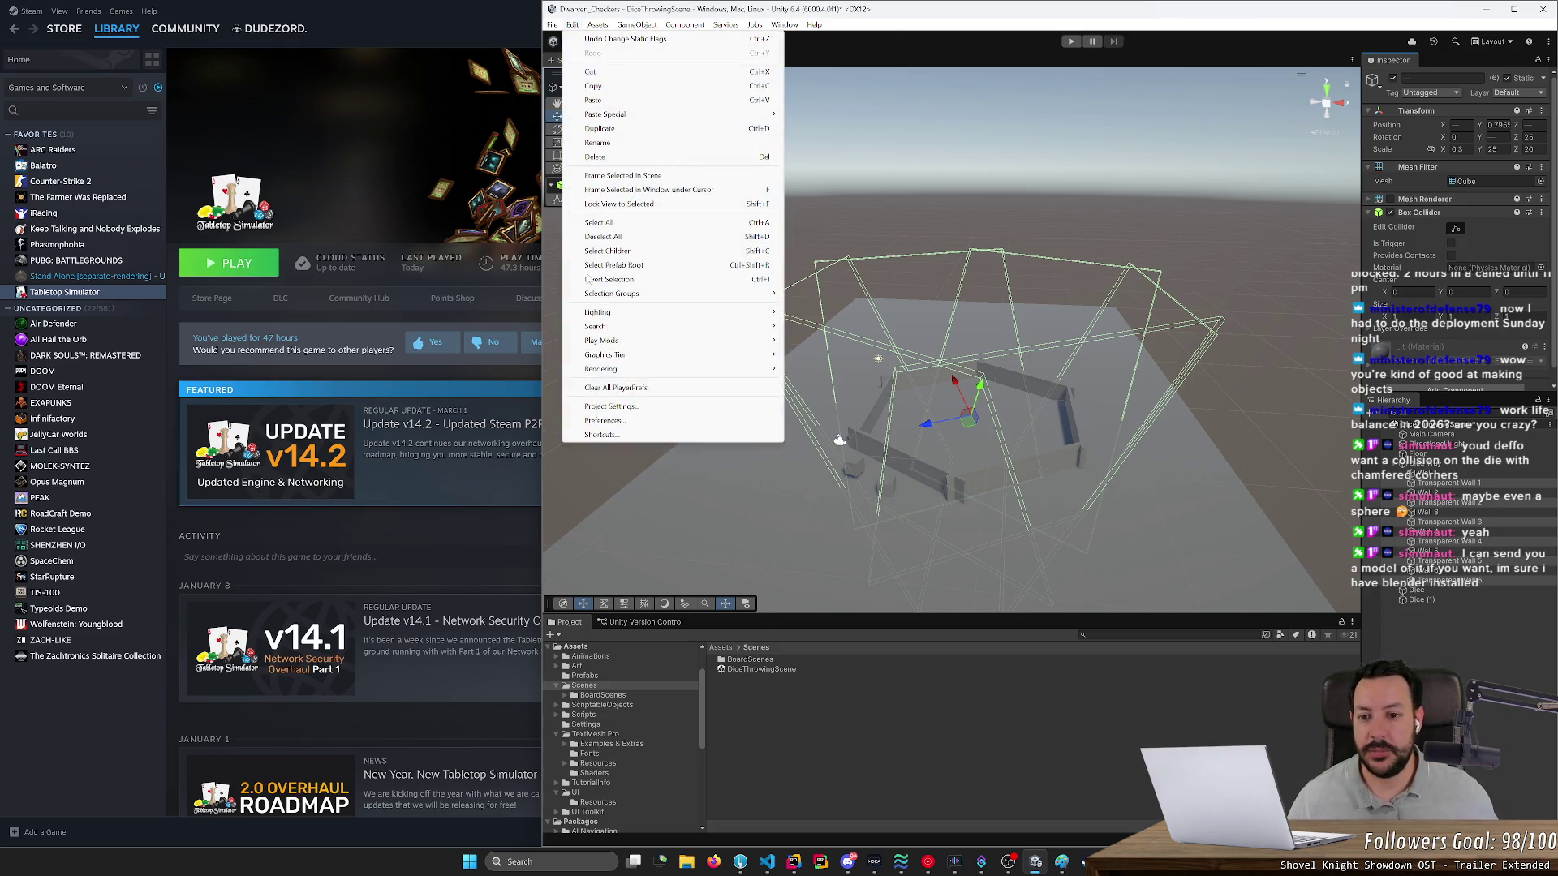
- Open Project Settings on the Physics page and expand the Layer Collision Matrix
left_click(611, 408)
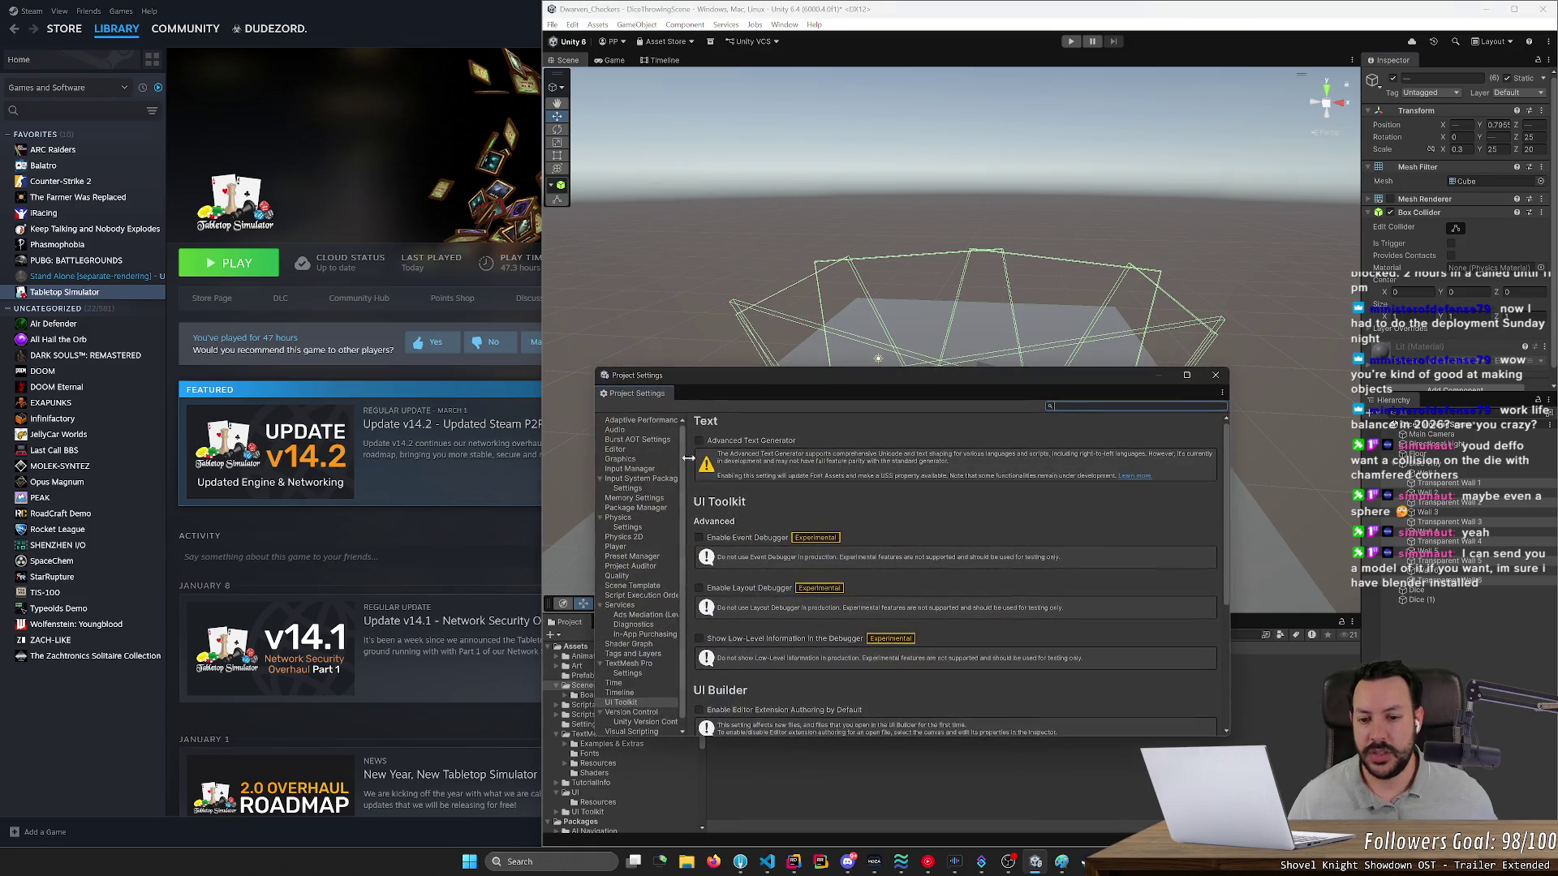
left_click(635, 305)
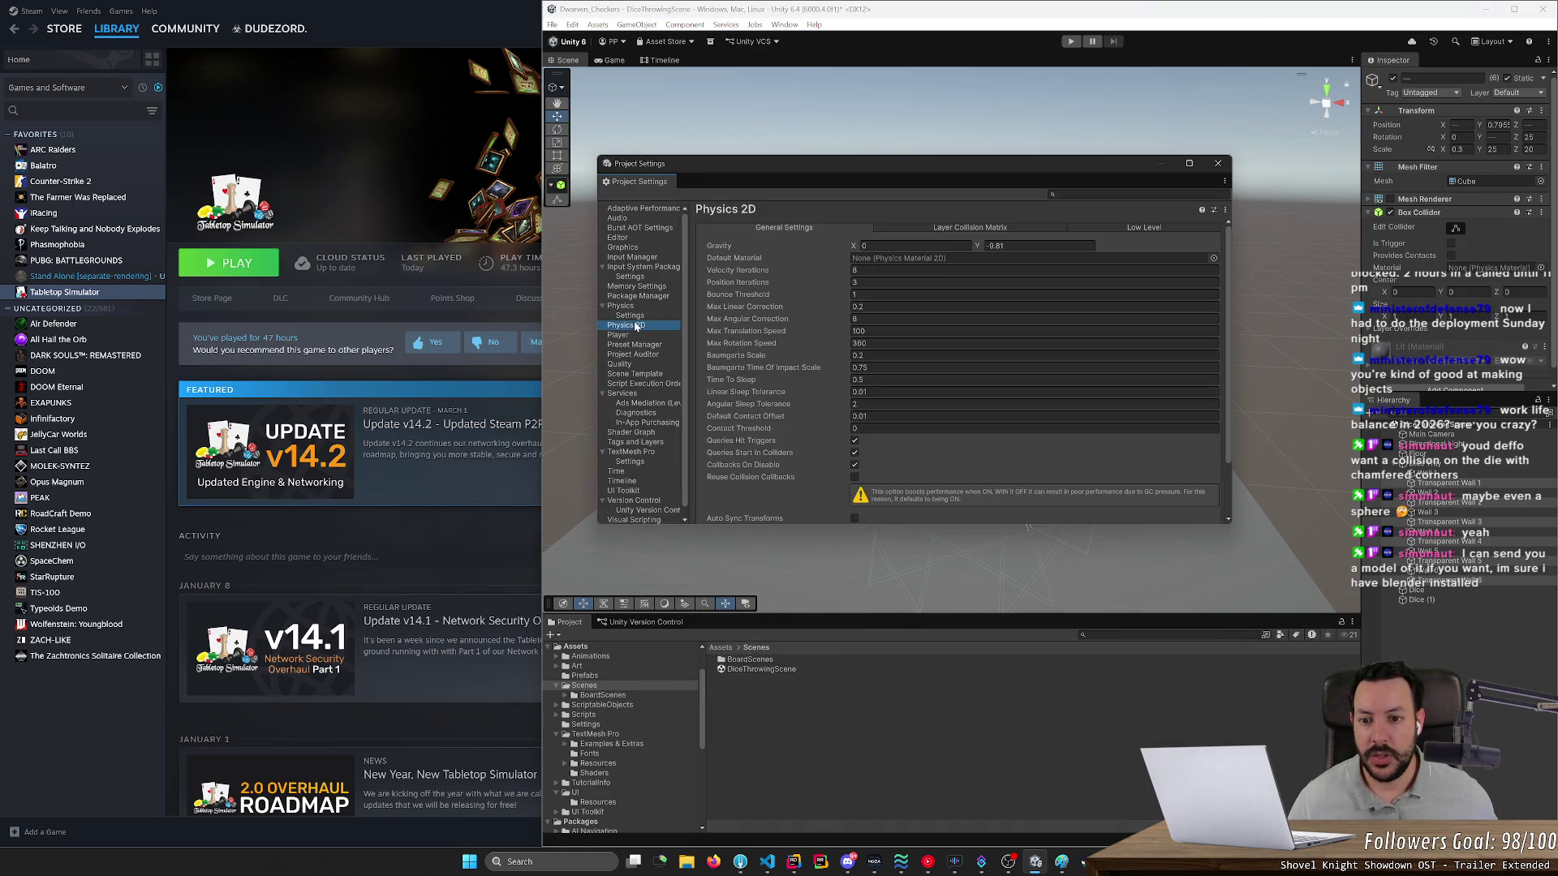
left_click(630, 316)
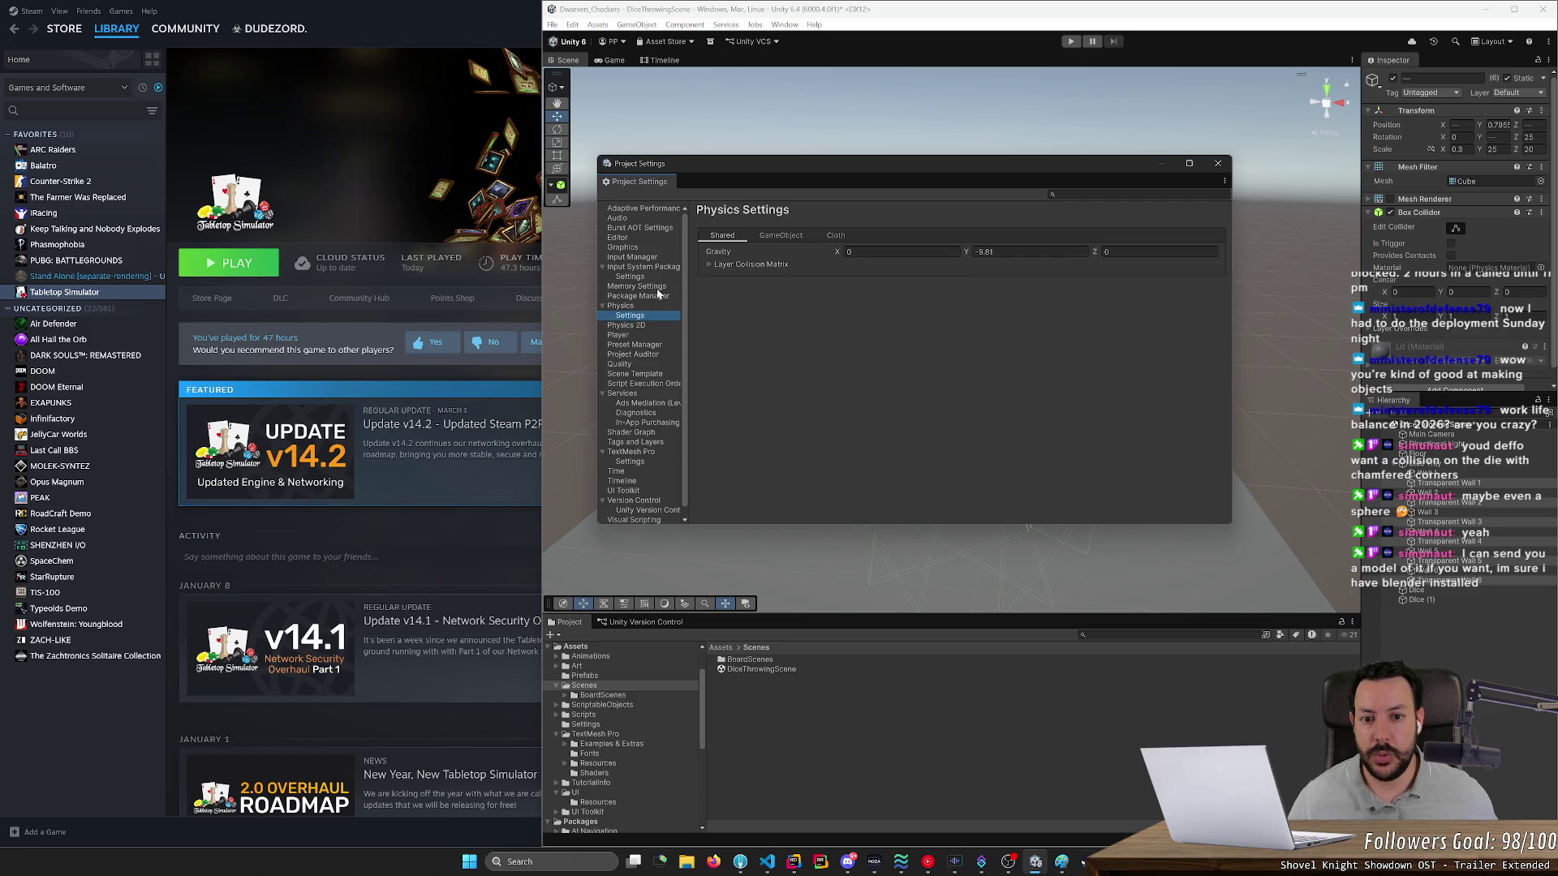
left_click(710, 265)
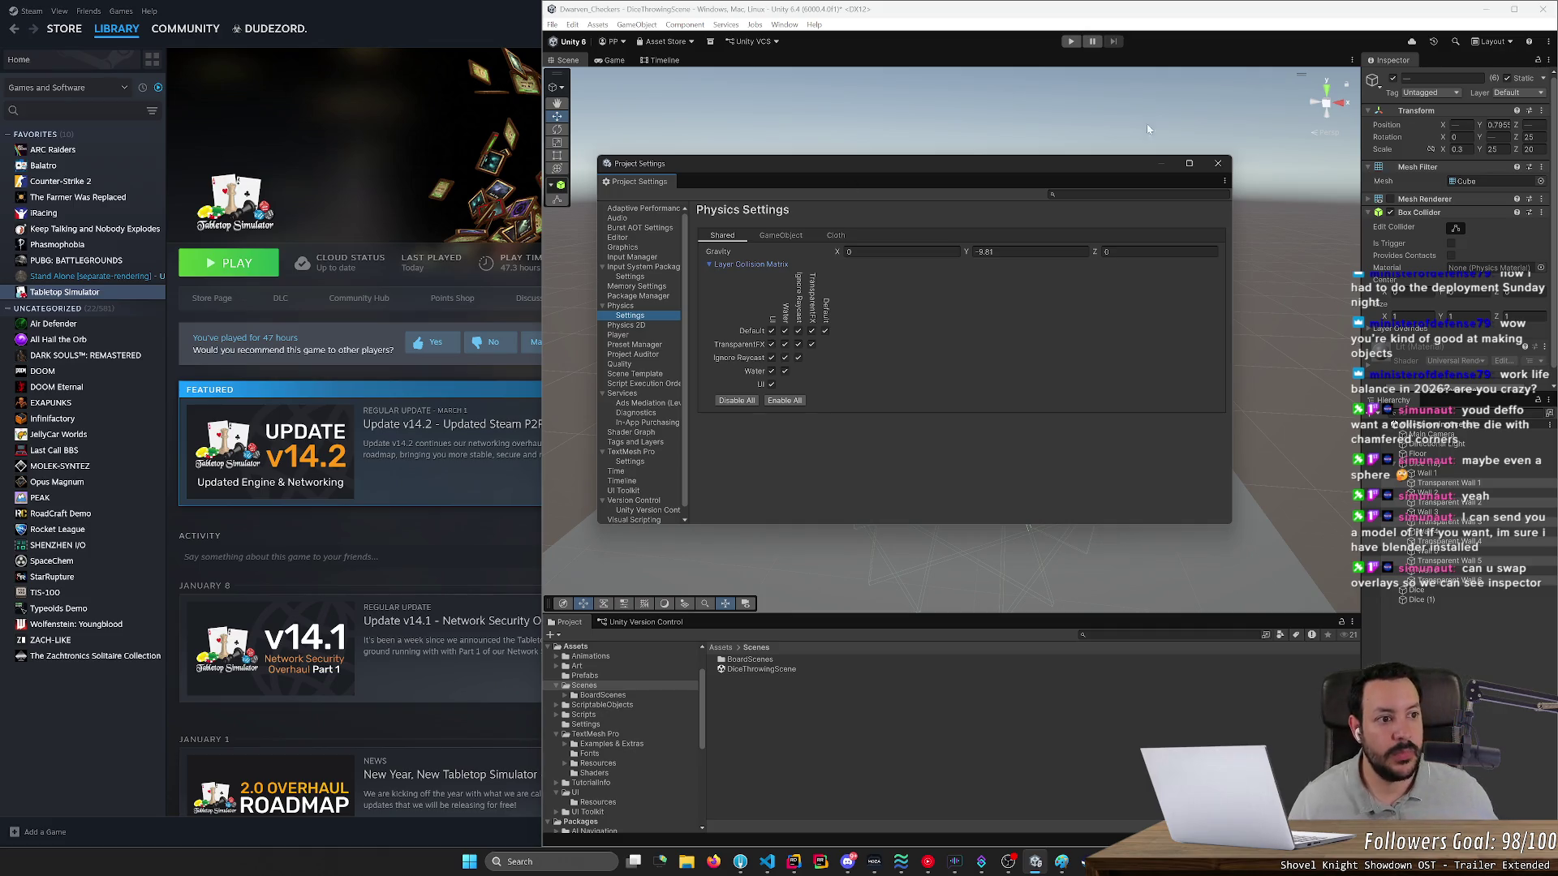
- Check the walls' layer and tag lists unchanged and move the settings window aside
left_click(1502, 93)
left_click(1434, 94)
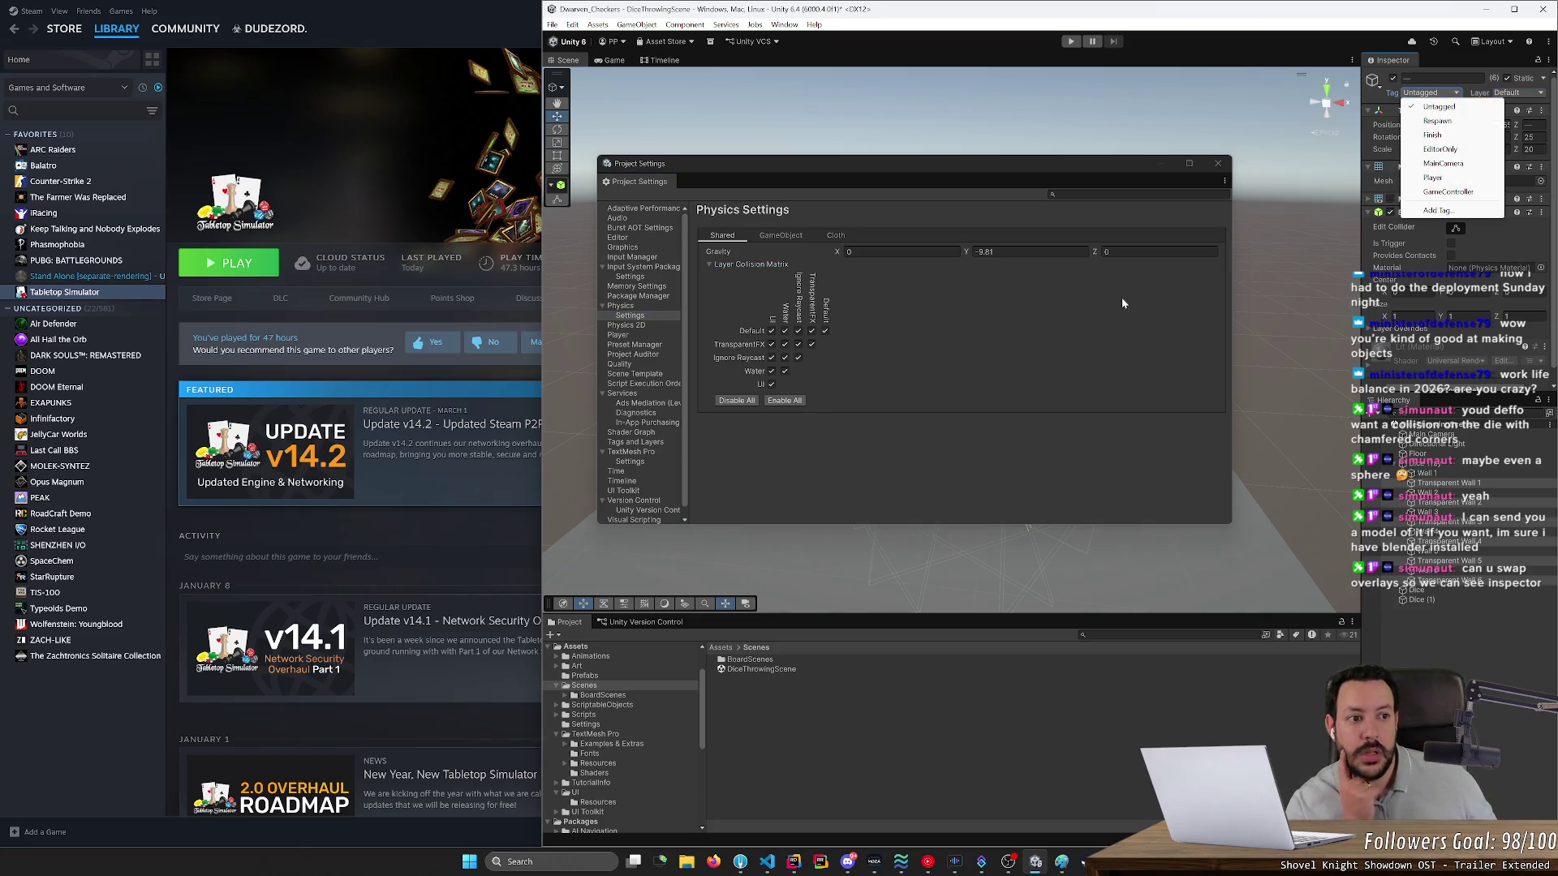
left_click(915, 188)
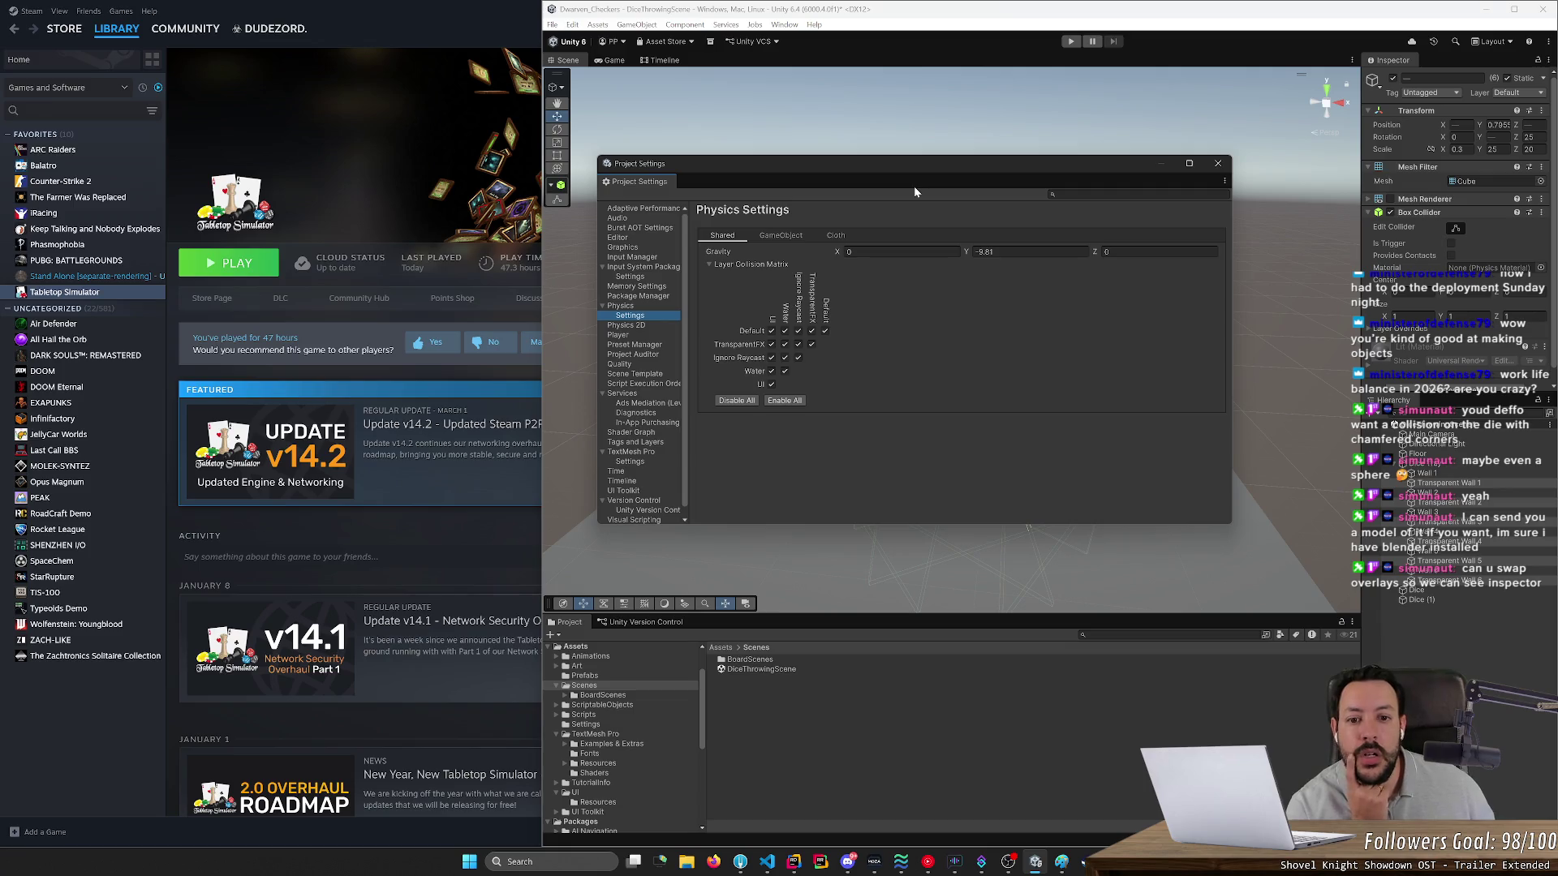
left_click_drag(923, 177, 540, 141)
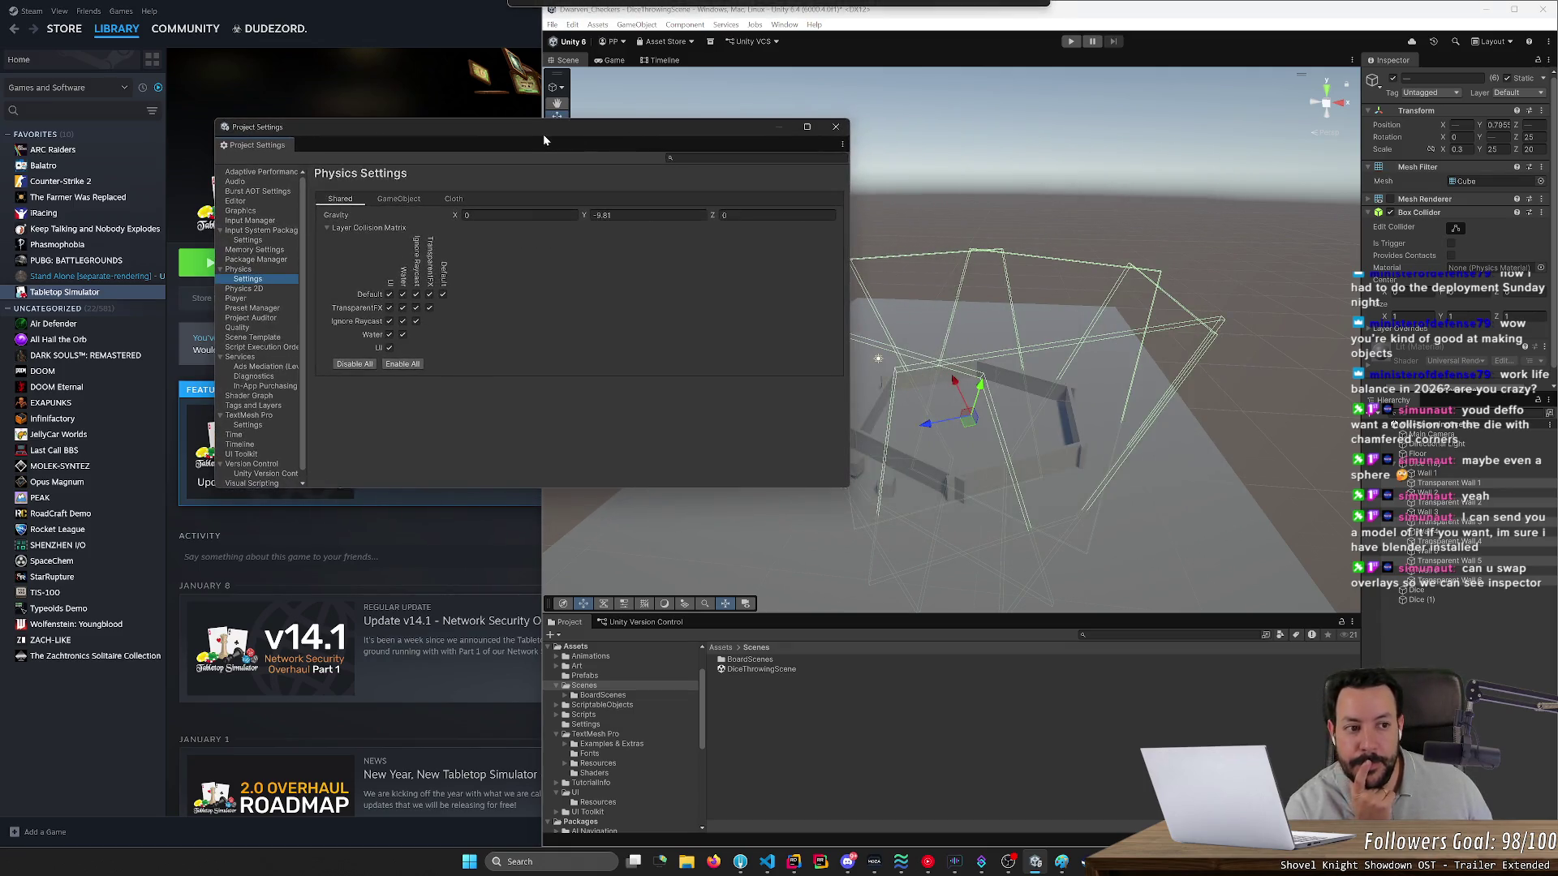
left_click(1509, 94)
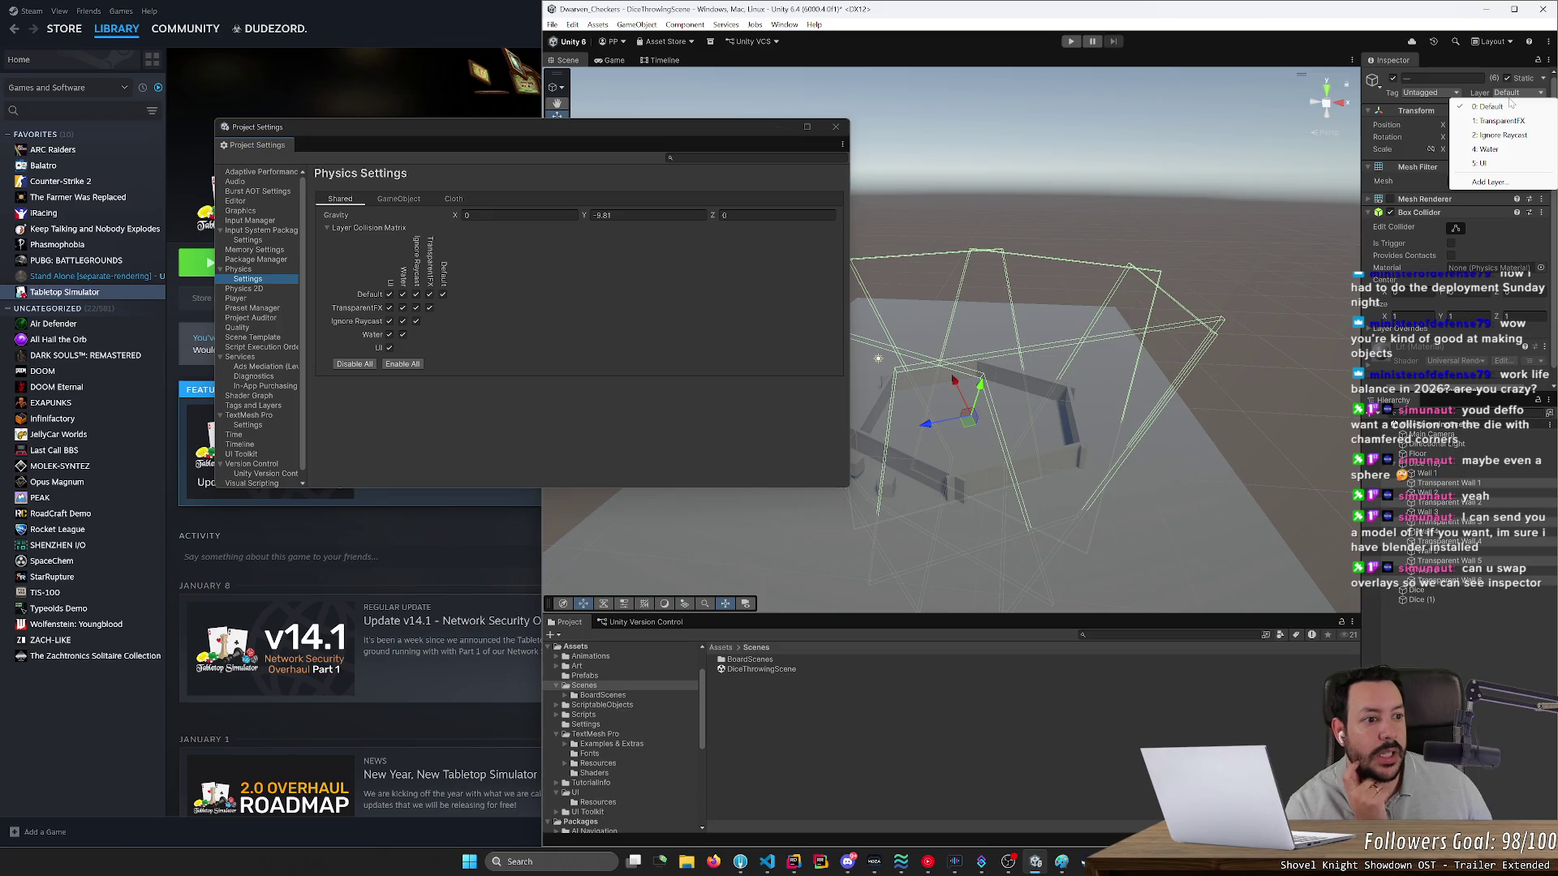
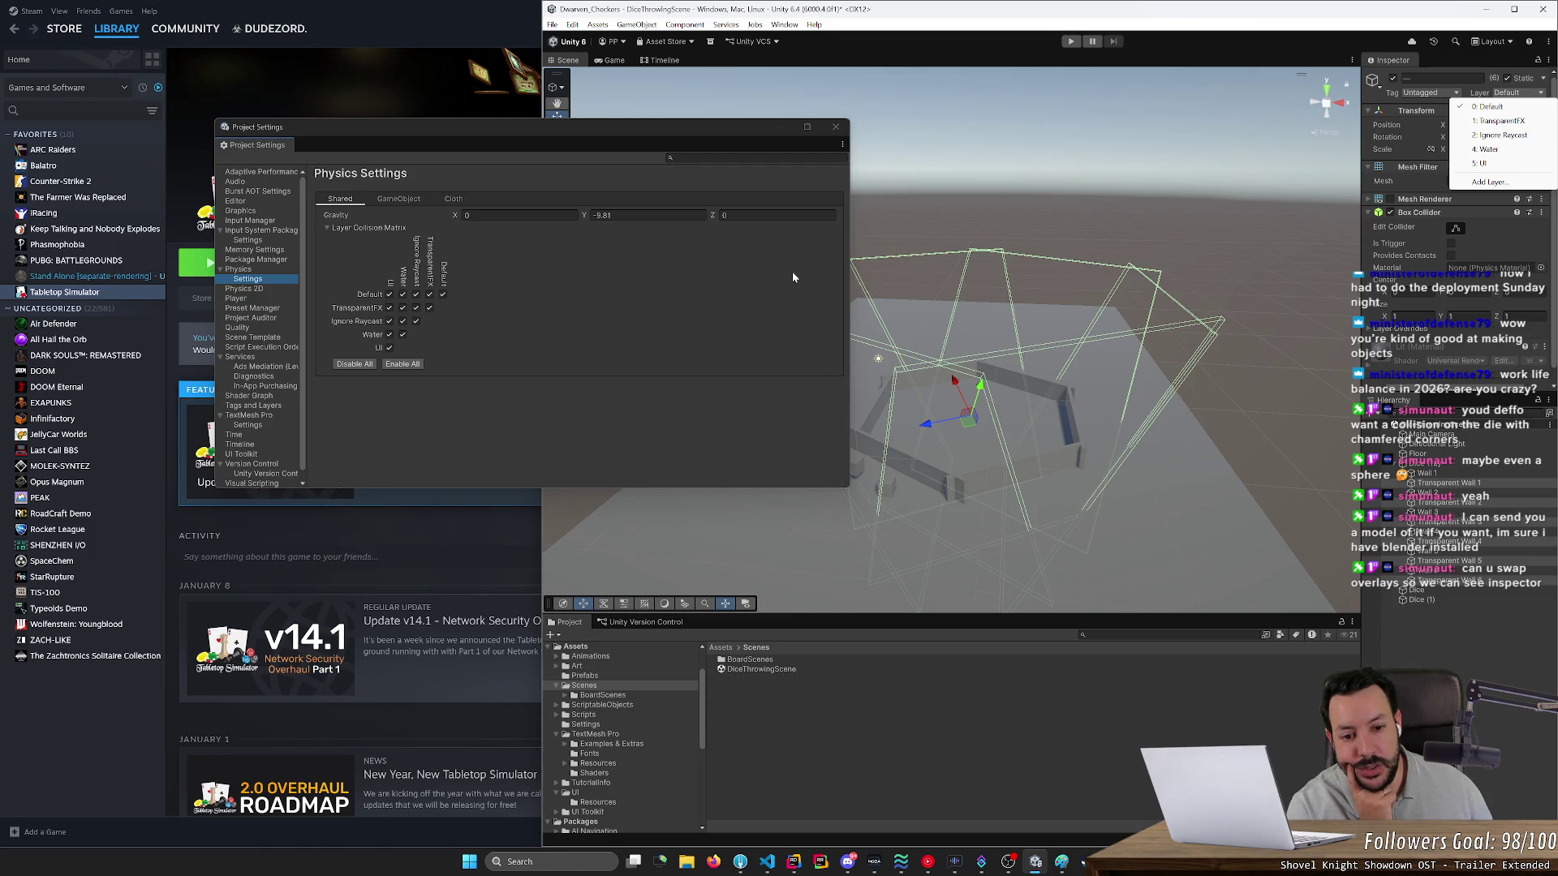
- Close the Physics Project Settings, orbit to a steeper tray view, and maximize the editor
mouse_move(833, 302)
left_mouse_down()
mouse_move(842, 379)
mouse_move(768, 368)
mouse_move(982, 364)
left_mouse_up()
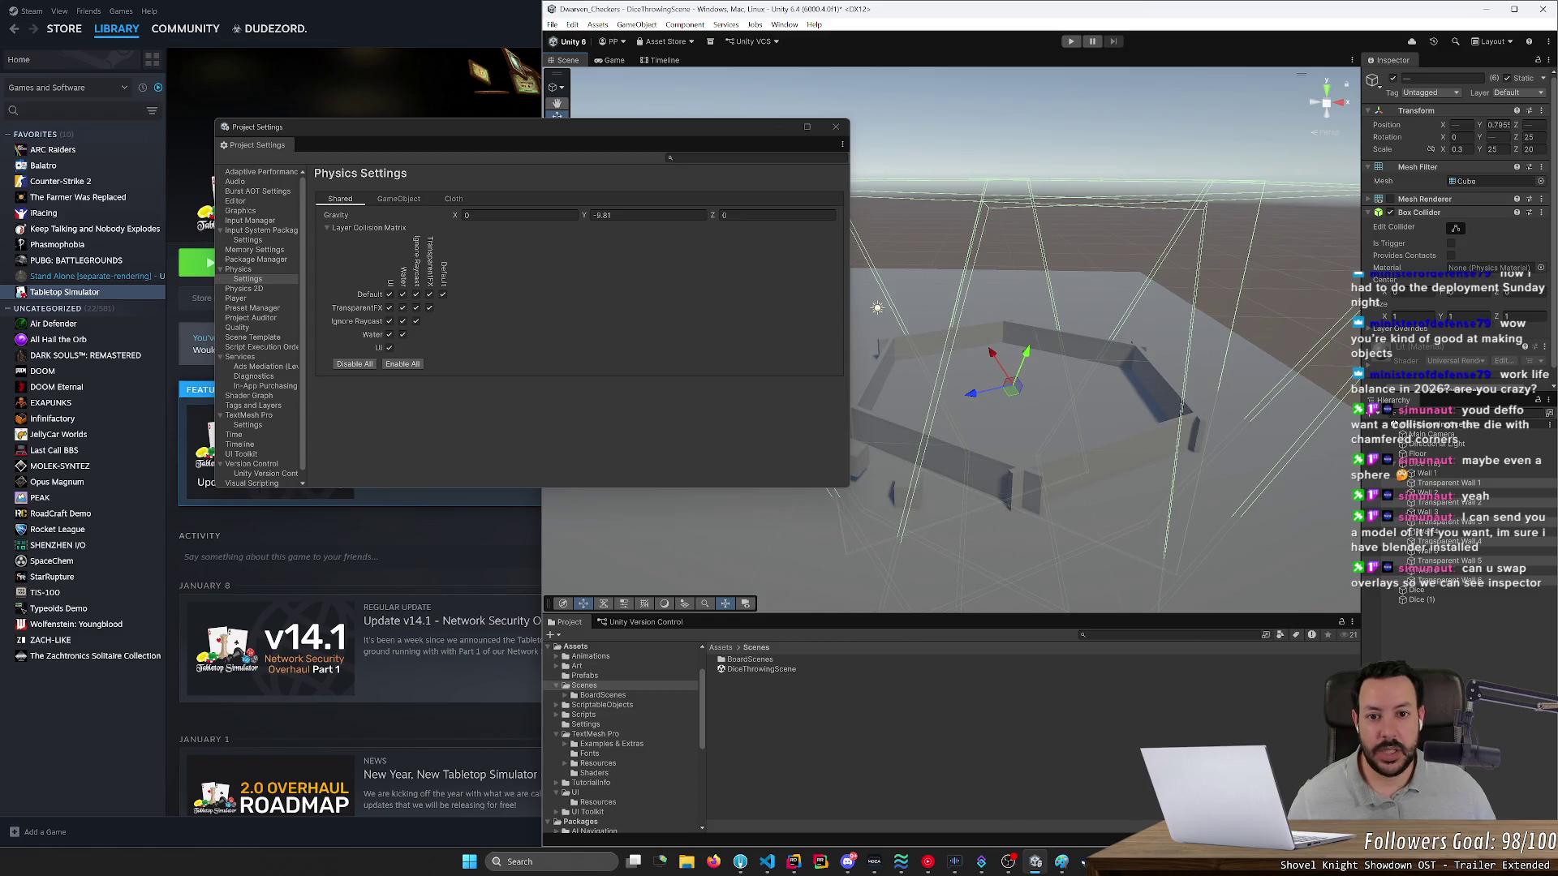
left_click(836, 125)
mouse_move(932, 199)
left_mouse_down()
mouse_move(974, 284)
mouse_move(753, 429)
left_mouse_up()
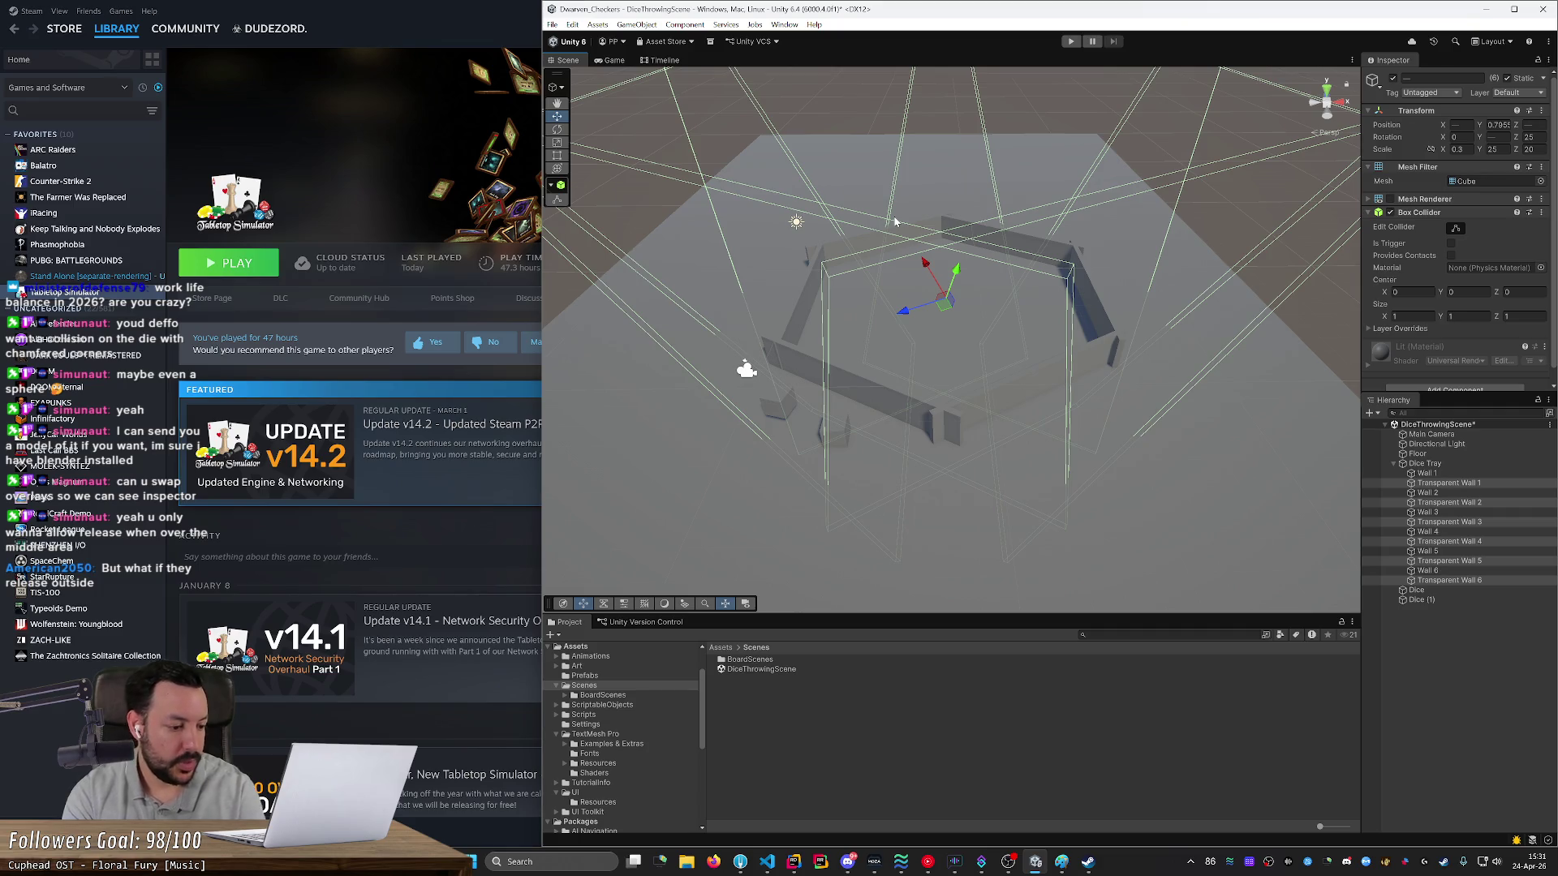
double_click(963, 23)
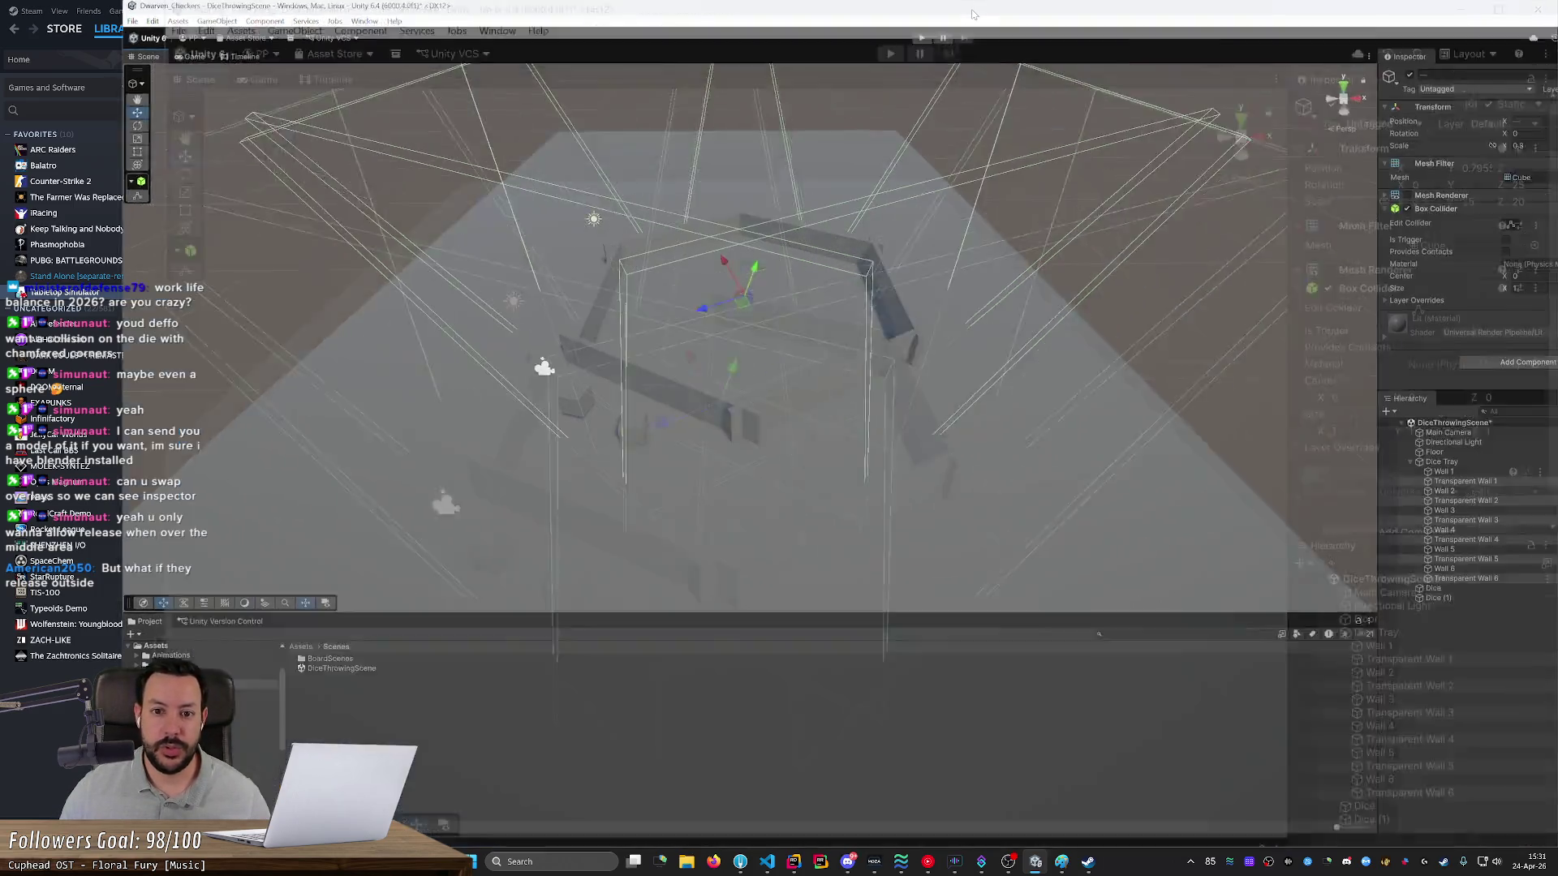
- Orbit and zoom the Scene view, framing the whole hexagonal dice tray with F
mouse_move(822, 193)
left_mouse_down()
mouse_move(691, 223)
mouse_move(817, 193)
left_mouse_up()
mouse_move(832, 166)
left_mouse_down()
mouse_move(705, 202)
mouse_move(785, 313)
mouse_move(793, 388)
mouse_move(761, 378)
mouse_move(748, 331)
mouse_move(704, 324)
mouse_move(733, 313)
mouse_move(733, 333)
mouse_move(741, 322)
mouse_move(641, 357)
mouse_move(698, 295)
mouse_move(595, 549)
mouse_move(619, 346)
mouse_move(689, 354)
mouse_move(684, 366)
left_mouse_up()
scroll(743, 329, "down", 5)
key("f")
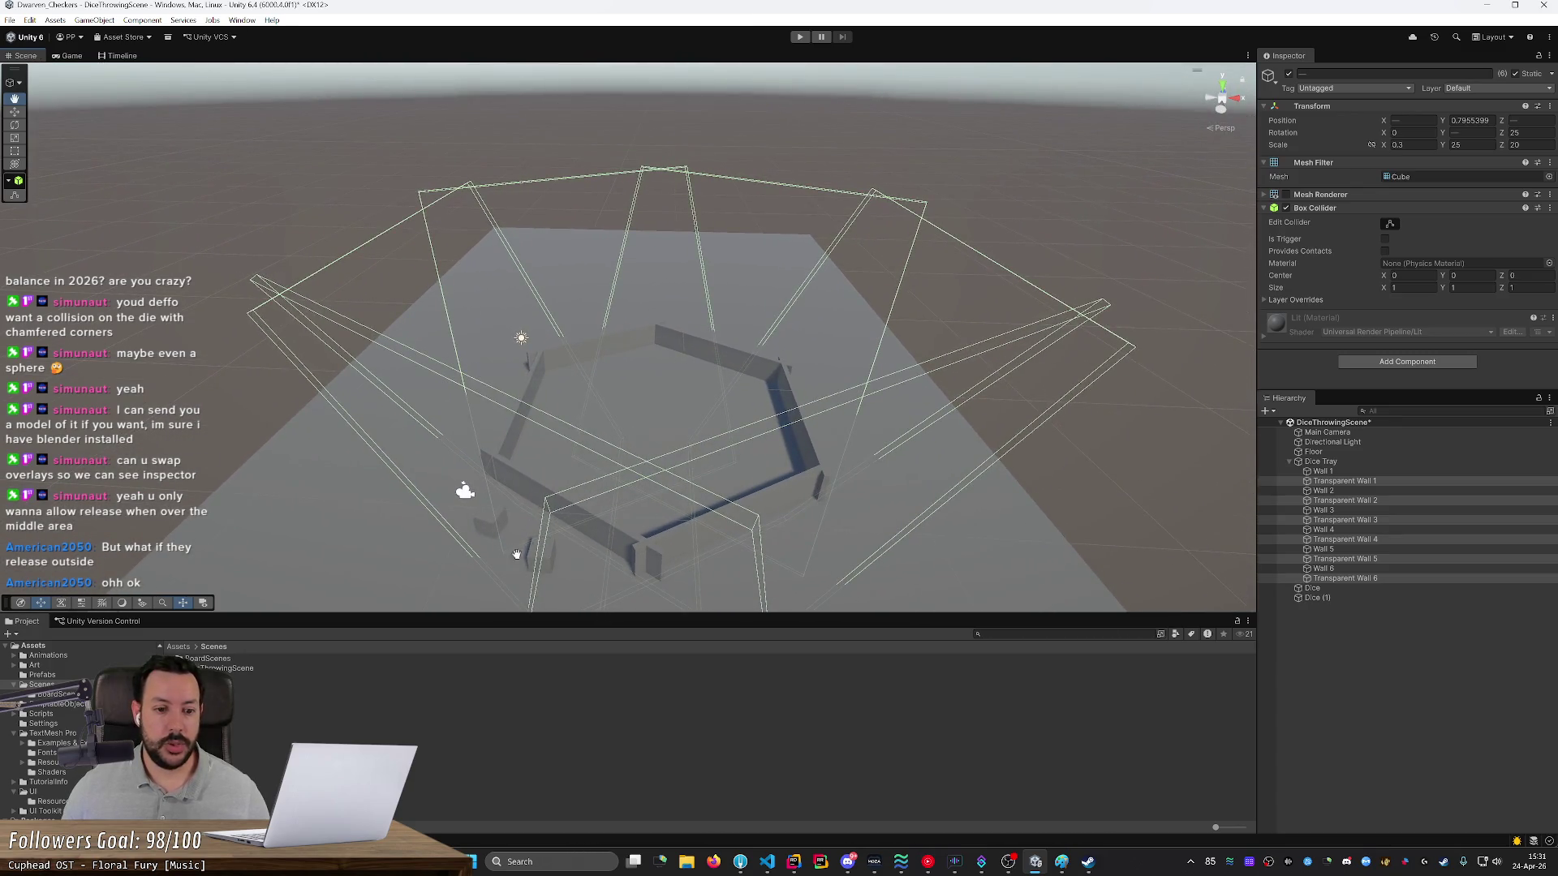
mouse_move(525, 303)
left_mouse_down()
mouse_move(463, 340)
mouse_move(480, 297)
left_mouse_up()
mouse_move(906, 442)
left_mouse_down()
mouse_move(1007, 511)
mouse_move(595, 320)
mouse_move(604, 365)
mouse_move(690, 328)
left_mouse_up()
scroll(511, 284, "up", 6)
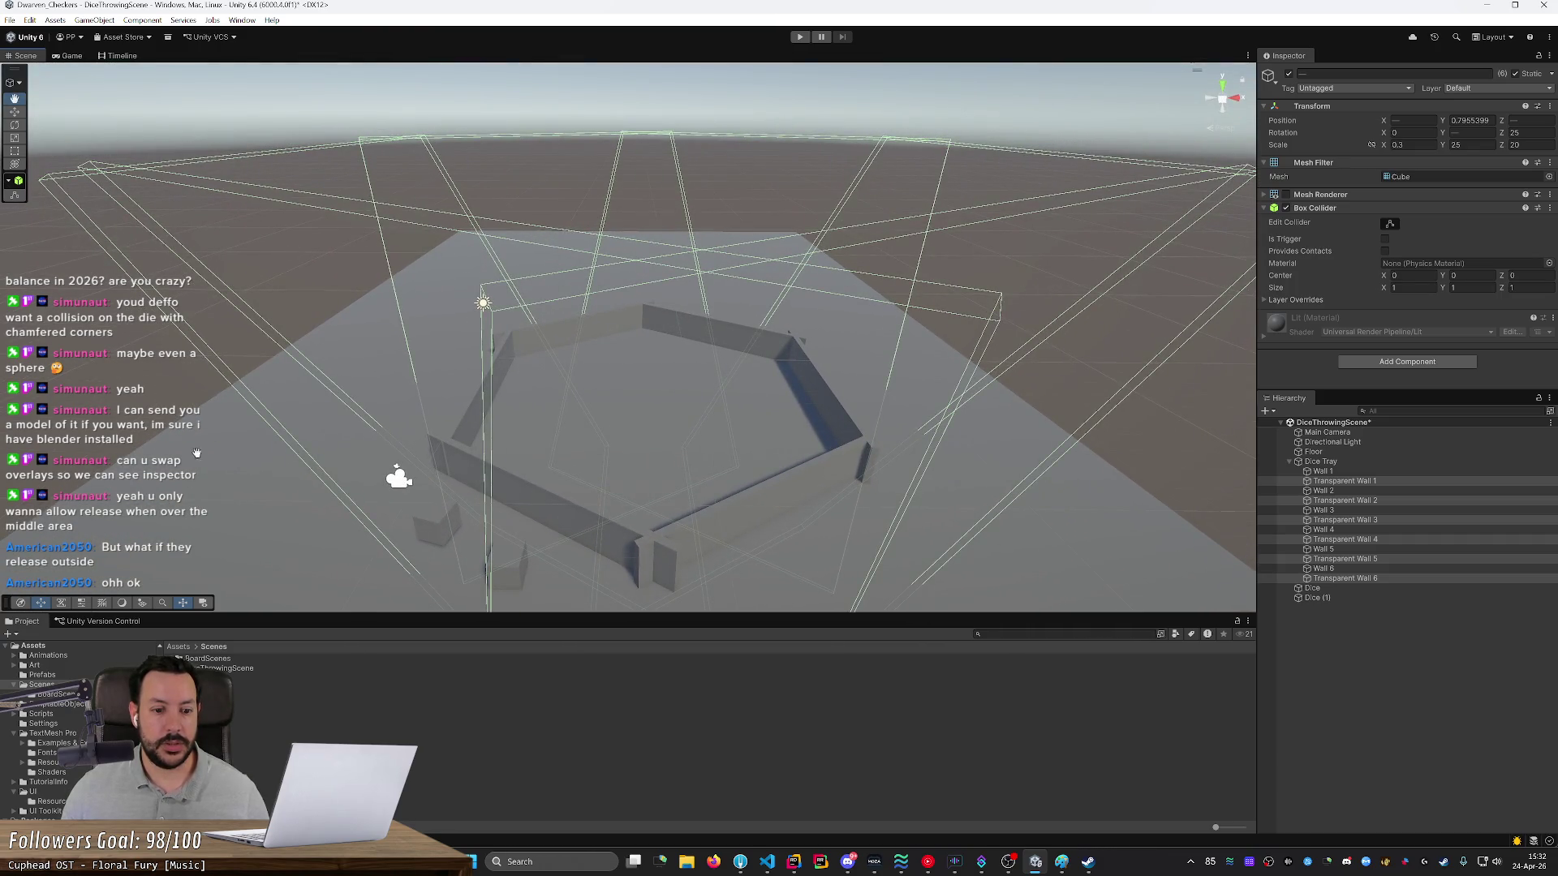
- Pan and tilt to look down on the tray, then select the Move tool and clear the selection
left_click_drag(232, 447, 162, 388)
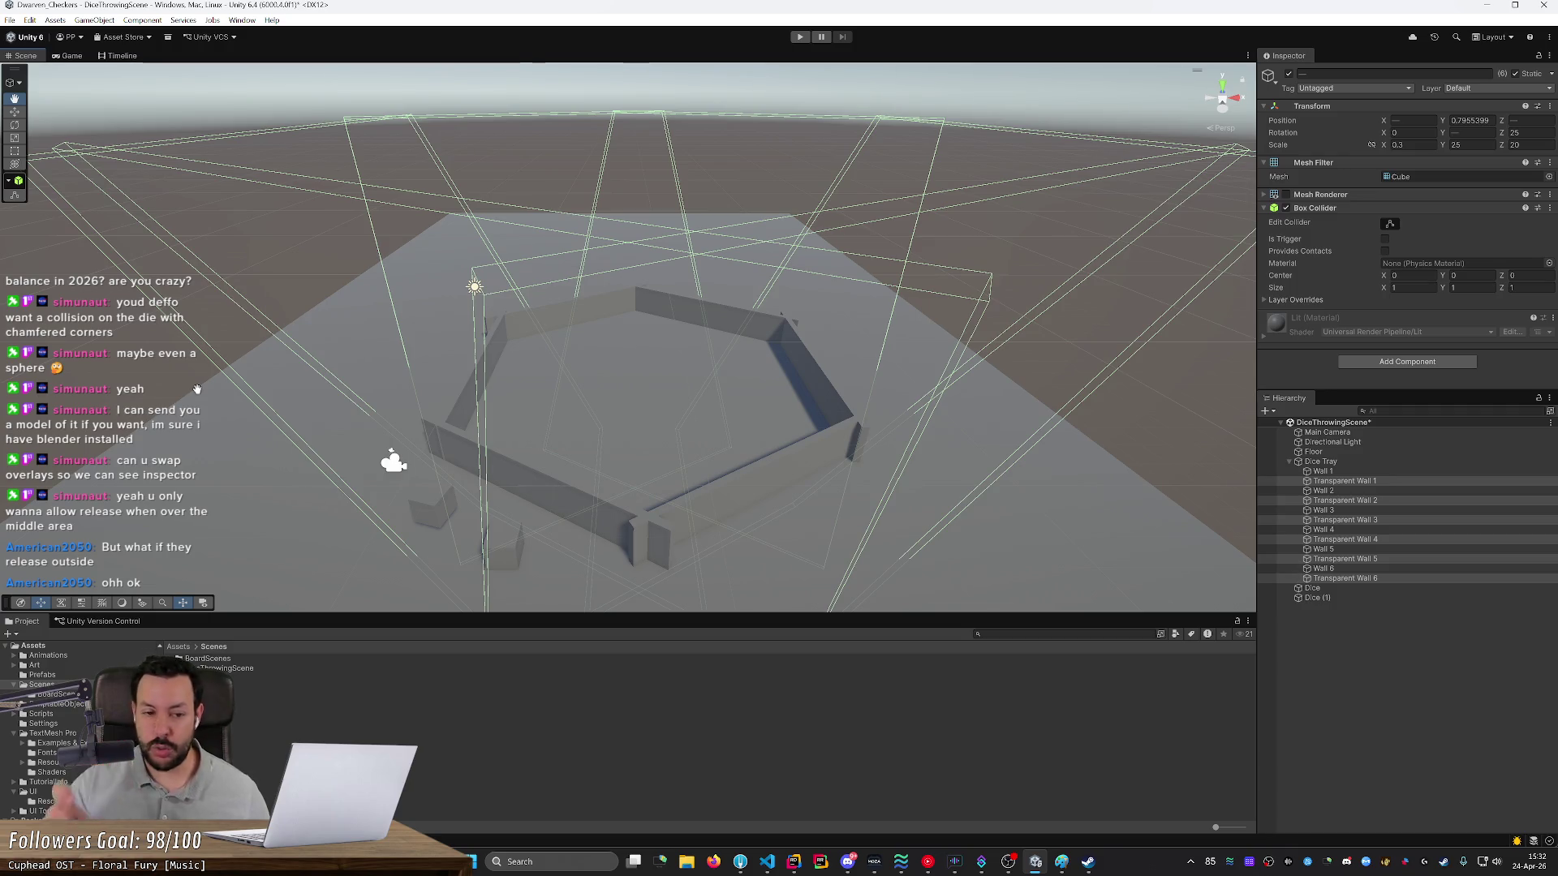
mouse_move(318, 332)
left_mouse_down()
mouse_move(424, 243)
mouse_move(592, 243)
mouse_move(398, 245)
mouse_move(571, 279)
left_mouse_up()
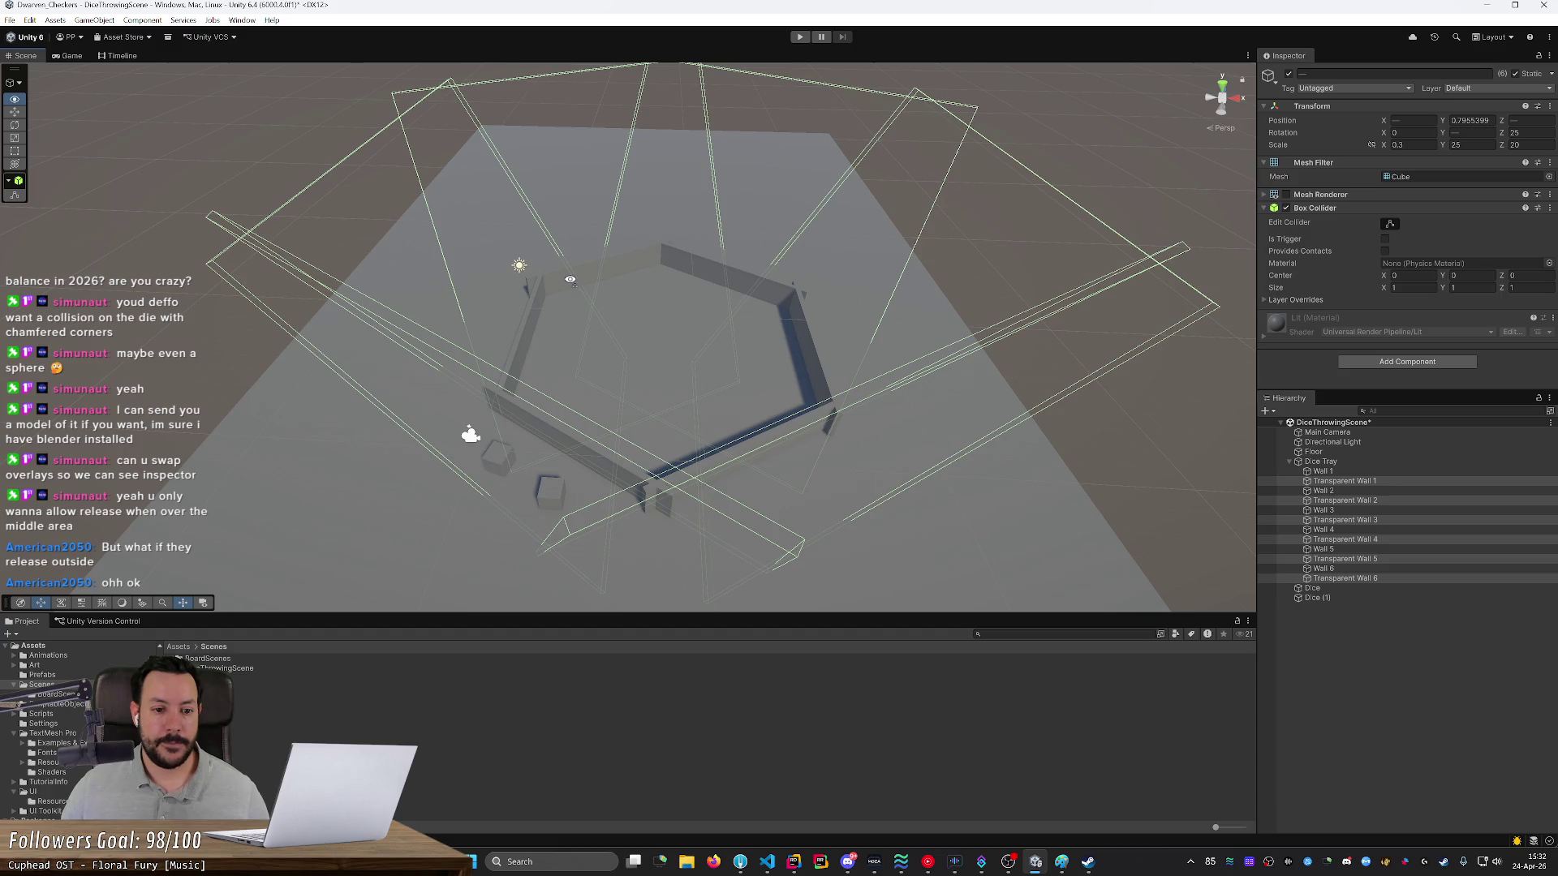
left_click_drag(570, 279, 529, 424)
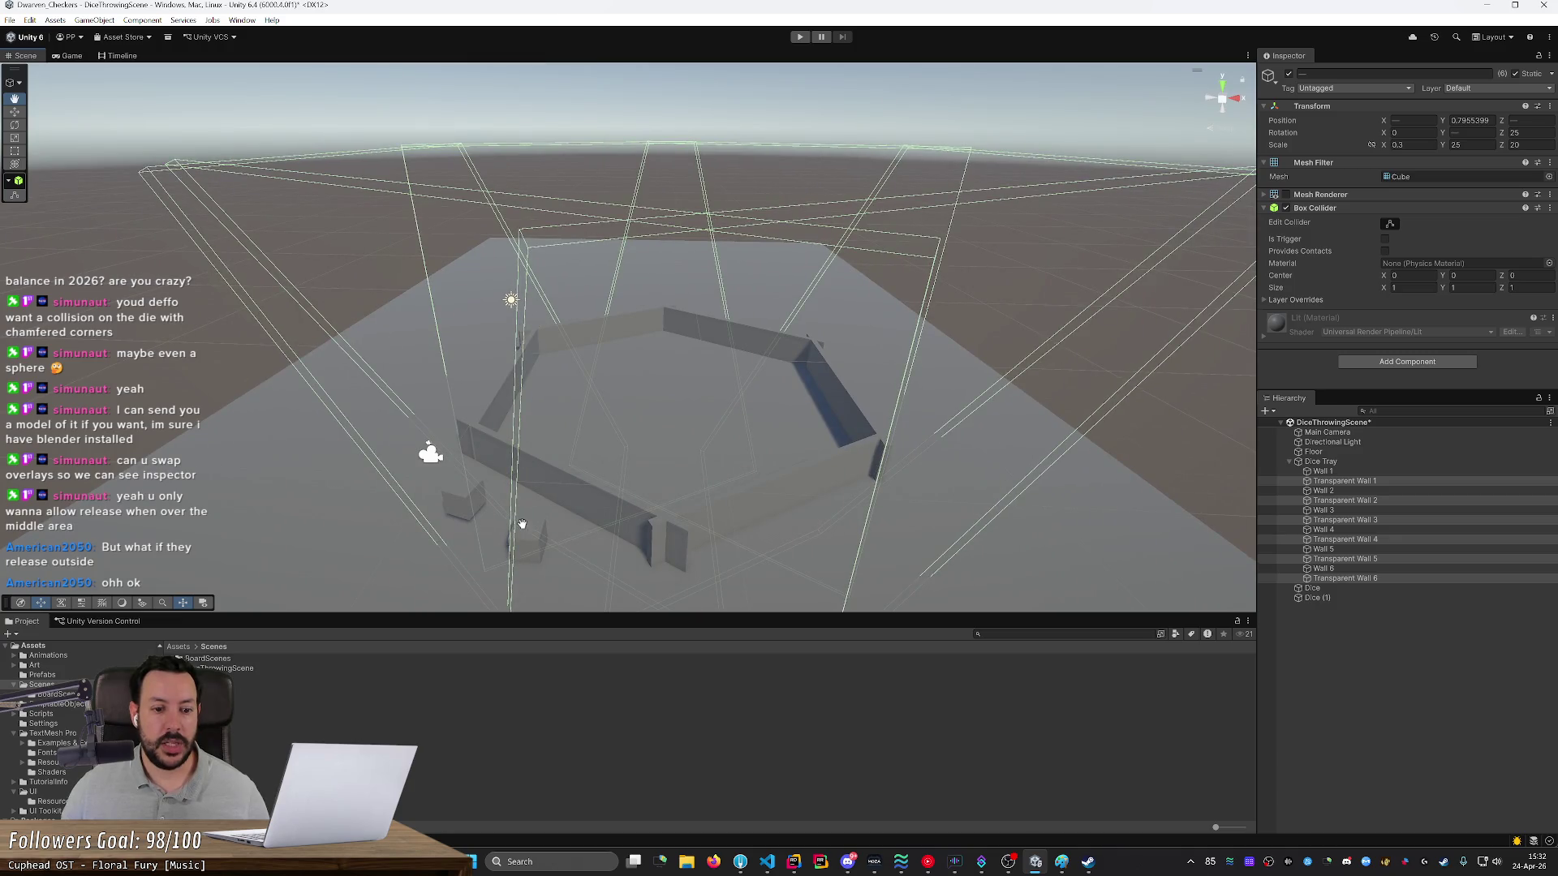
mouse_move(525, 532)
left_mouse_down()
mouse_move(555, 479)
mouse_move(526, 552)
left_mouse_up()
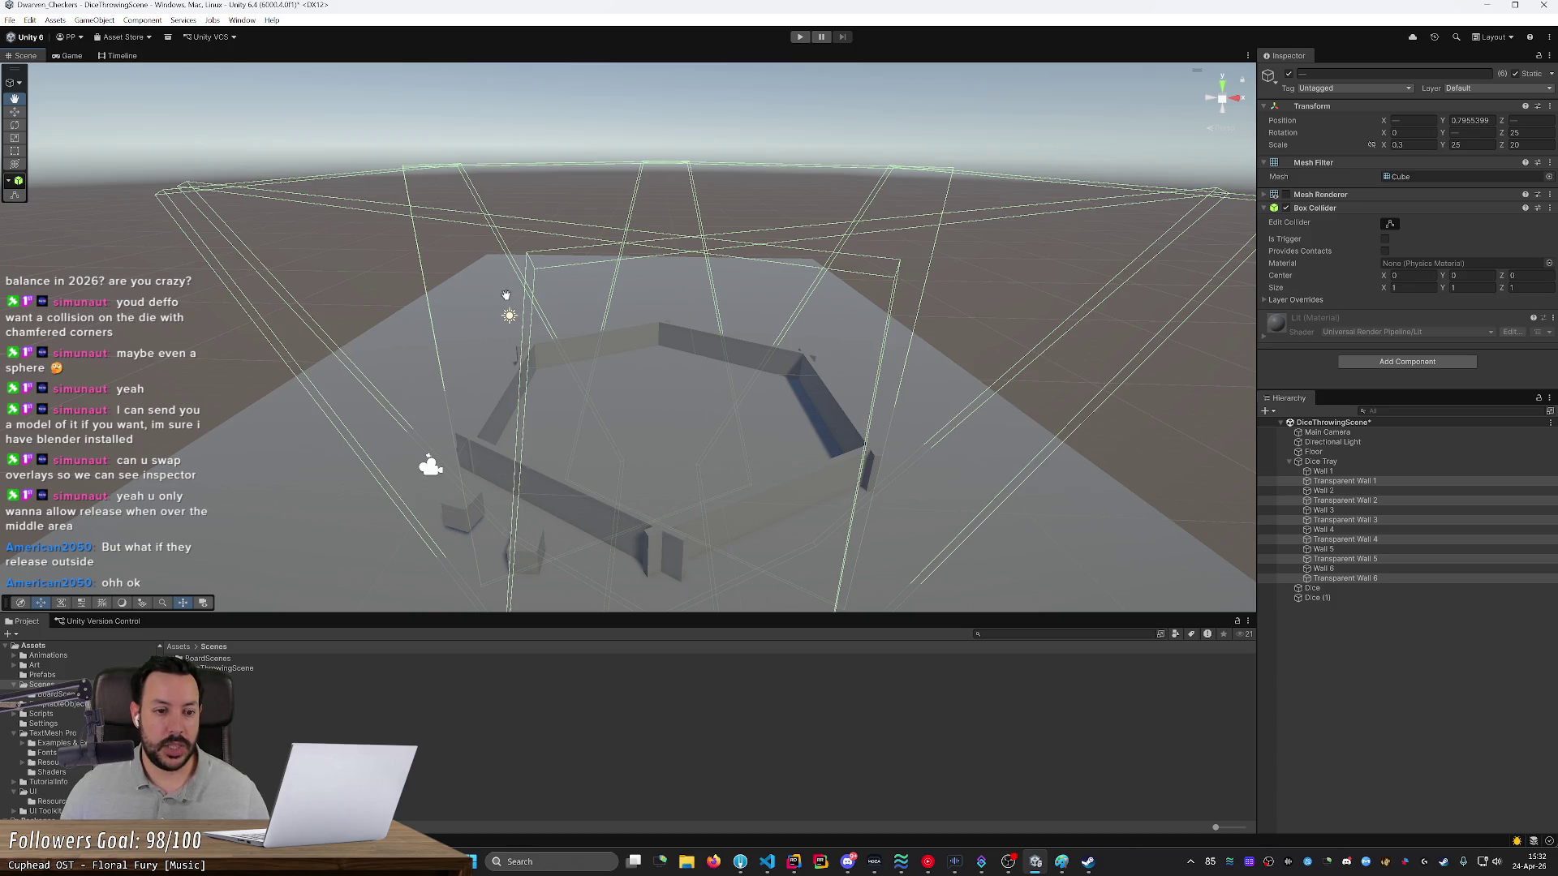
mouse_move(278, 156)
left_mouse_down()
mouse_move(445, 264)
mouse_move(470, 244)
mouse_move(467, 187)
mouse_move(370, 135)
left_mouse_up()
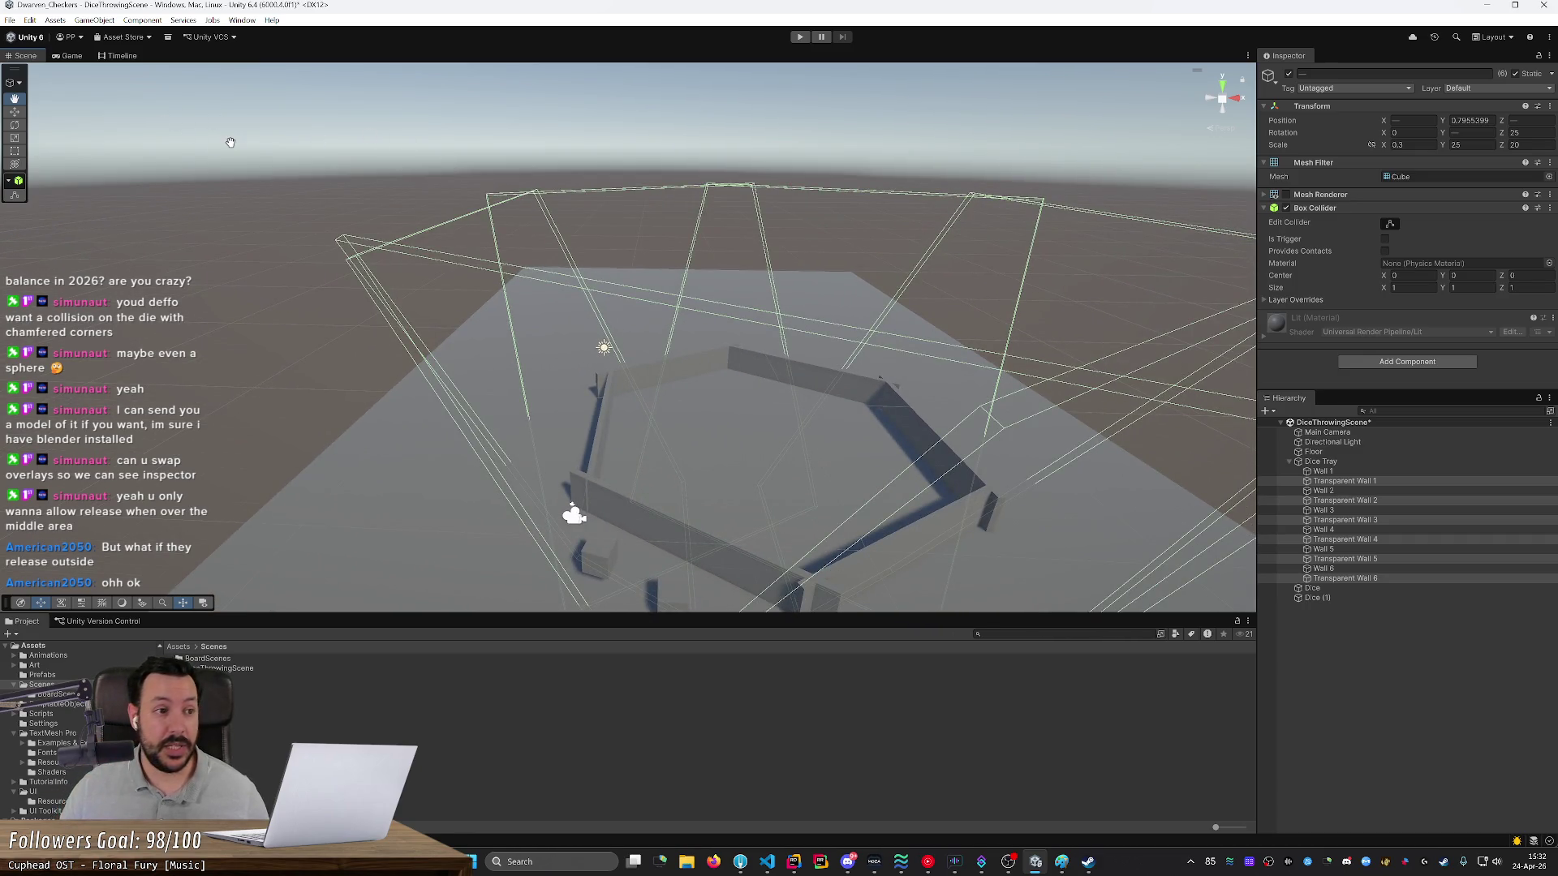
left_click(15, 111)
mouse_move(183, 135)
left_mouse_down()
mouse_move(709, 348)
mouse_move(715, 335)
left_mouse_up()
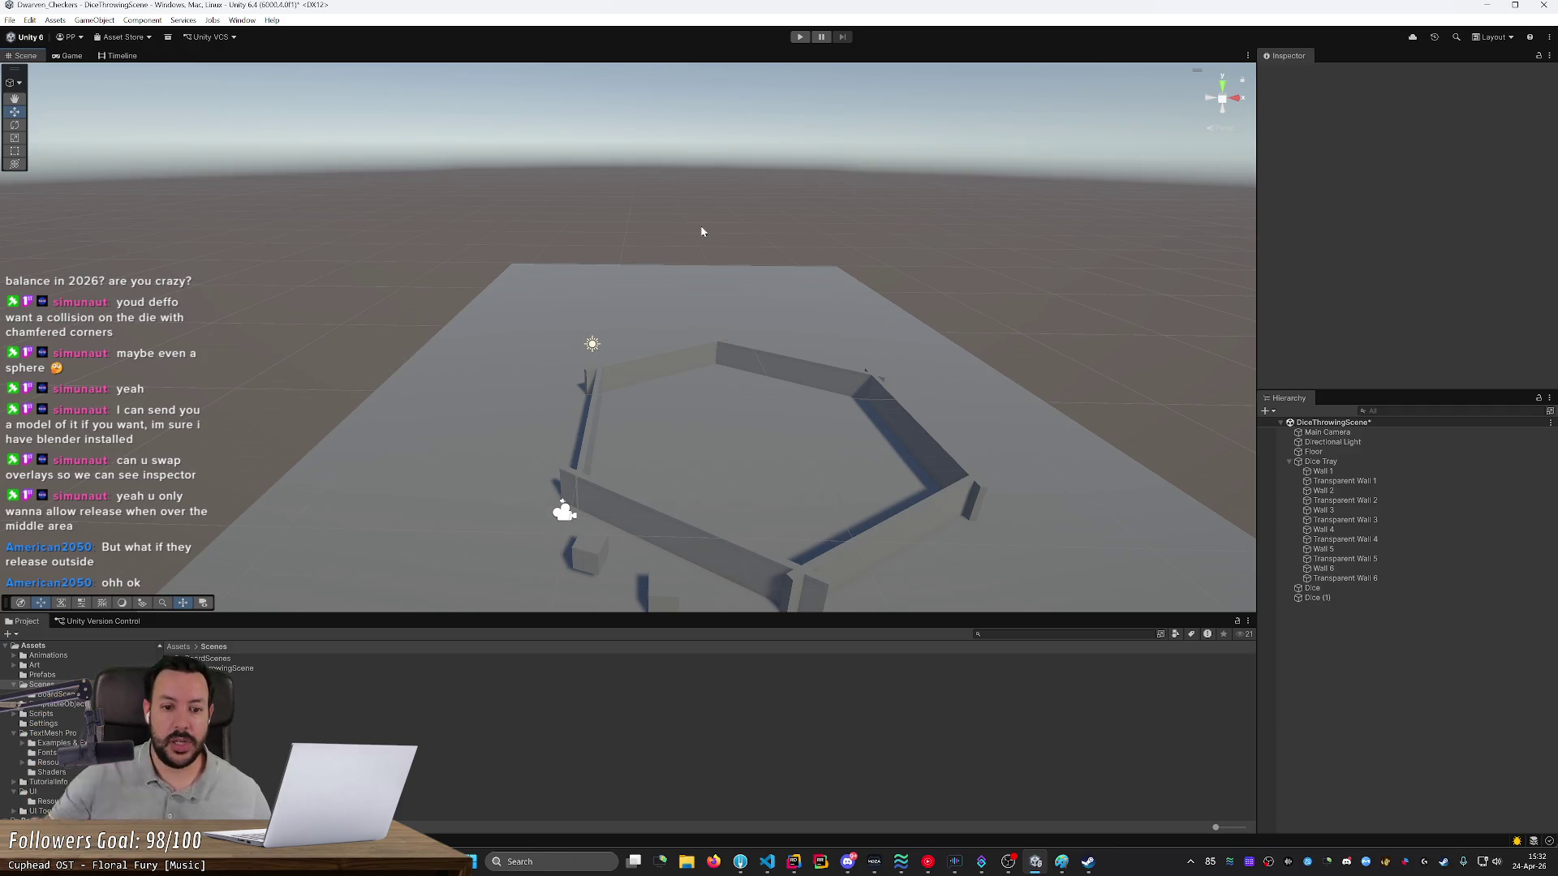
- Box-select the tray walls, then select the Floor and open its Layer dropdown
mouse_move(718, 226)
left_mouse_down()
mouse_move(737, 427)
mouse_move(633, 413)
left_mouse_up()
mouse_move(526, 228)
left_mouse_down()
mouse_move(696, 487)
mouse_move(822, 550)
mouse_move(819, 578)
left_mouse_up()
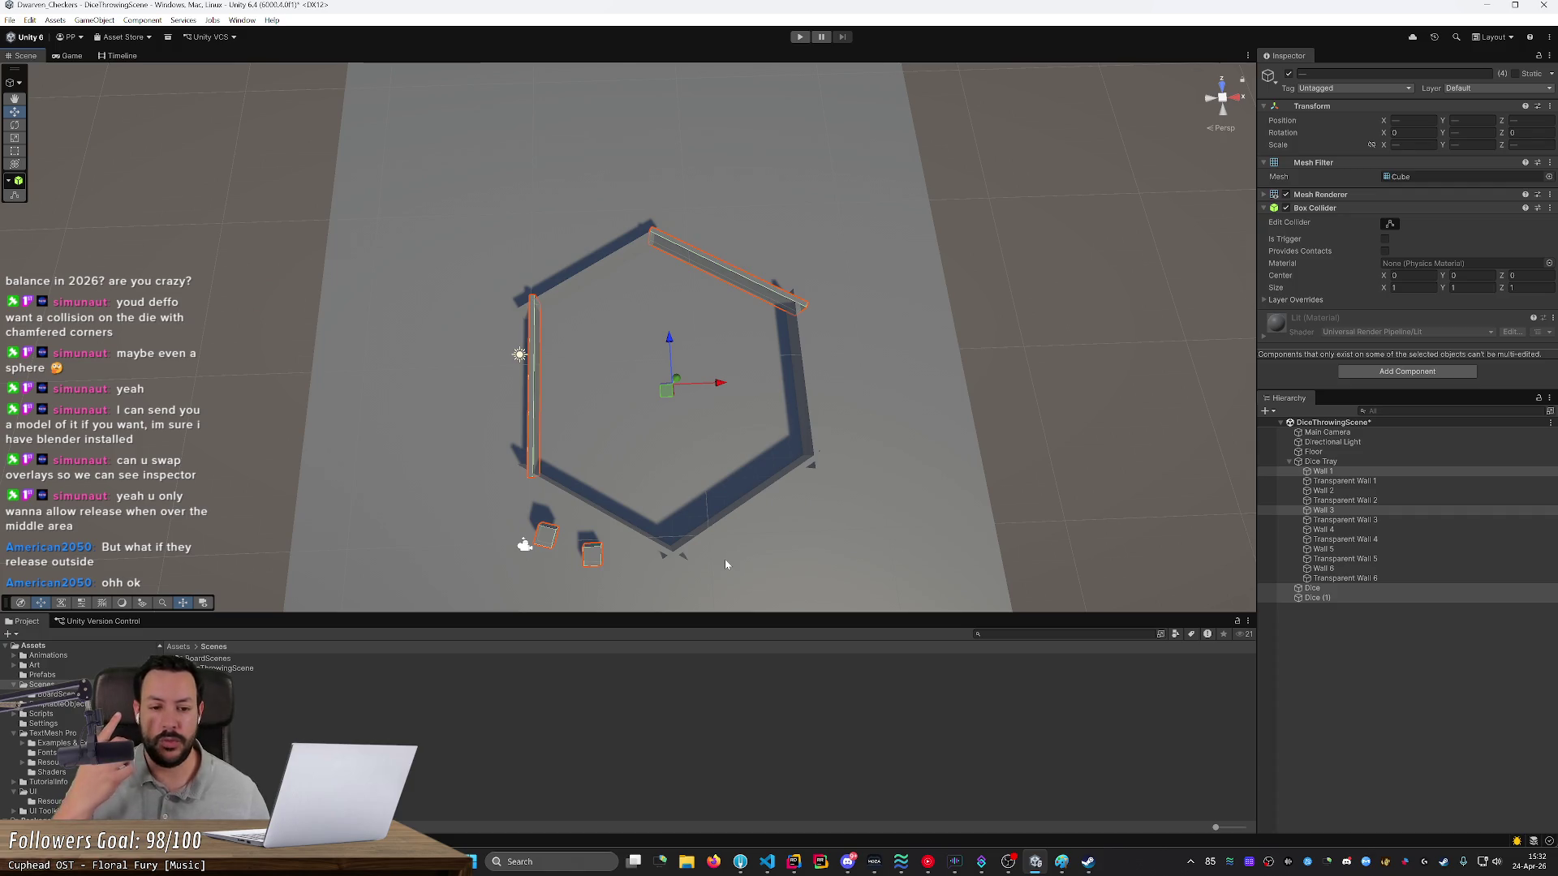
mouse_move(517, 211)
left_mouse_down()
mouse_move(709, 469)
mouse_move(828, 575)
left_mouse_up()
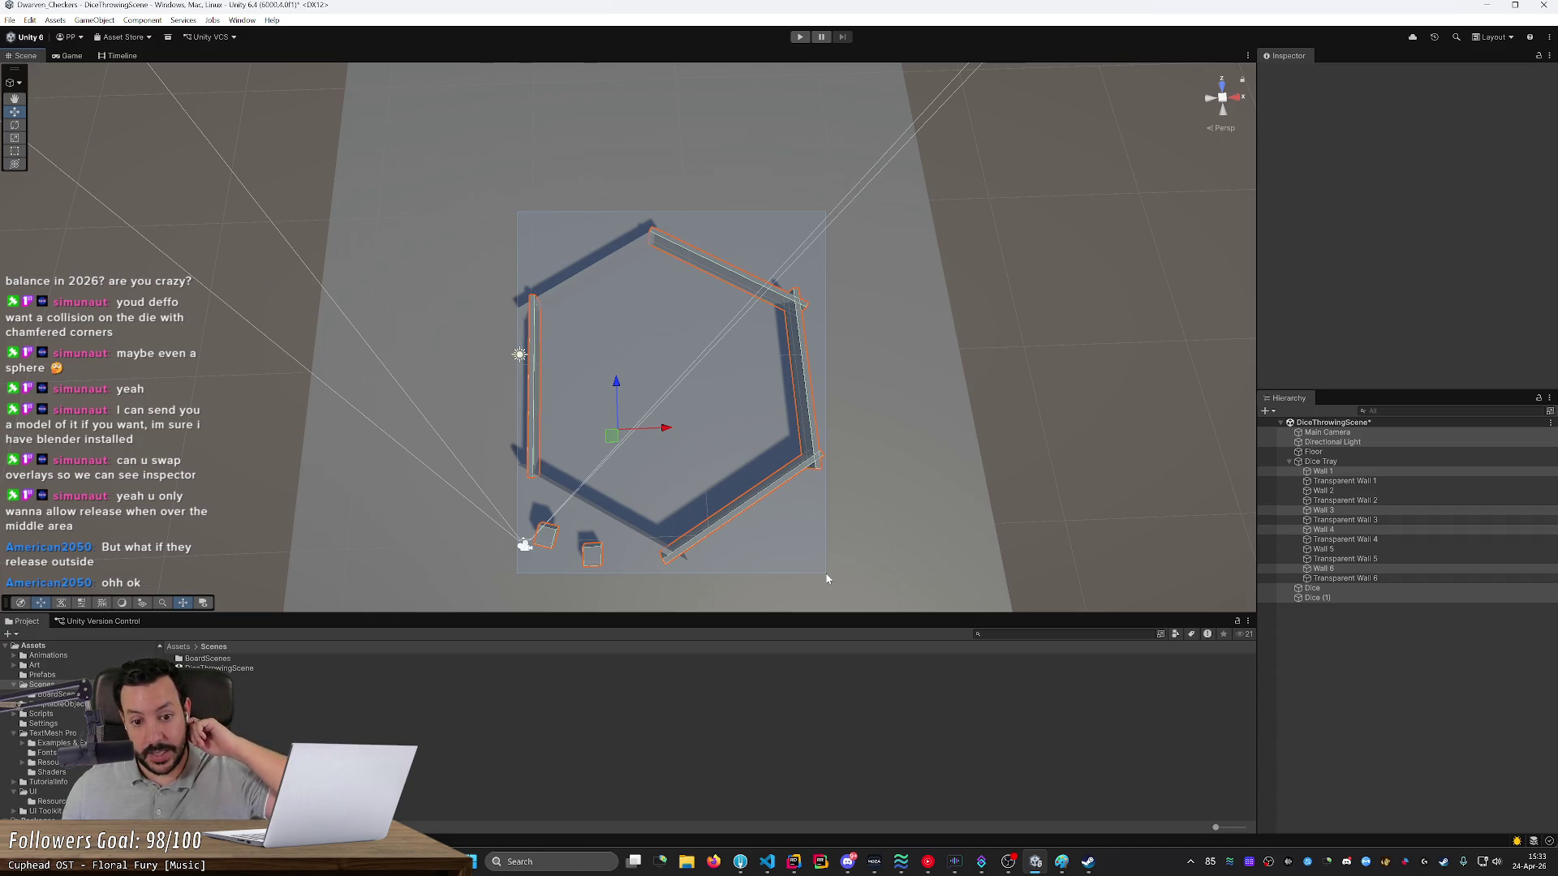
mouse_move(826, 578)
left_mouse_down()
mouse_move(773, 542)
mouse_move(781, 449)
left_mouse_up()
left_click(829, 570)
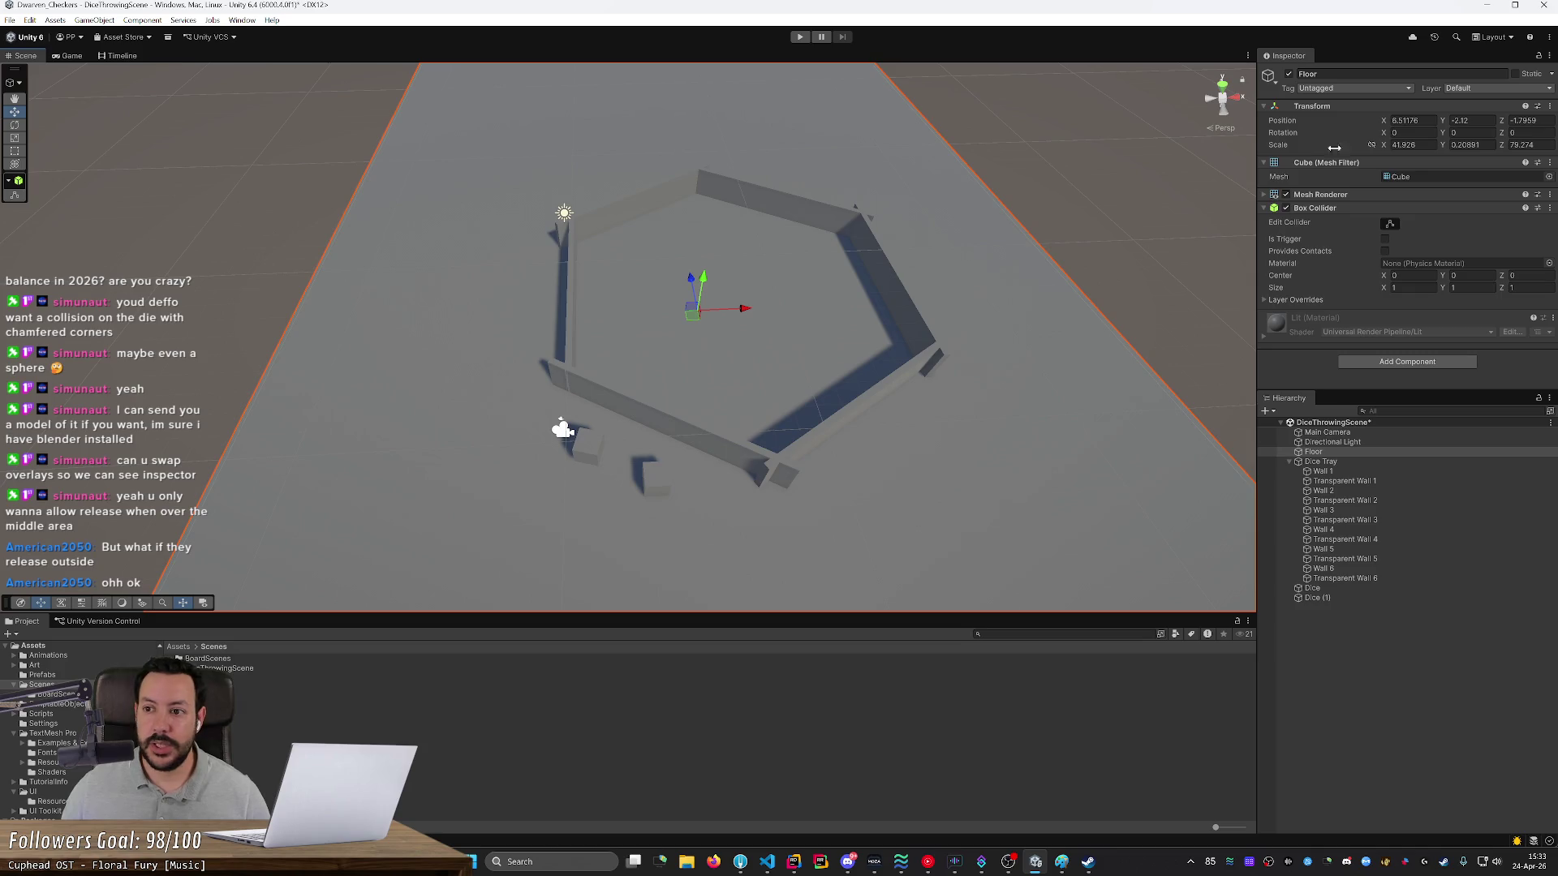
left_click(1460, 88)
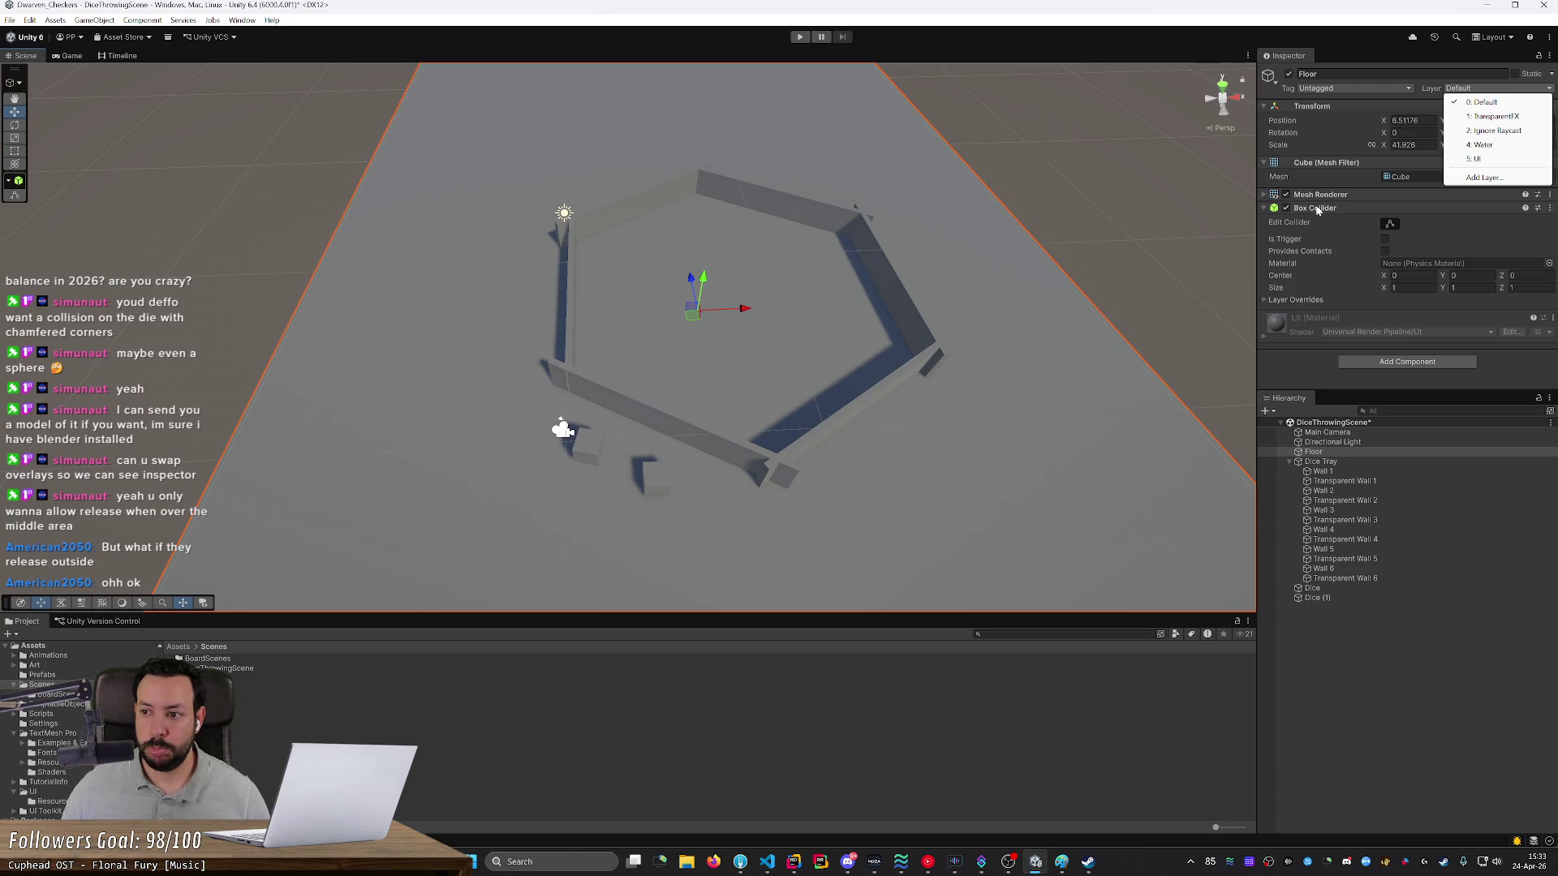
- Add layers 'Dice' on User Layer 6 and 'Dice Tray Walls' on User Layer 7
left_click(1484, 176)
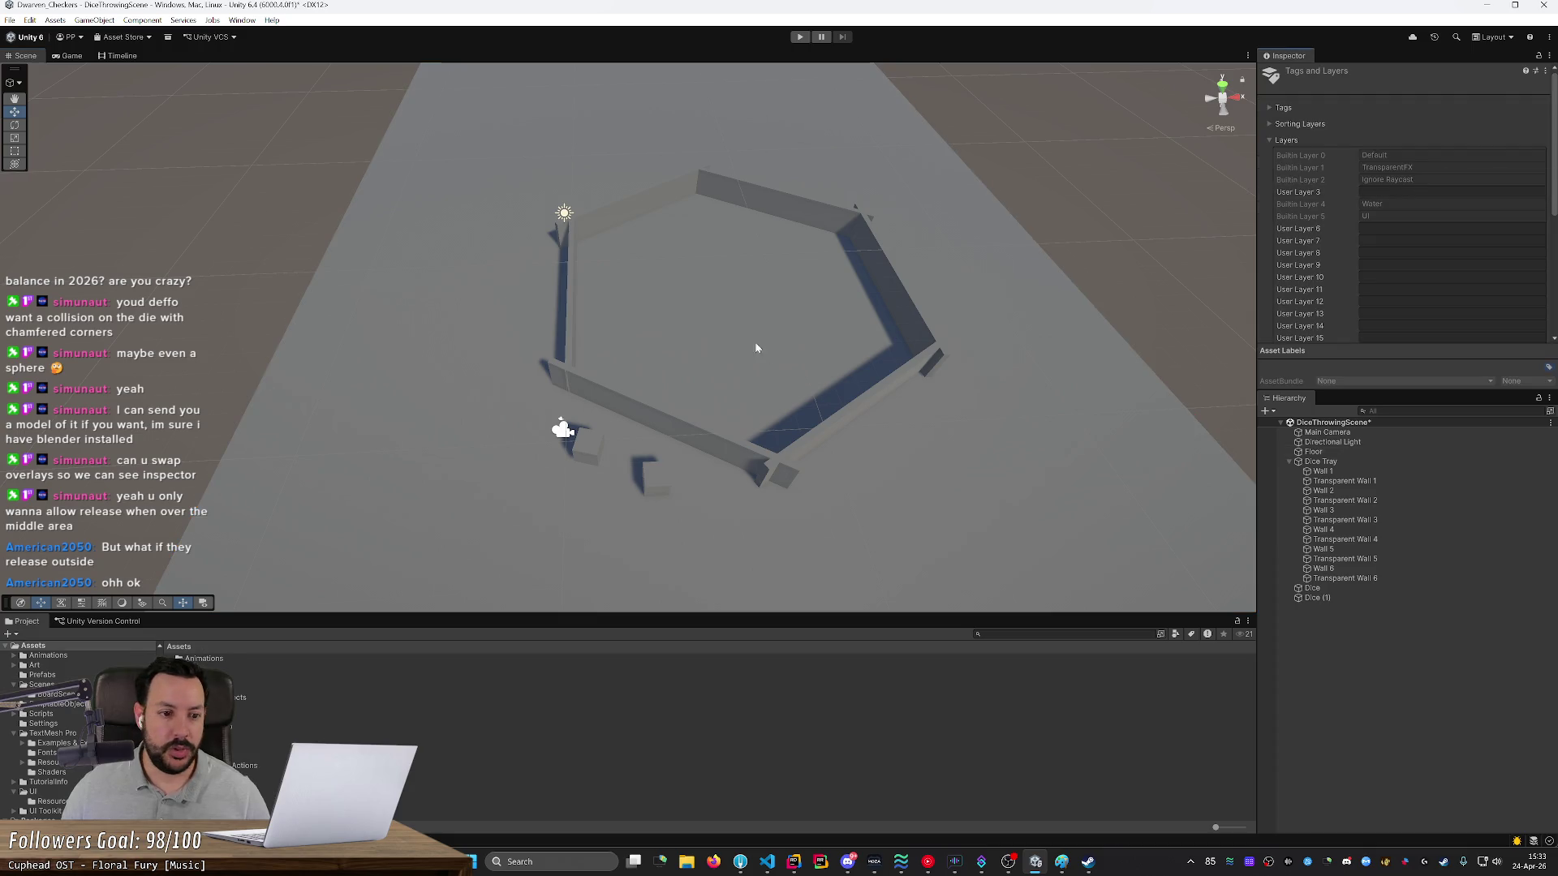
left_click(1428, 228)
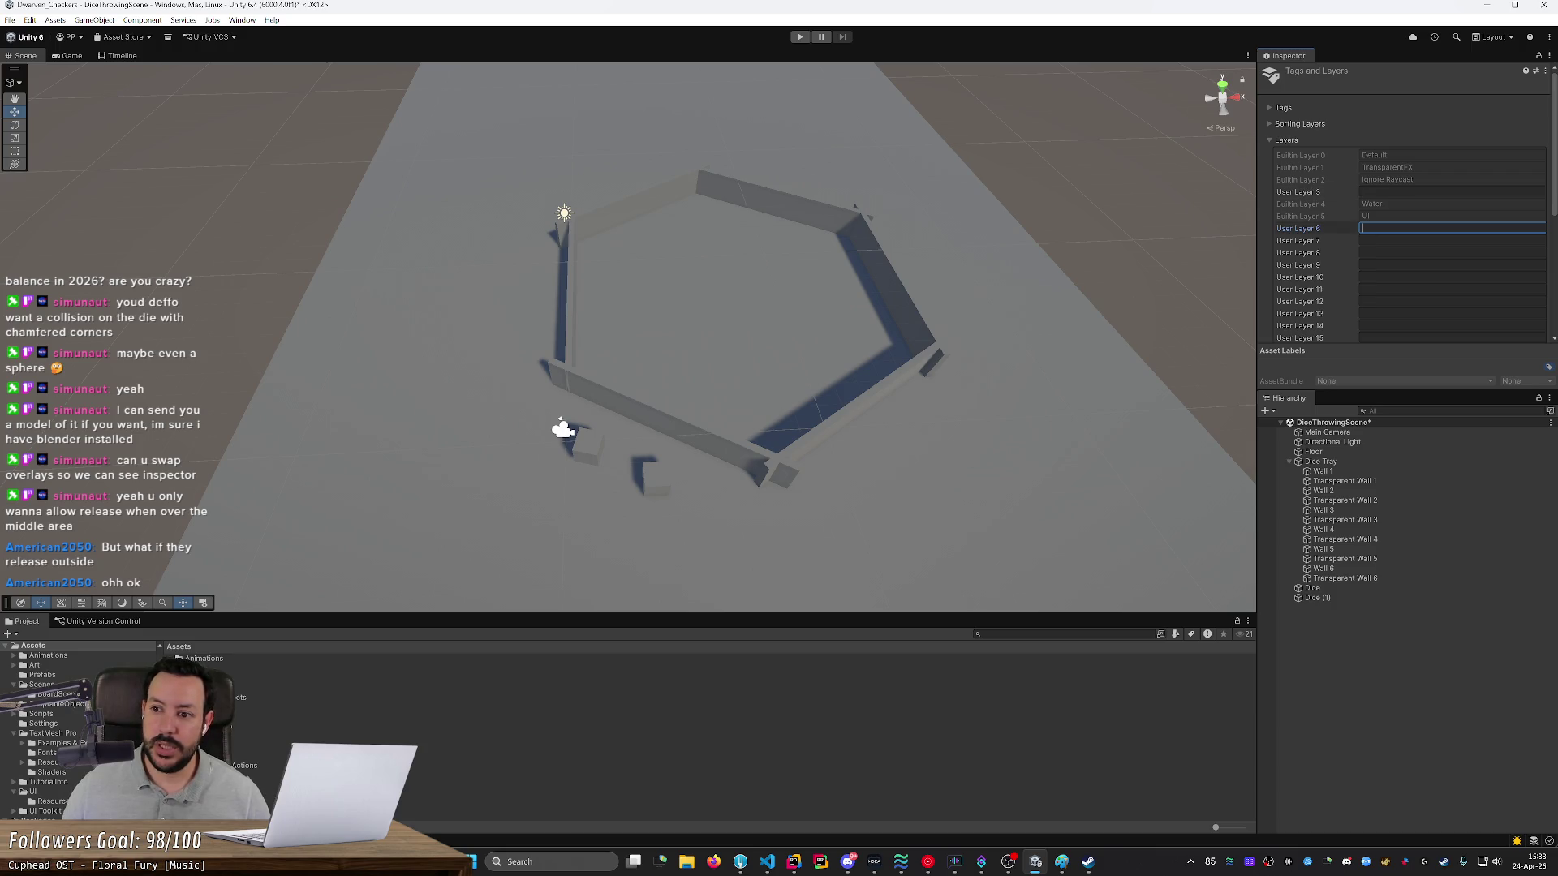
type("Dice")
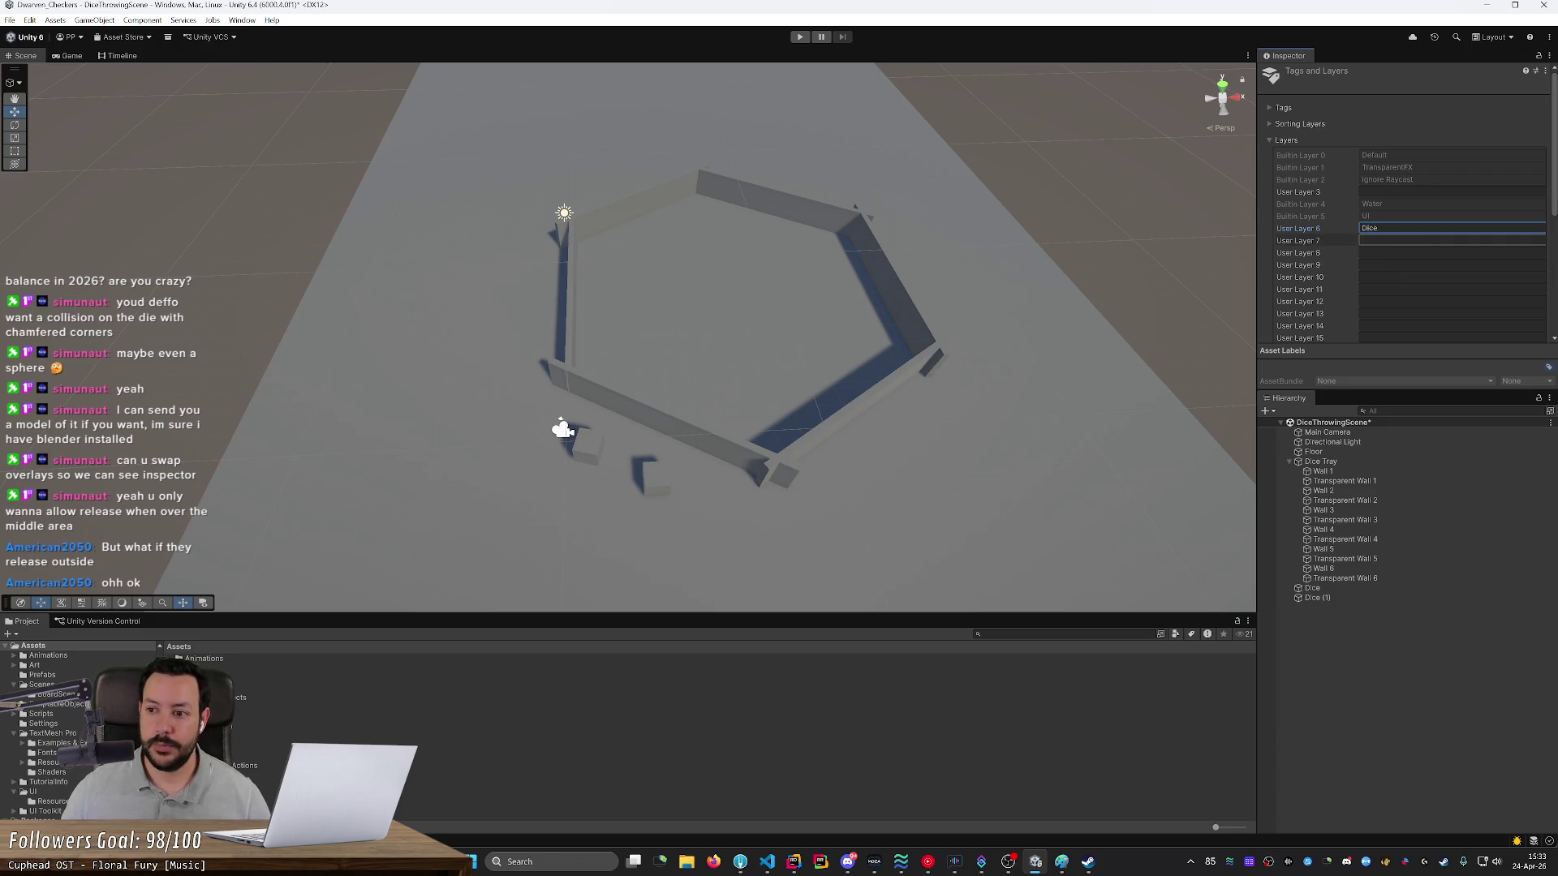
left_click(1428, 240)
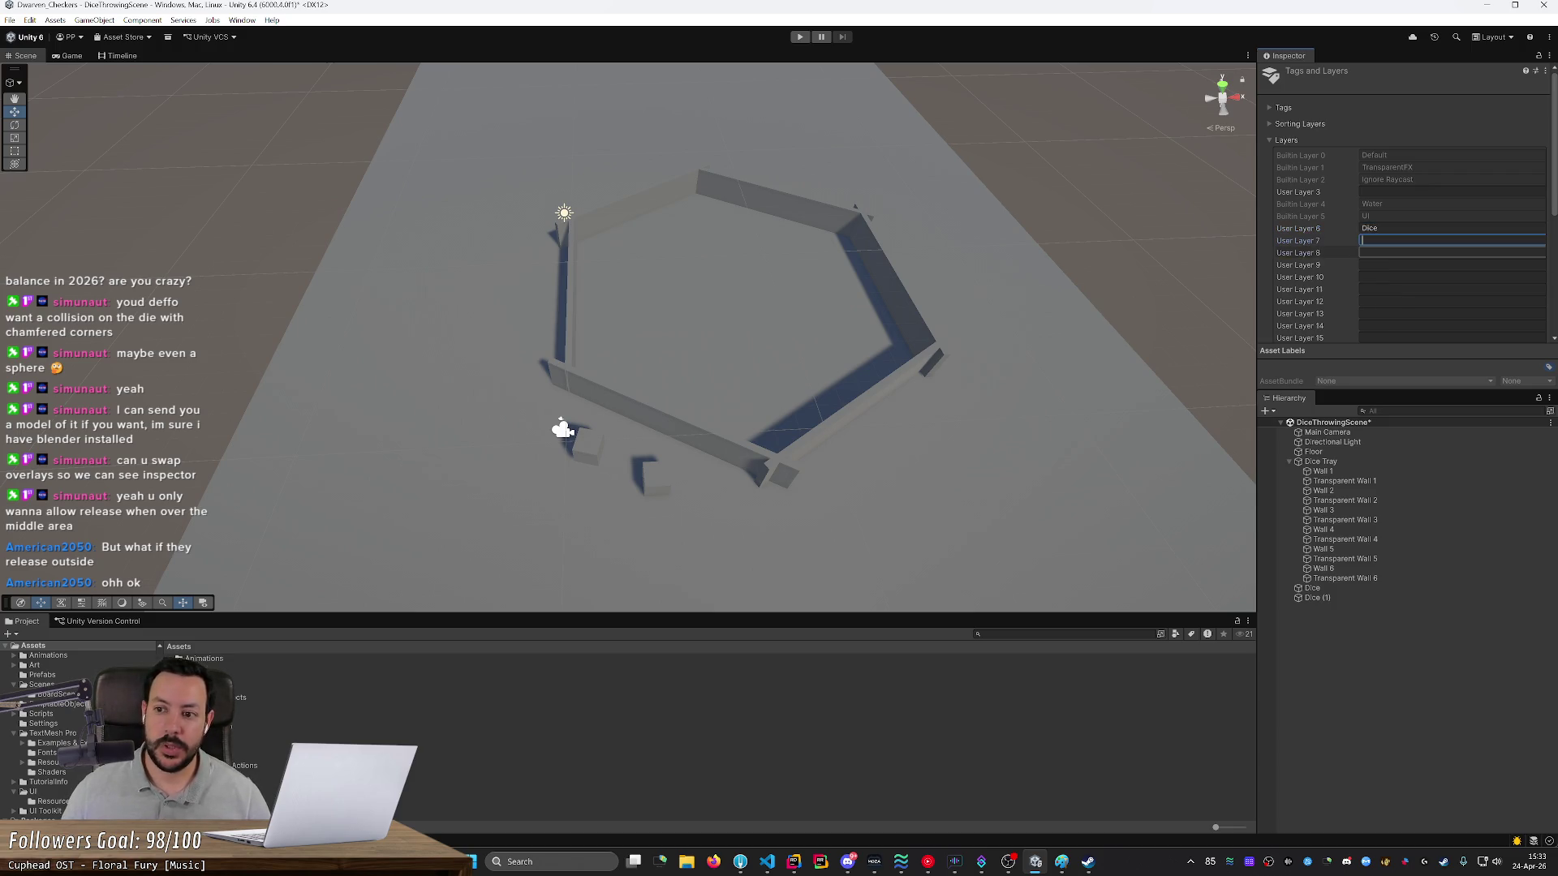
type("Dice Tray Walls")
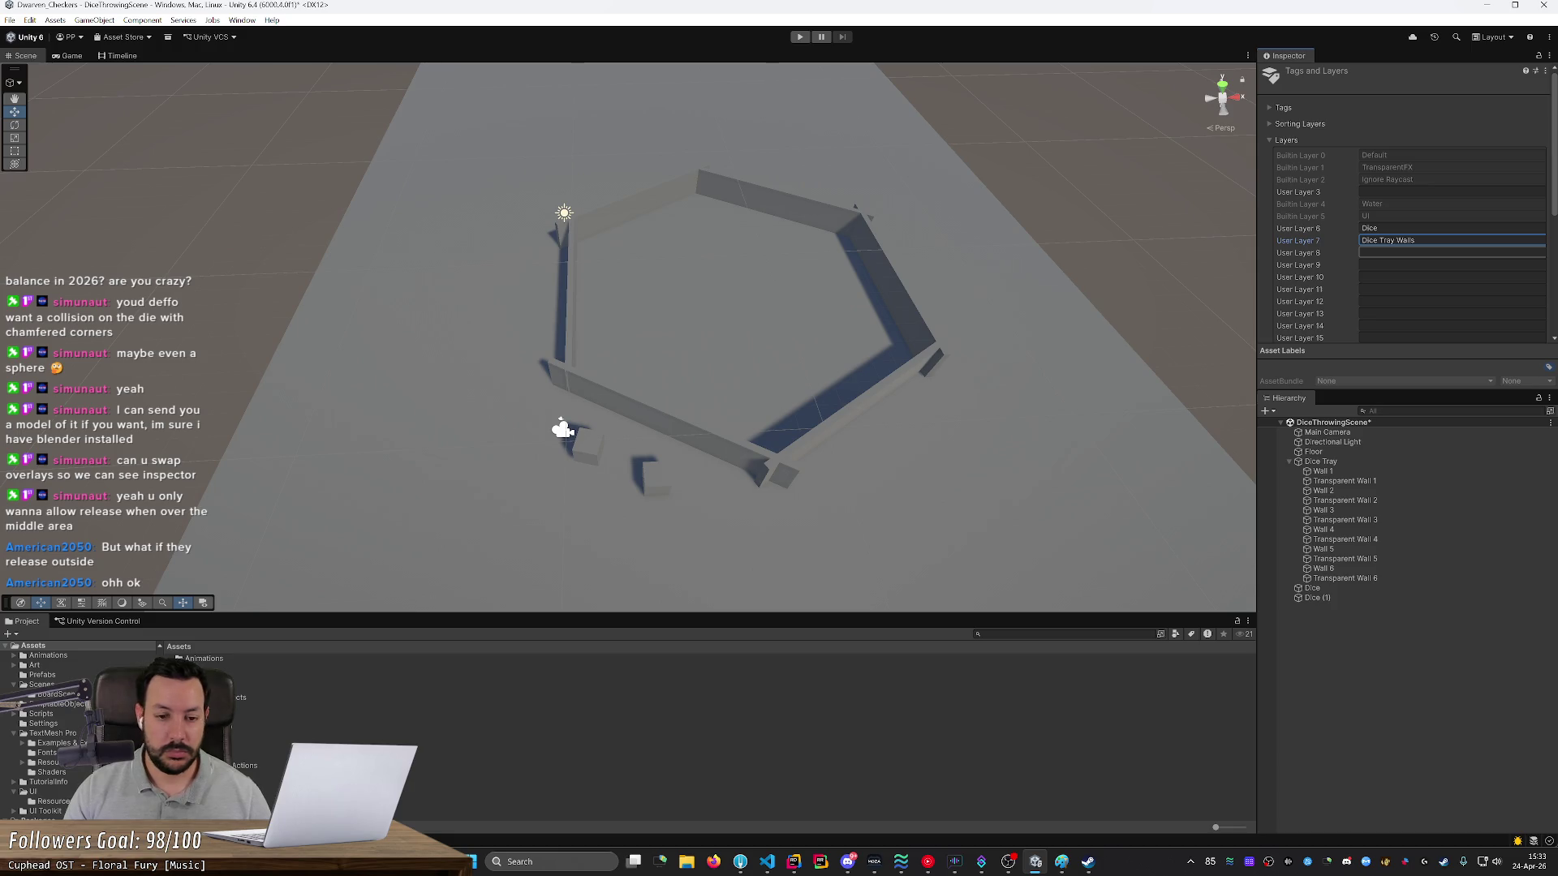
left_click(1346, 481)
- Select Transparent Walls 1–6, try the Dice Tray Walls layer, then revert them to Default
left_click(1367, 500, "ctrl")
left_click(1379, 520, "ctrl")
left_click(1384, 539, "ctrl")
left_click(1384, 559, "ctrl")
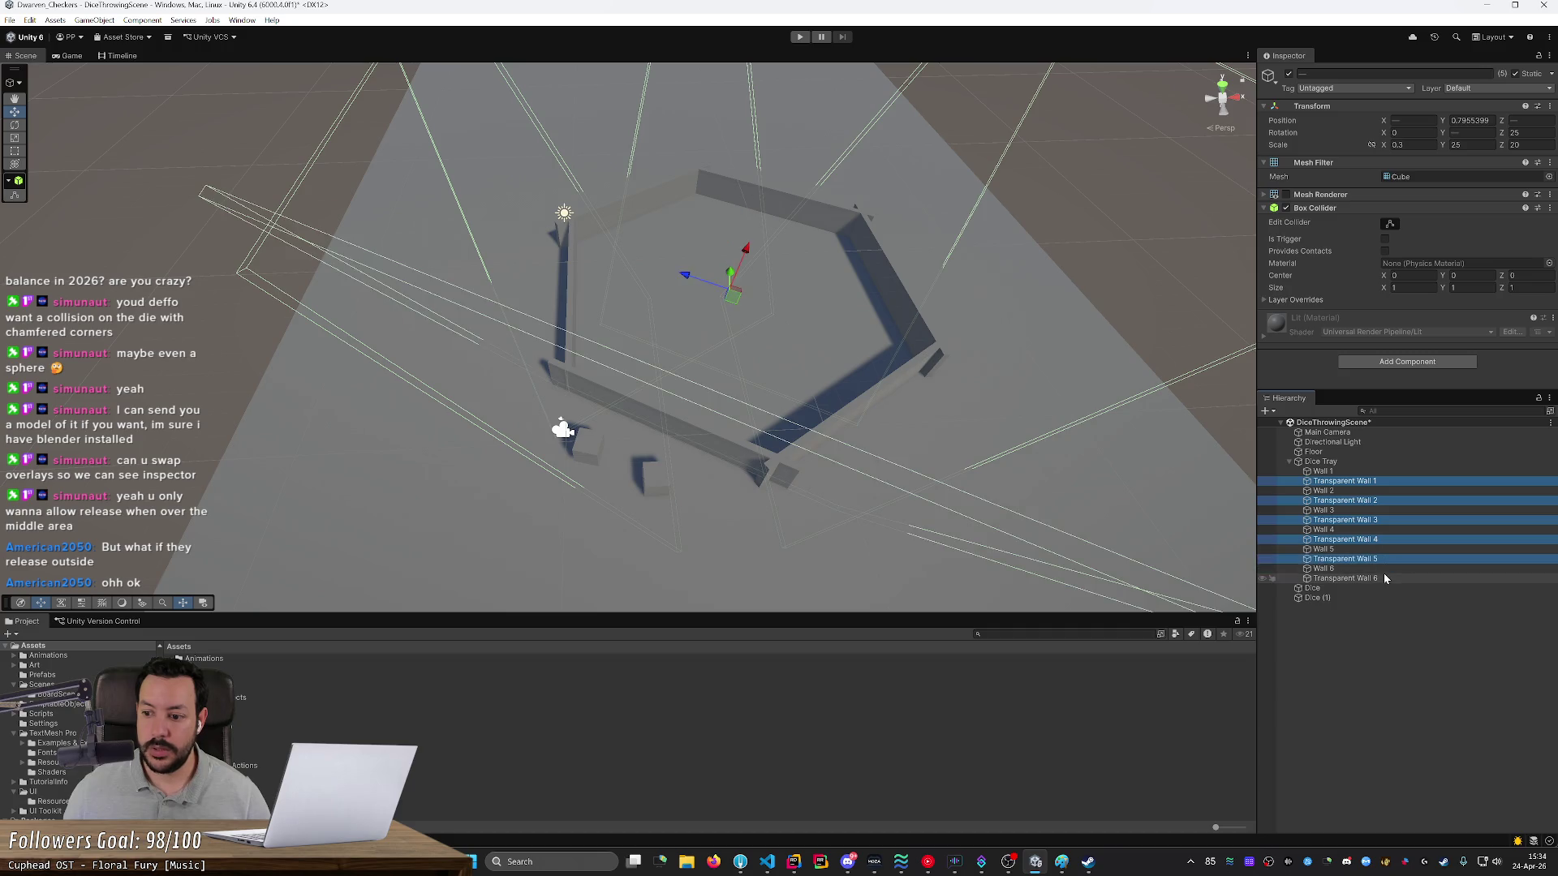
left_click(1384, 577, "ctrl")
left_click(1505, 89)
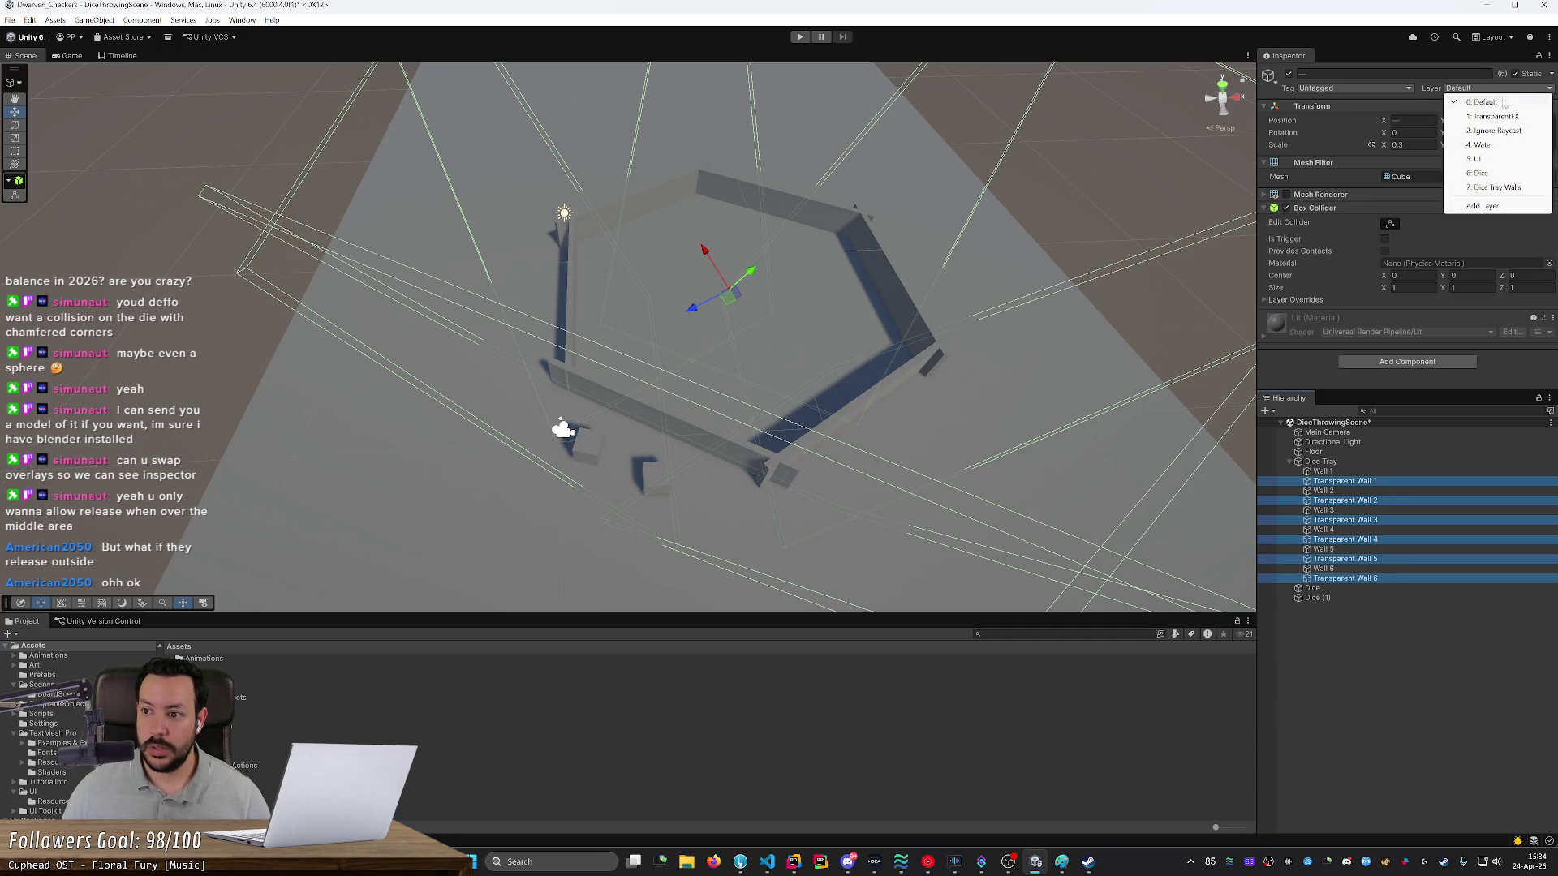
left_click(1507, 188)
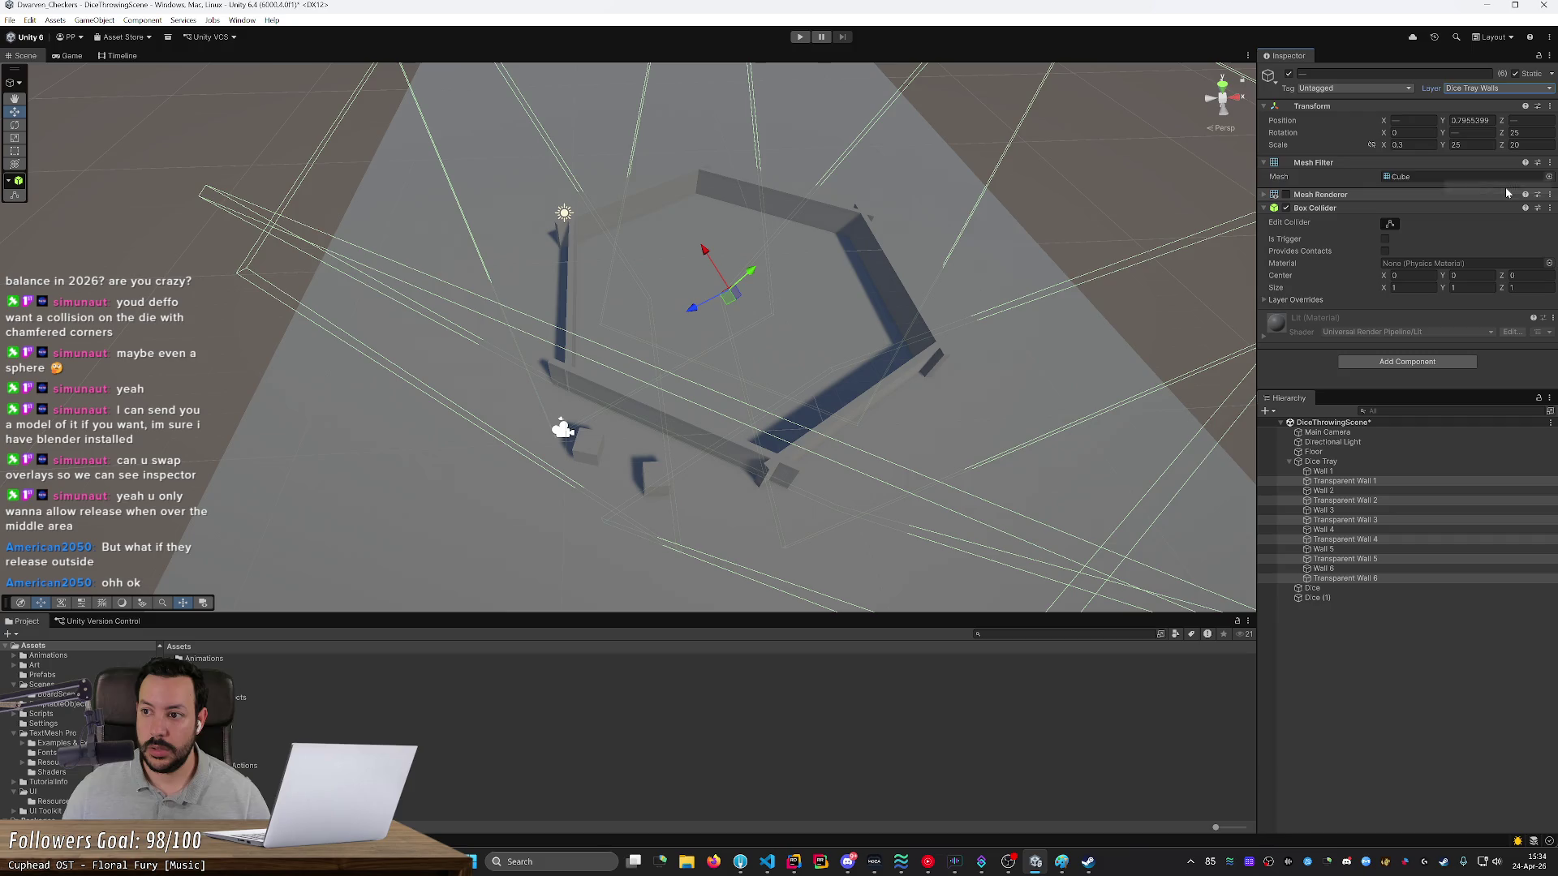
left_click(1493, 89)
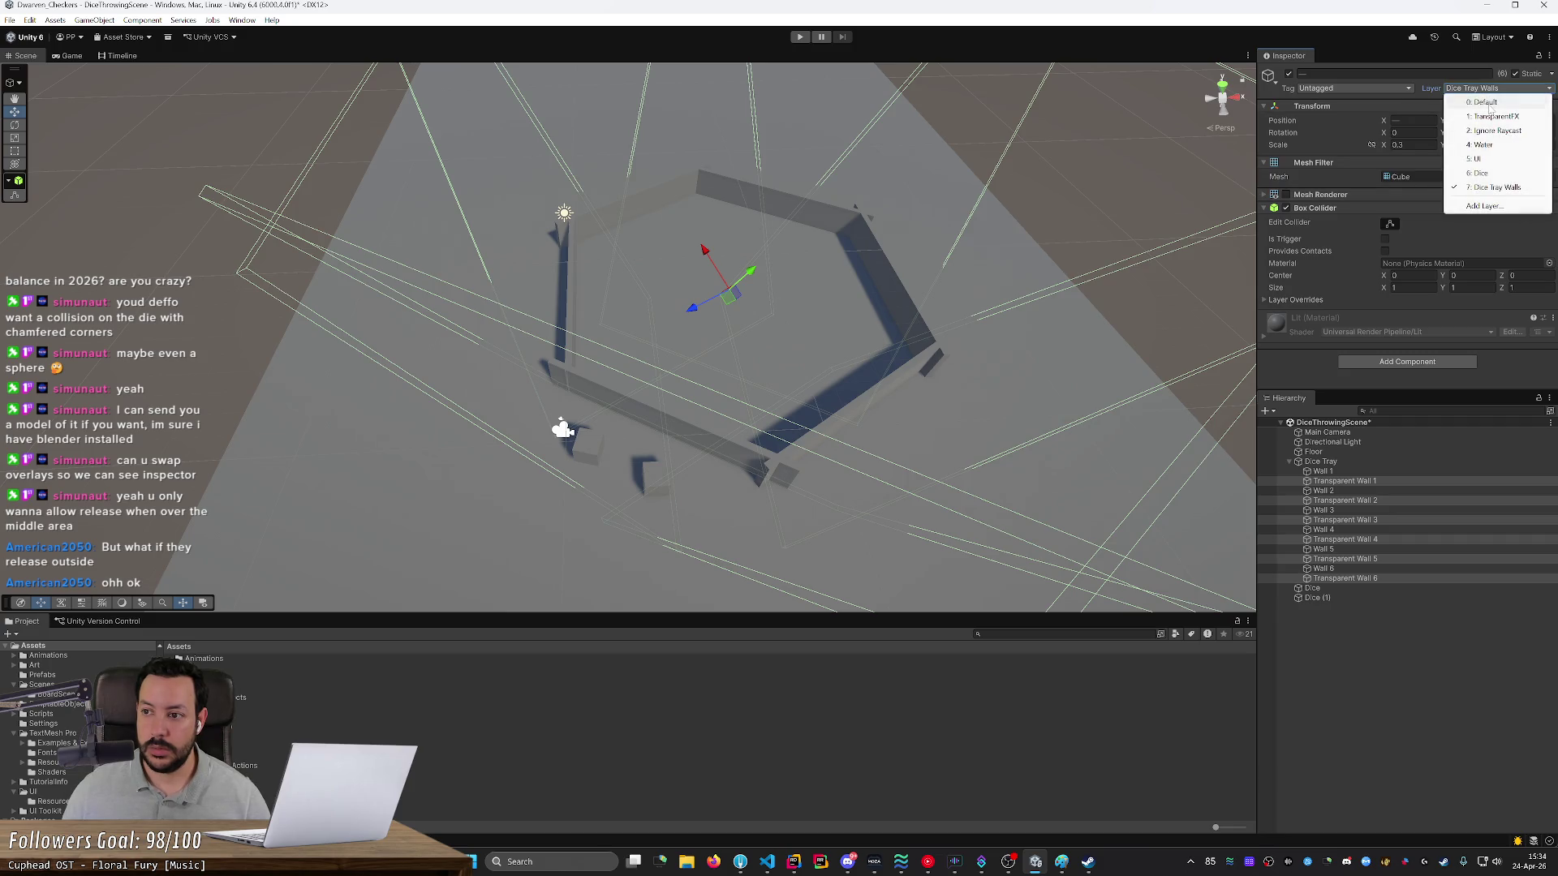
left_click(1490, 104)
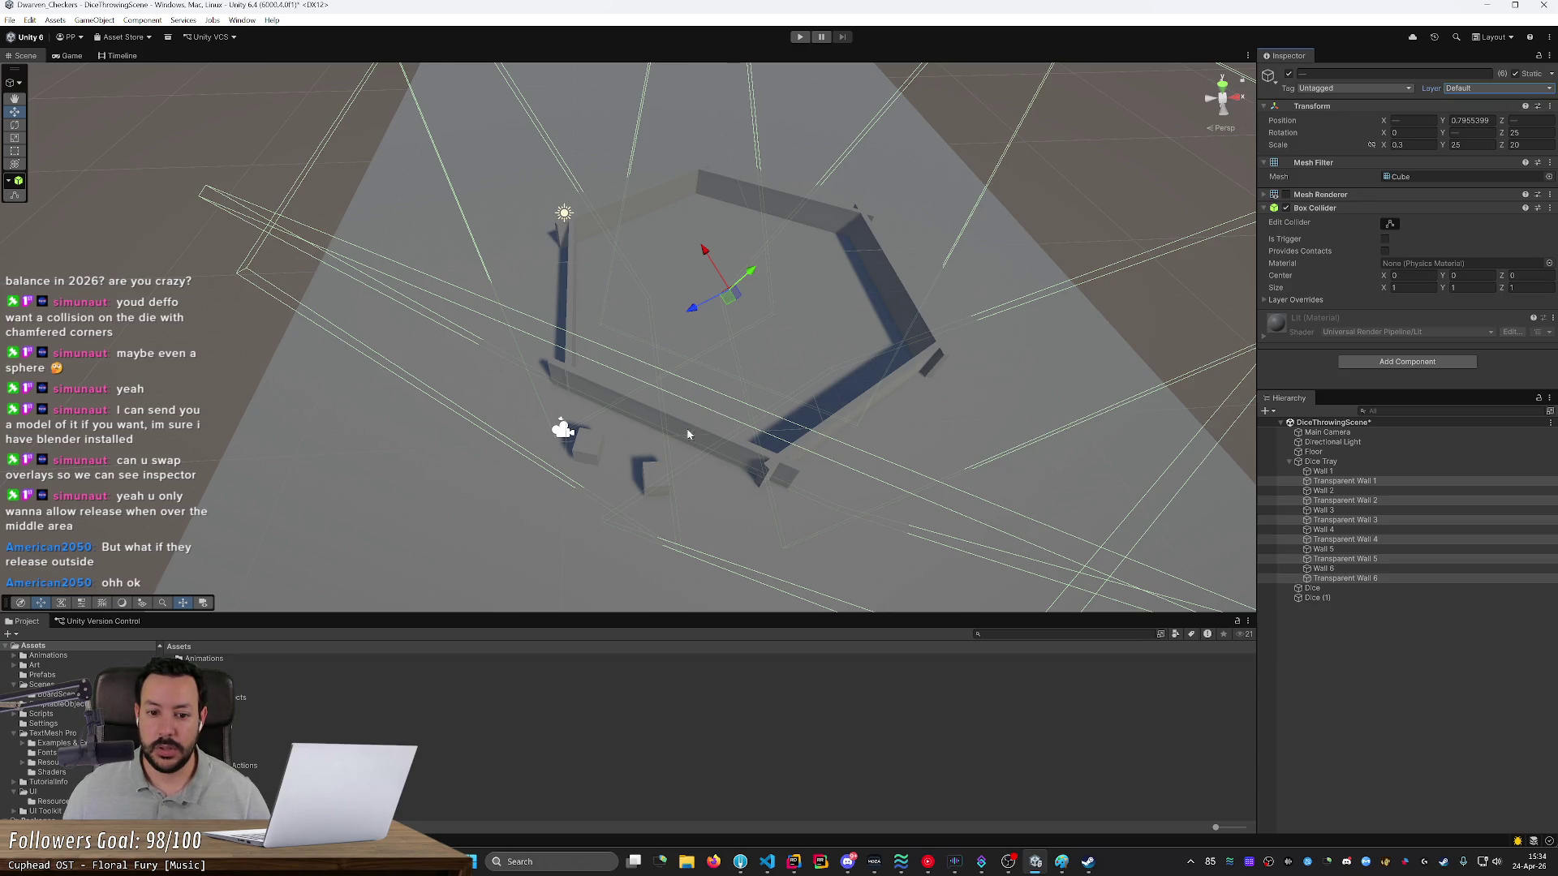
- Select both dice cubes and put them on the Dice layer
left_click(654, 474)
left_click(589, 443, "shift")
left_click(1491, 87)
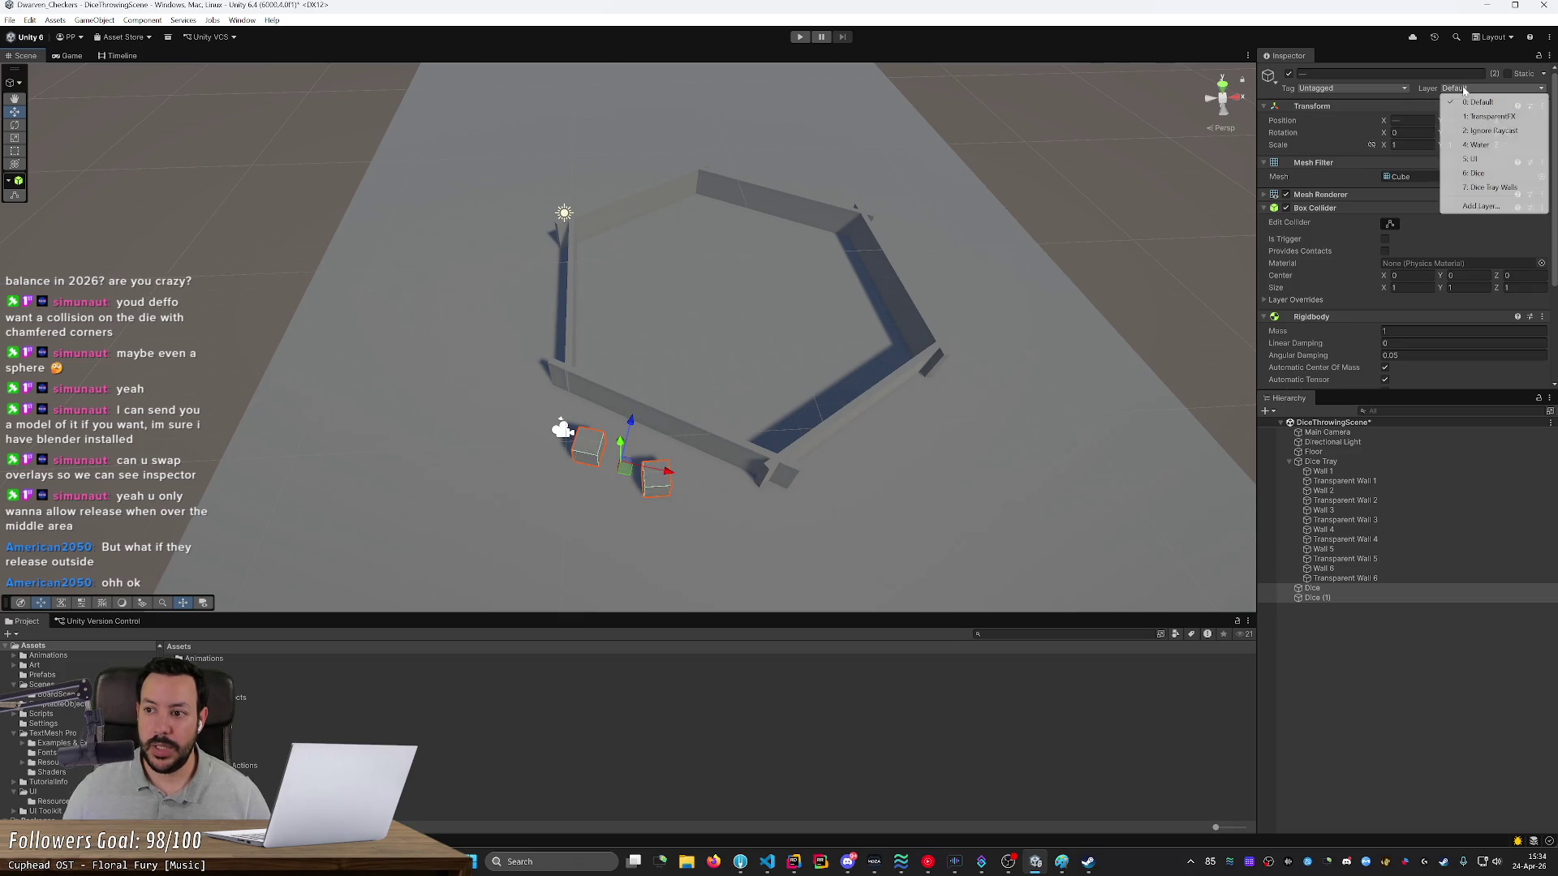
left_click(1473, 175)
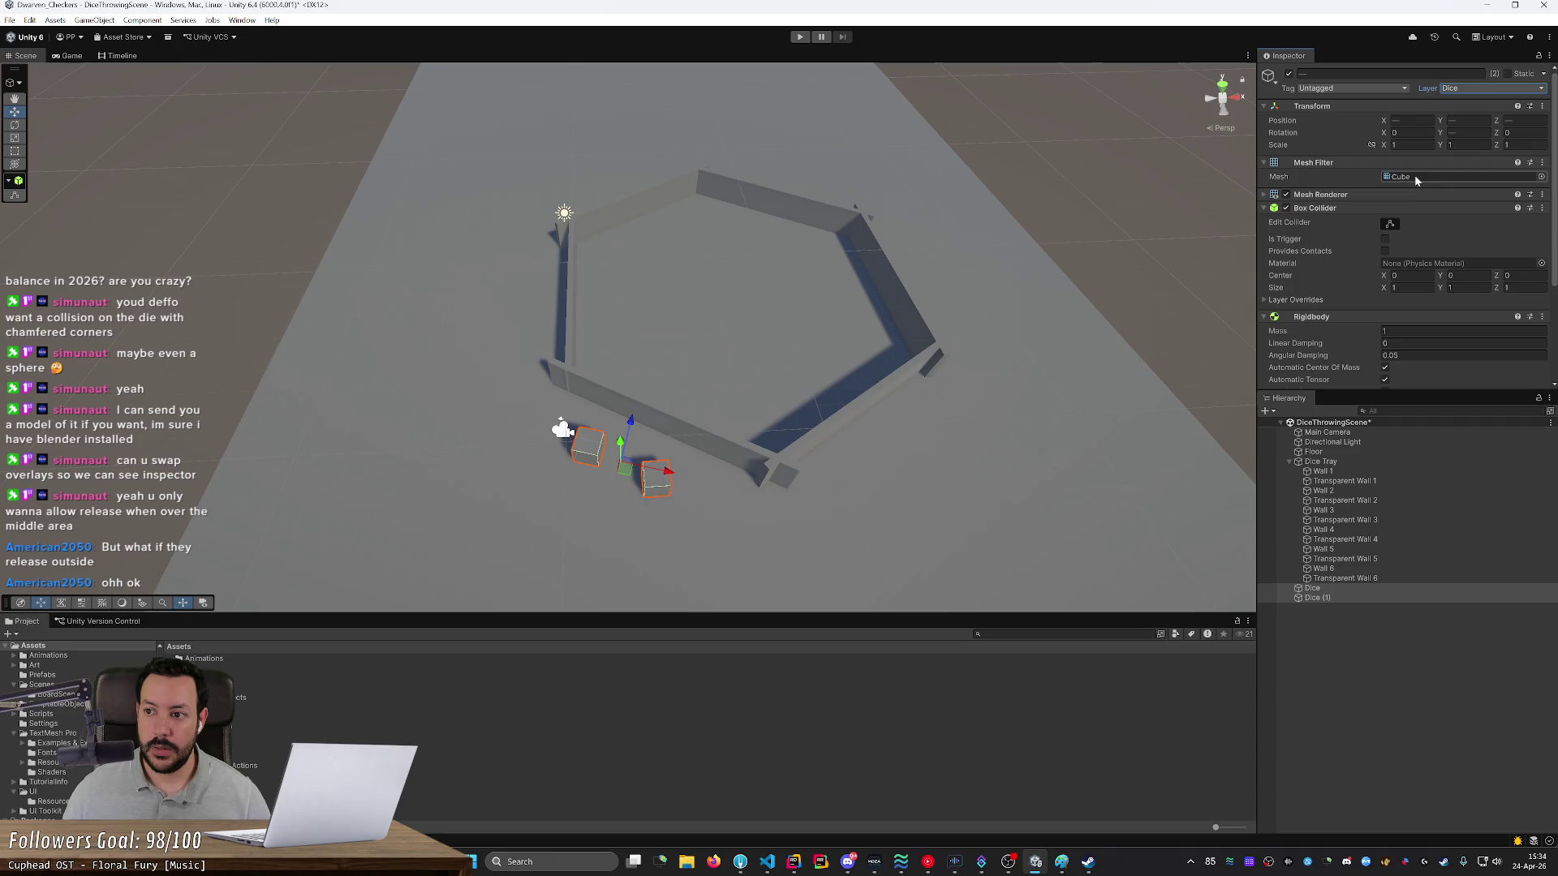
left_click(1461, 89)
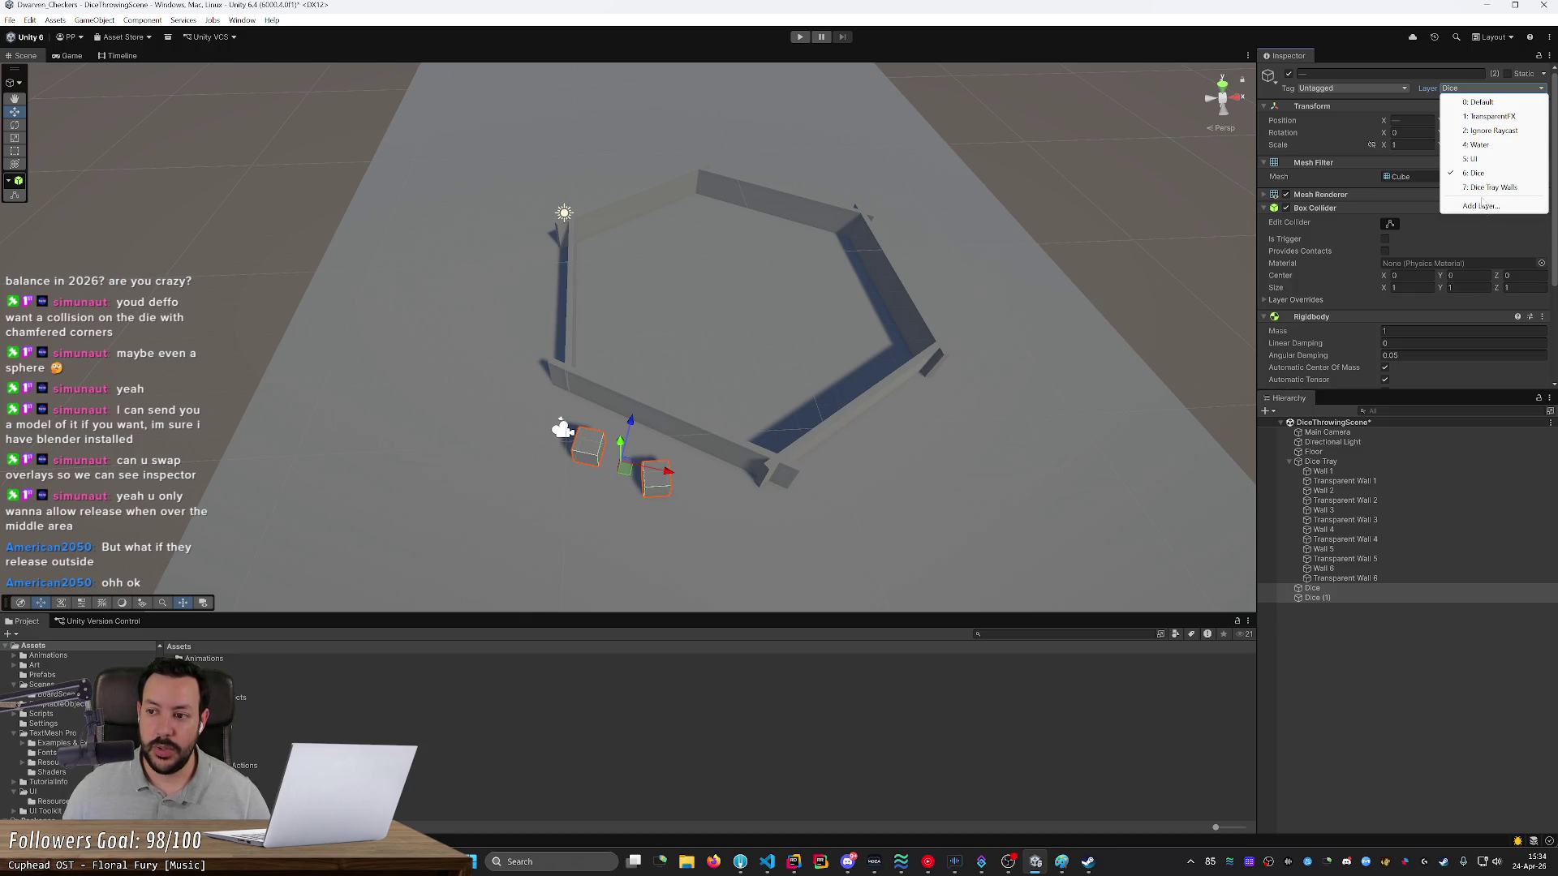
- Rename User Layer 6 to 'Dice No Walls' and User Layer 7 to 'Dice Yes Walls'
left_click(1482, 207)
scroll(1412, 202, "down", 3)
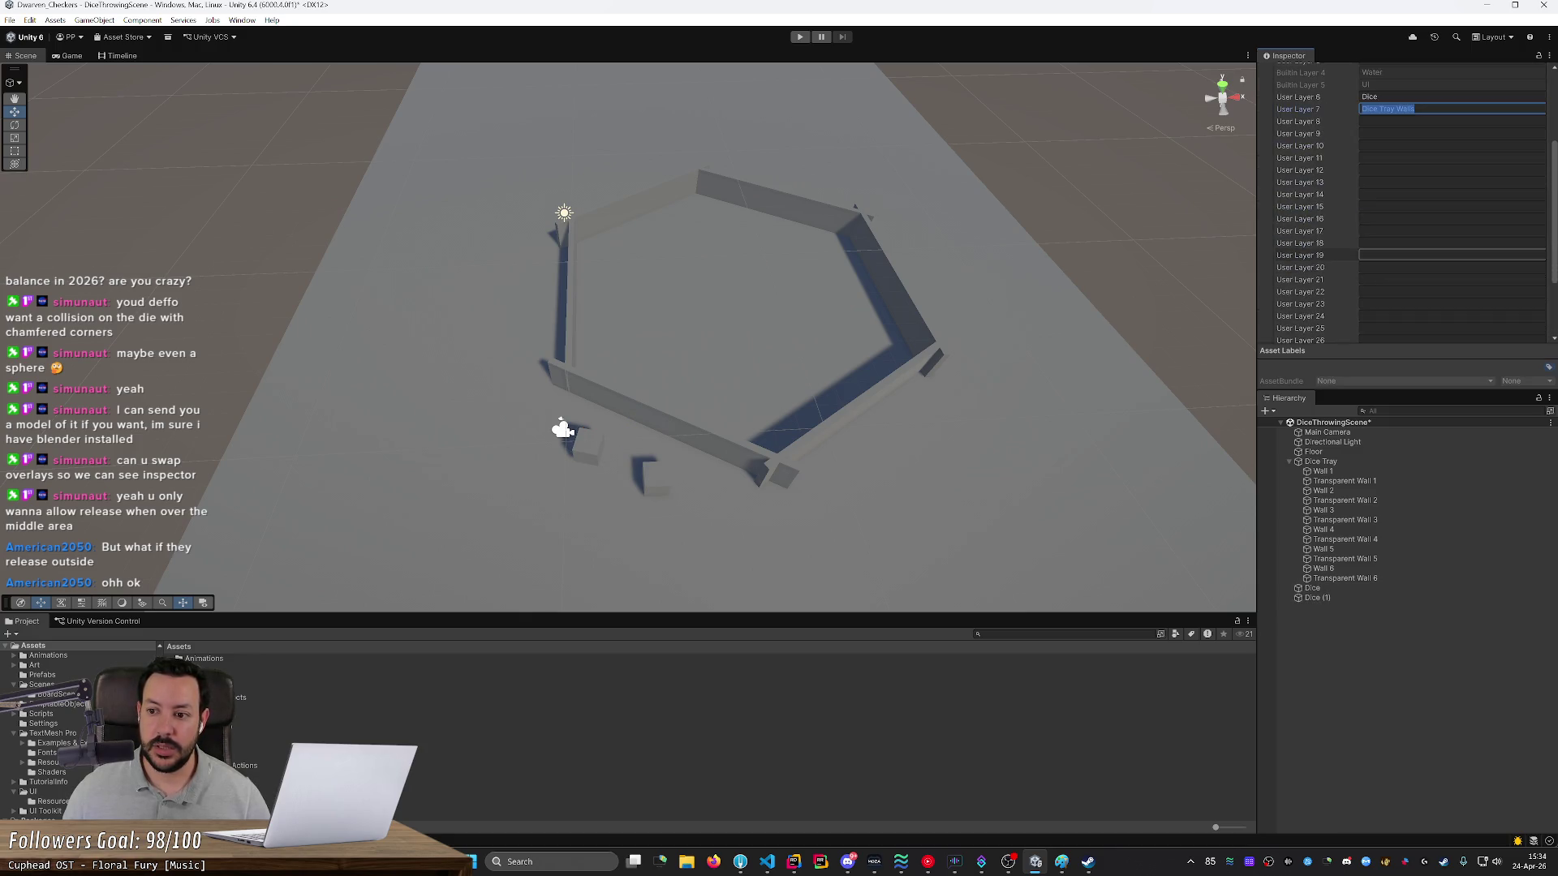
left_click(1379, 165)
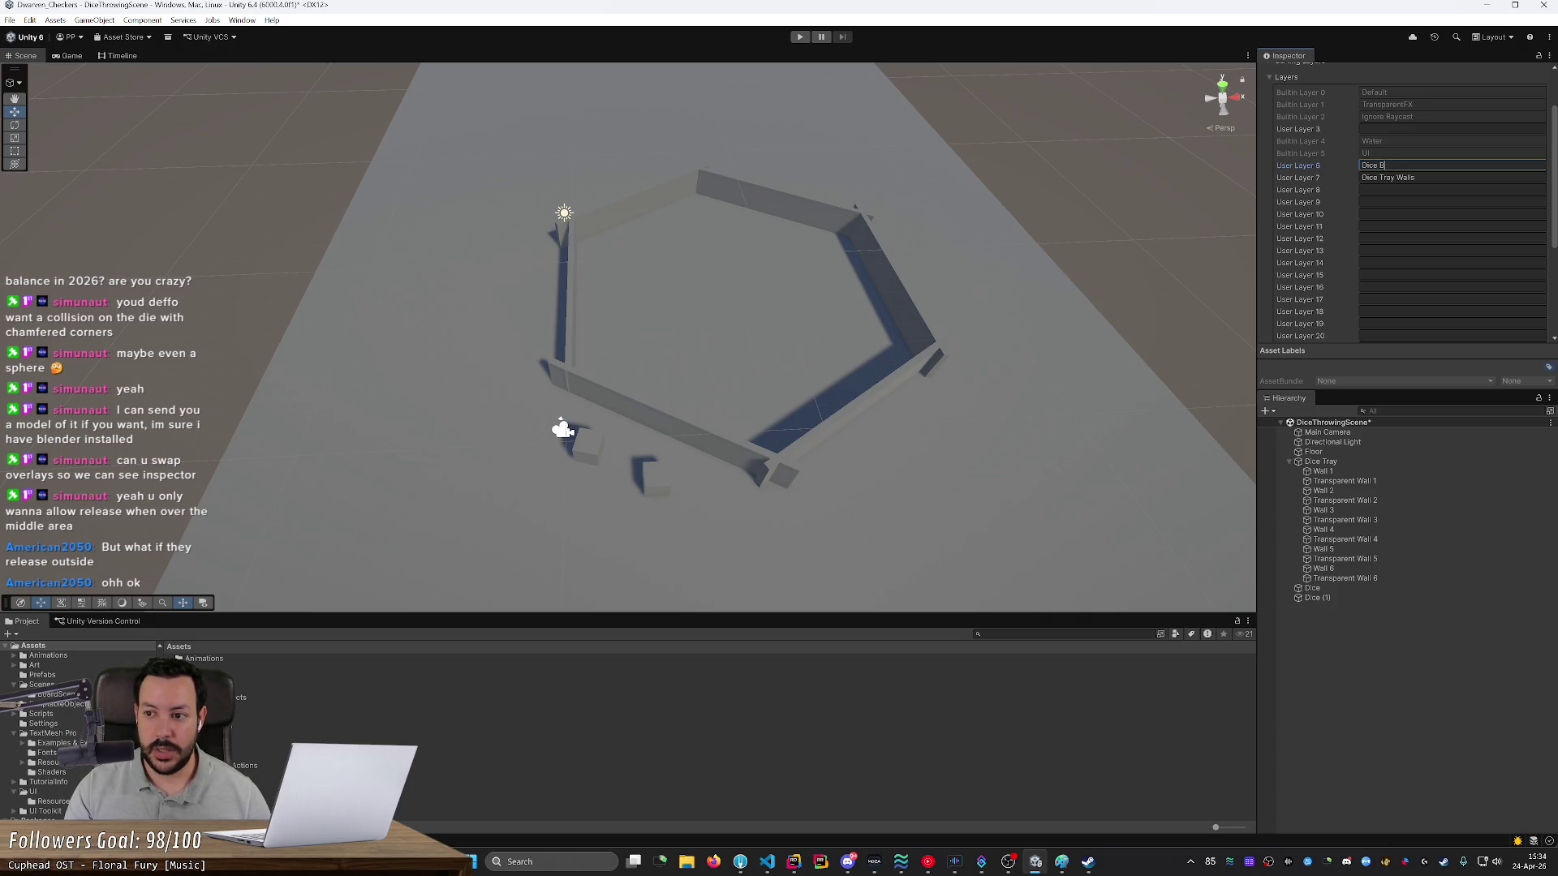
type("alls")
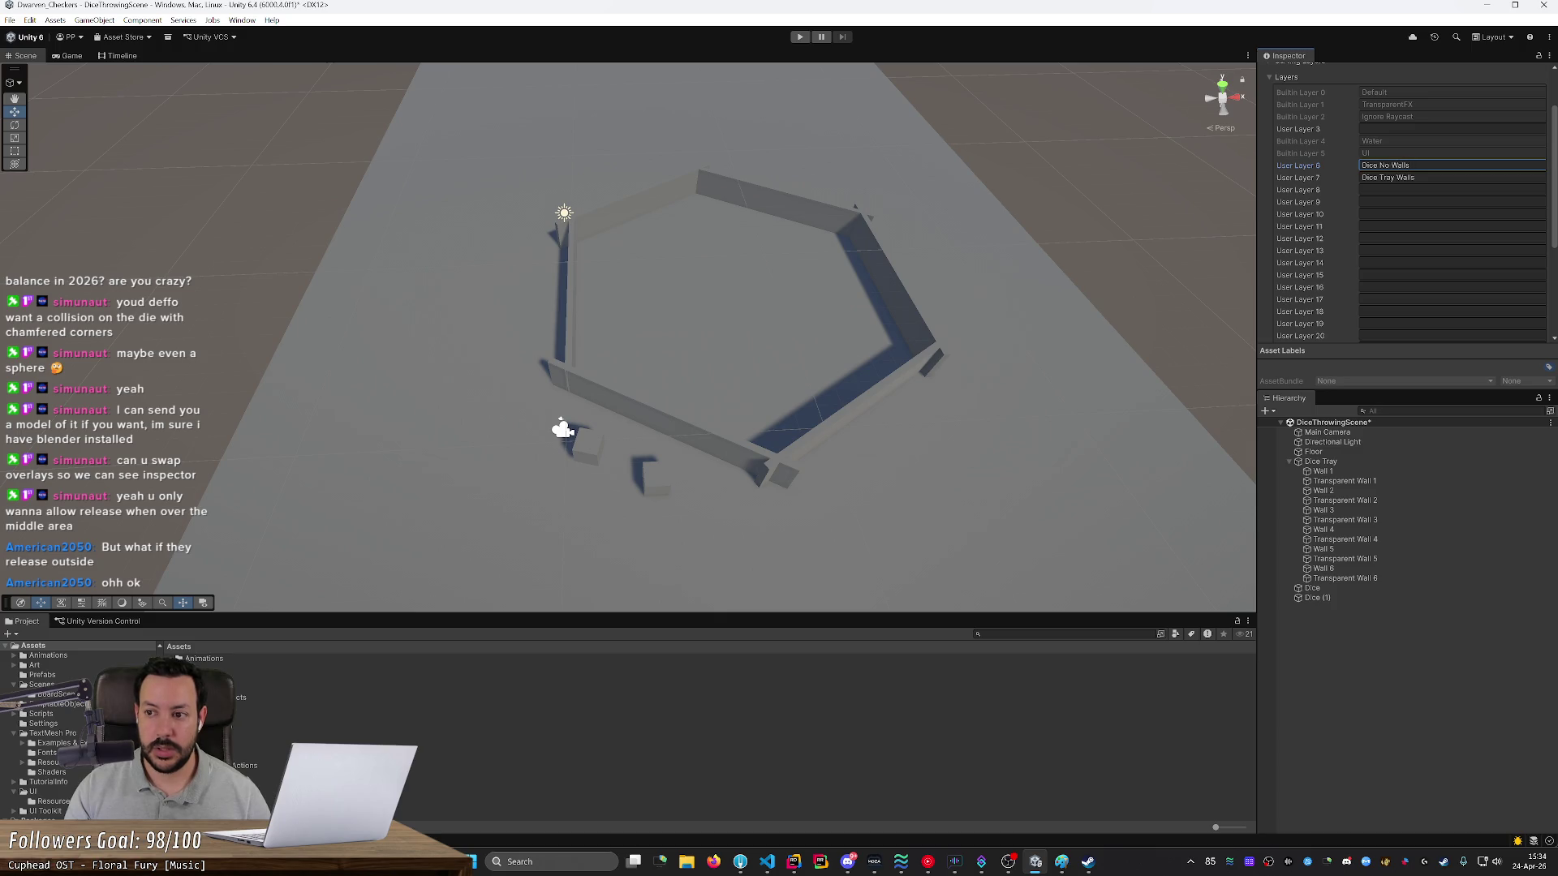
double_click(1388, 177)
type("NoYe")
key("BackSpace")
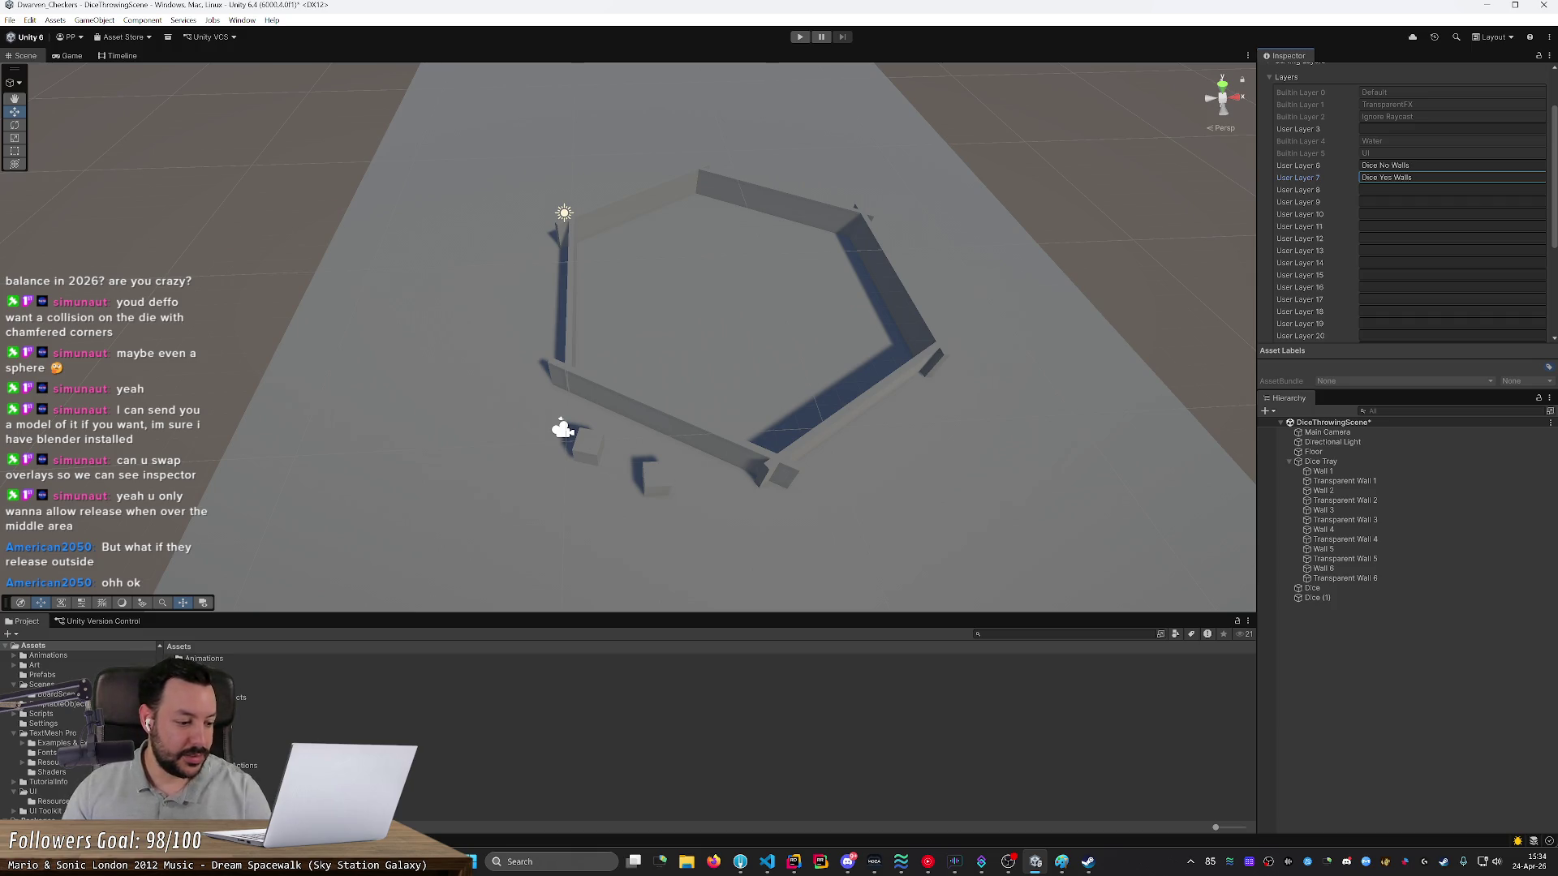
- Select both dice cubes and save the scene with Ctrl+S
left_click(650, 474)
left_click(584, 448, "shift")
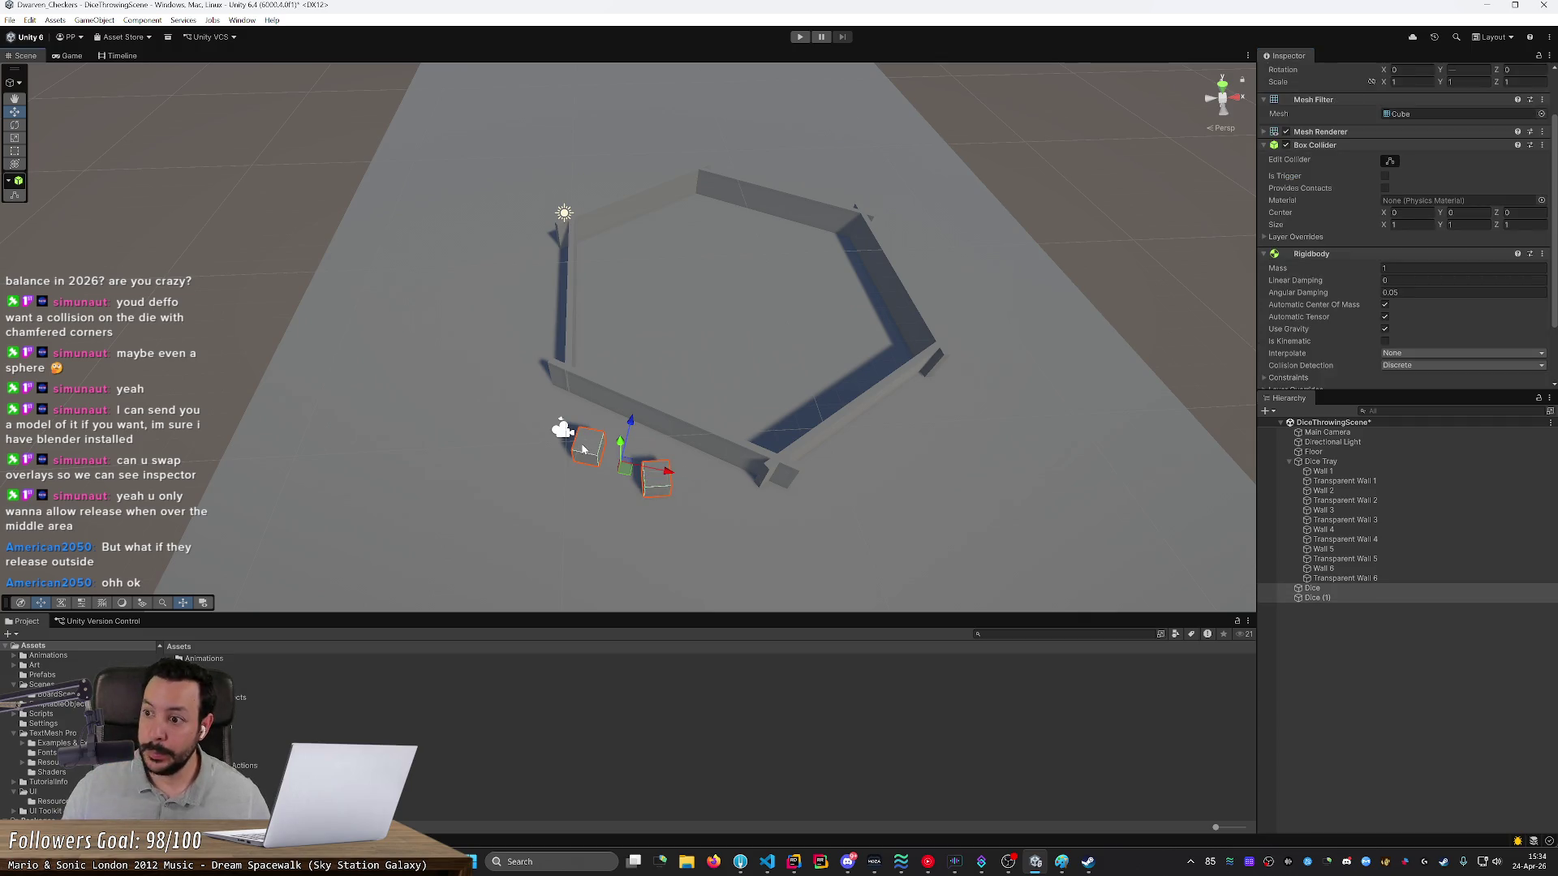
scroll(1552, 197, "up", 2)
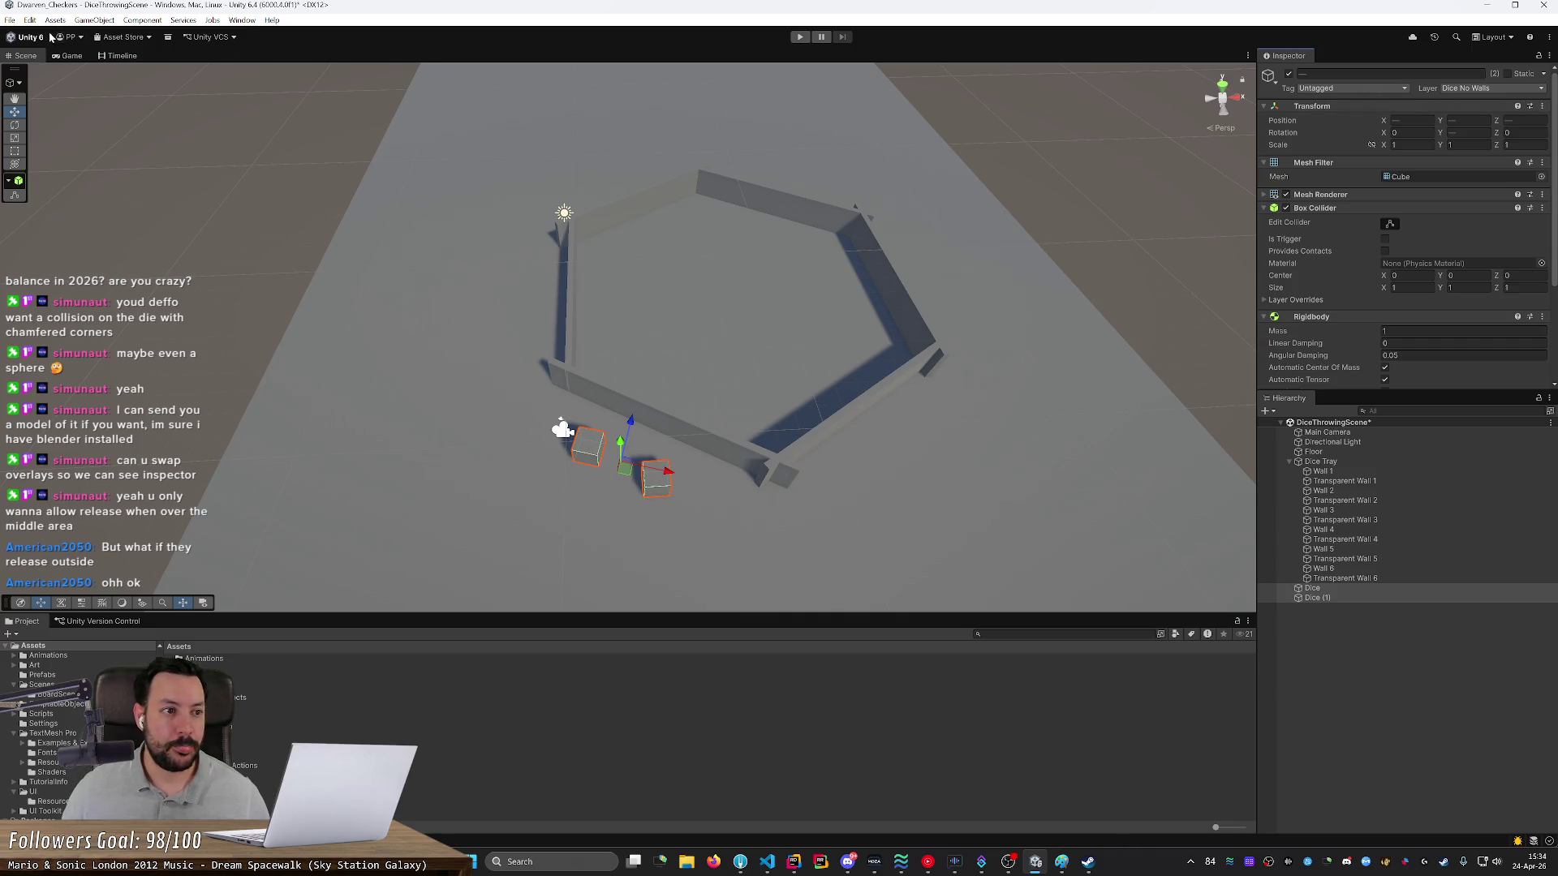
key("ctrl+s")
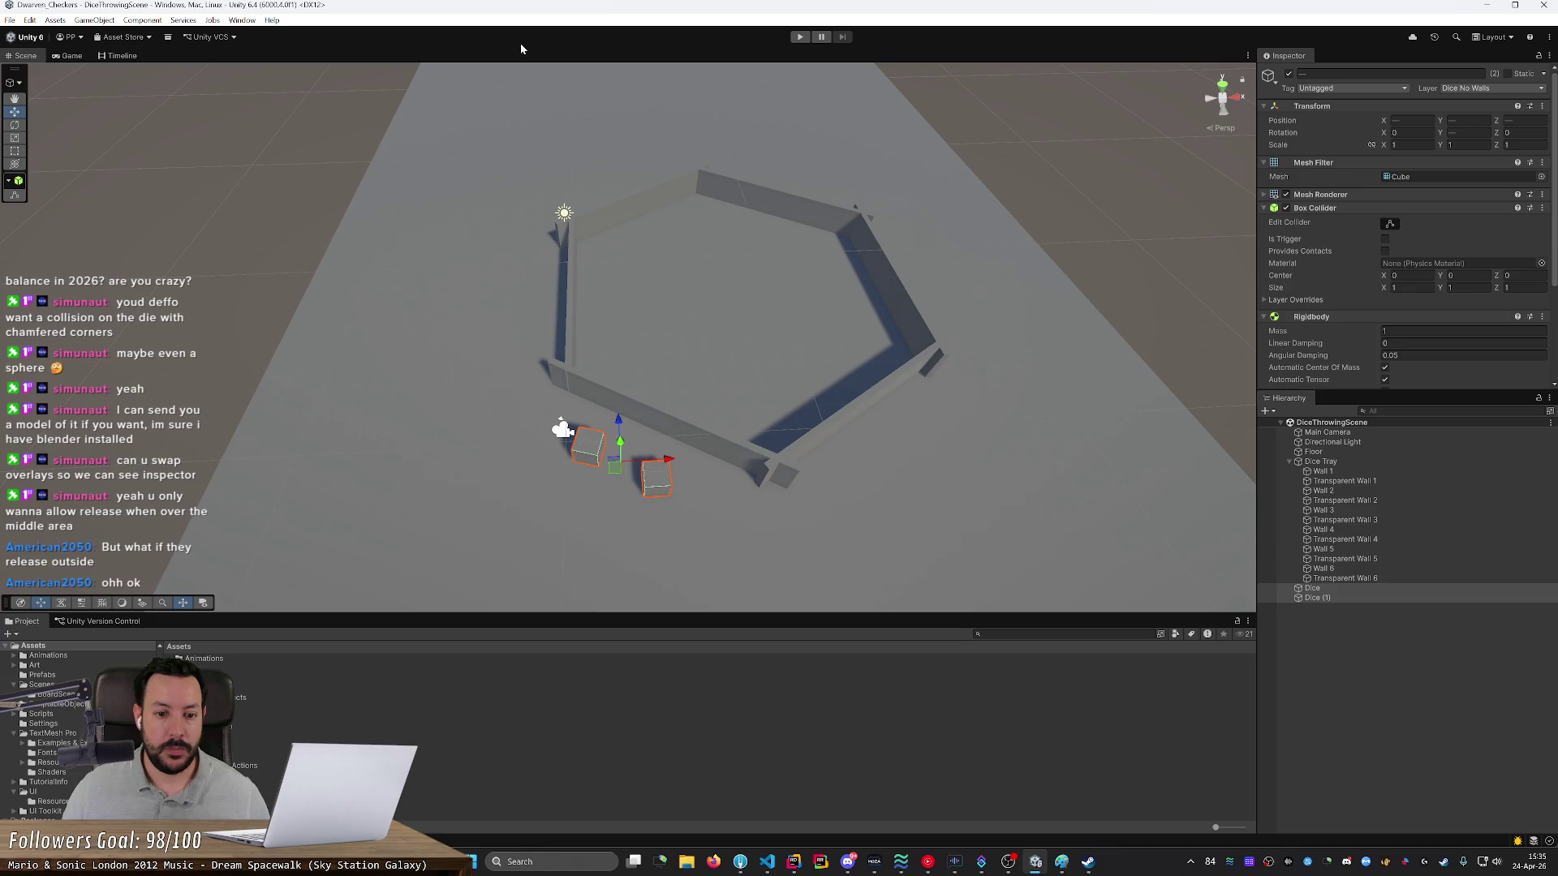
- Create a new MonoBehaviour script named DiceThrower in the Scripts folder
left_click(40, 713)
right_click(239, 763)
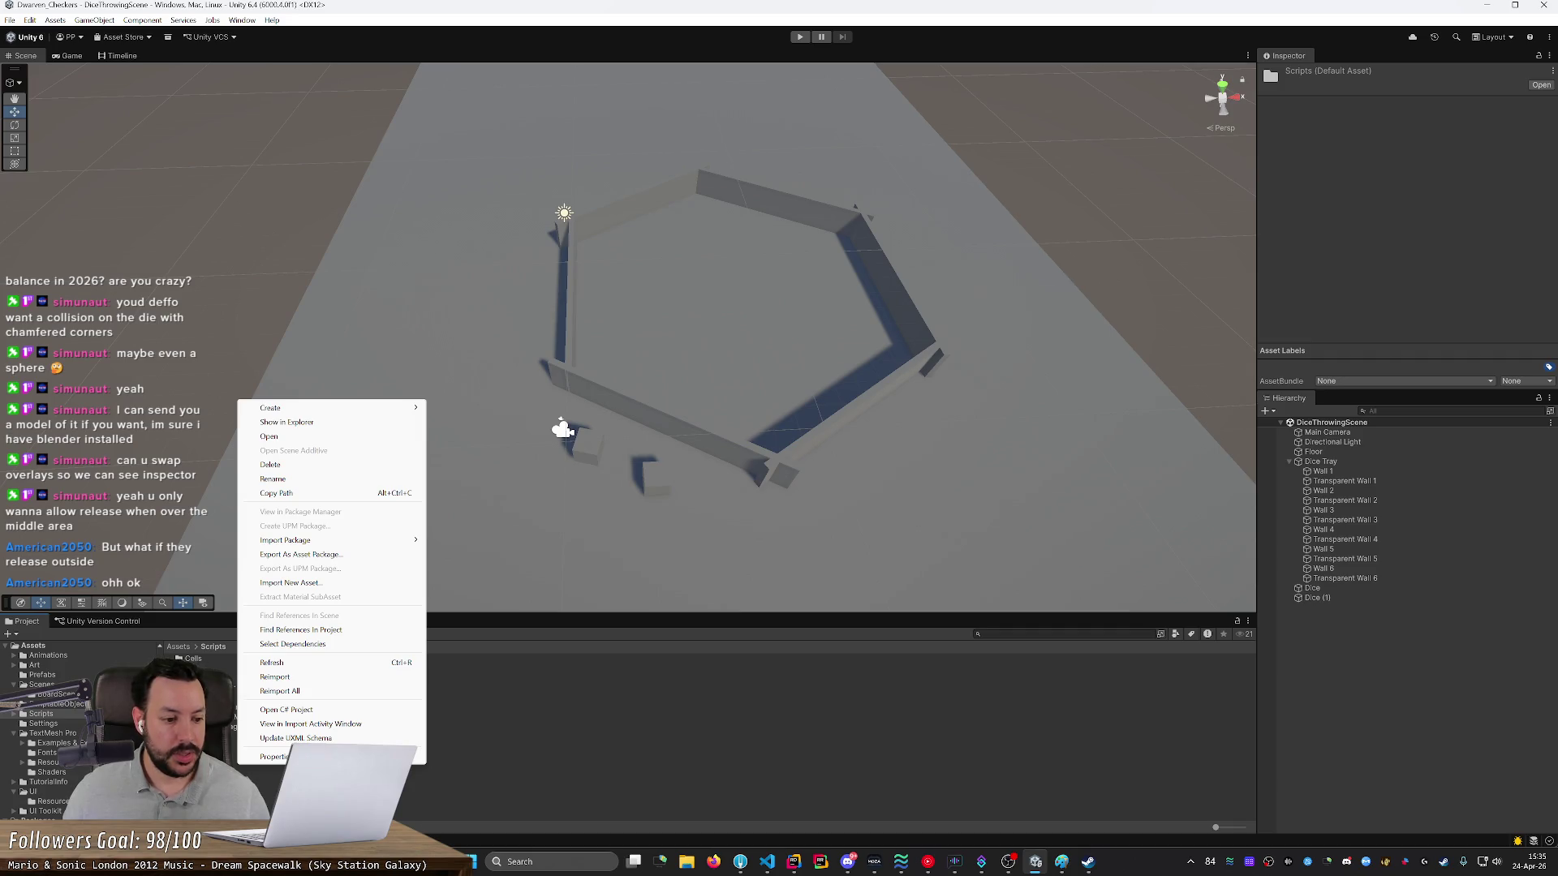
left_click(239, 763)
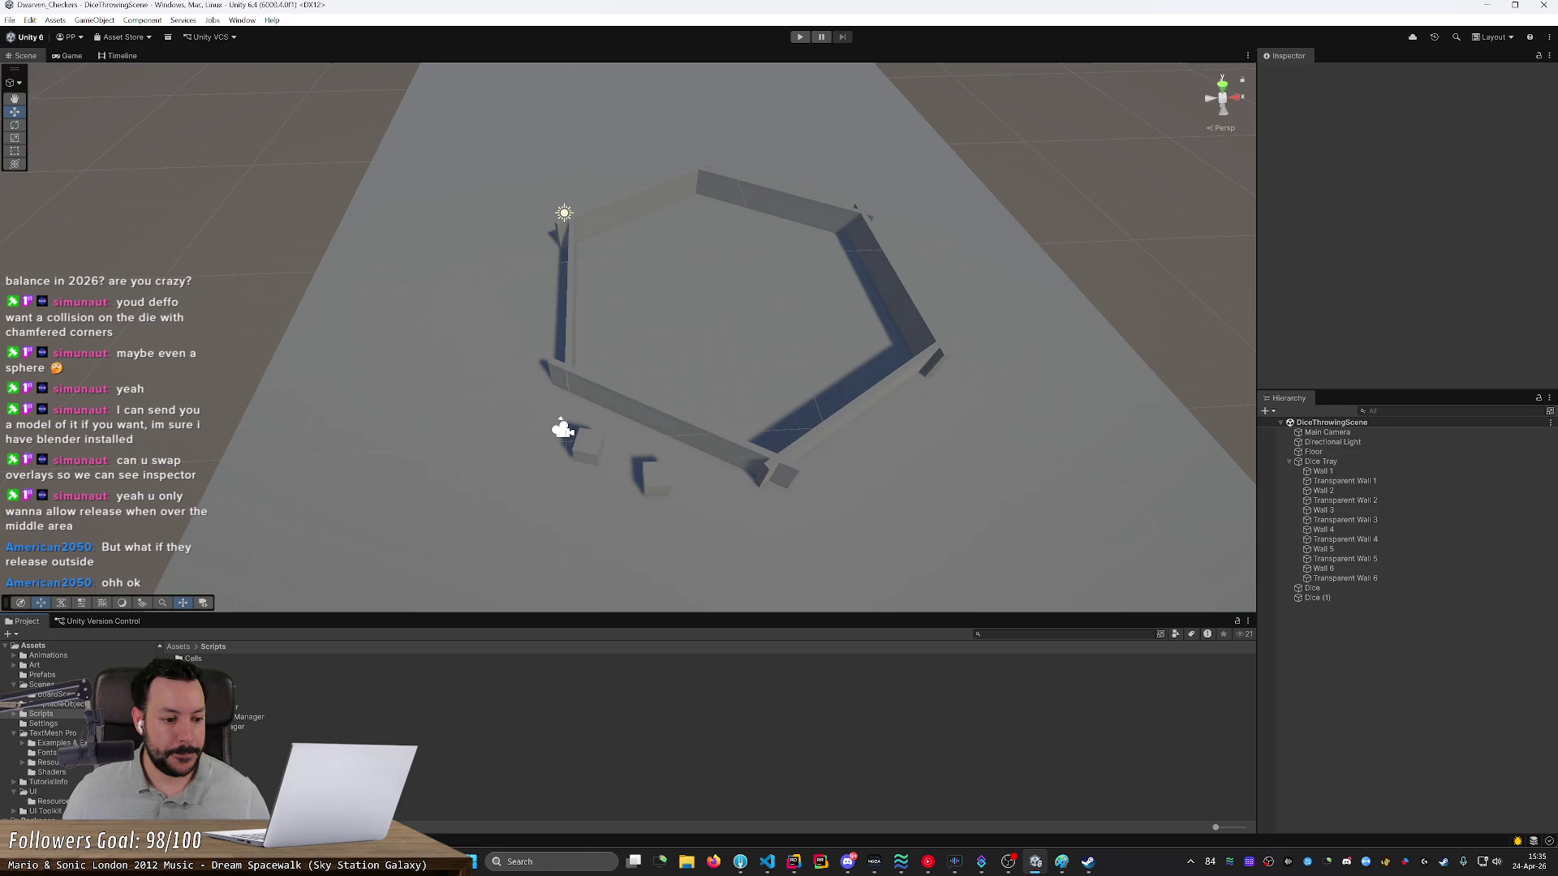
right_click(216, 758)
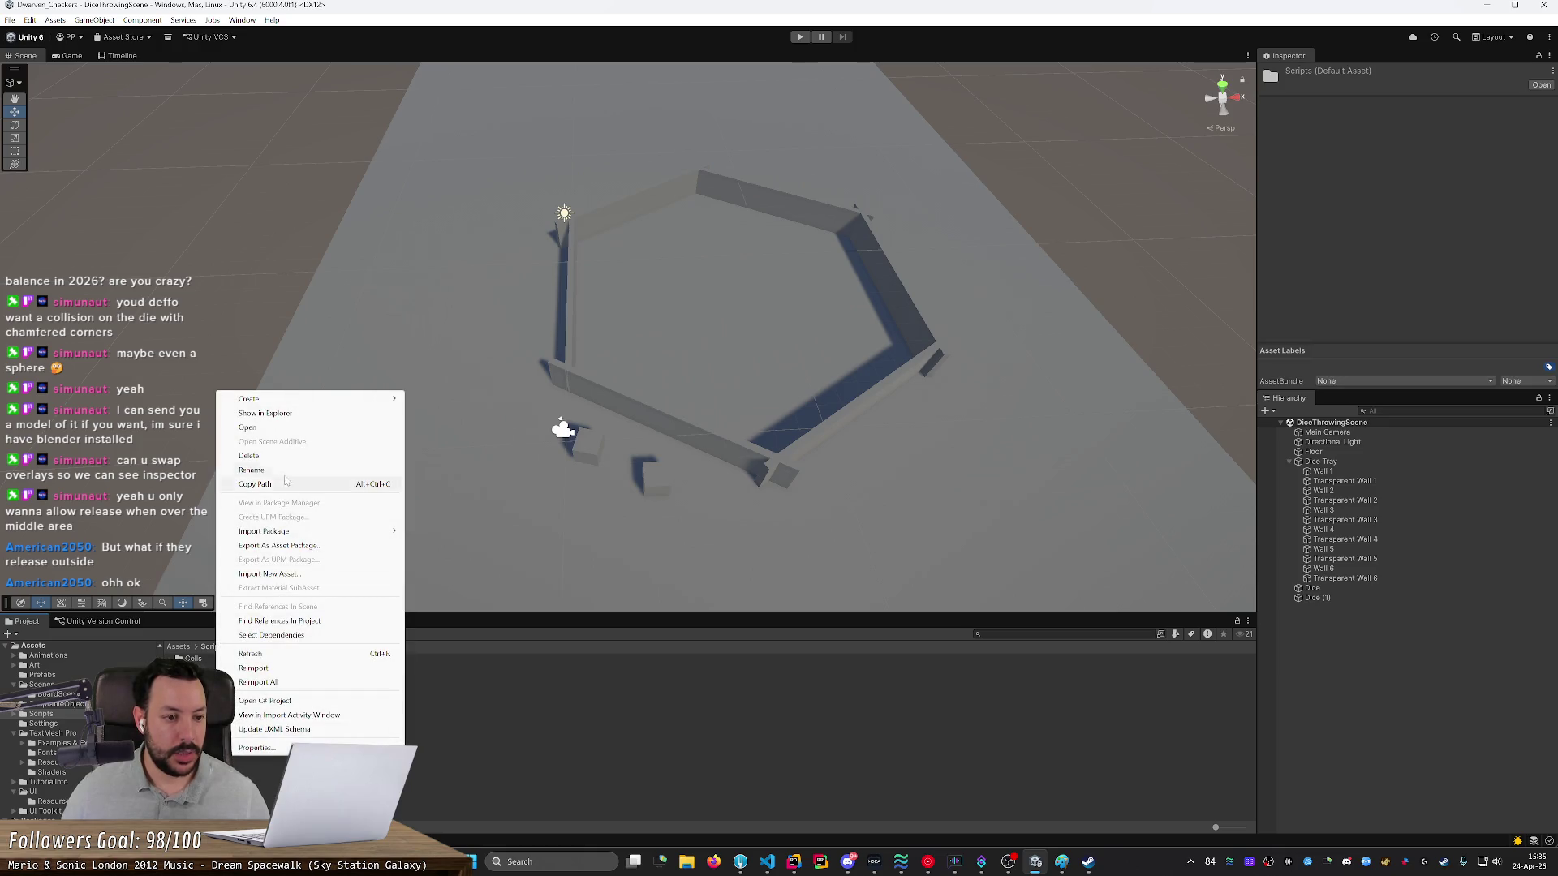
mouse_move(320, 399)
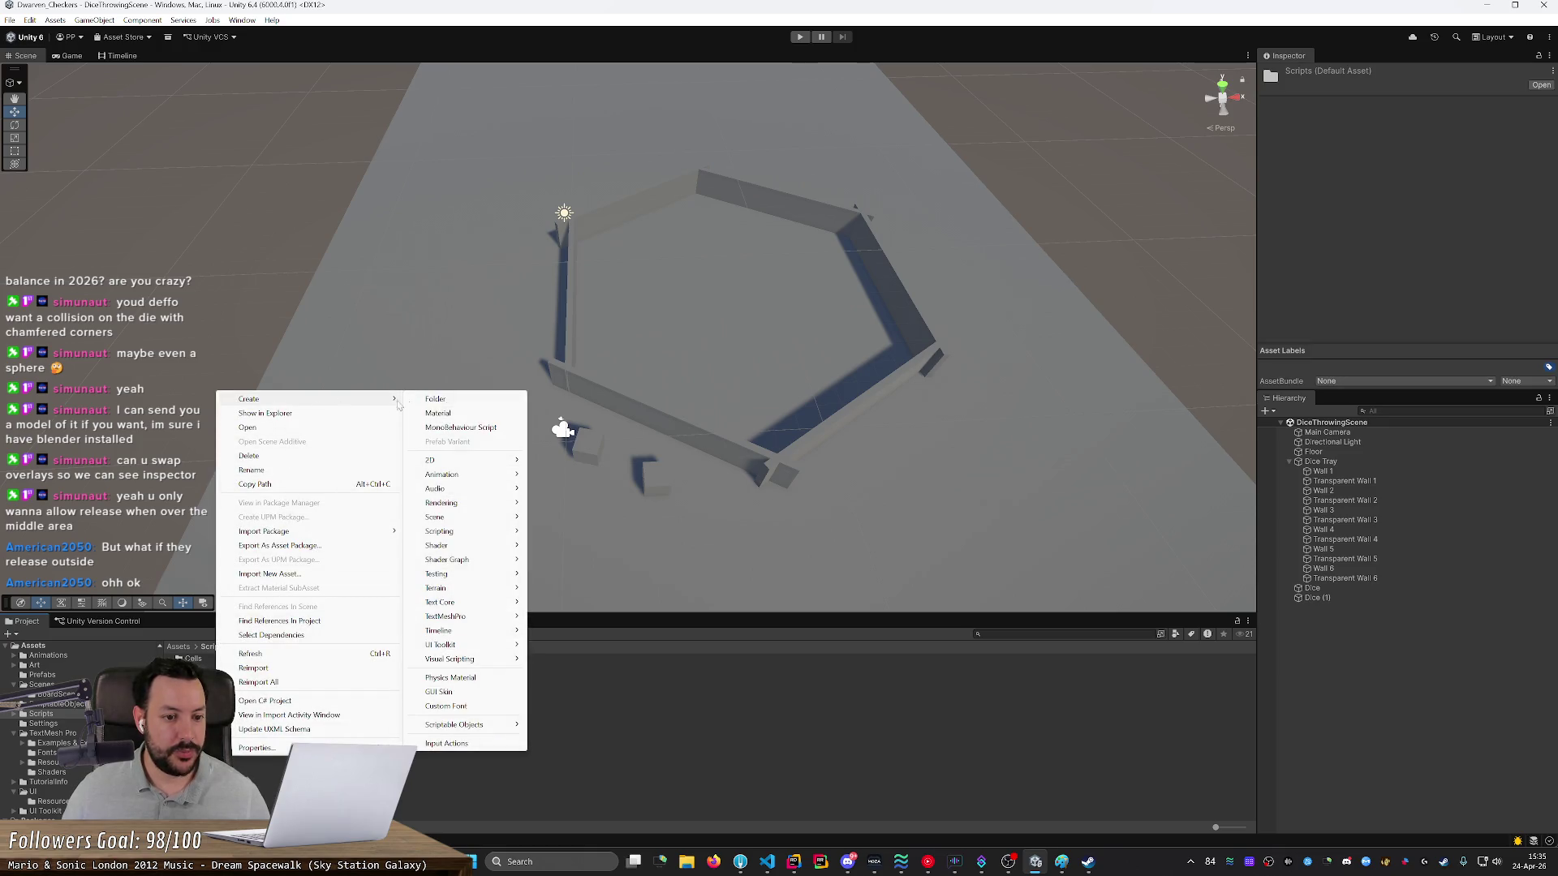
left_click(459, 429)
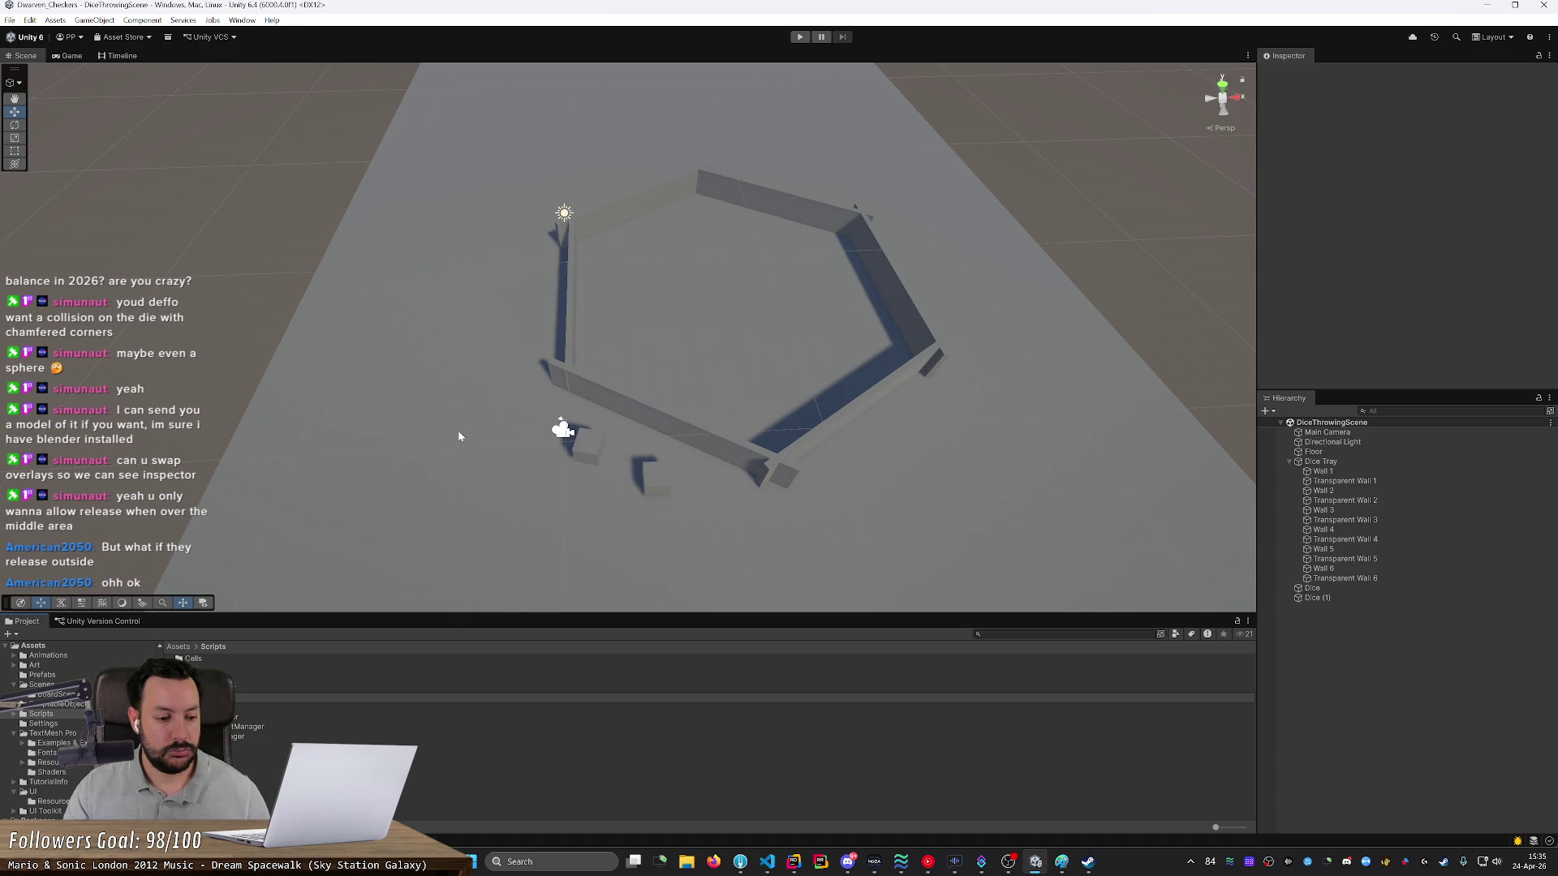
key("Return")
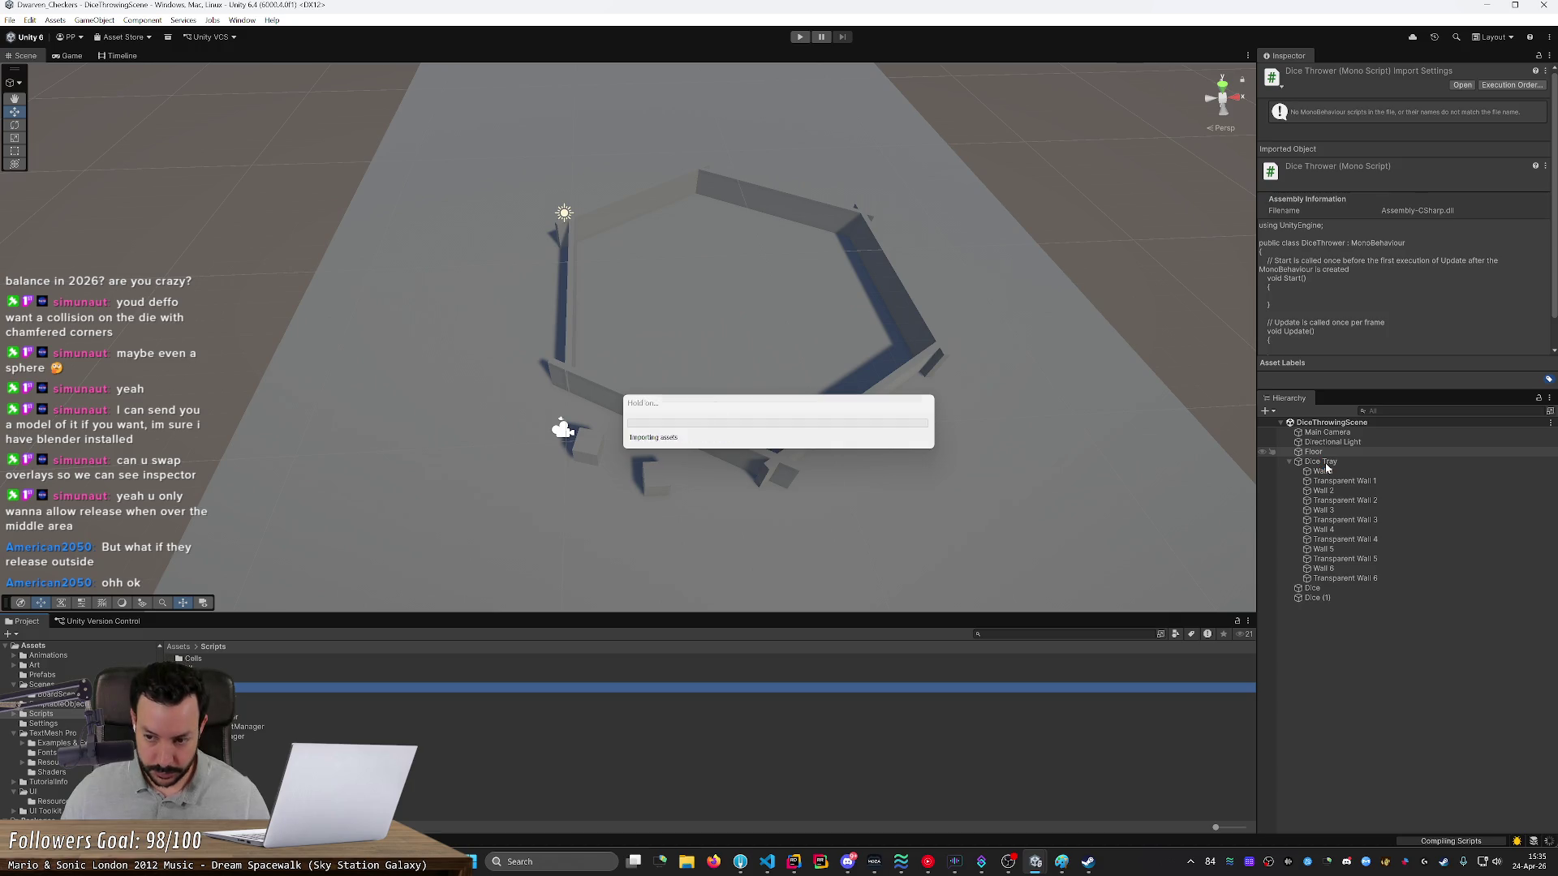
- Attach DiceThrower to the Dice Tray object, orbit the tray, and open the script
left_click(1322, 462)
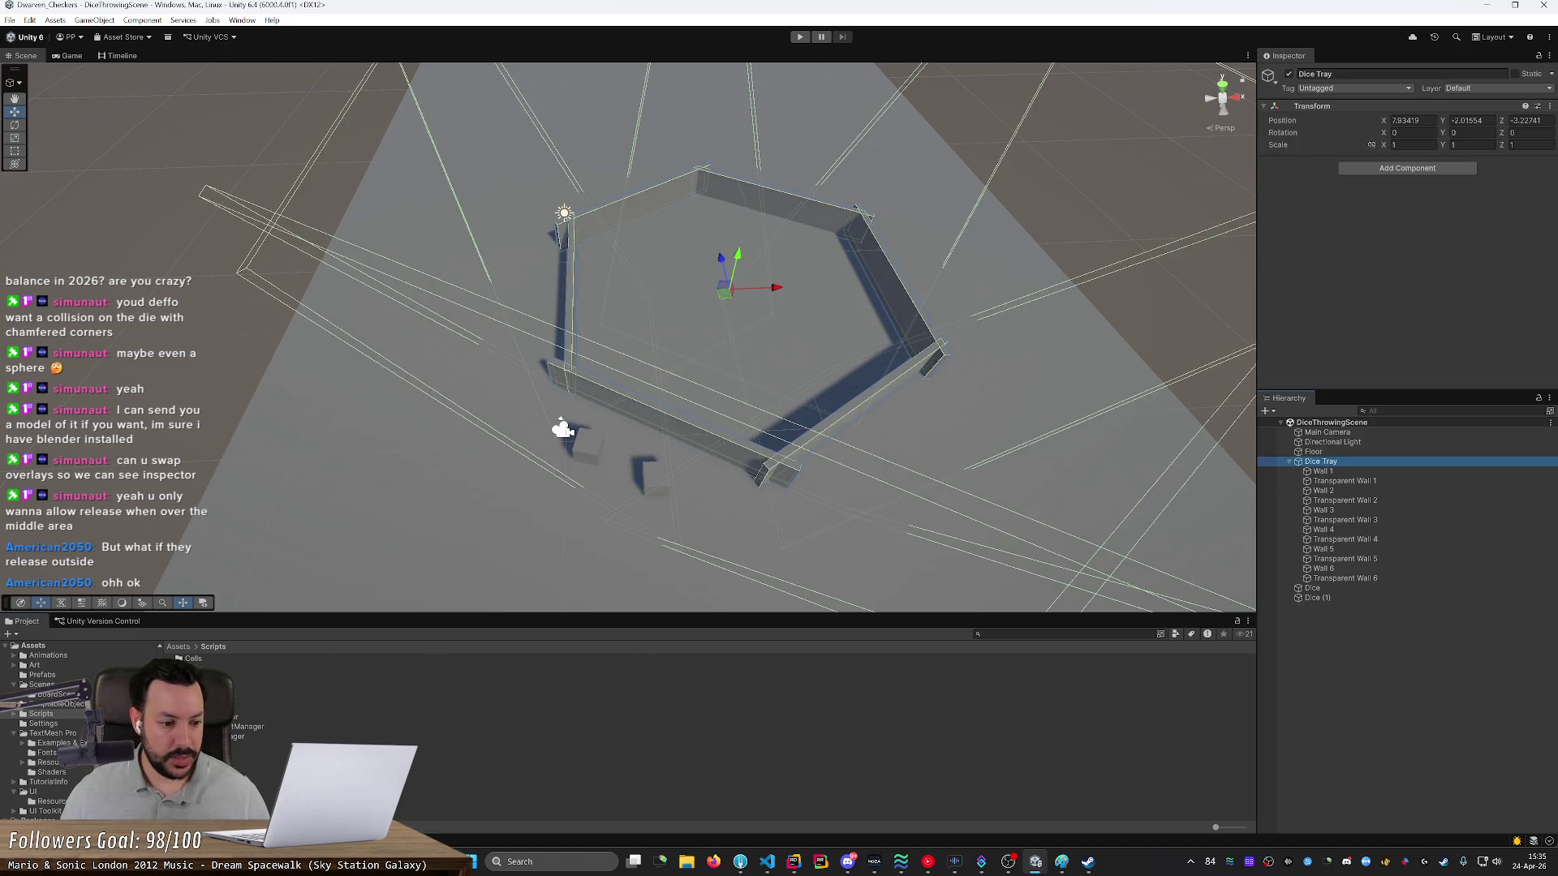
mouse_move(211, 687)
left_mouse_down()
mouse_move(1134, 567)
mouse_move(1179, 578)
mouse_move(1424, 322)
left_mouse_up()
mouse_move(1125, 369)
left_mouse_down()
mouse_move(1089, 359)
mouse_move(1091, 376)
mouse_move(747, 492)
mouse_move(881, 369)
mouse_move(916, 406)
mouse_move(692, 441)
left_mouse_up()
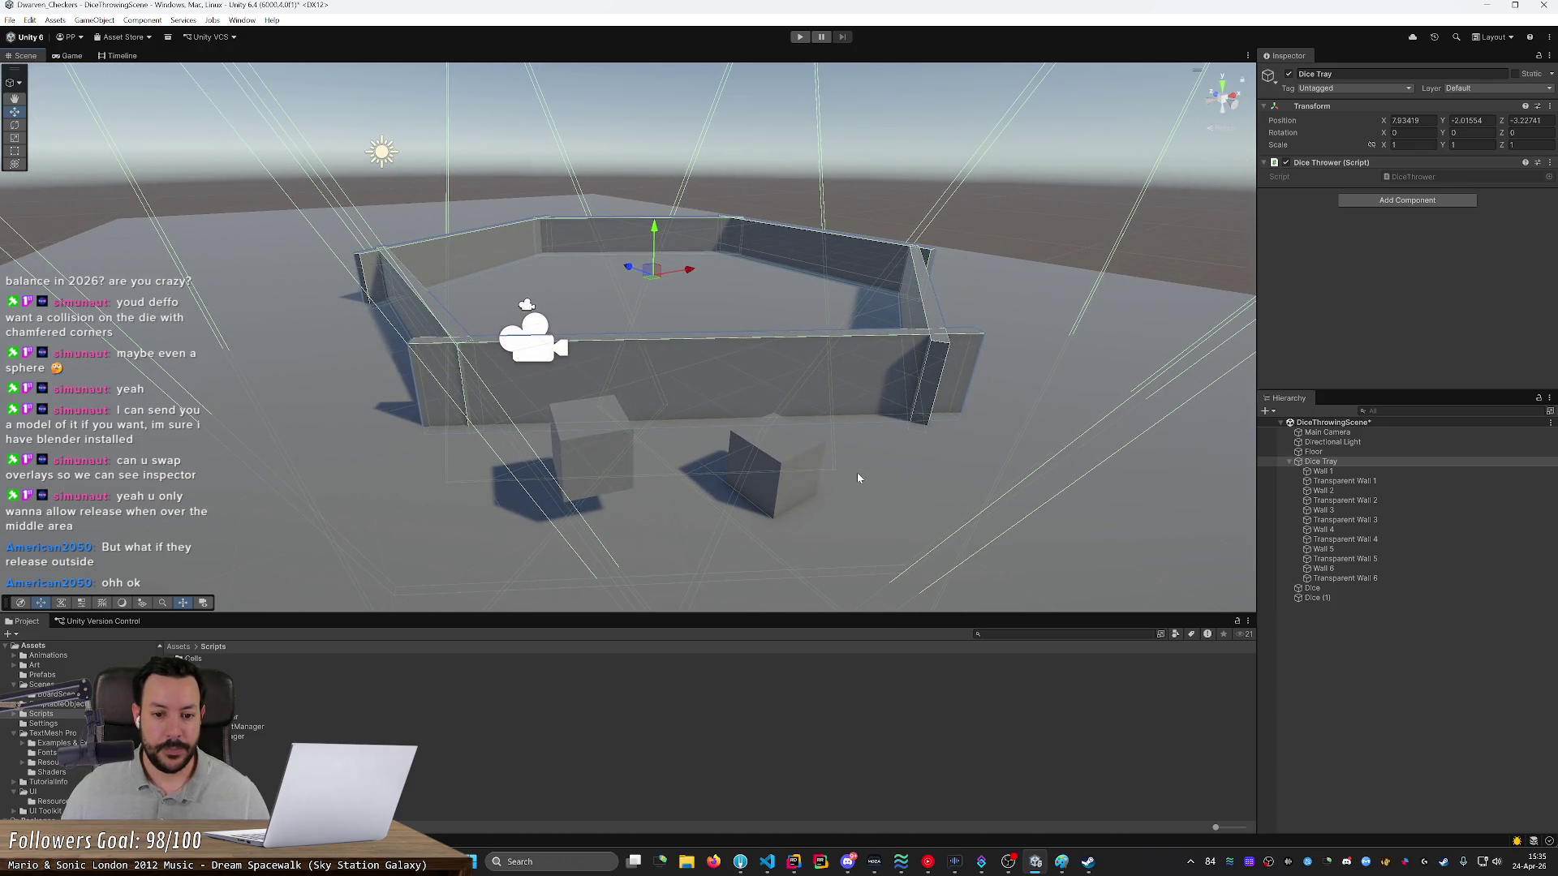
scroll(858, 478, "up", 5)
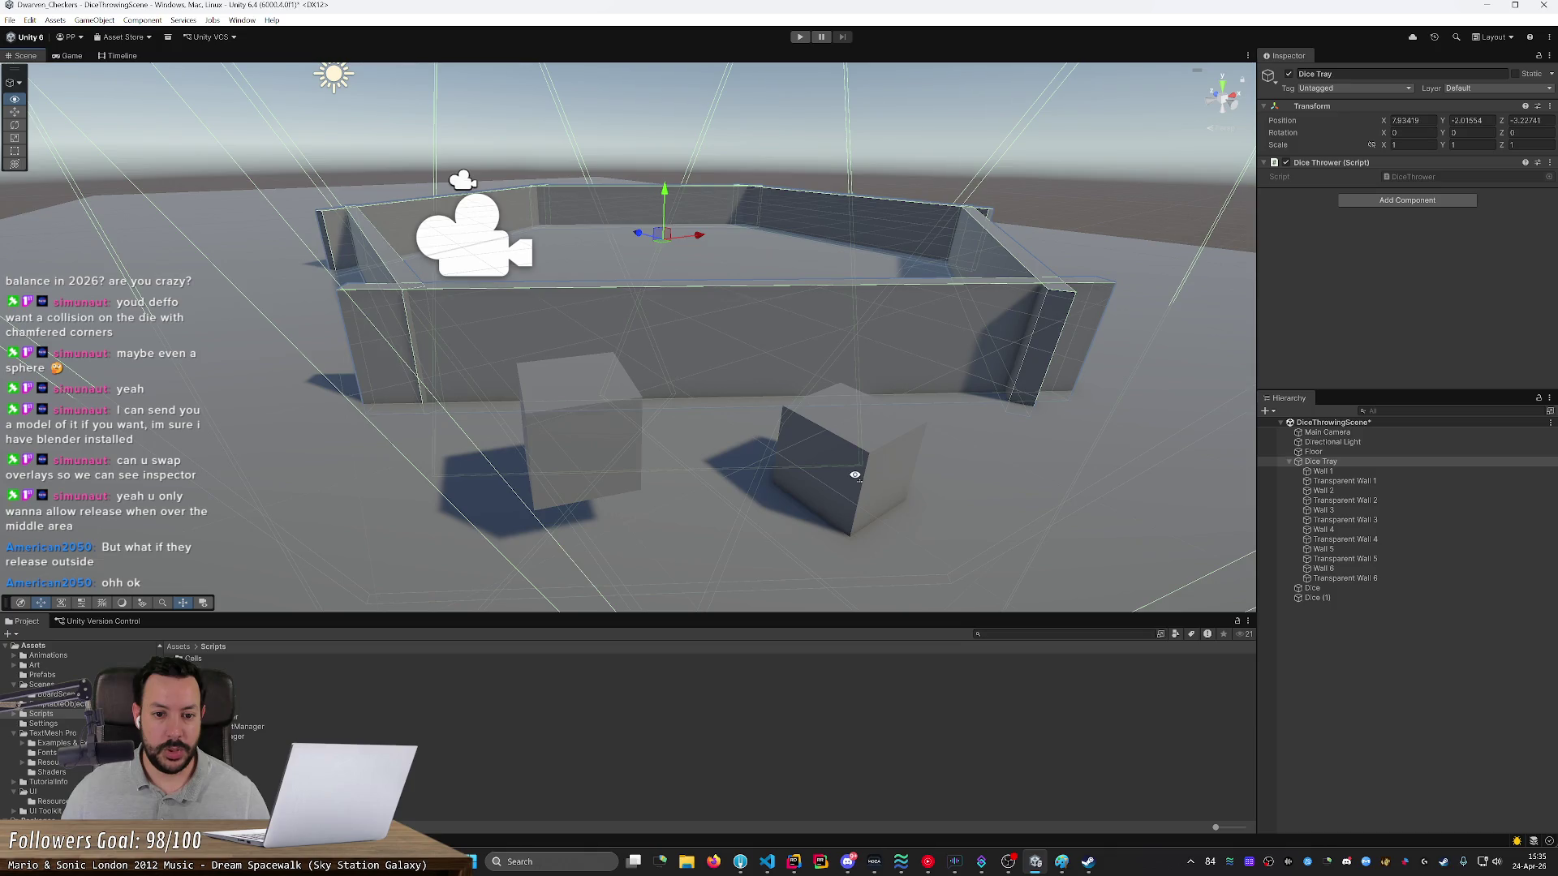
scroll(855, 476, "down", 5)
left_click_drag(852, 476, 748, 473)
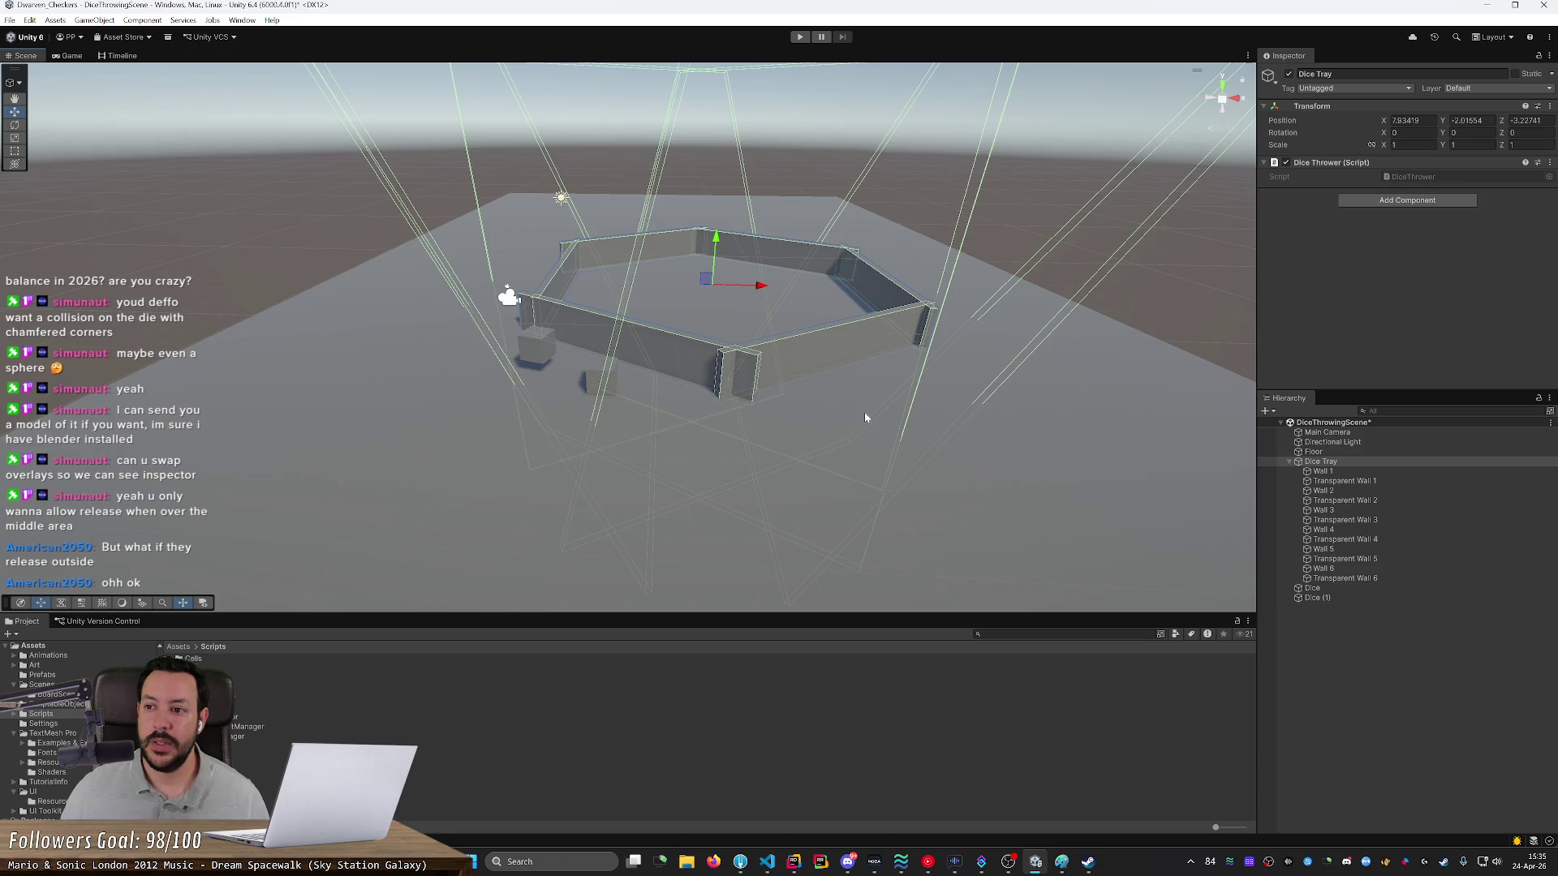
left_click_drag(796, 412, 802, 464)
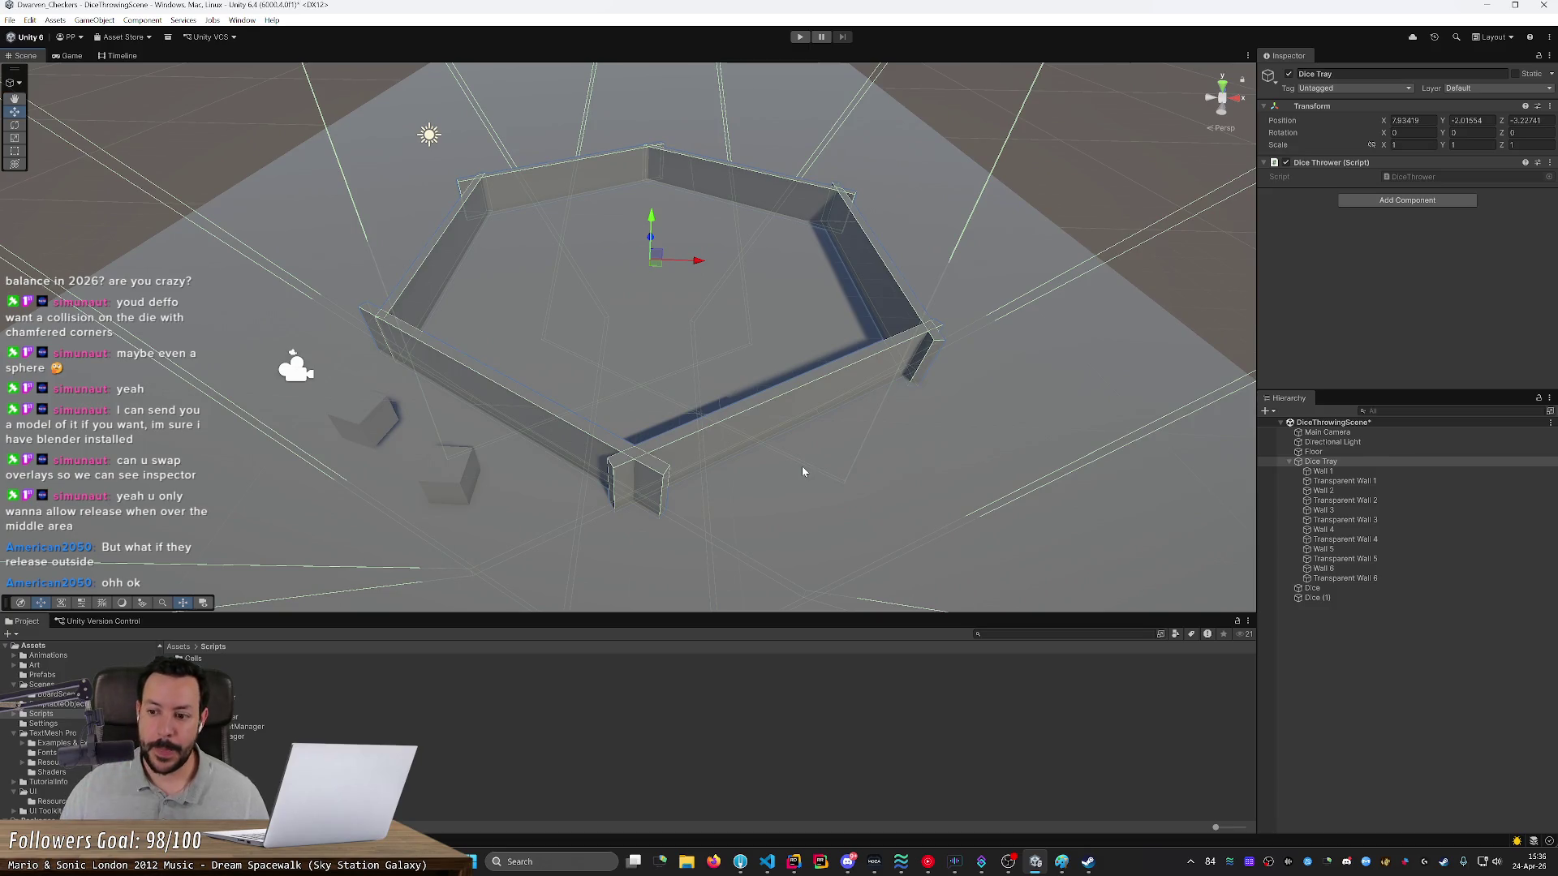
double_click(1399, 178)
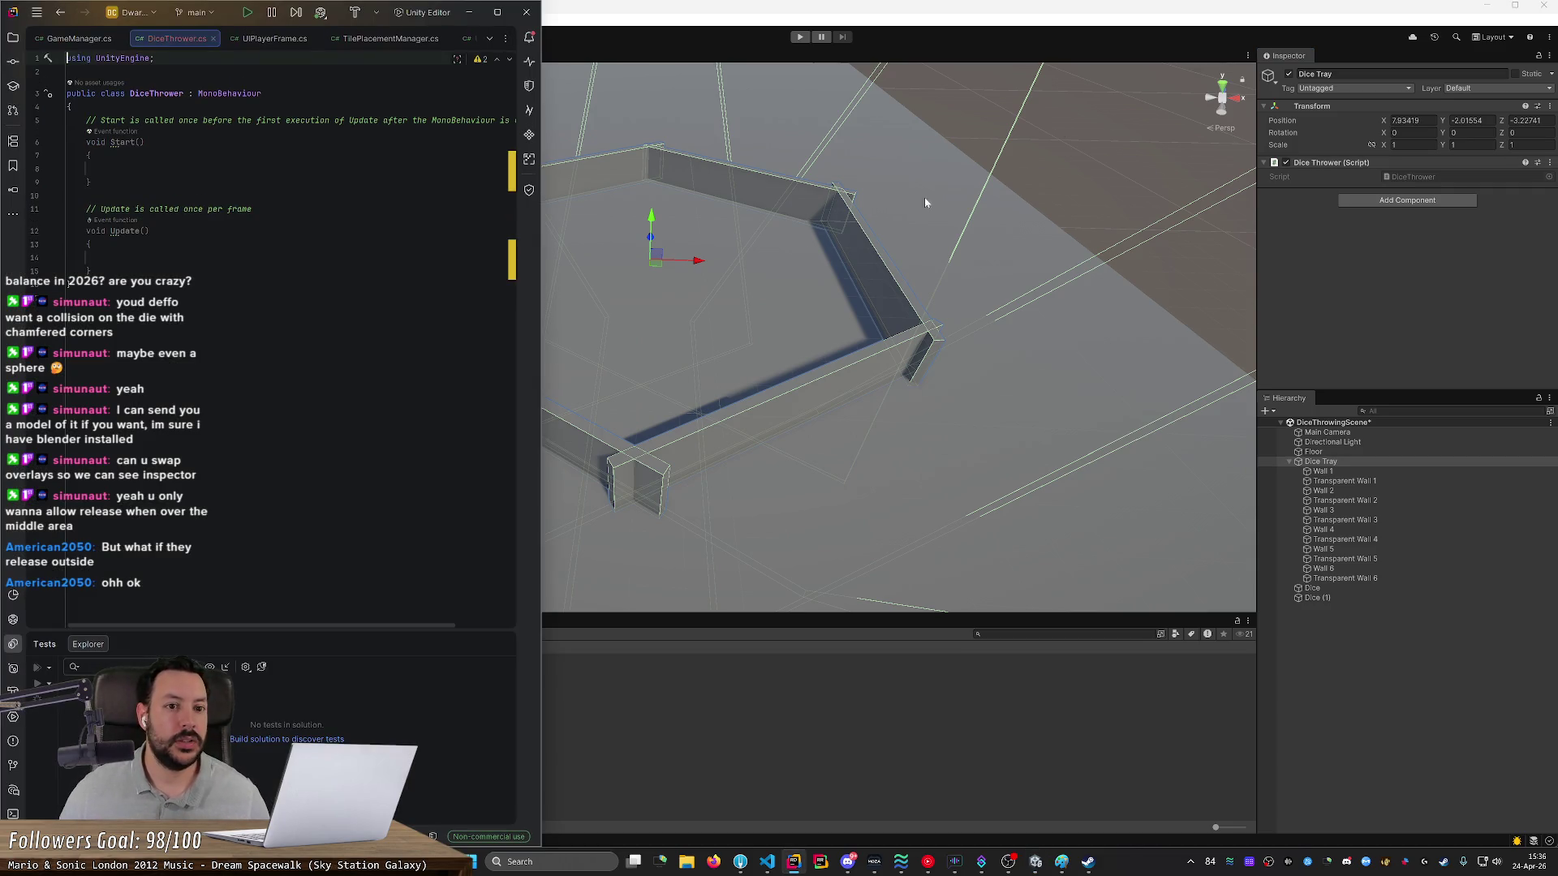
- Move the raycast code (lines 48–58) from TilePlacementManager.cs into DiceThrower's Update()
left_click_drag(541, 210, 748, 209)
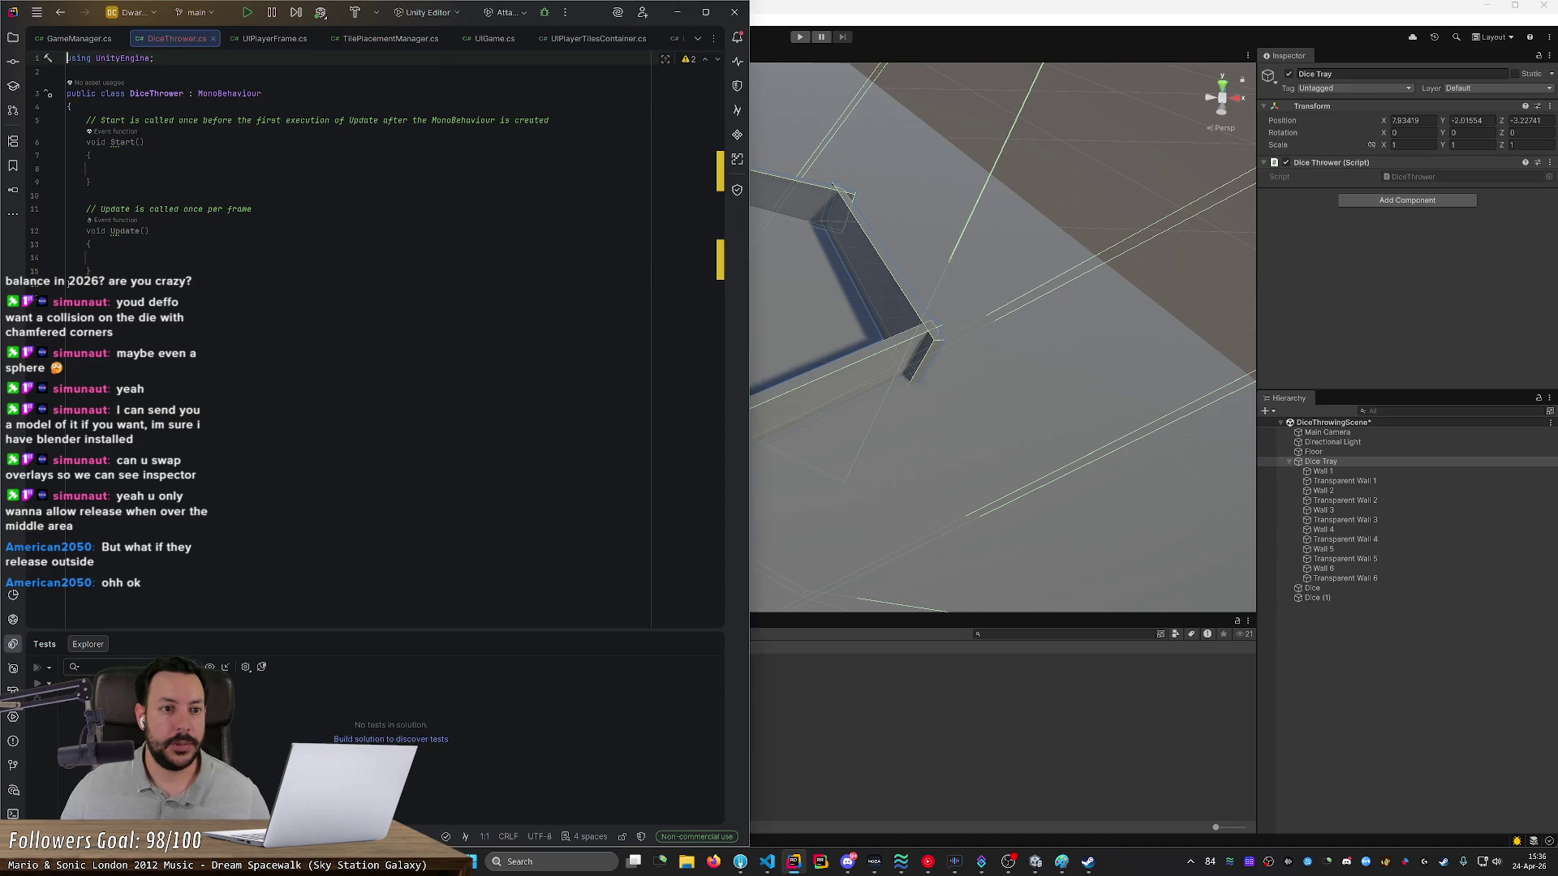
left_click(386, 42)
mouse_move(719, 216)
left_mouse_down()
mouse_move(726, 144)
mouse_move(725, 163)
left_mouse_up()
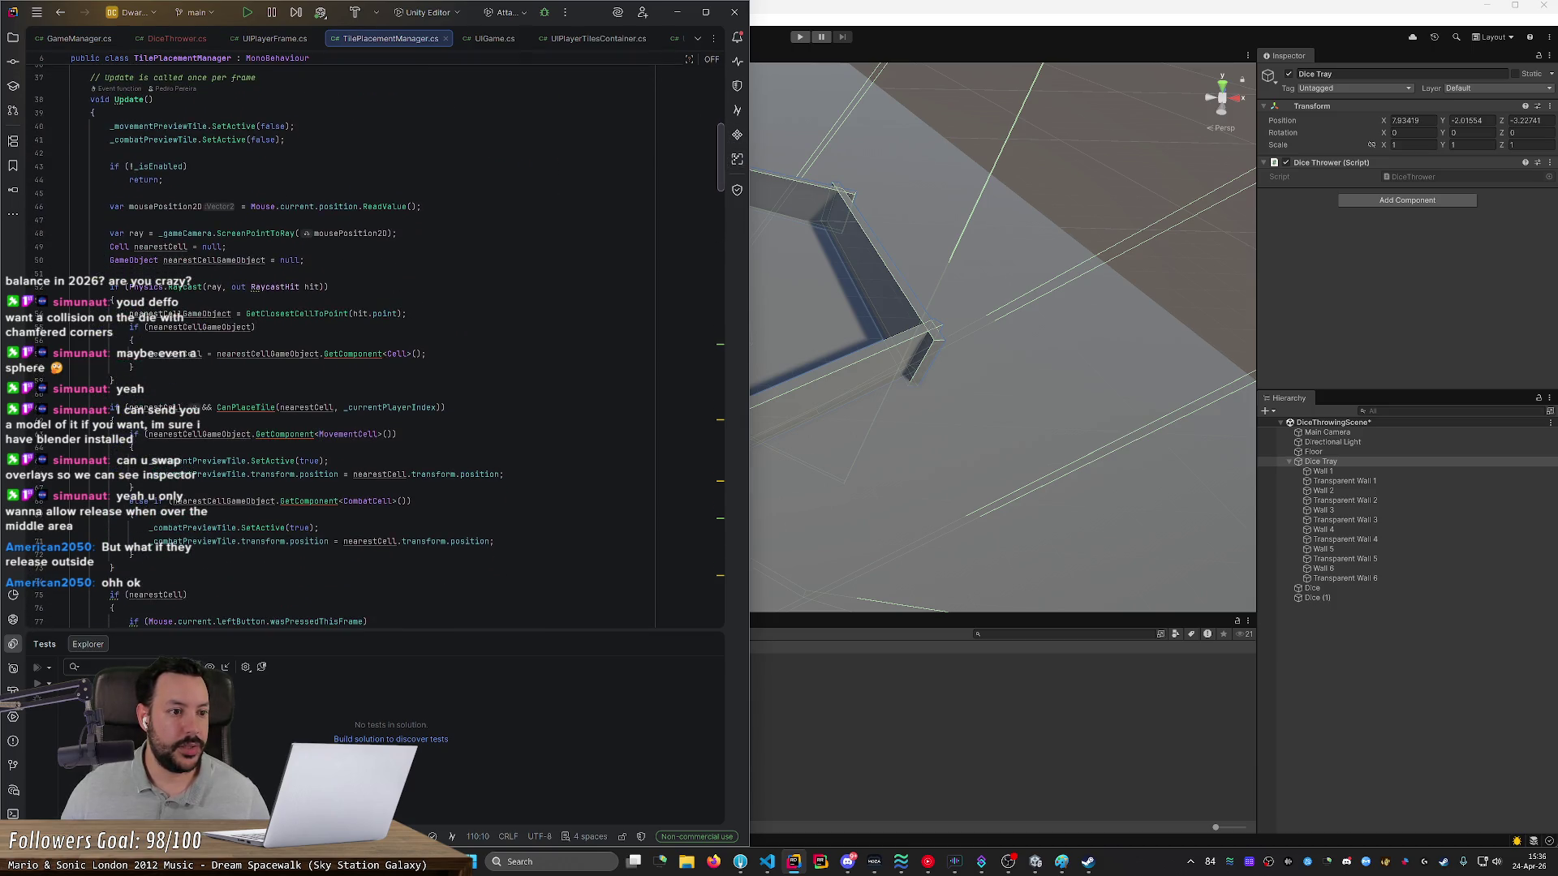
left_click_drag(49, 232, 51, 380)
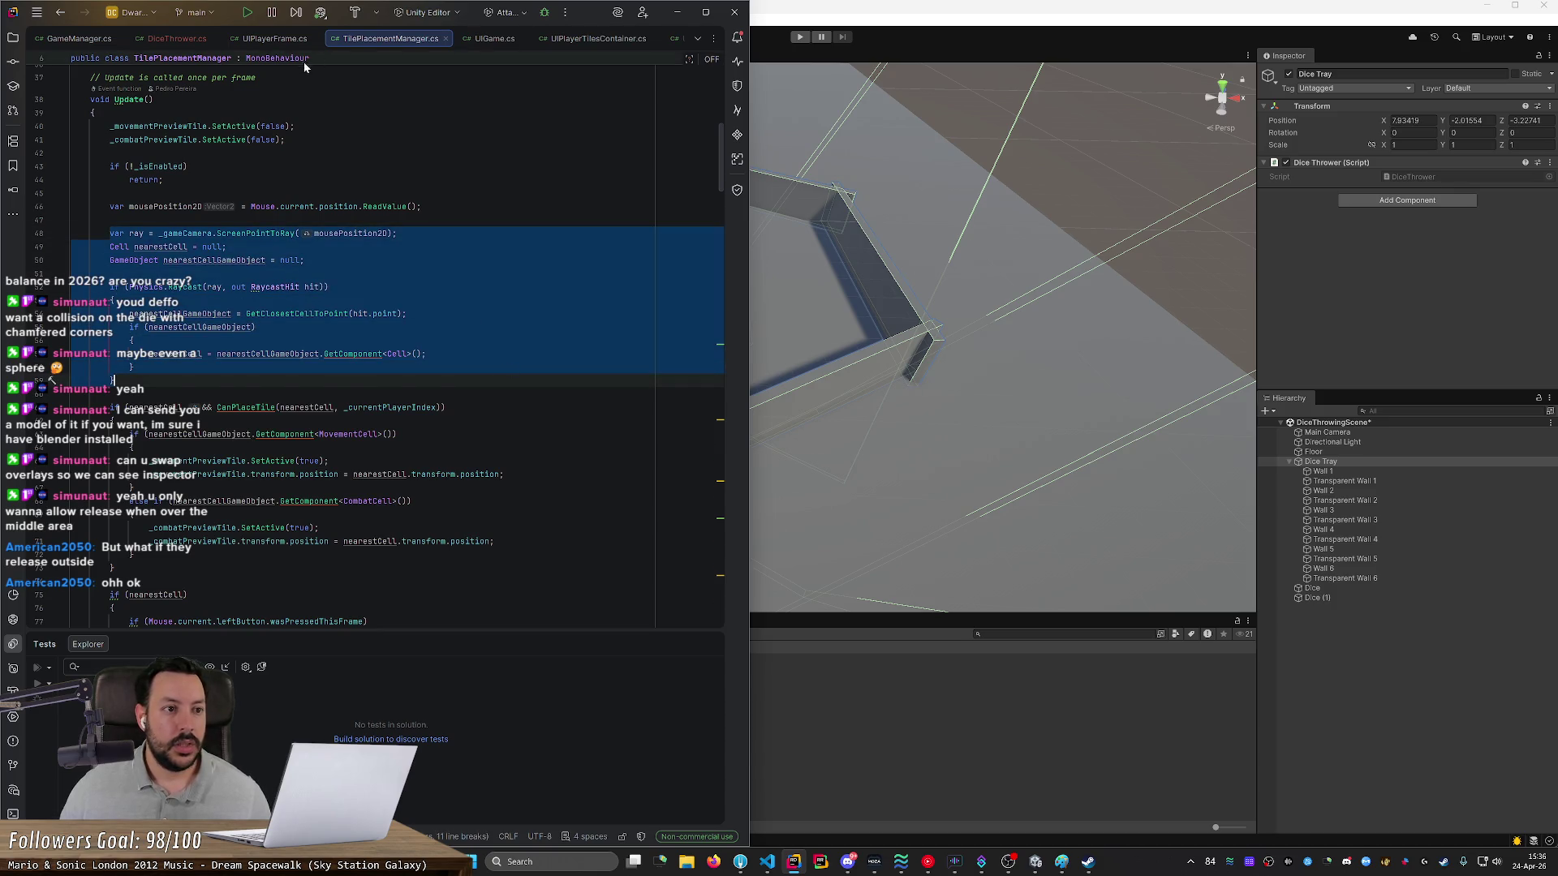
key("ctrl+x")
left_click(177, 38)
left_click(105, 257)
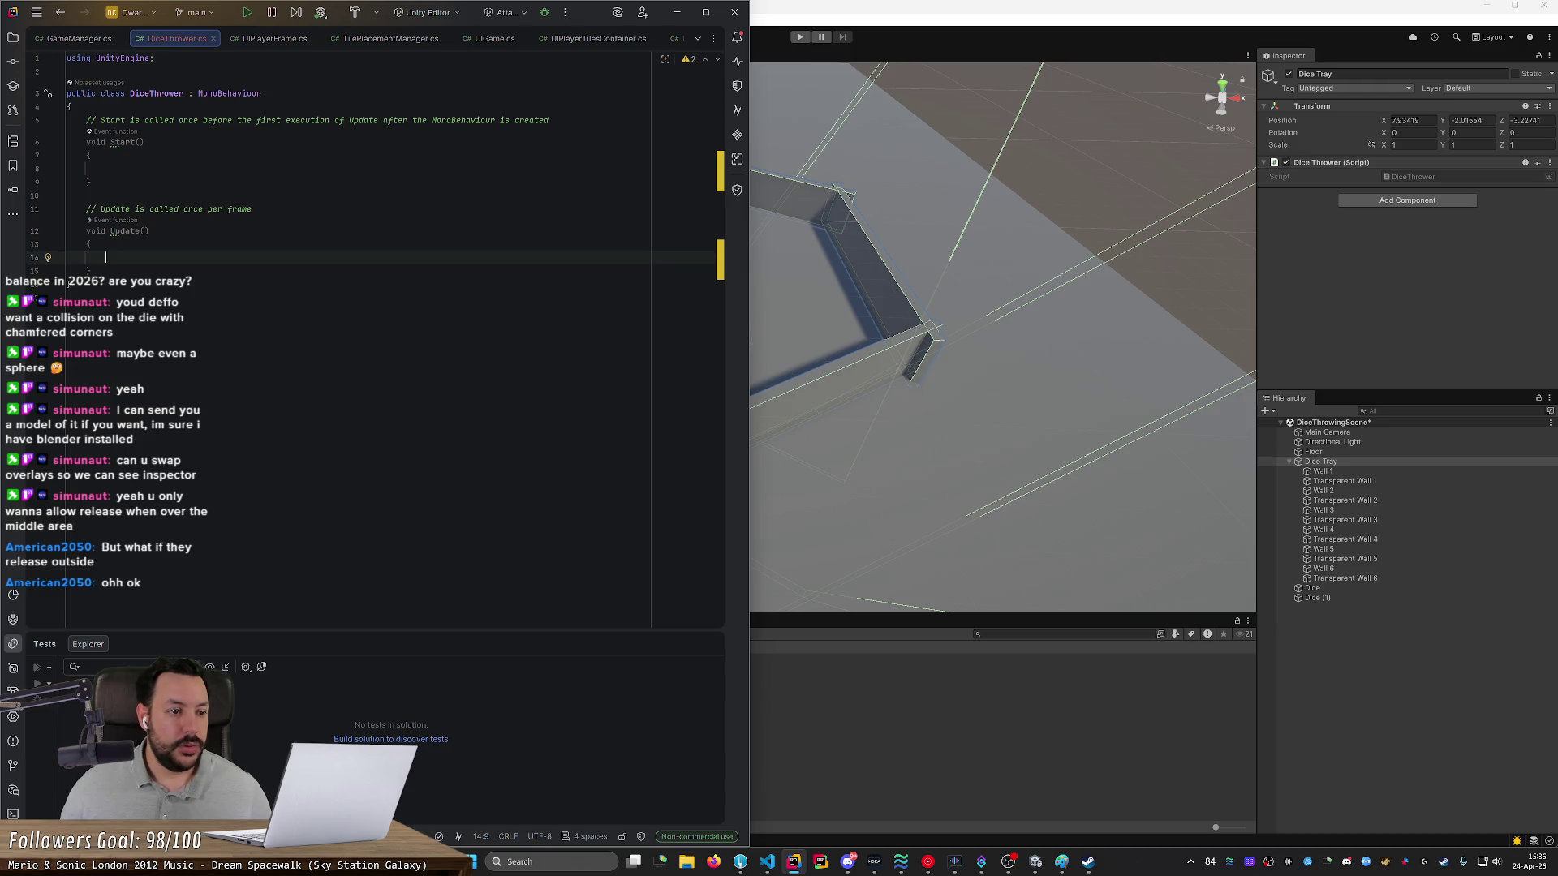
key("ctrl+v")
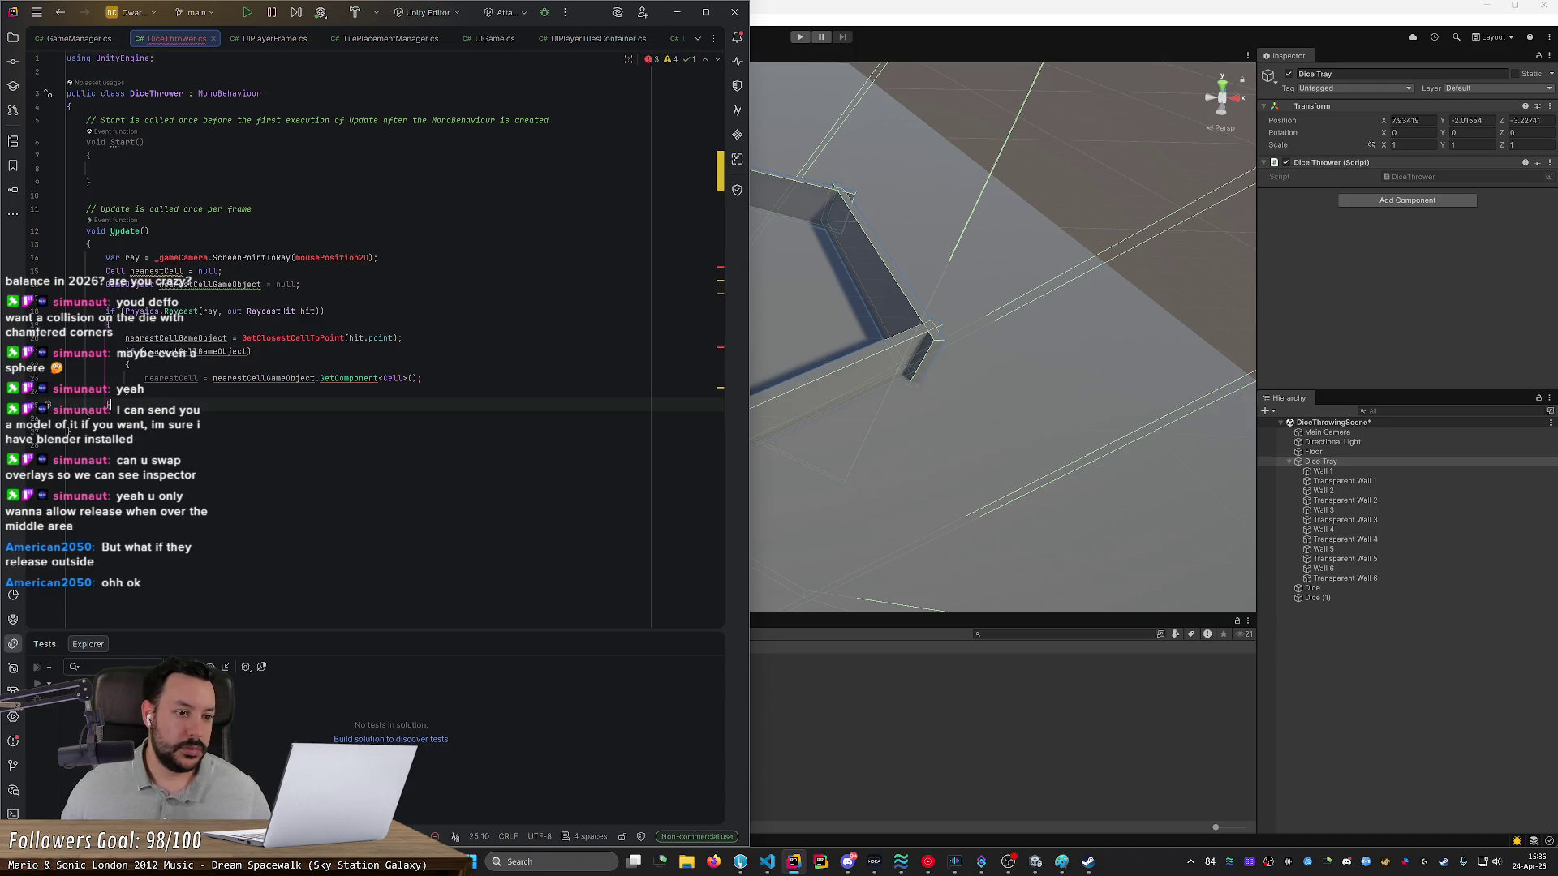
- Copy the _gameCamera assignment line from TilePlacementManager and place the cursor in DiceThrower's Start()
left_click(373, 40)
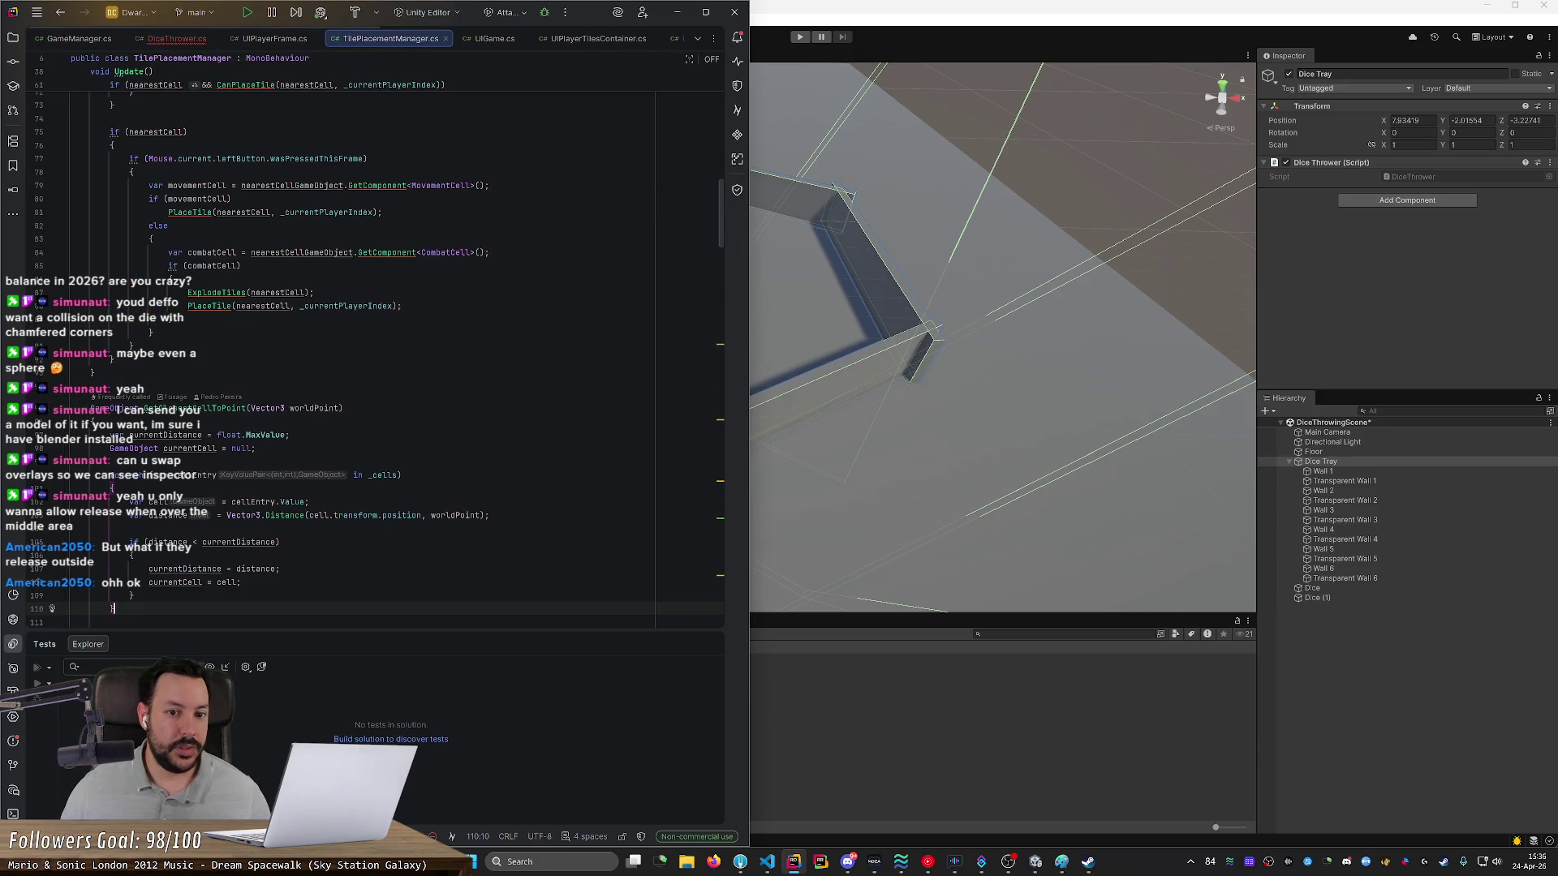
scroll(717, 169, "up", 10)
scroll(324, 325, "up", 3)
double_click(190, 147)
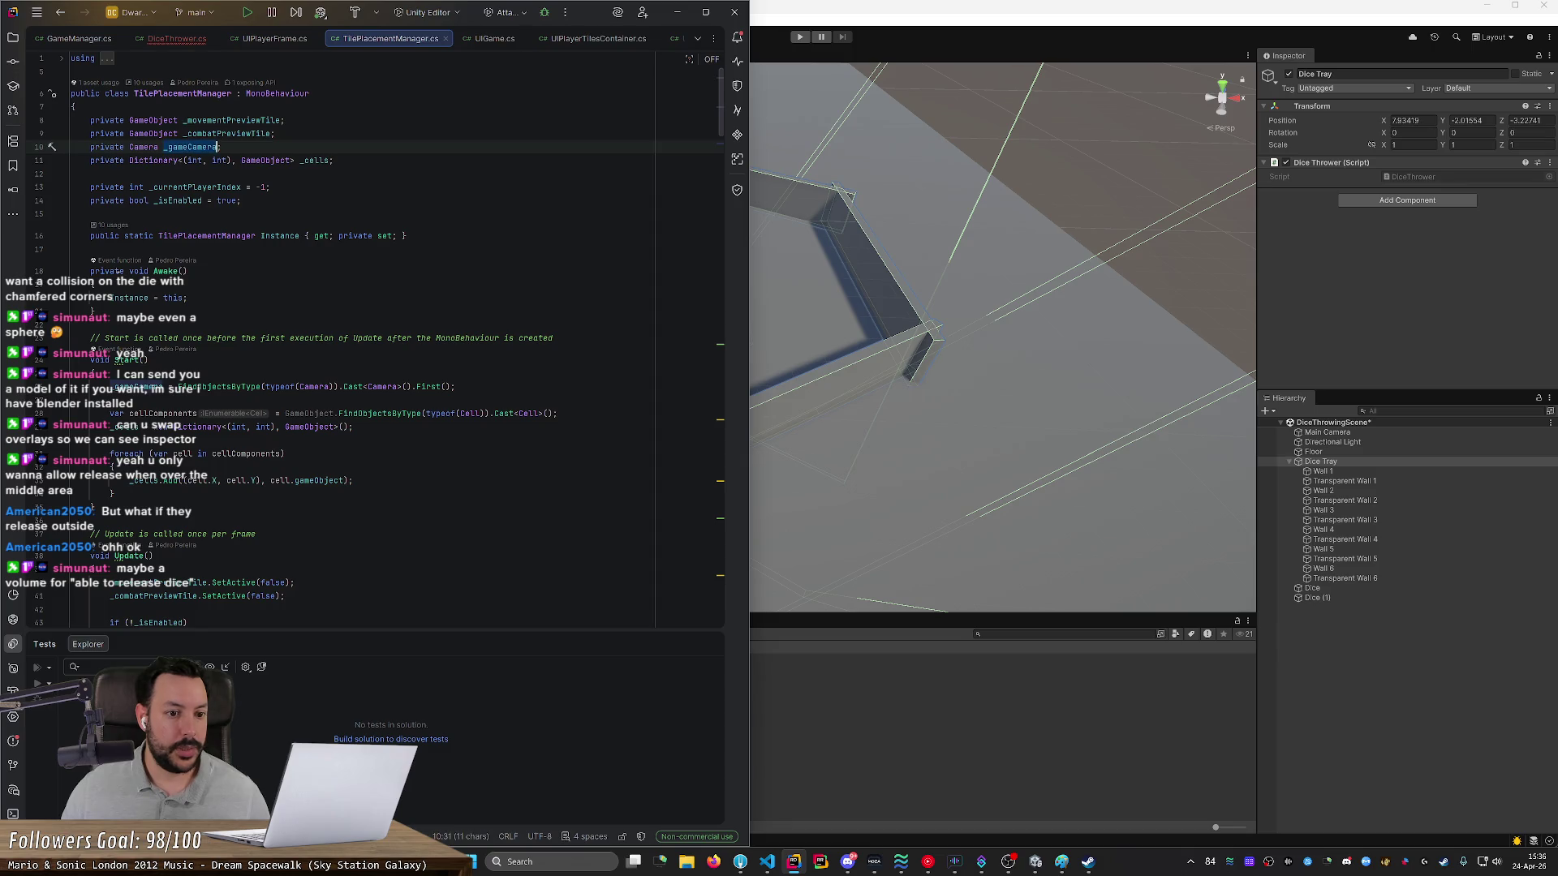
type(";")
triple_click(492, 379)
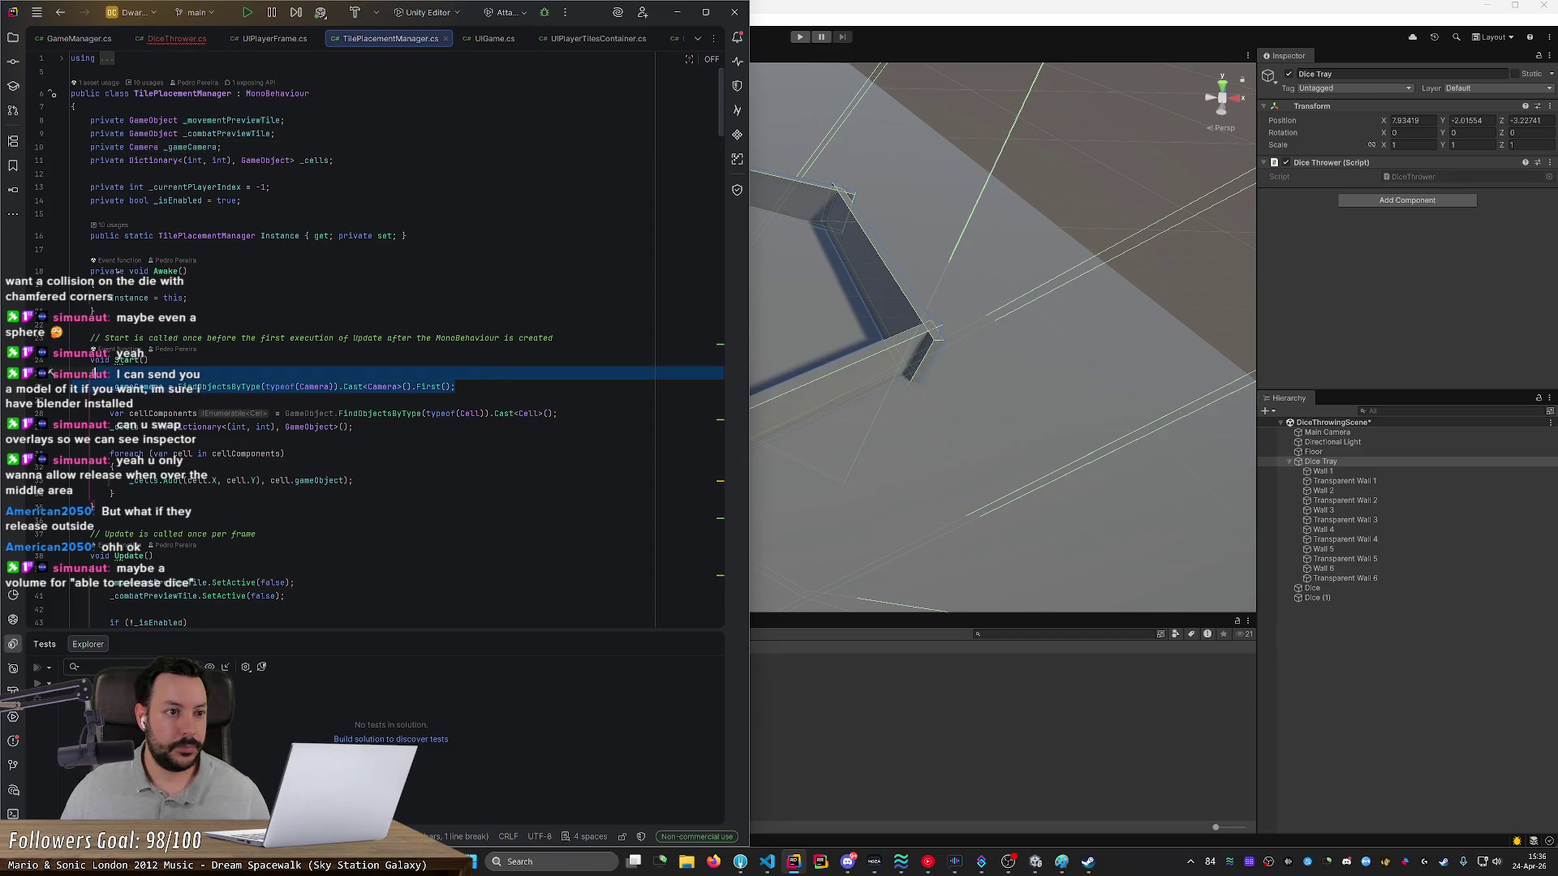
key("ctrl+Tab")
left_click(150, 230)
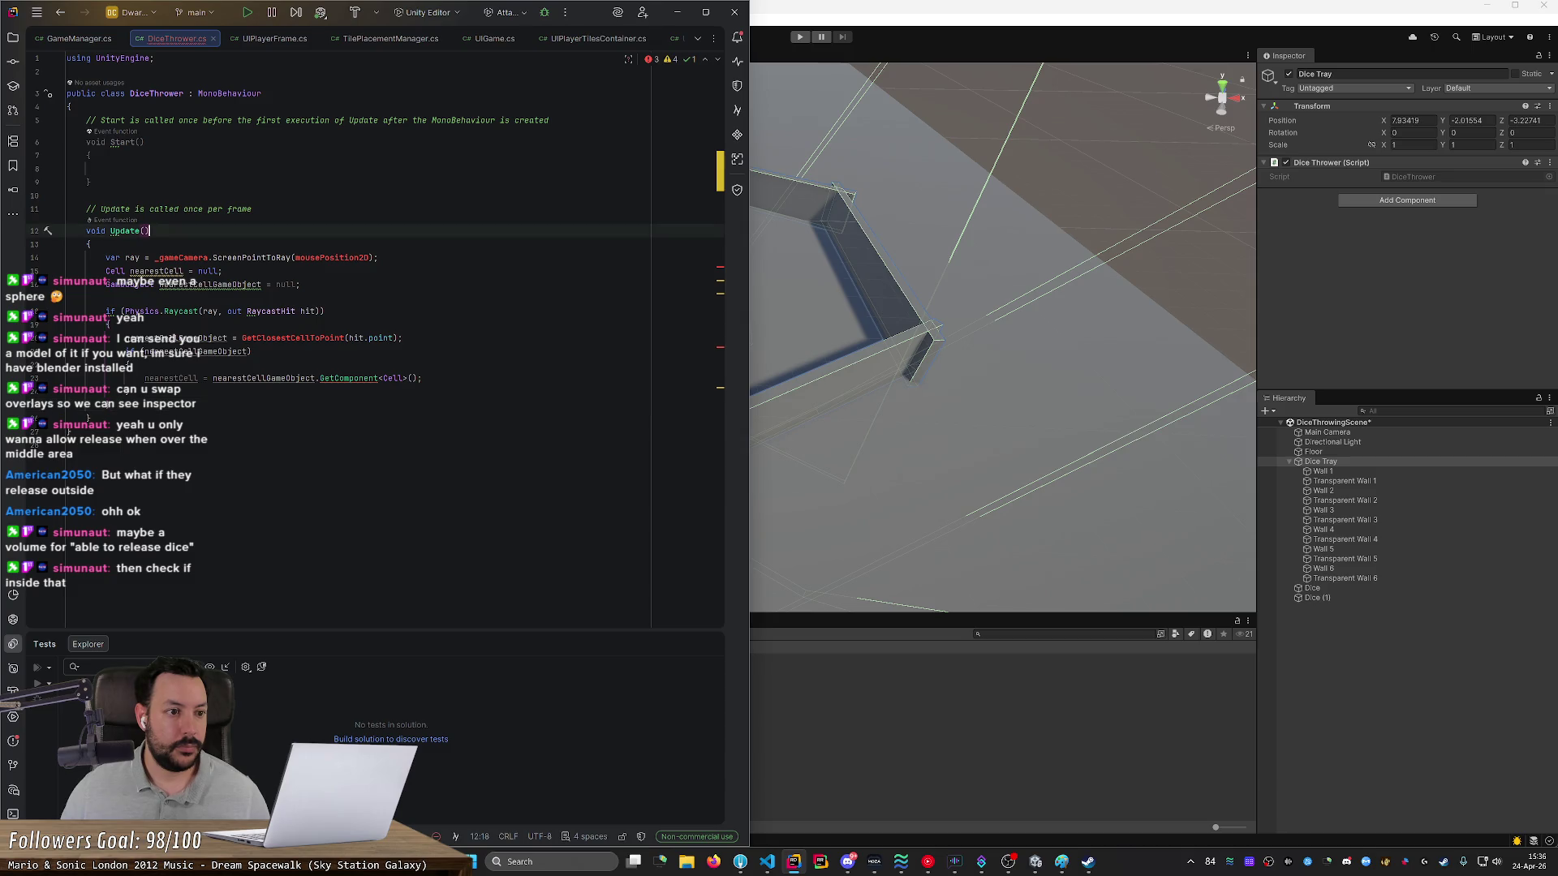
key("Down")
key("Down")
key("Up")
key("Up")
key("Up")
key("Up")
key("Down")
- Paste the camera lookup into Start() and declare a private Camera _gameCamera field
key("Tab")
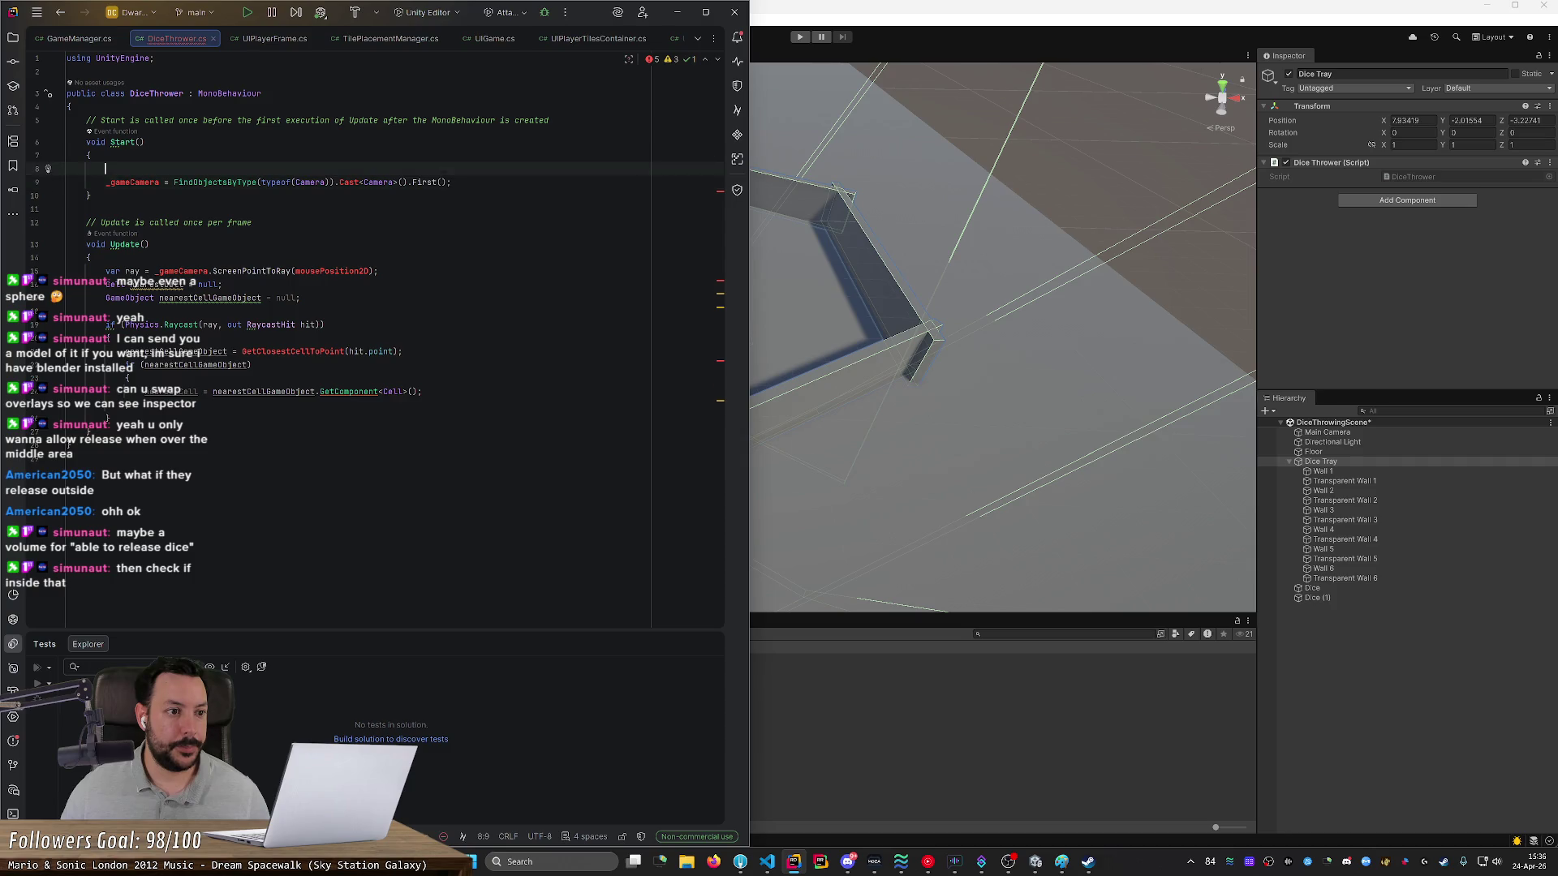
left_click(72, 106)
key("Return")
type("private Cam")
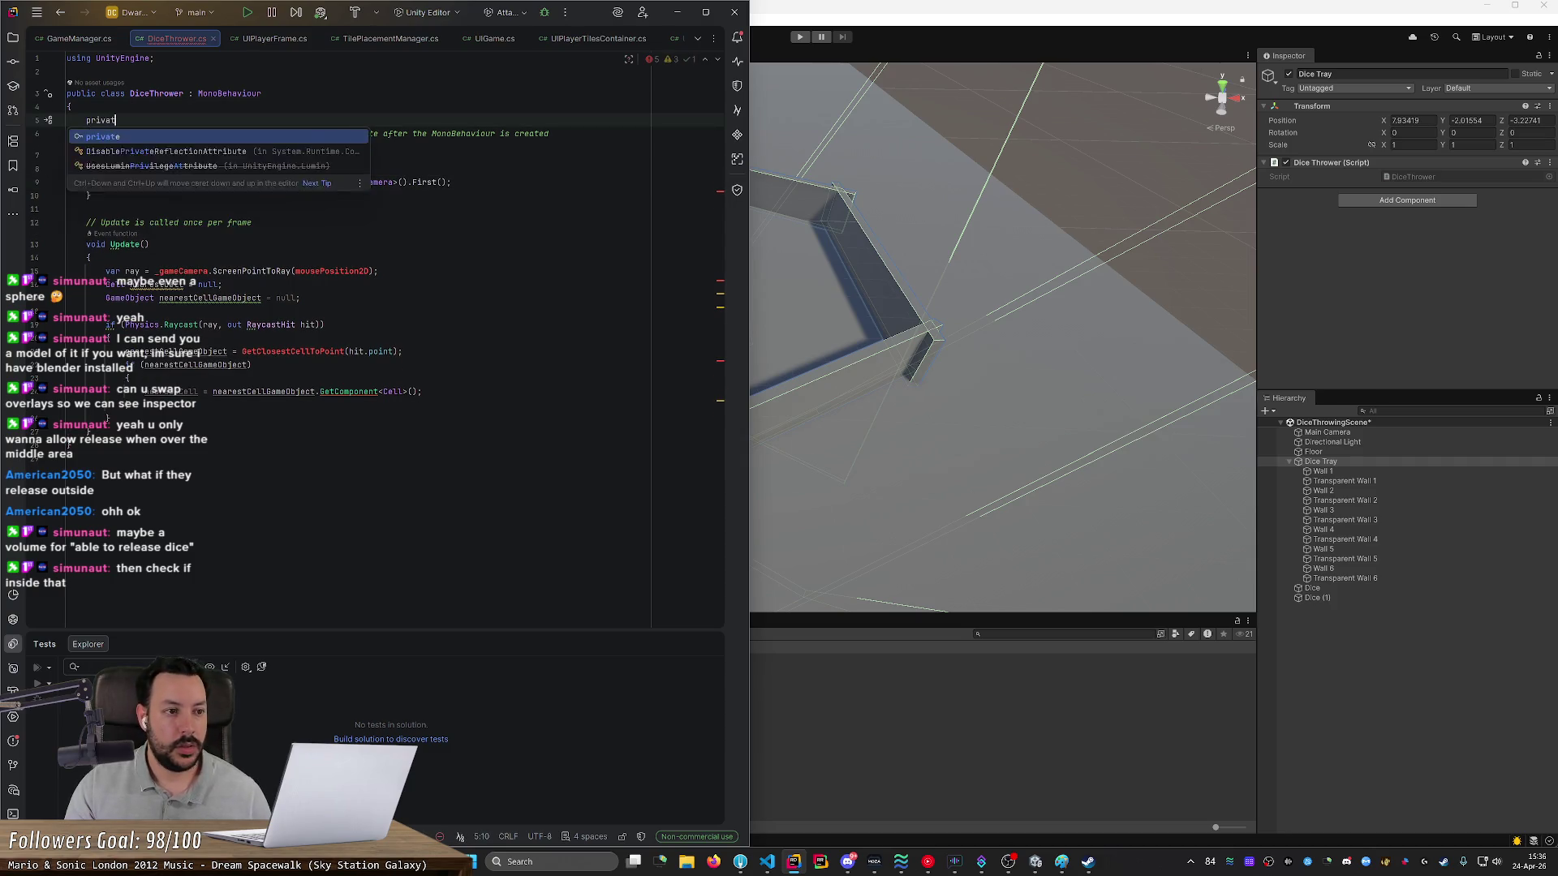
key("Return")
type("_gameCamera;")
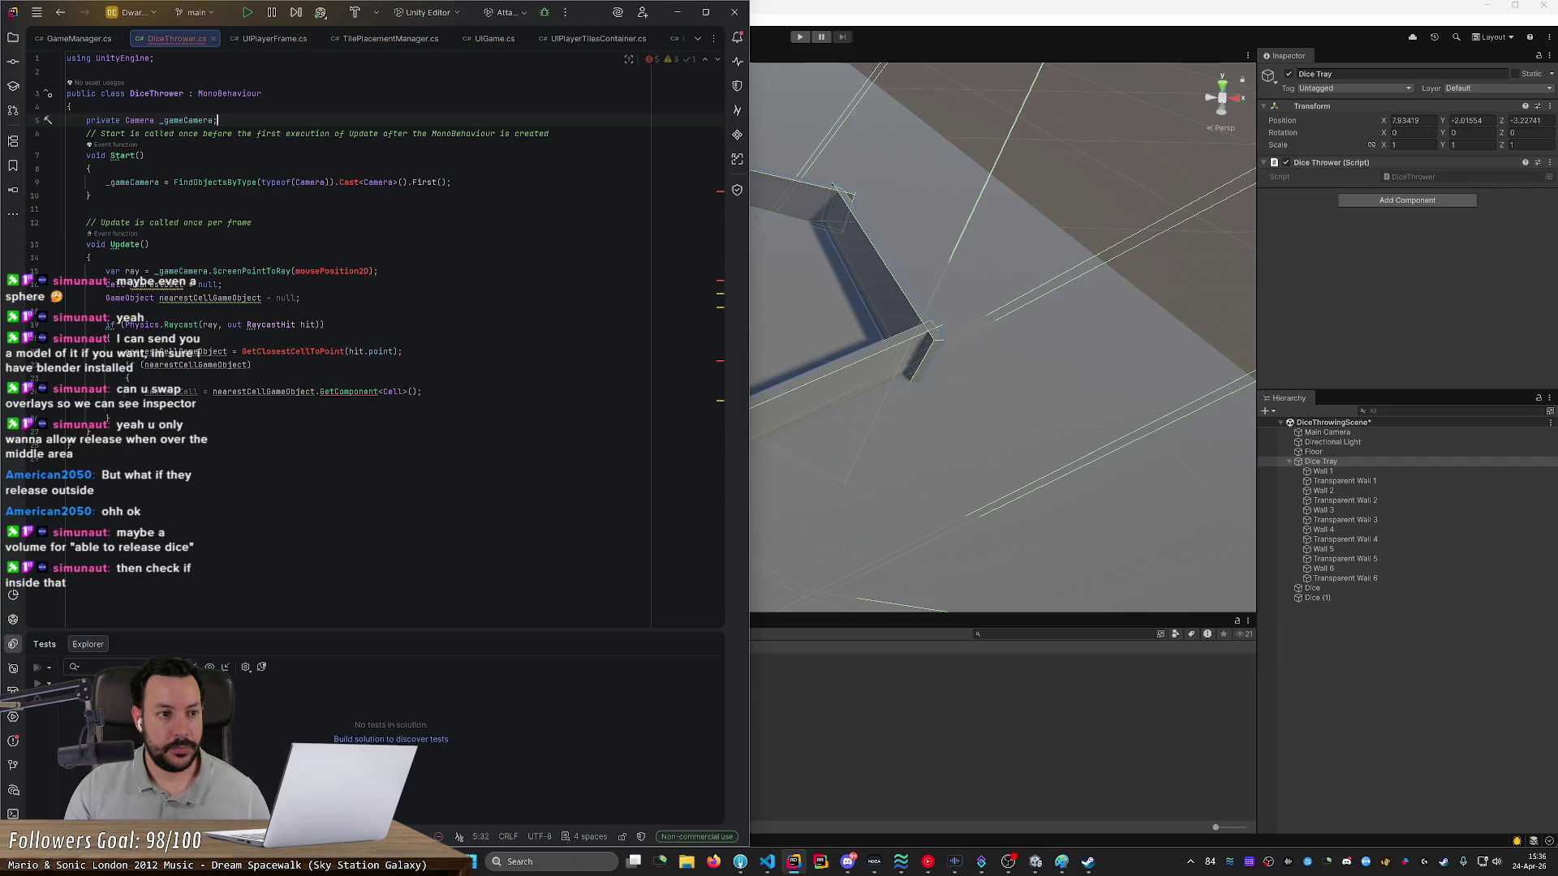
key("Return")
key("BackSpace")
- Import System.Linq to resolve the Cast call
left_click(349, 198)
left_click(48, 196)
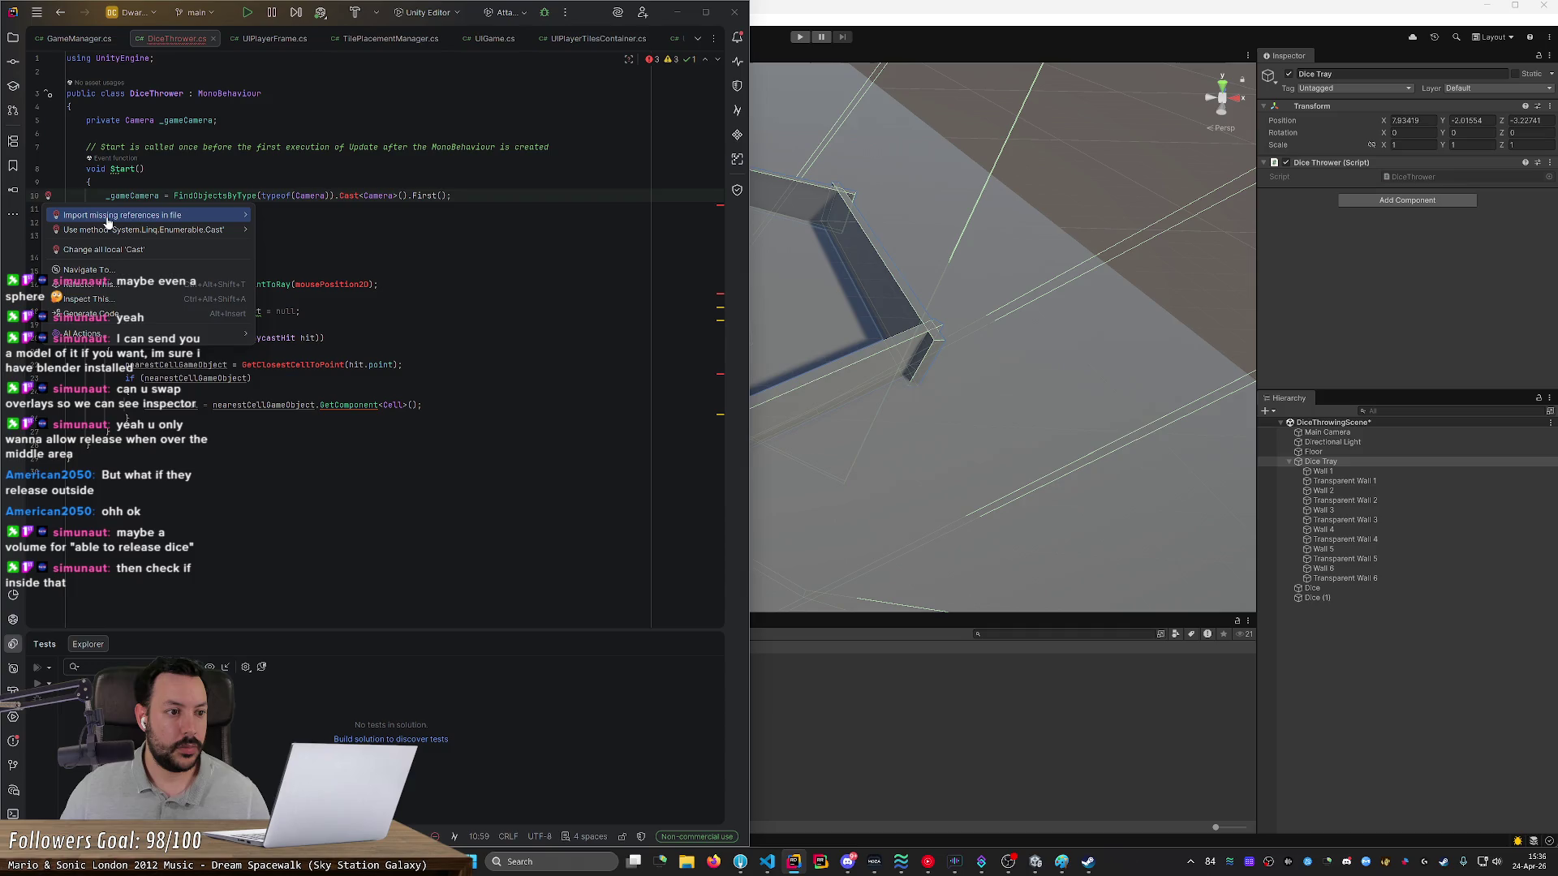
mouse_move(108, 222)
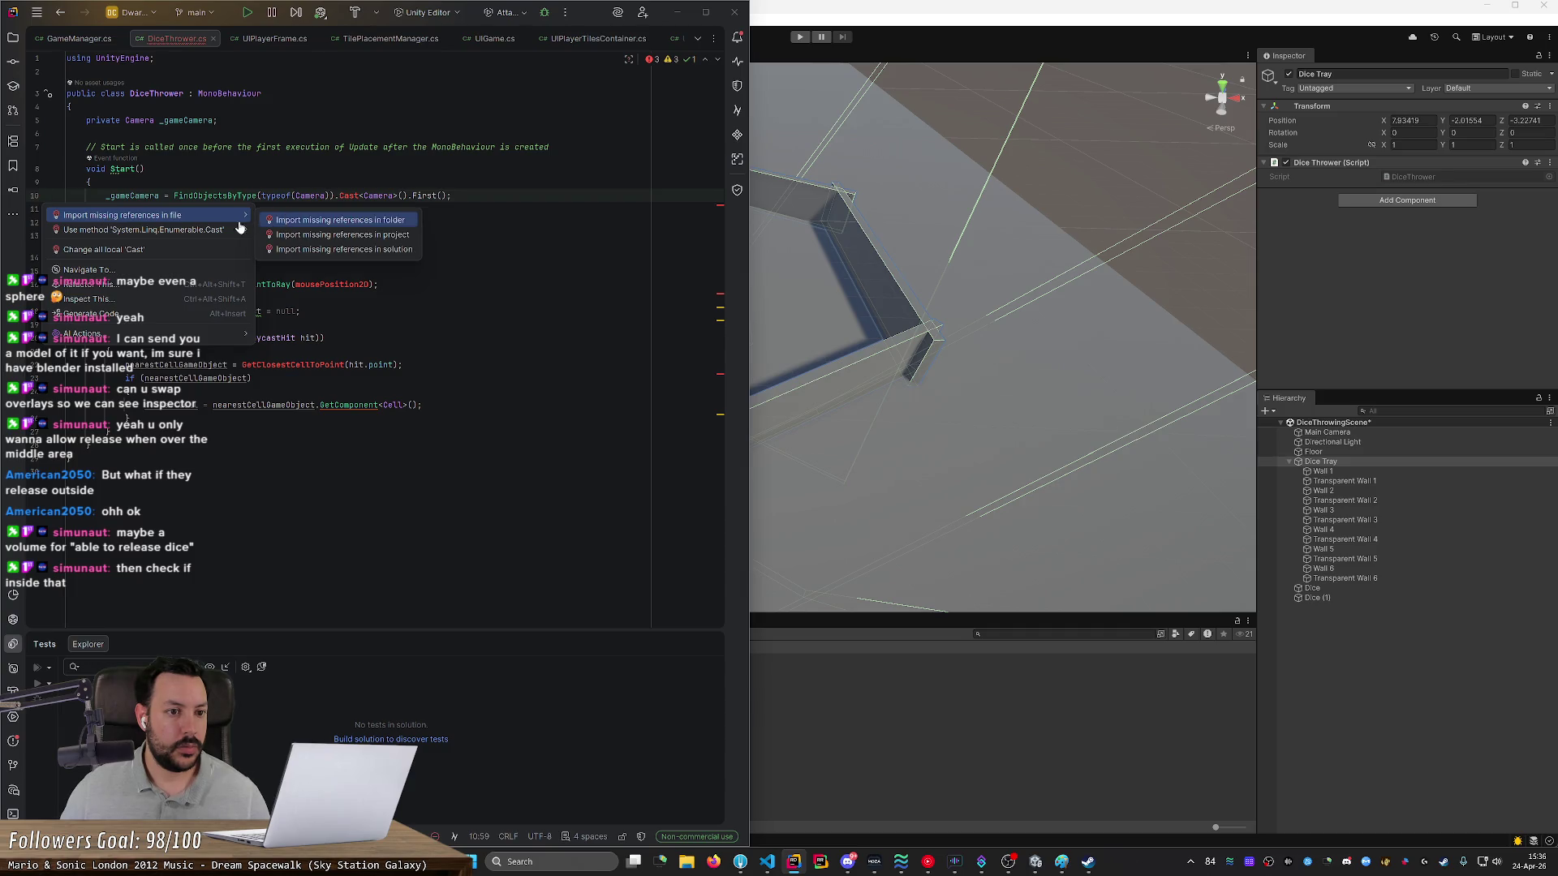
left_click(200, 219)
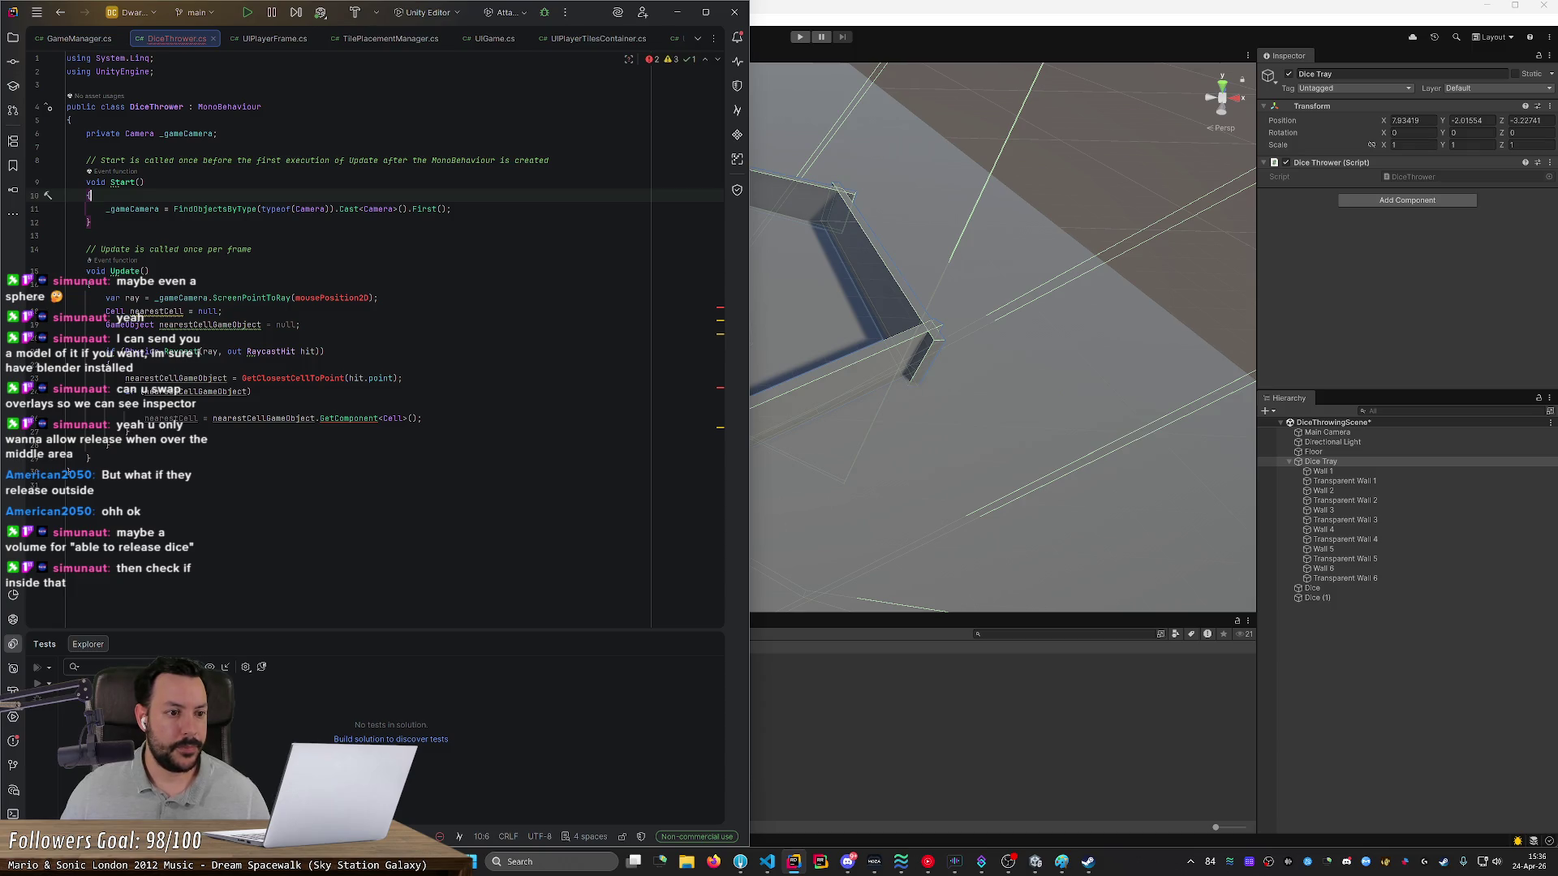
- Copy the mouse position line into Update() and import UnityEngine.InputSystem for Mouse
left_click(383, 40)
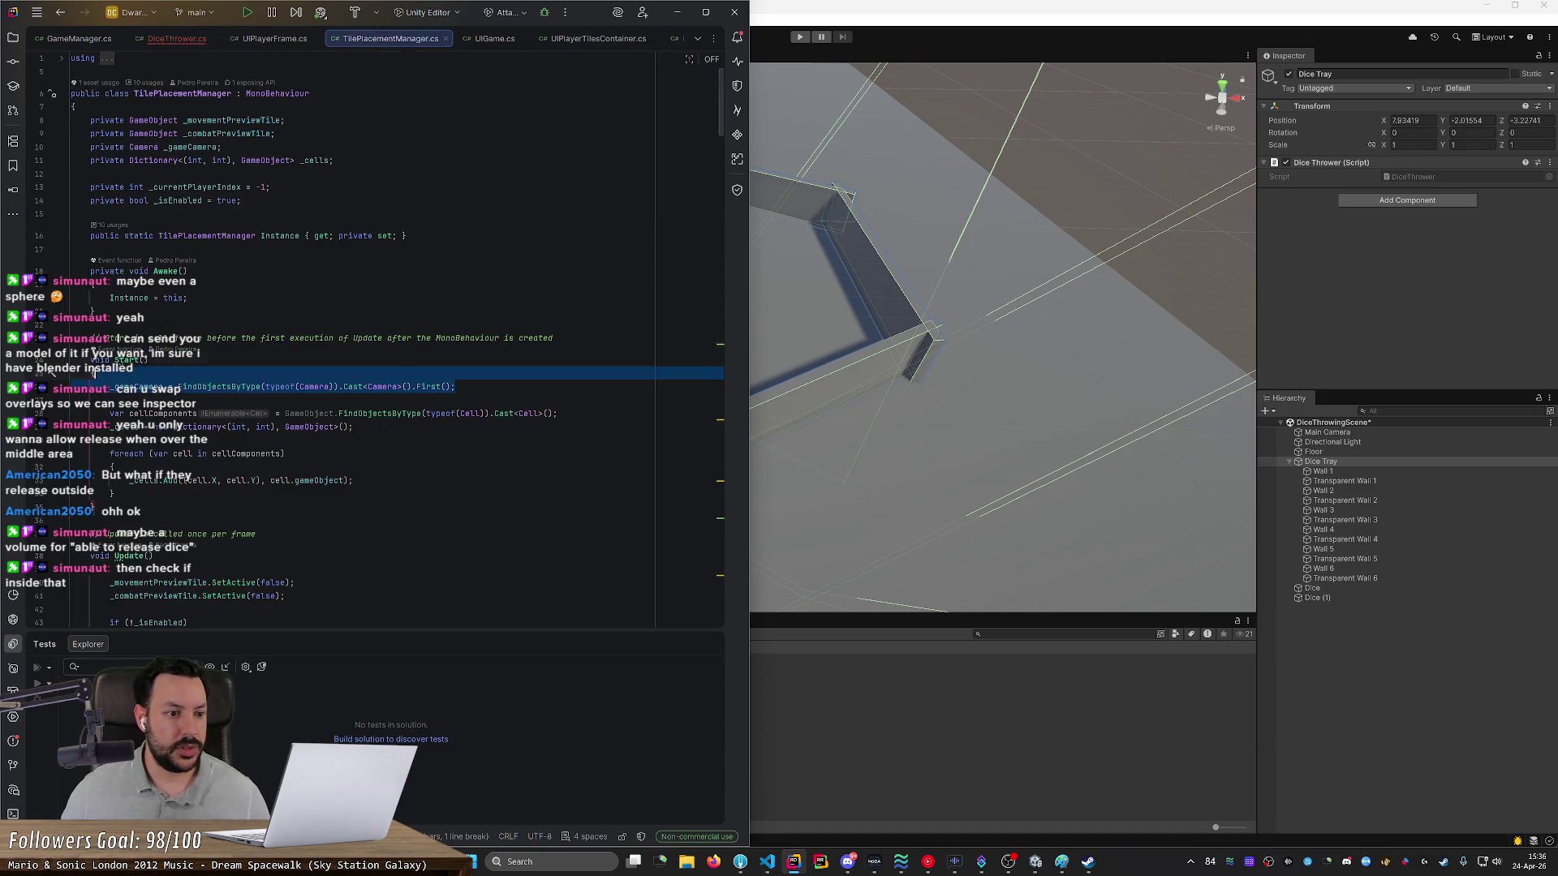
scroll(365, 341, "down", 6)
double_click(352, 448)
left_click(71, 410)
key("ctrl+c")
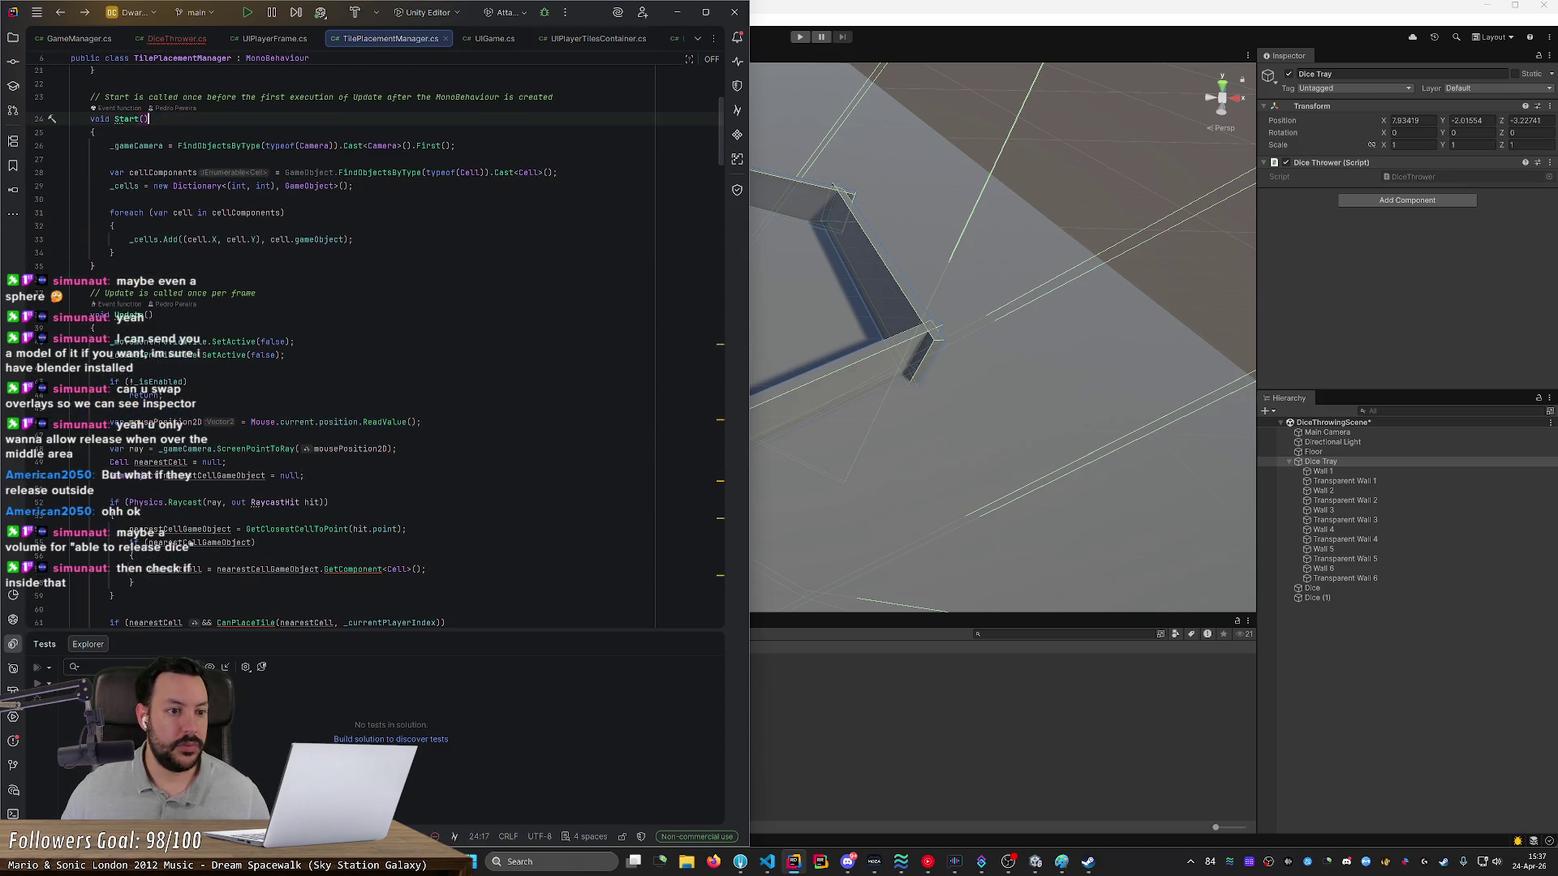
key("ctrl+Tab")
key("ctrl+v")
key("ctrl+v")
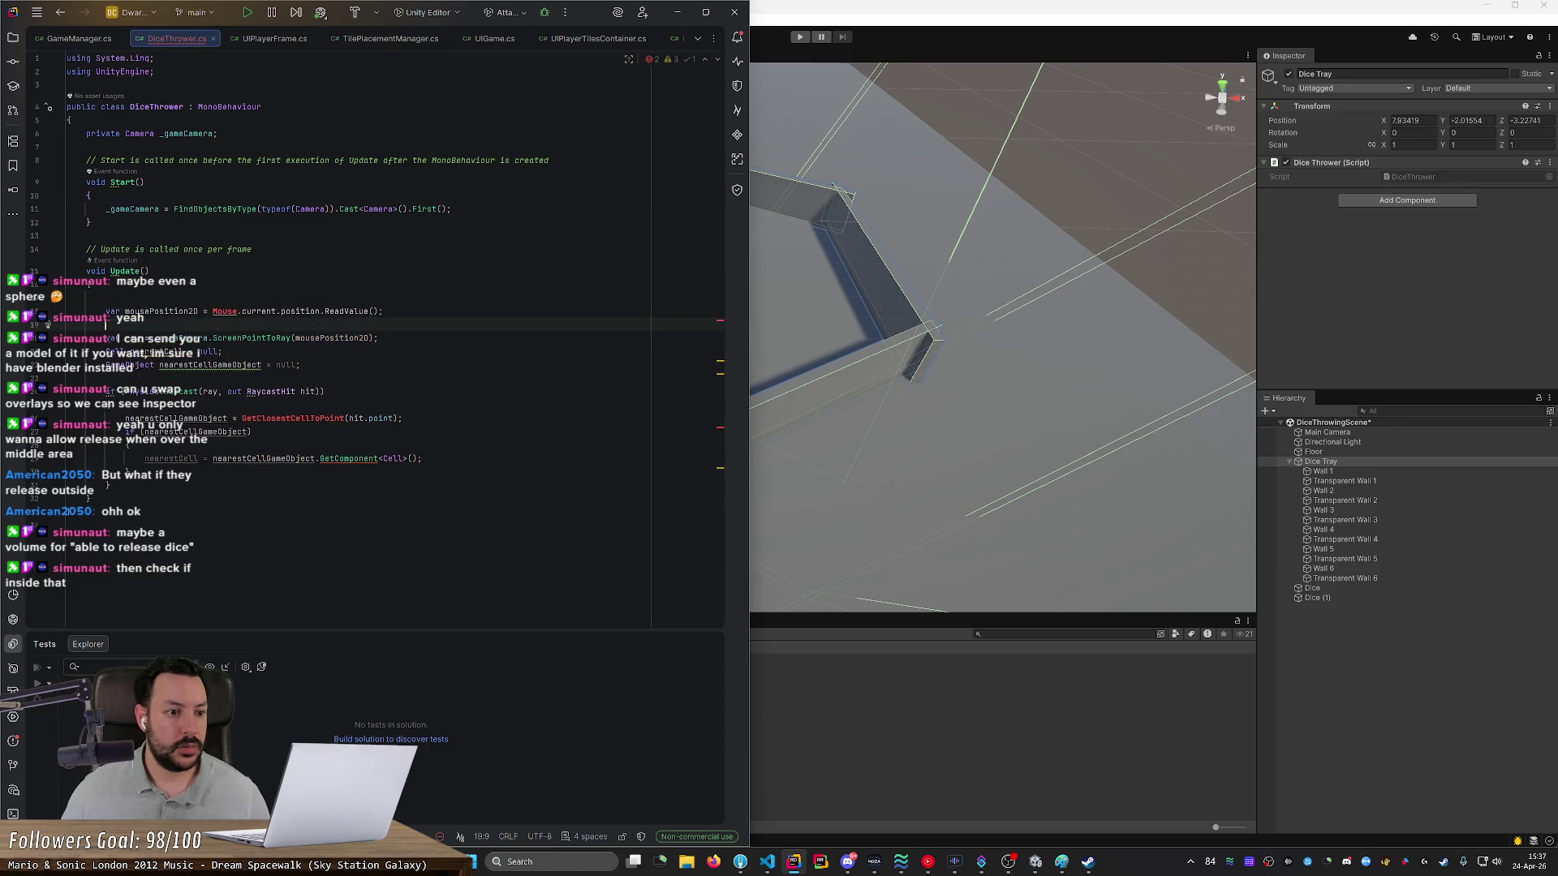
key("Delete")
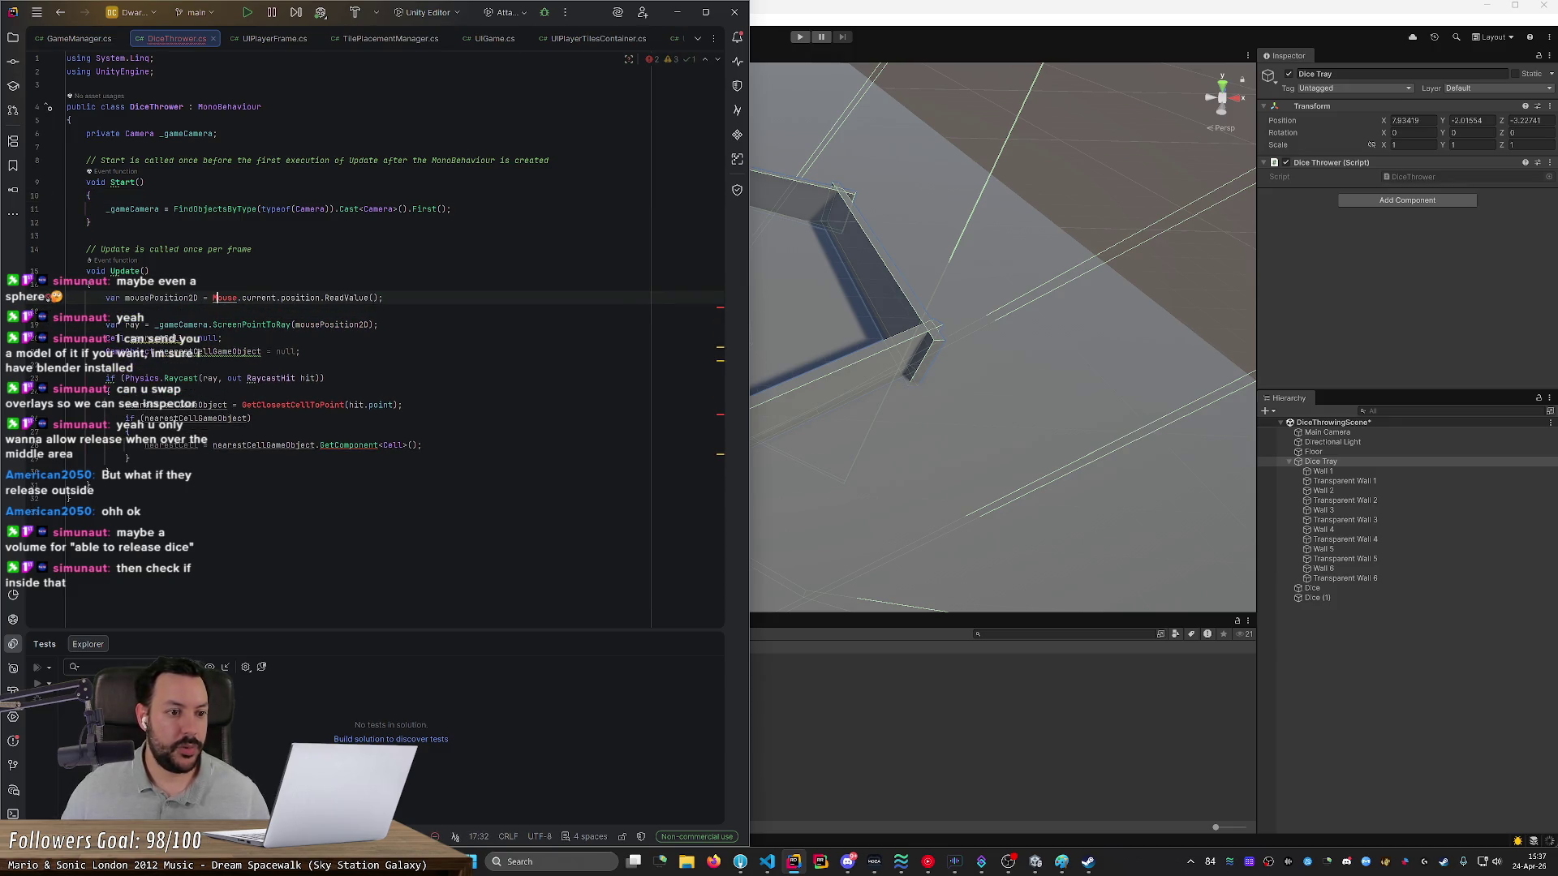
left_click(47, 297)
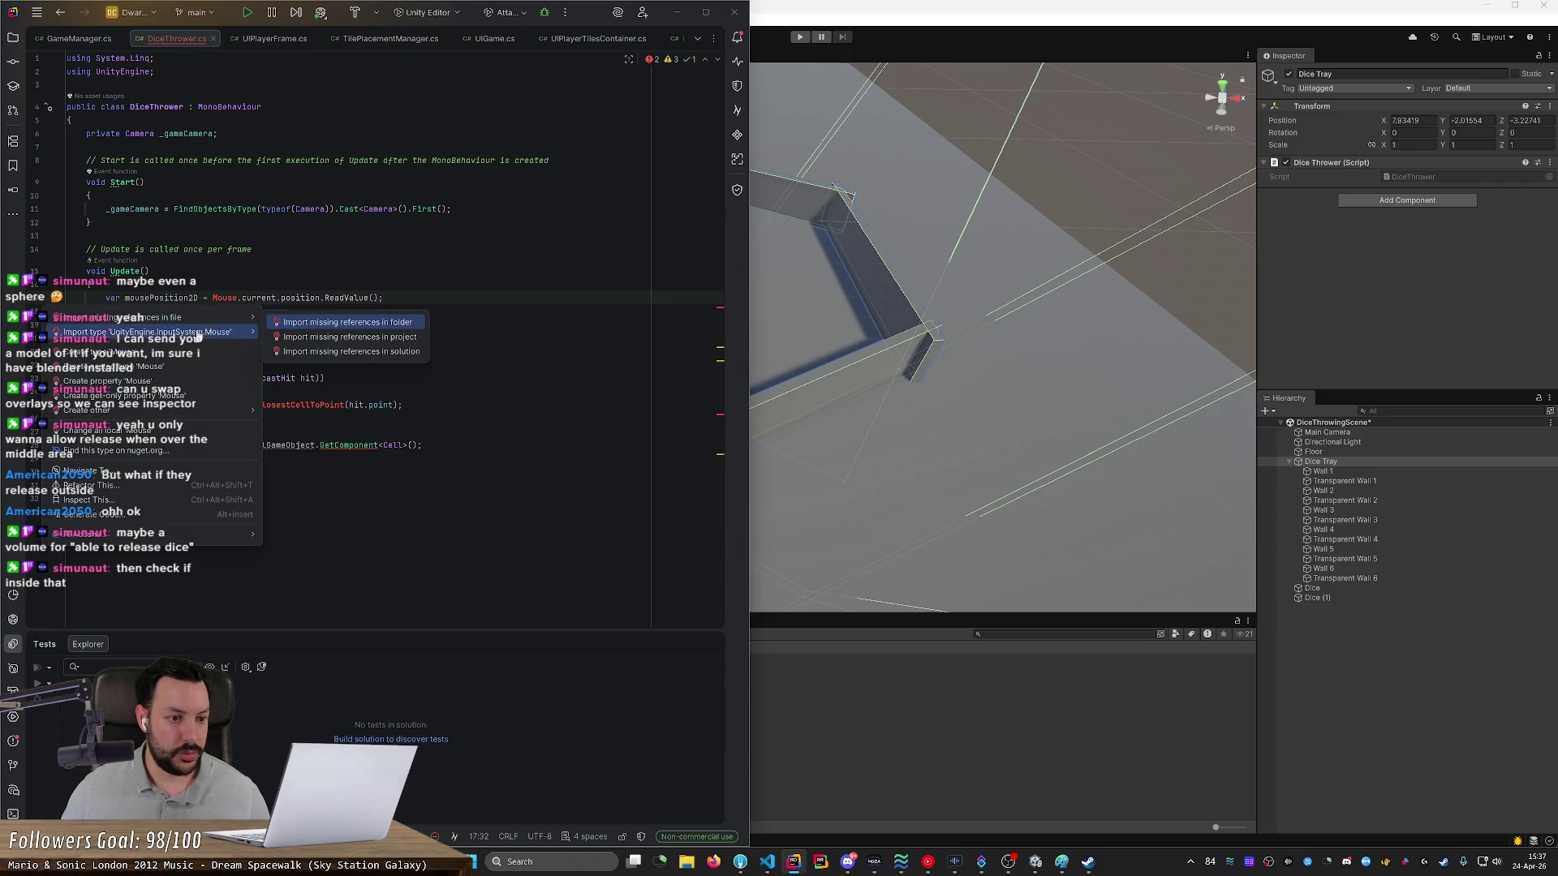
left_click(178, 329)
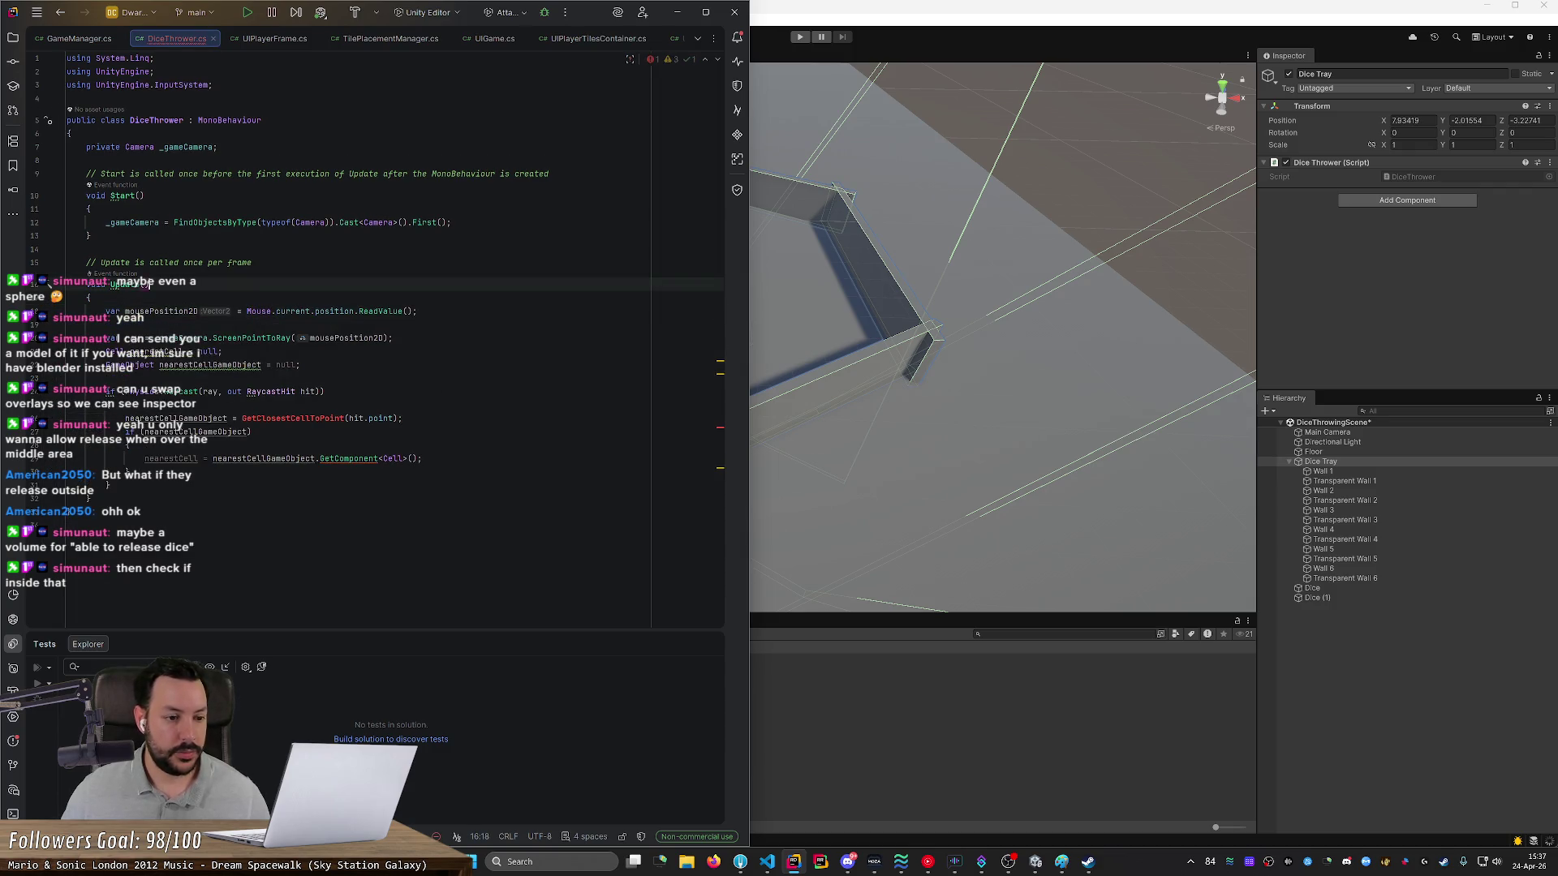
mouse_move(312, 418)
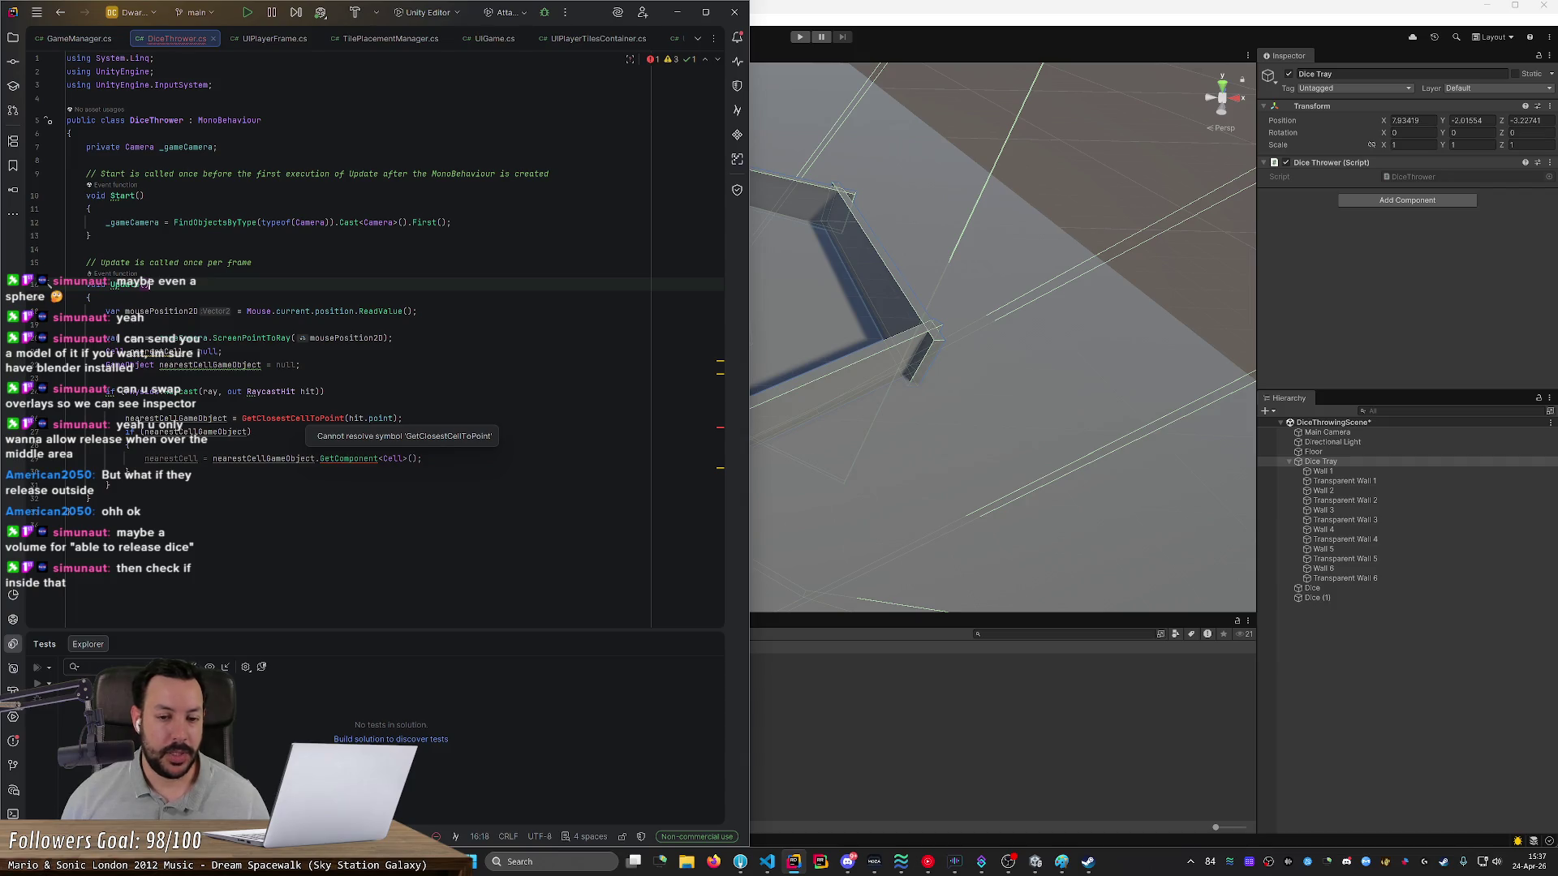
- Return to the Unity Editor and orbit and zoom out to see the whole hexagonal tray
key("alt+Tab")
mouse_move(835, 455)
left_mouse_down()
mouse_move(921, 465)
mouse_move(937, 487)
left_mouse_up()
scroll(868, 457, "down", 5)
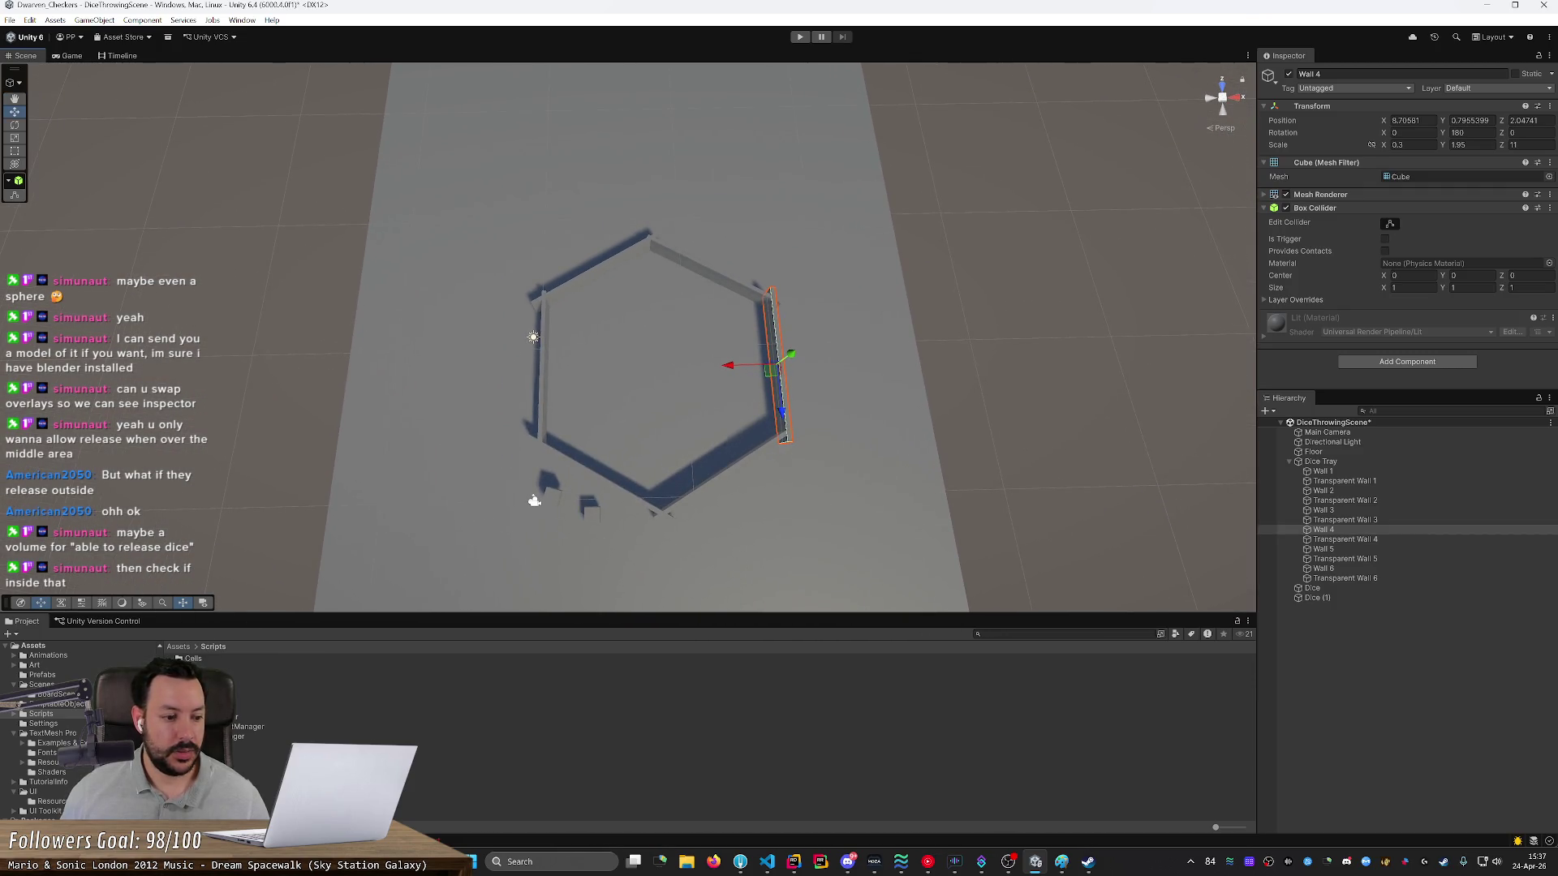
- Add a 3D Cylinder object as a child of Dice Tray
left_click(1370, 462)
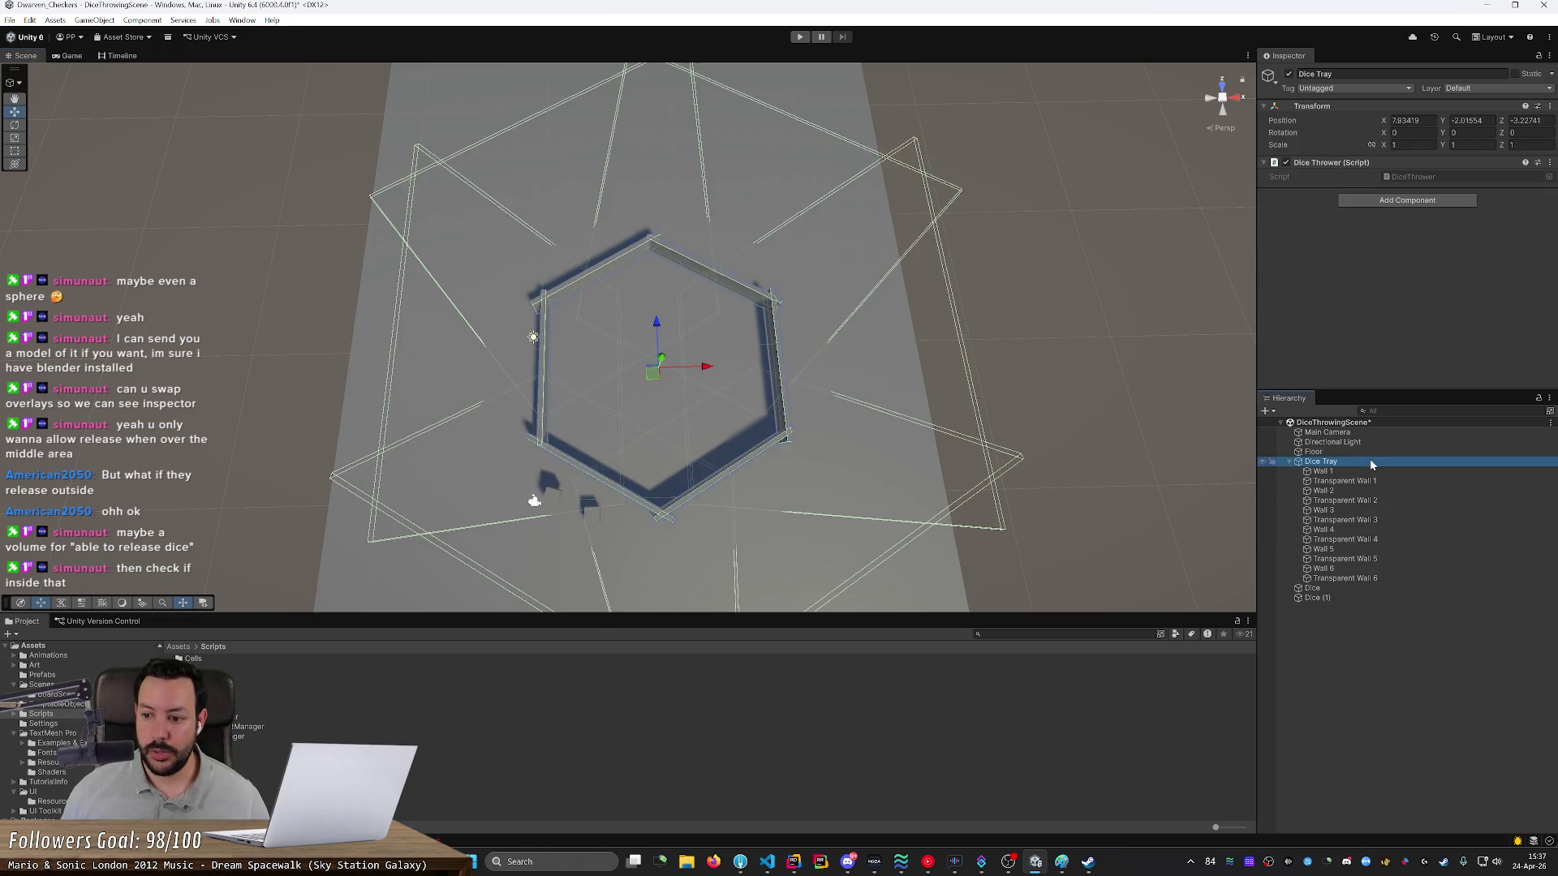
right_click(1370, 464)
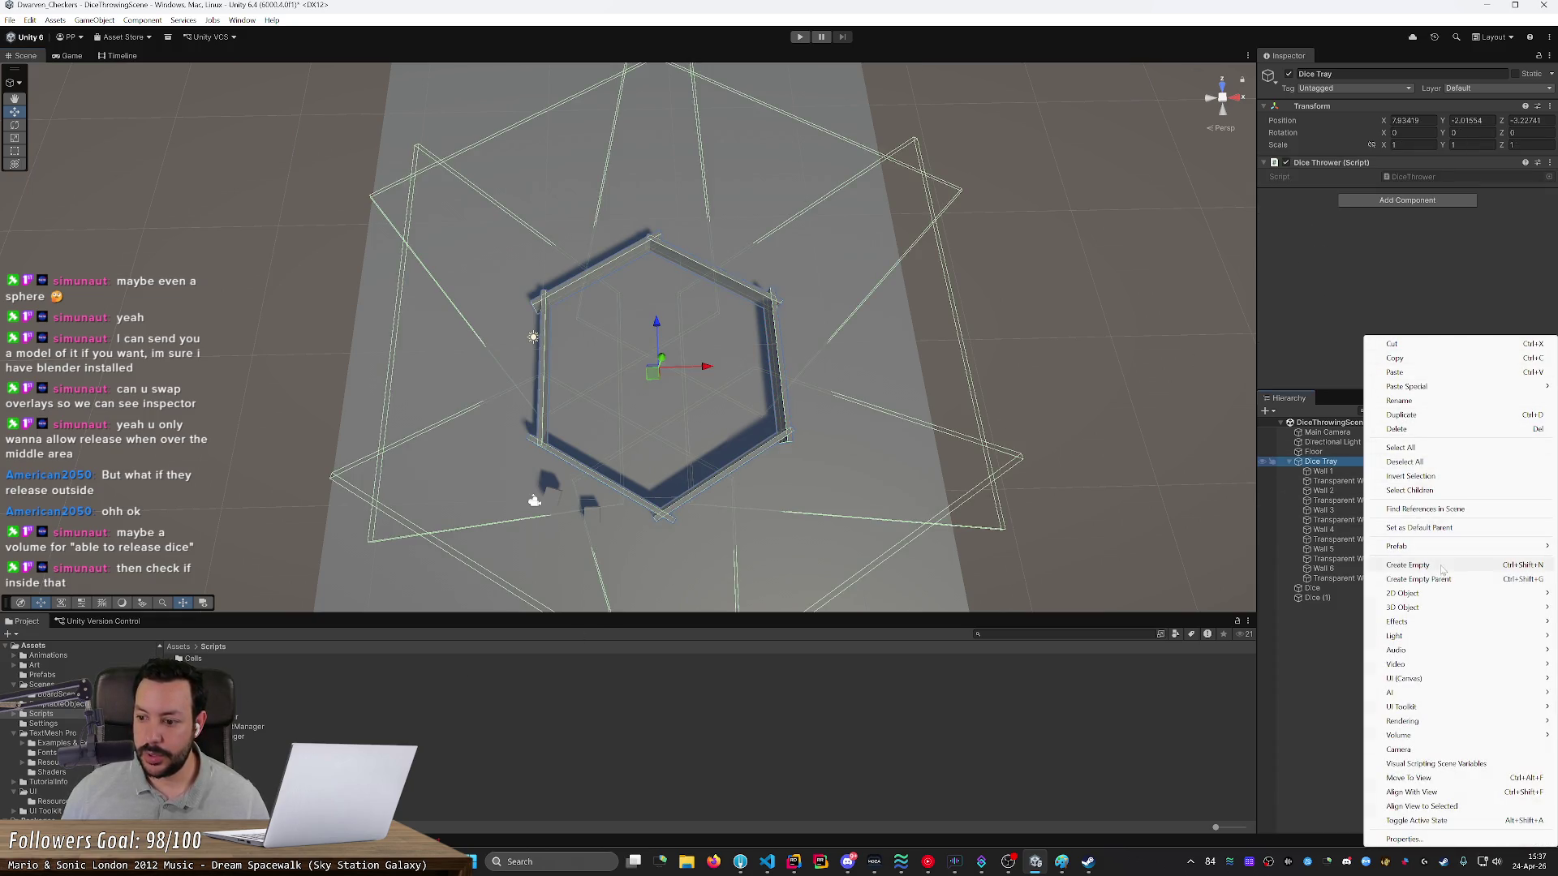
mouse_move(1449, 550)
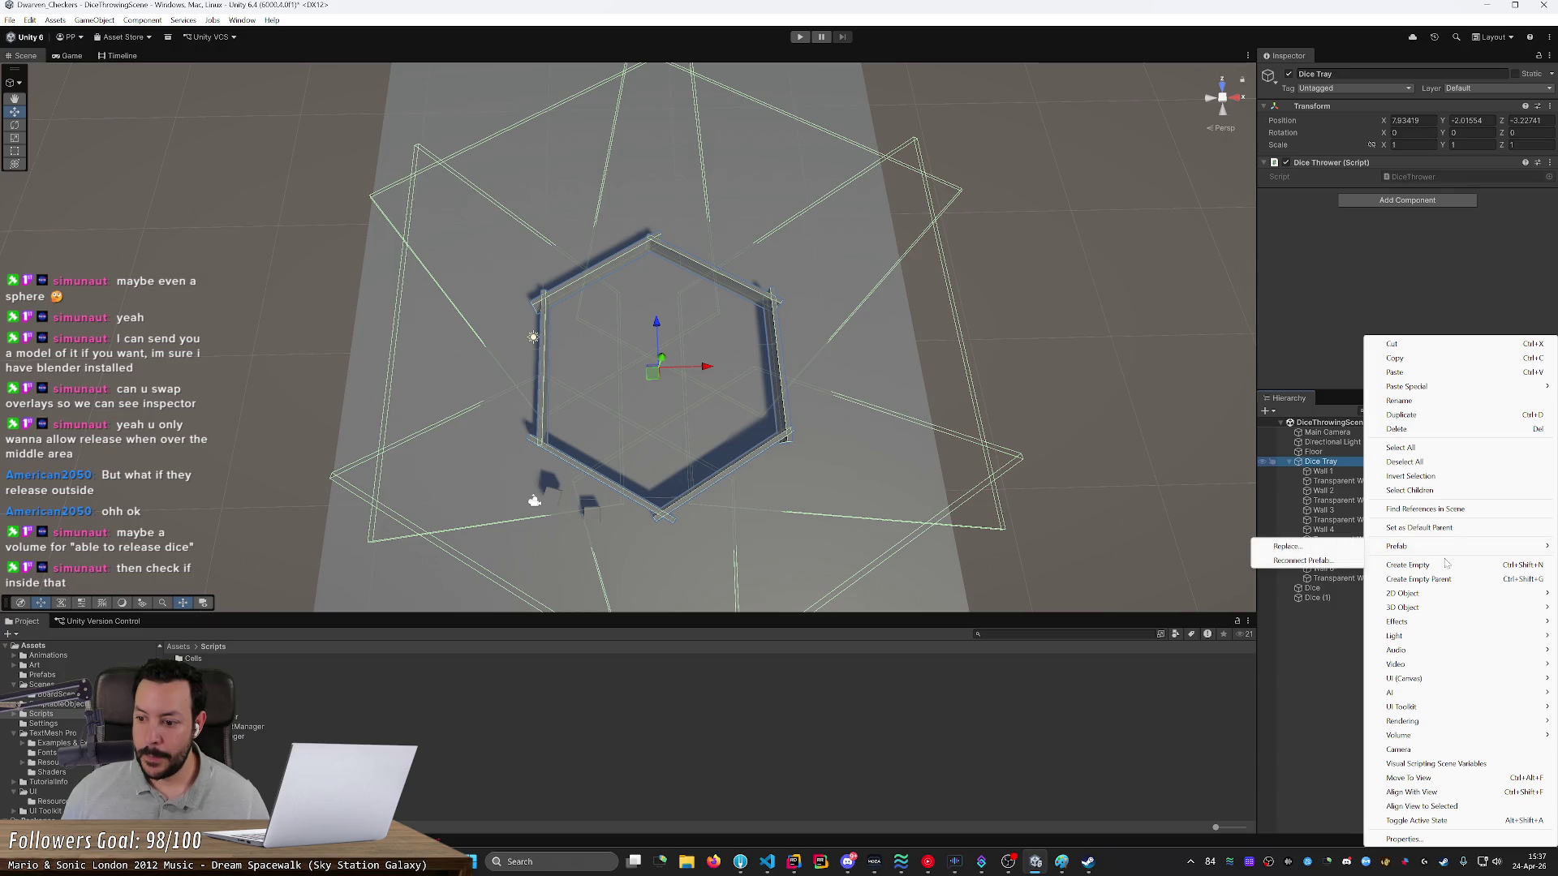
mouse_move(1383, 609)
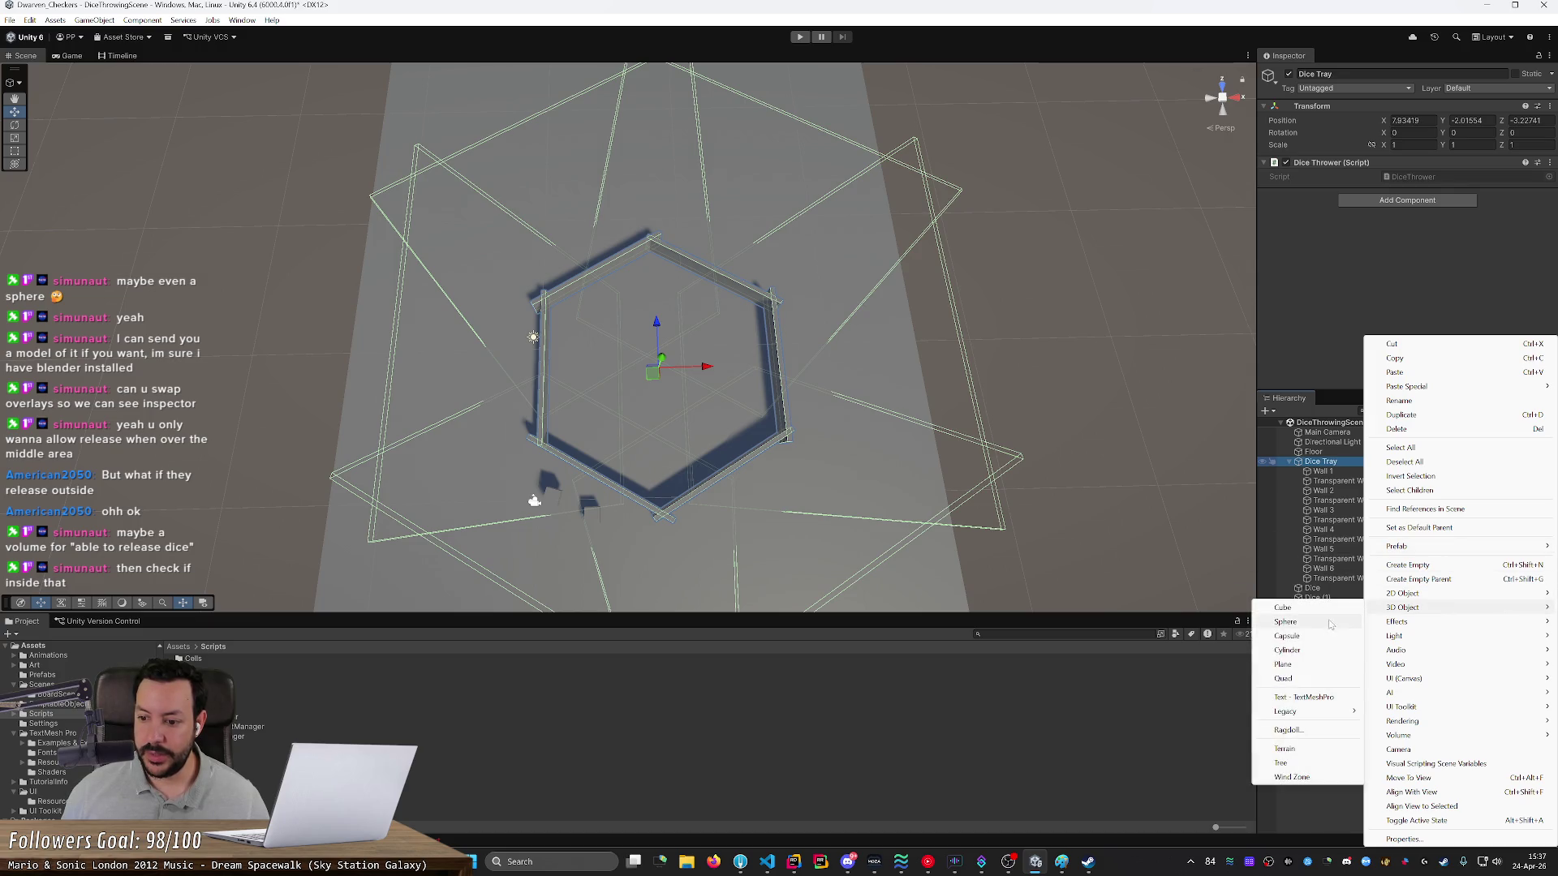
left_click(1324, 656)
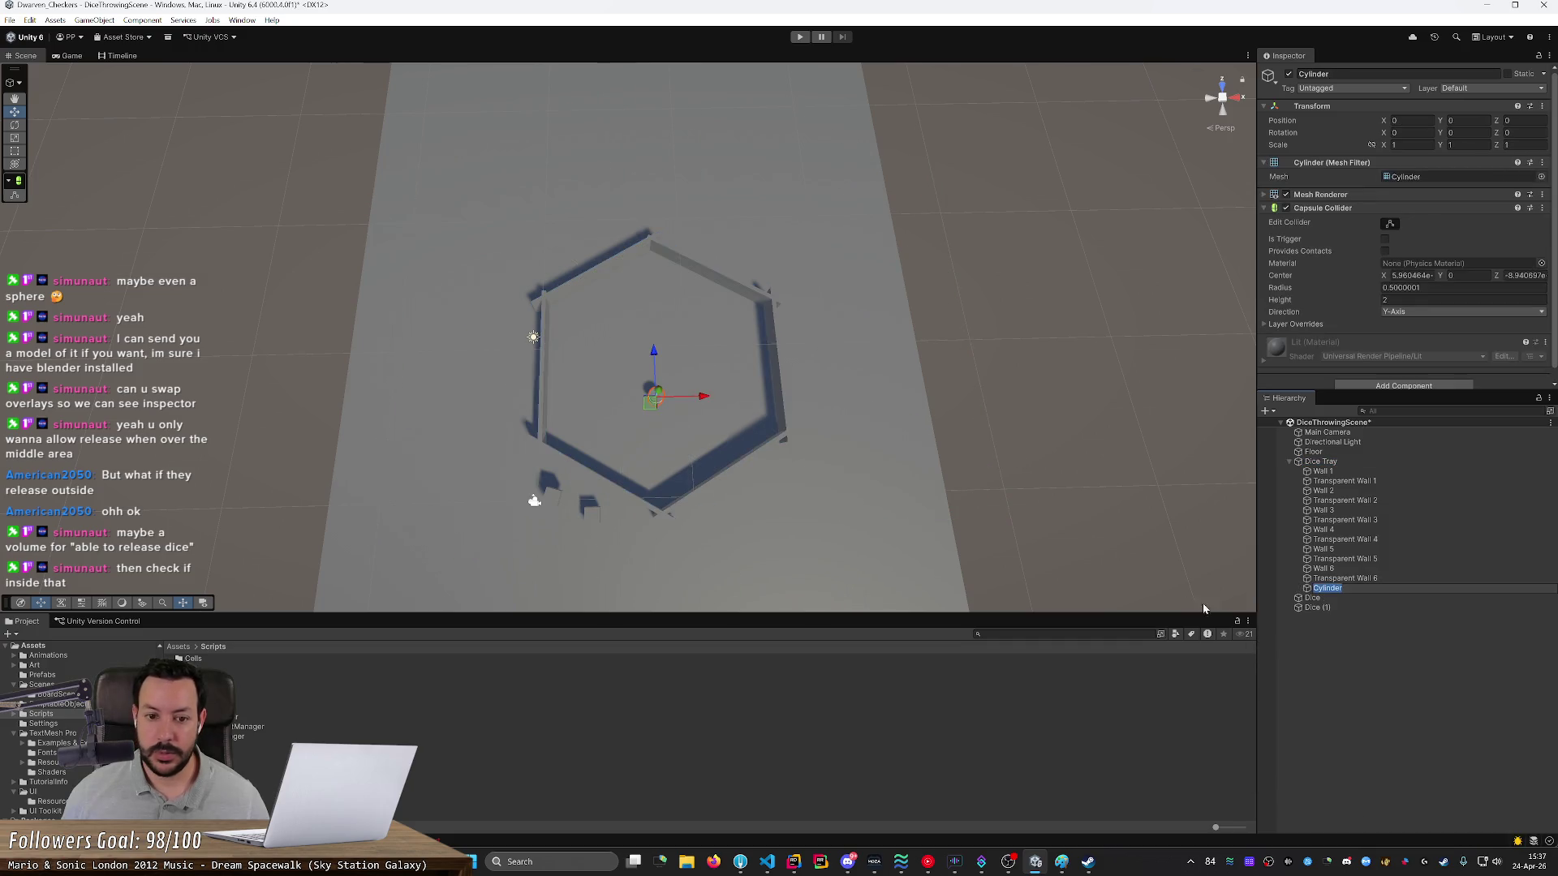
- Try cylinder scales: Y dragged to about 17.57, then X and Z at 5, then 10
left_click(1446, 146)
mouse_move(1446, 148)
left_mouse_down()
mouse_move(33, 202)
mouse_move(231, 232)
mouse_move(445, 188)
left_mouse_up()
left_click(1412, 145)
type("57")
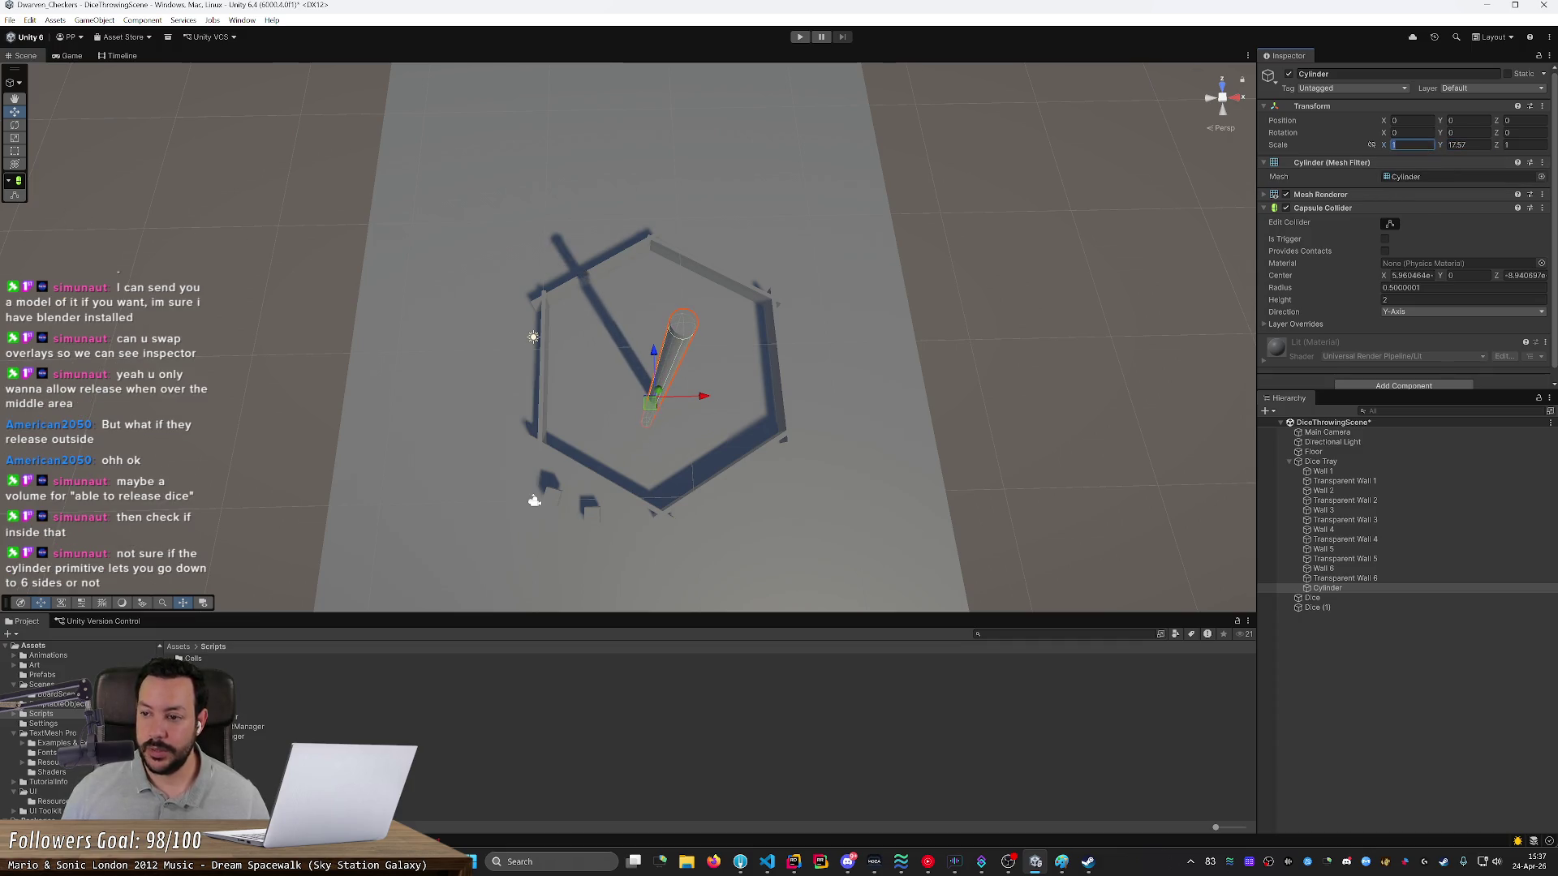
key("Tab")
key("Tab")
type("5")
left_click(1412, 144)
type("10")
key("Tab")
key("Tab")
type("10")
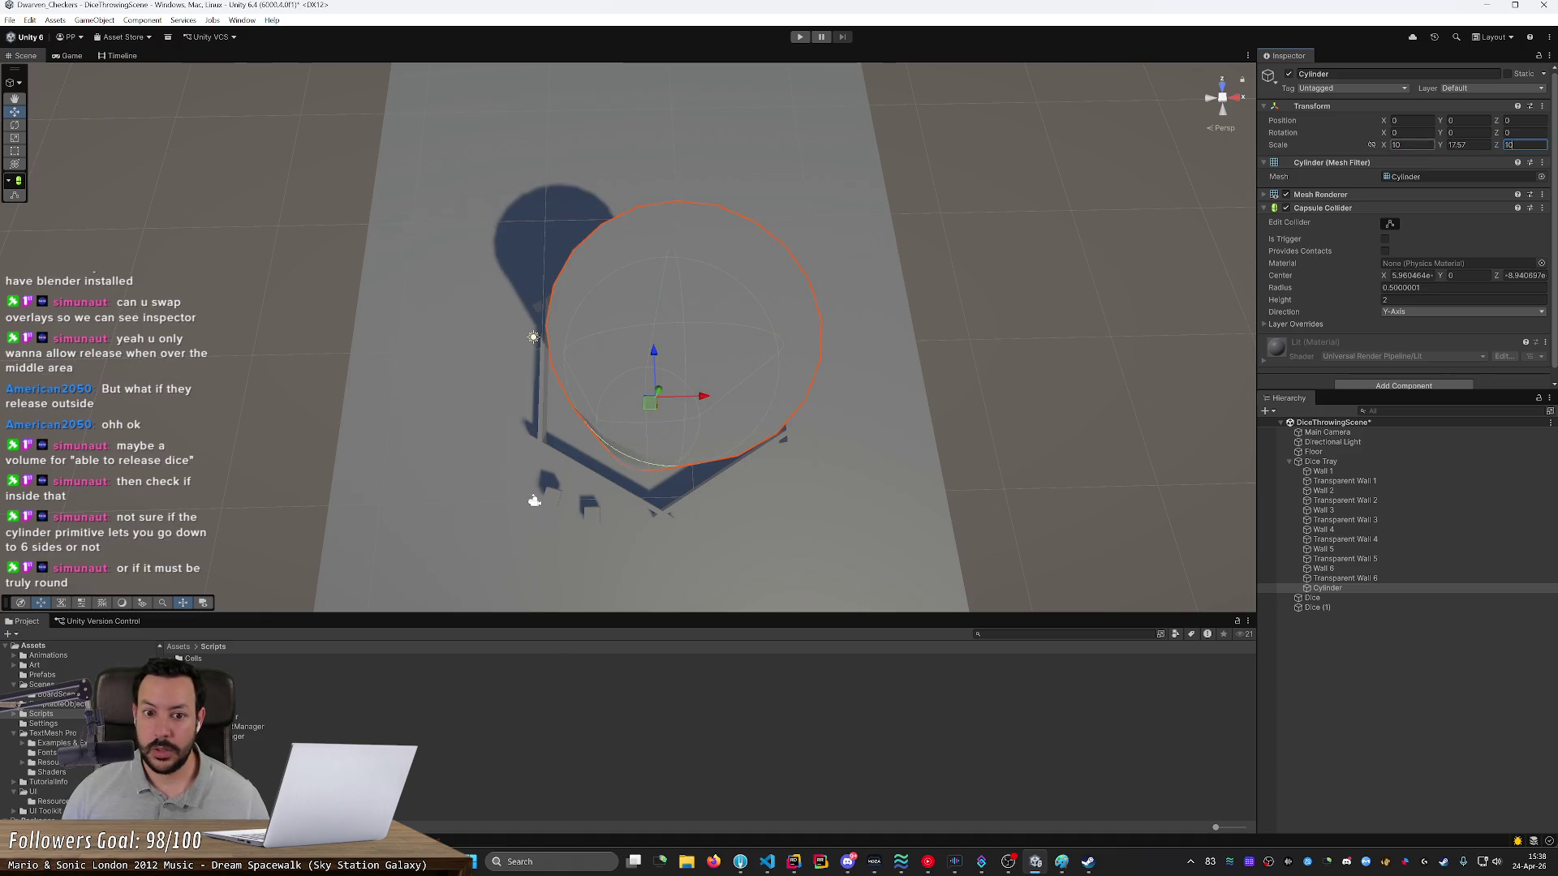
- Set the cylinder's X, Z and Y scale all to 15
left_click(1412, 144)
type("15")
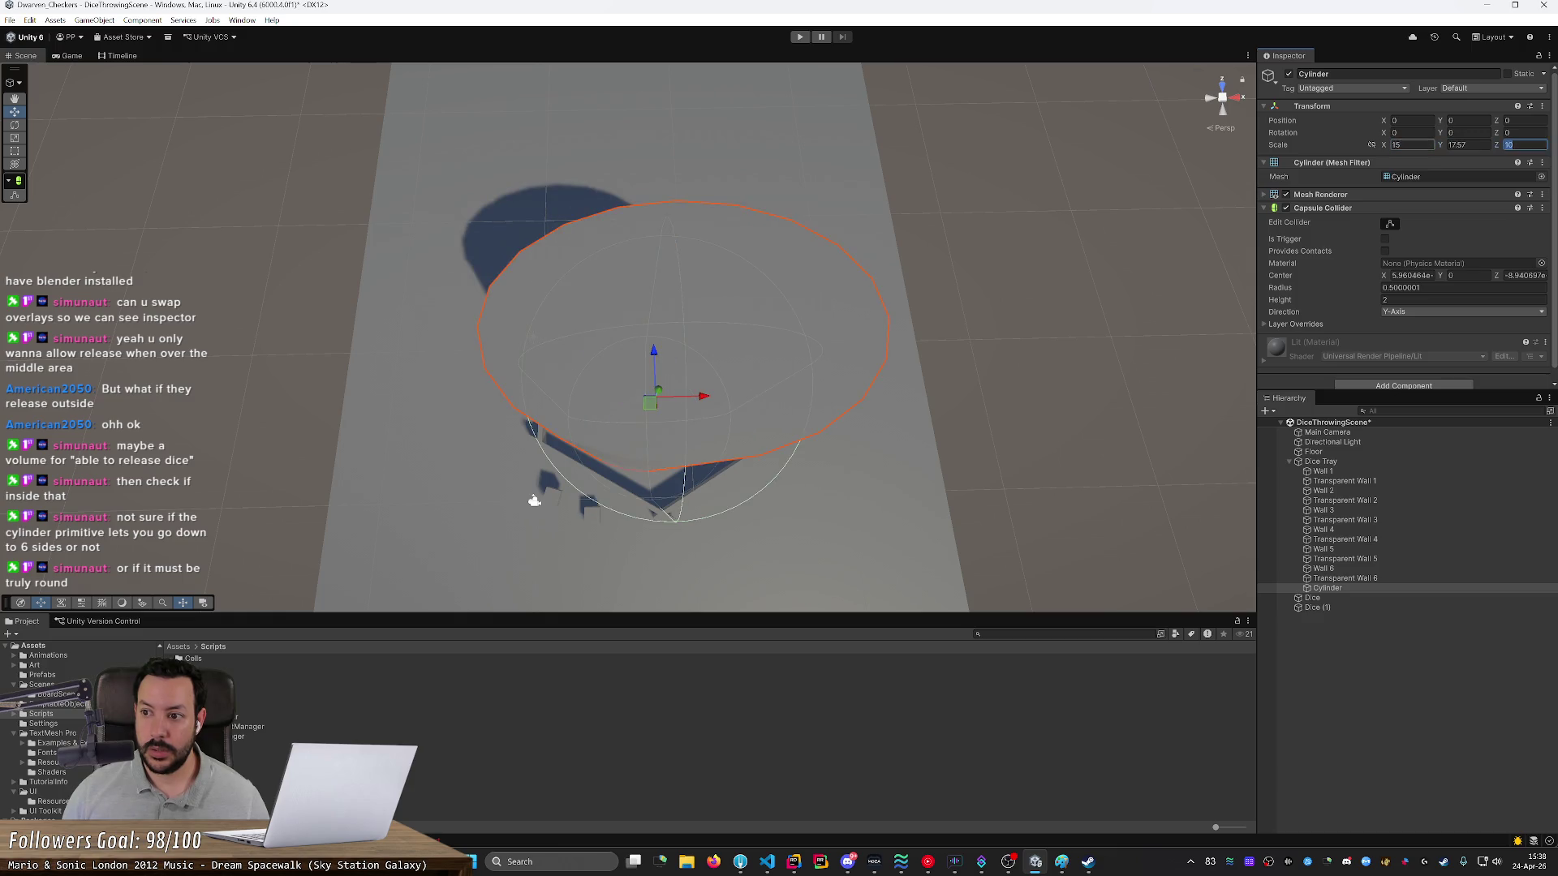
key("Tab")
key("Tab")
type("15")
key("shift+Tab")
type("15")
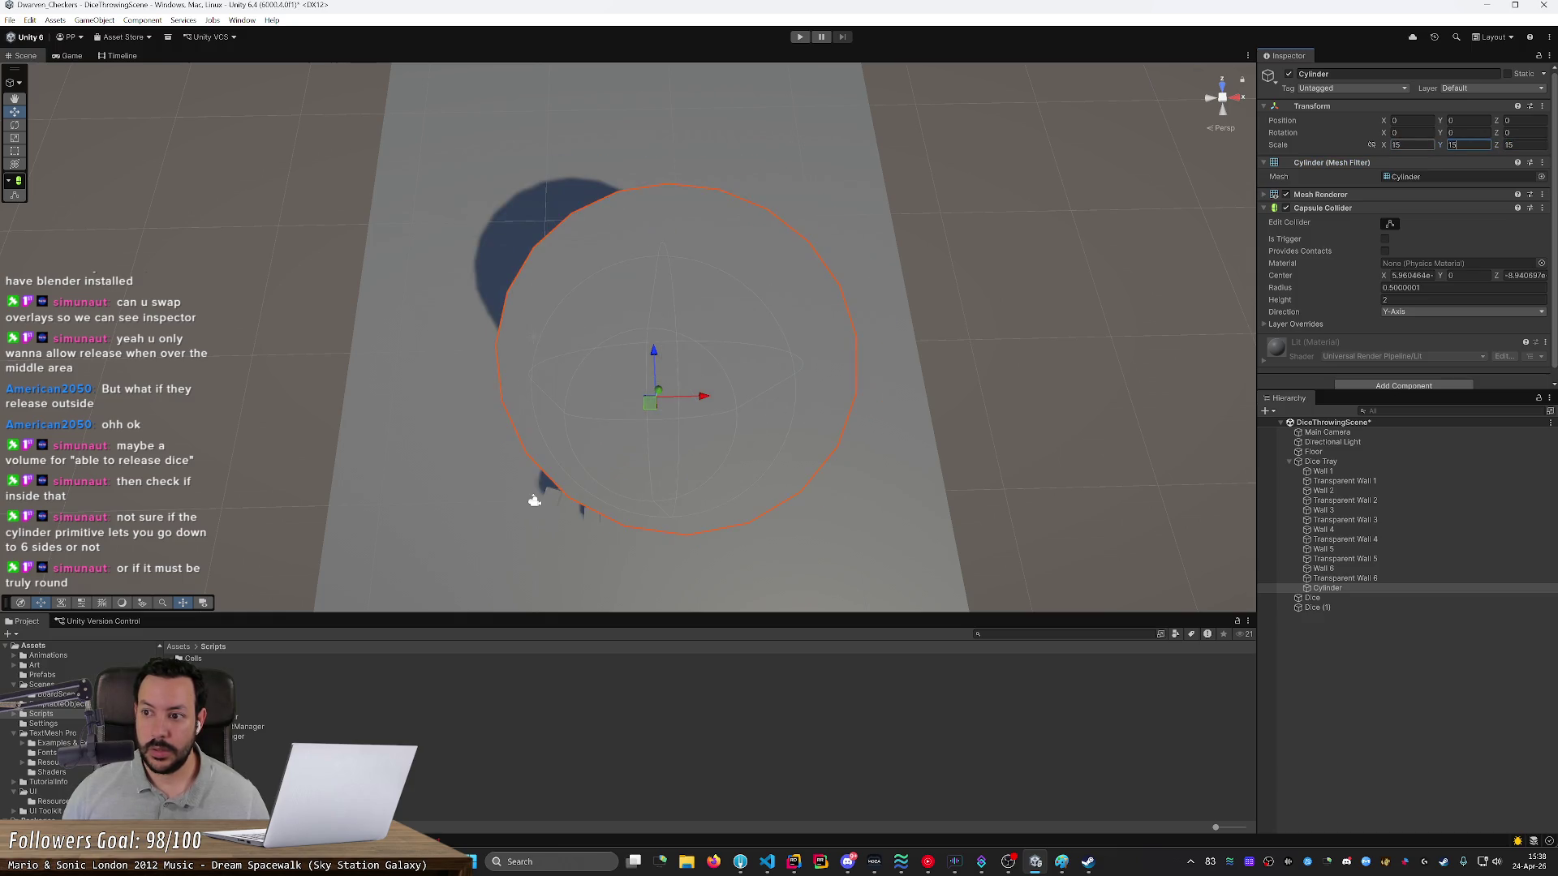
- Disable the cylinder's Mesh Renderer so only its collider shows over the tray
mouse_move(1087, 255)
left_mouse_down()
mouse_move(1120, 243)
mouse_move(1120, 212)
mouse_move(1105, 212)
mouse_move(1145, 156)
mouse_move(1123, 207)
left_mouse_up()
left_click(1286, 195)
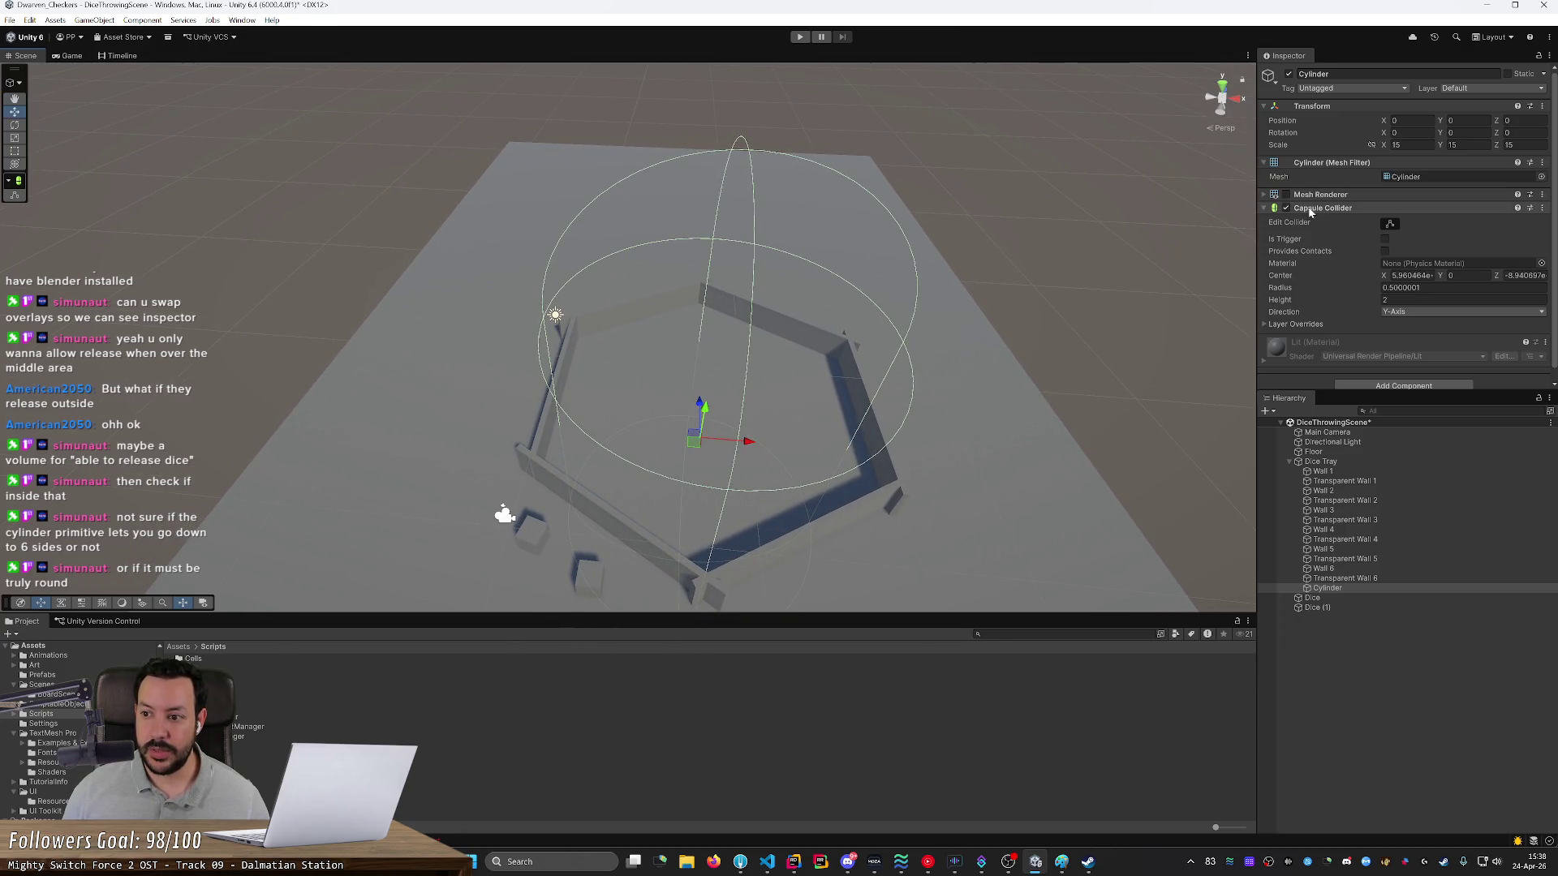
mouse_move(1168, 208)
left_mouse_down()
mouse_move(1155, 184)
mouse_move(1137, 201)
mouse_move(1158, 181)
mouse_move(1128, 232)
mouse_move(867, 344)
left_mouse_up()
scroll(867, 344, "up", 3)
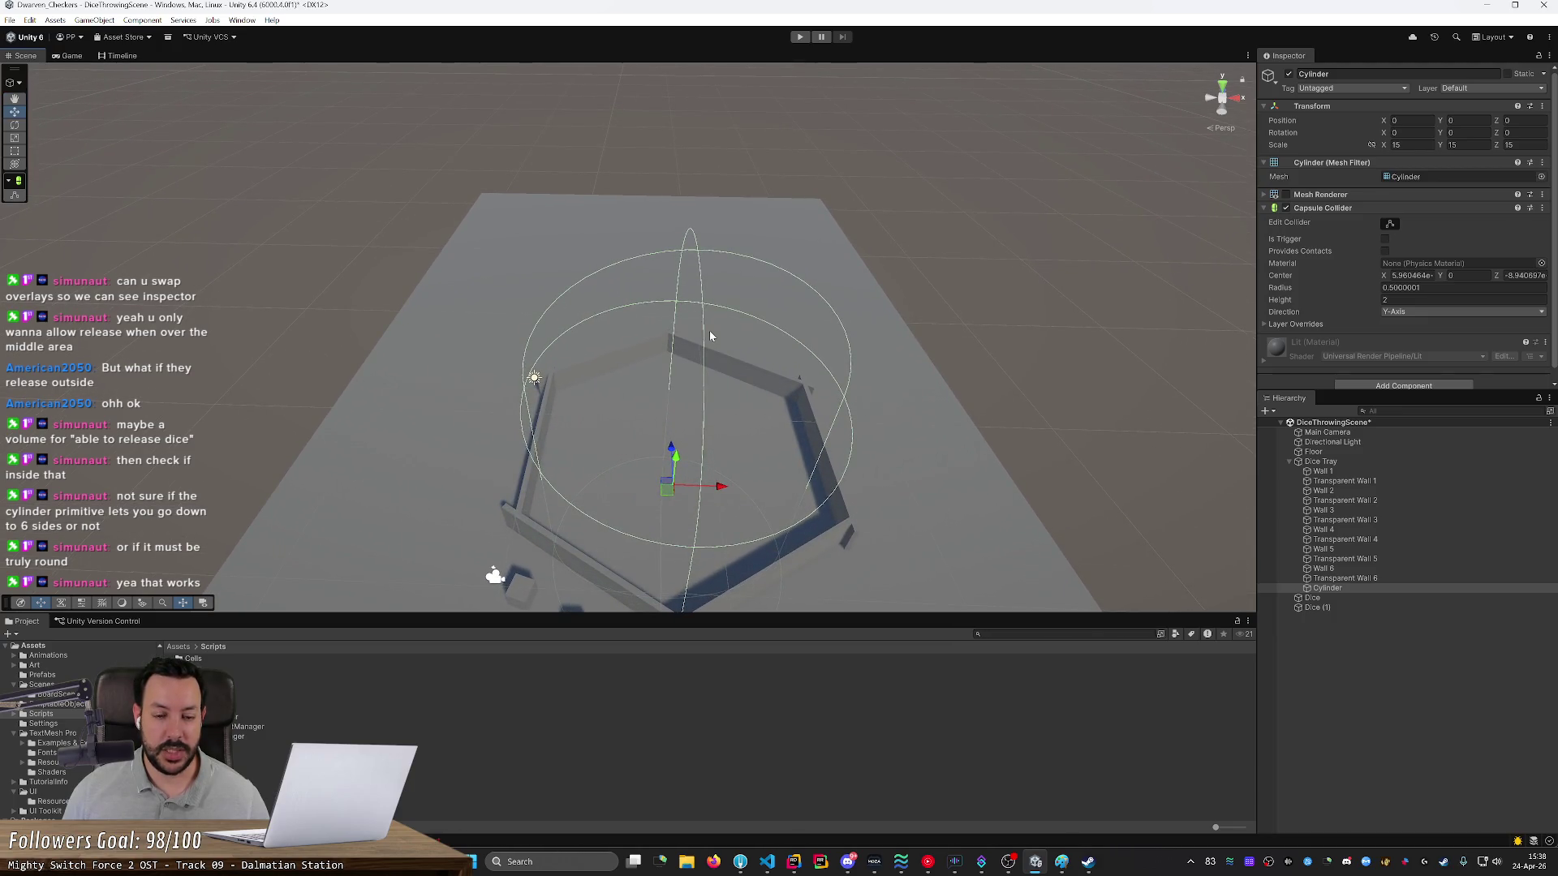